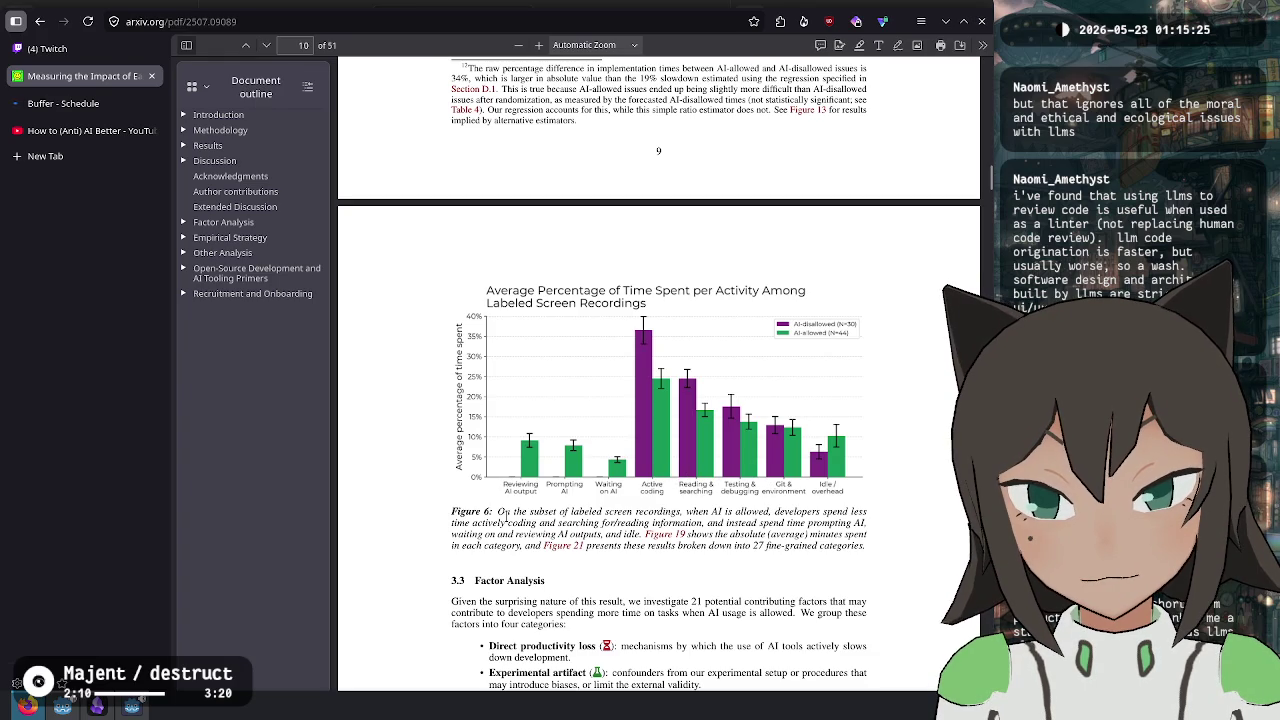
# - Scroll to page 11's Factor Analysis, highlight the 'Raises developer performance' bullet, and hide the outline
pyautogui.scroll(-3, 507, 515)
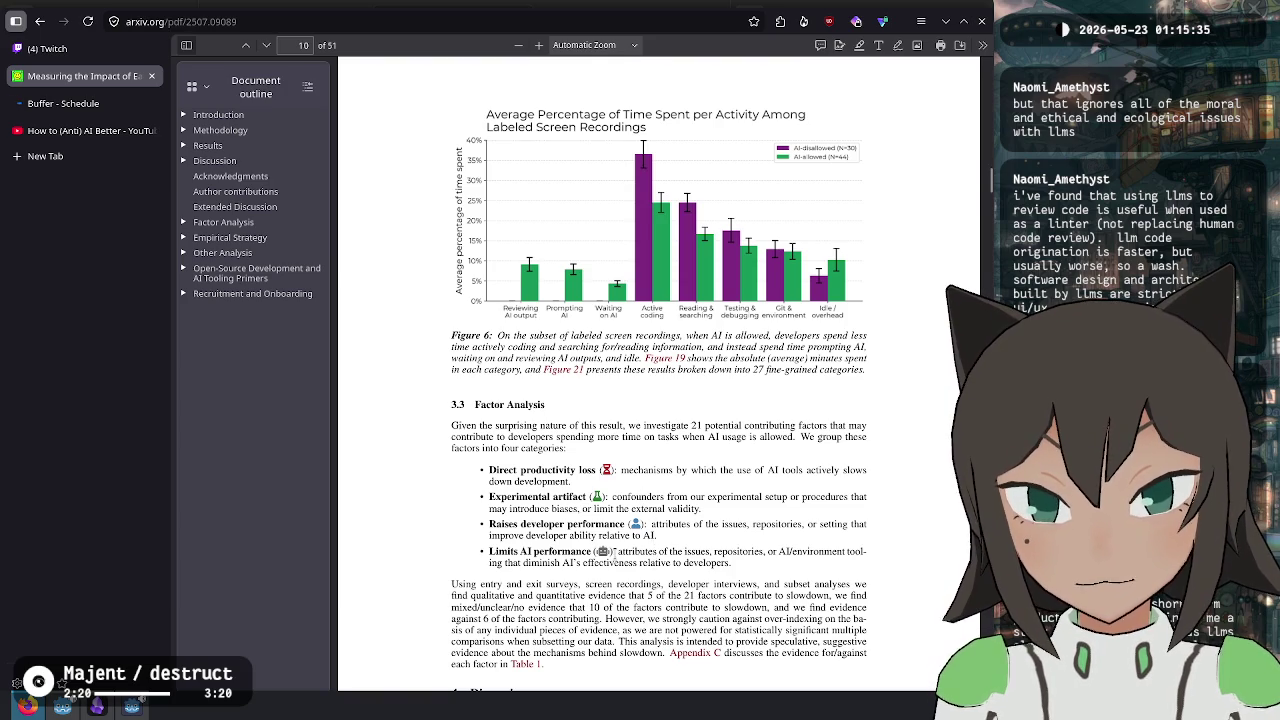
pyautogui.scroll(-10, 613, 551)
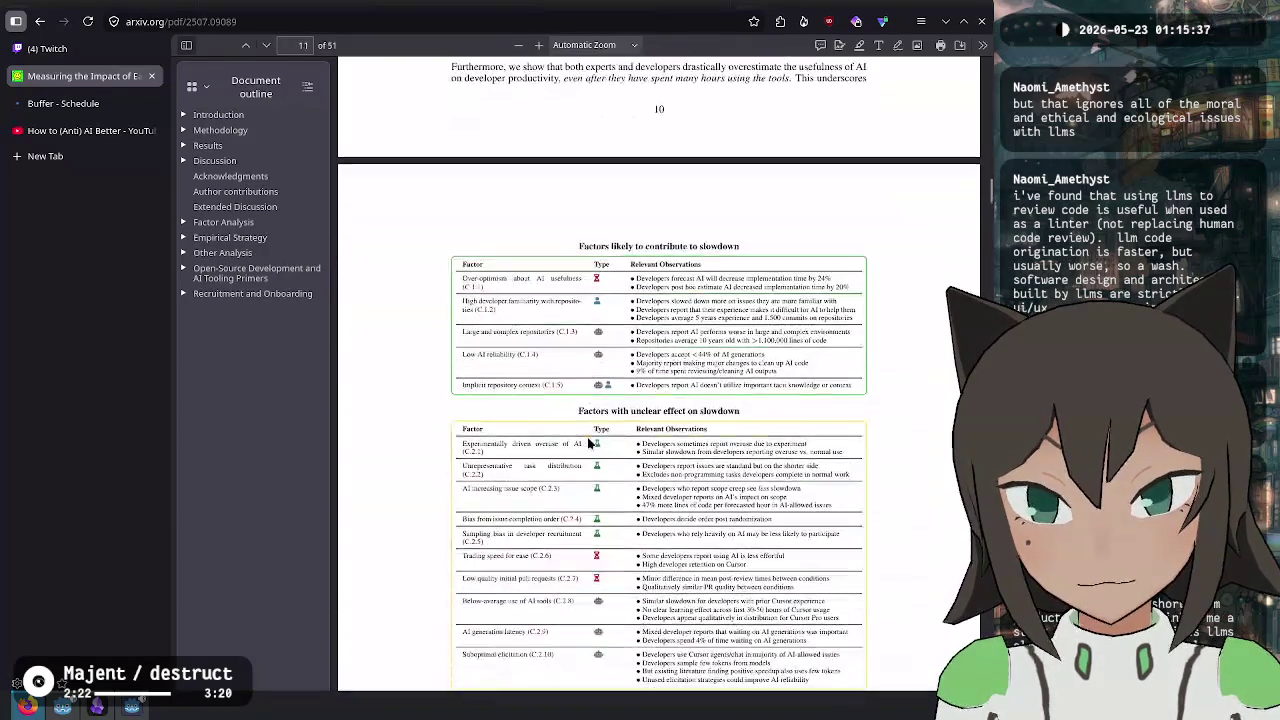
pyautogui.keyDown('ctrl'); pyautogui.scroll(3, 725, 352); pyautogui.keyUp('ctrl')
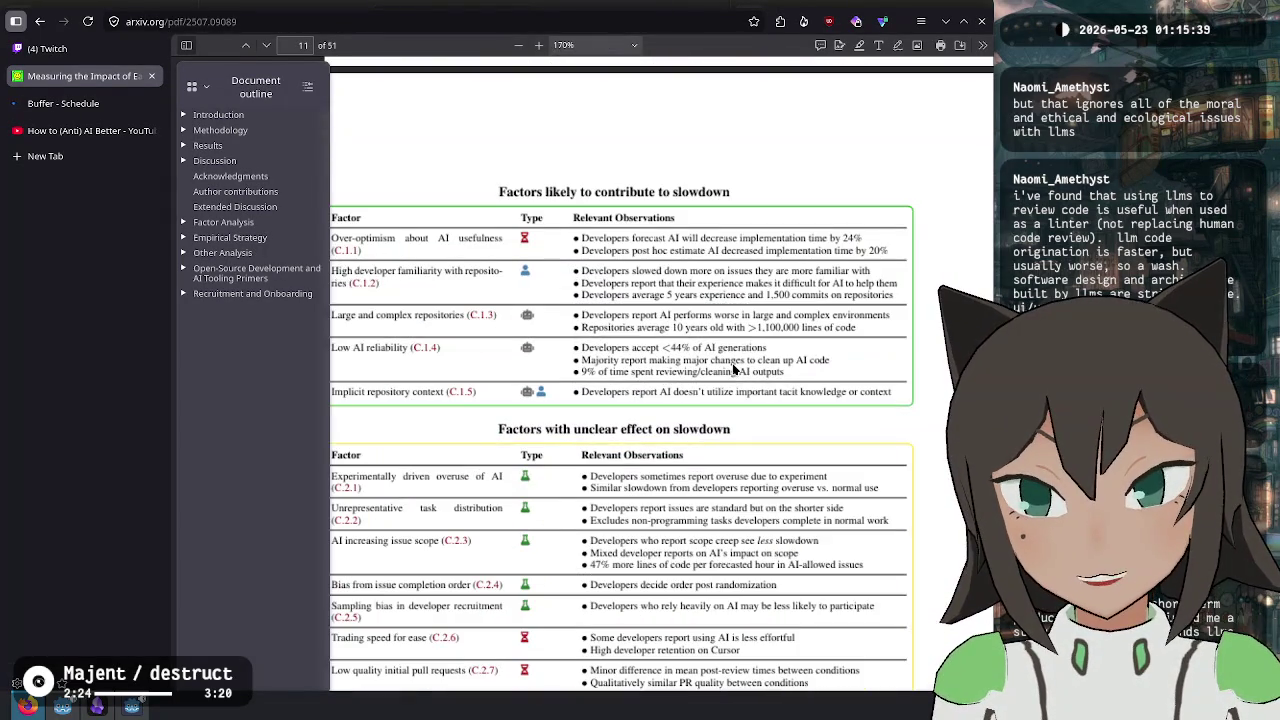
pyautogui.scroll(5, 522, 290)
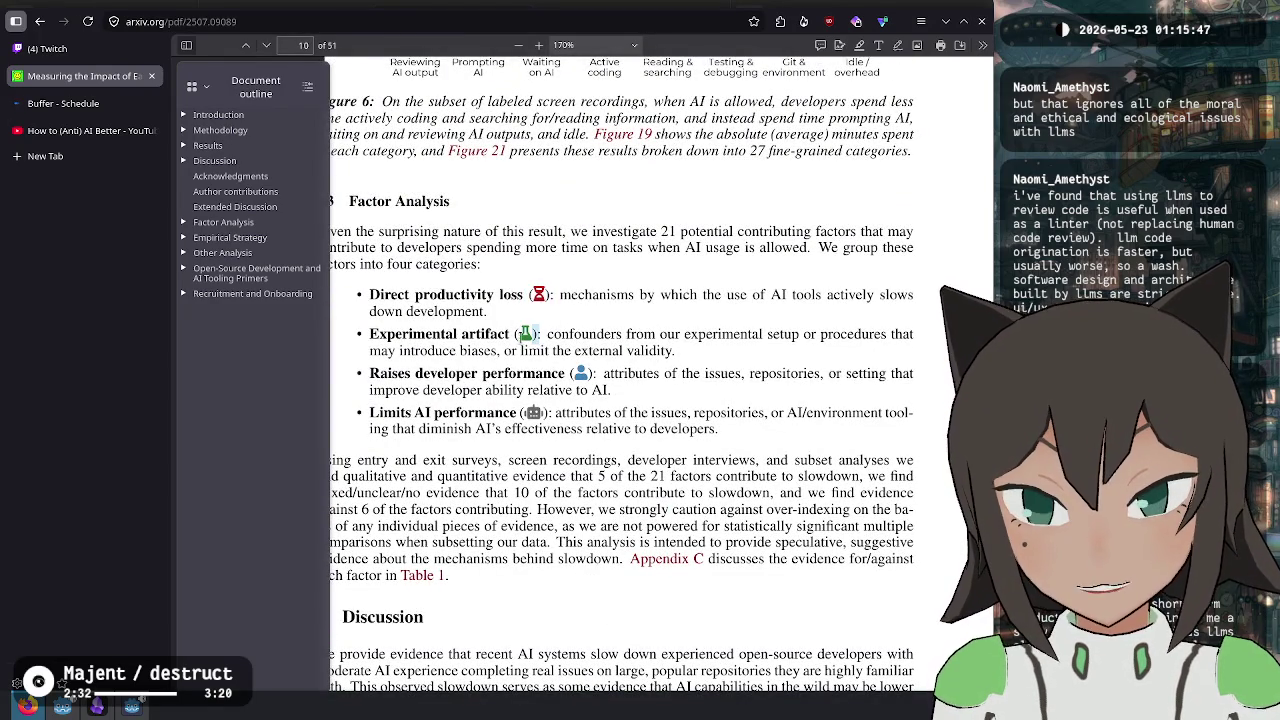
pyautogui.tripleClick(600, 378)
pyautogui.click(627, 334)
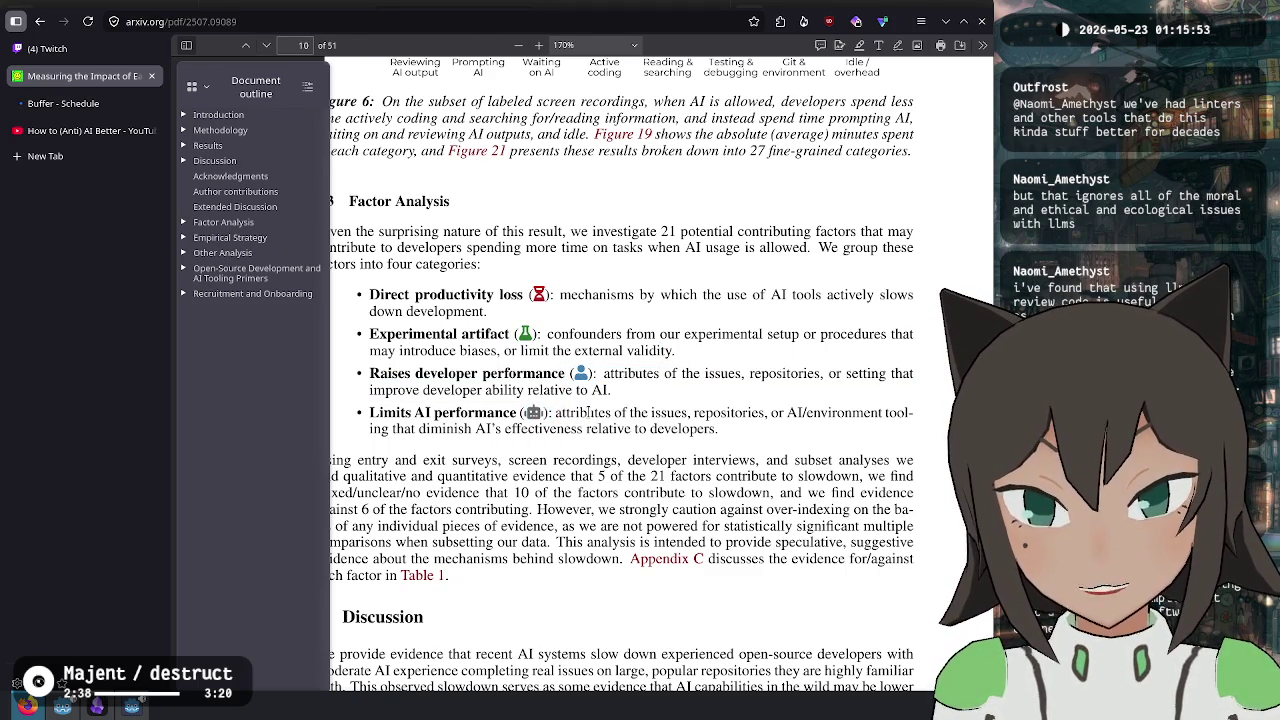
pyautogui.click(186, 45)
pyautogui.scroll(-5, 591, 342)
# - Highlight the 'Over-optimism about AI usefulness' and 'High developer familiarity' factors and their observations
pyautogui.scroll(-5, 591, 342)
pyautogui.keyDown('ctrl'); pyautogui.scroll(2, 530, 340); pyautogui.keyUp('ctrl')
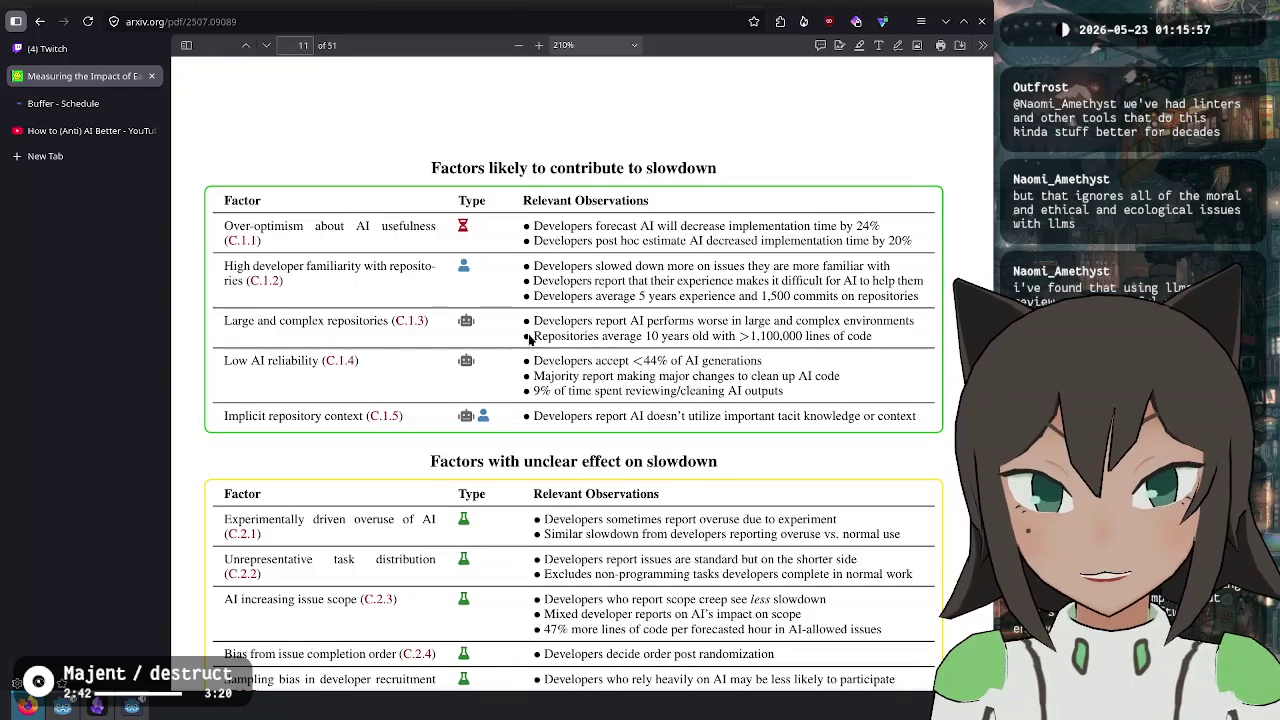
pyautogui.moveTo(224, 226)
pyautogui.mouseDown()
pyautogui.moveTo(446, 238)
pyautogui.moveTo(502, 224)
pyautogui.mouseUp()
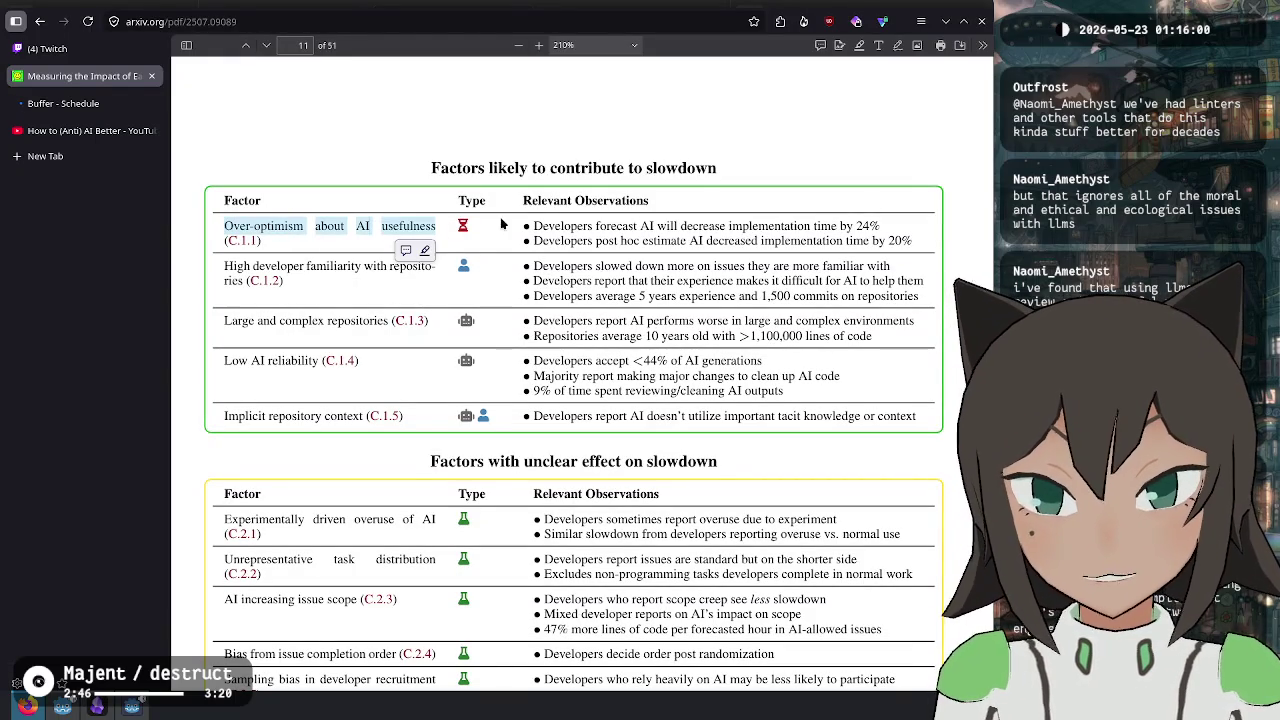
pyautogui.click(557, 226)
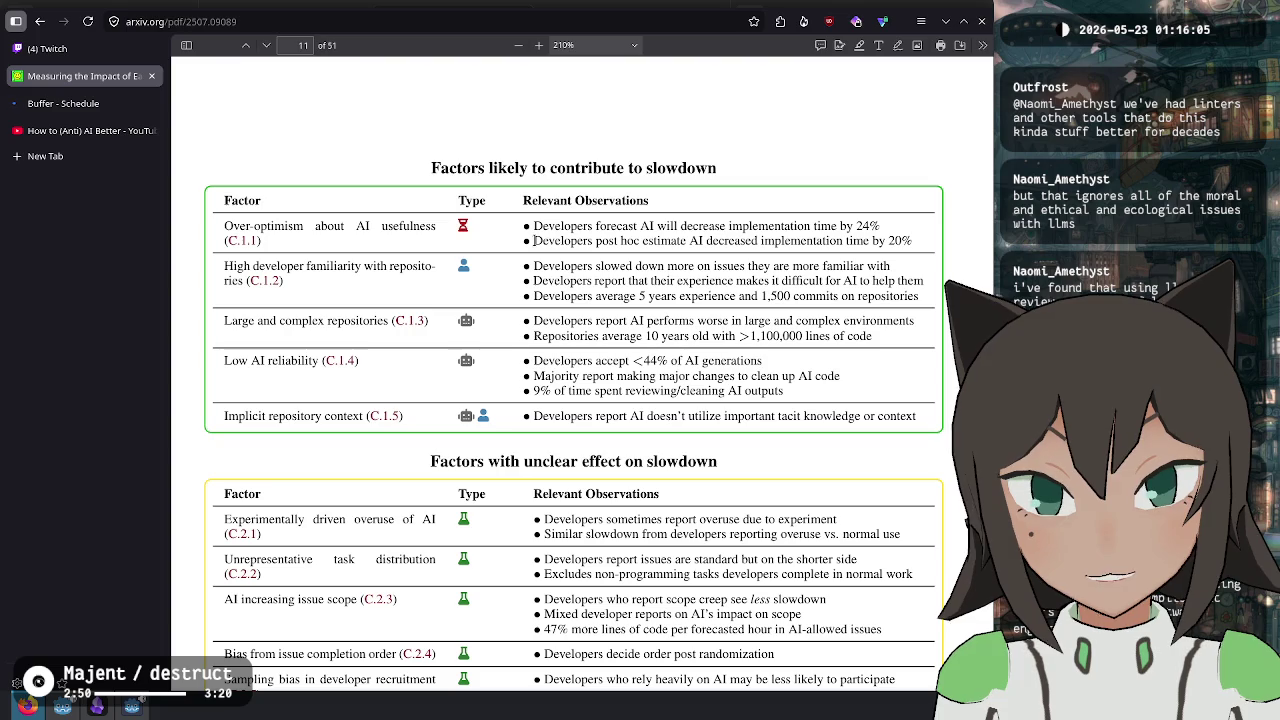
pyautogui.moveTo(493, 232)
pyautogui.mouseDown()
pyautogui.moveTo(357, 226)
pyautogui.moveTo(880, 244)
pyautogui.moveTo(812, 266)
pyautogui.moveTo(540, 241)
pyautogui.moveTo(523, 228)
pyautogui.mouseUp()
pyautogui.click(357, 226)
pyautogui.click(350, 280)
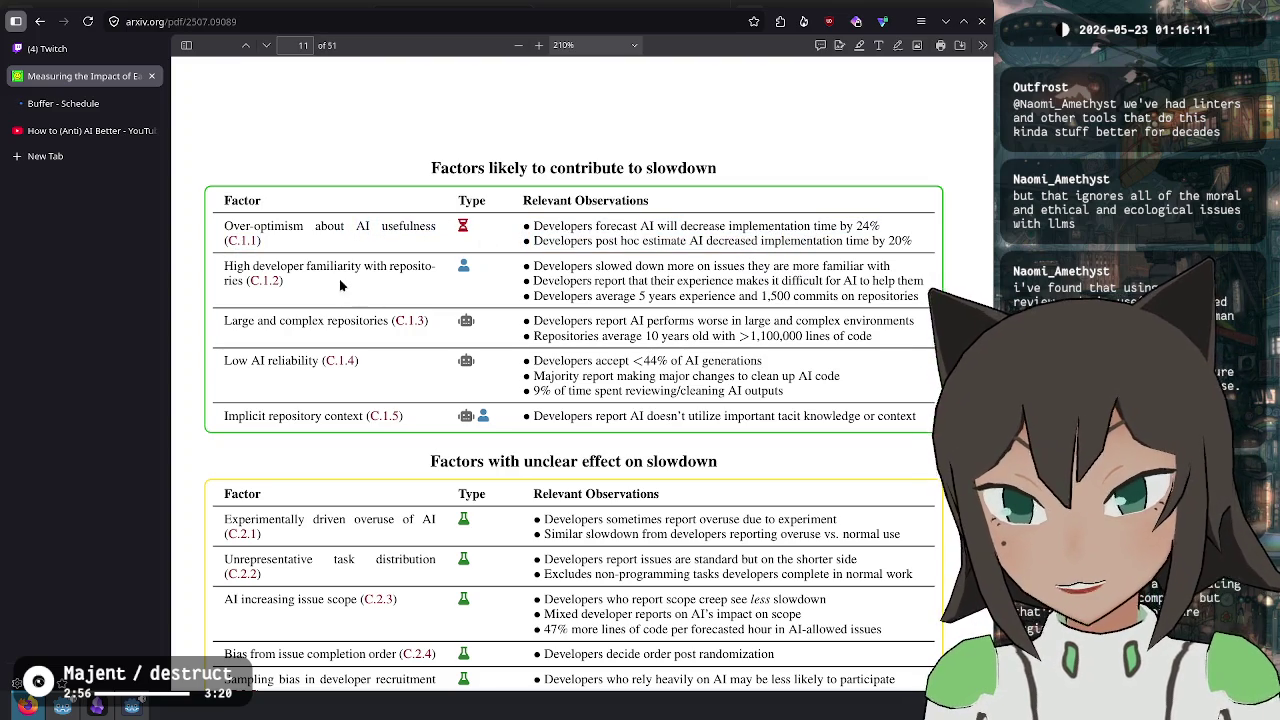
pyautogui.moveTo(228, 265)
pyautogui.mouseDown()
pyautogui.moveTo(472, 273)
pyautogui.moveTo(458, 268)
pyautogui.mouseUp()
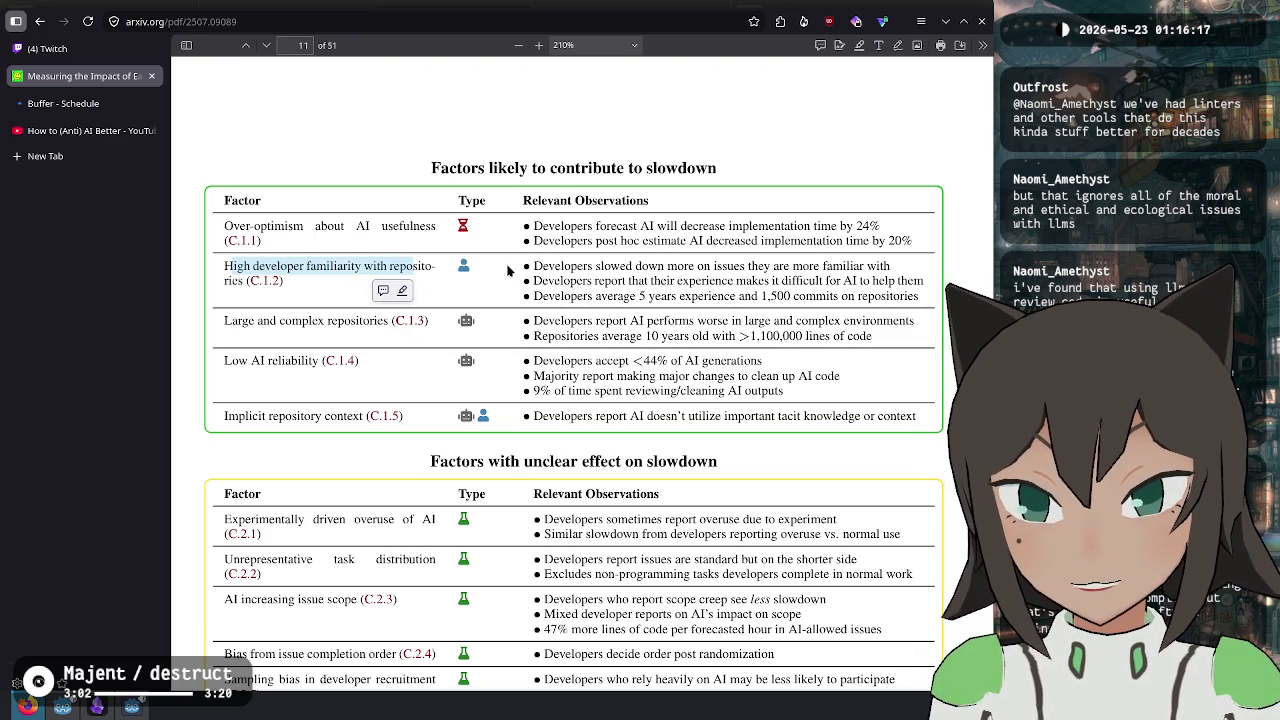
pyautogui.click(374, 267)
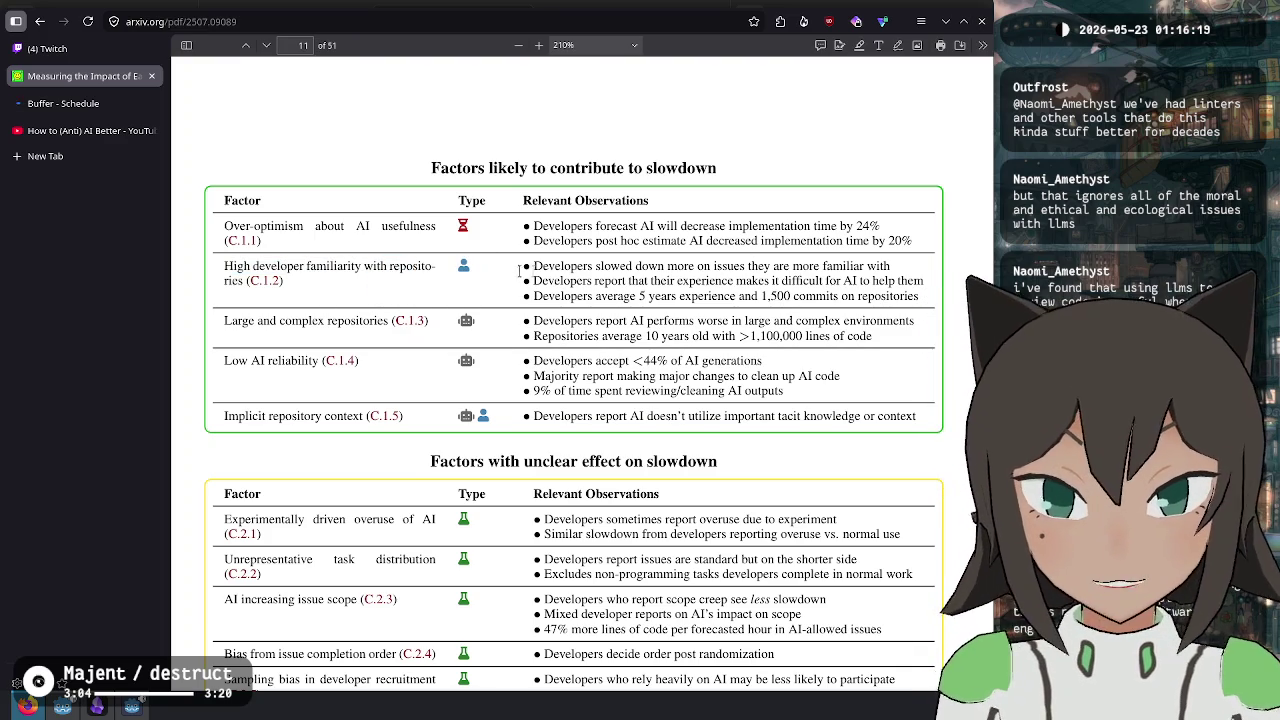
pyautogui.moveTo(533, 266)
pyautogui.mouseDown()
pyautogui.moveTo(660, 282)
pyautogui.moveTo(697, 266)
pyautogui.moveTo(846, 270)
pyautogui.moveTo(584, 282)
pyautogui.moveTo(598, 266)
pyautogui.moveTo(880, 266)
pyautogui.moveTo(584, 282)
pyautogui.moveTo(575, 266)
pyautogui.moveTo(540, 280)
pyautogui.moveTo(760, 281)
pyautogui.moveTo(796, 296)
pyautogui.moveTo(826, 281)
pyautogui.moveTo(923, 281)
pyautogui.mouseUp()
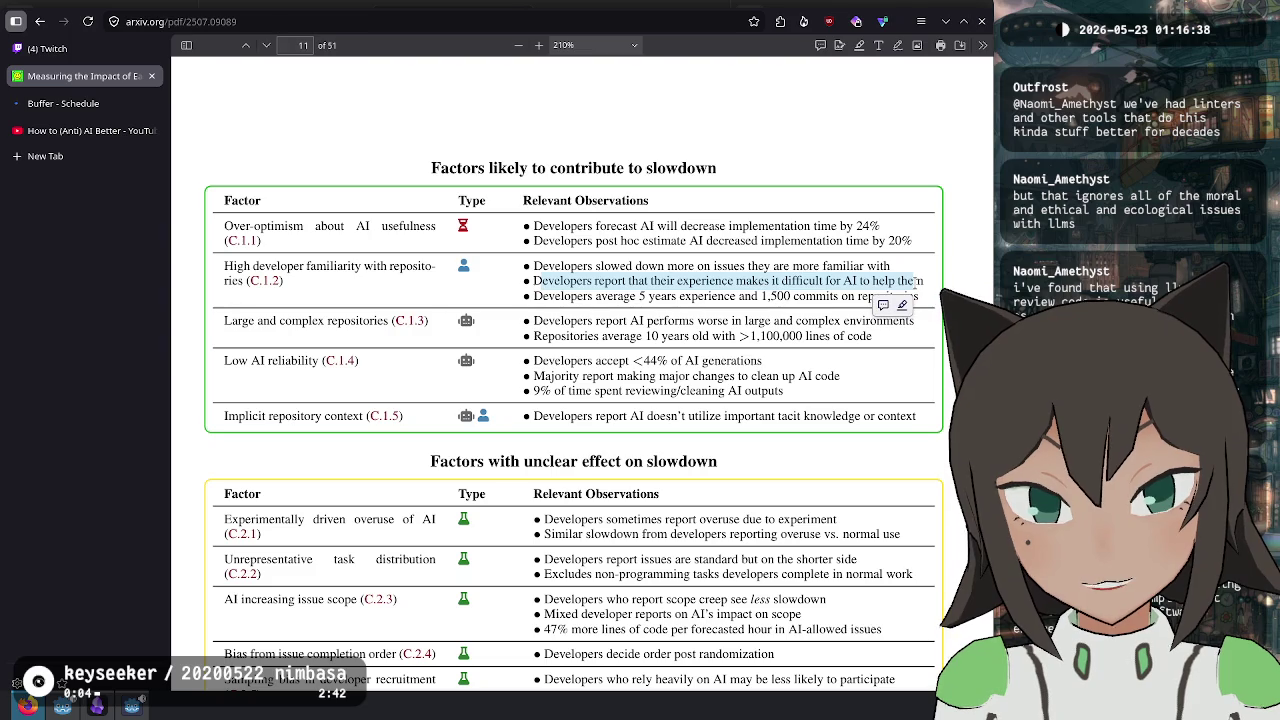
pyautogui.click(537, 293)
# - Highlight the repository size, Low AI reliability (<44% accepted, 9% reviewing) and implicit context factor rows
pyautogui.moveTo(534, 297)
pyautogui.mouseDown()
pyautogui.moveTo(838, 313)
pyautogui.moveTo(369, 325)
pyautogui.mouseUp()
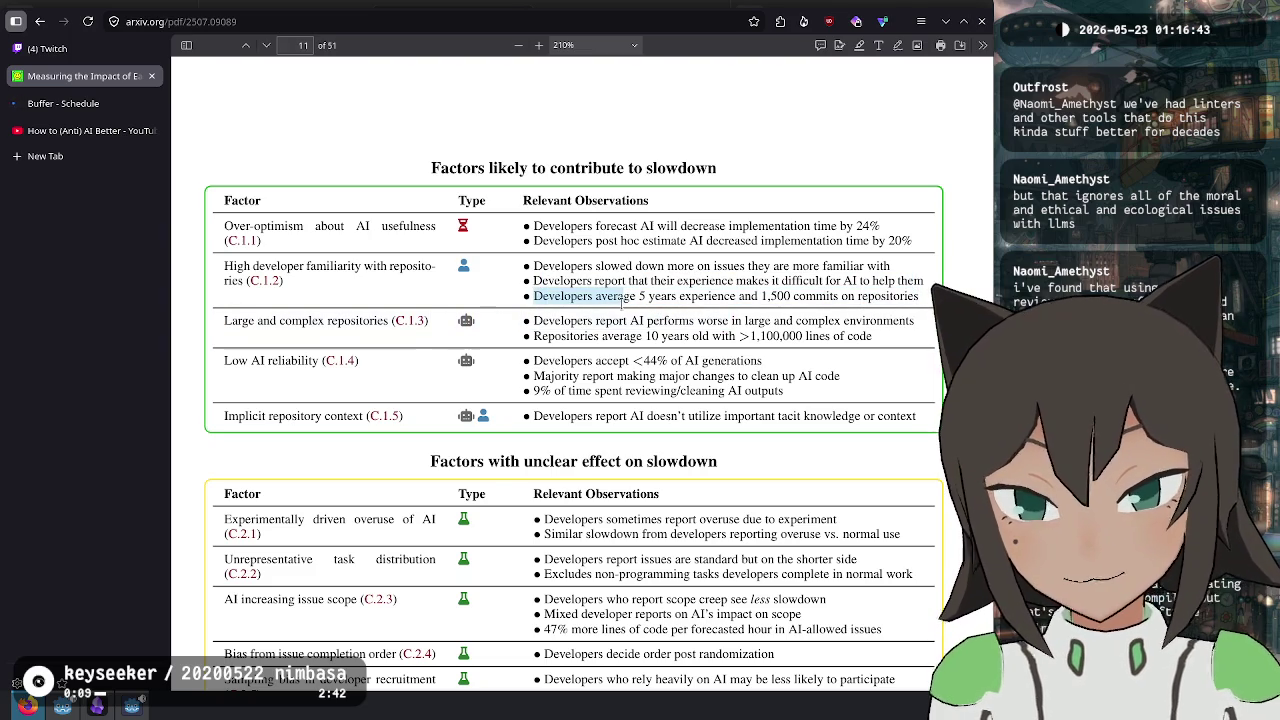
pyautogui.click(369, 325)
pyautogui.moveTo(259, 320); pyautogui.dragTo(357, 321)
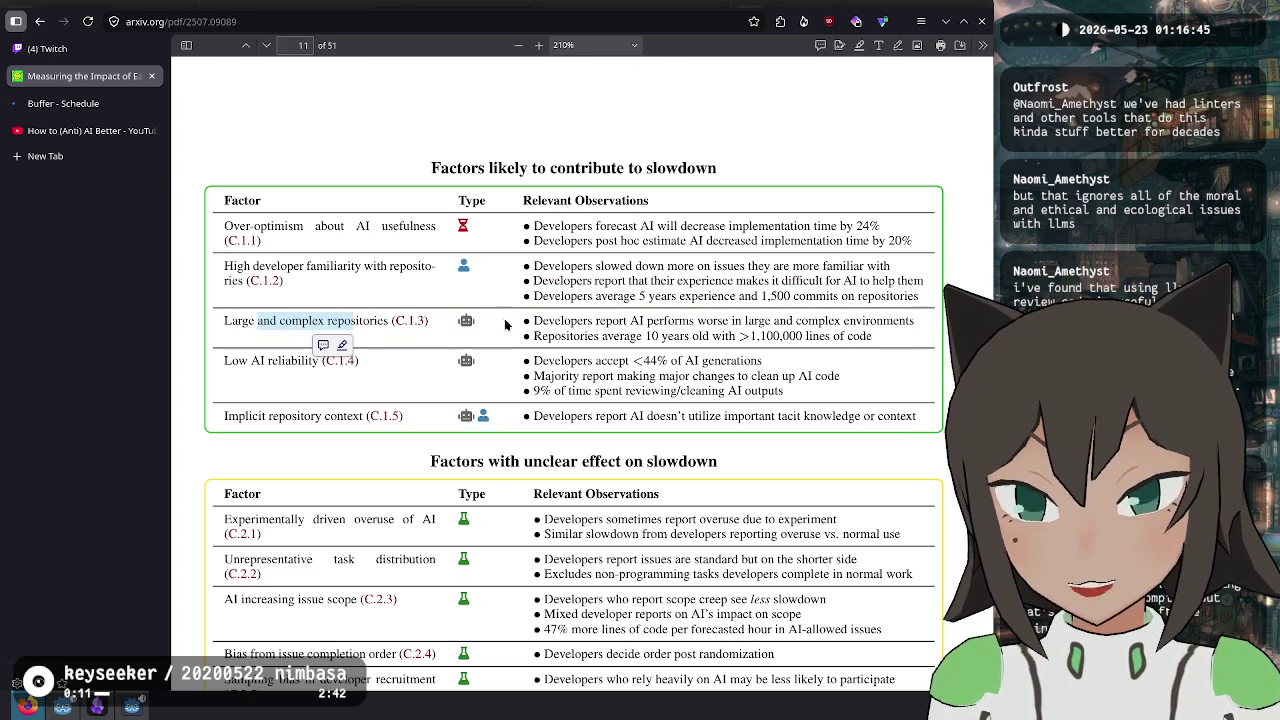
pyautogui.moveTo(226, 360); pyautogui.dragTo(308, 362)
pyautogui.click(572, 365)
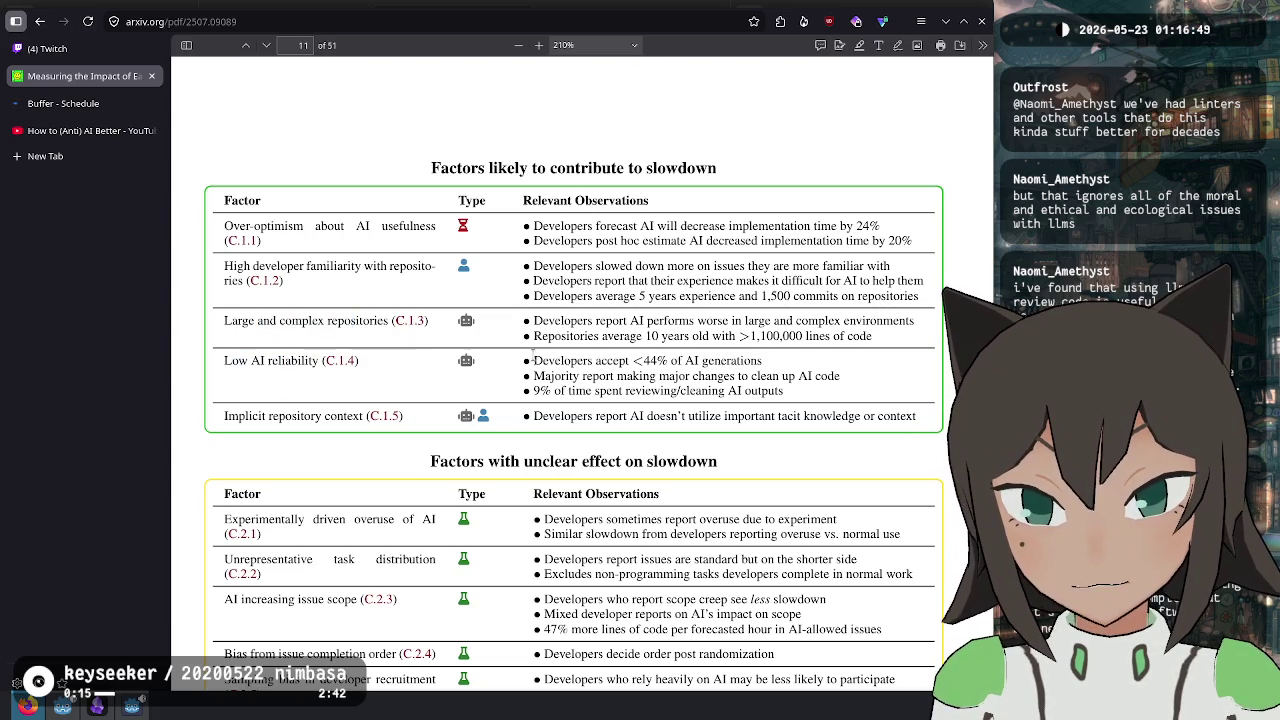
pyautogui.moveTo(537, 360)
pyautogui.mouseDown()
pyautogui.moveTo(765, 362)
pyautogui.moveTo(597, 378)
pyautogui.moveTo(784, 378)
pyautogui.moveTo(774, 392)
pyautogui.moveTo(598, 392)
pyautogui.moveTo(590, 412)
pyautogui.moveTo(660, 391)
pyautogui.moveTo(748, 391)
pyautogui.mouseUp()
pyautogui.click(588, 392)
pyautogui.click(528, 396)
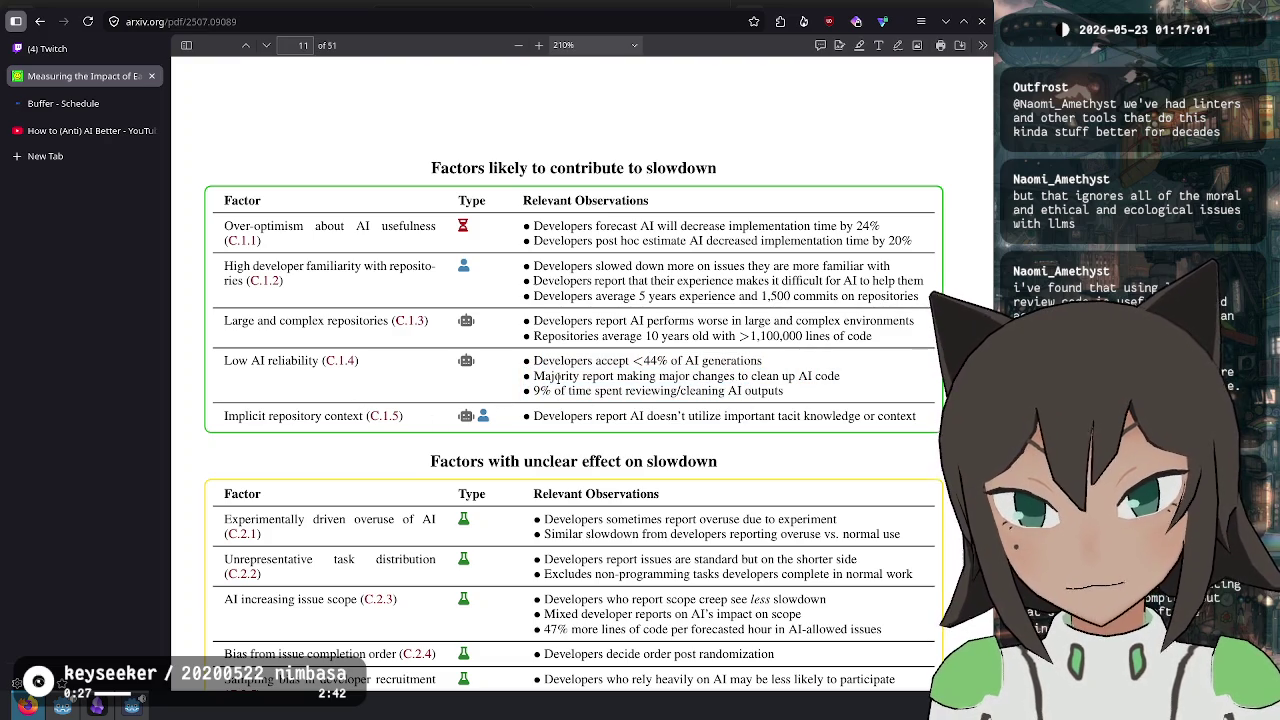
pyautogui.moveTo(533, 391)
pyautogui.mouseDown()
pyautogui.moveTo(797, 400)
pyautogui.moveTo(788, 394)
pyautogui.mouseUp()
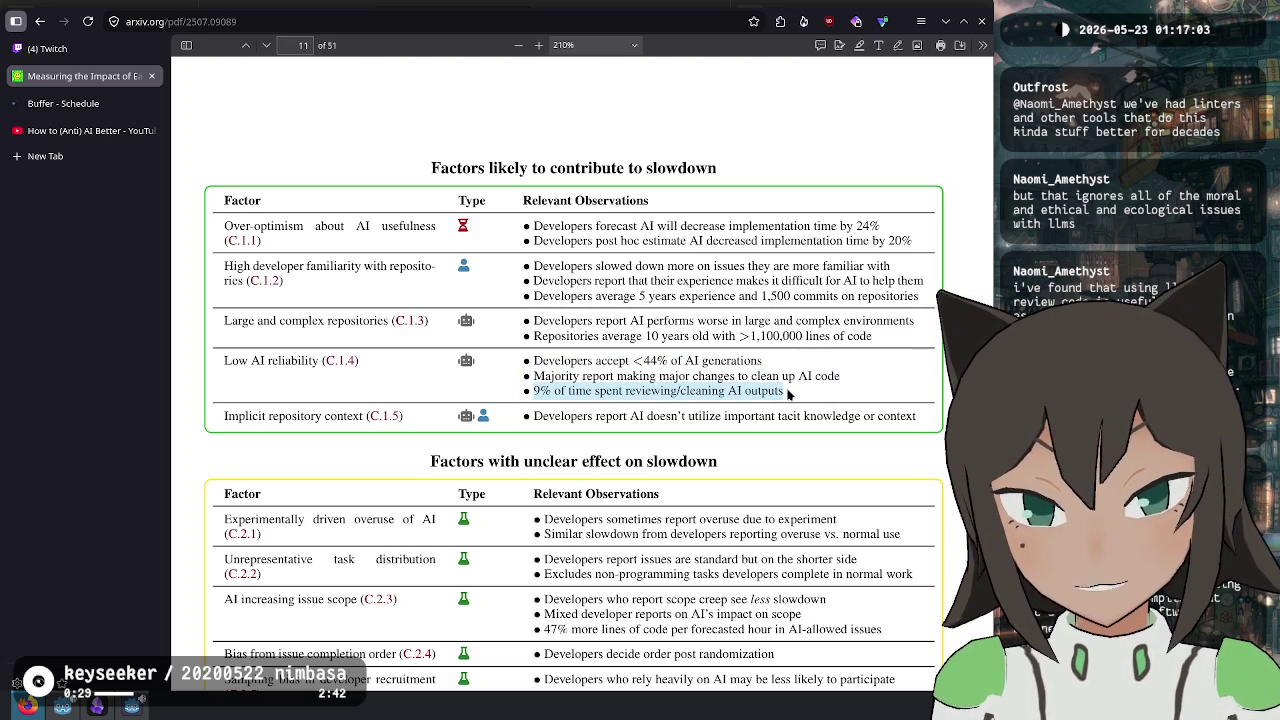
pyautogui.click(633, 375)
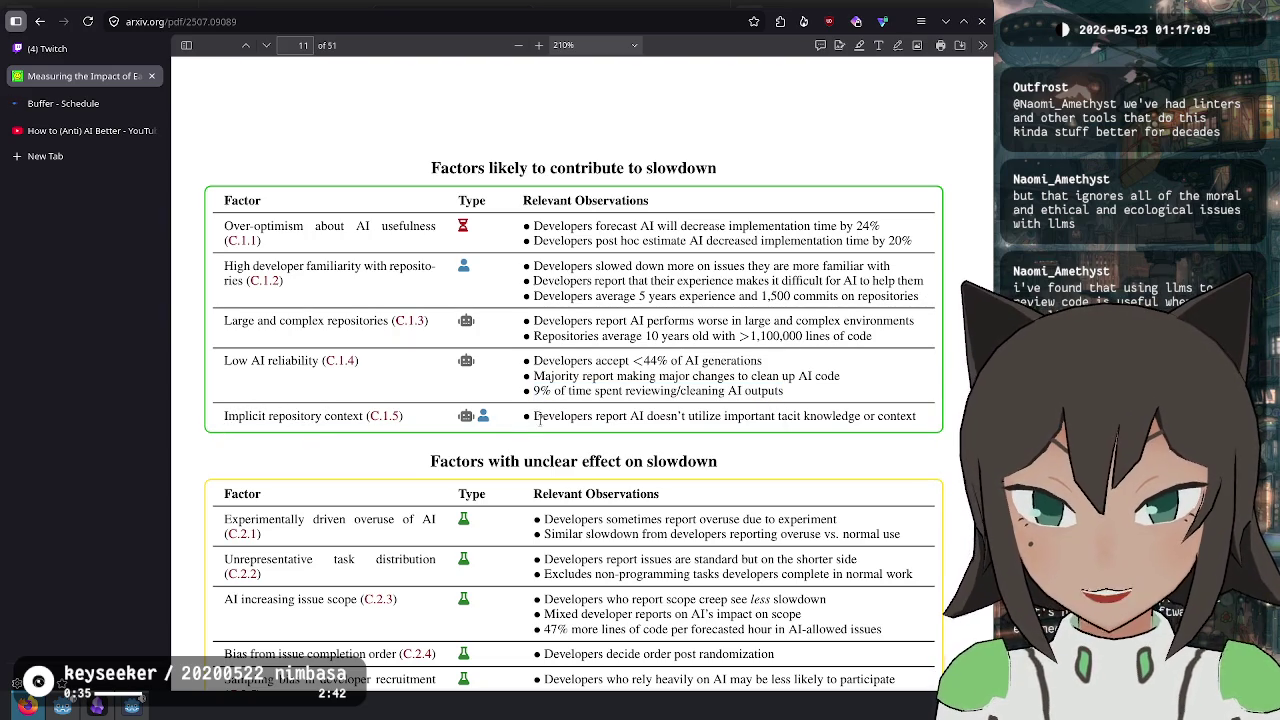
pyautogui.moveTo(540, 421)
pyautogui.mouseDown()
pyautogui.moveTo(878, 418)
pyautogui.moveTo(910, 420)
pyautogui.moveTo(913, 433)
pyautogui.mouseUp()
pyautogui.click(606, 347)
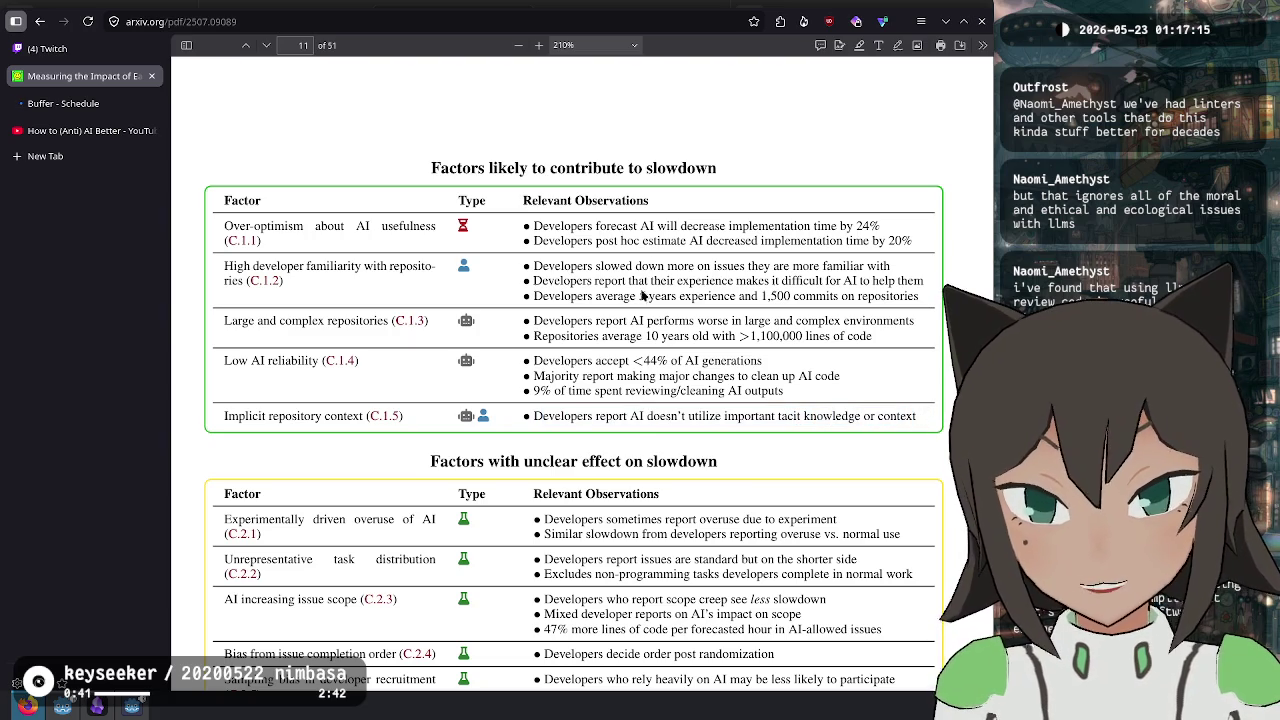
pyautogui.scroll(-5, 635, 435)
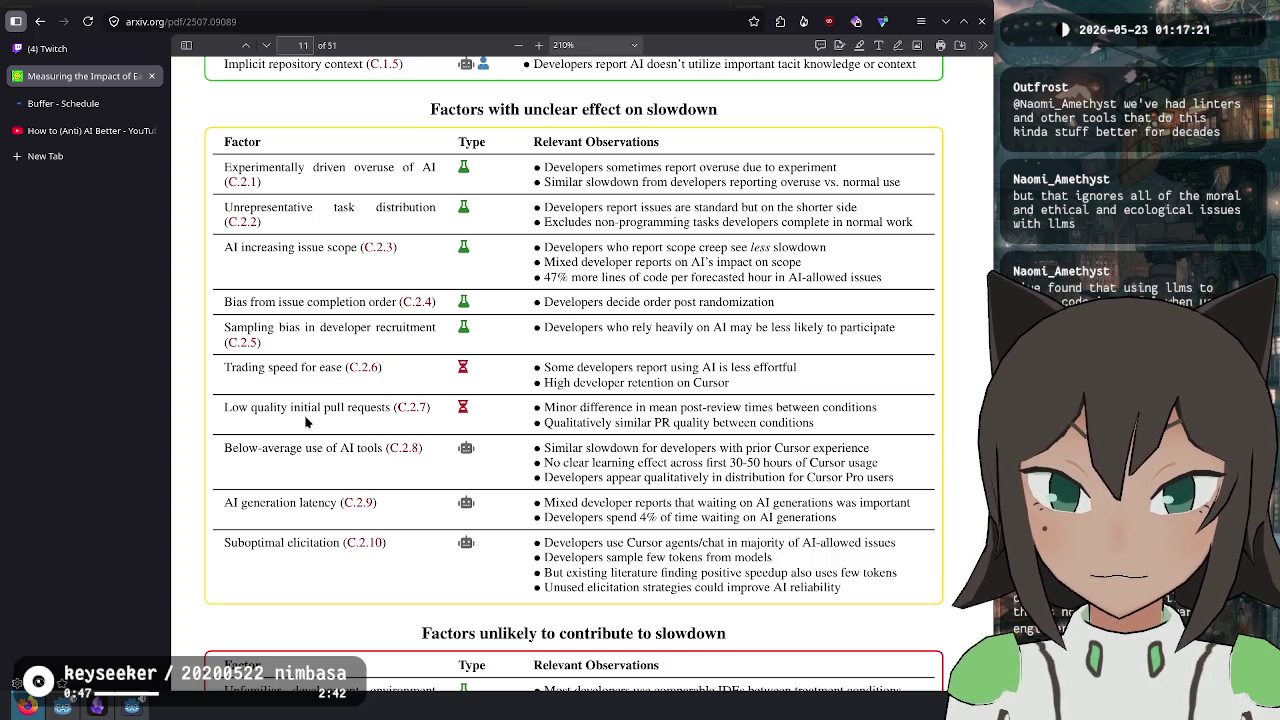
# - Scroll past the 'unclear' and 'unlikely' factor tables and Table 1 caption to section 4.1 Key Caveats
pyautogui.scroll(-4, 260, 410)
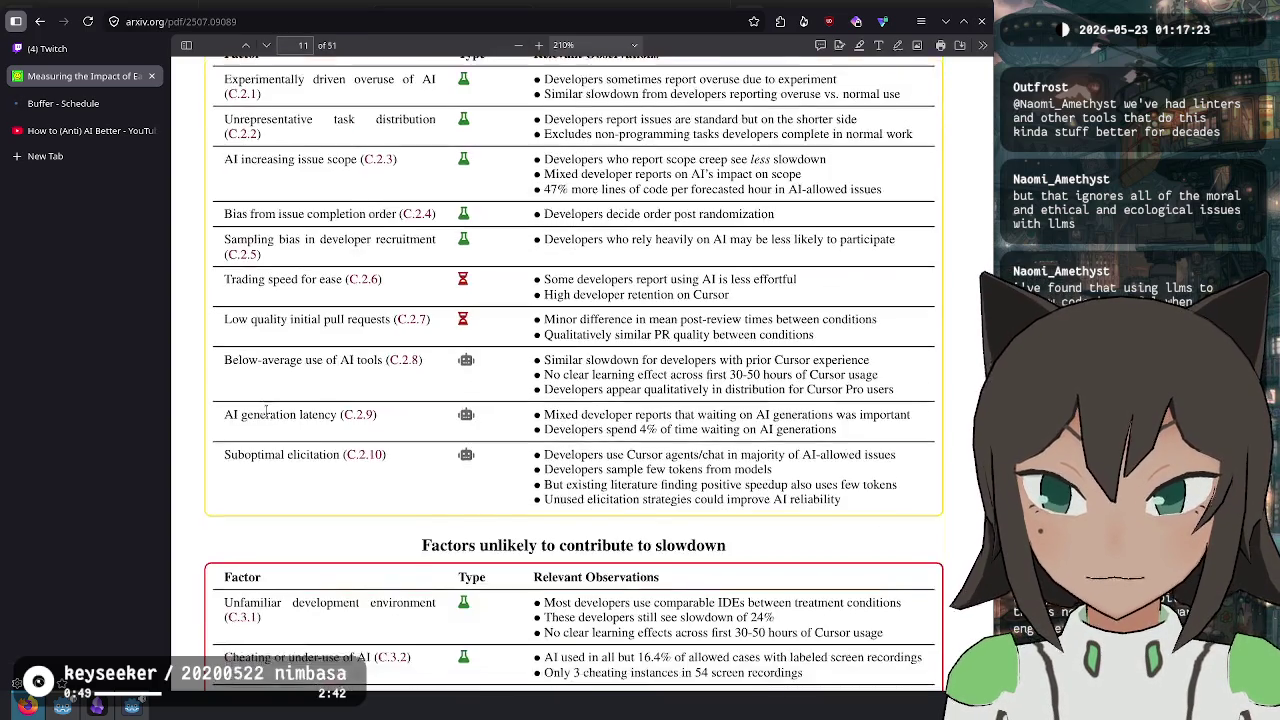
pyautogui.scroll(-4, 272, 410)
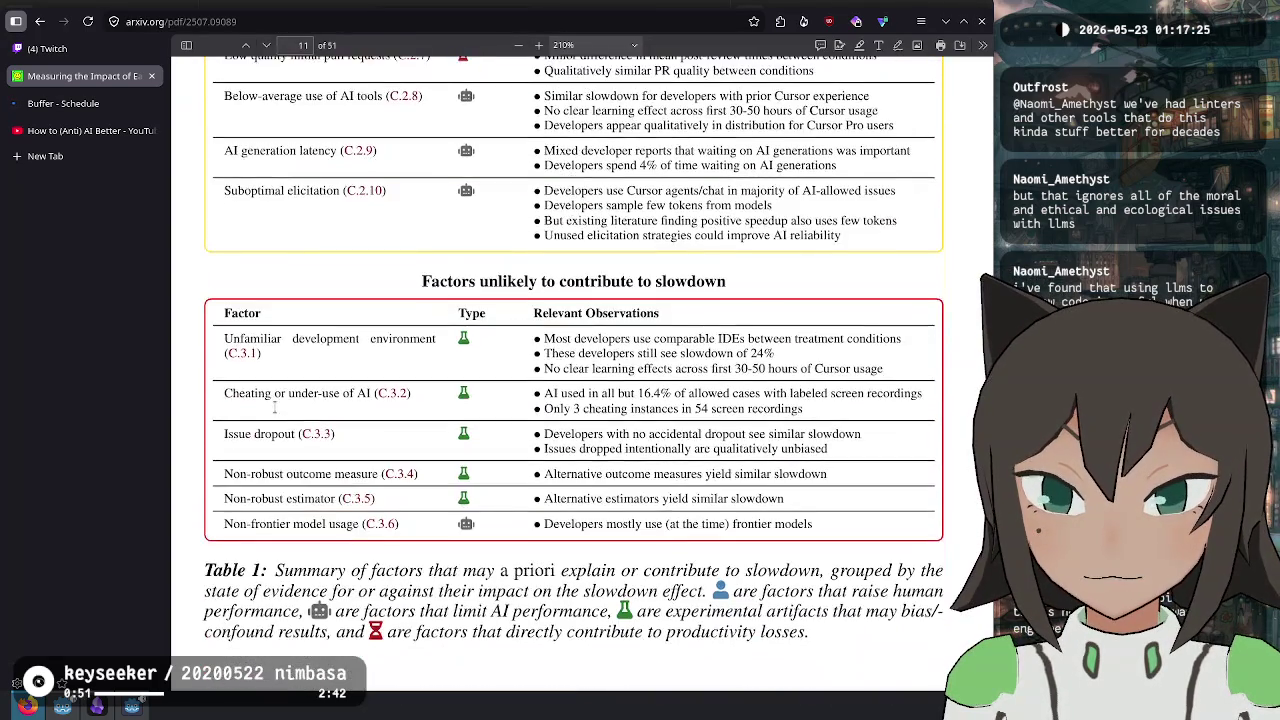
pyautogui.scroll(13, 316, 390)
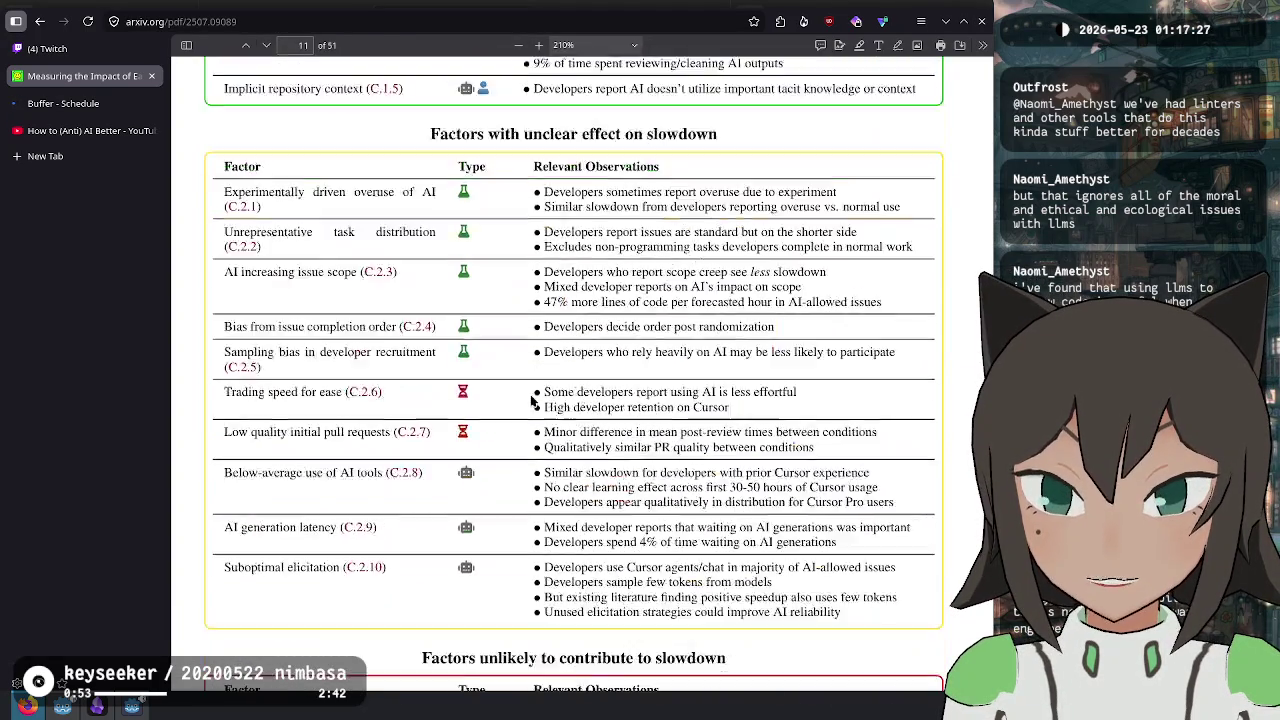
pyautogui.scroll(-20, 529, 404)
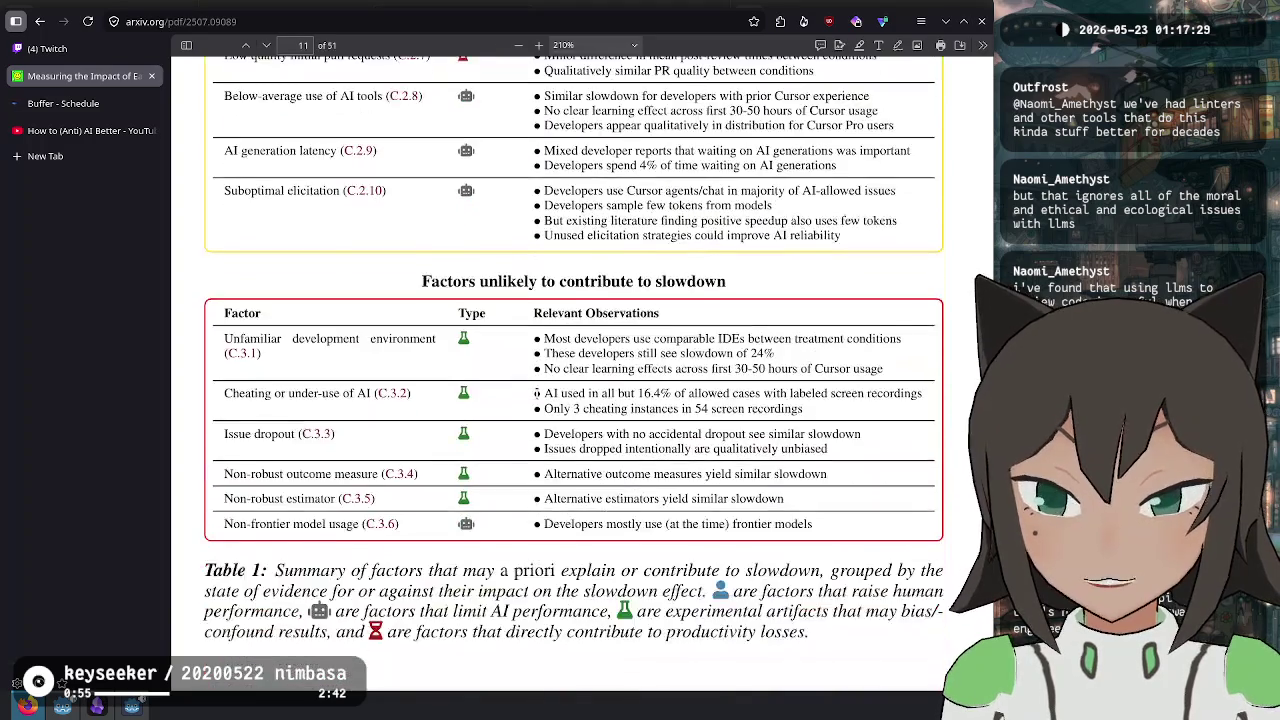
pyautogui.scroll(-4, 535, 400)
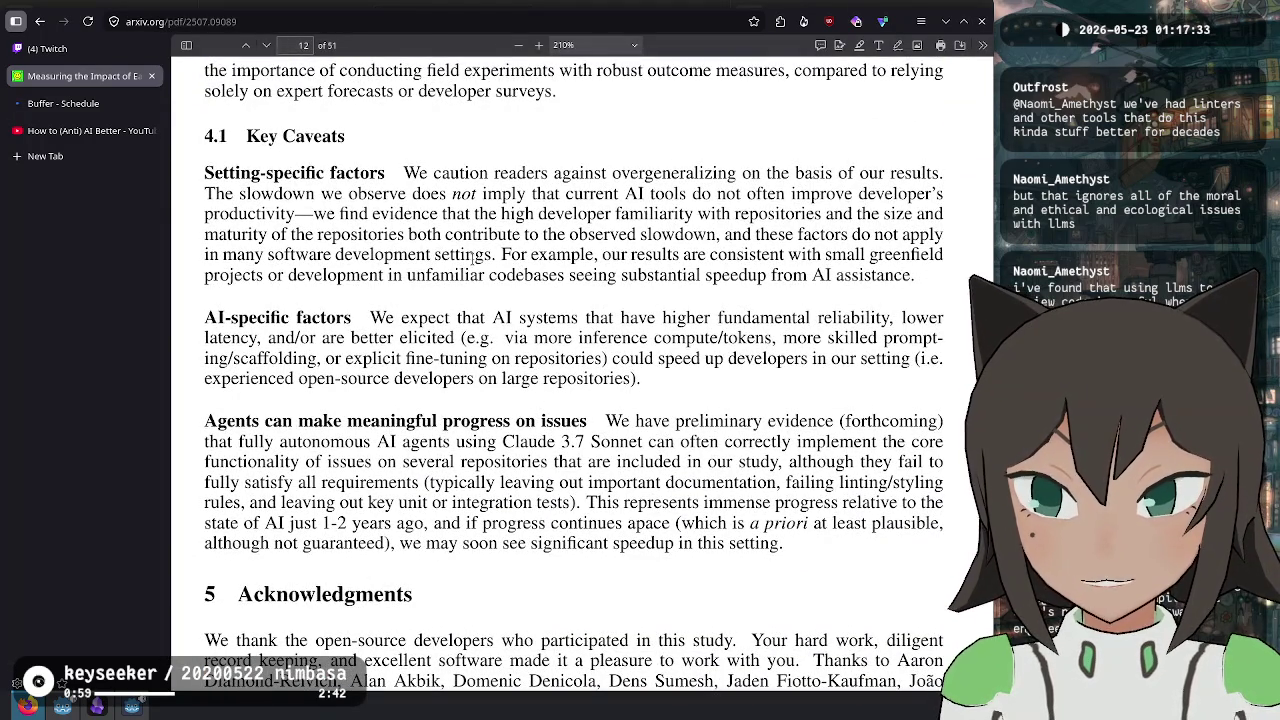
# - Highlight the acknowledgment thanking 'other participating developers' on page 12
pyautogui.scroll(-3, 519, 316)
pyautogui.keyDown('ctrl'); pyautogui.scroll(-2, 511, 350); pyautogui.keyUp('ctrl')
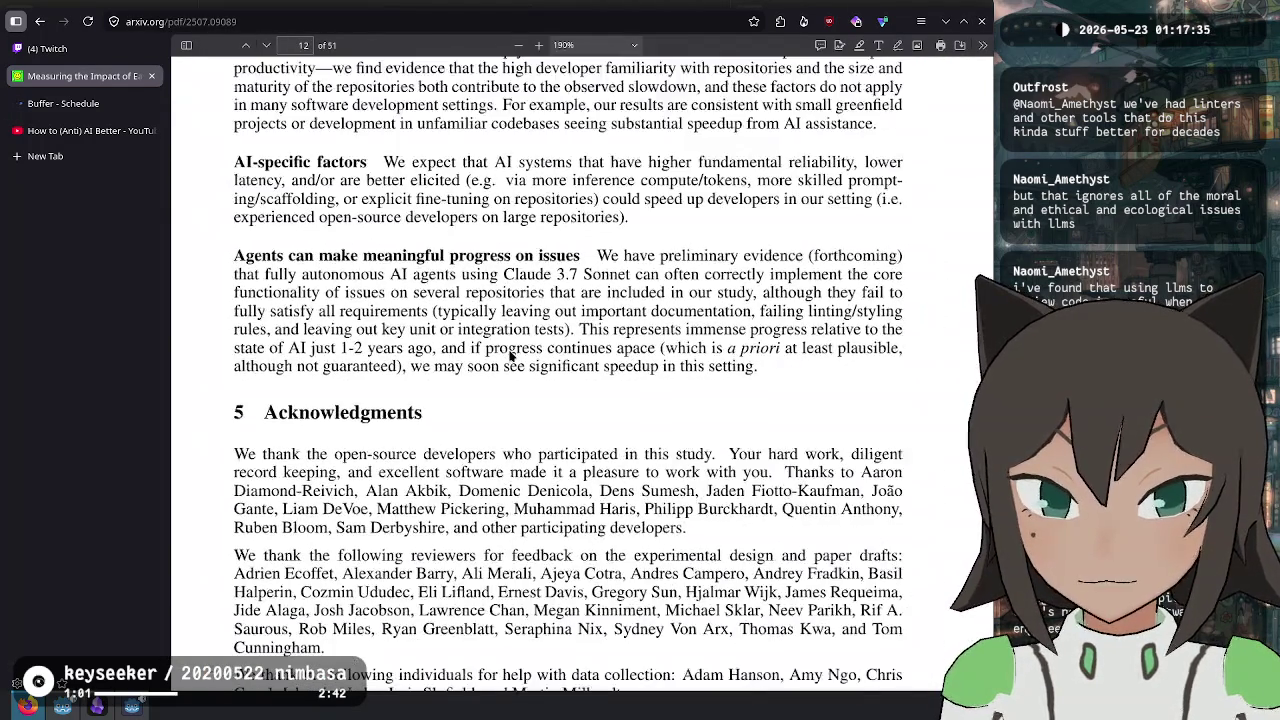
pyautogui.scroll(-3, 468, 311)
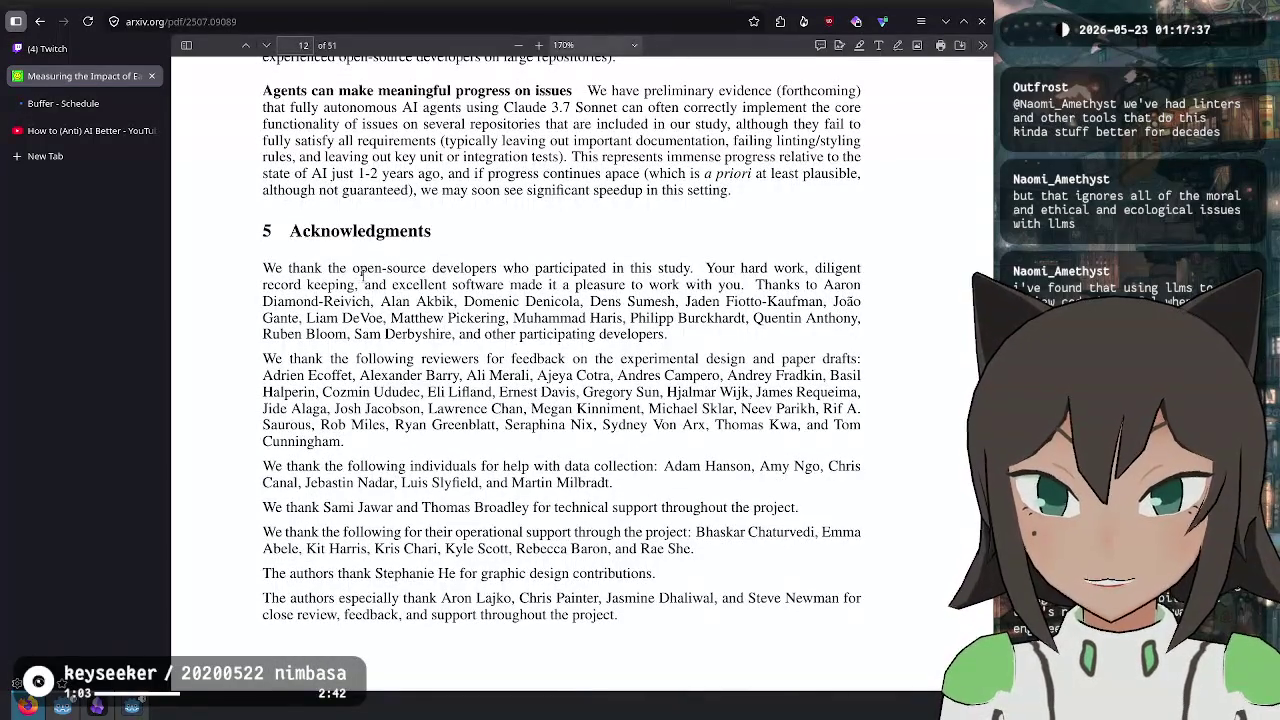
pyautogui.moveTo(358, 270)
pyautogui.mouseDown()
pyautogui.moveTo(679, 287)
pyautogui.moveTo(626, 303)
pyautogui.moveTo(635, 336)
pyautogui.moveTo(674, 336)
pyautogui.mouseUp()
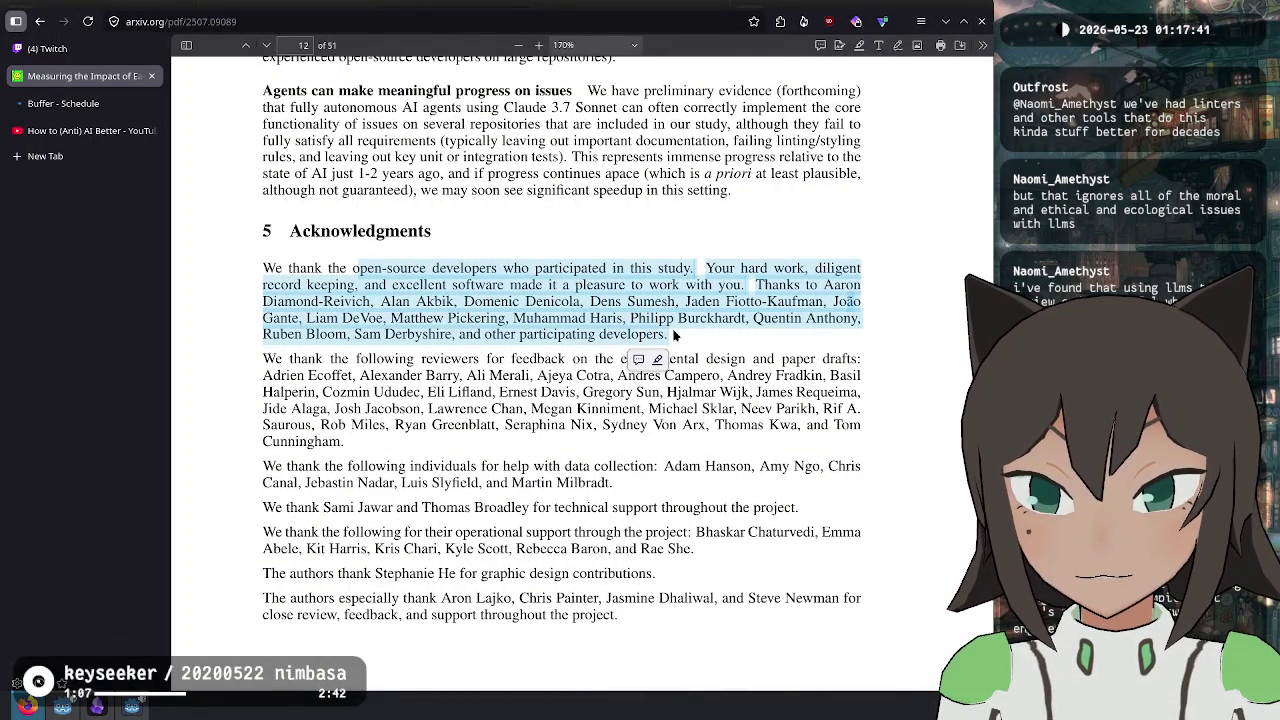
pyautogui.click(474, 346)
pyautogui.moveTo(458, 326); pyautogui.dragTo(668, 336)
pyautogui.click(668, 336)
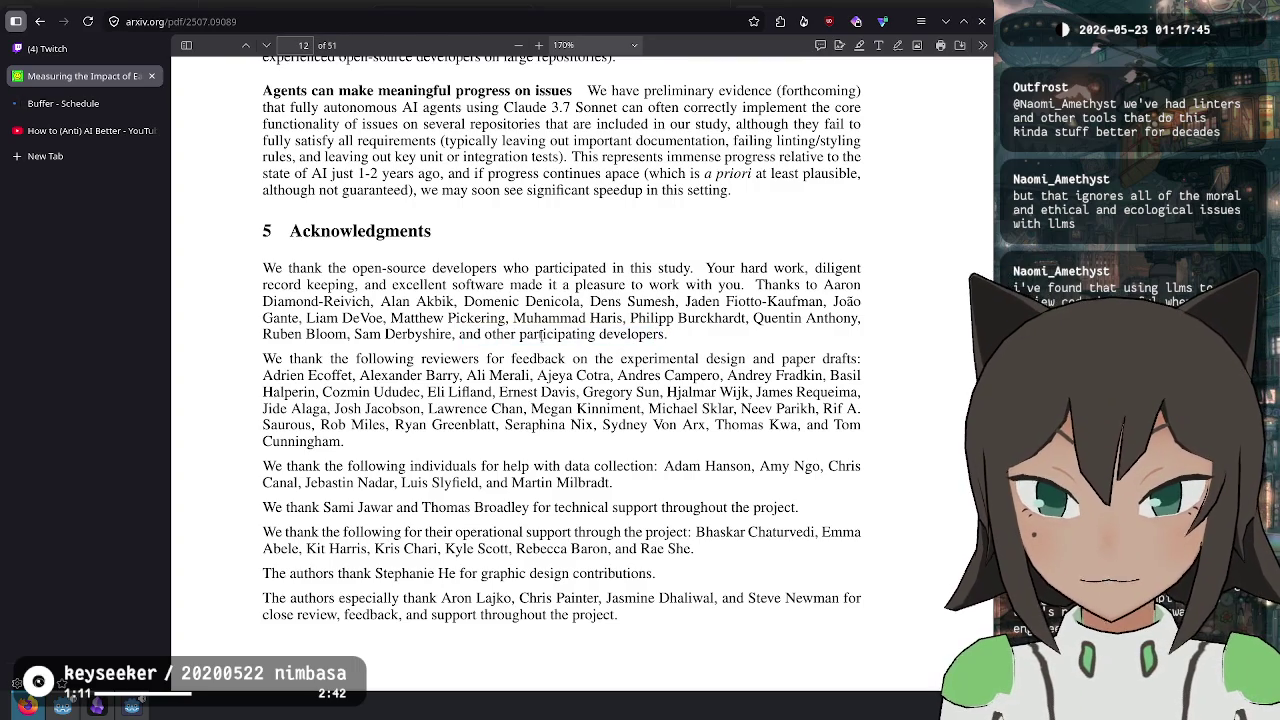
pyautogui.moveTo(500, 334); pyautogui.dragTo(664, 336)
pyautogui.click(450, 392)
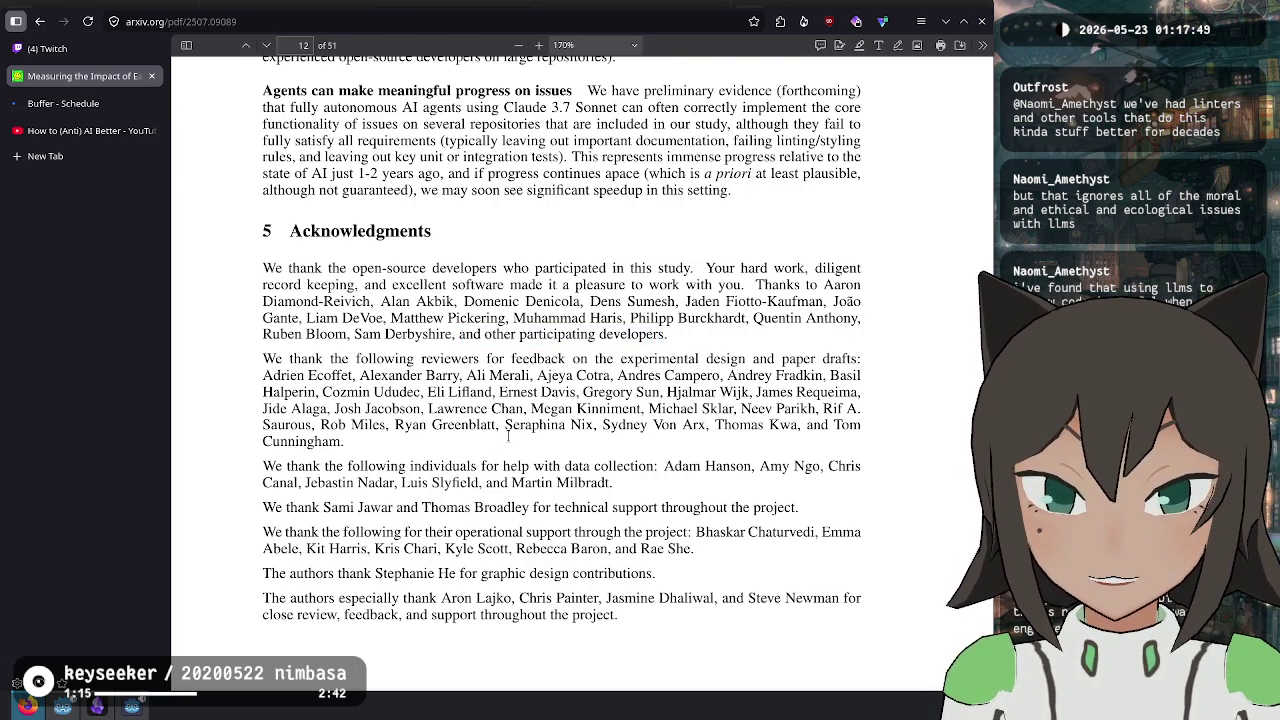
# - Go back from the PDF to the arXiv abstract page, then show the Twitch stream manager tab
pyautogui.keyDown('ctrl'); pyautogui.scroll(-5, 508, 436); pyautogui.keyUp('ctrl')
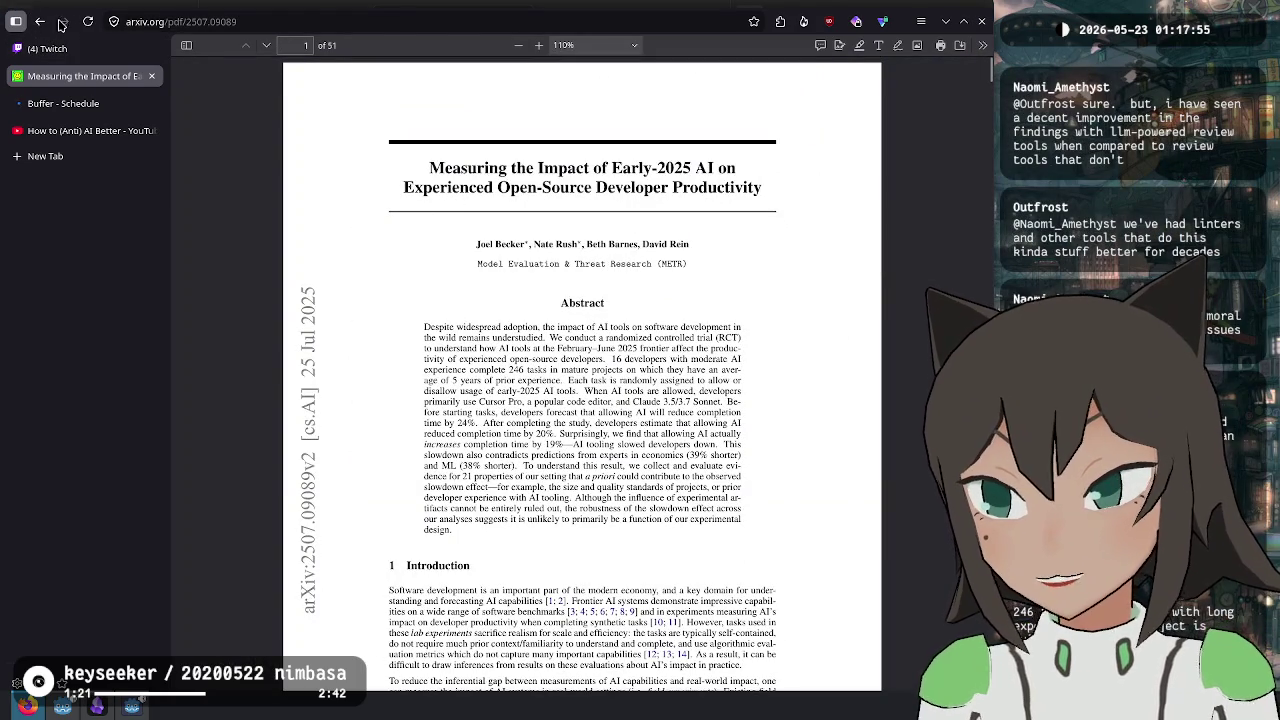
pyautogui.click(39, 22)
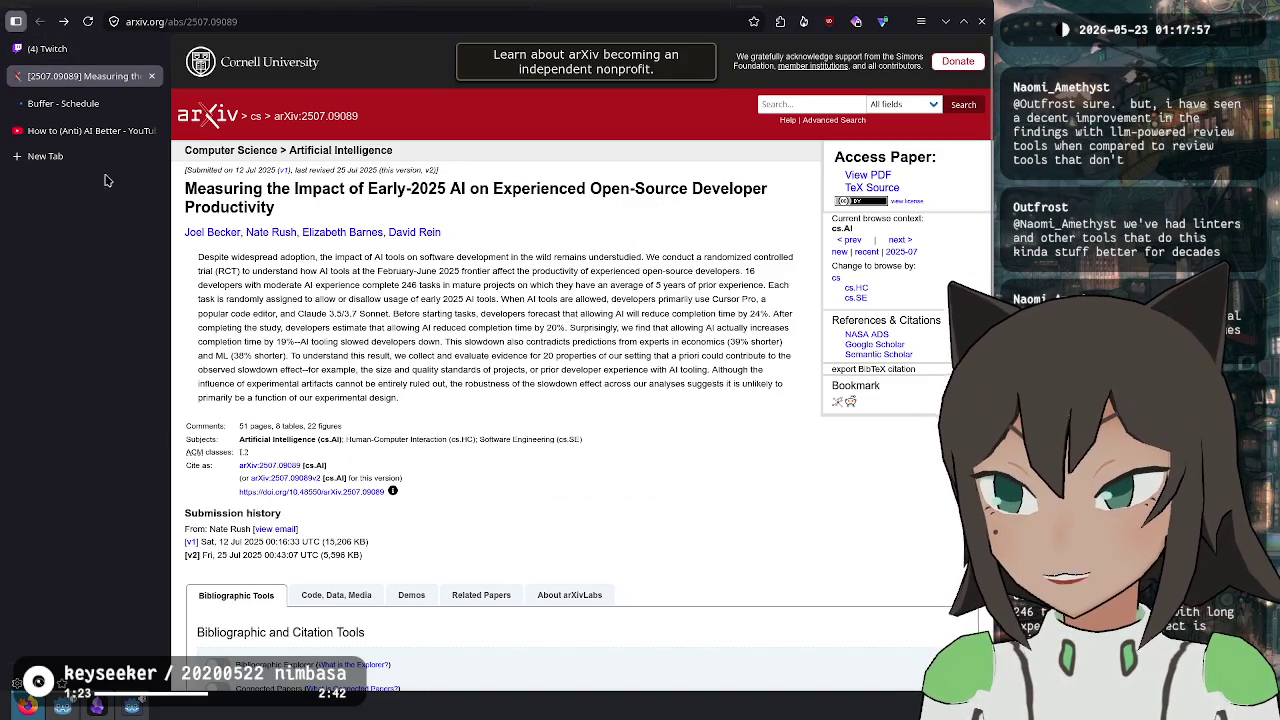
pyautogui.click(60, 48)
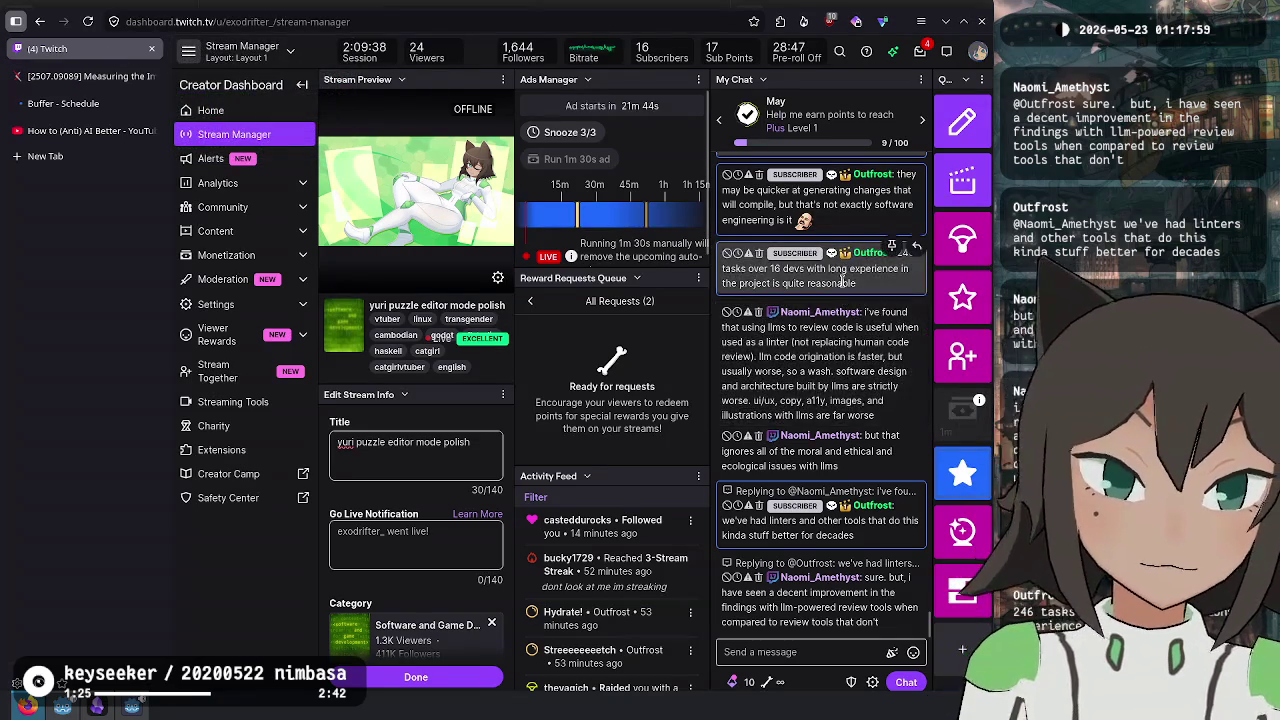
# - Scroll the My Chat panel through the AI study discussion and select the word 'a11y'
pyautogui.scroll(5, 838, 279)
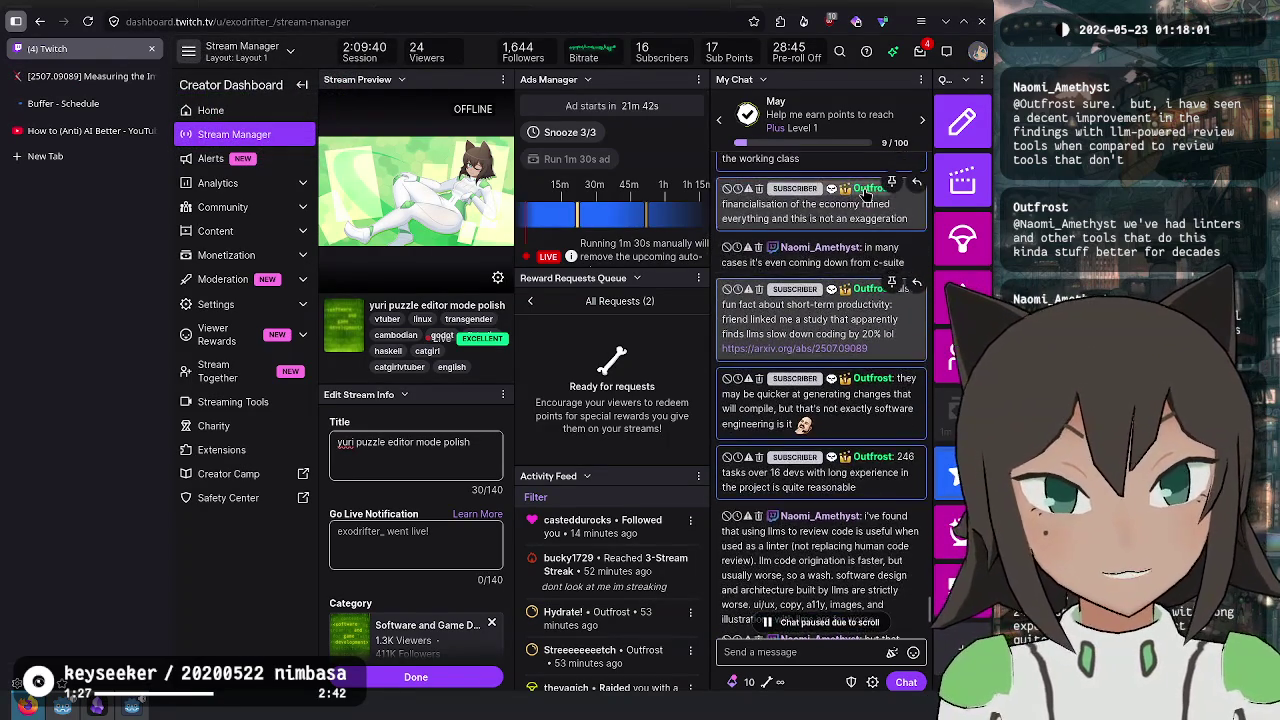
pyautogui.scroll(3, 855, 197)
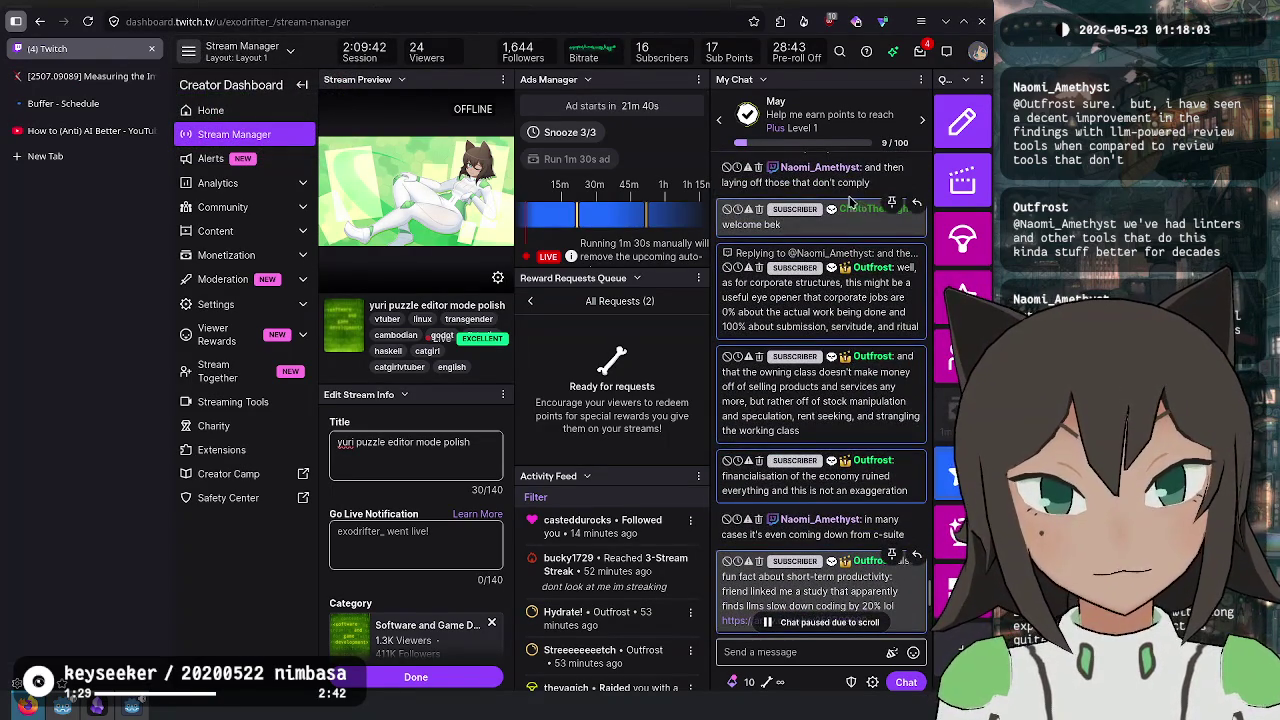
pyautogui.scroll(-5, 850, 300)
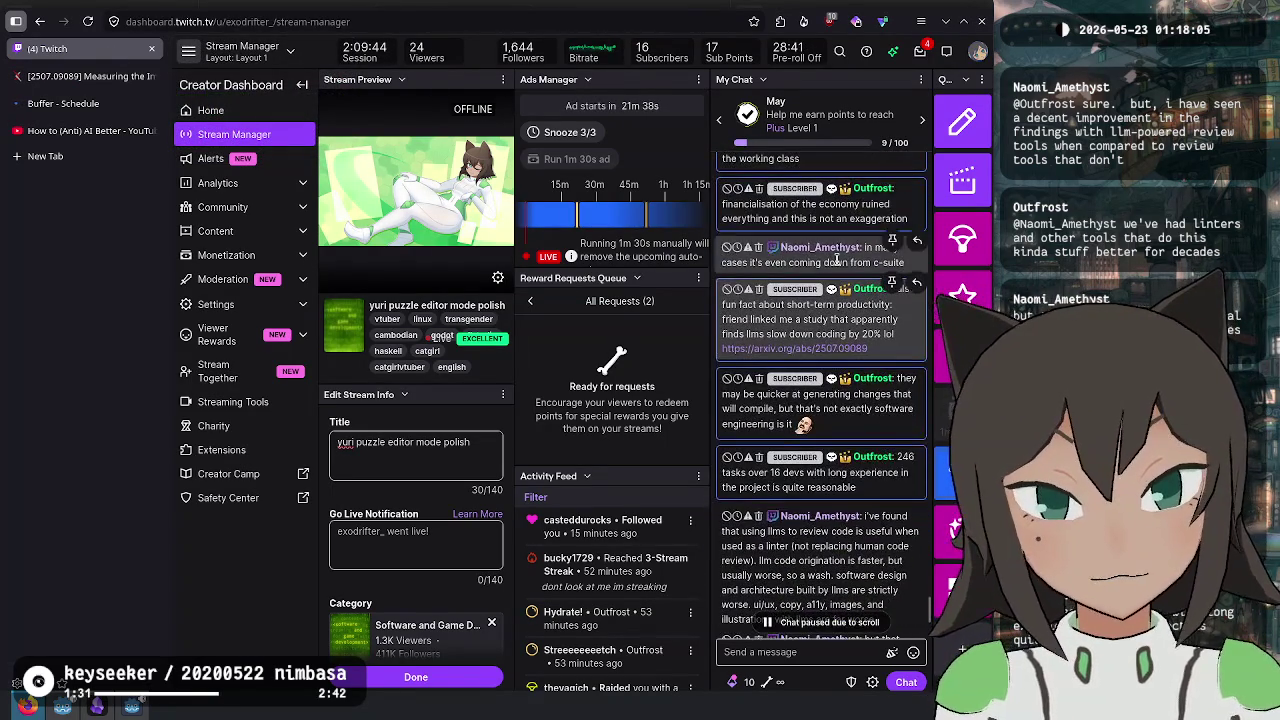
pyautogui.scroll(-2, 860, 465)
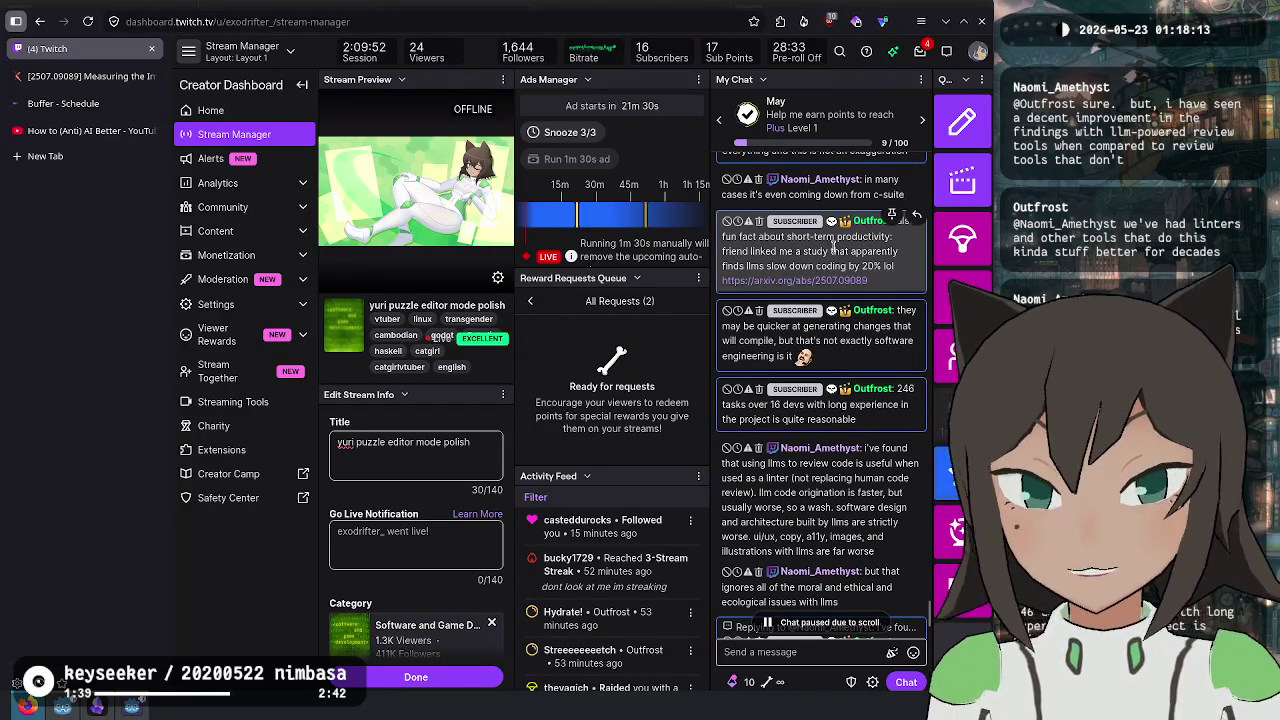
pyautogui.scroll(-1, 843, 243)
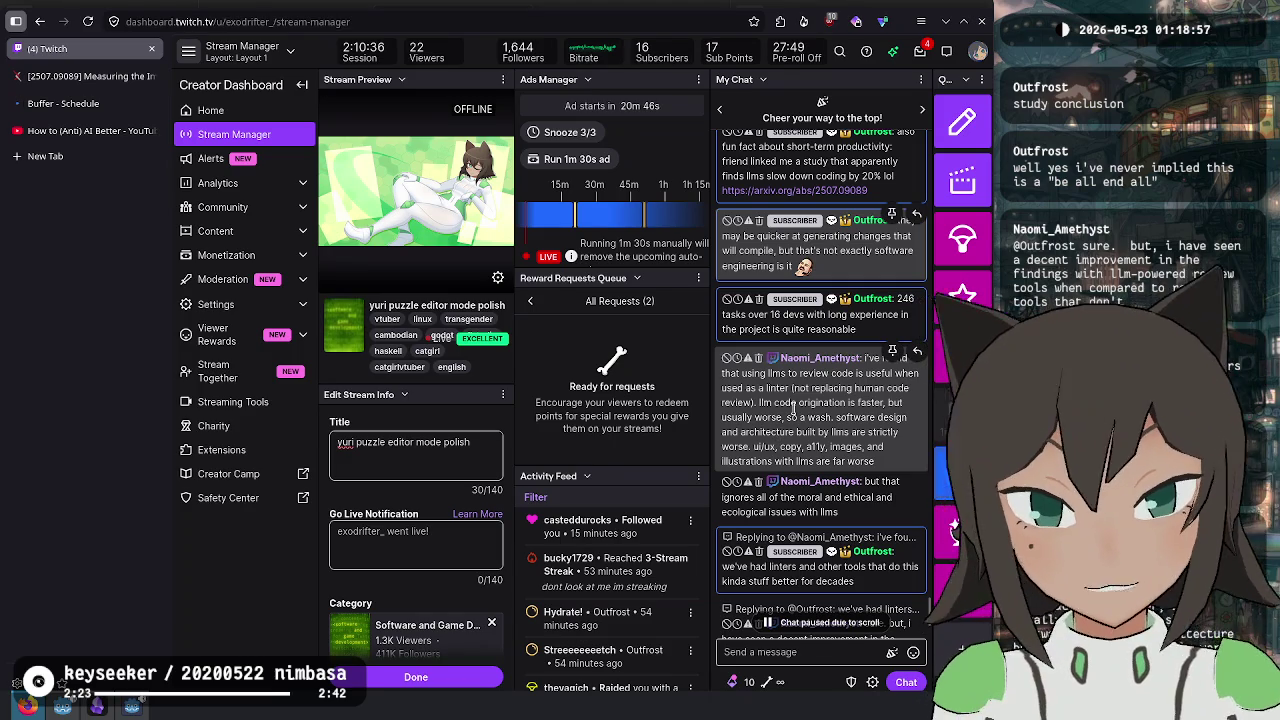
pyautogui.doubleClick(813, 447)
pyautogui.click(822, 446)
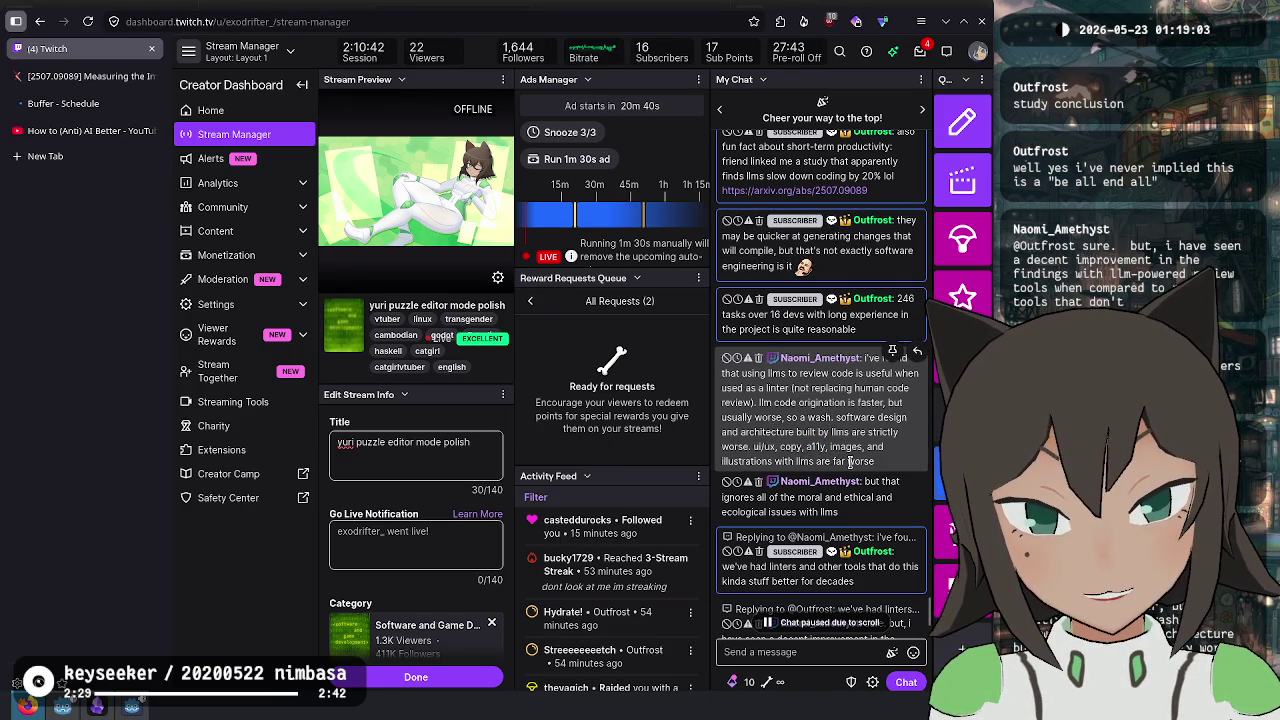
# - Scroll further through the chat messages, then switch to the Obsidian notes window
pyautogui.scroll(-1, 845, 420)
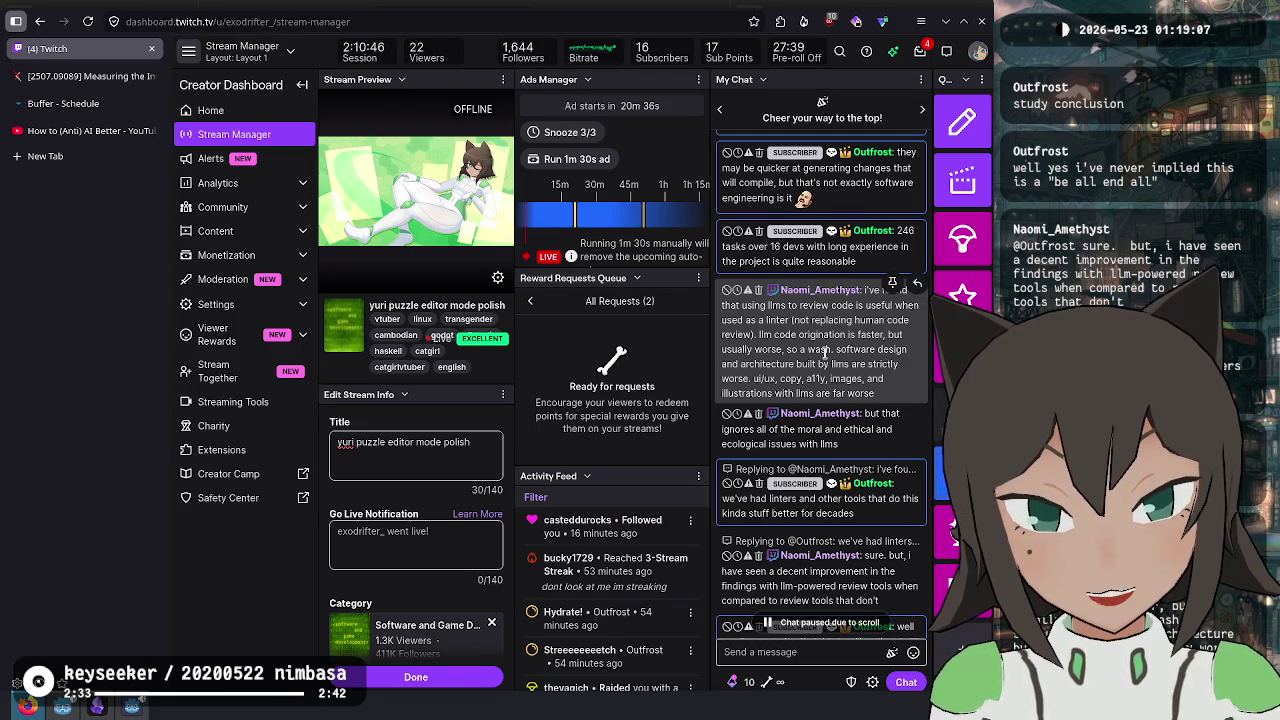
pyautogui.scroll(-2, 860, 340)
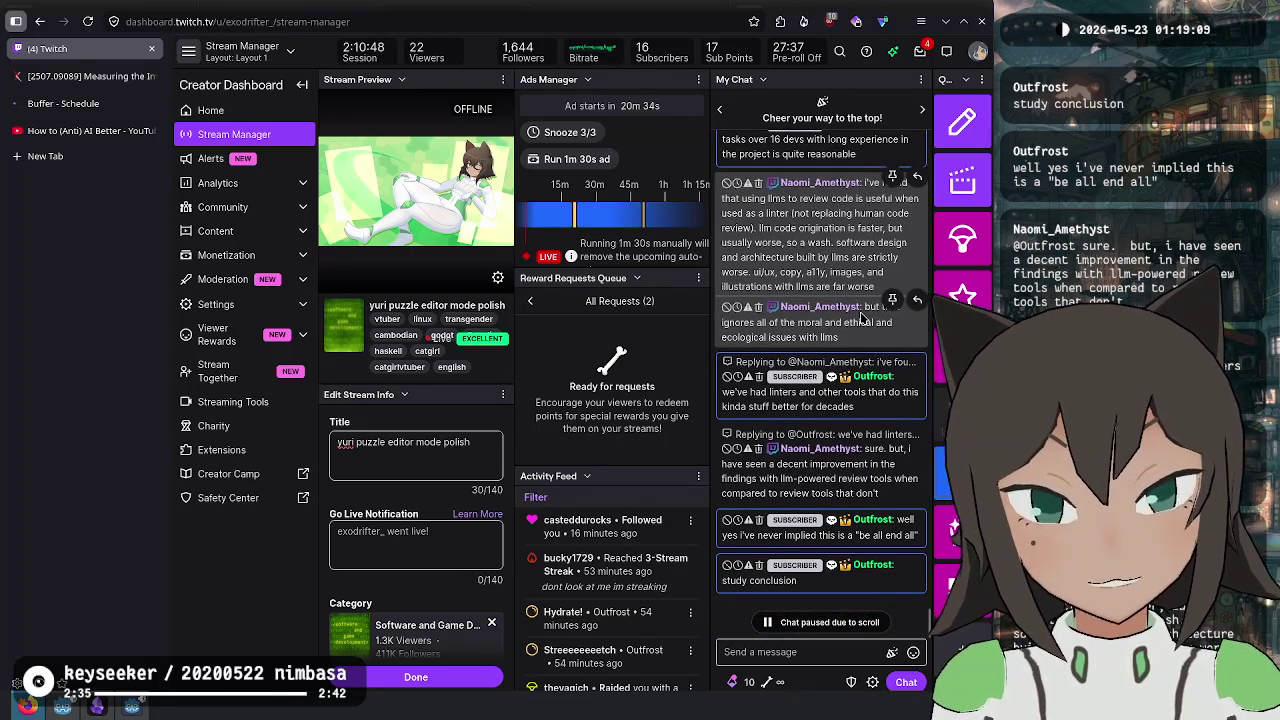
pyautogui.scroll(1, 862, 318)
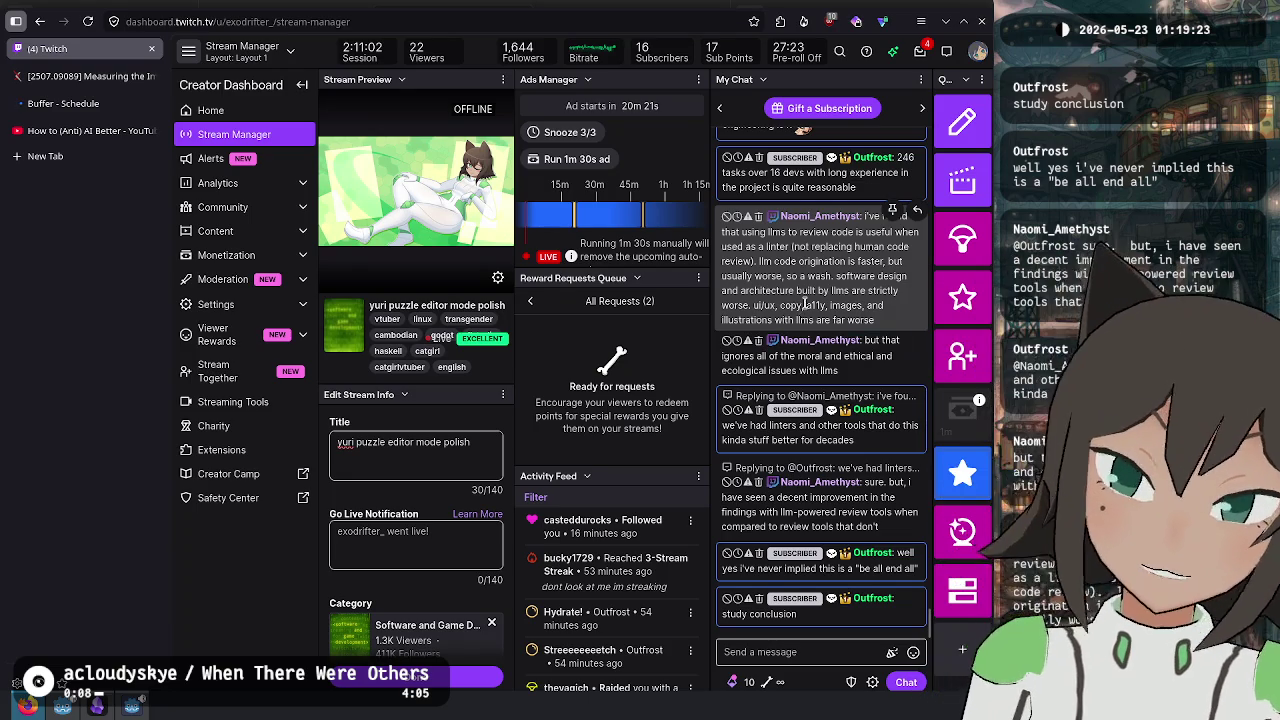
pyautogui.scroll(5, 806, 302)
pyautogui.scroll(10, 808, 290)
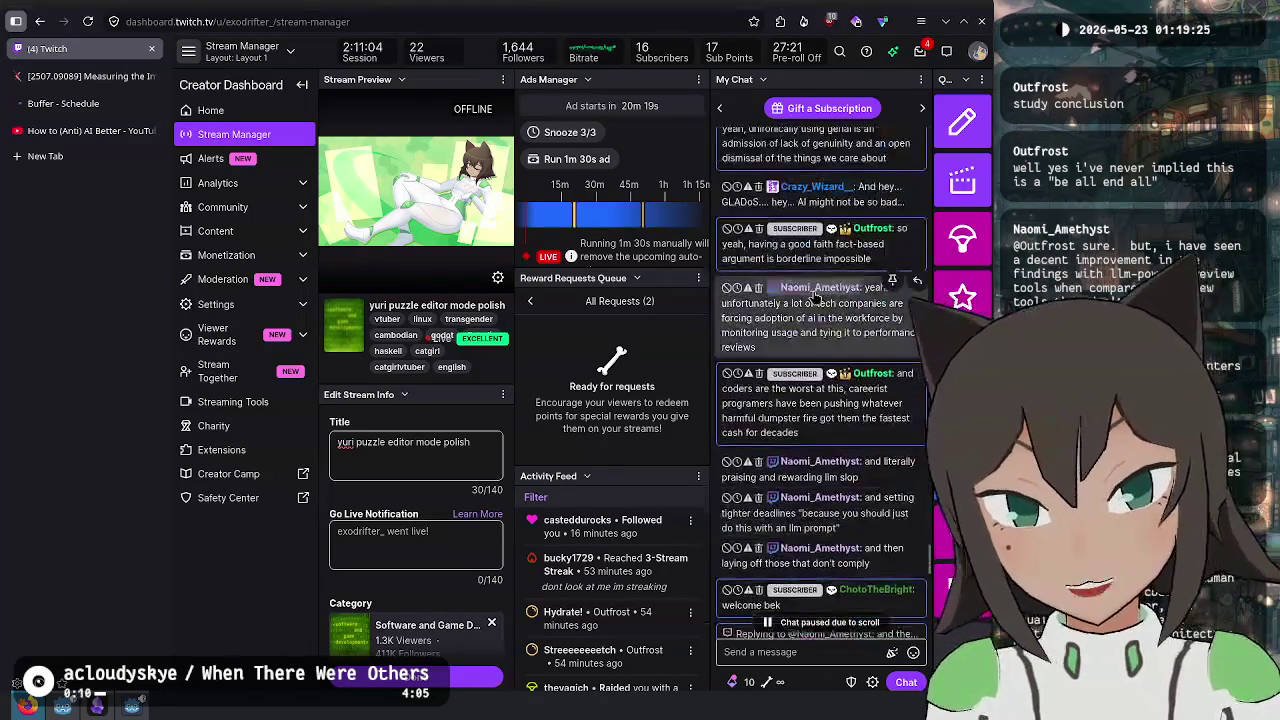
pyautogui.scroll(10, 816, 297)
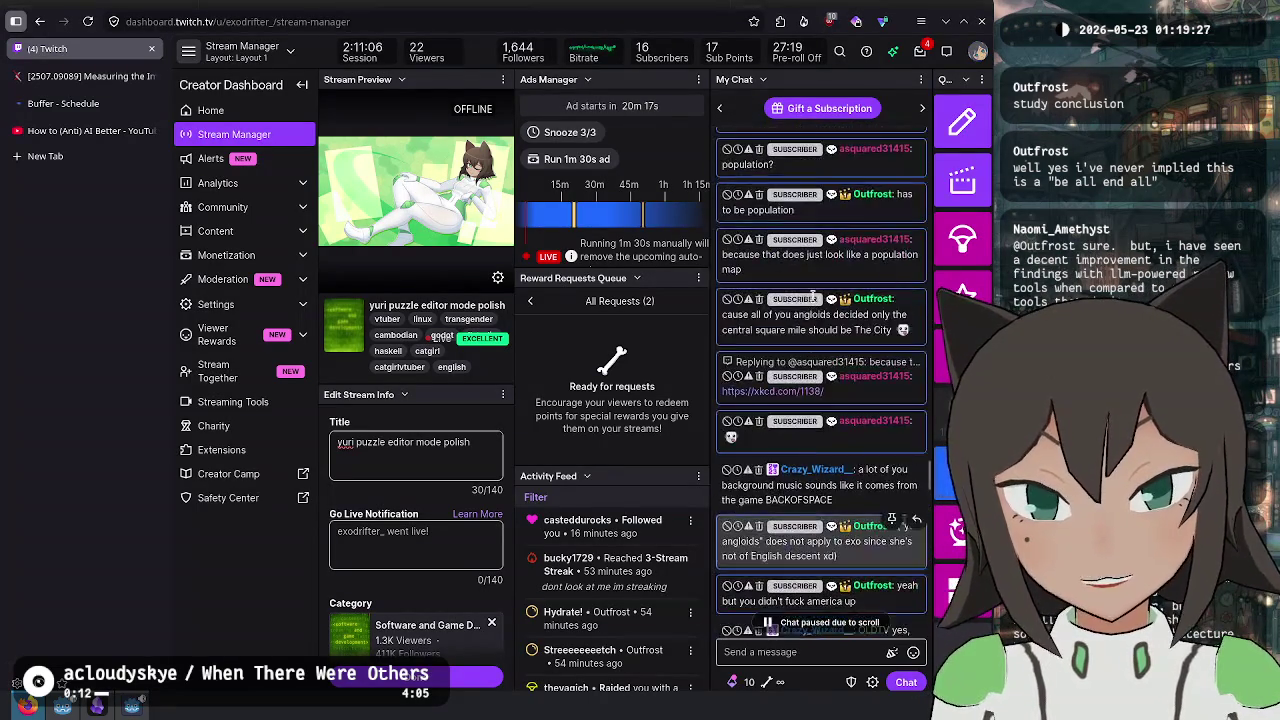
pyautogui.scroll(-20, 816, 302)
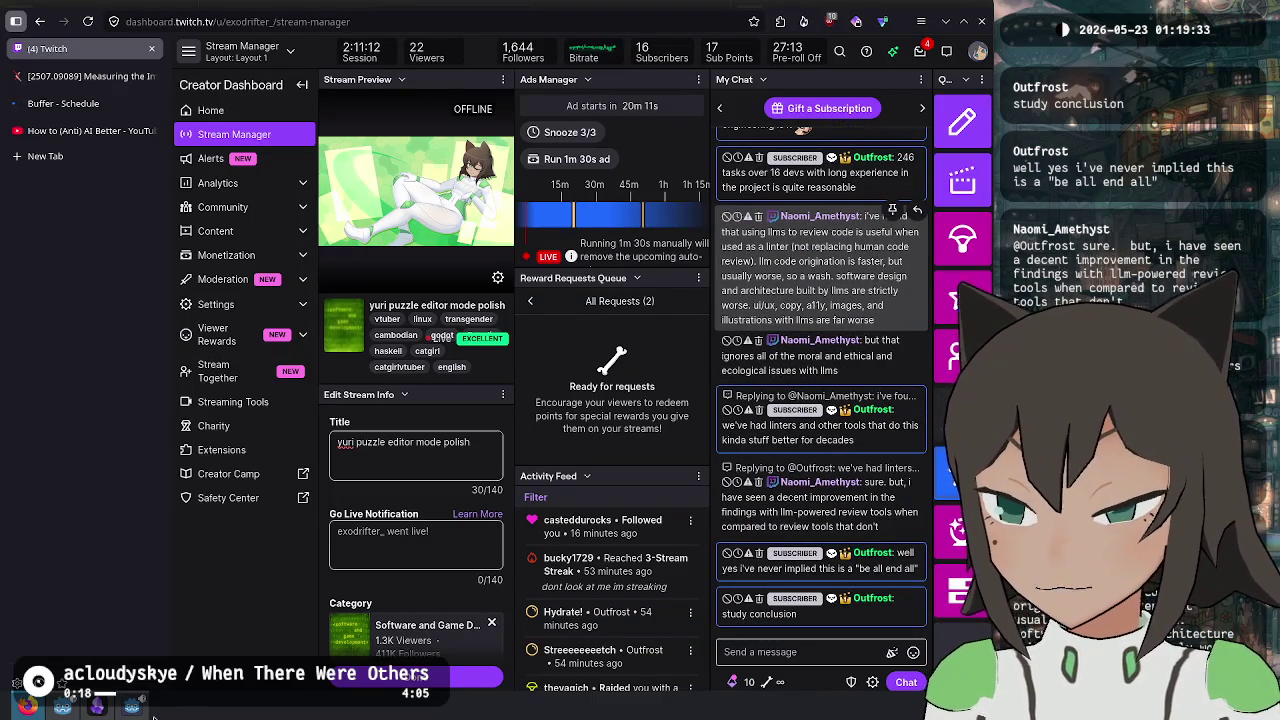
pyautogui.moveTo(132, 706)
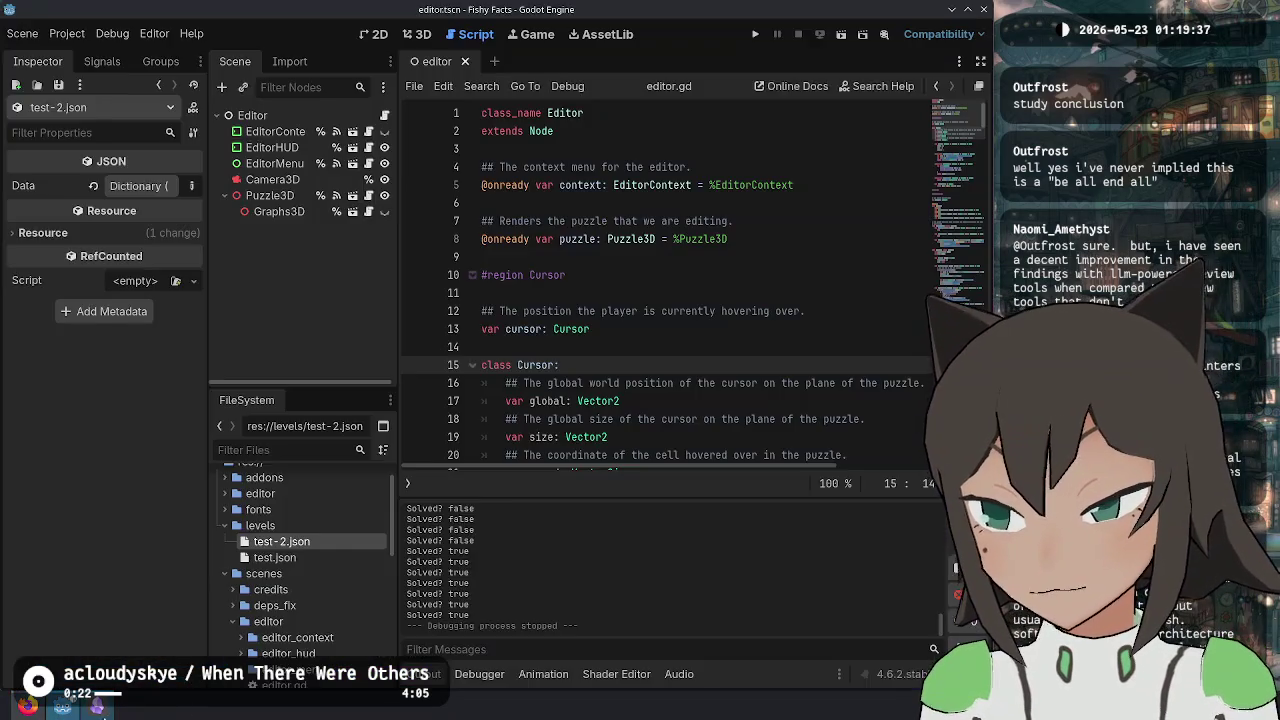
pyautogui.click(97, 706)
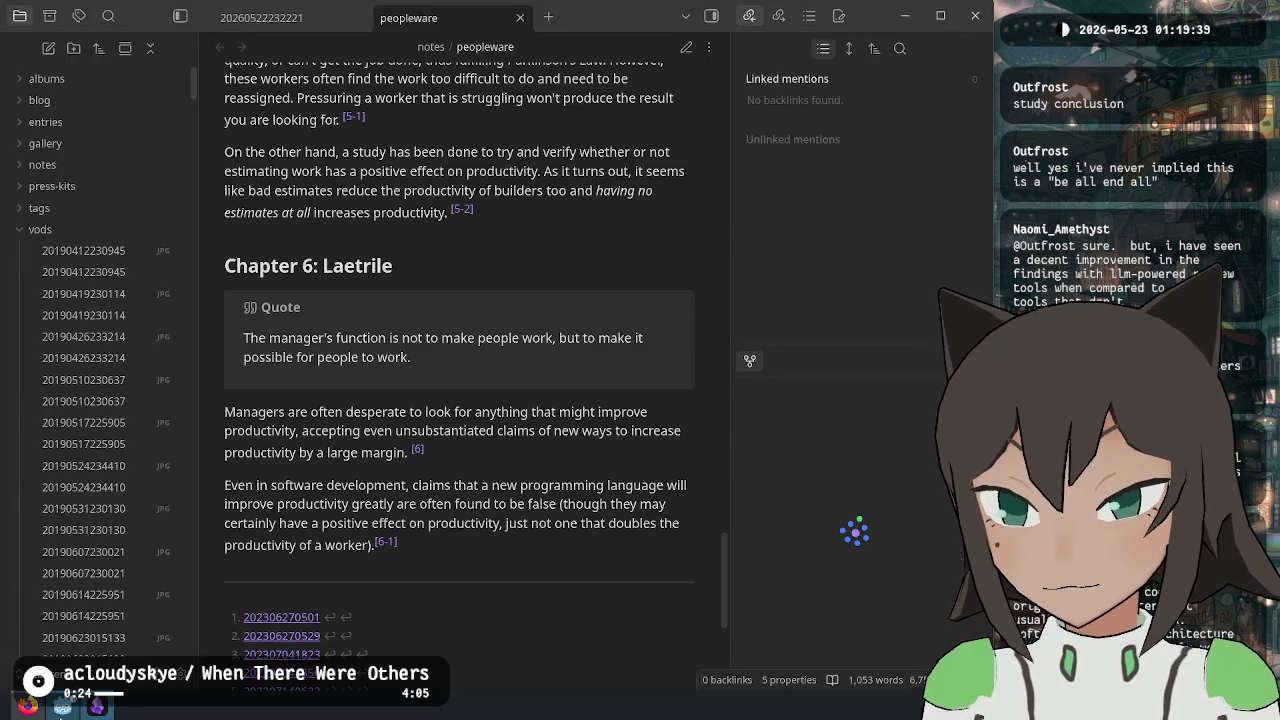
# - Return to Godot's editor.gd, scroll through the Cursor class, and collapse the Output panel
pyautogui.click(62, 706)
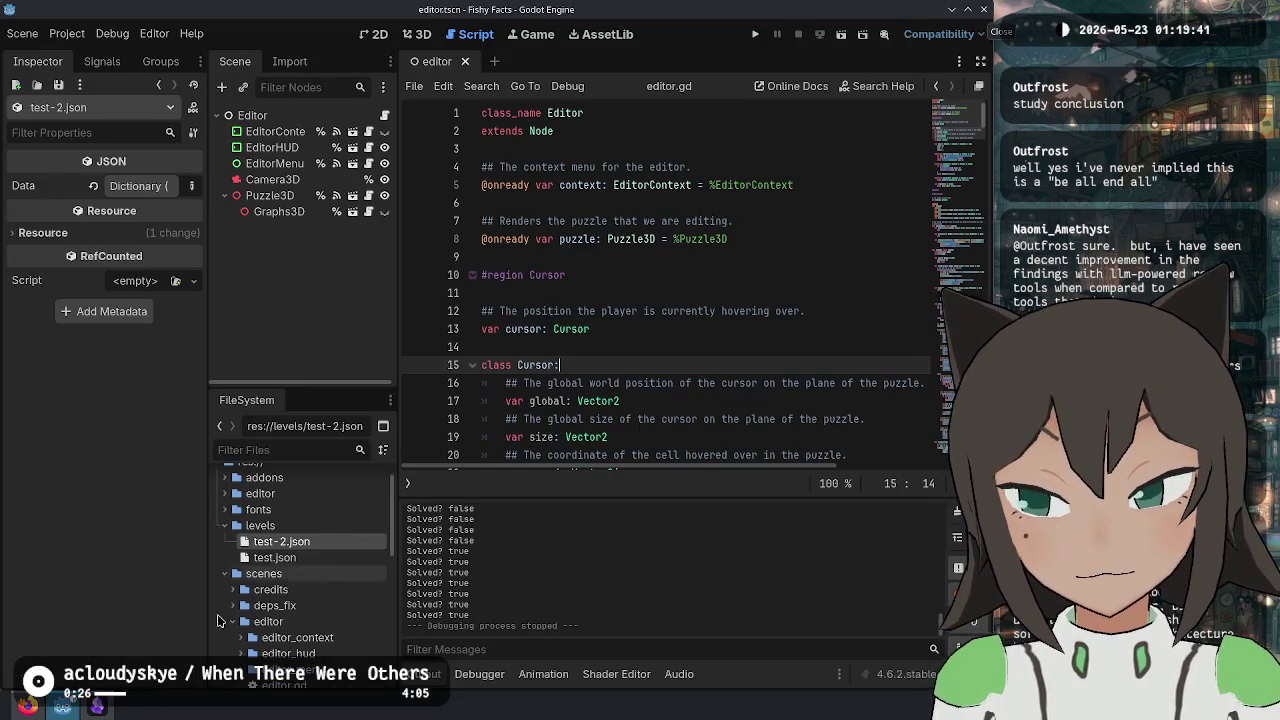
pyautogui.click(97, 706)
pyautogui.click(27, 706)
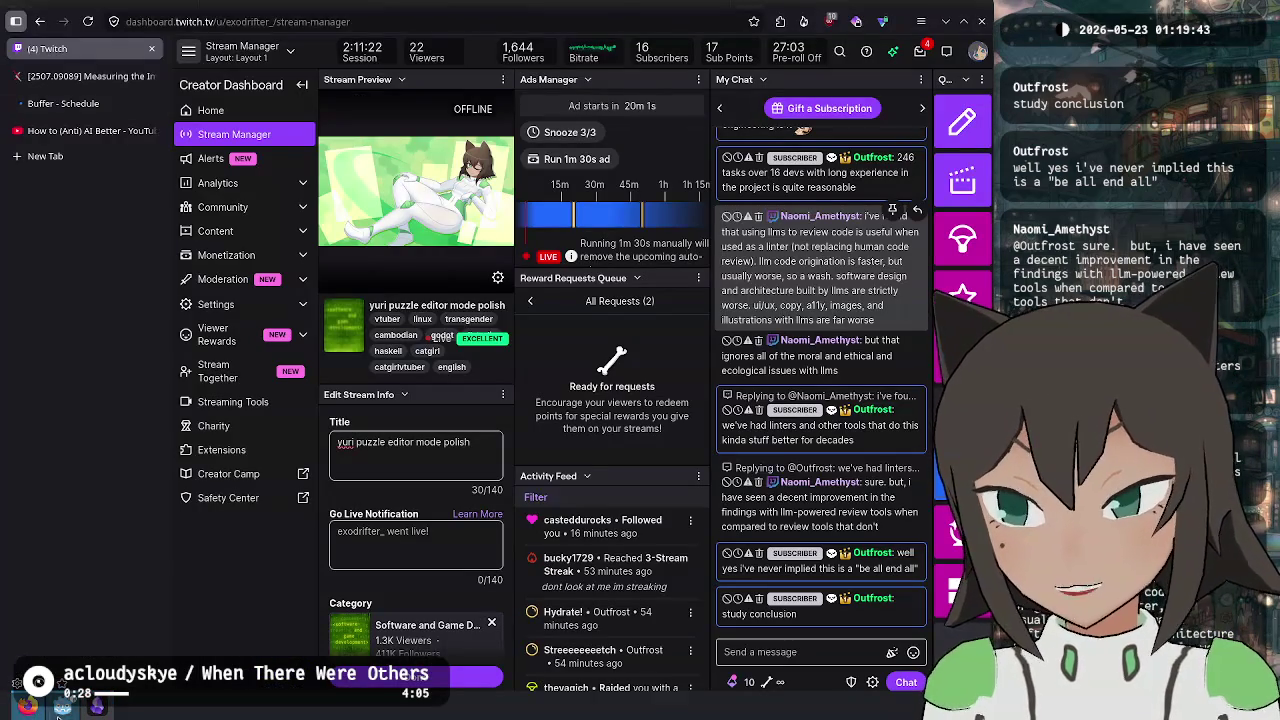
pyautogui.click(62, 706)
pyautogui.moveTo(703, 357); pyautogui.dragTo(755, 208)
pyautogui.scroll(-6, 755, 208)
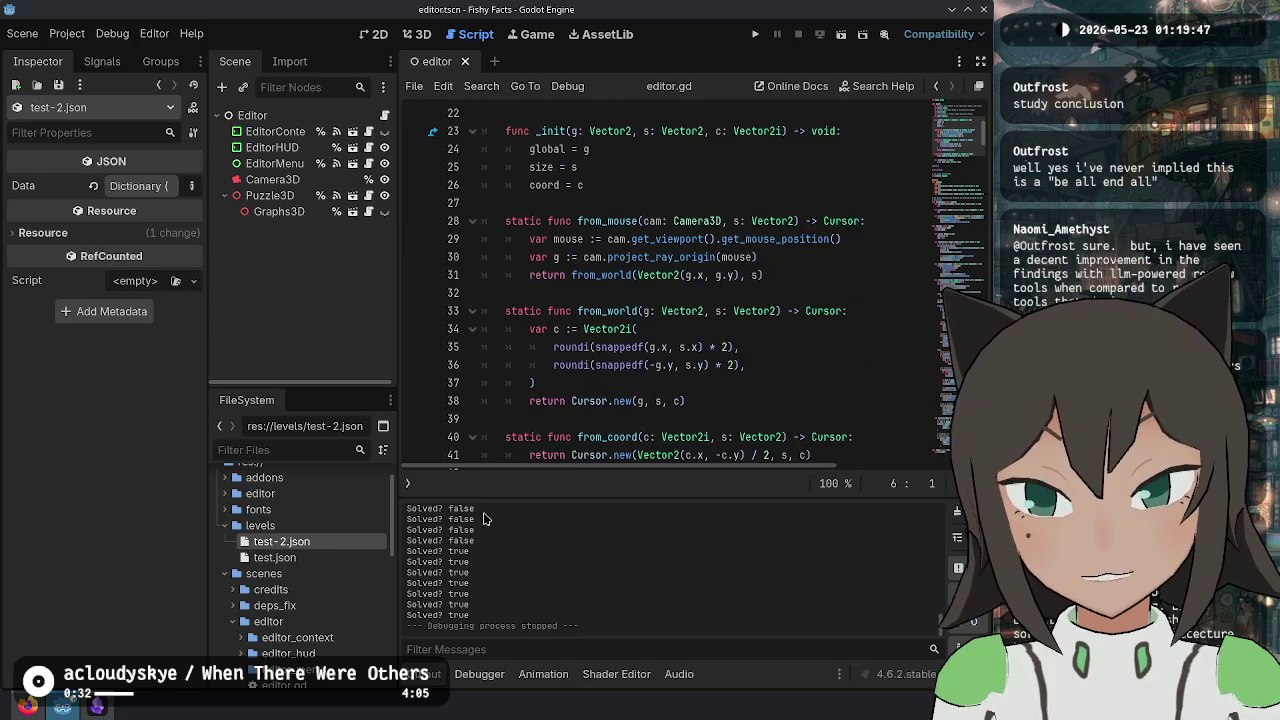
pyautogui.click(450, 683)
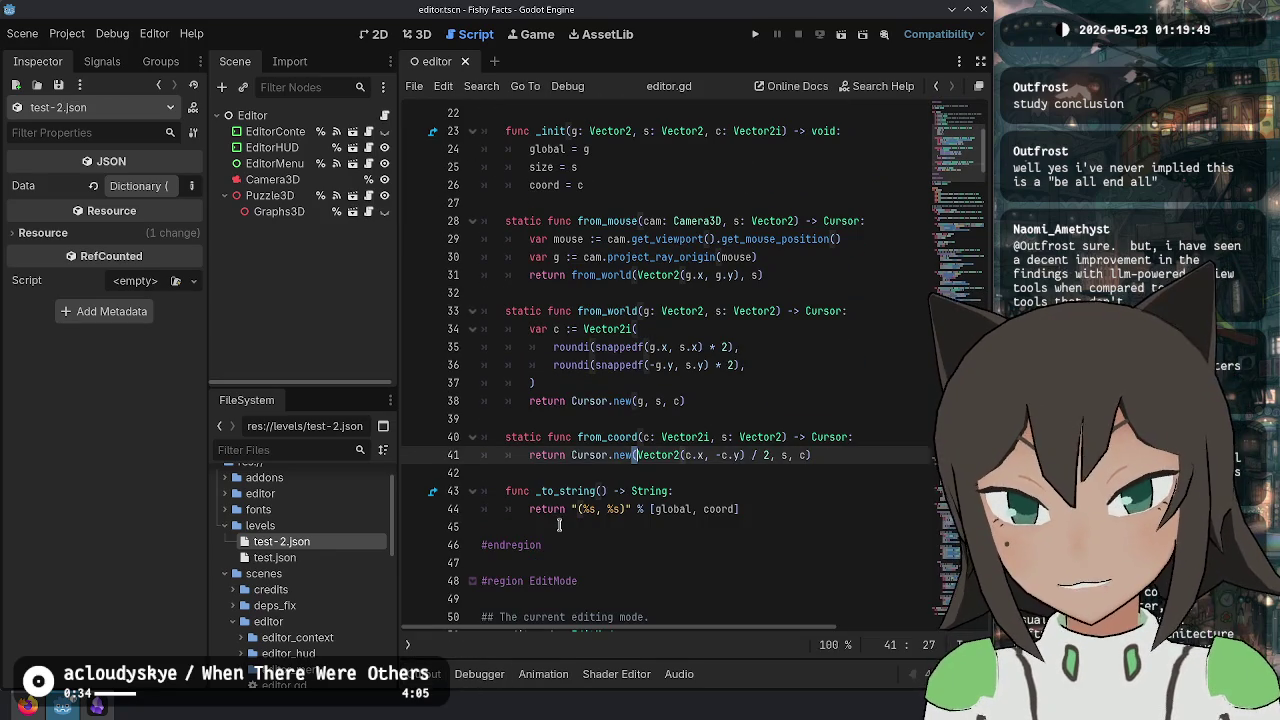
# - In Obsidian, close the peopleware tab, leaving only the editor todo note
pyautogui.click(97, 706)
pyautogui.scroll(5, 380, 293)
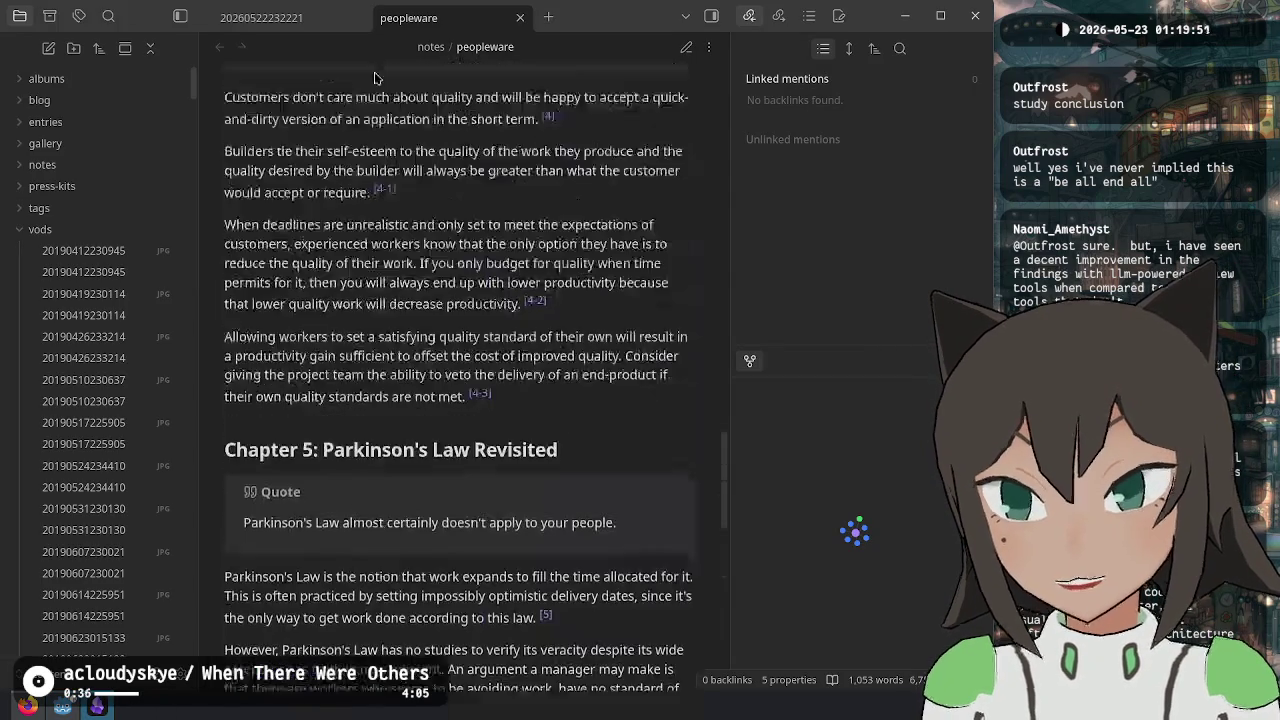
pyautogui.click(519, 17)
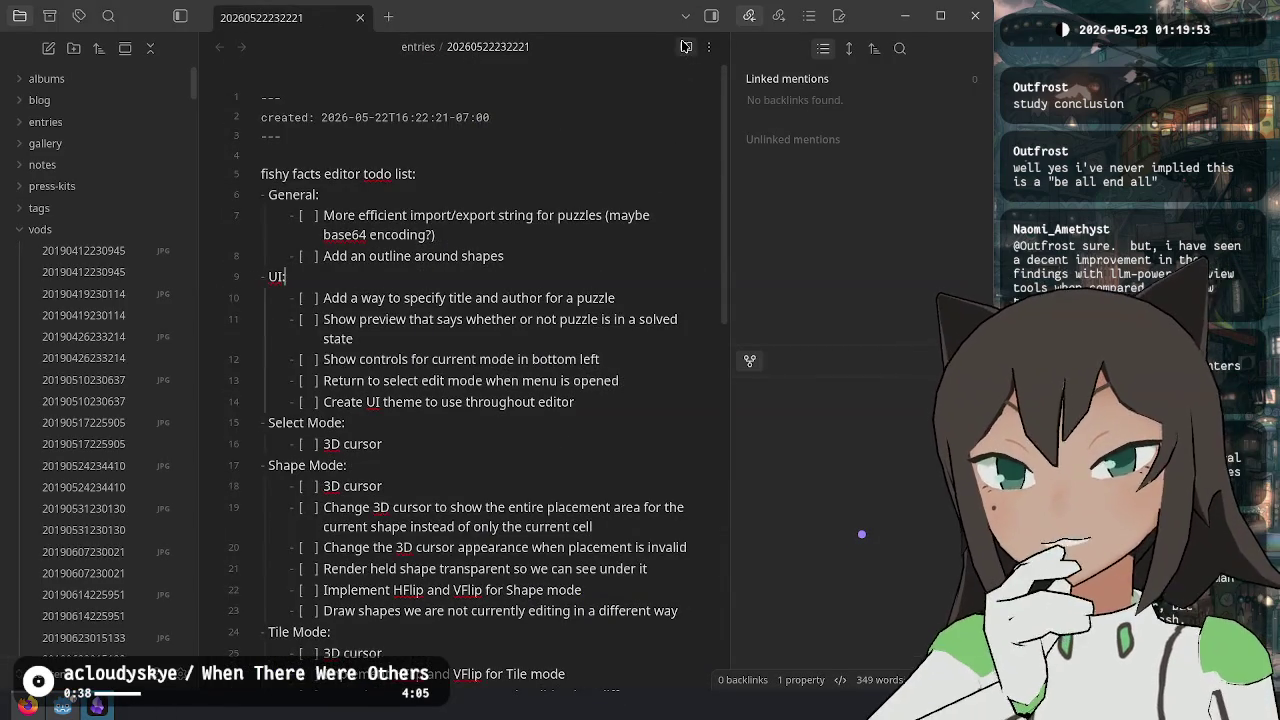
# - Show the fishy facts todo note in reading view, scroll through it, then return to Twitch
pyautogui.click(686, 47)
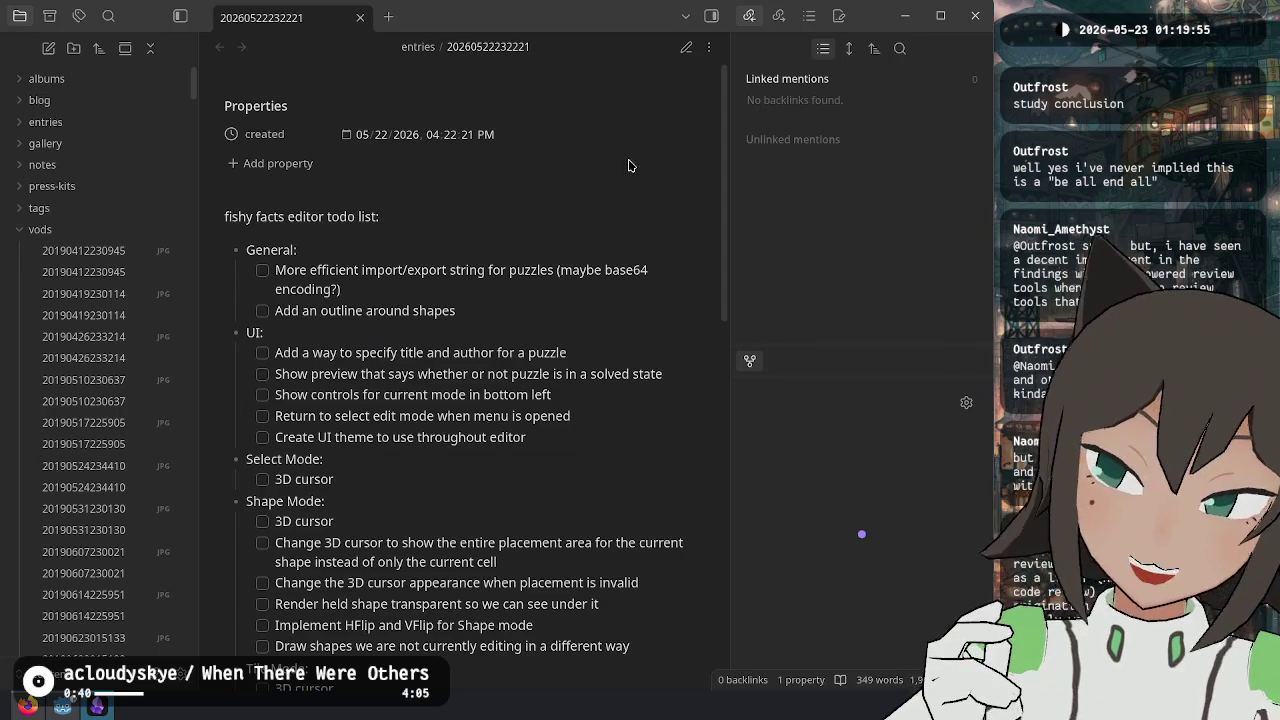
pyautogui.scroll(-3, 612, 188)
pyautogui.scroll(-5, 612, 188)
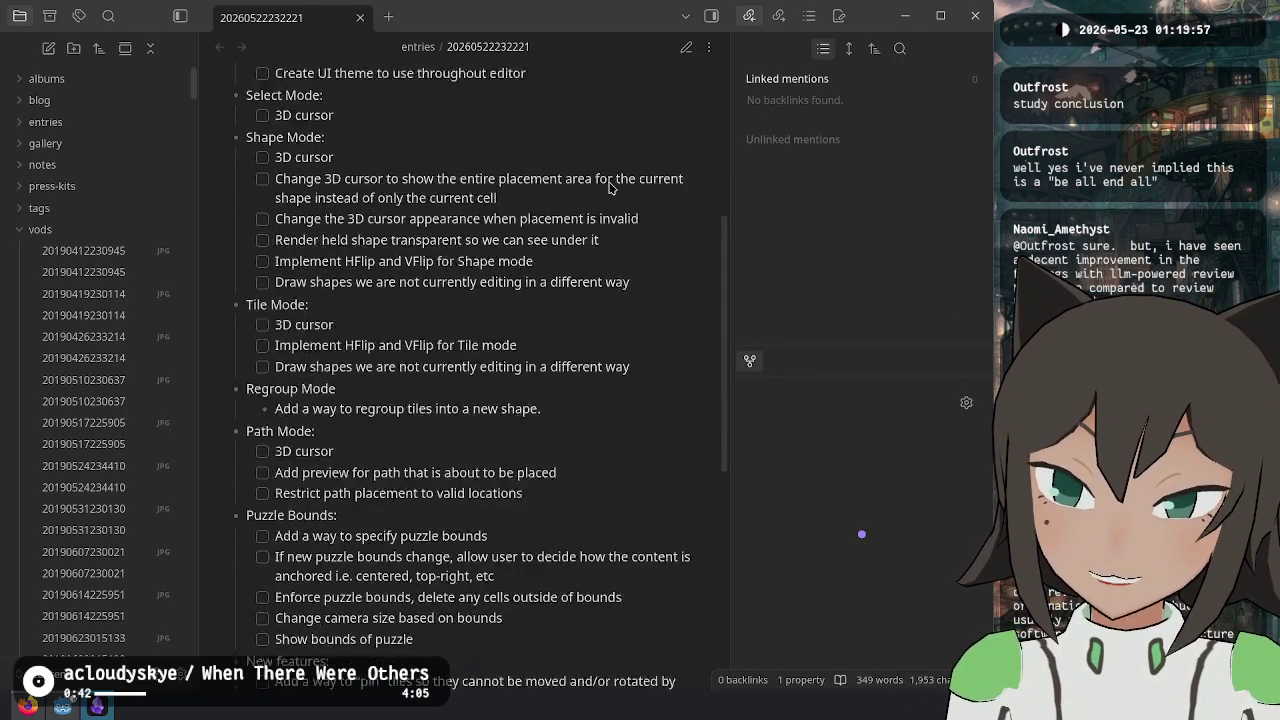
pyautogui.scroll(8, 615, 185)
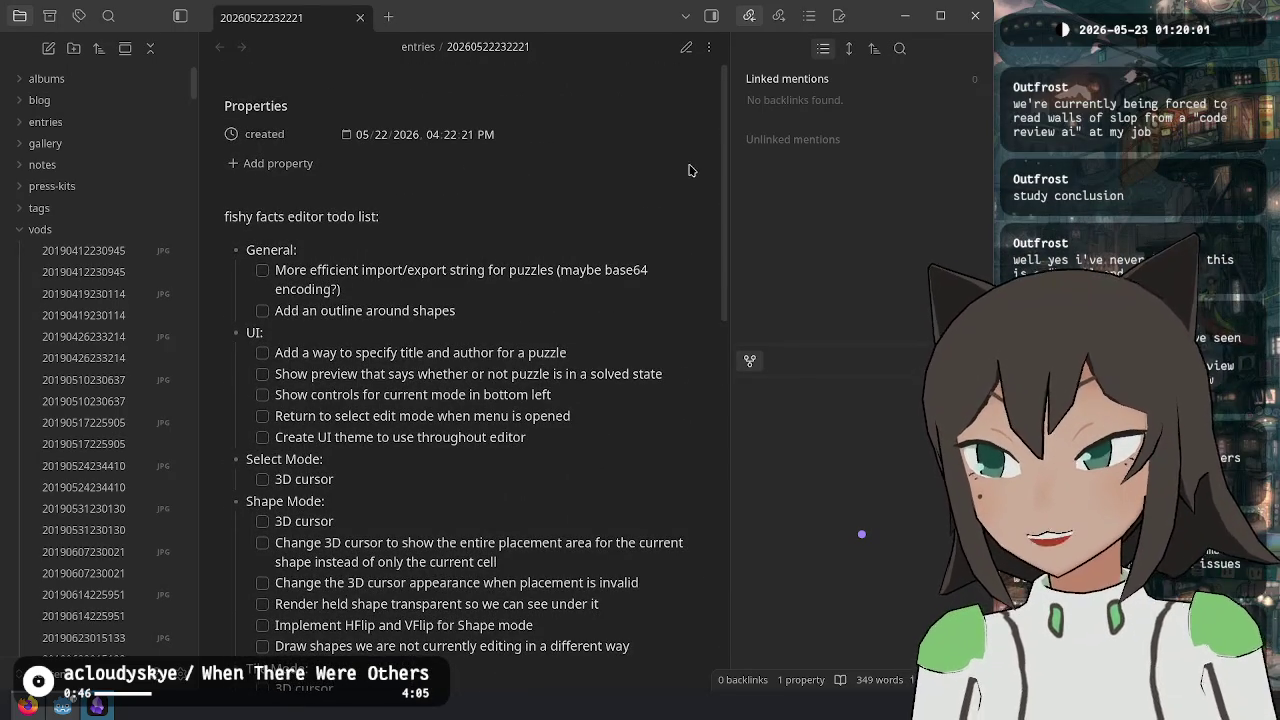
pyautogui.click(38, 707)
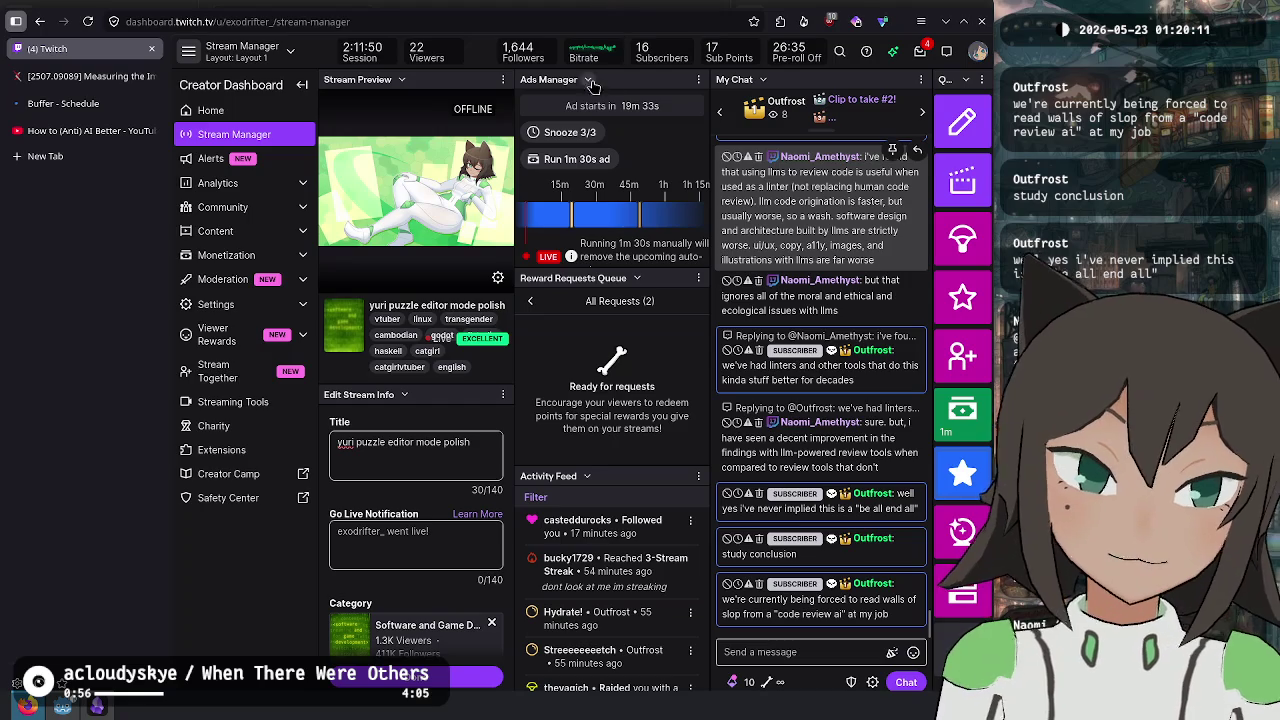
# - After a detour to Obsidian, close the (Anti) AI YouTube tab and show the arXiv paper tab
pyautogui.hotkey('alt', 'Tab')
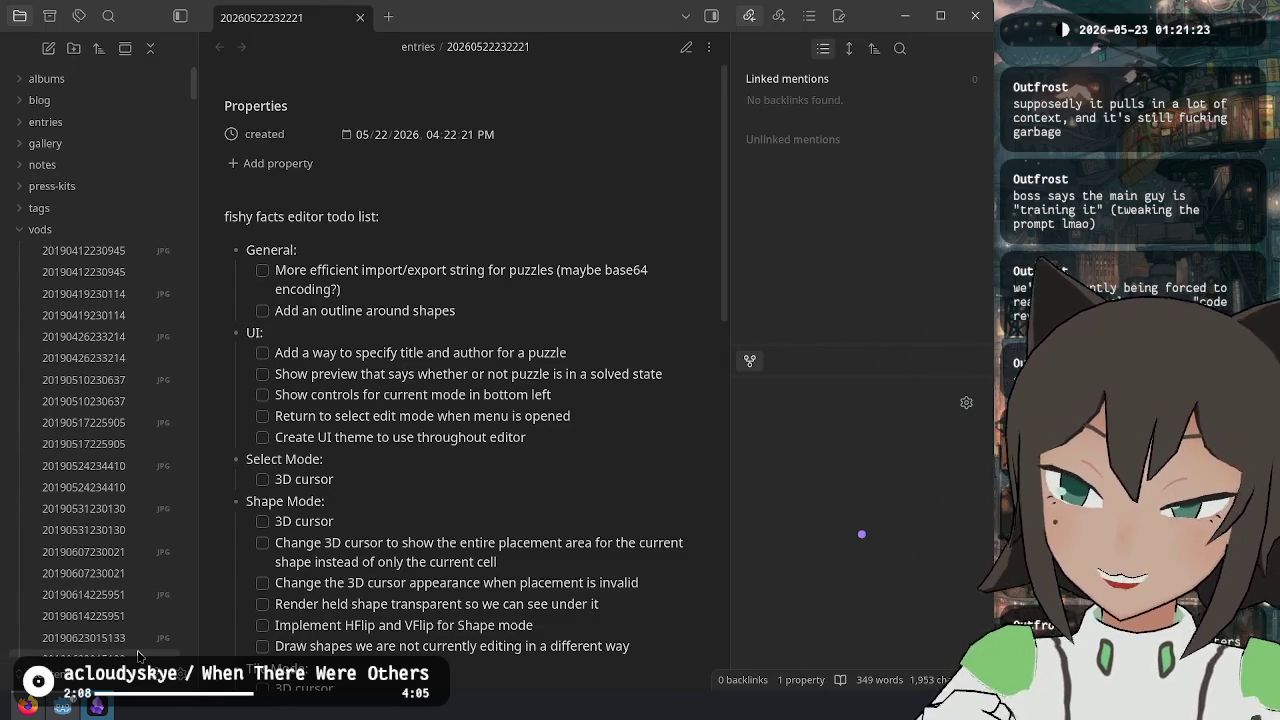
pyautogui.moveTo(27, 706)
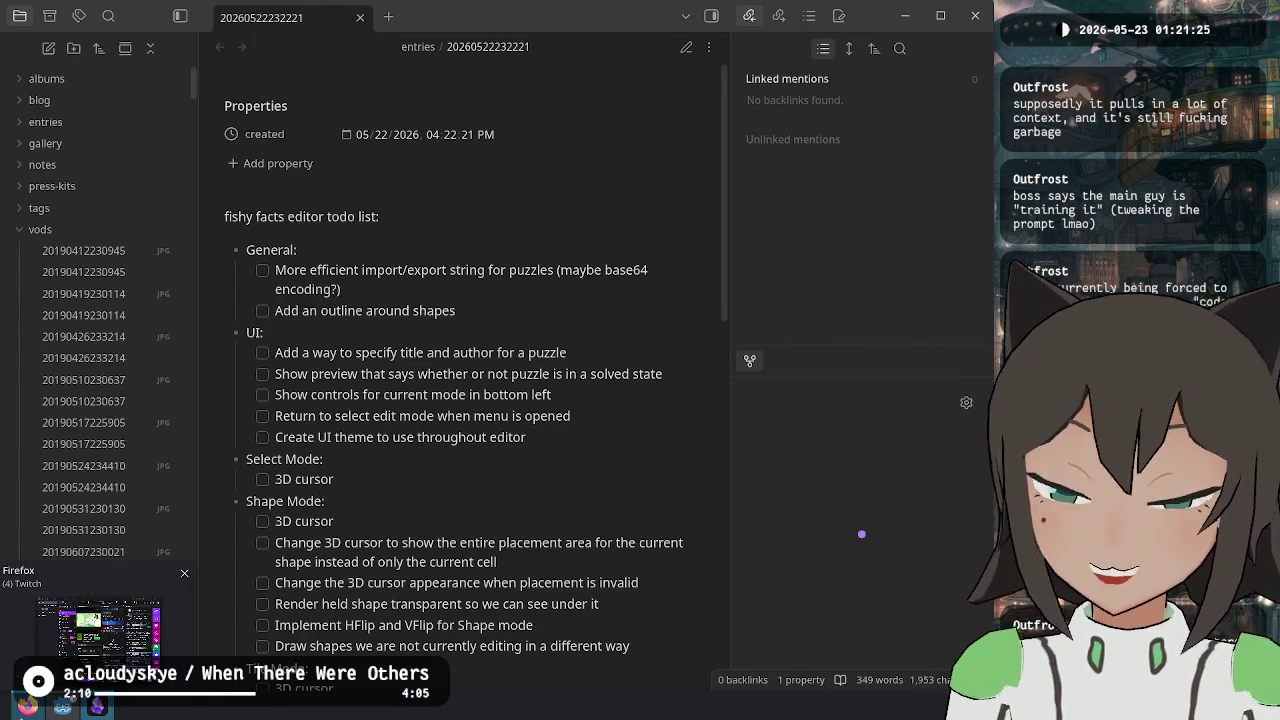
pyautogui.click(98, 628)
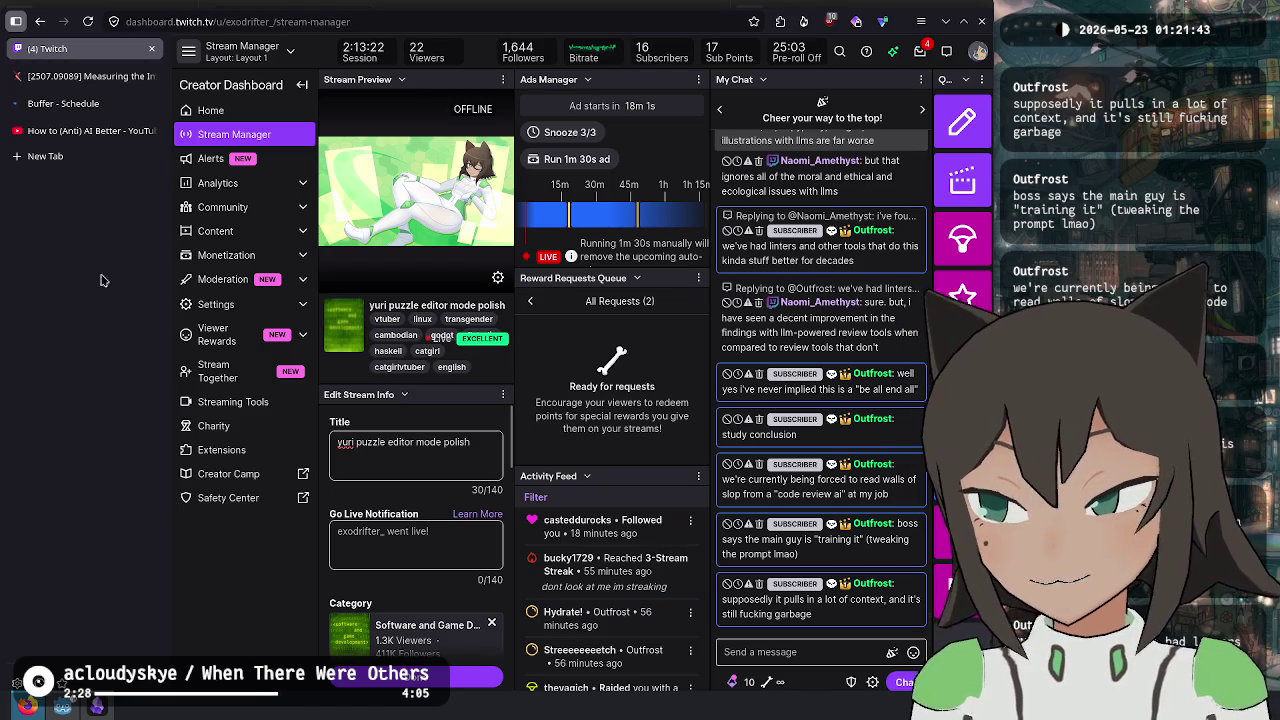
pyautogui.middleClick(108, 134)
pyautogui.click(95, 78)
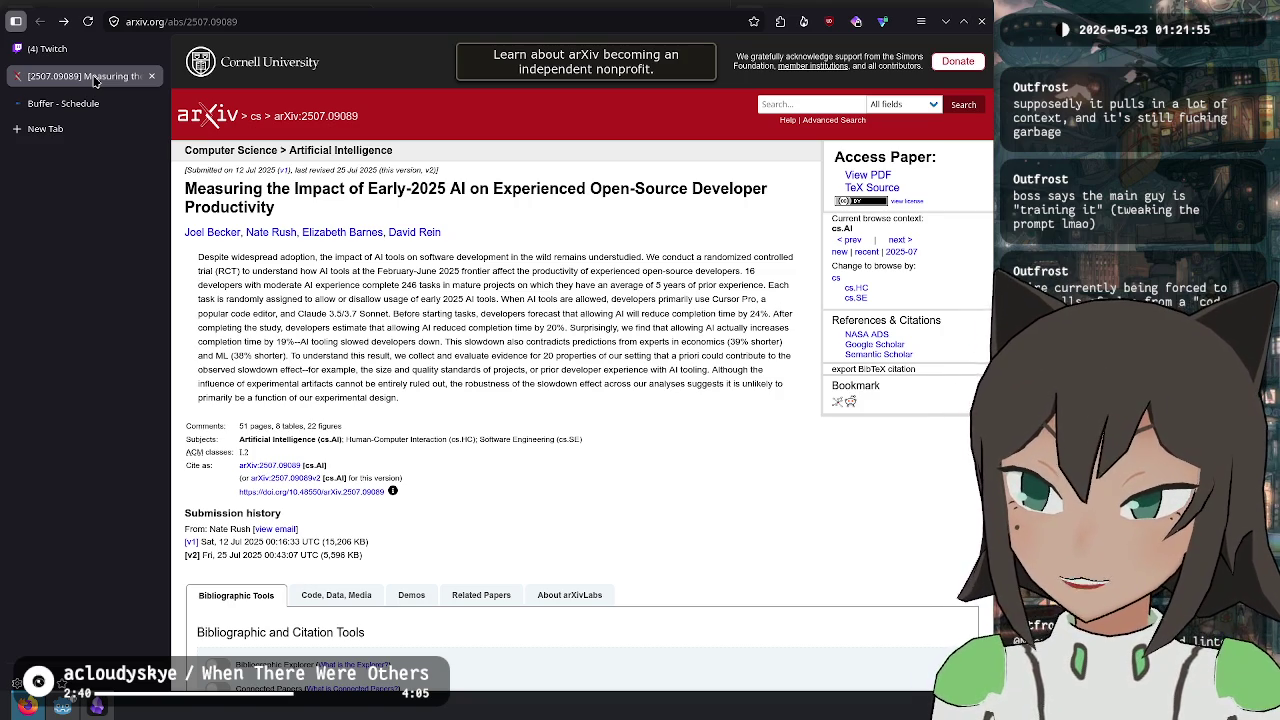
# - Close the arXiv tab and write 'working on my yuri puzzle game editor yippee' in Buffer
pyautogui.hotkey('ctrl', 'w')
pyautogui.click(100, 47)
pyautogui.click(96, 76)
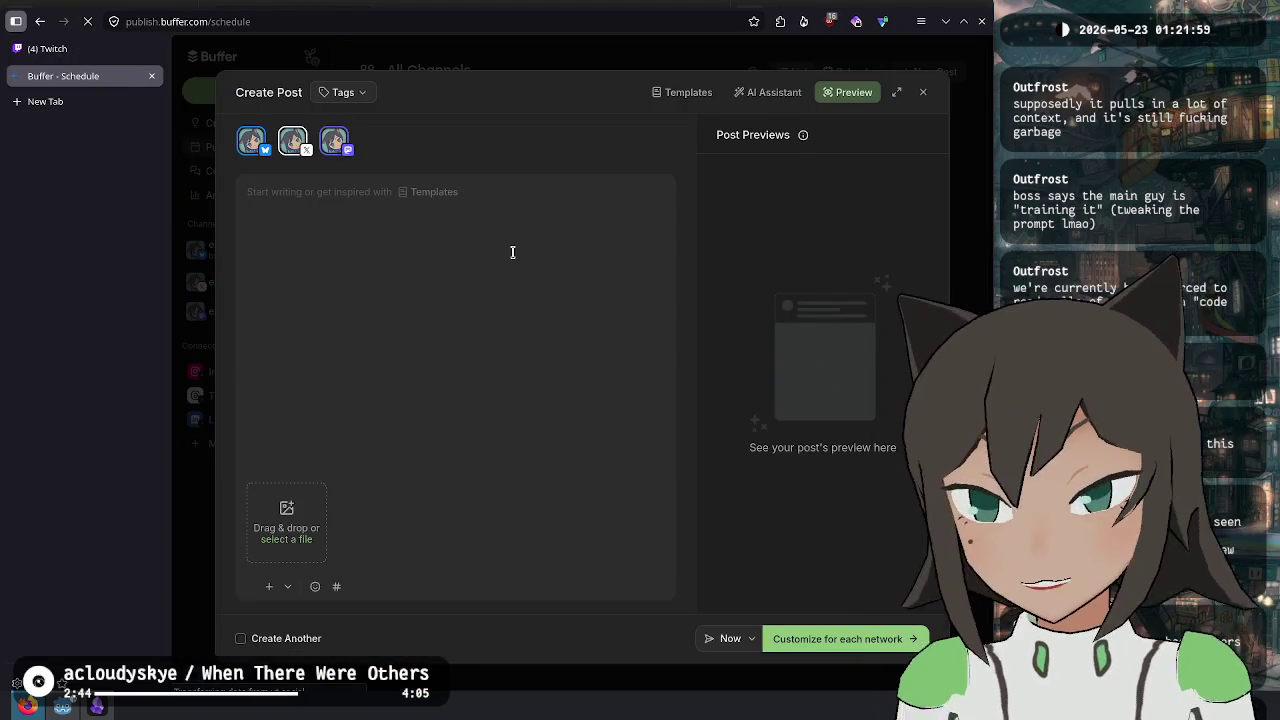
pyautogui.write('working o')
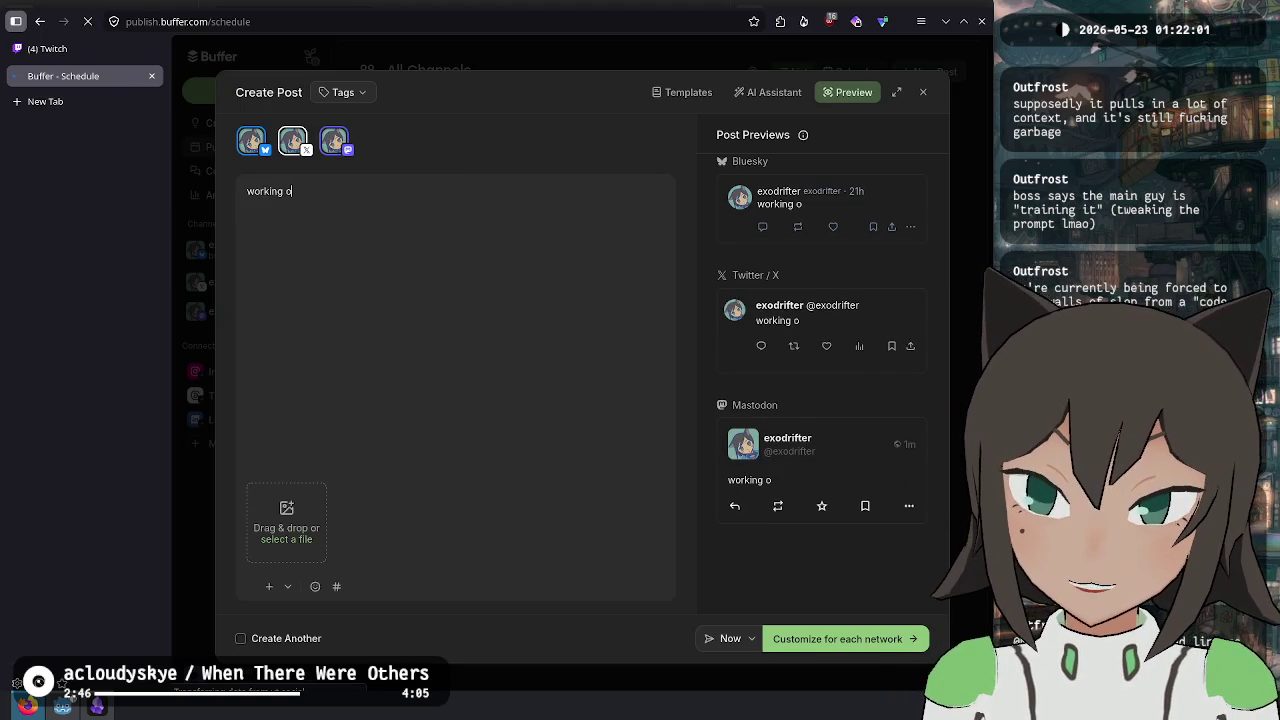
pyautogui.write('n my yuri puzzle gam')
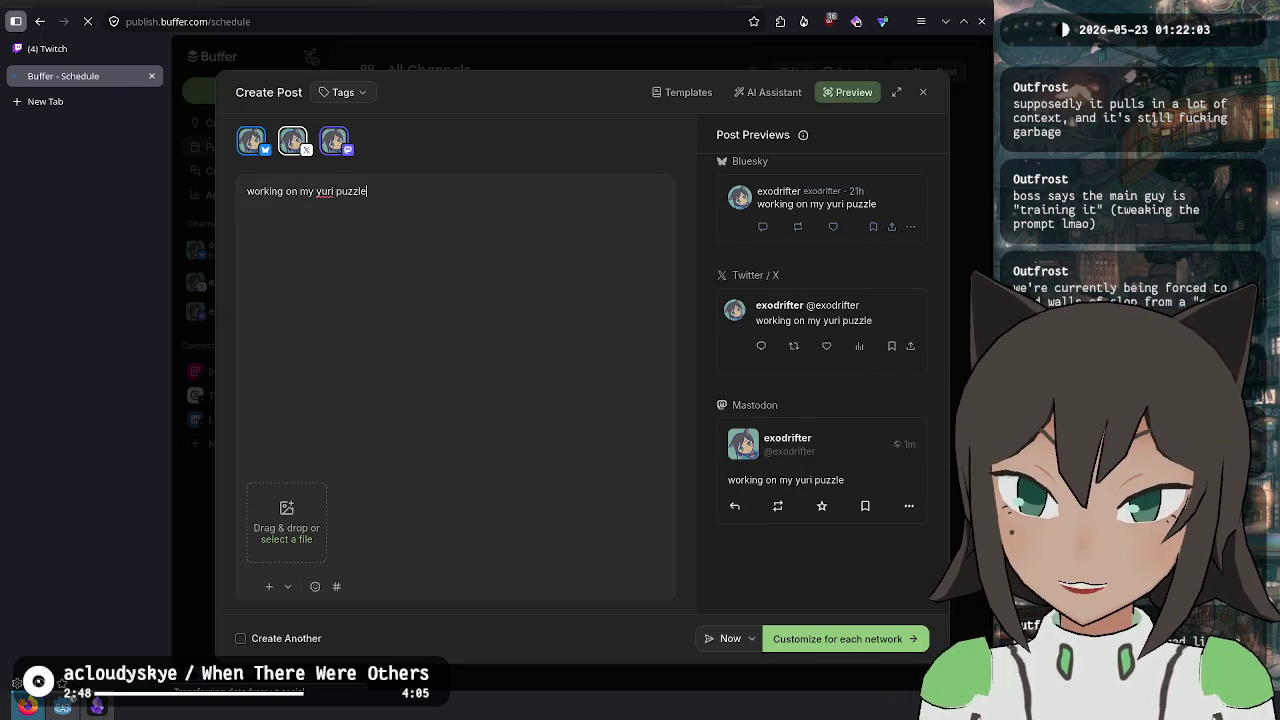
pyautogui.press('BackSpace')
pyautogui.press('BackSpace')
pyautogui.press('BackSpace')
pyautogui.write('game ')
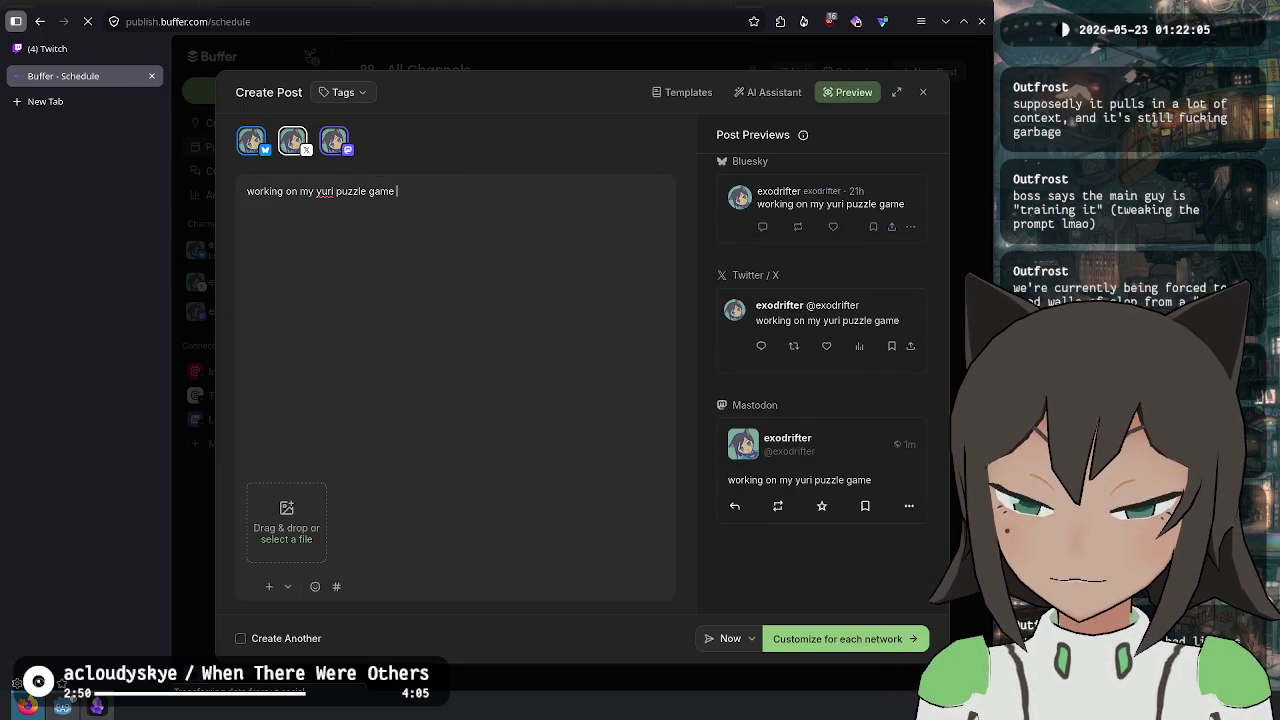
pyautogui.write('editor yippee')
pyautogui.write('https://www.youtube.com/watch?v=y85nqc2zm7M')
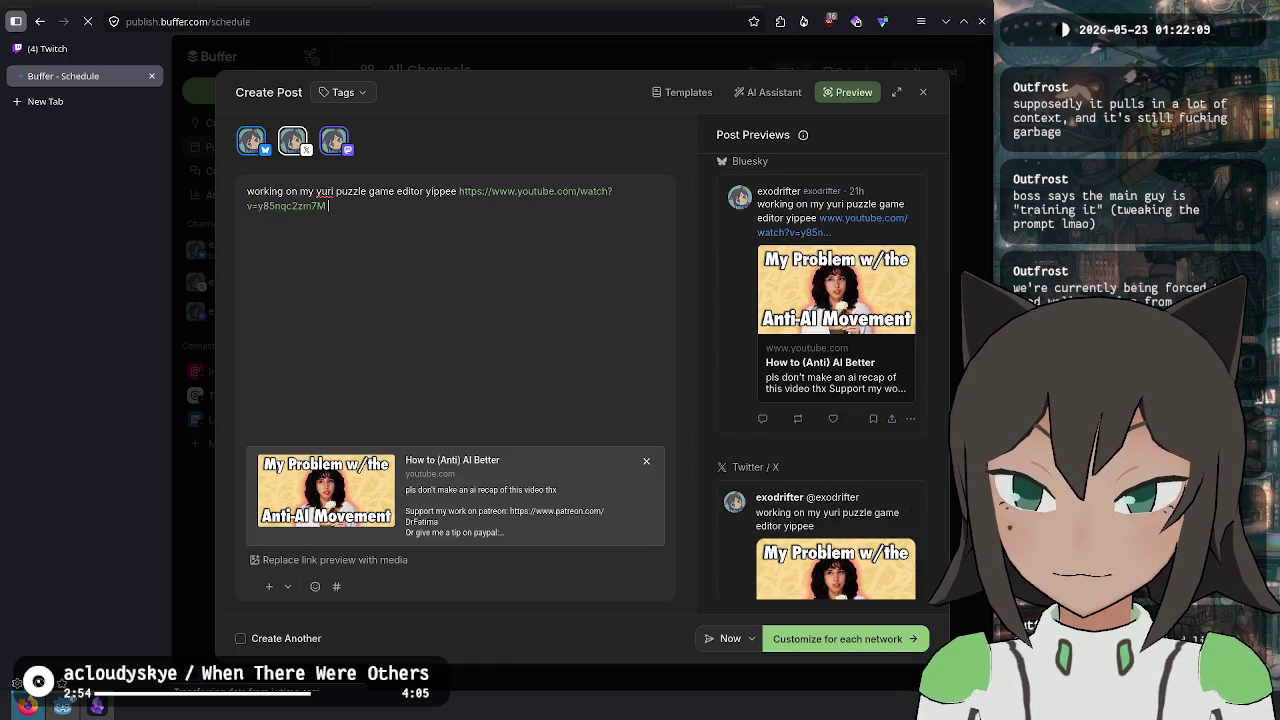
pyautogui.hotkey('ctrl', 'z')
pyautogui.hotkey('ctrl', 'z')
pyautogui.hotkey('ctrl', 'z')
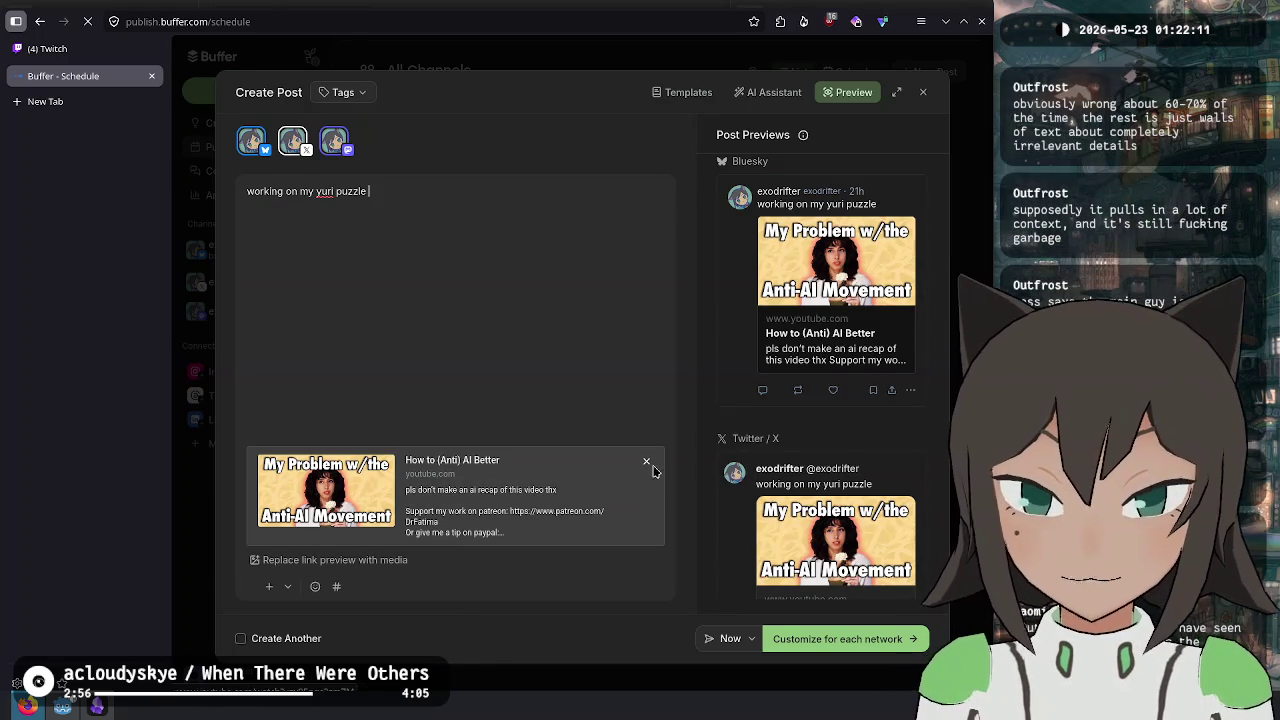
pyautogui.click(646, 461)
pyautogui.write('game ')
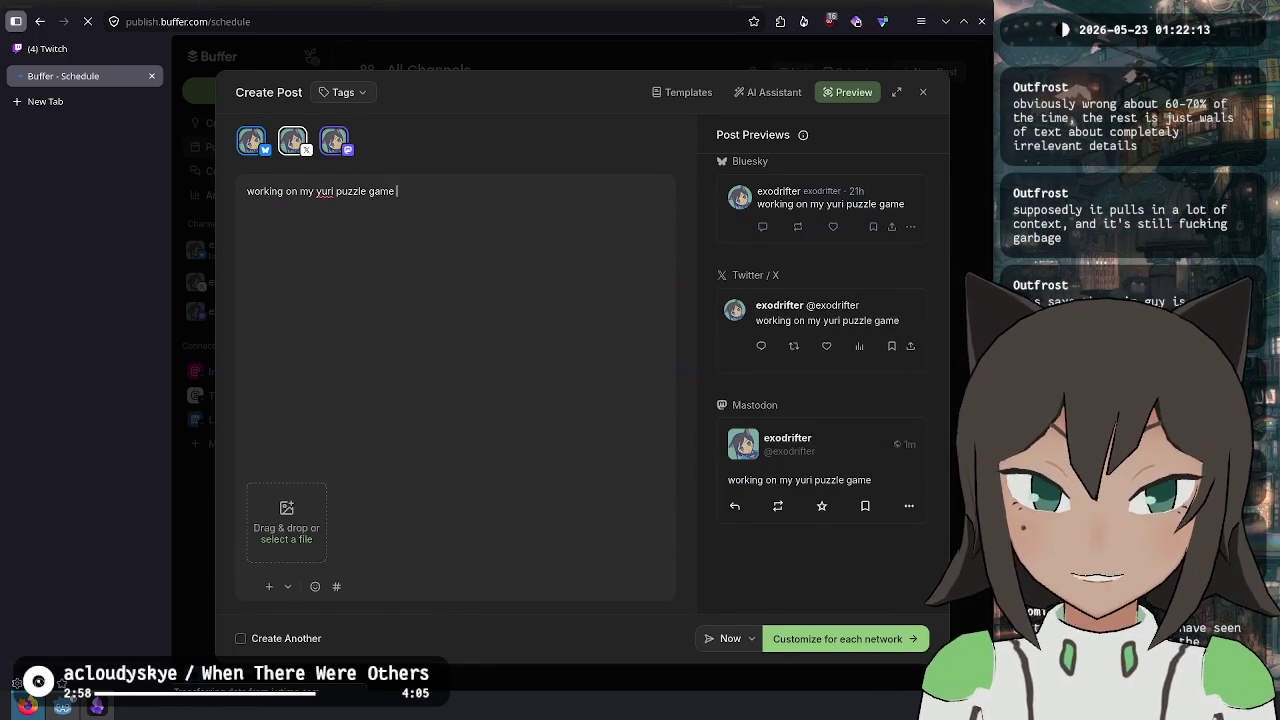
pyautogui.write('editor yippee')
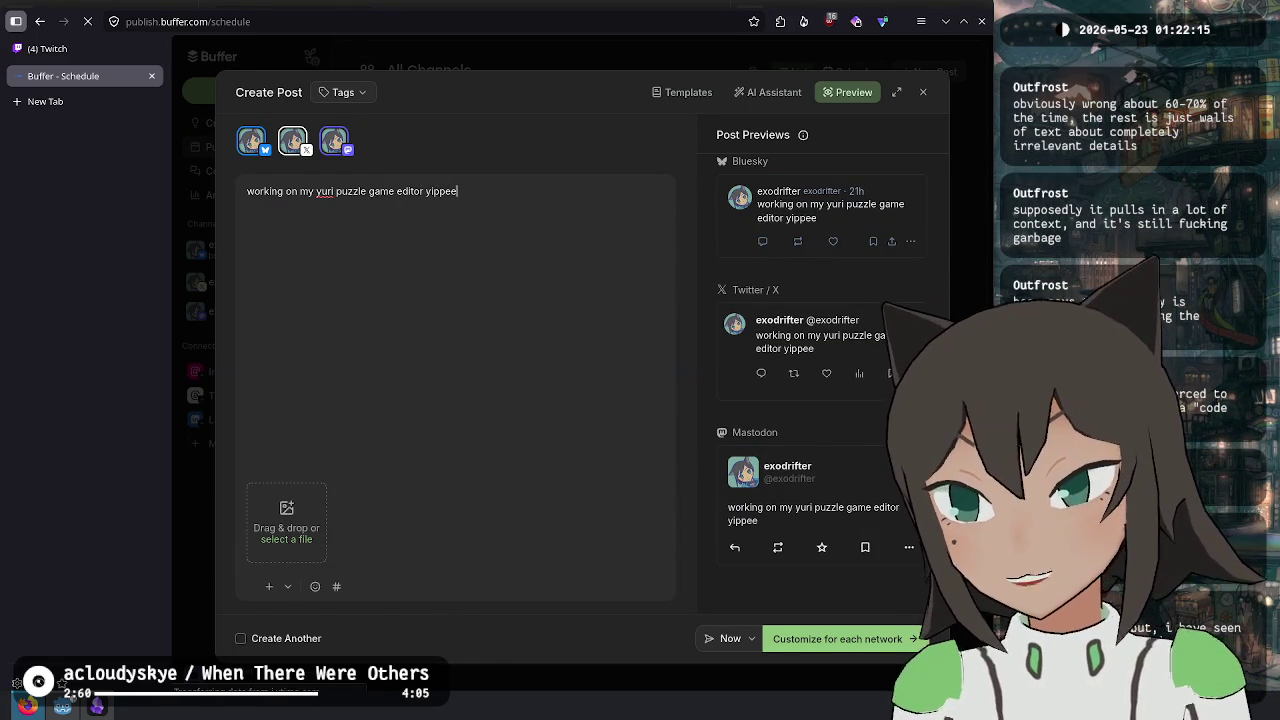
# - Add the Twitch channel link and #twitch #vtuber #indiedev, customize per network, and publish now
pyautogui.click(50, 48)
pyautogui.click(978, 50)
pyautogui.rightClick(932, 153)
pyautogui.click(960, 248)
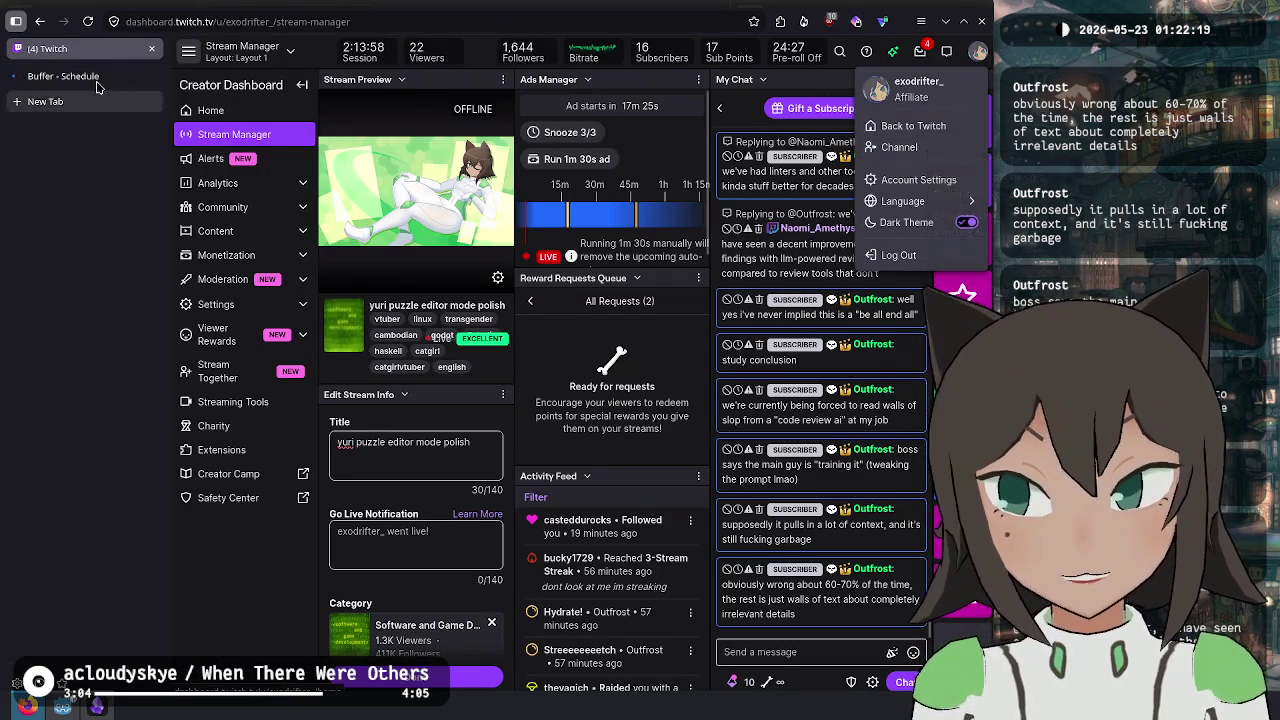
pyautogui.click(63, 76)
pyautogui.hotkey('ctrl', 'v')
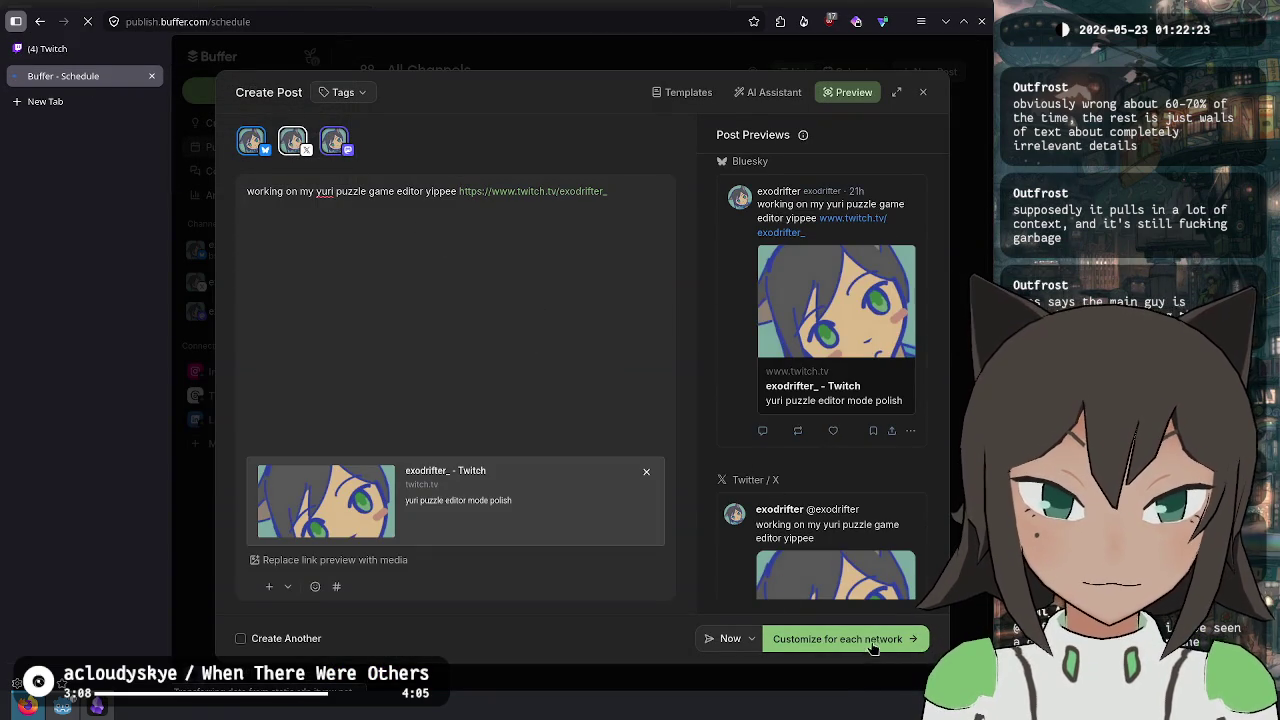
pyautogui.write(' #twi')
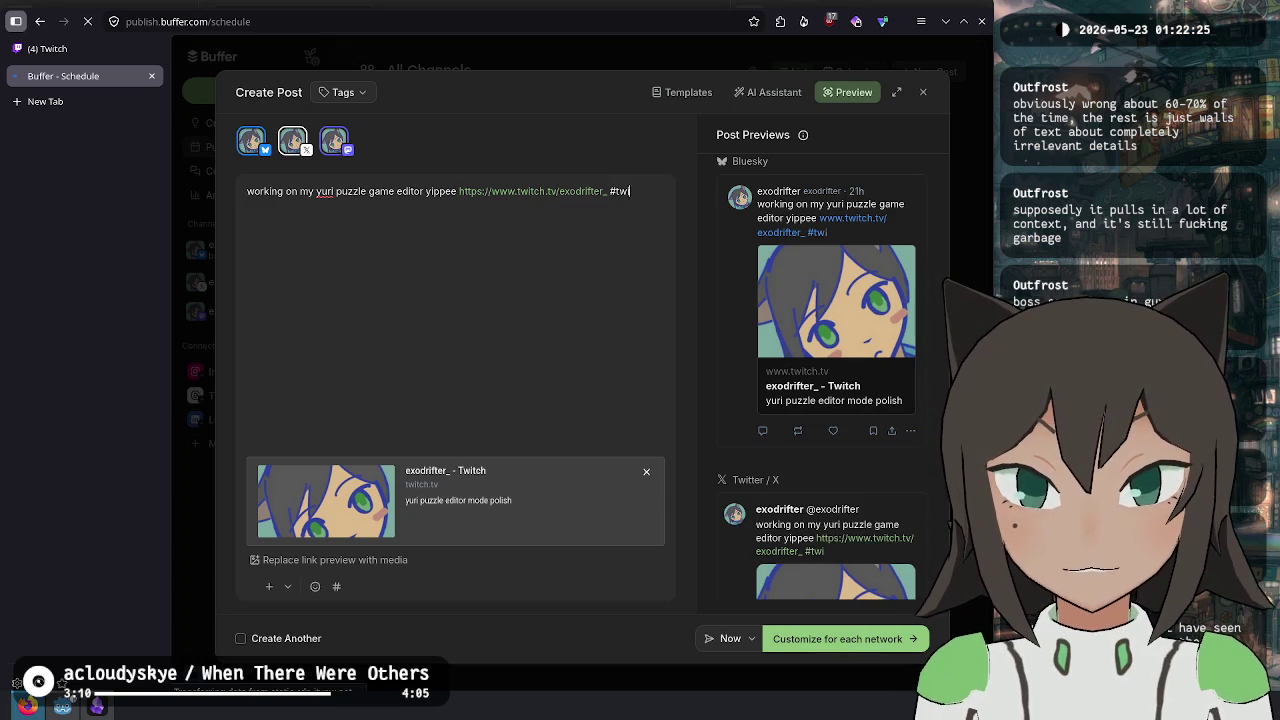
pyautogui.write('tch #vtuber')
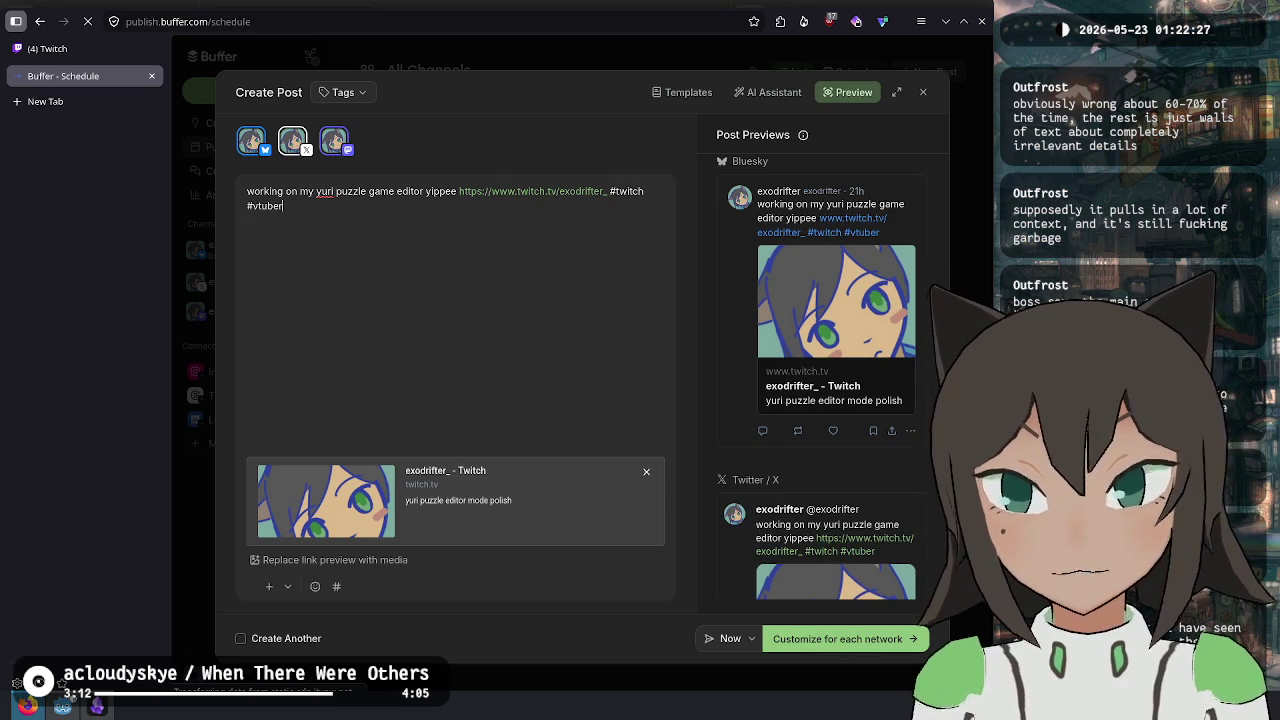
pyautogui.write(' #')
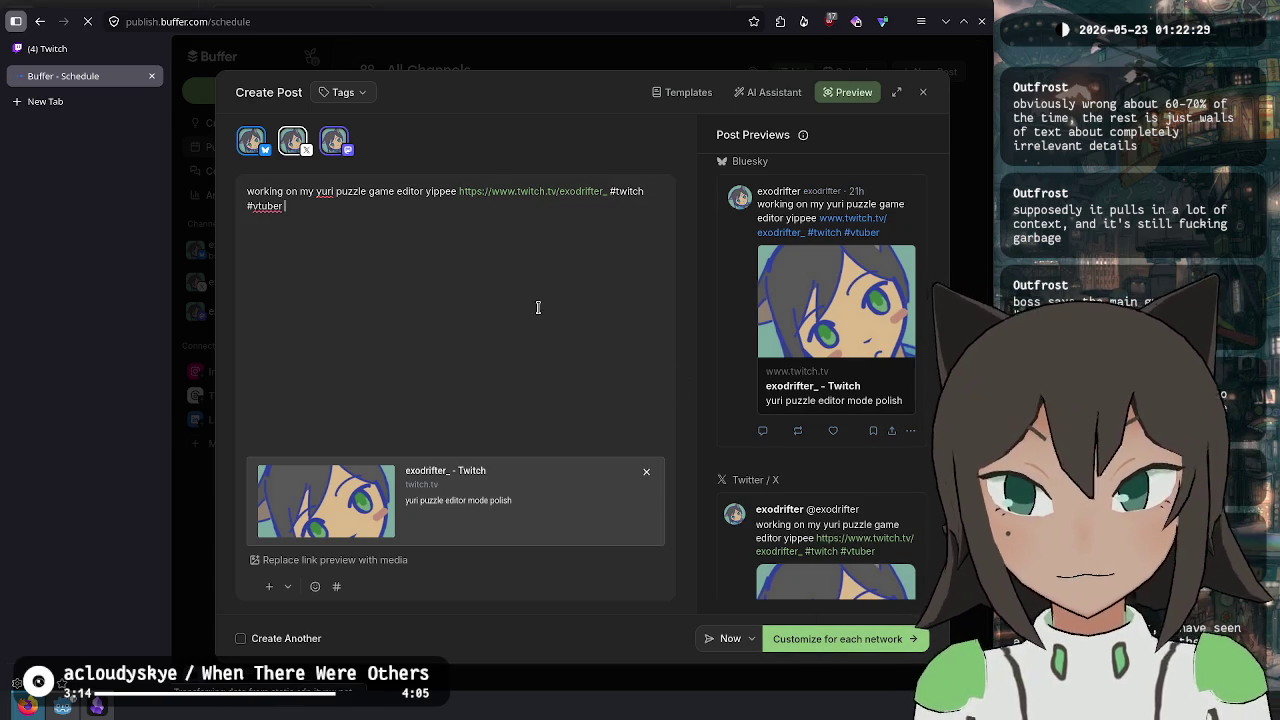
pyautogui.write('indiedev')
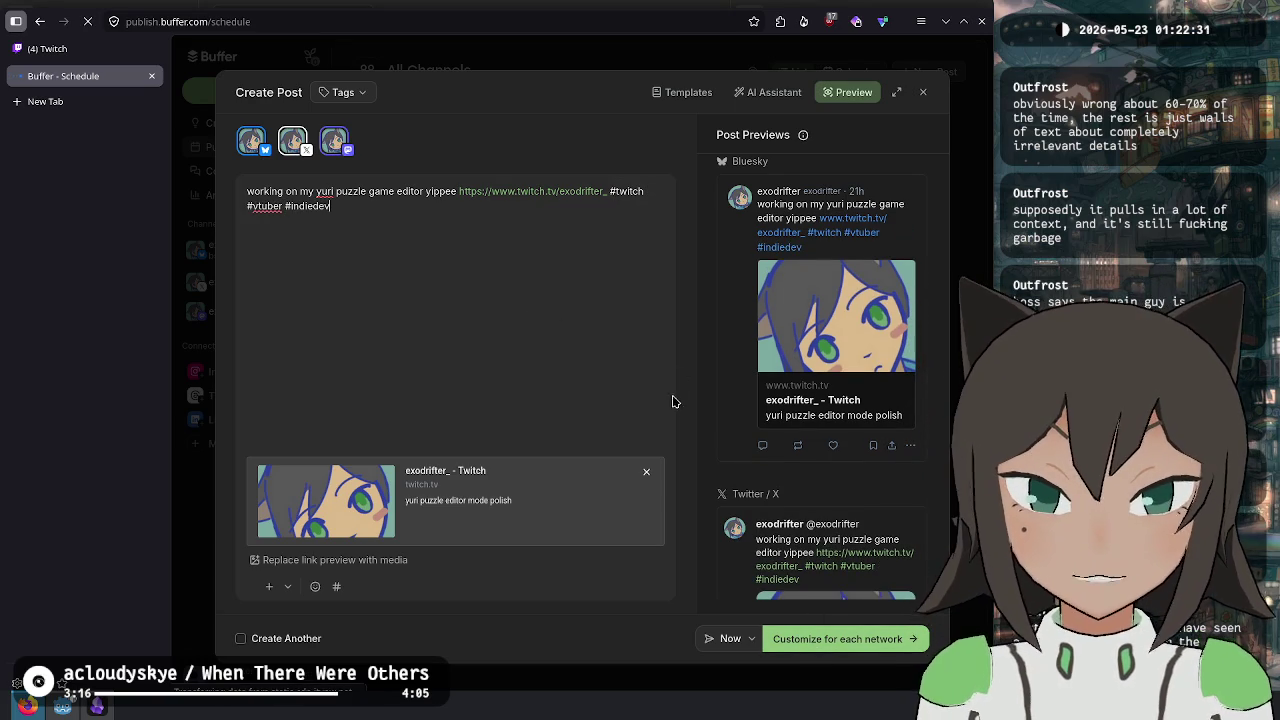
pyautogui.click(808, 646)
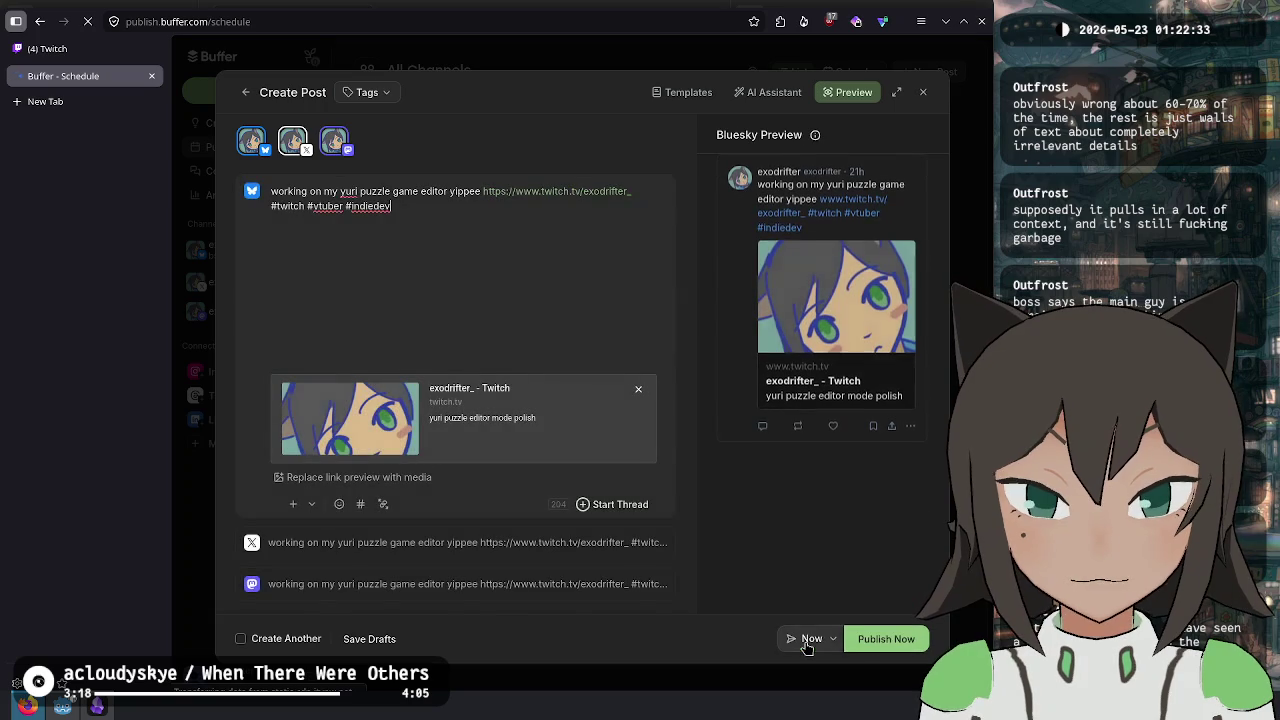
pyautogui.click(888, 638)
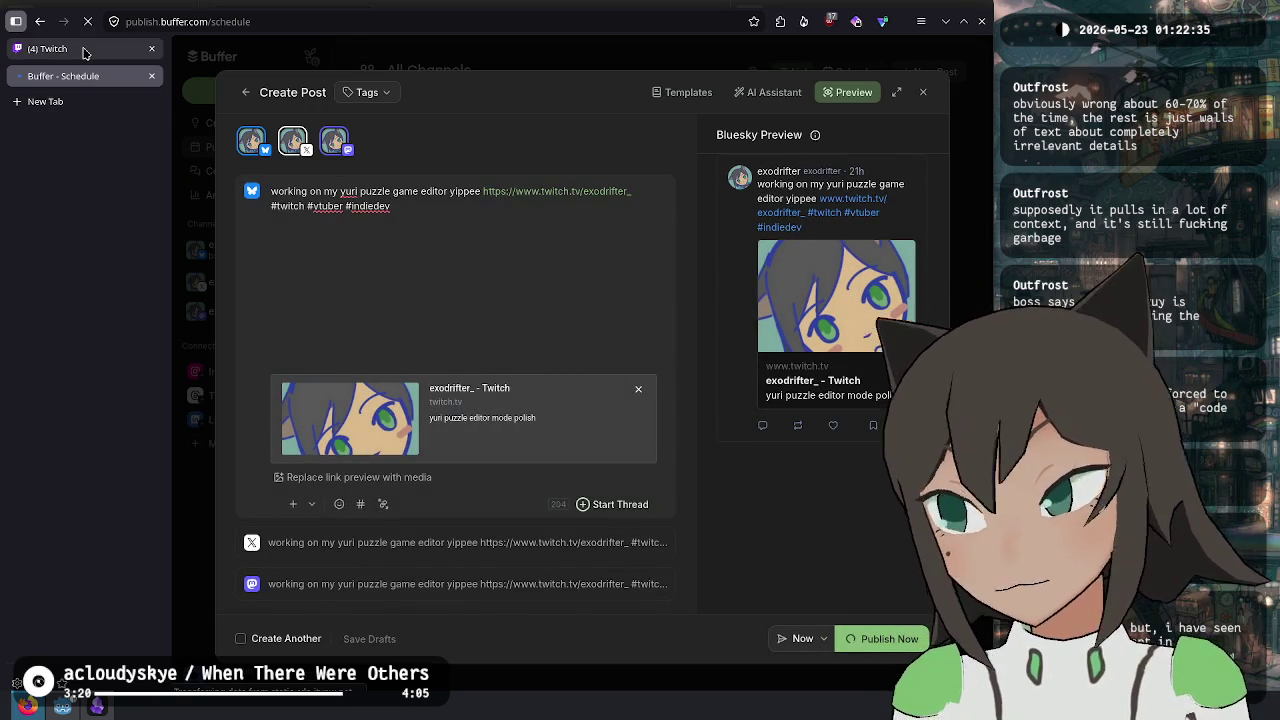
pyautogui.moveTo(84, 53)
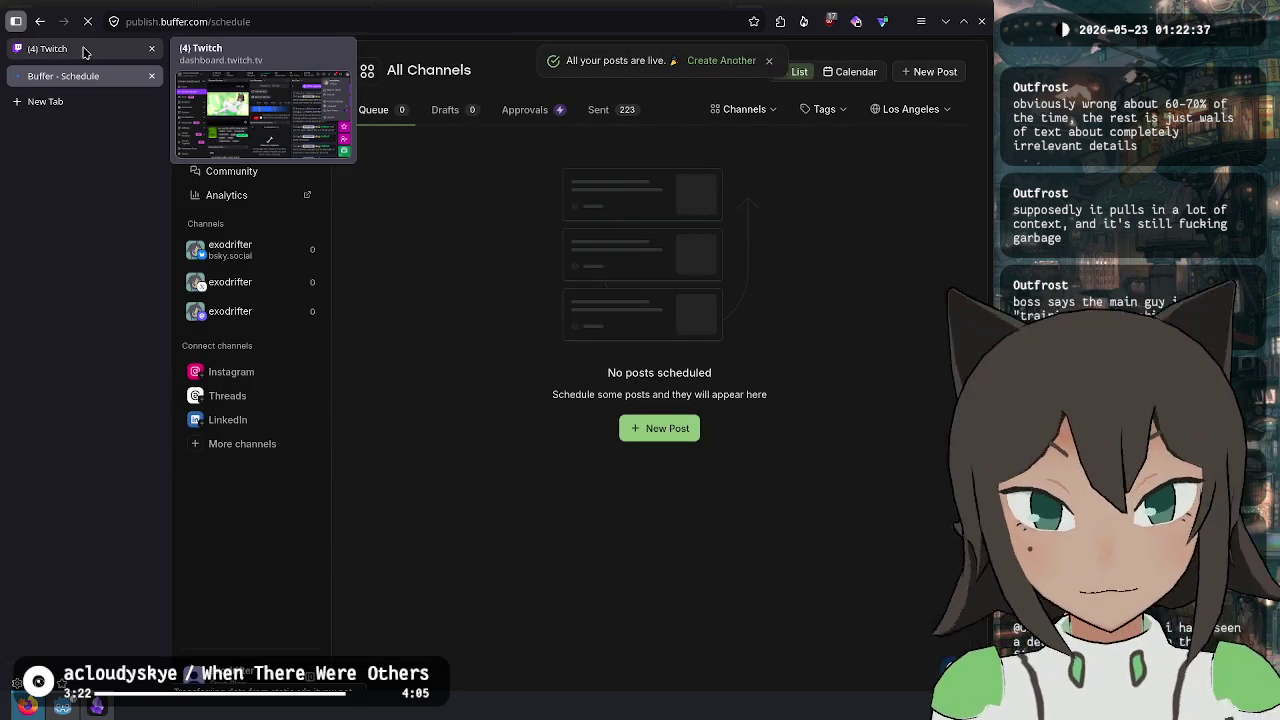
# - Dismiss the Twitch account menu and close the Buffer - Schedule tab
pyautogui.click(84, 48)
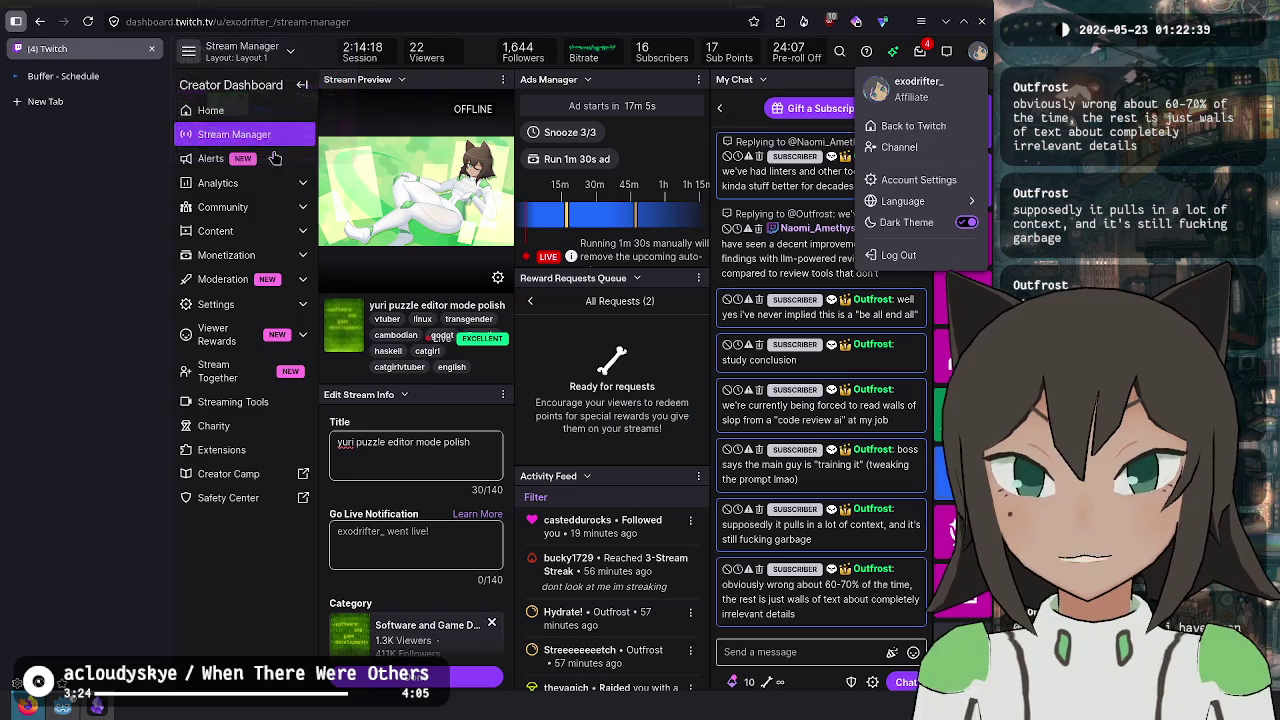
pyautogui.click(843, 364)
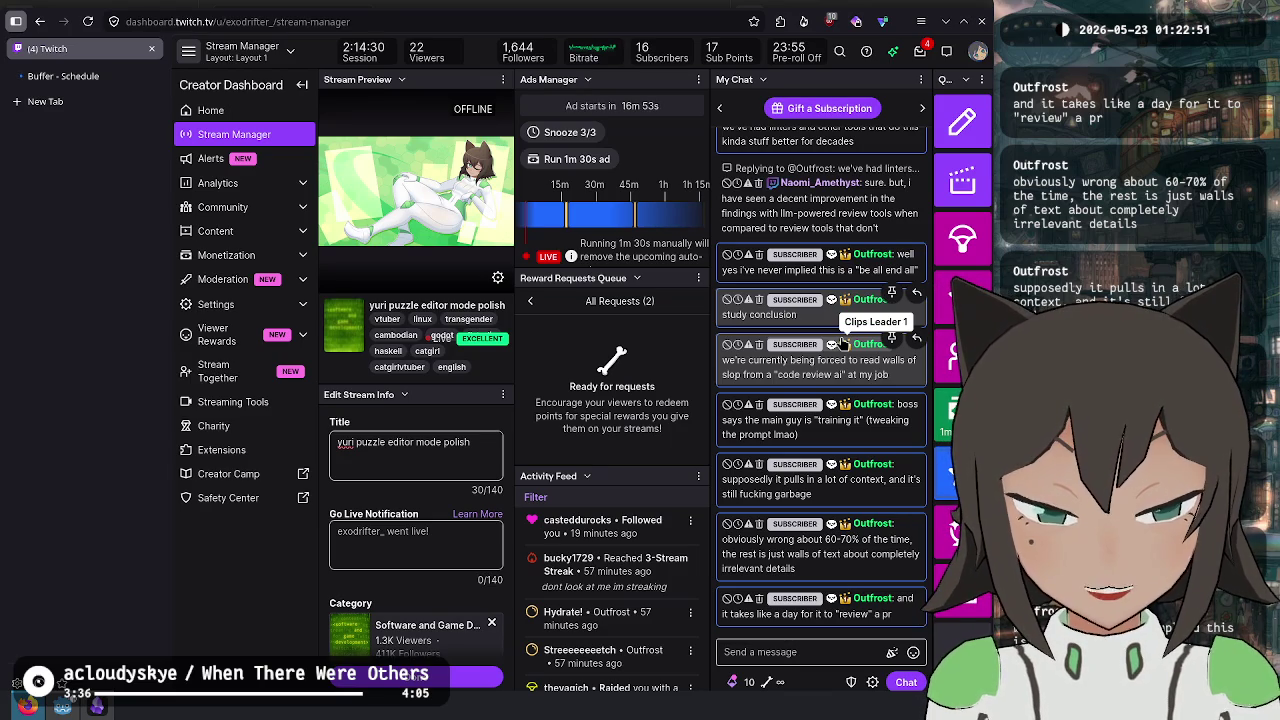
pyautogui.click(67, 88)
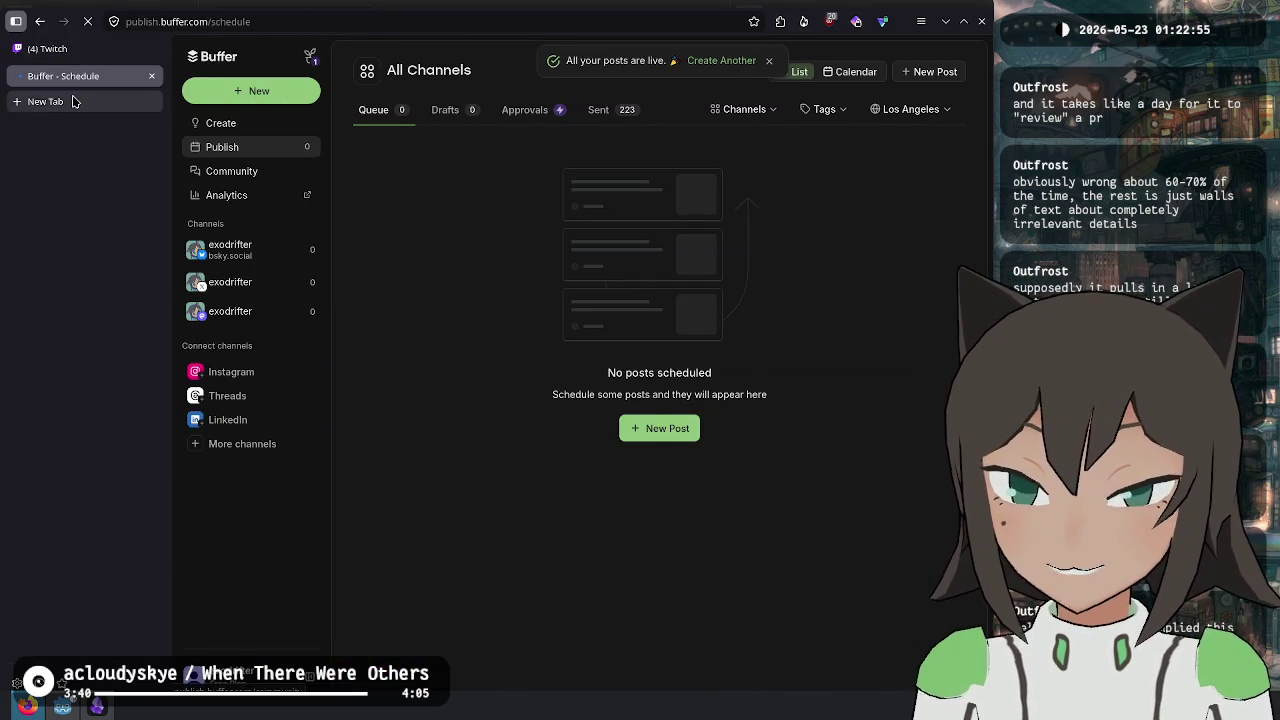
pyautogui.middleClick(66, 83)
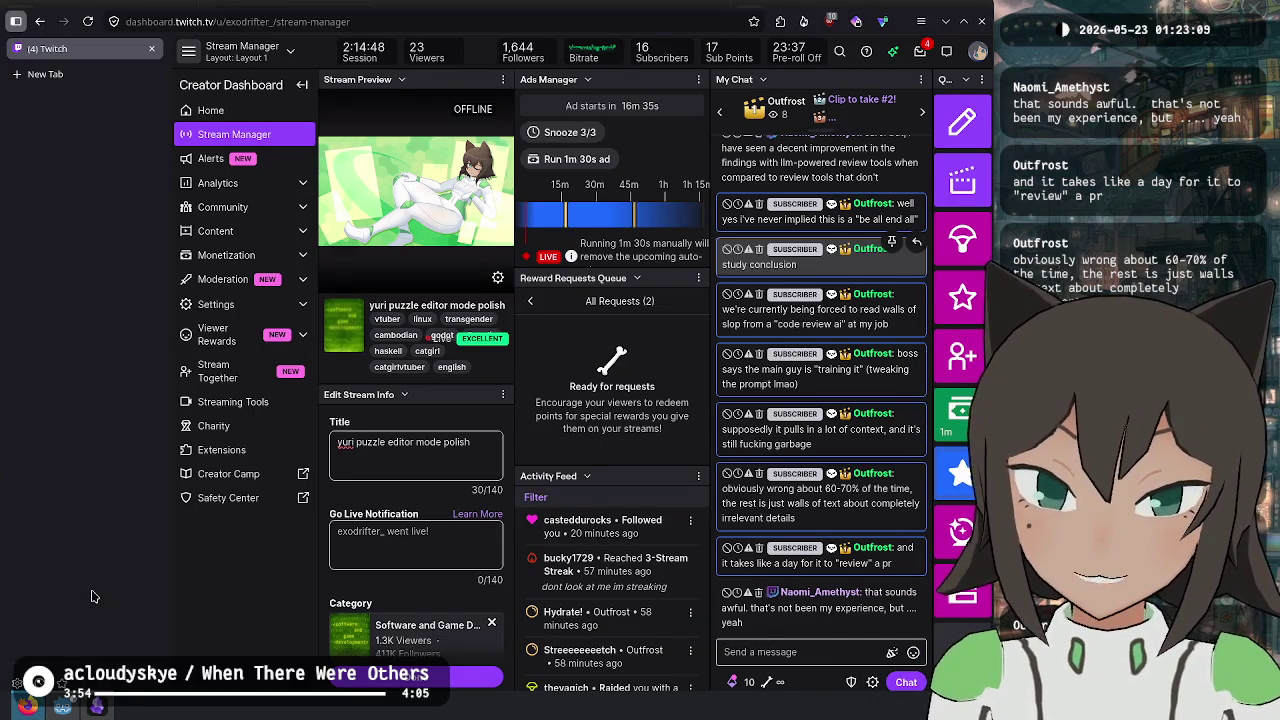
pyautogui.moveTo(62, 705)
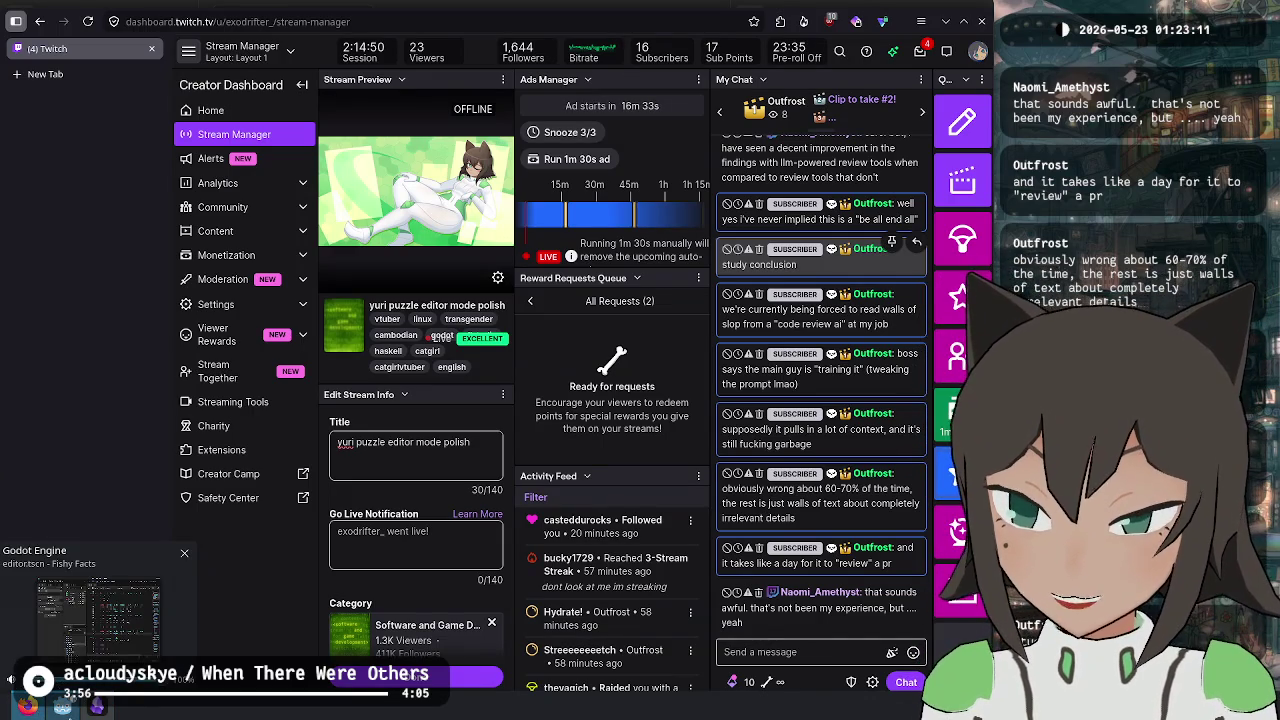
pyautogui.click(128, 617)
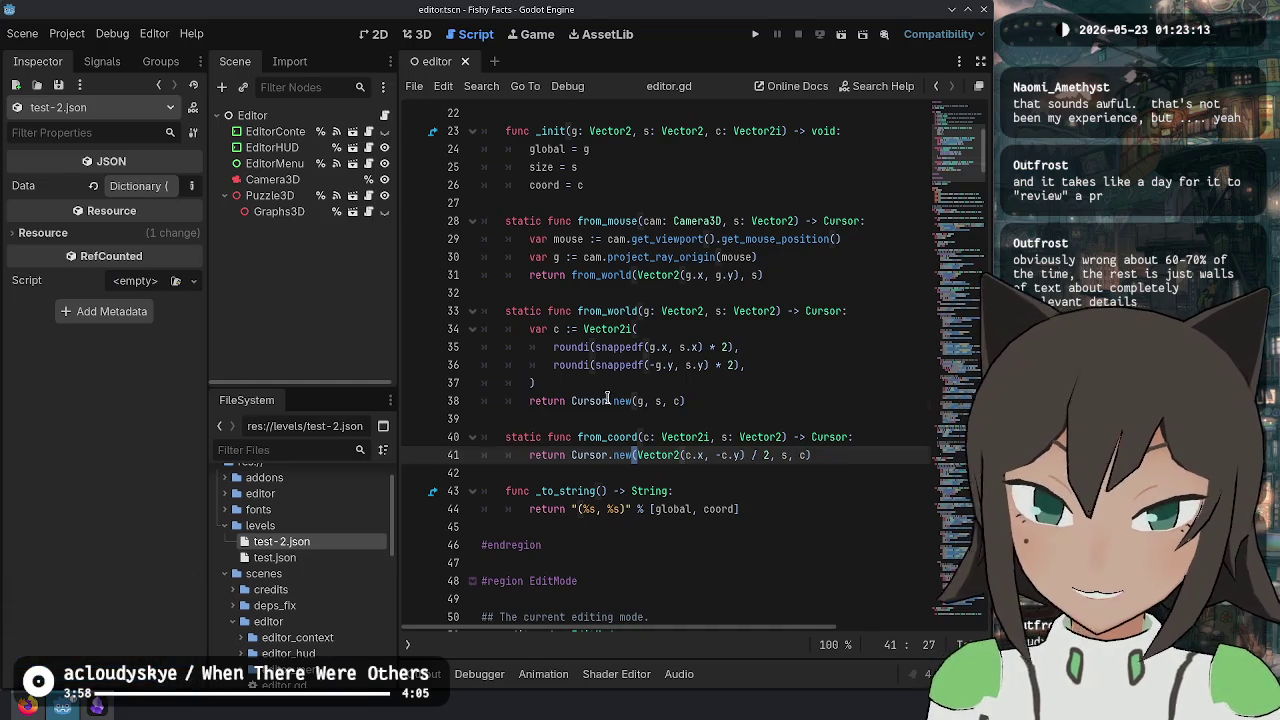
pyautogui.click(718, 473)
pyautogui.click(824, 454)
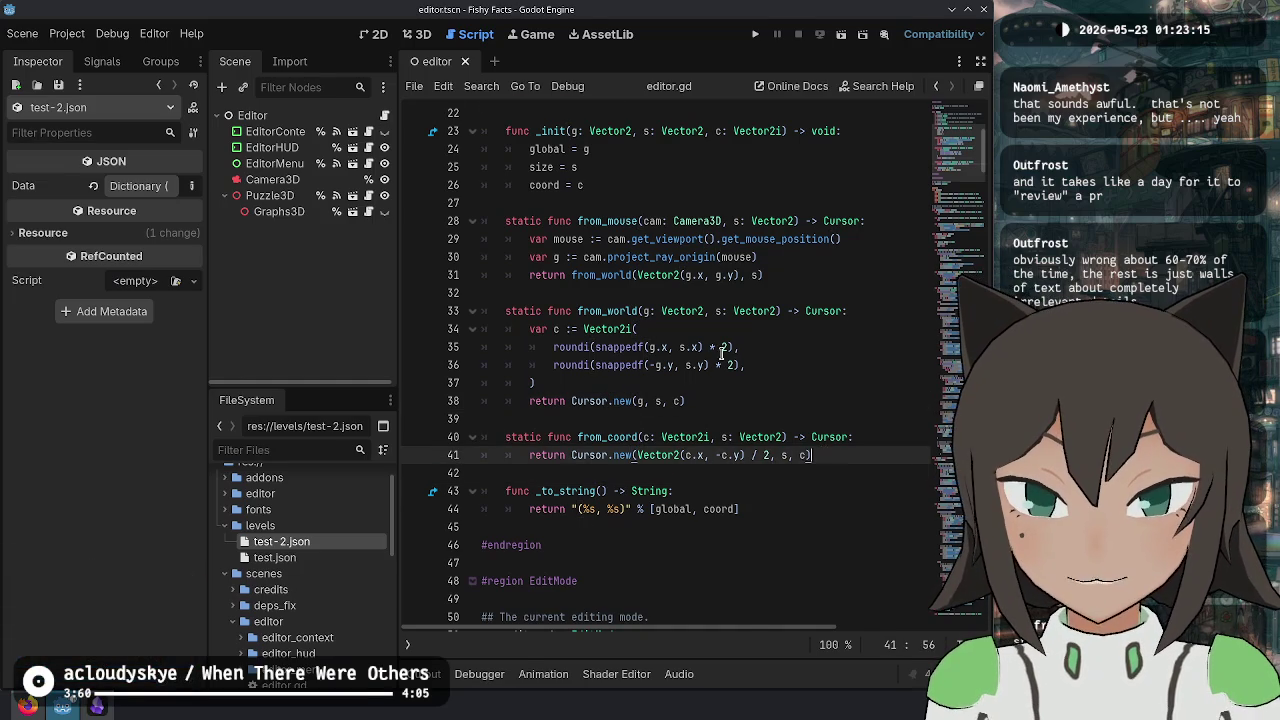
pyautogui.scroll(7, 763, 351)
pyautogui.scroll(-2, 685, 350)
pyautogui.scroll(-7, 685, 350)
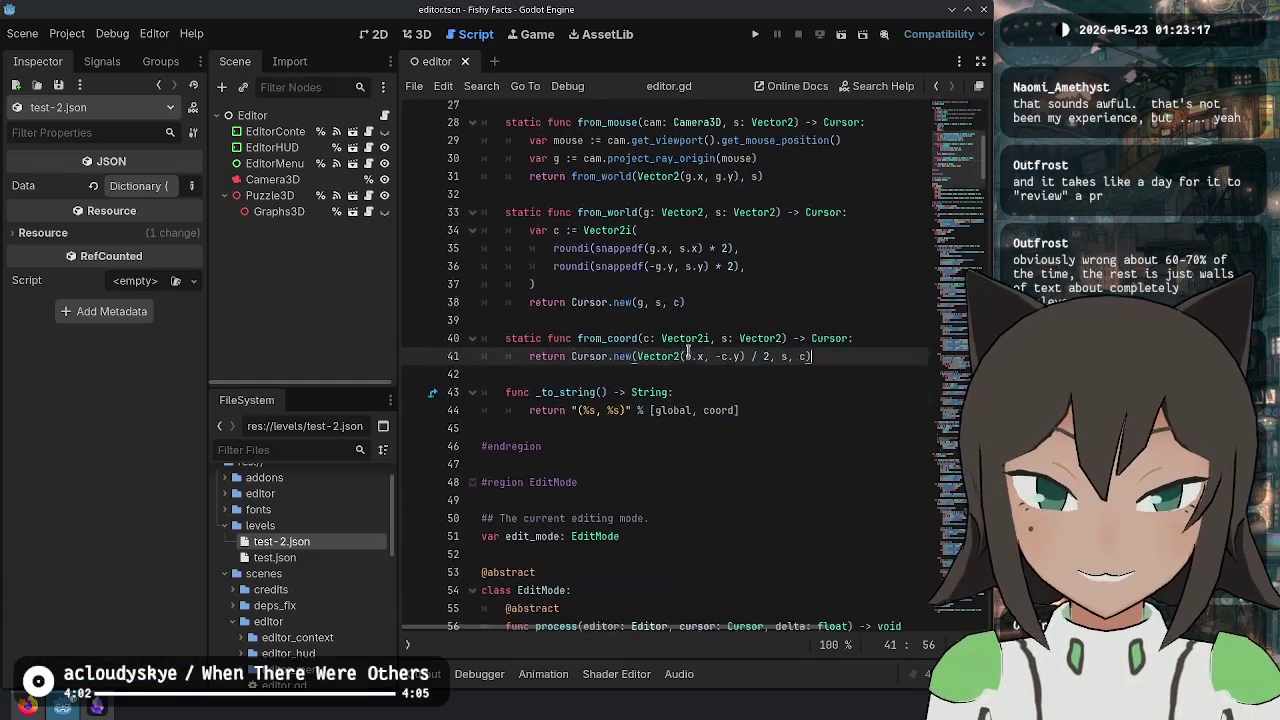
pyautogui.click(743, 401)
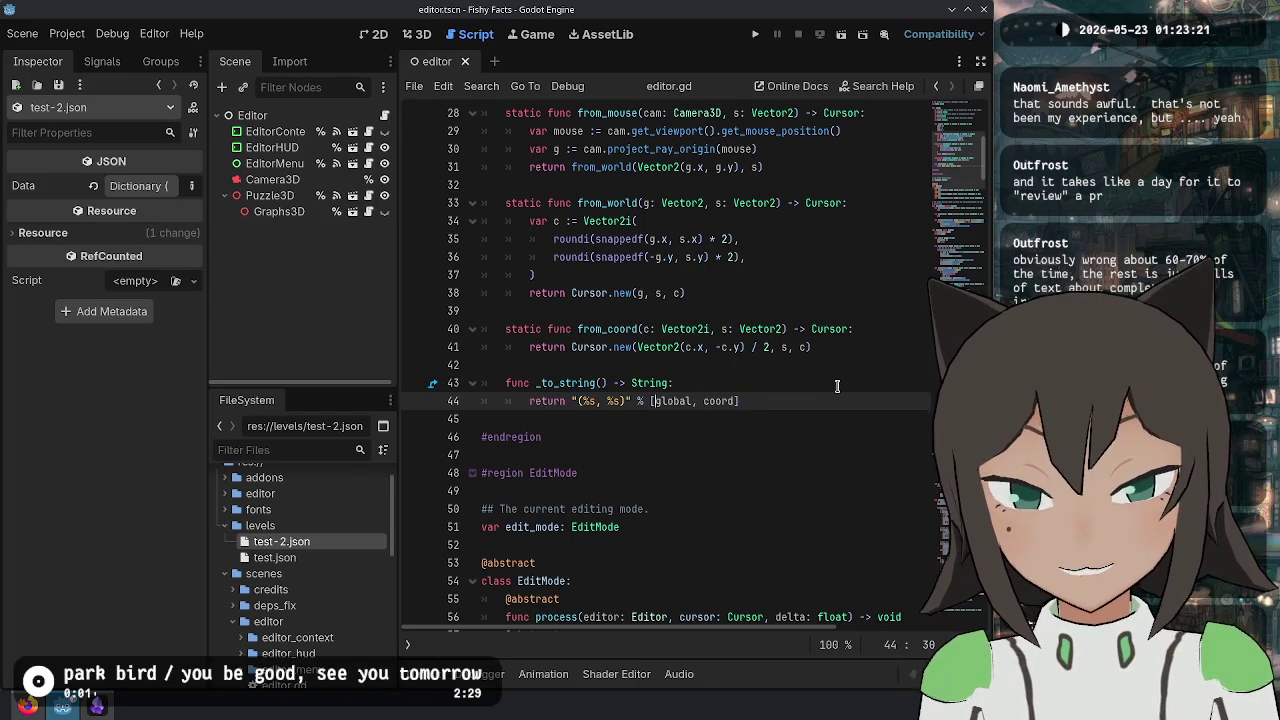
pyautogui.press('End')
pyautogui.press('Left')
pyautogui.press('Down')
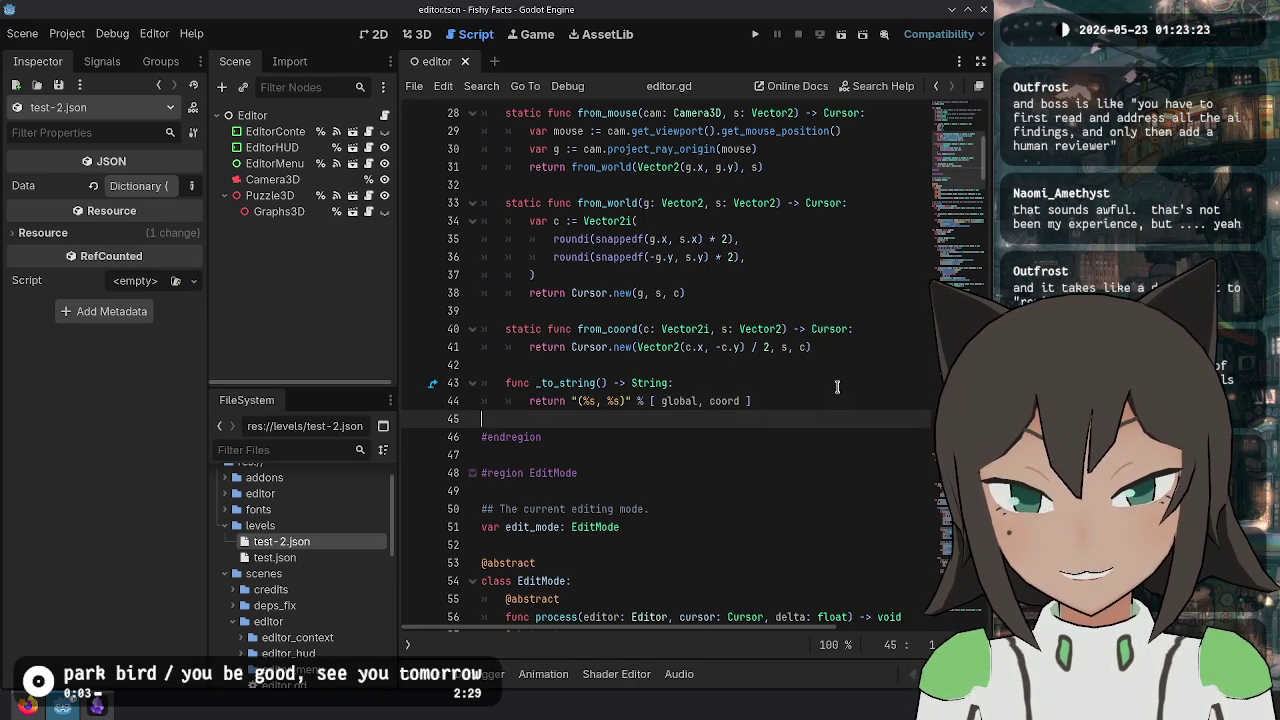
pyautogui.press('Up')
pyautogui.press('End')
pyautogui.press('Left')
pyautogui.press('BackSpace')
pyautogui.hotkey('ctrl', 'Left')
pyautogui.press('Right')
pyautogui.press('Delete')
pyautogui.hotkey('ctrl', 's')
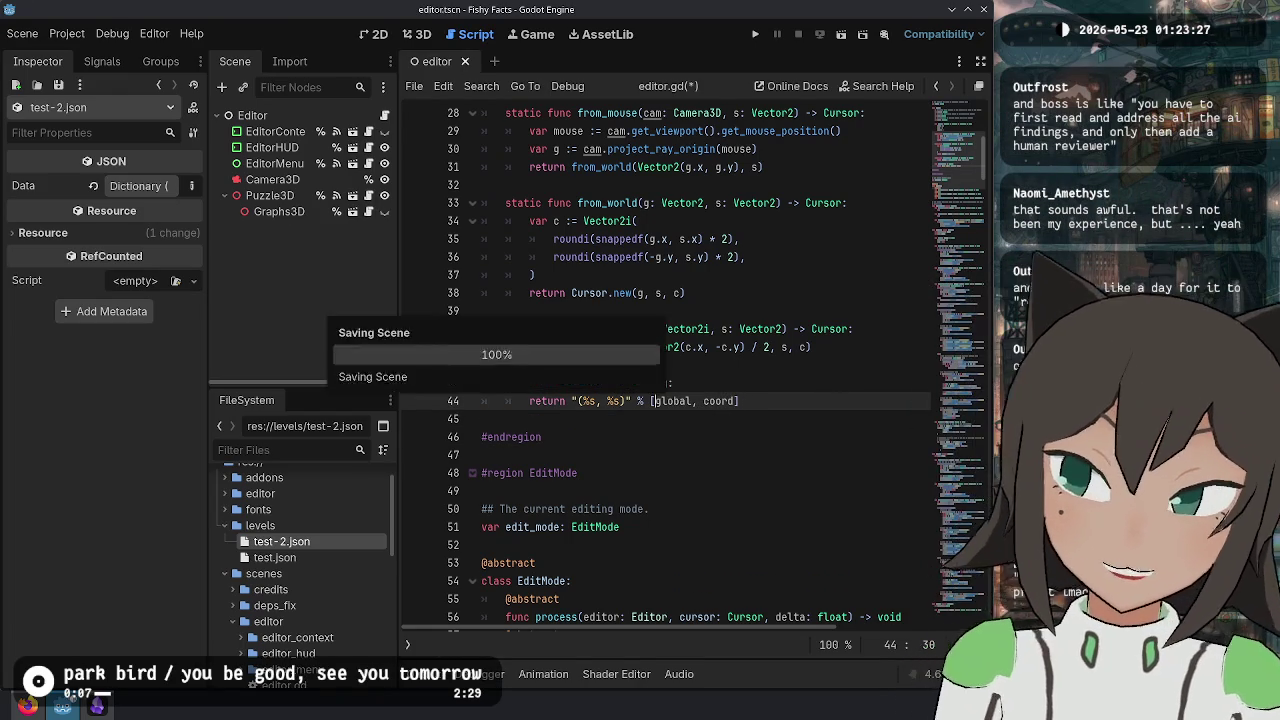
pyautogui.scroll(9, 842, 374)
pyautogui.scroll(-10, 842, 341)
pyautogui.scroll(-20, 842, 341)
pyautogui.scroll(-20, 927, 320)
pyautogui.scroll(-20, 944, 505)
pyautogui.click(764, 571)
pyautogui.click(764, 503)
pyautogui.click(768, 485)
pyautogui.click(771, 413)
pyautogui.click(766, 350)
pyautogui.click(818, 268)
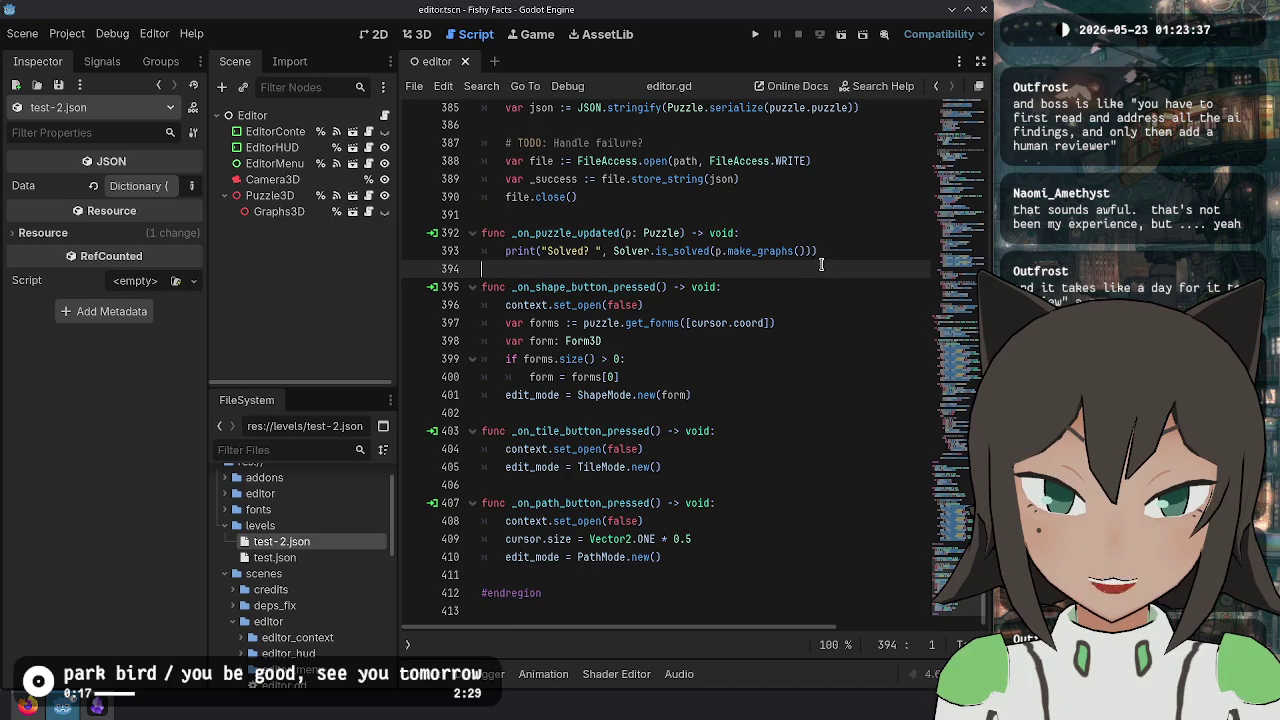
pyautogui.scroll(18, 818, 265)
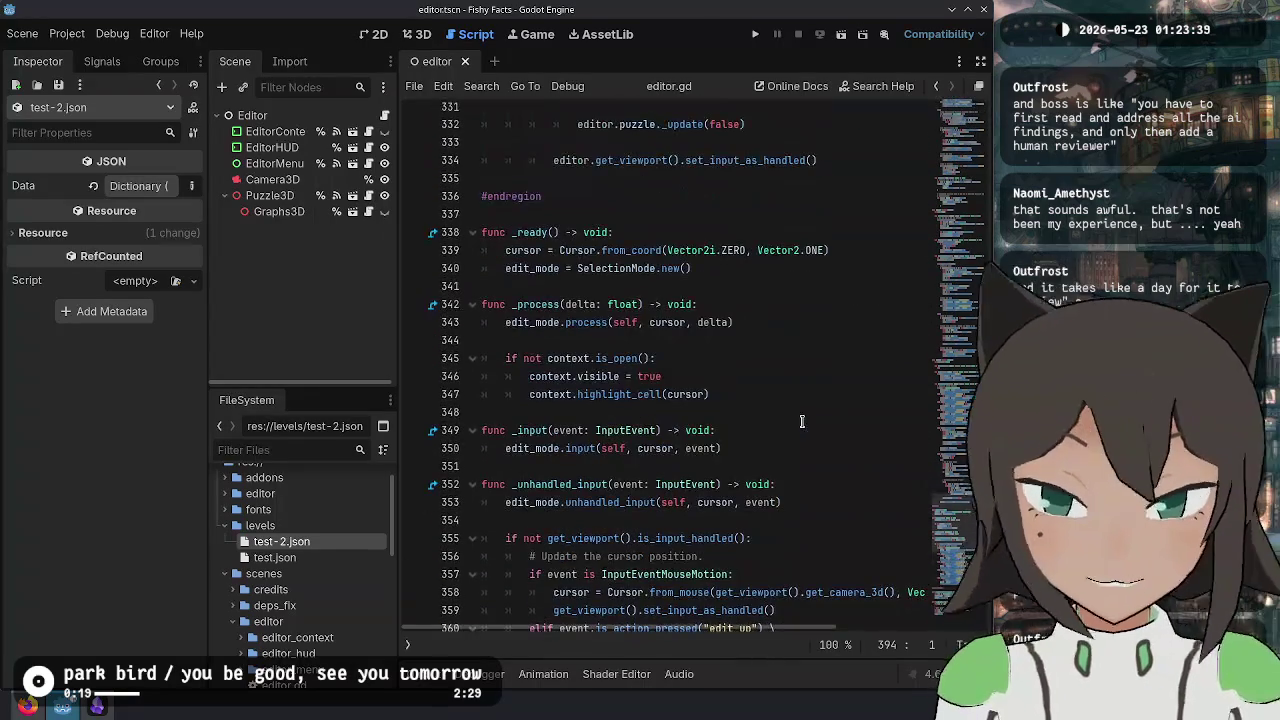
pyautogui.click(792, 213)
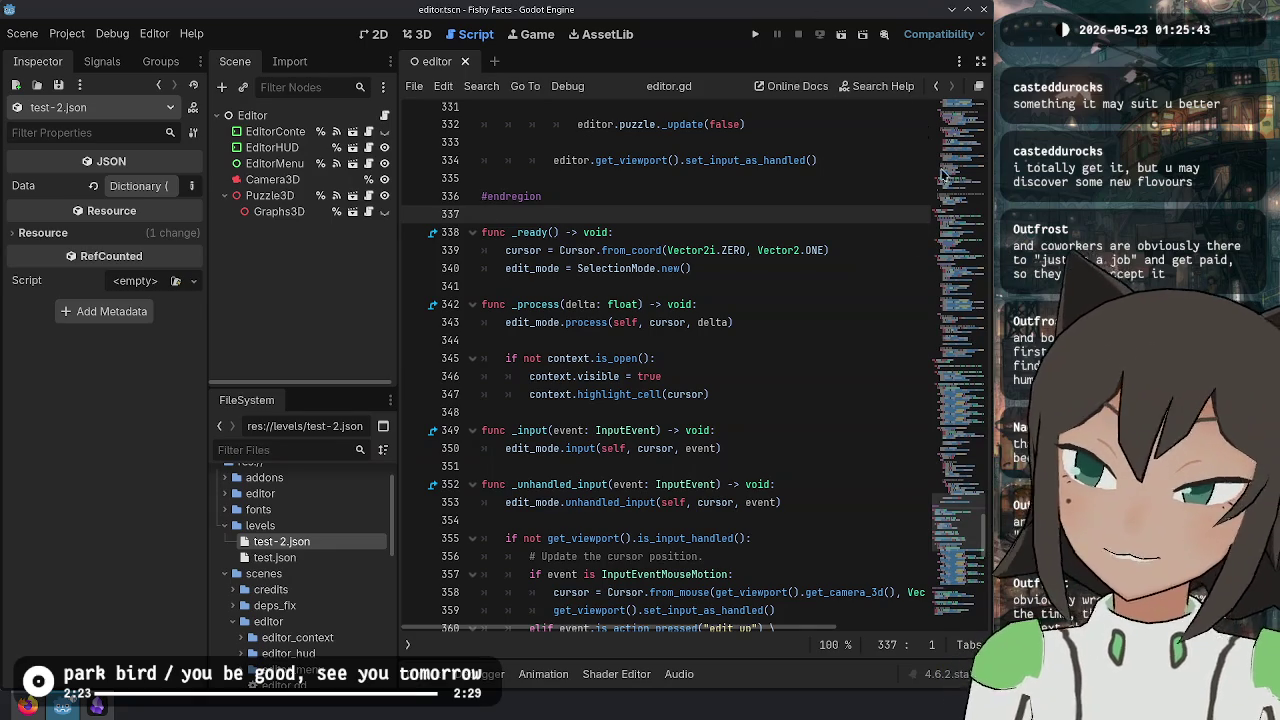
# - Move the caret up through lines 346, 343, 340 and 337 of editor.gd, then switch to Twitch Stream Manager
pyautogui.tripleClick(840, 372)
pyautogui.click(693, 338)
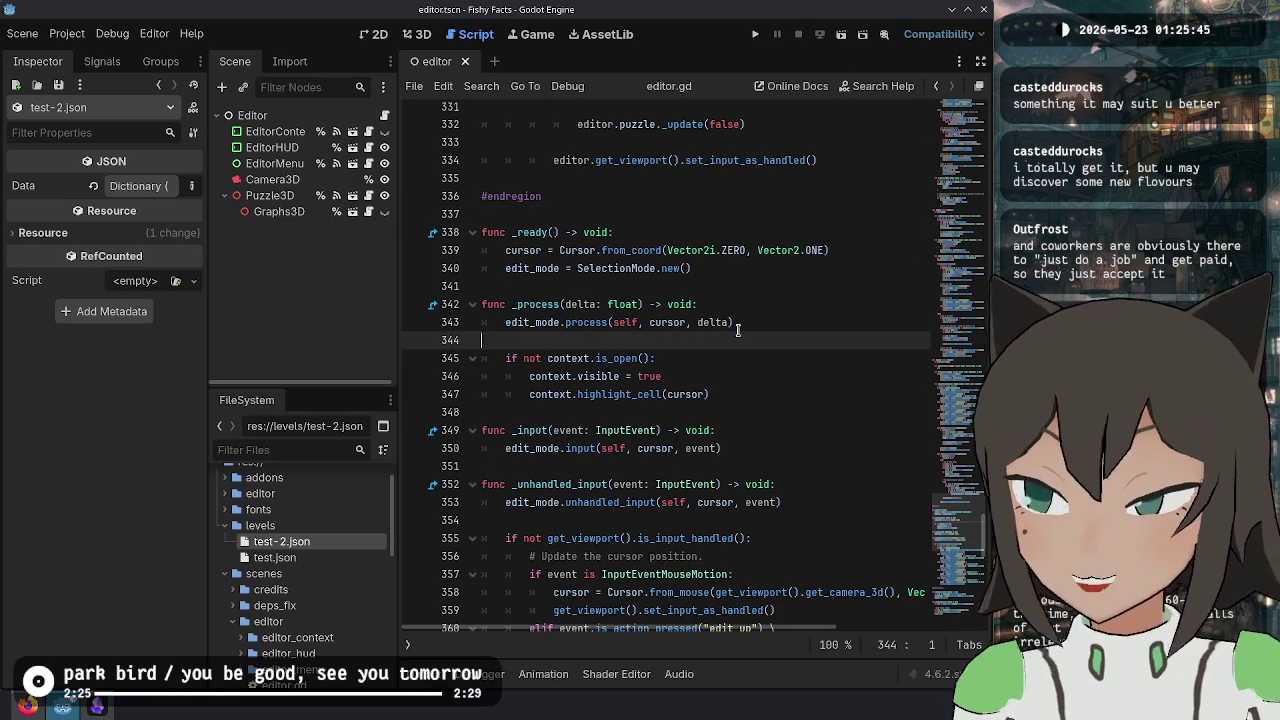
pyautogui.click(740, 322)
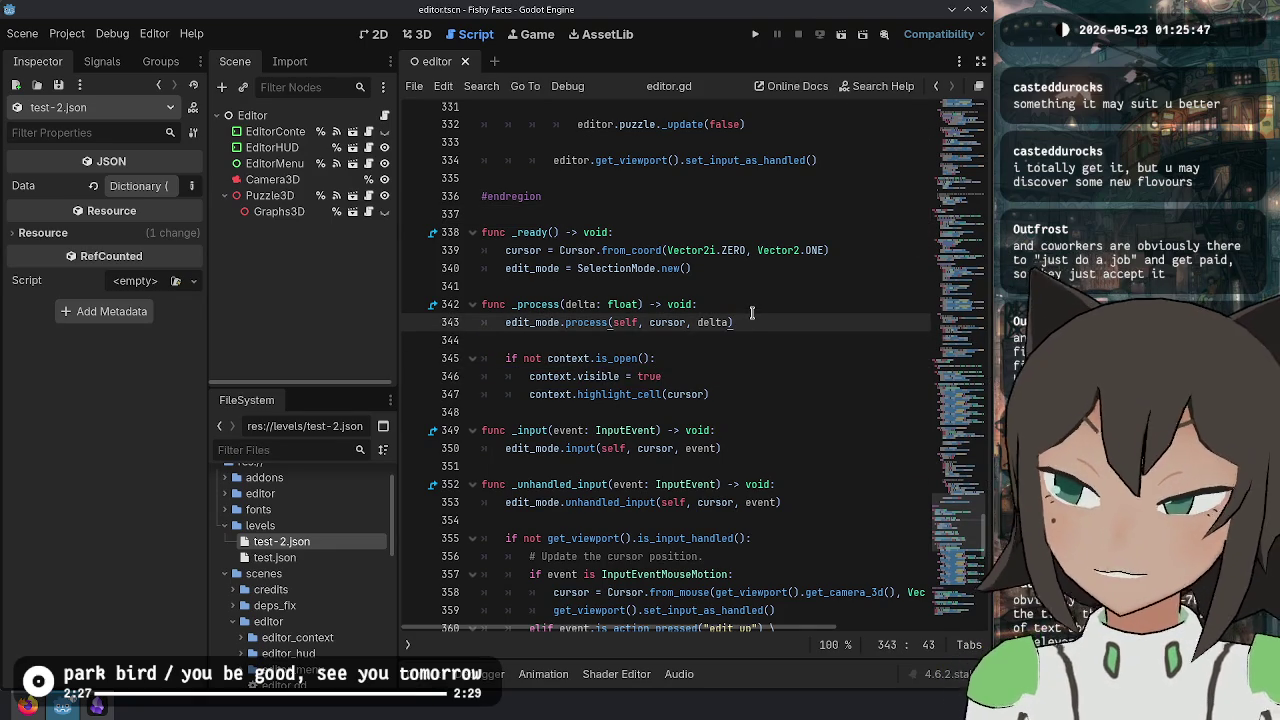
pyautogui.click(797, 272)
pyautogui.click(802, 214)
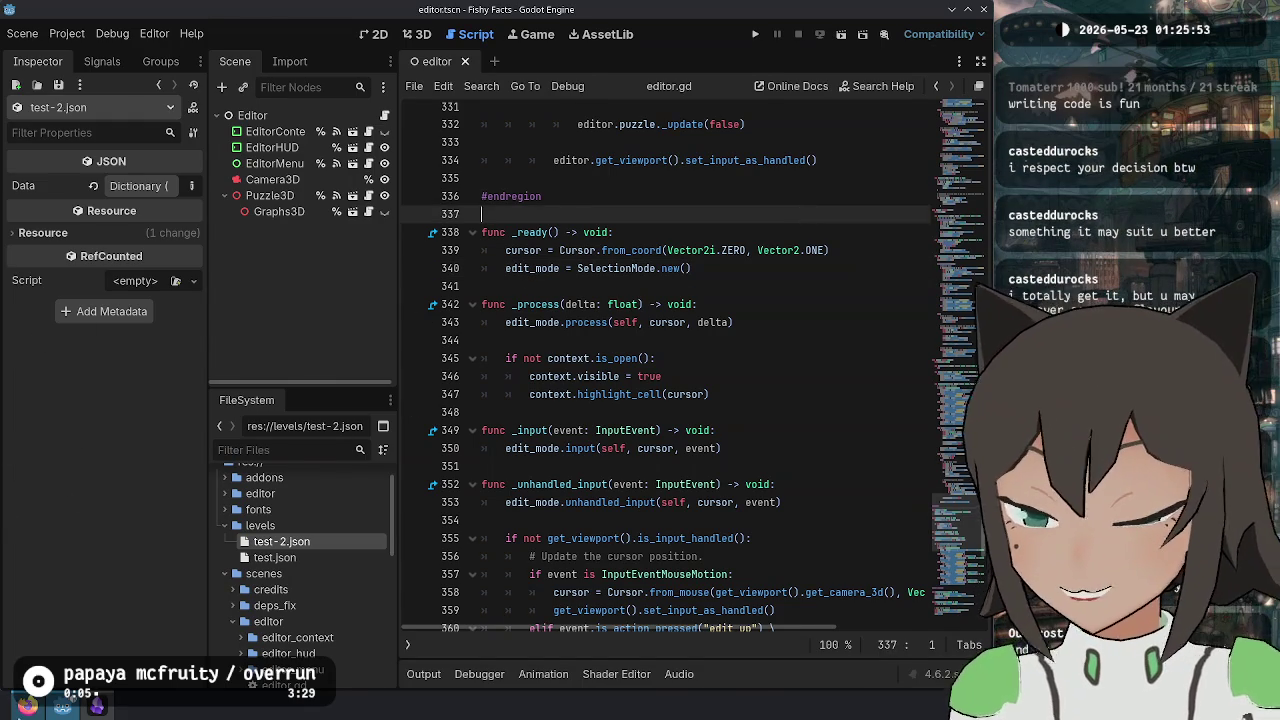
pyautogui.hotkey('alt', 'Tab')
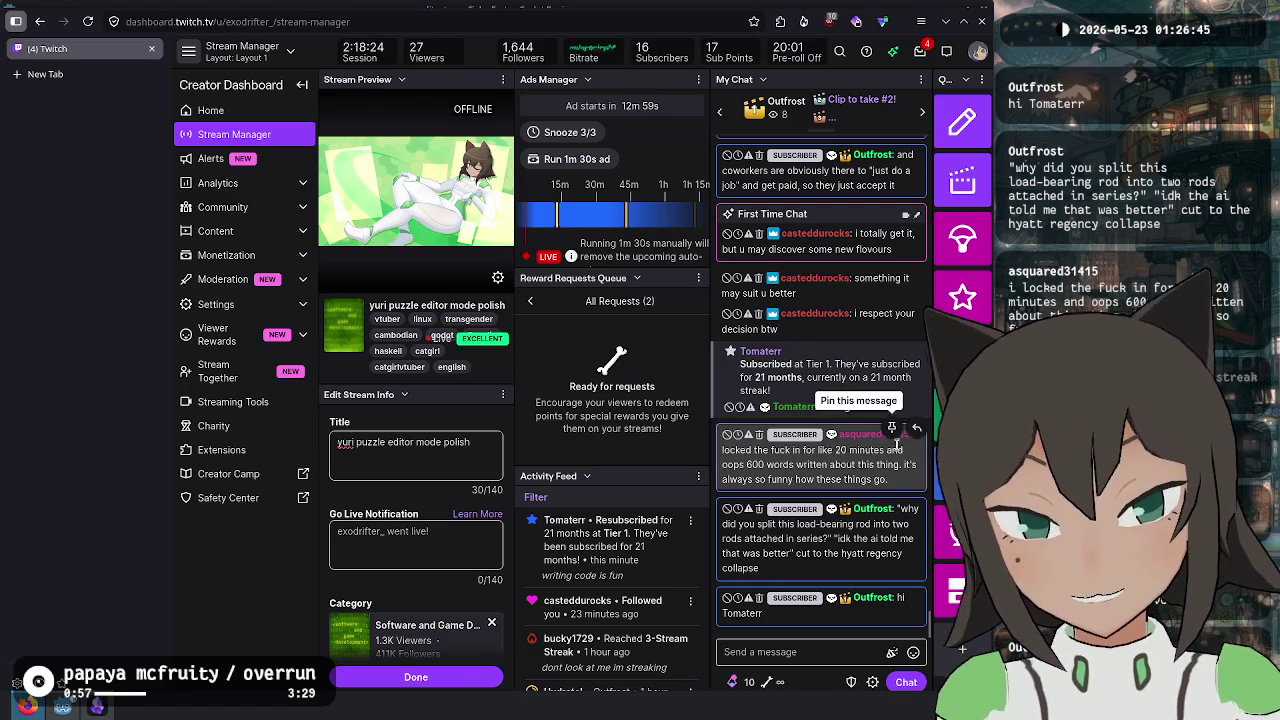
pyautogui.click(805, 418)
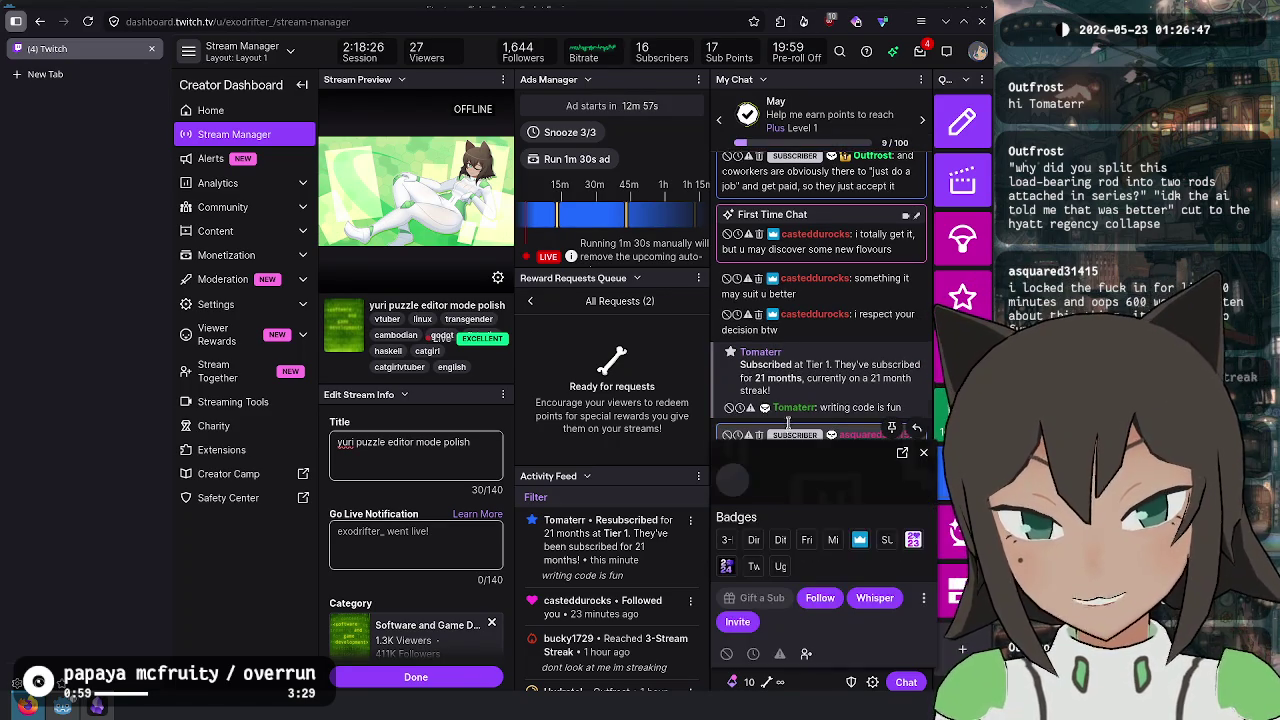
pyautogui.moveTo(810, 457); pyautogui.dragTo(565, 239)
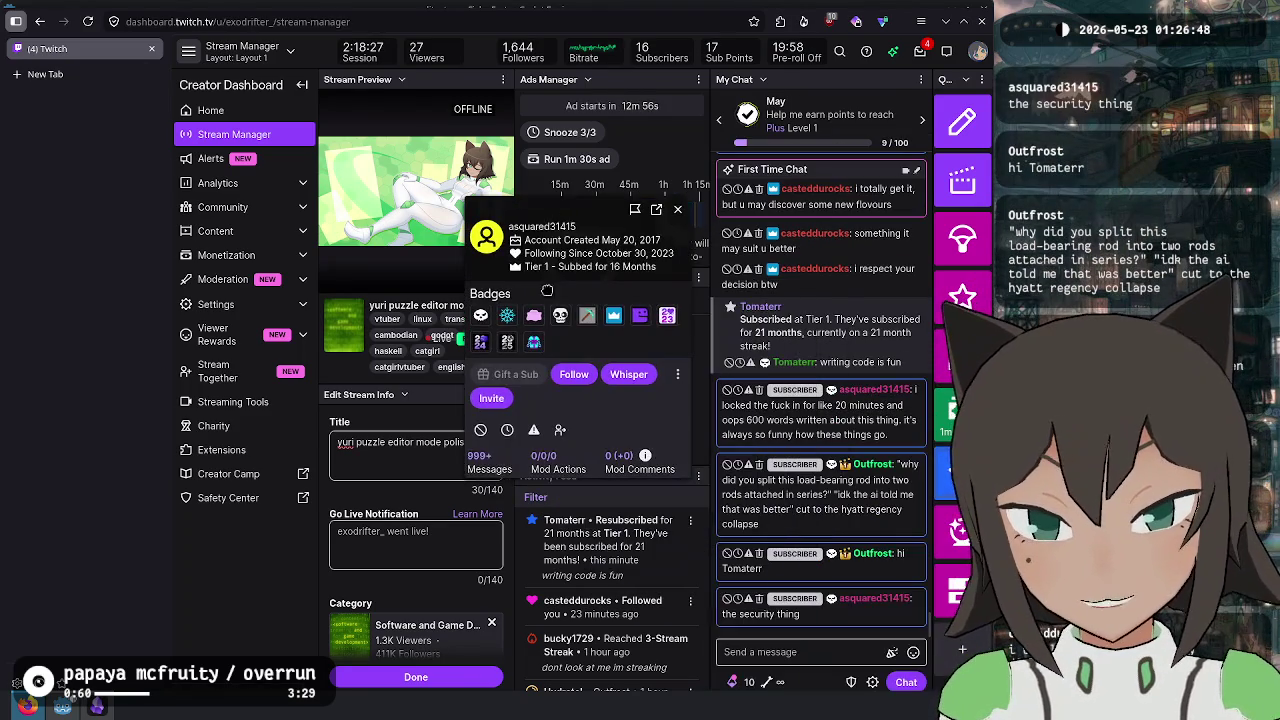
pyautogui.click(490, 462)
pyautogui.scroll(3, 630, 588)
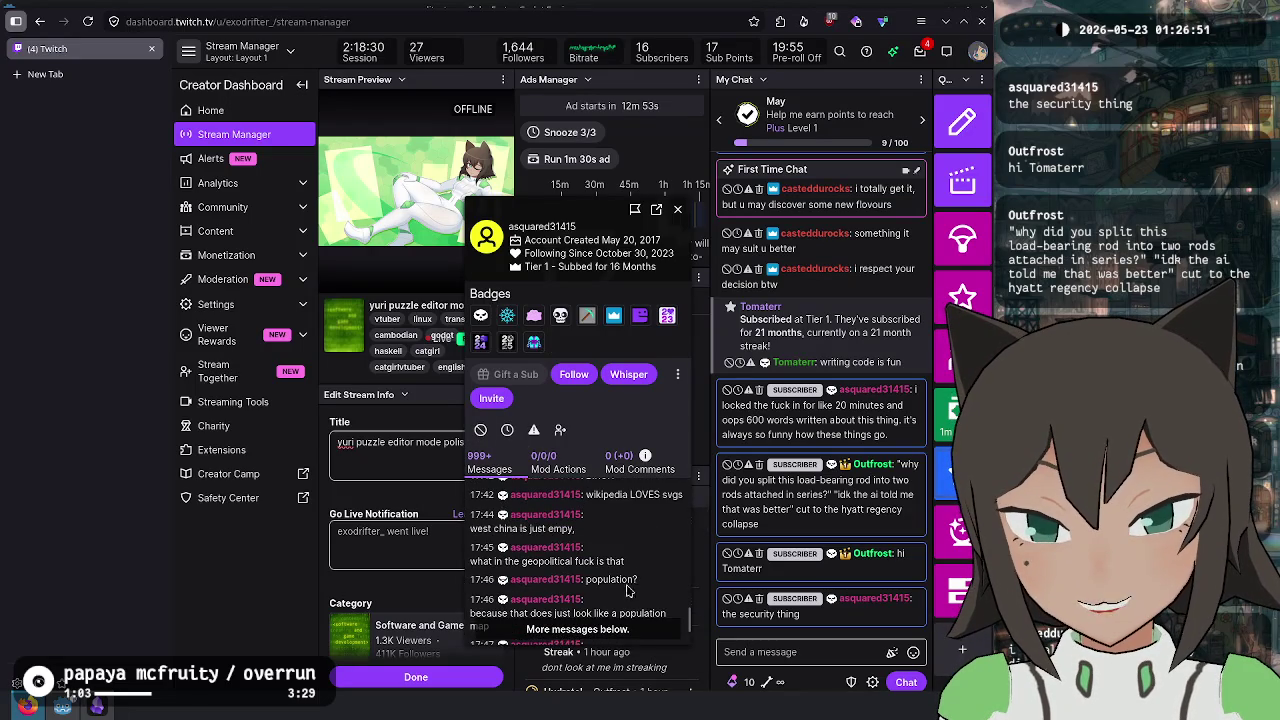
pyautogui.scroll(5, 588, 558)
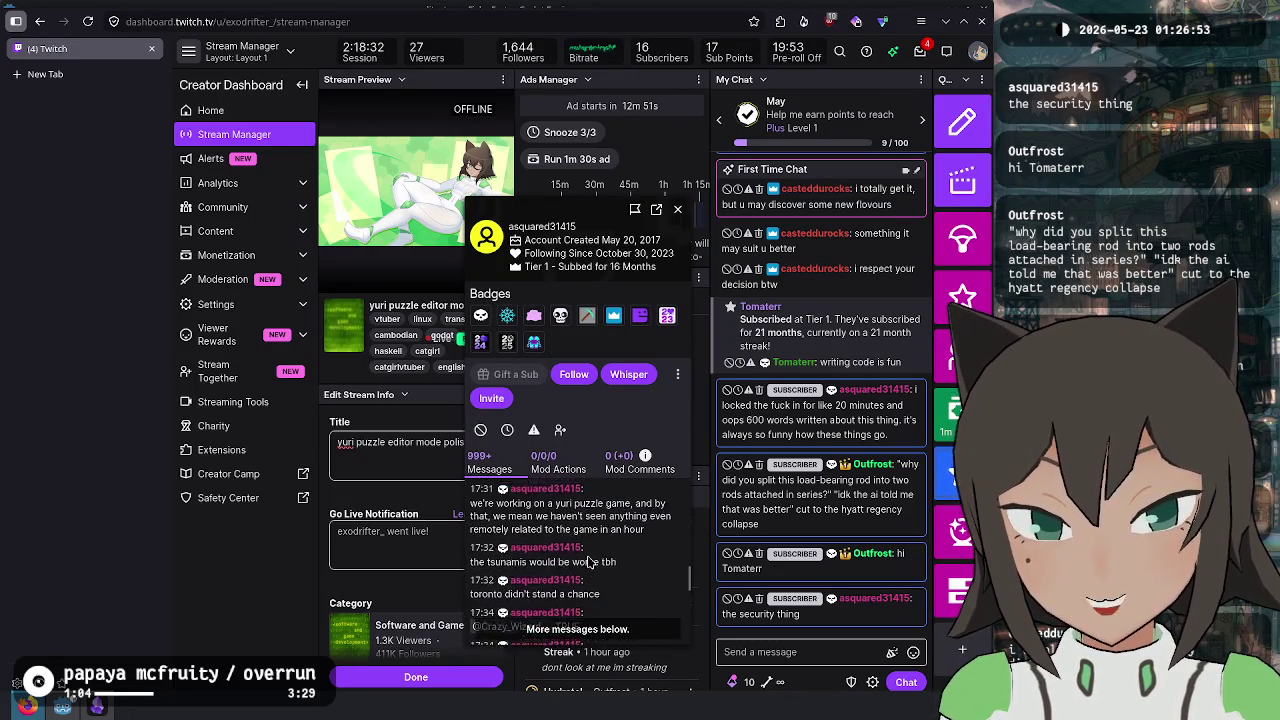
pyautogui.scroll(5, 590, 558)
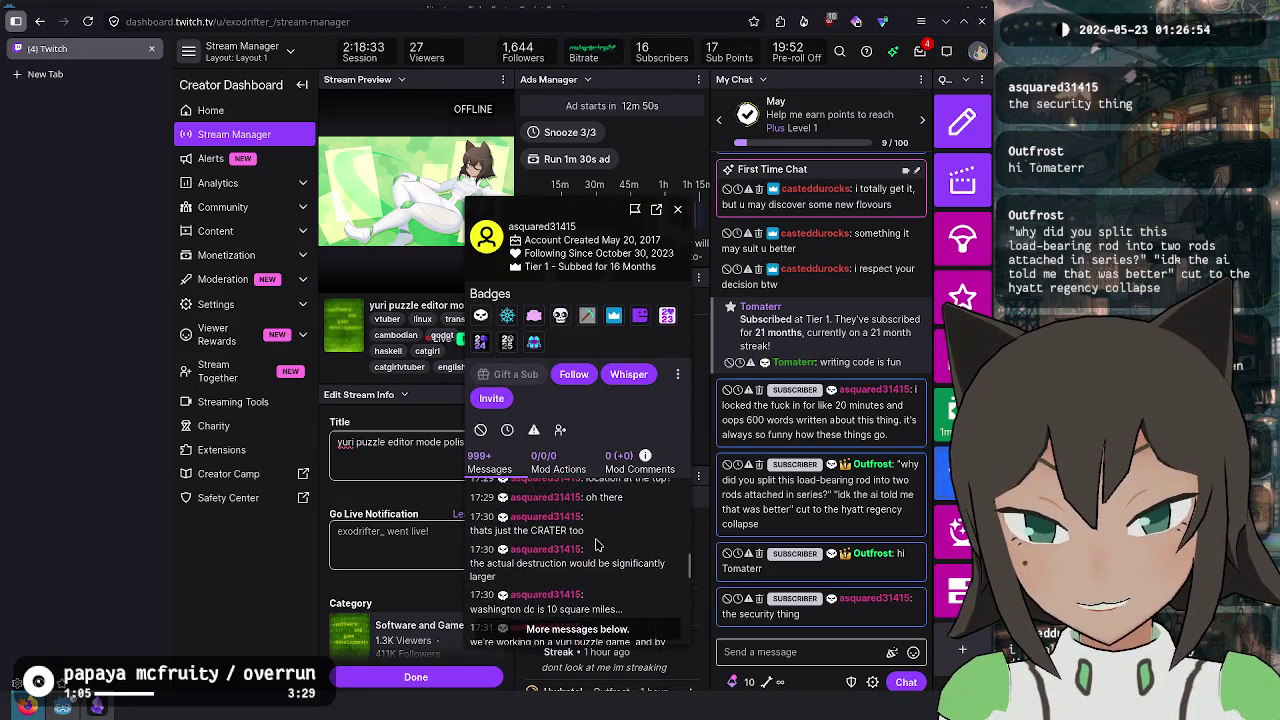
pyautogui.click(678, 209)
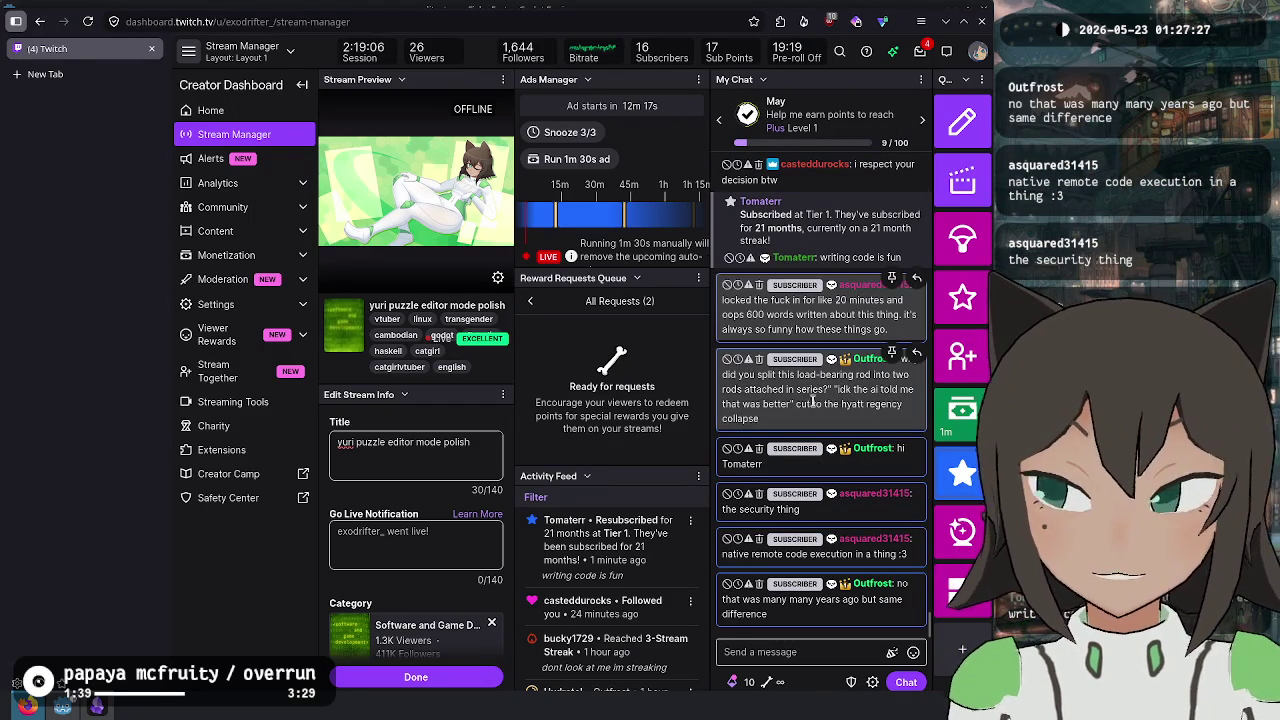
# - Scroll the Twitch chat up and back down to the newest messages, then bring Obsidian forward
pyautogui.scroll(1, 851, 395)
pyautogui.scroll(2, 851, 395)
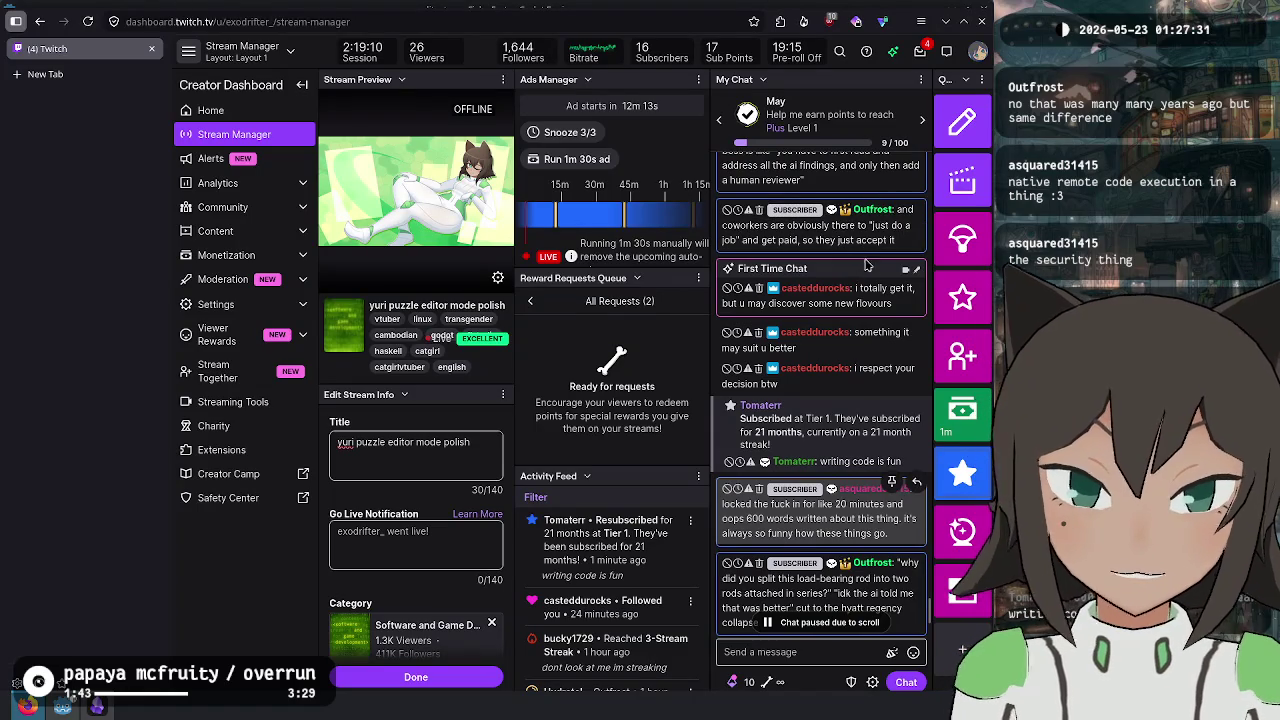
pyautogui.scroll(-1, 862, 288)
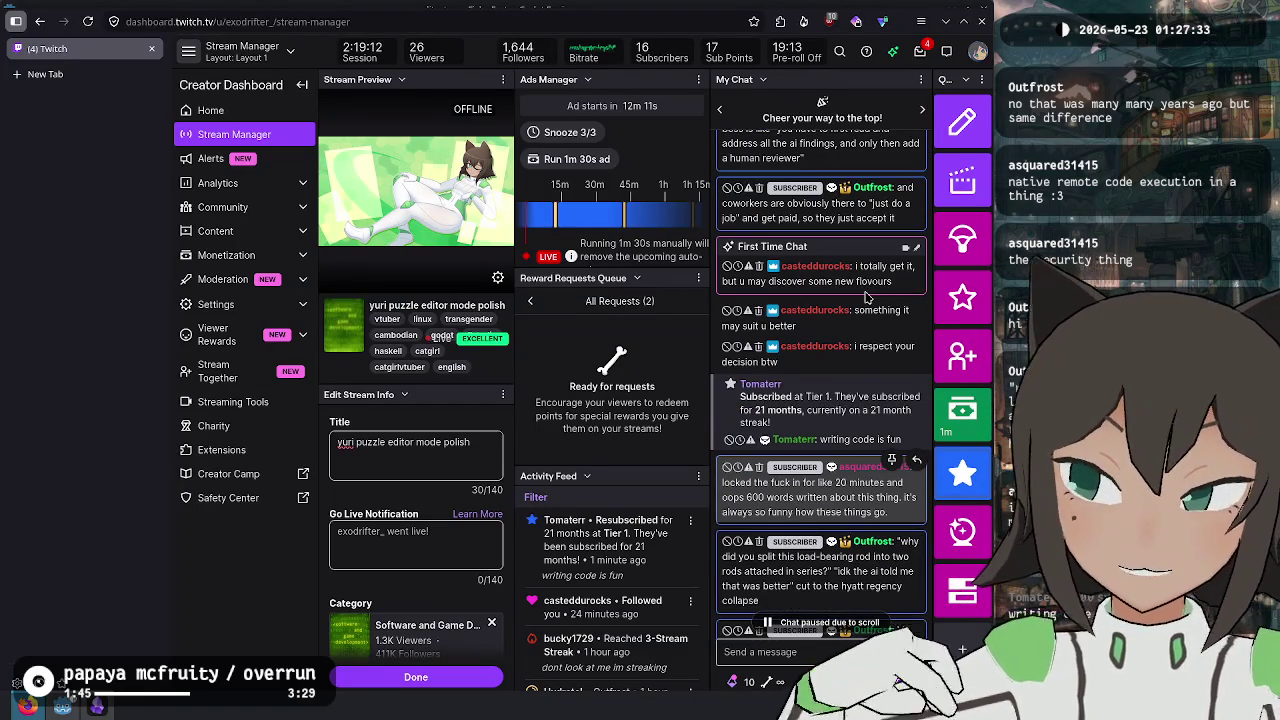
pyautogui.scroll(-2, 862, 297)
pyautogui.scroll(-2, 858, 299)
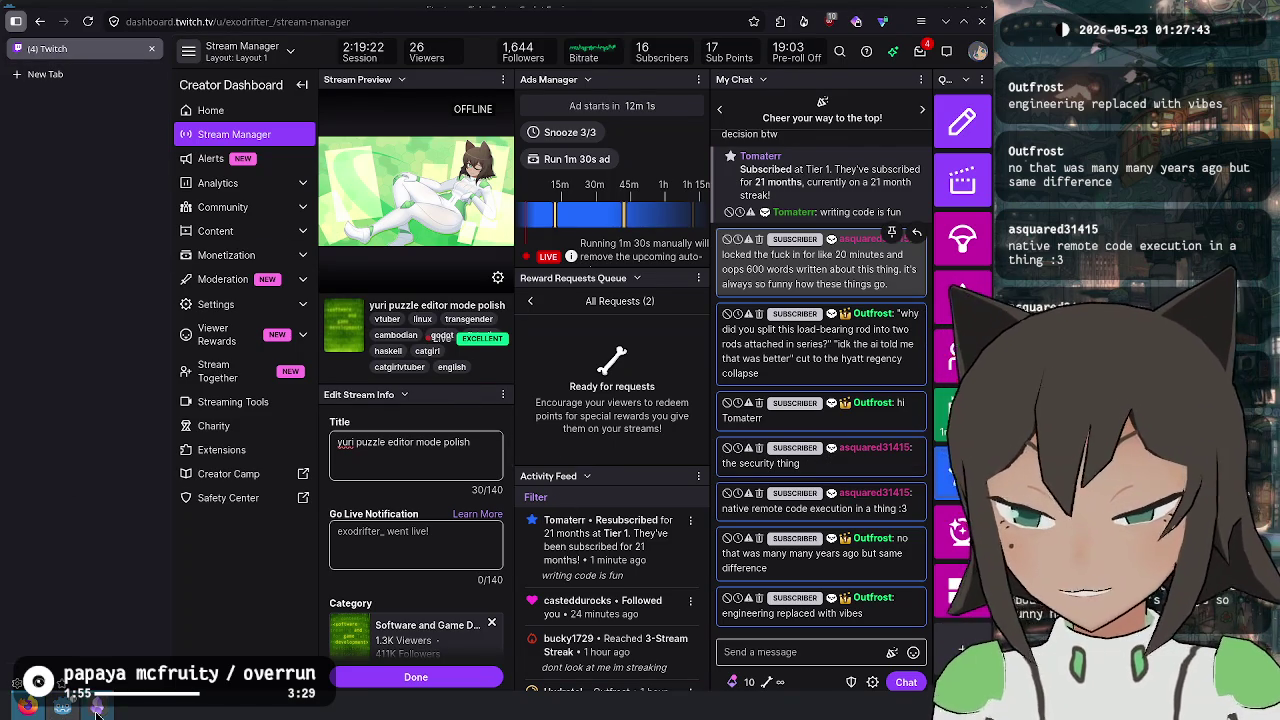
pyautogui.moveTo(101, 716)
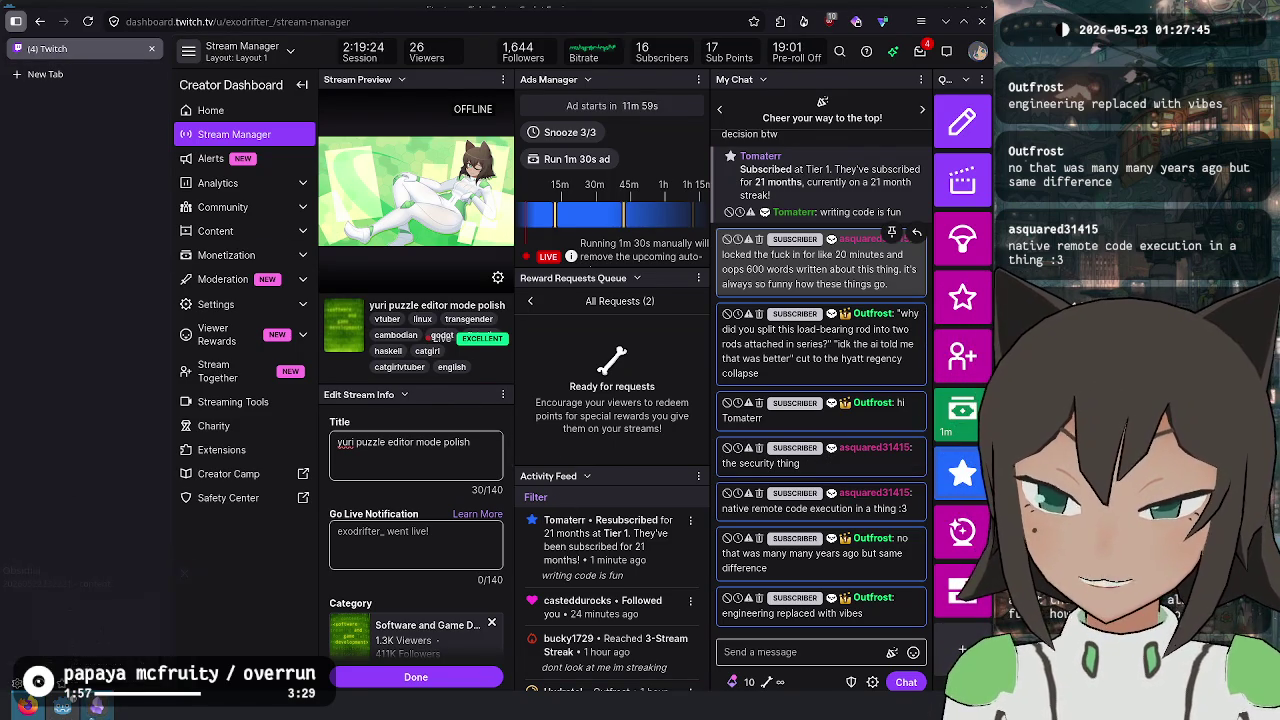
pyautogui.click(100, 620)
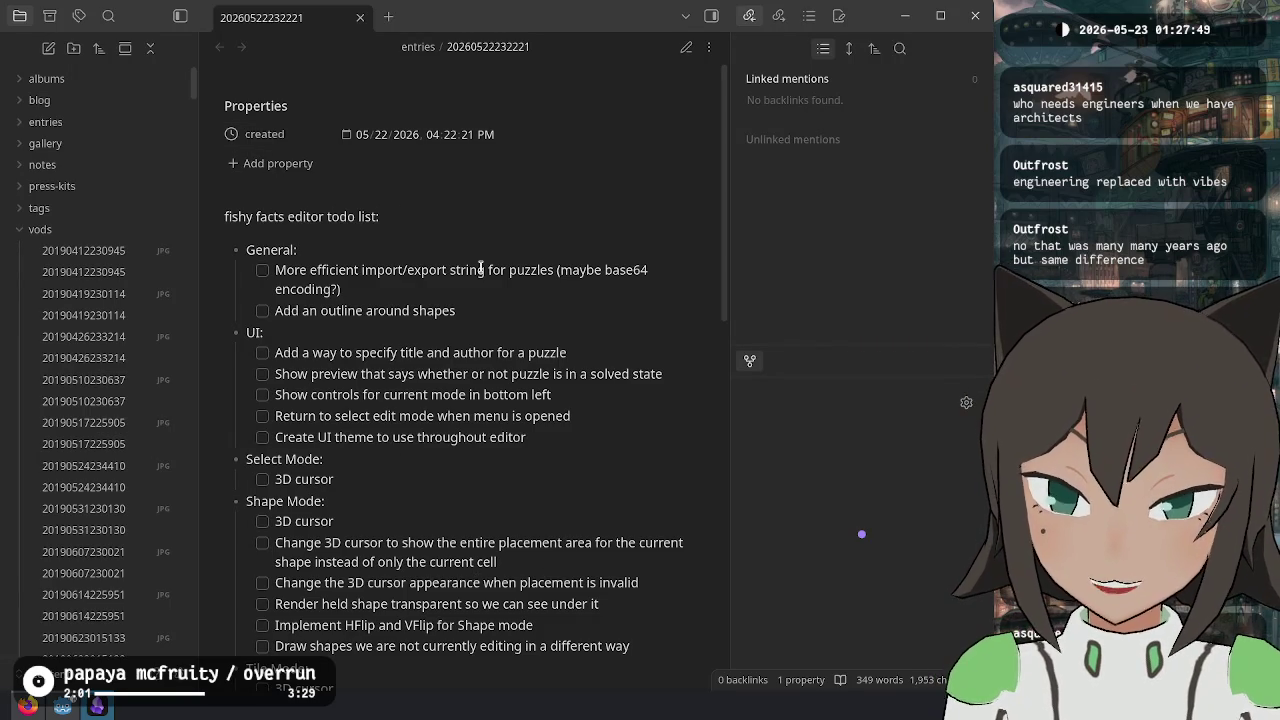
# - Show the fishy facts todo note as raw markdown, put the caret at line 14, then return to Twitch
pyautogui.hotkey('ctrl', 'e')
pyautogui.press('Down')
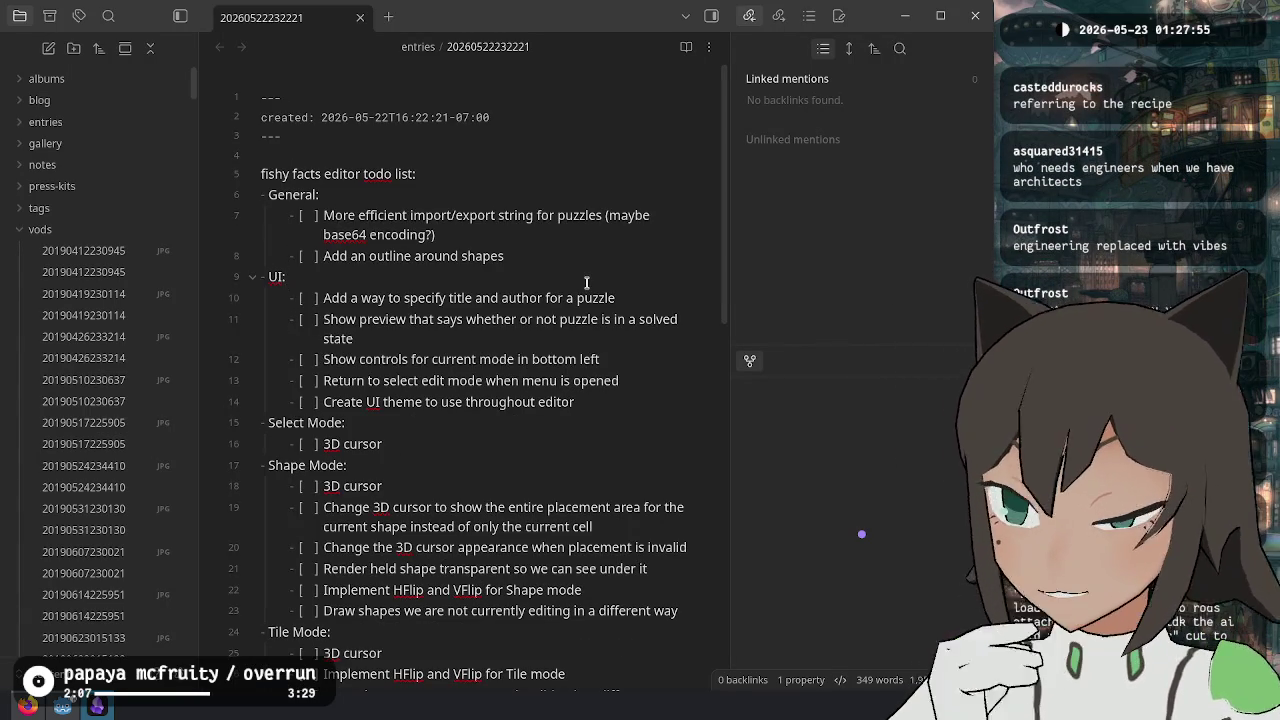
pyautogui.press('Up')
pyautogui.press('Down')
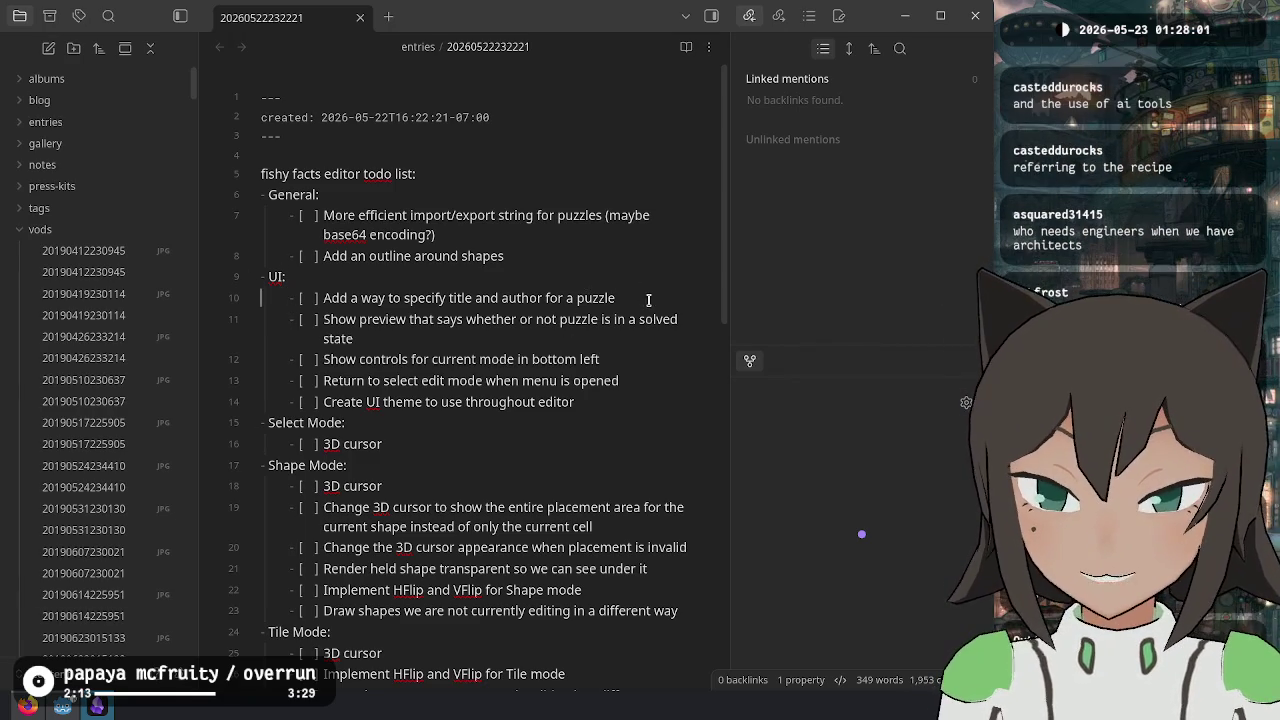
pyautogui.click(629, 403)
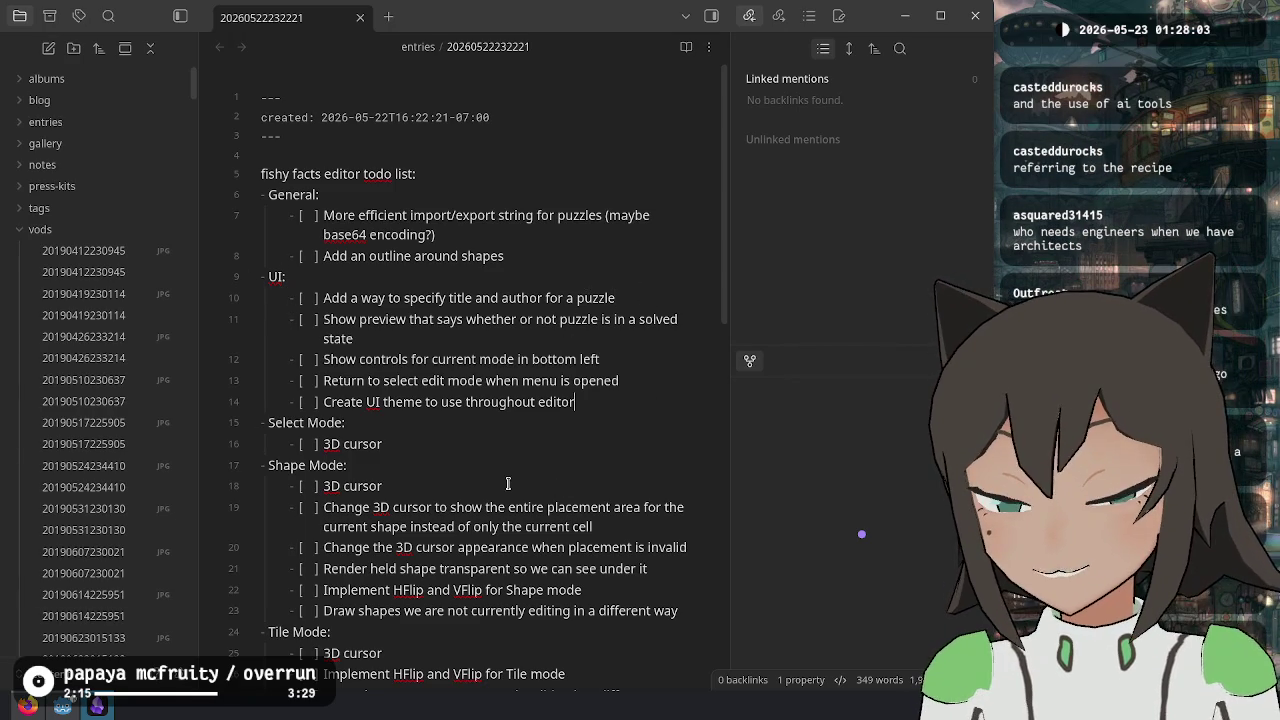
pyautogui.click(27, 705)
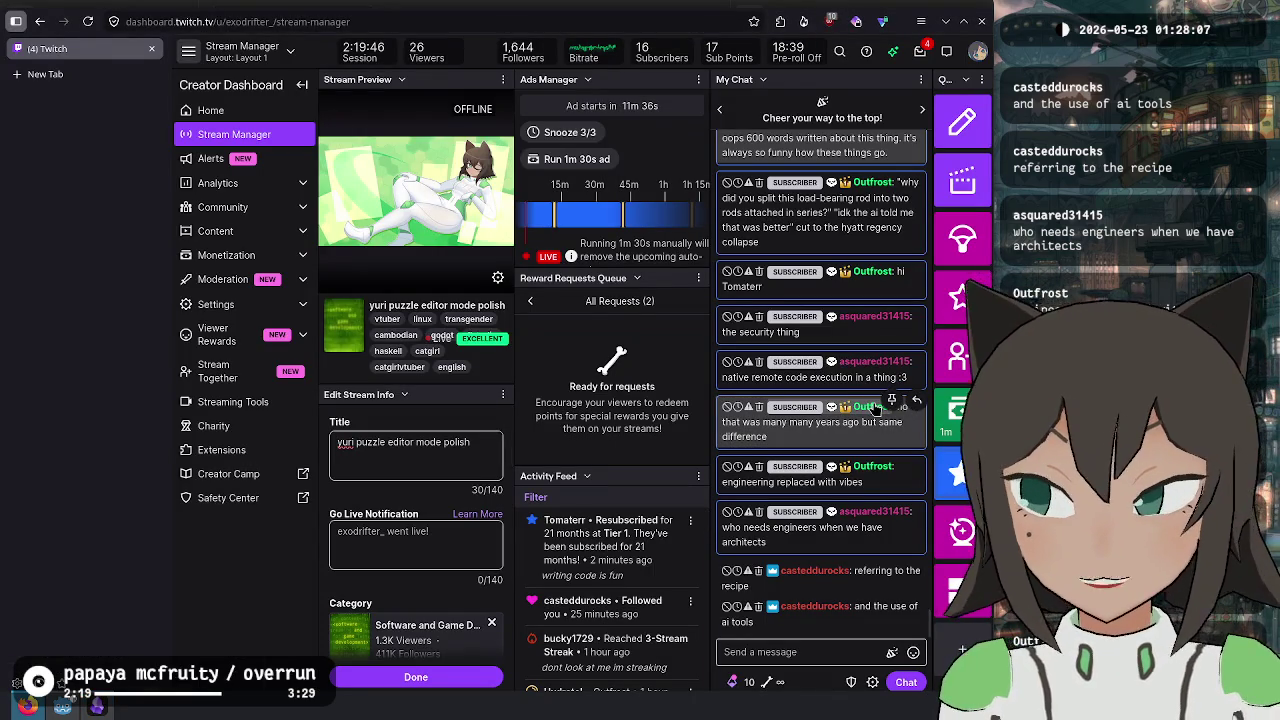
pyautogui.scroll(5, 860, 300)
pyautogui.scroll(2, 855, 208)
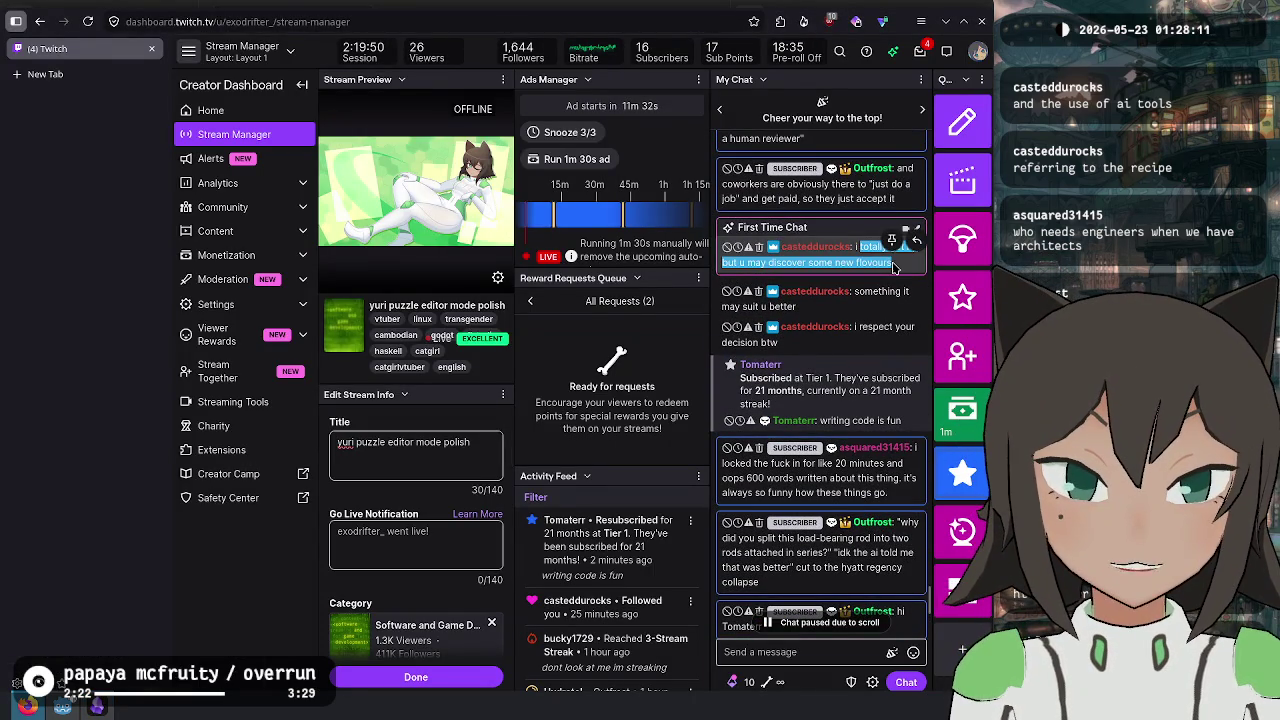
pyautogui.doubleClick(860, 261)
pyautogui.click(860, 261)
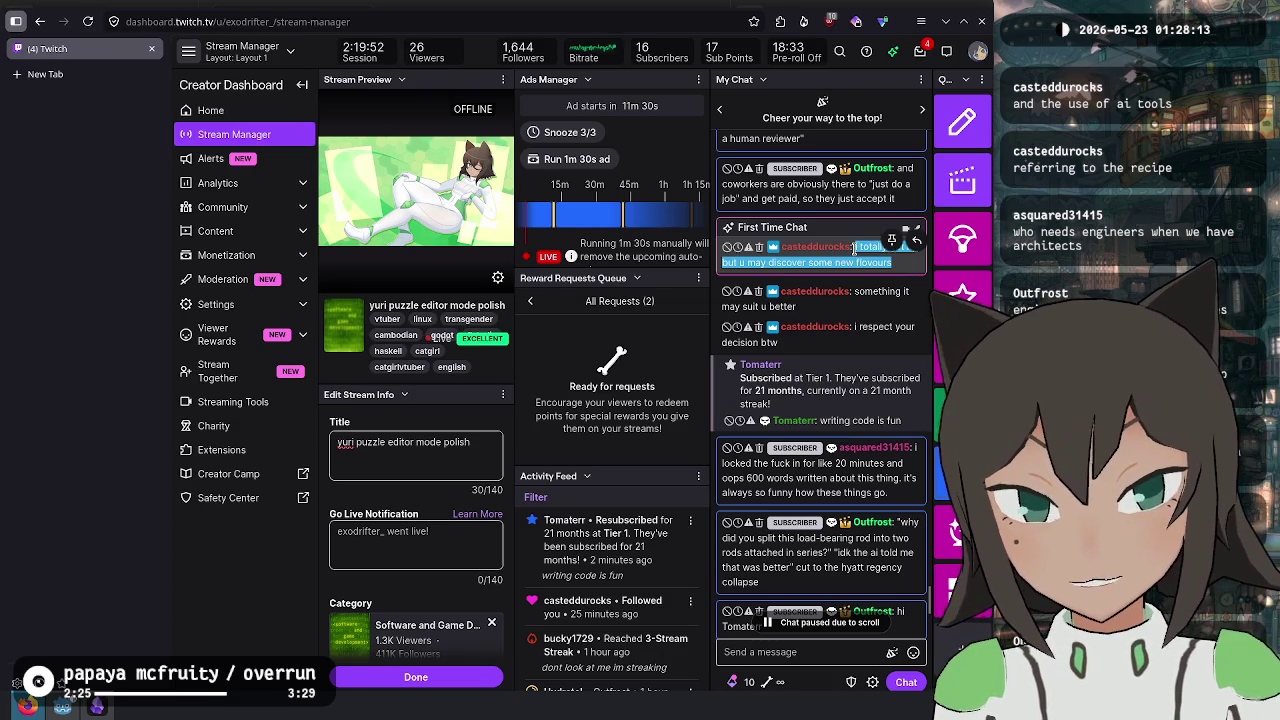
pyautogui.click(896, 272)
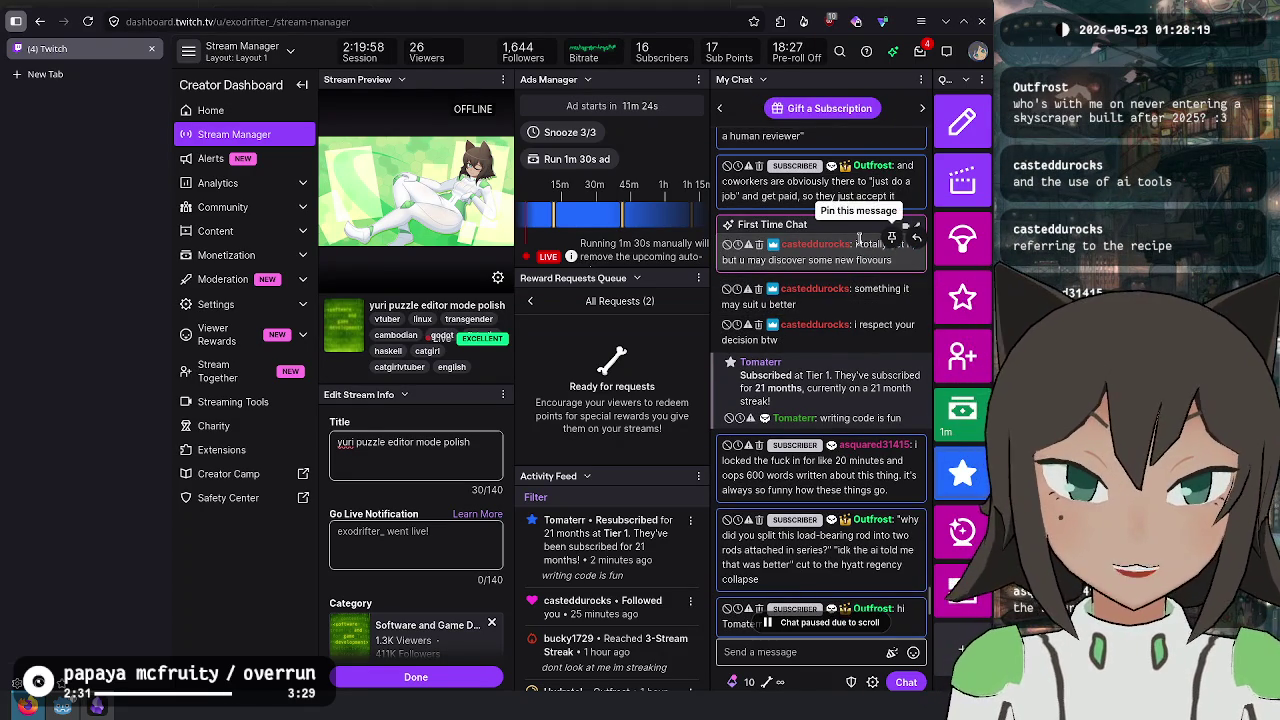
pyautogui.moveTo(857, 244); pyautogui.dragTo(893, 268)
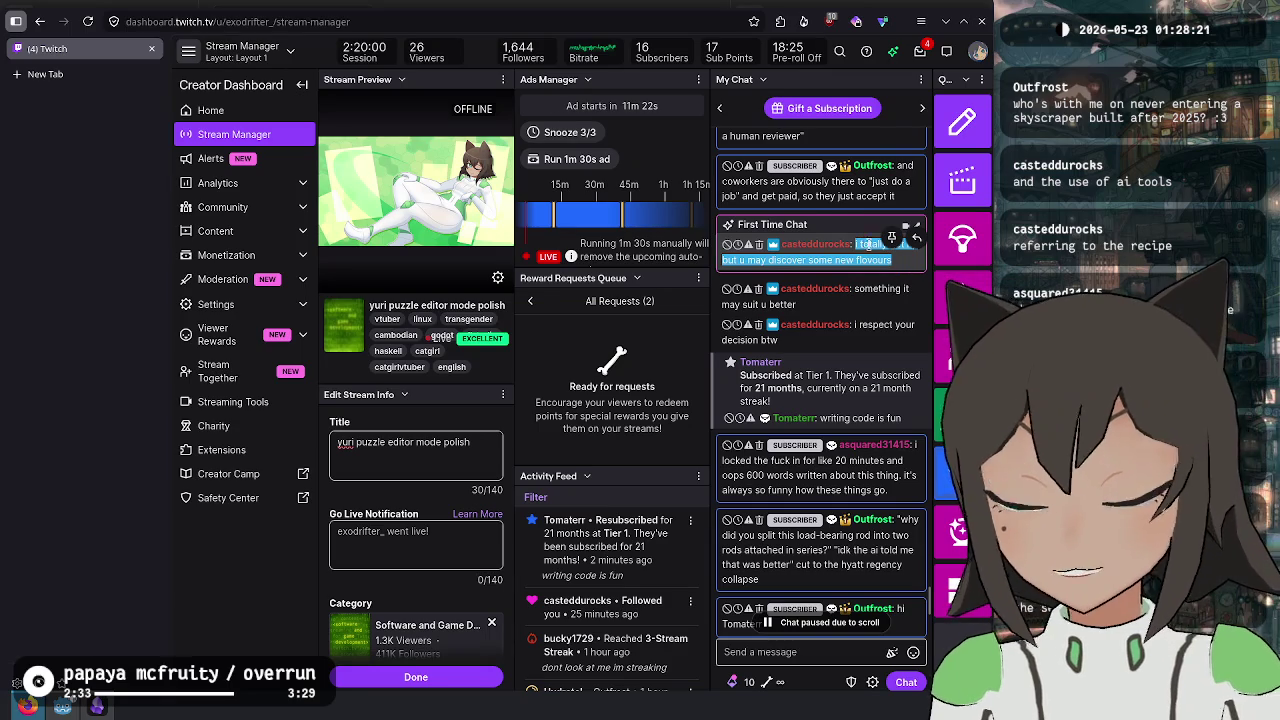
pyautogui.scroll(-10, 876, 248)
pyautogui.click(790, 652)
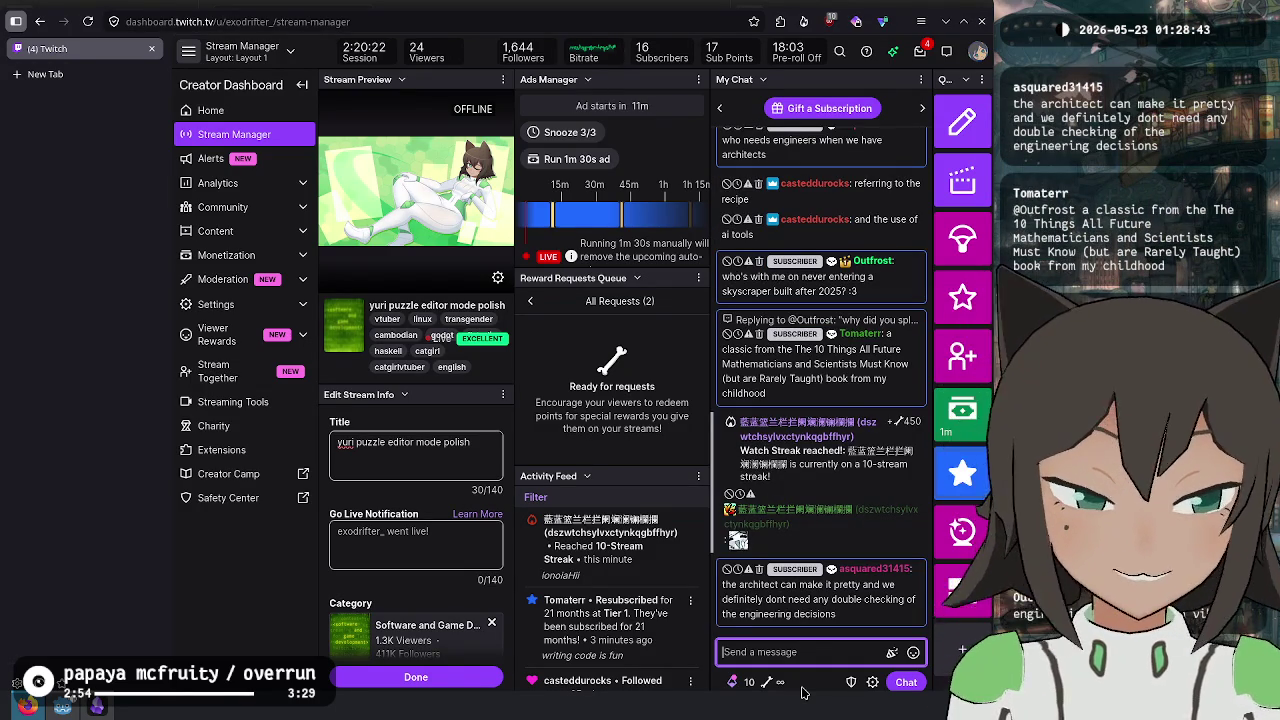
# - Inspect an emote in the watch streak message, dismiss its error card, then switch to the Wikipedia article
pyautogui.click(739, 541)
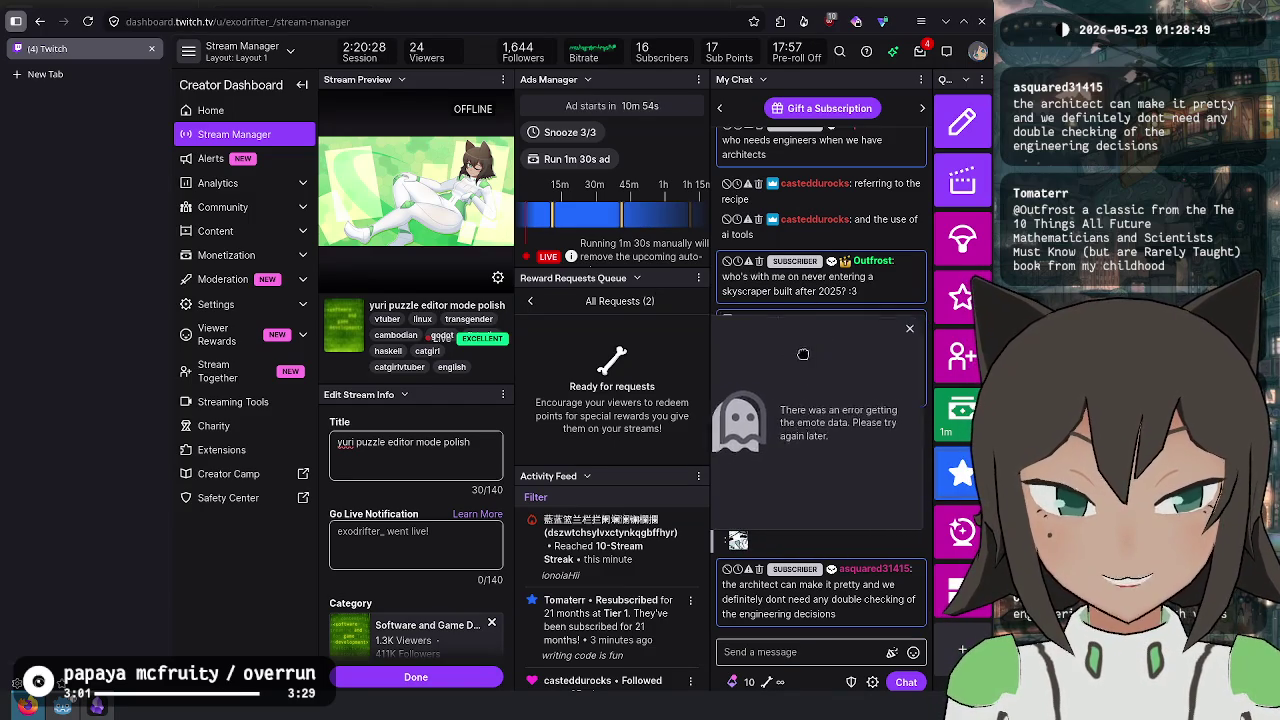
pyautogui.click(889, 453)
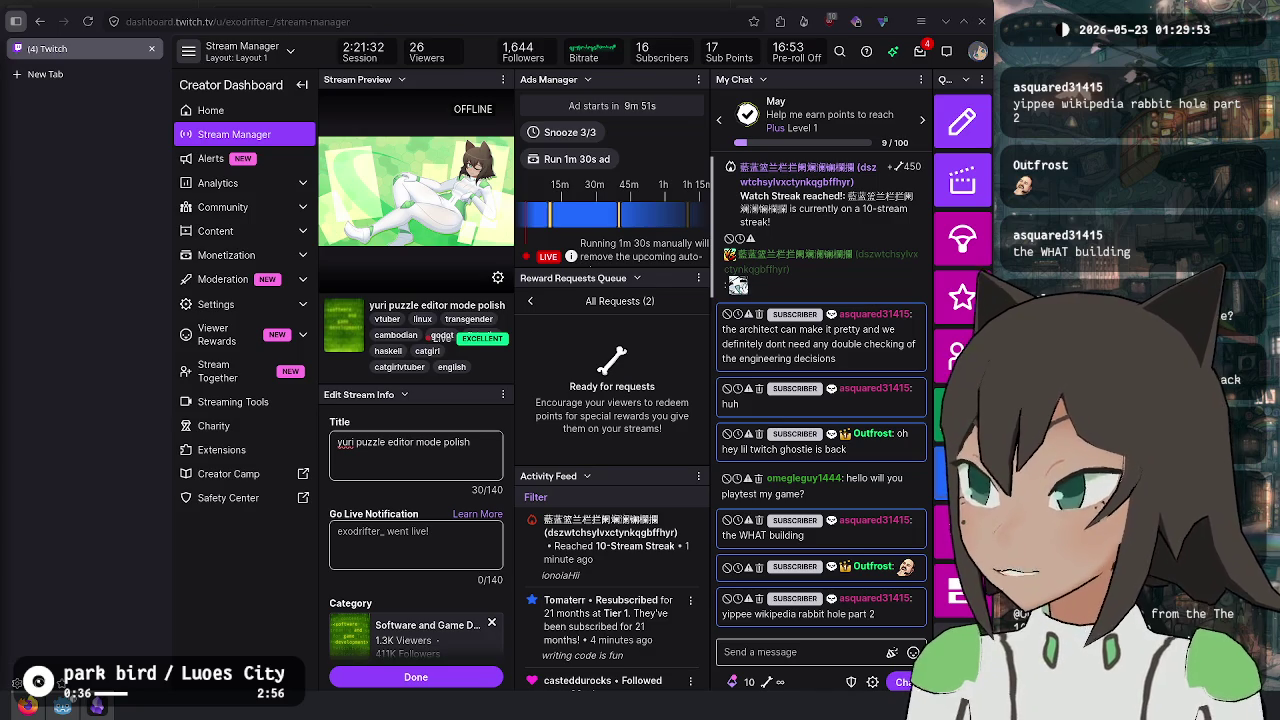
pyautogui.hotkey('alt', 'Tab')
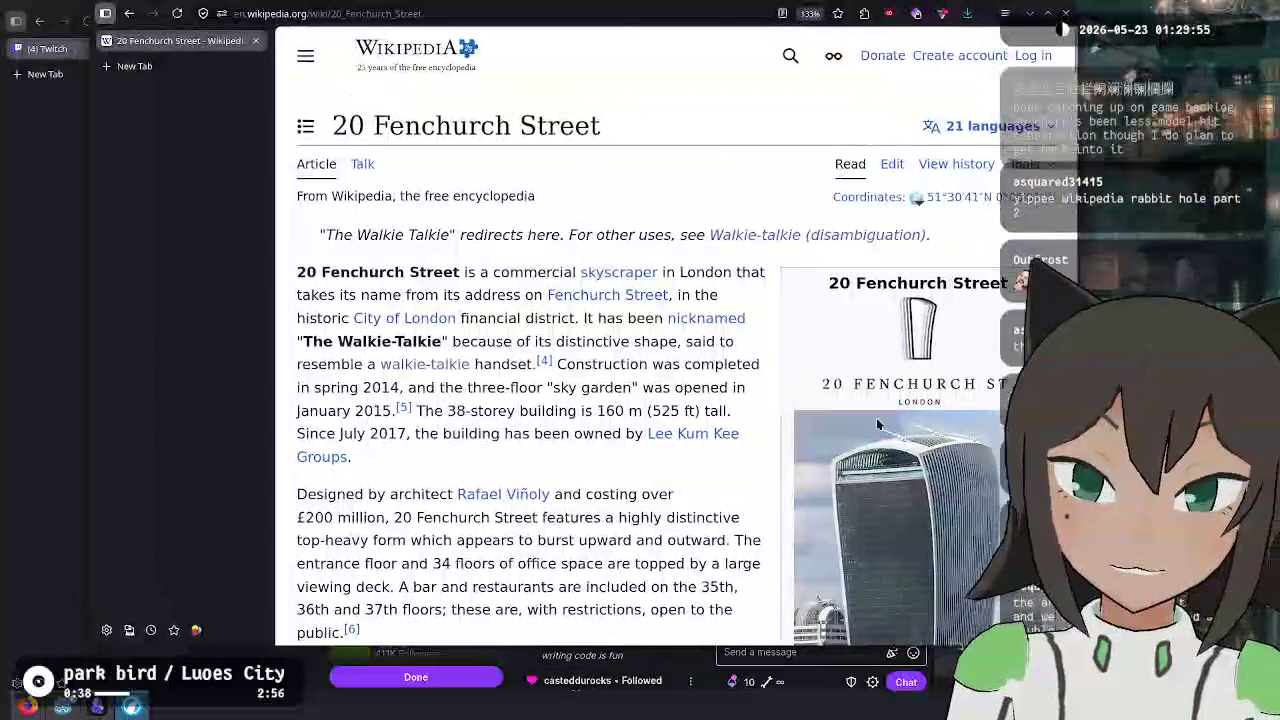
# - Widen the 20 Fenchurch Street article and search it for 'melt'
pyautogui.click(105, 13)
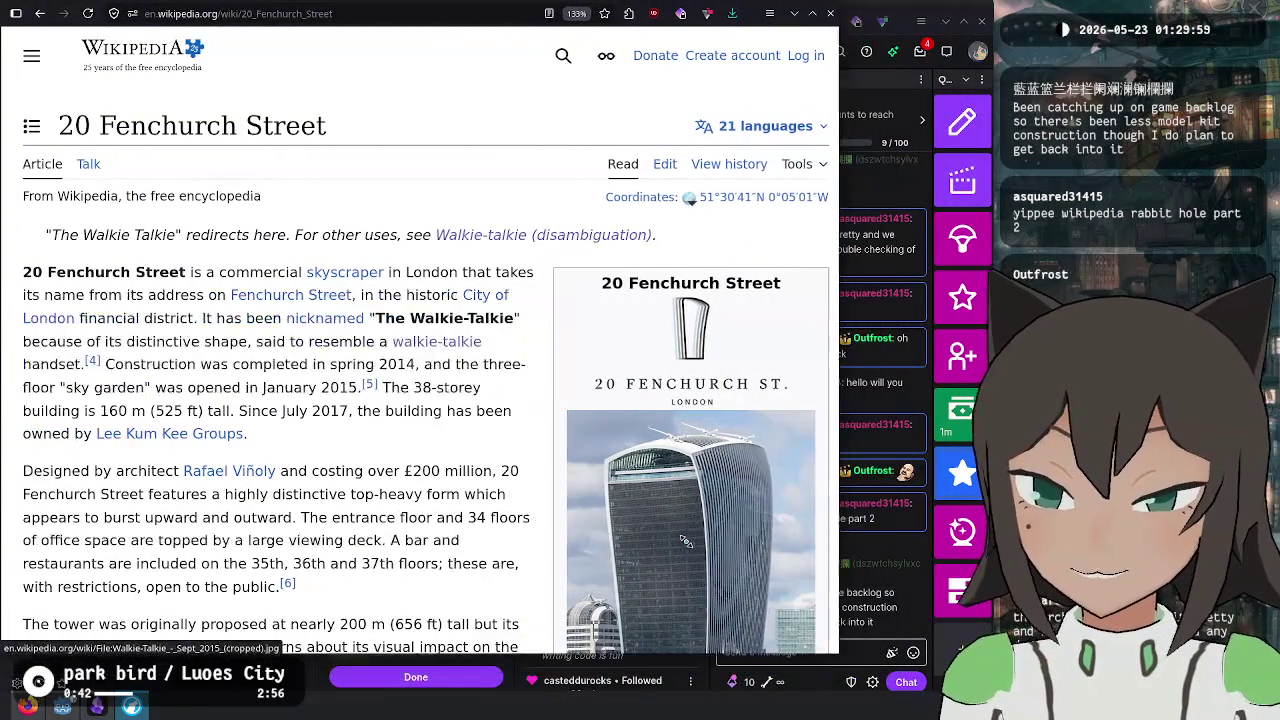
pyautogui.hotkey('ctrl', 'f')
pyautogui.write('melt')
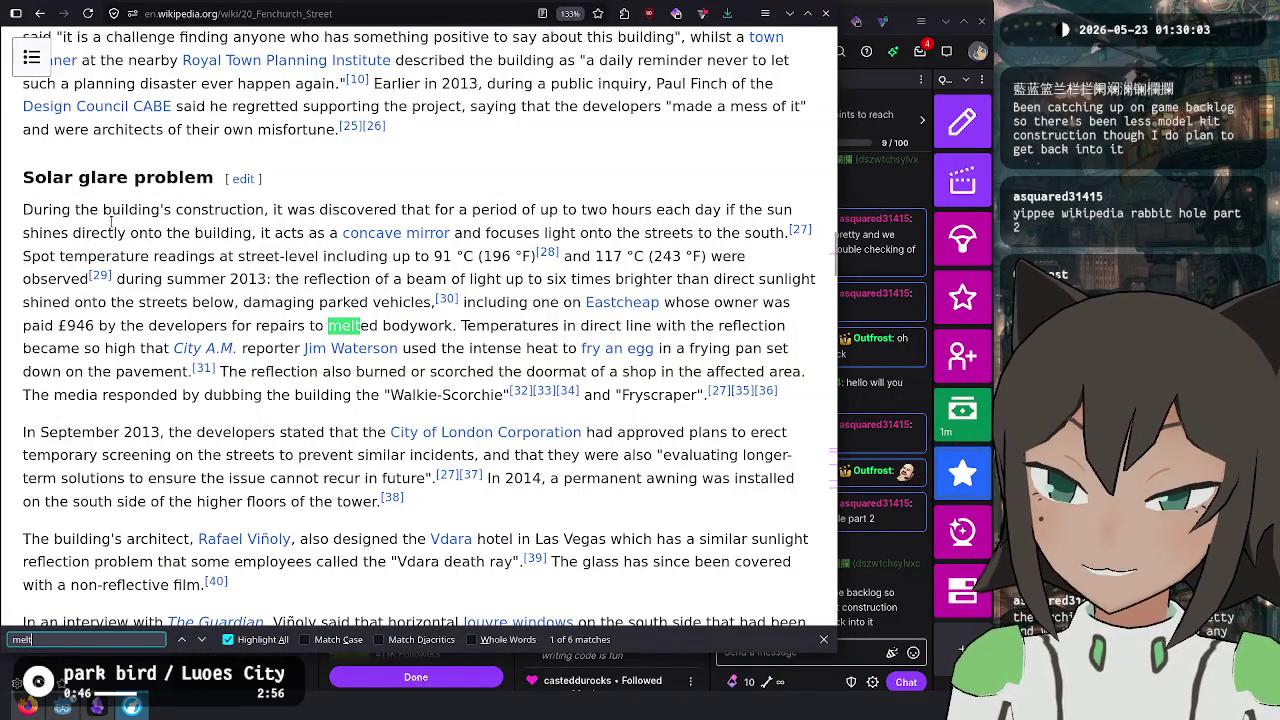
# - Highlight parts of the Solar glare problem paragraph, including 'Fryscraper', then return to the Twitch chat
pyautogui.moveTo(296, 230)
pyautogui.mouseDown()
pyautogui.moveTo(520, 210)
pyautogui.moveTo(24, 210)
pyautogui.mouseUp()
pyautogui.moveTo(467, 210)
pyautogui.mouseDown()
pyautogui.moveTo(798, 210)
pyautogui.moveTo(68, 236)
pyautogui.moveTo(245, 220)
pyautogui.moveTo(233, 233)
pyautogui.moveTo(696, 236)
pyautogui.moveTo(180, 280)
pyautogui.moveTo(48, 258)
pyautogui.moveTo(622, 257)
pyautogui.moveTo(86, 280)
pyautogui.moveTo(652, 281)
pyautogui.moveTo(234, 326)
pyautogui.moveTo(72, 303)
pyautogui.moveTo(404, 303)
pyautogui.moveTo(540, 326)
pyautogui.moveTo(644, 303)
pyautogui.moveTo(736, 303)
pyautogui.moveTo(594, 326)
pyautogui.moveTo(70, 326)
pyautogui.moveTo(281, 337)
pyautogui.moveTo(726, 326)
pyautogui.moveTo(104, 348)
pyautogui.moveTo(776, 352)
pyautogui.moveTo(102, 395)
pyautogui.moveTo(232, 373)
pyautogui.moveTo(640, 373)
pyautogui.moveTo(426, 395)
pyautogui.moveTo(68, 398)
pyautogui.moveTo(686, 399)
pyautogui.mouseUp()
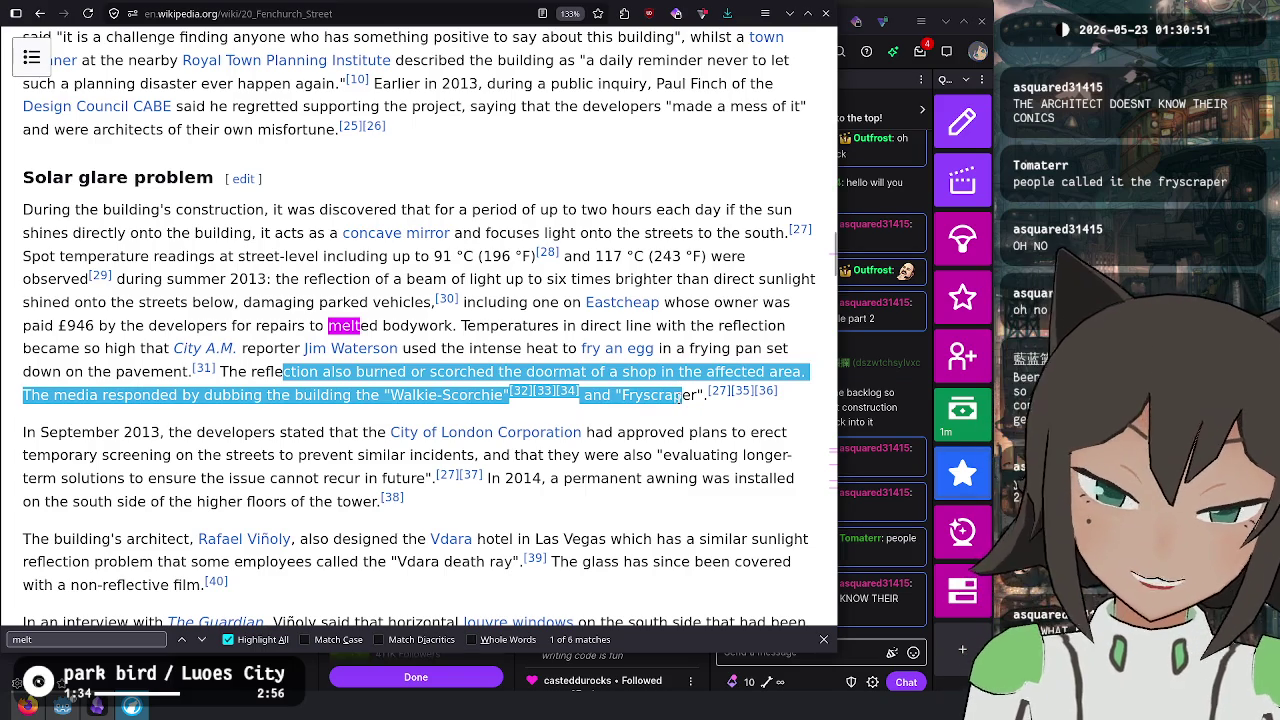
pyautogui.doubleClick(681, 396)
pyautogui.click(673, 421)
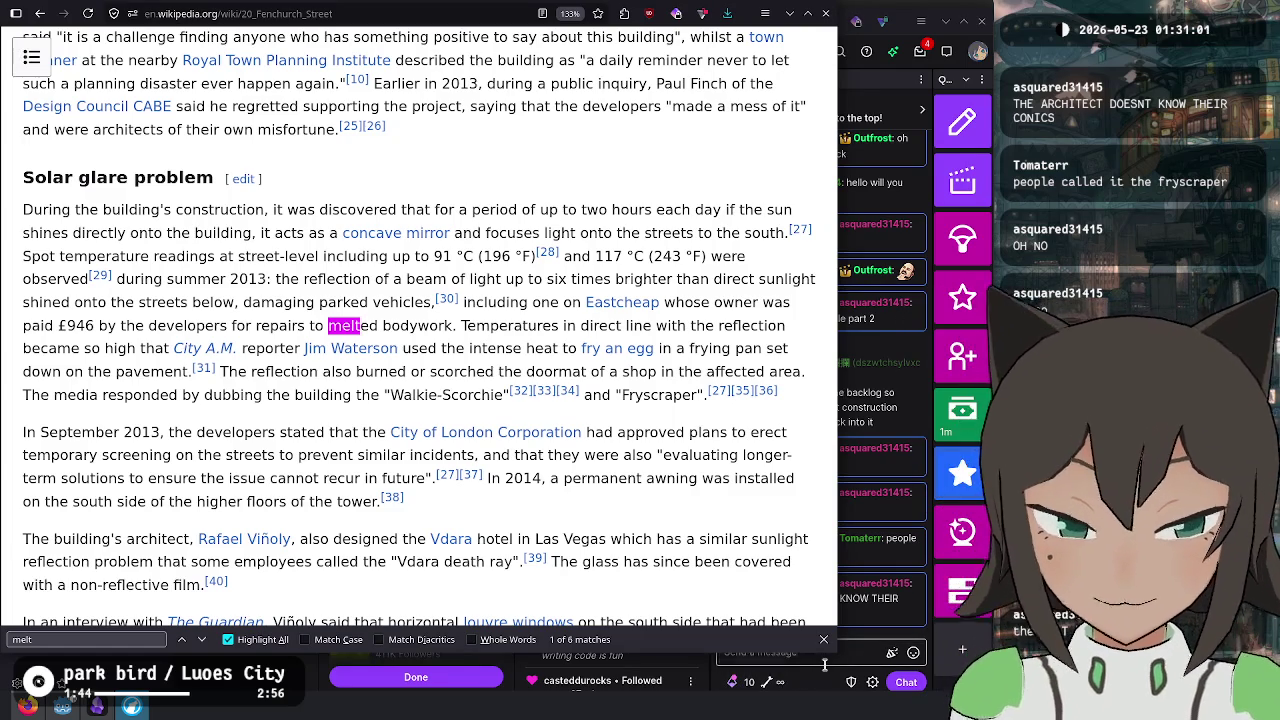
pyautogui.click(817, 688)
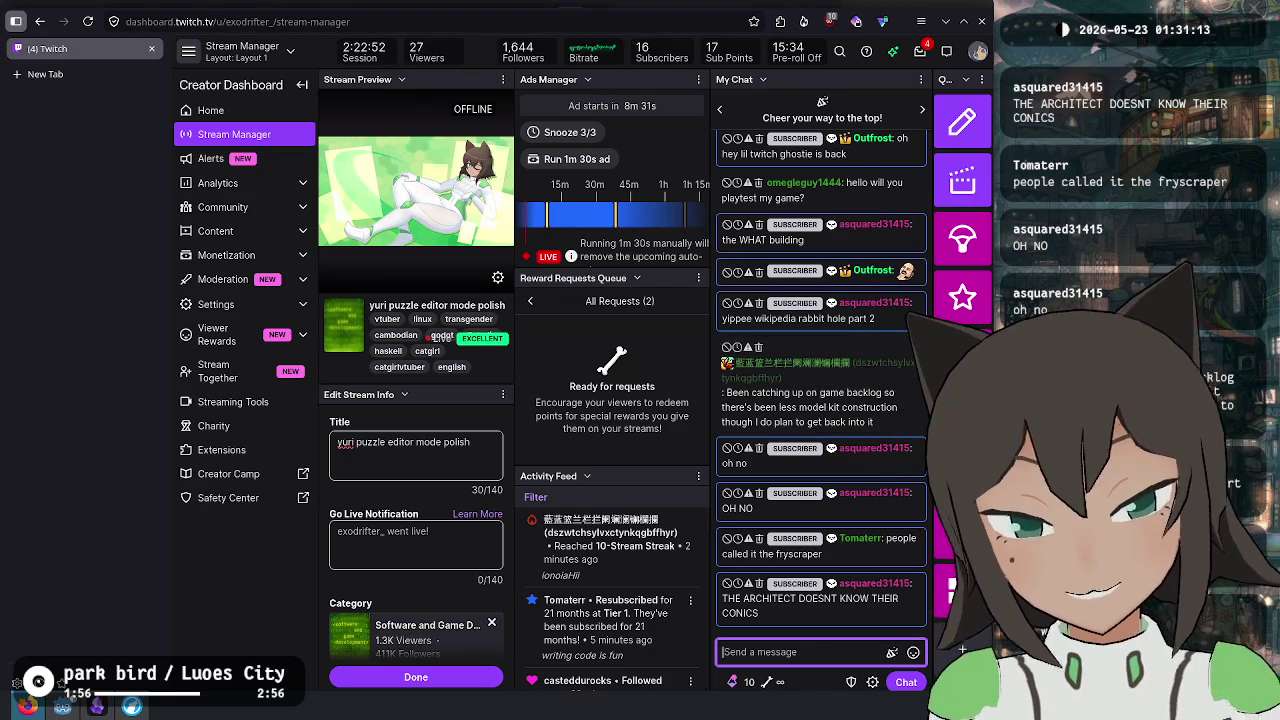
# - Return to the 20 Fenchurch Street article, scroll to its top, and go back to the Walkie-talkie disambiguation page
pyautogui.hotkey('alt', 'Tab')
pyautogui.scroll(15, 341, 269)
pyautogui.scroll(10, 341, 269)
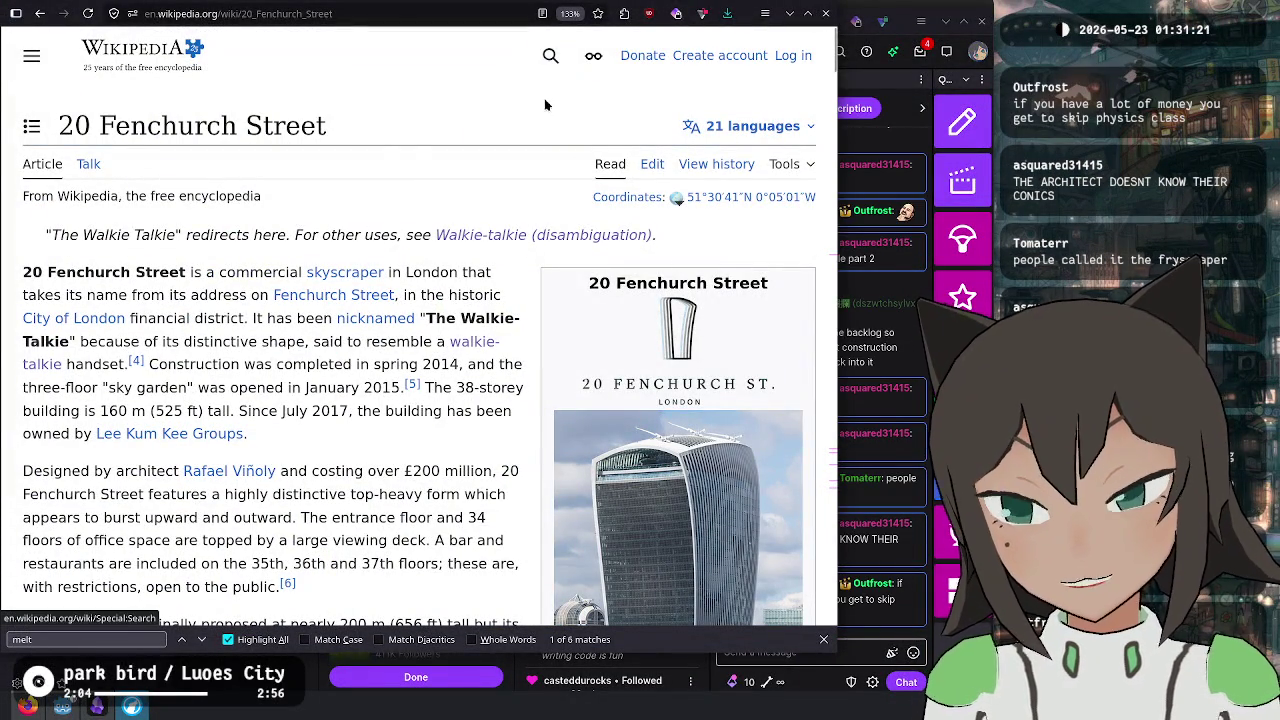
pyautogui.click(37, 14)
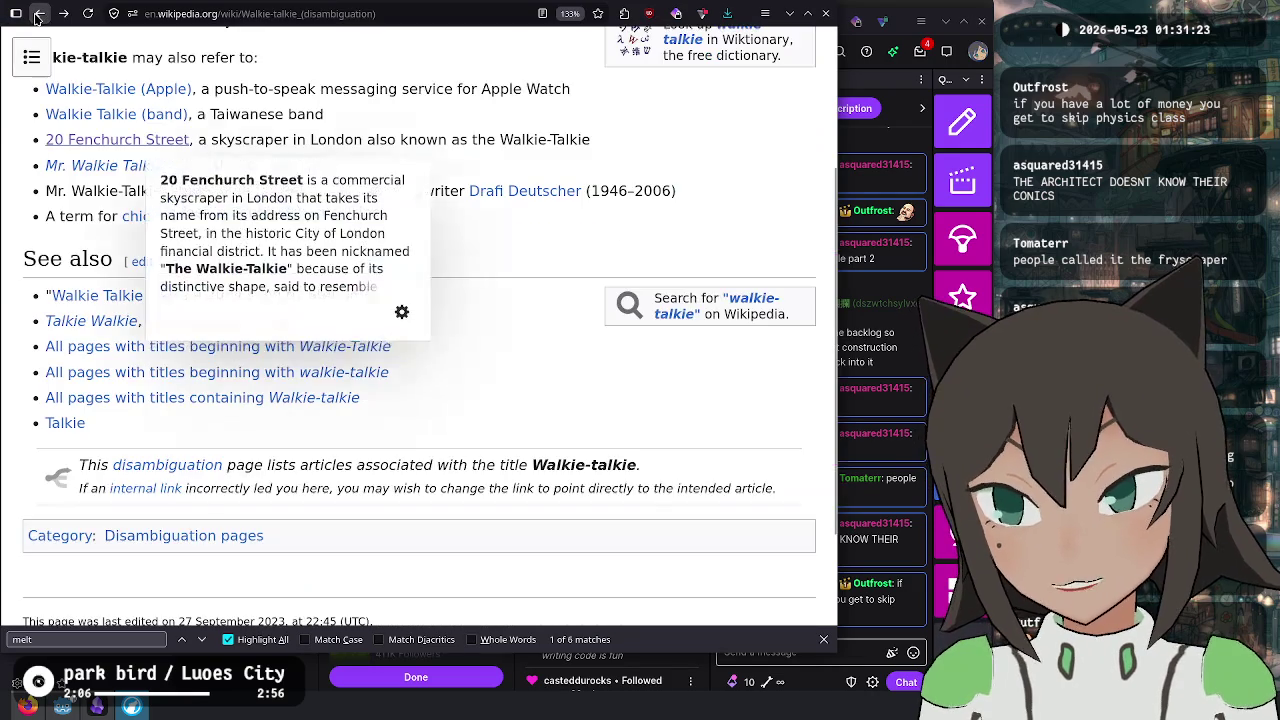
# - Go back to the Walkie-talkie article, then switch to the Twitch Stream Manager
pyautogui.click(37, 14)
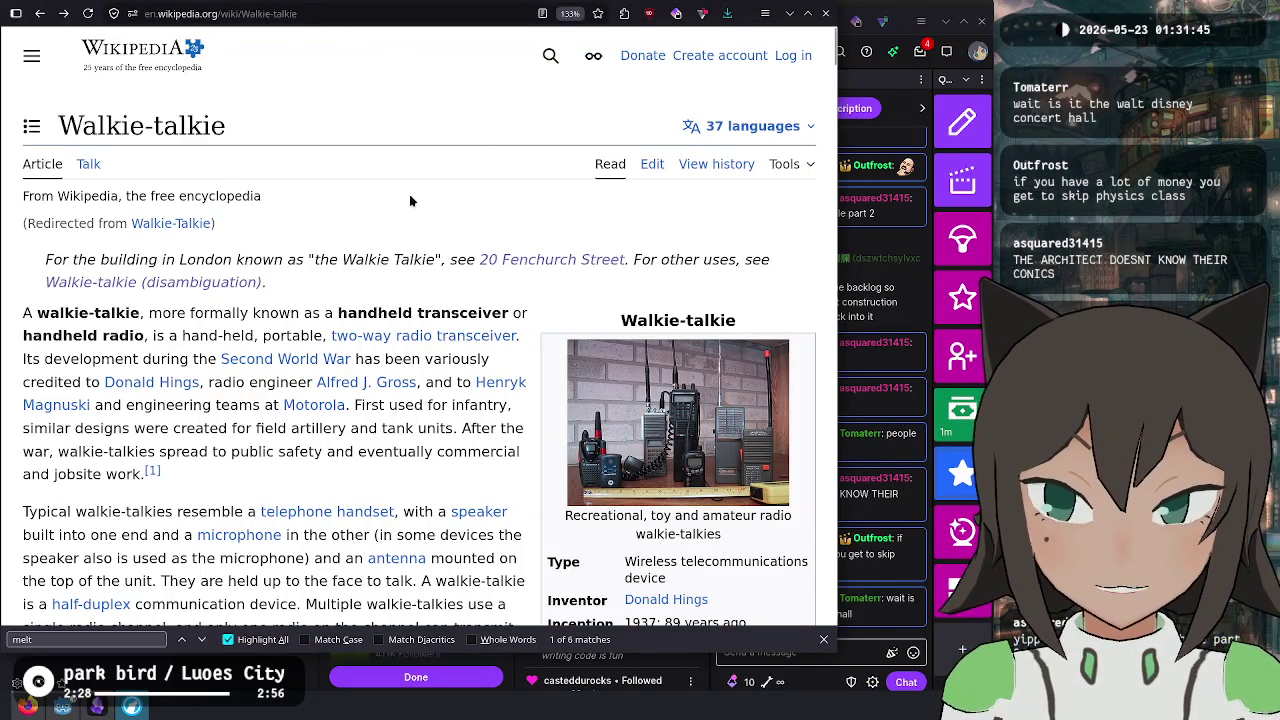
pyautogui.hotkey('alt', 'Tab')
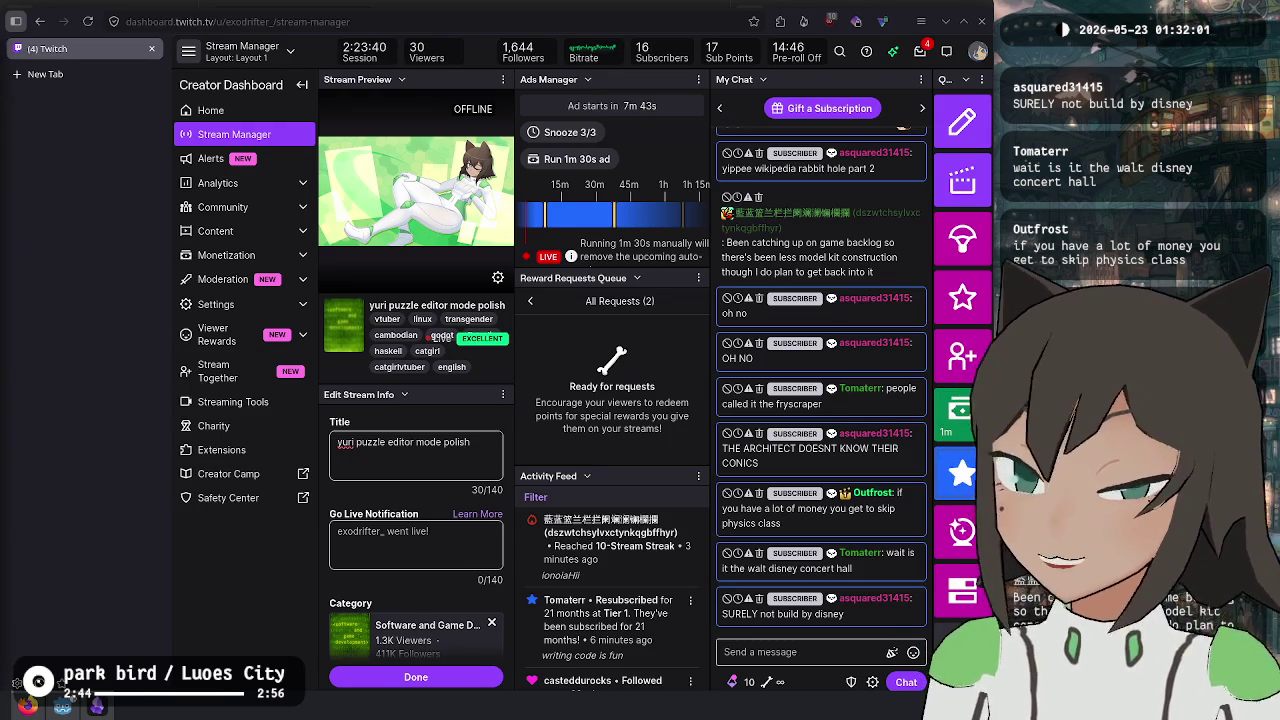
# - Bring the concert hall image search forward, collapse the tab sidebar and maximise the browser
pyautogui.hotkey('alt', 'Tab')
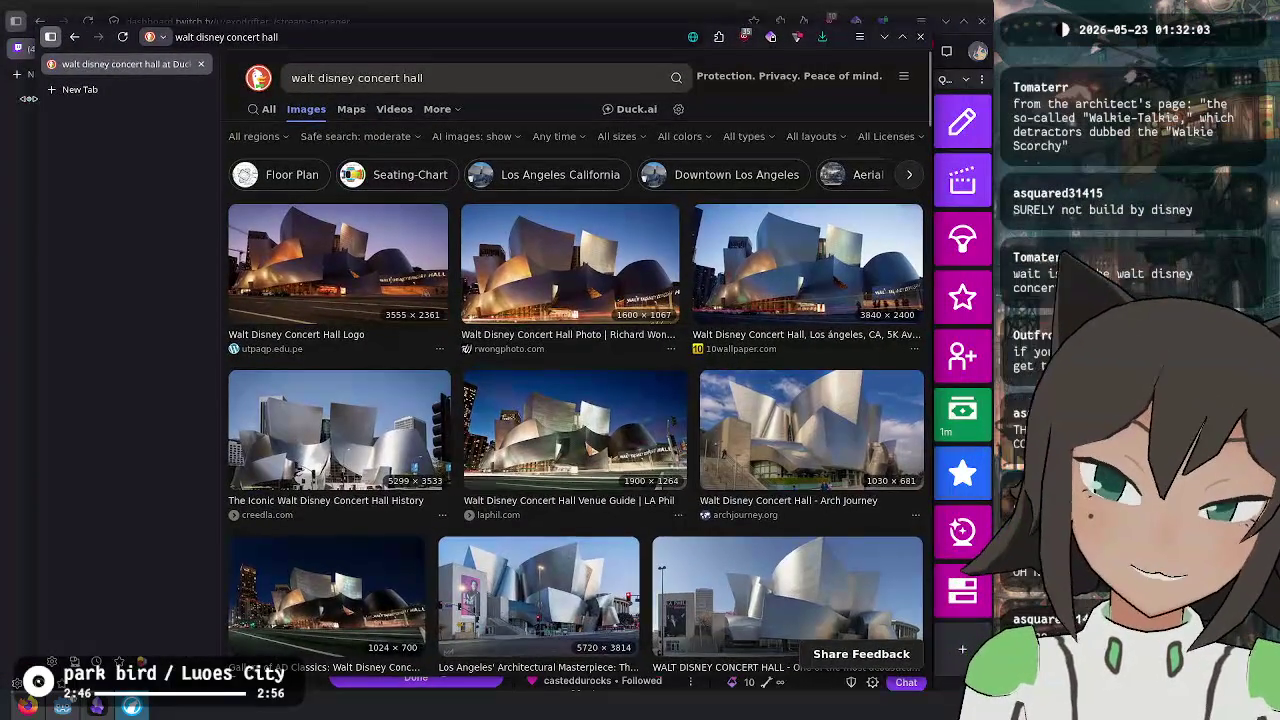
pyautogui.click(50, 37)
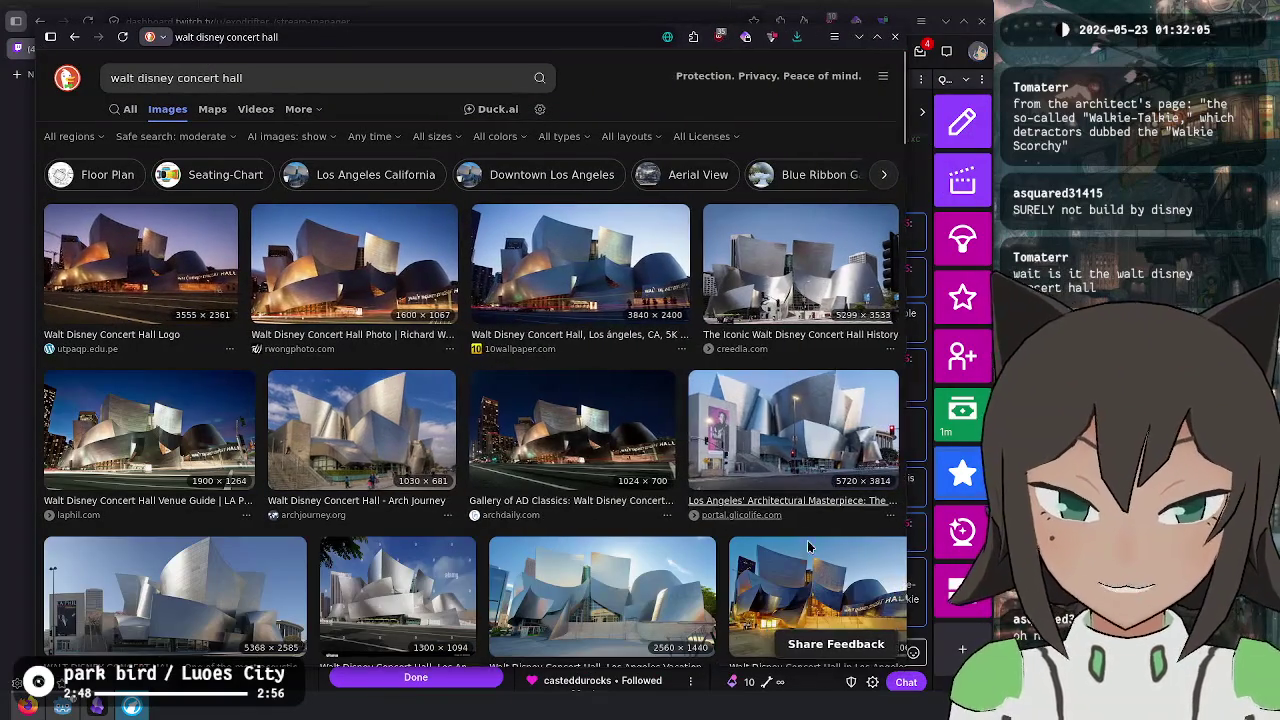
pyautogui.press('super+f')
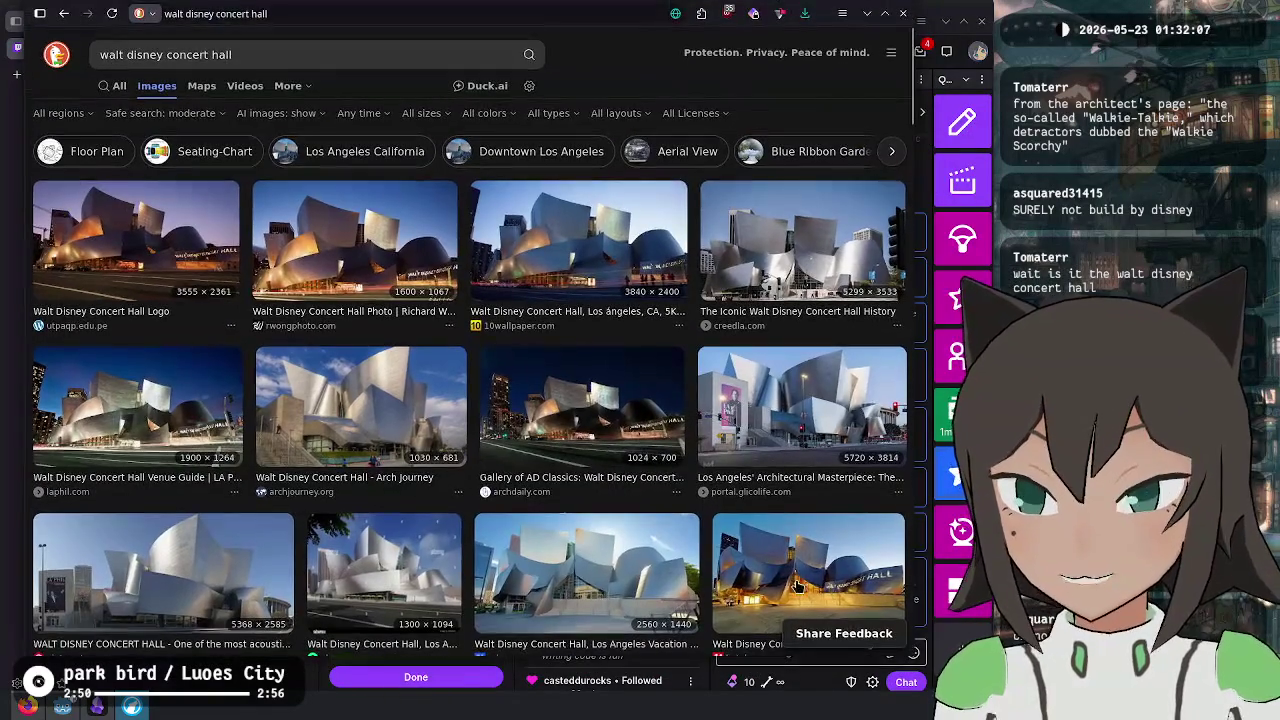
# - Search all results for 'walt disney concert hall melted car' and open the Denver Post article
pyautogui.click(117, 86)
pyautogui.click(254, 54)
pyautogui.write('melted car')
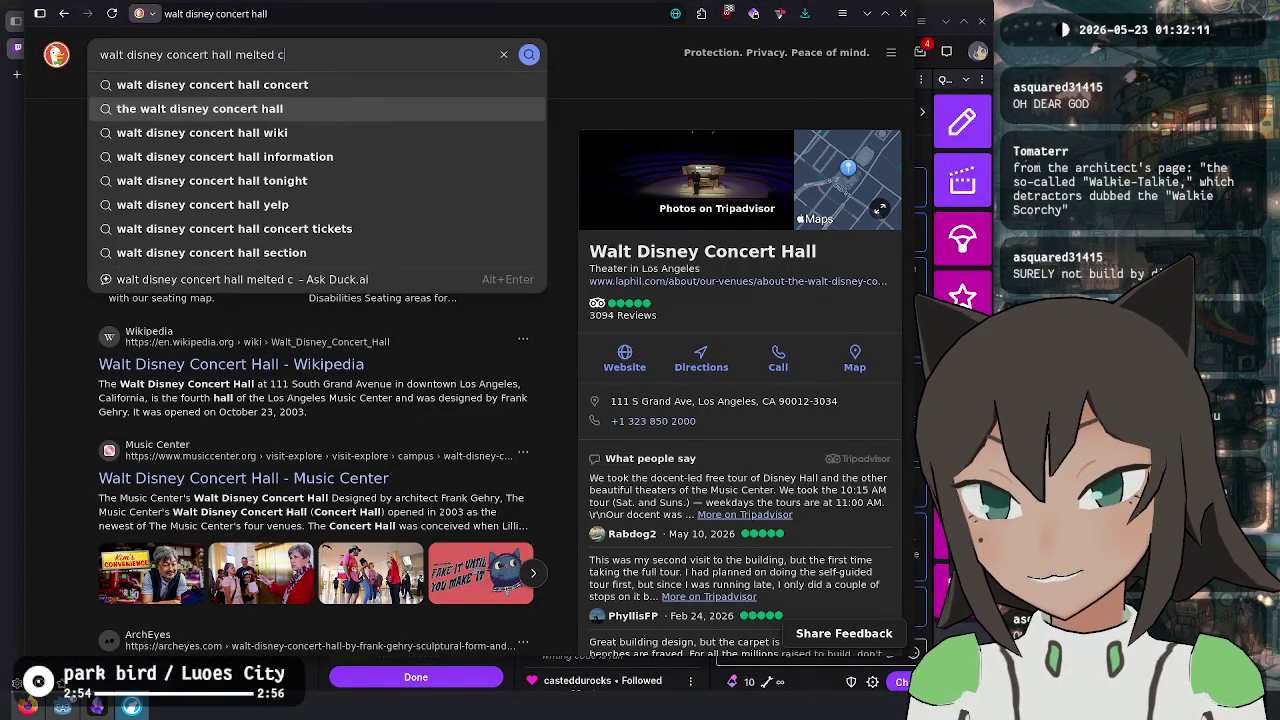
pyautogui.press('Return')
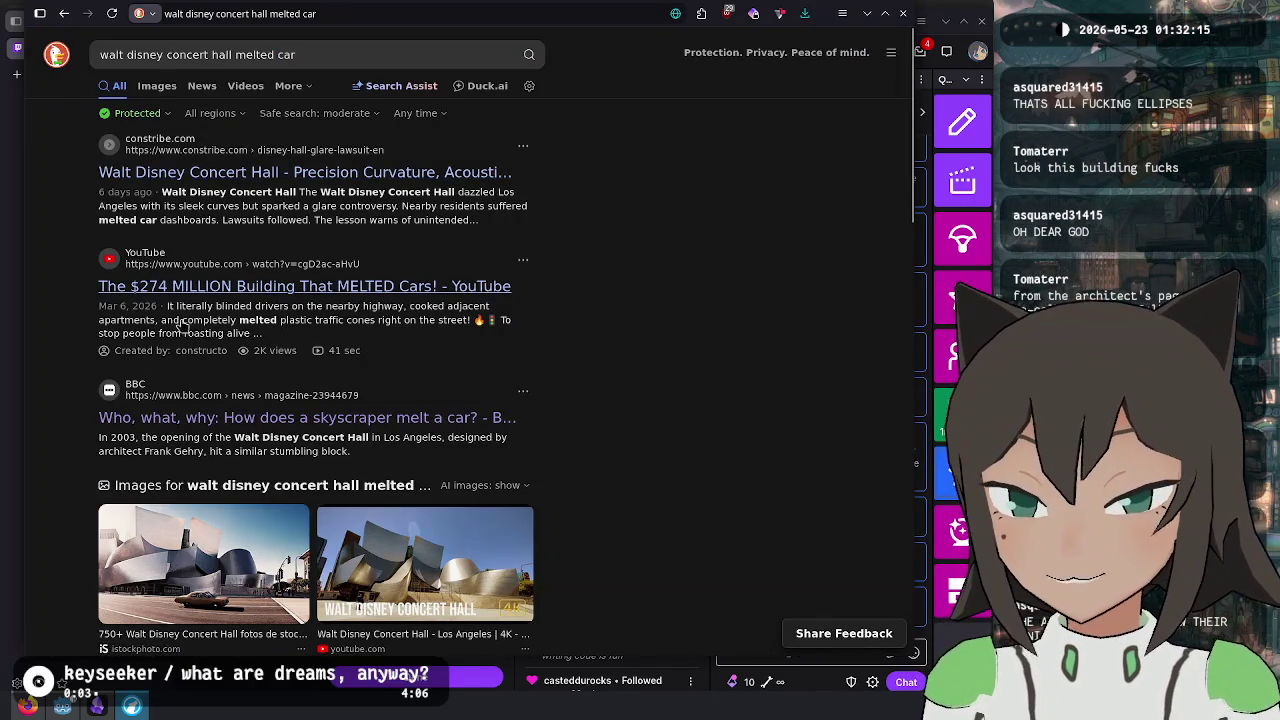
pyautogui.scroll(-5, 323, 345)
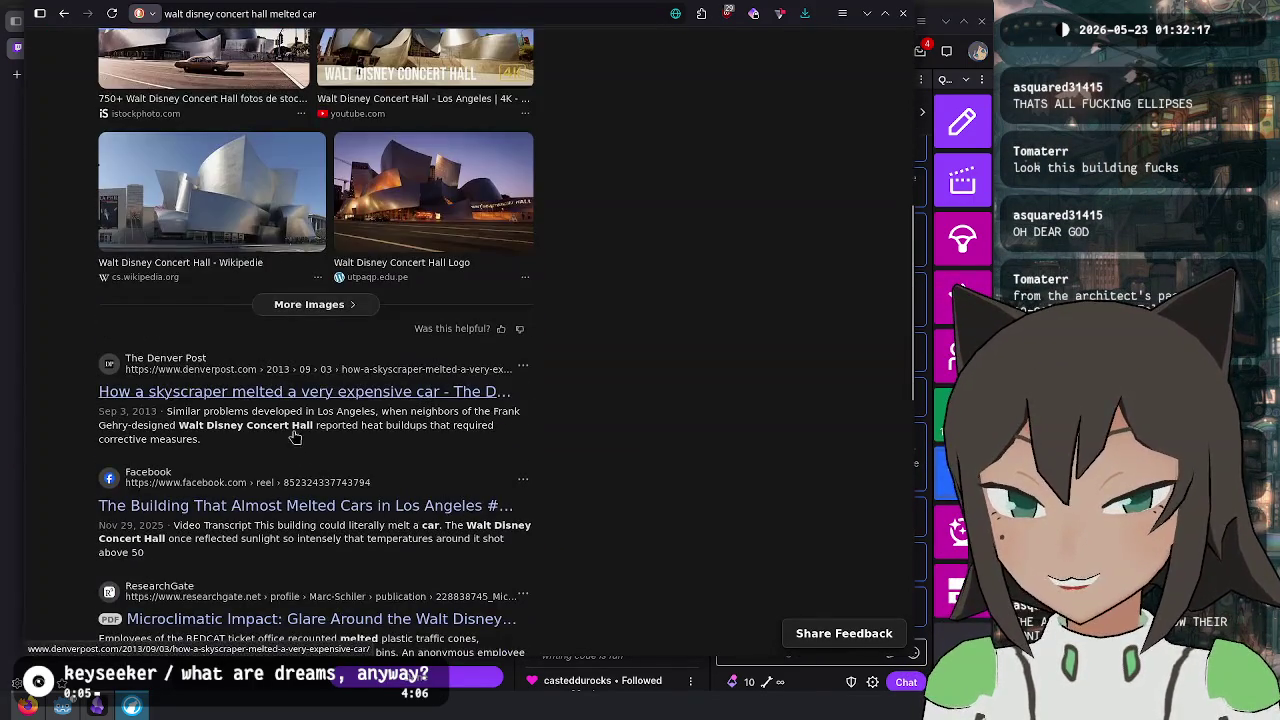
pyautogui.click(227, 394)
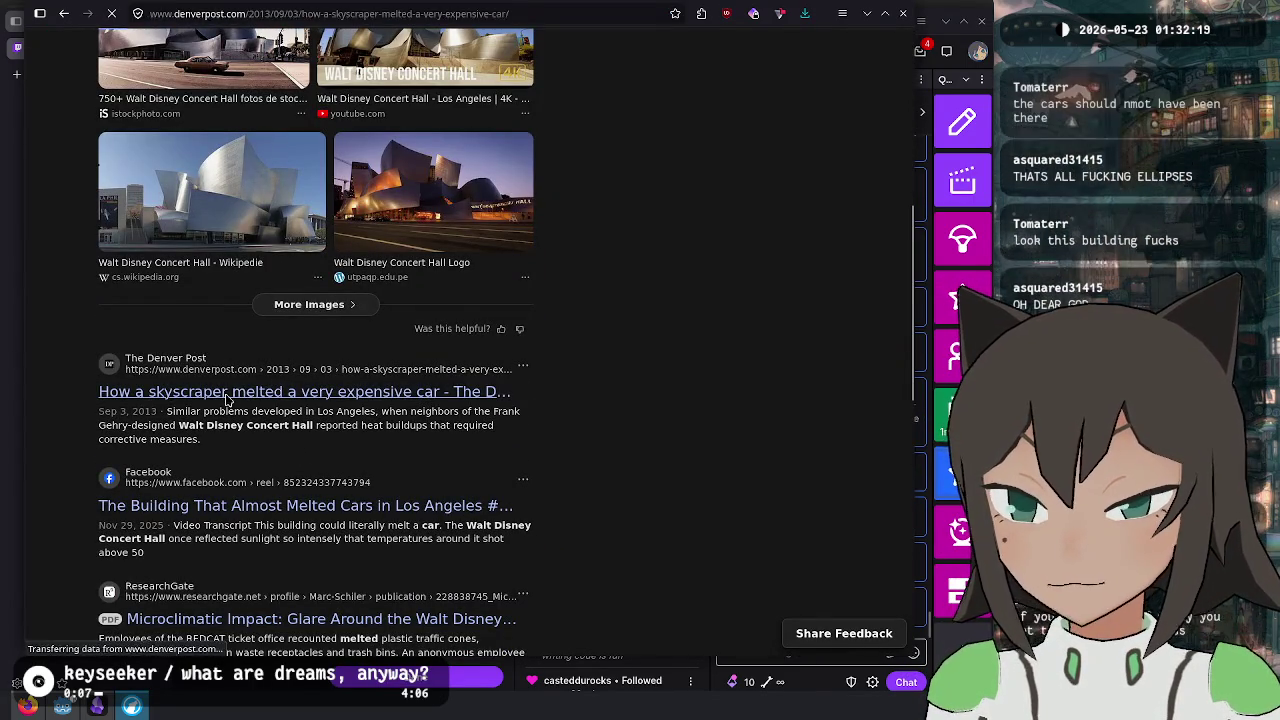
# - Find 'los an' in the Denver Post article, select the Walt Disney Concert Hall sentence, then return to results
pyautogui.hotkey('ctrl', 'f')
pyautogui.write('los an')
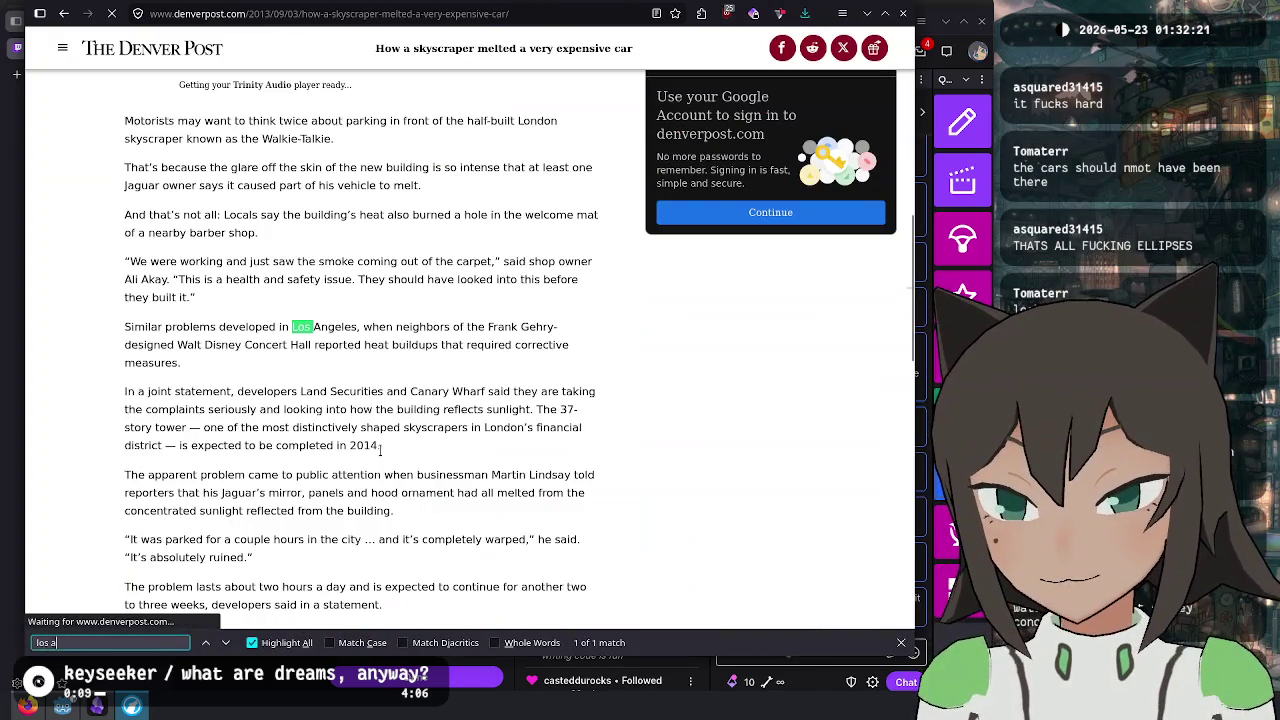
pyautogui.press('Escape')
pyautogui.click(258, 328)
pyautogui.moveTo(258, 327)
pyautogui.mouseDown()
pyautogui.moveTo(473, 333)
pyautogui.moveTo(180, 363)
pyautogui.moveTo(165, 345)
pyautogui.moveTo(523, 355)
pyautogui.moveTo(234, 366)
pyautogui.mouseUp()
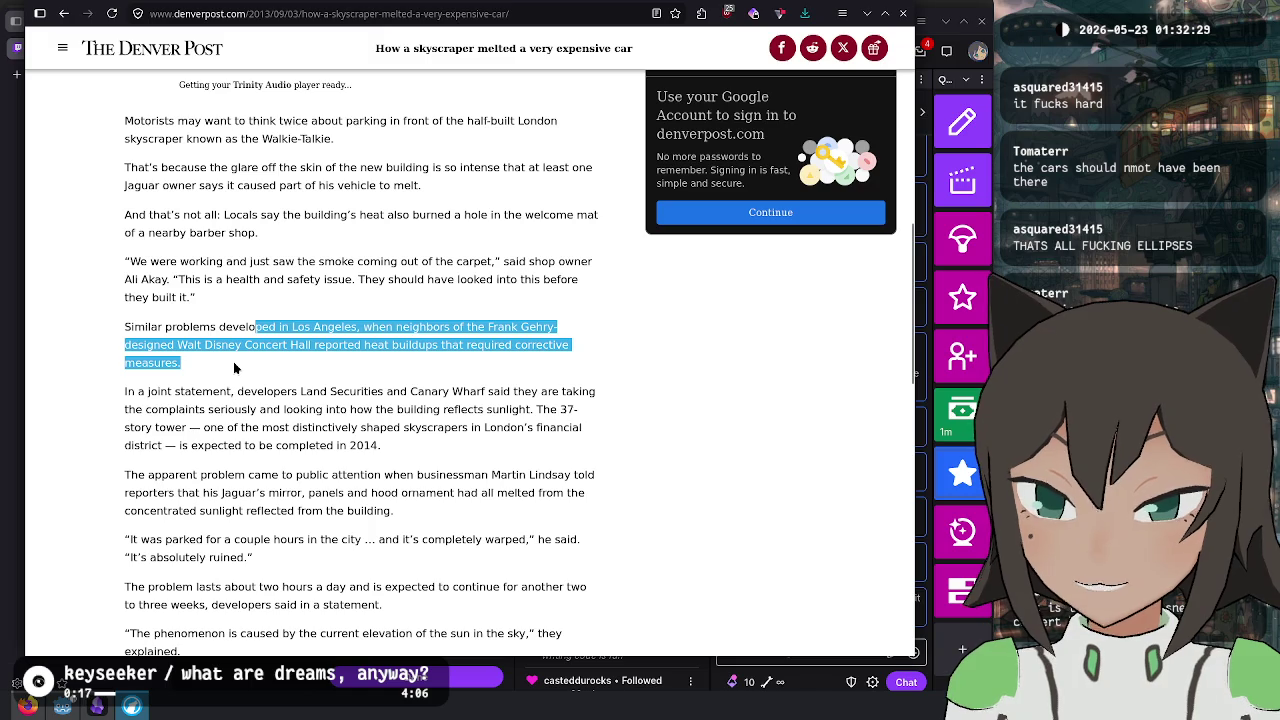
pyautogui.click(235, 369)
pyautogui.moveTo(300, 391); pyautogui.dragTo(326, 409)
pyautogui.click(326, 409)
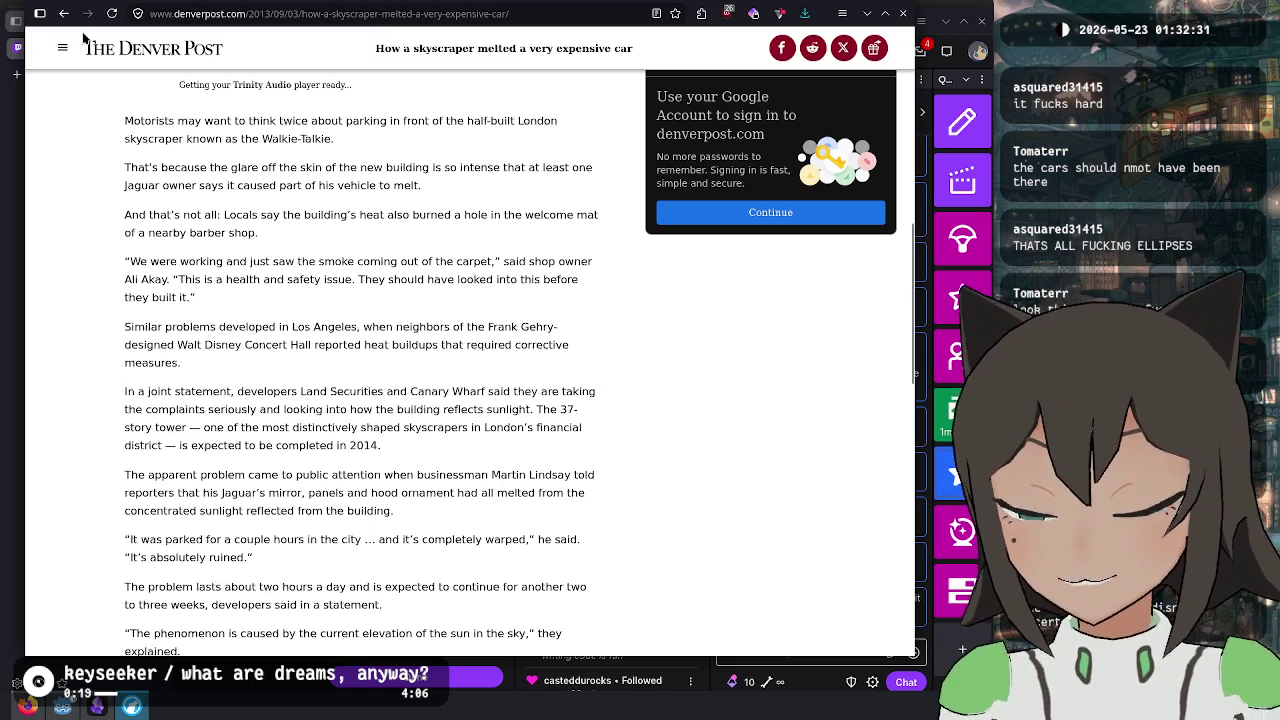
pyautogui.click(63, 13)
pyautogui.scroll(-3, 423, 380)
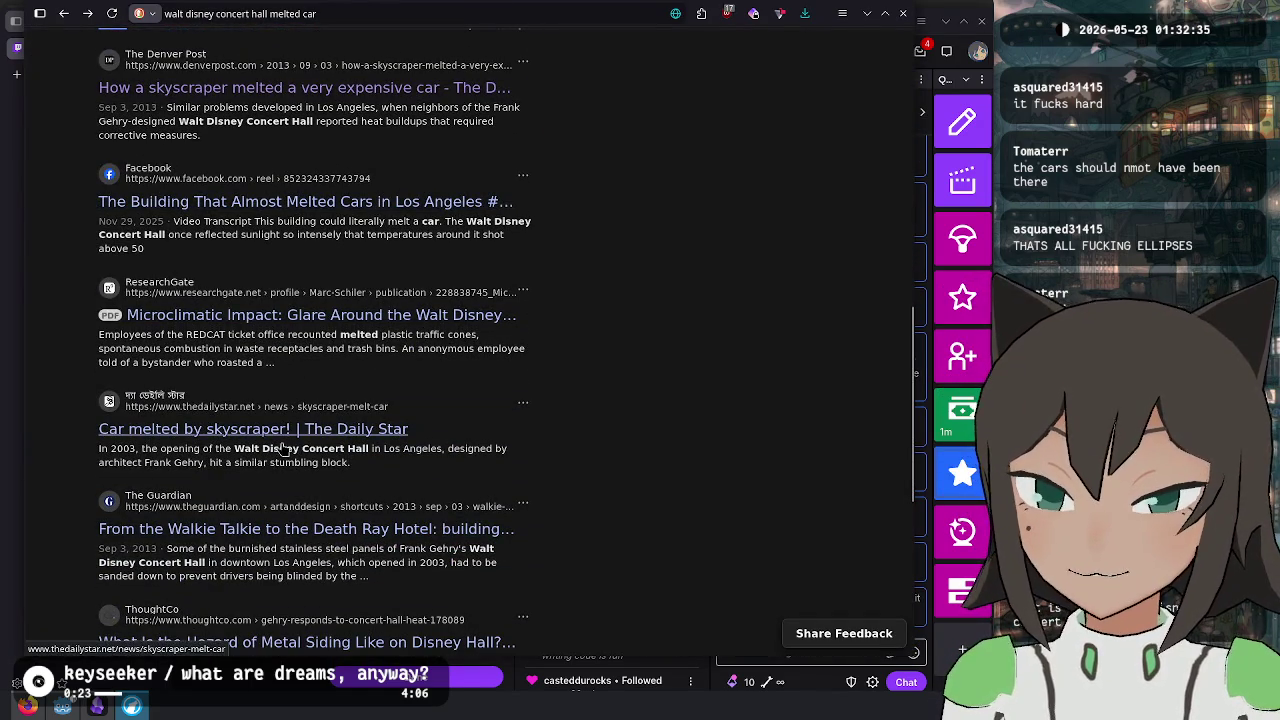
# - Show the concert hall image results, enlarge the first iStock photo with the car, then close the window
pyautogui.scroll(-2, 700, 330)
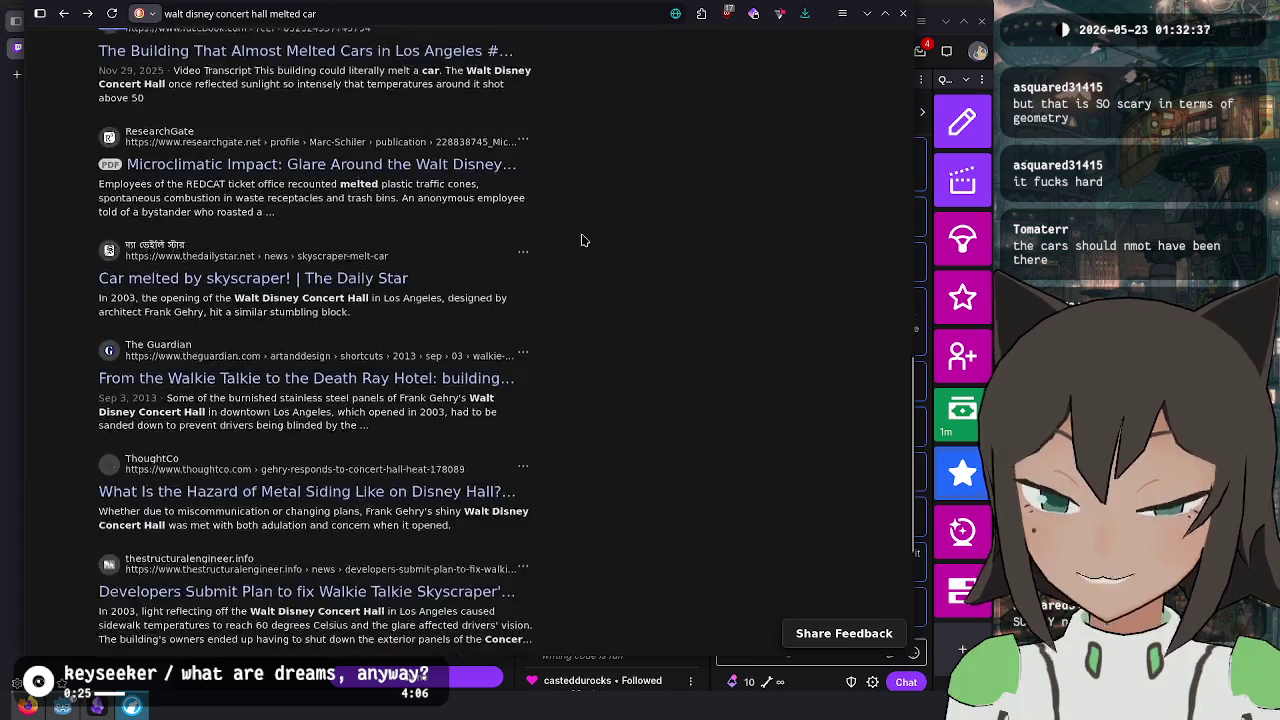
pyautogui.scroll(5, 400, 200)
pyautogui.click(157, 88)
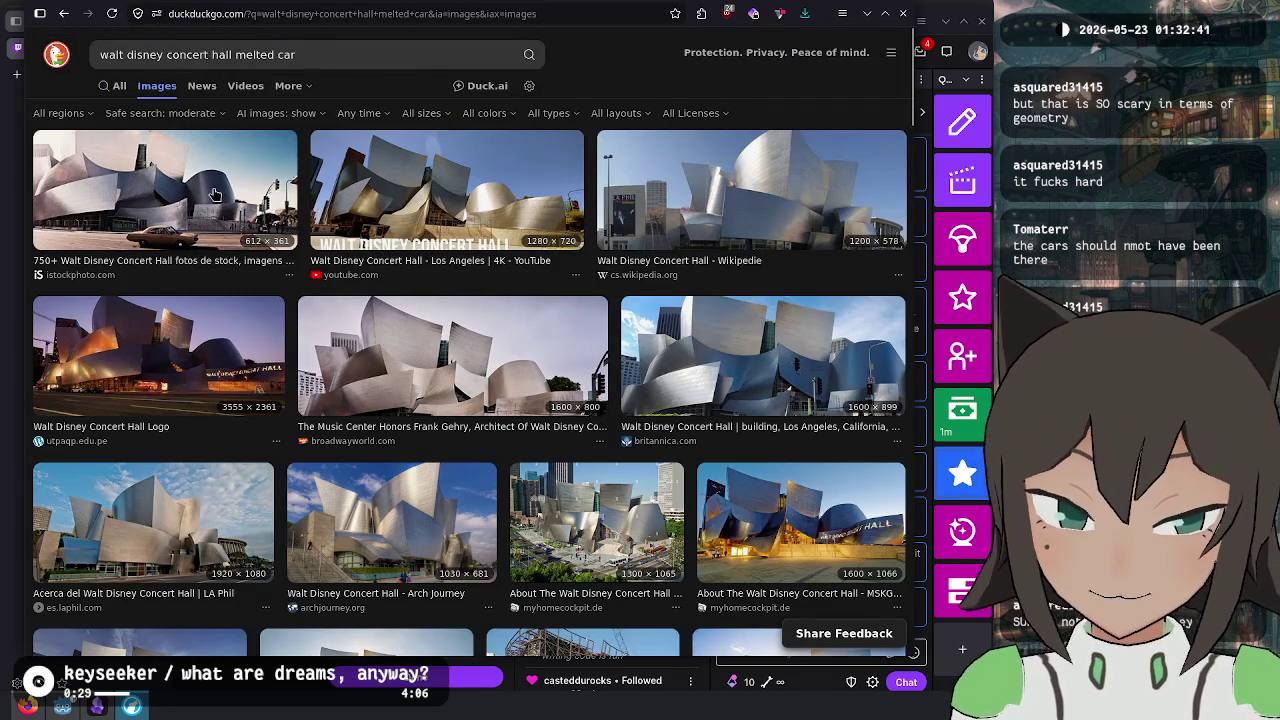
pyautogui.click(160, 170)
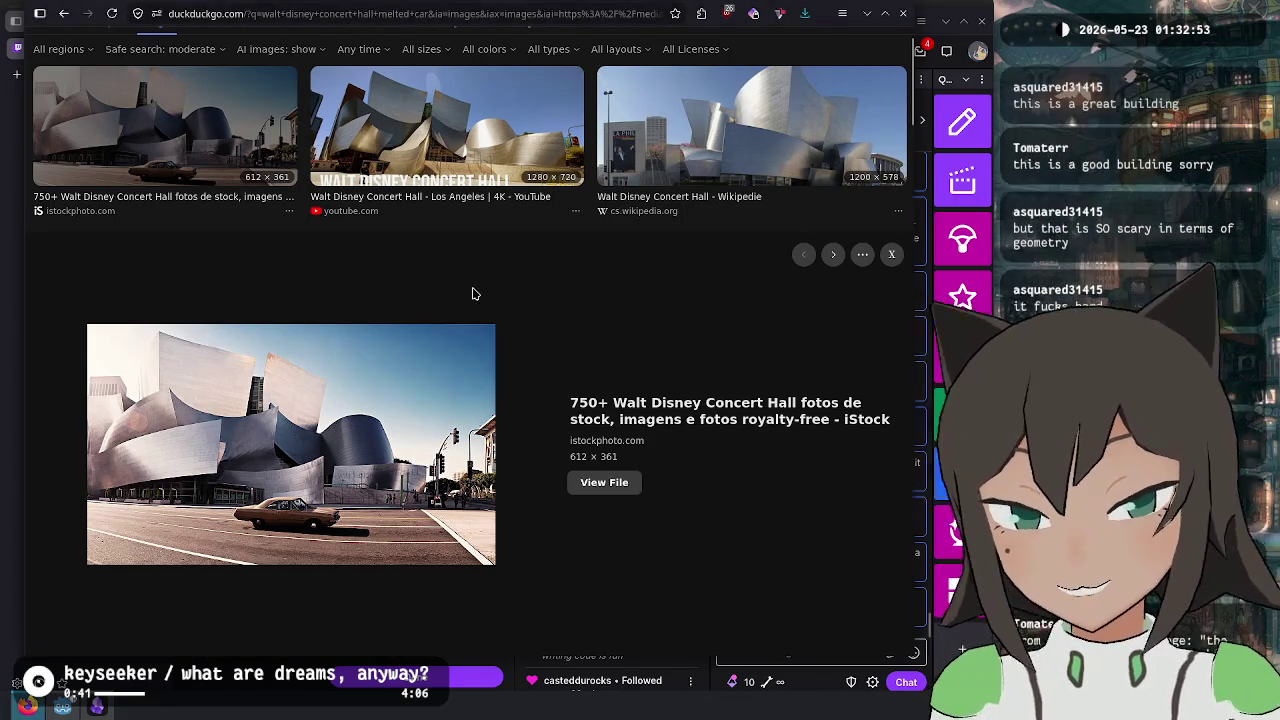
pyautogui.hotkey('ctrl', 'w')
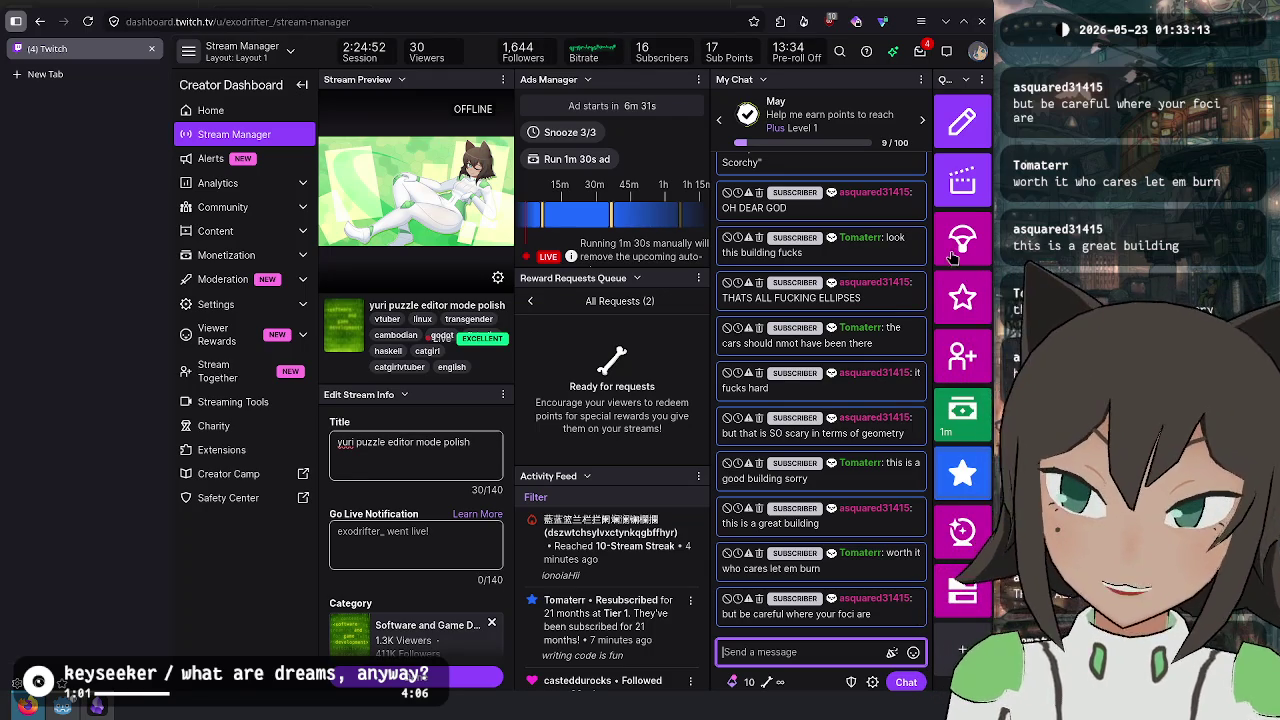
# - Open a new DuckDuckGo tab and hide its weather widget
pyautogui.click(104, 78)
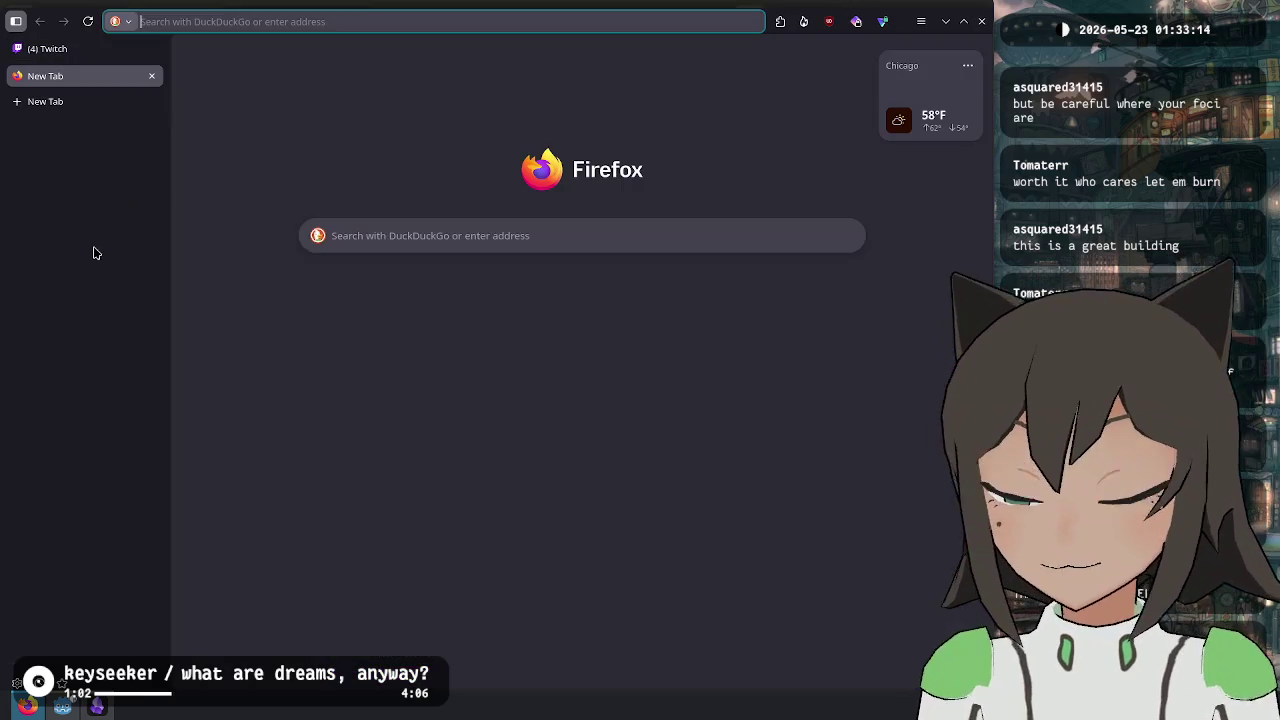
pyautogui.click(968, 66)
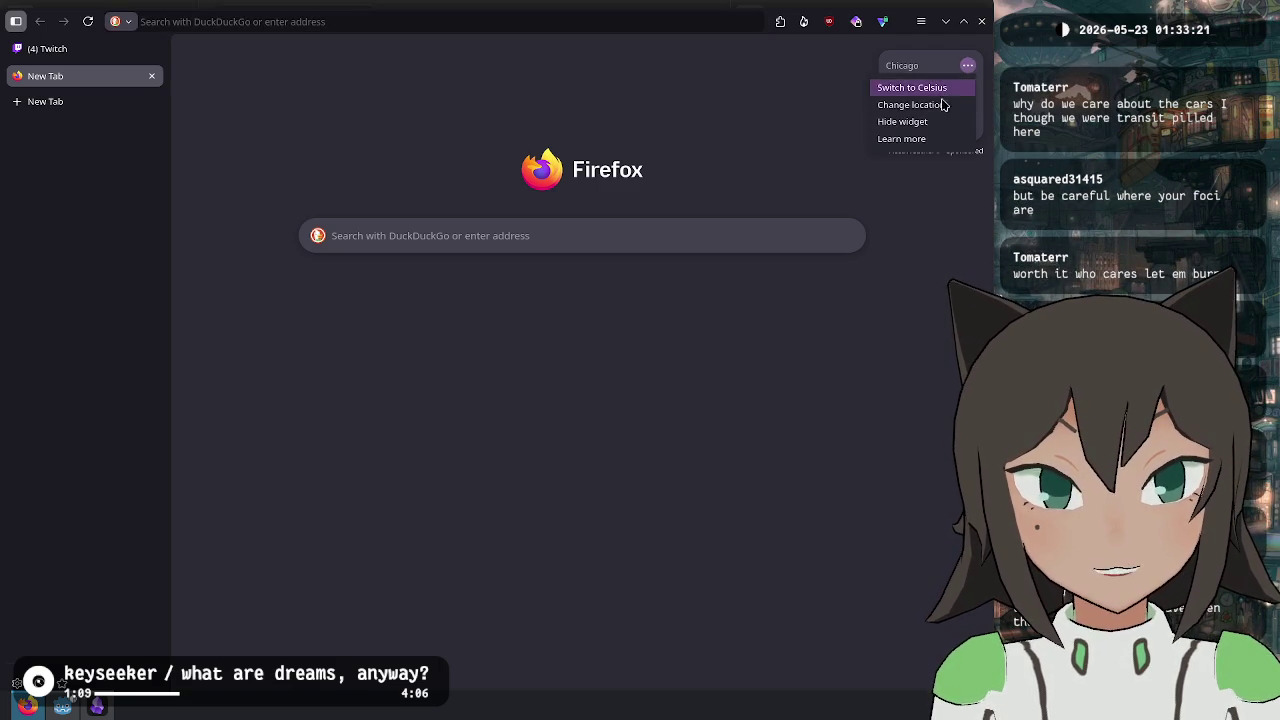
pyautogui.click(902, 121)
# - Search 'citicorp skyscraper', open the Citicorp Center engineering crisis article and enlarge its building photo
pyautogui.click(170, 21)
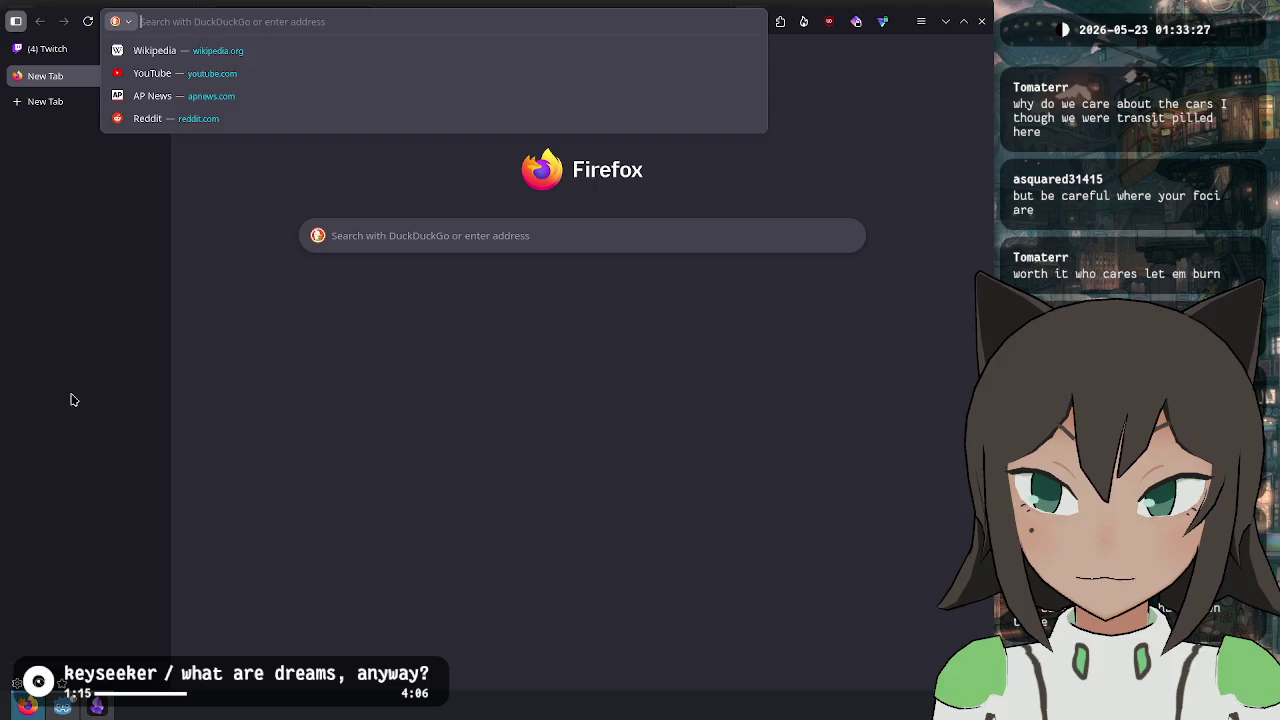
pyautogui.write('citicorp skyscraper')
pyautogui.press('Return')
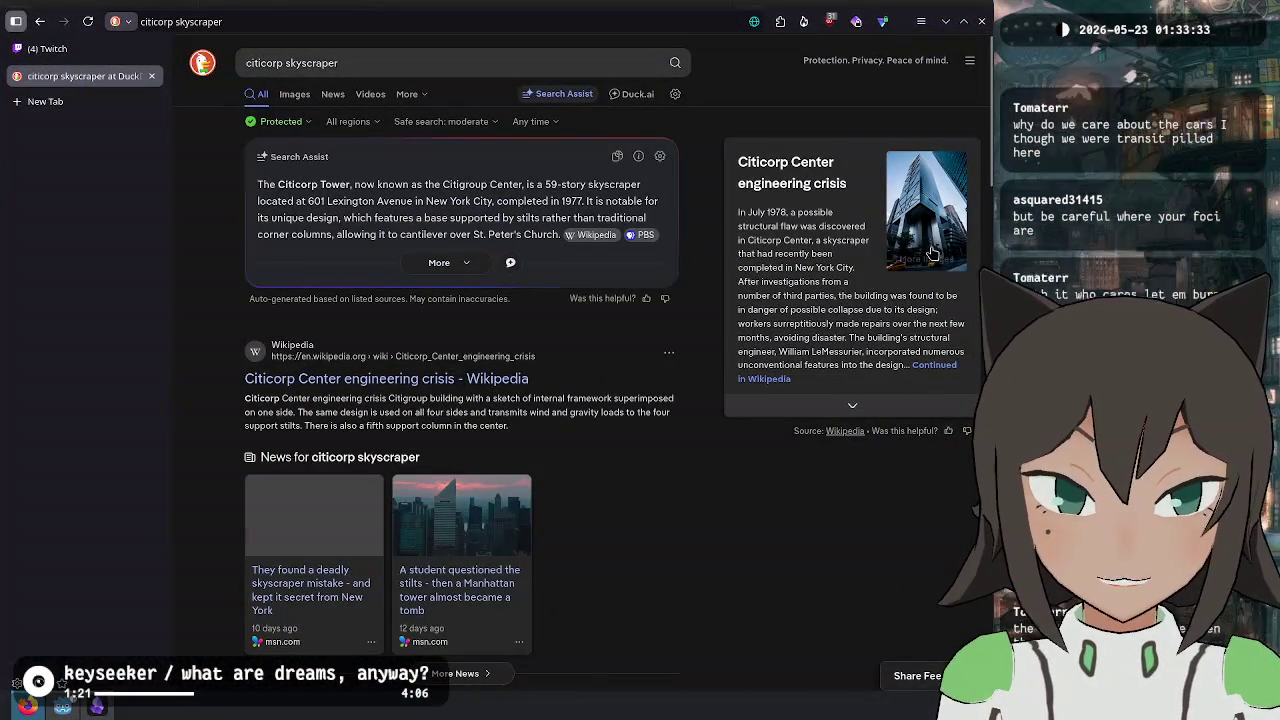
pyautogui.click(931, 253)
pyautogui.click(726, 563)
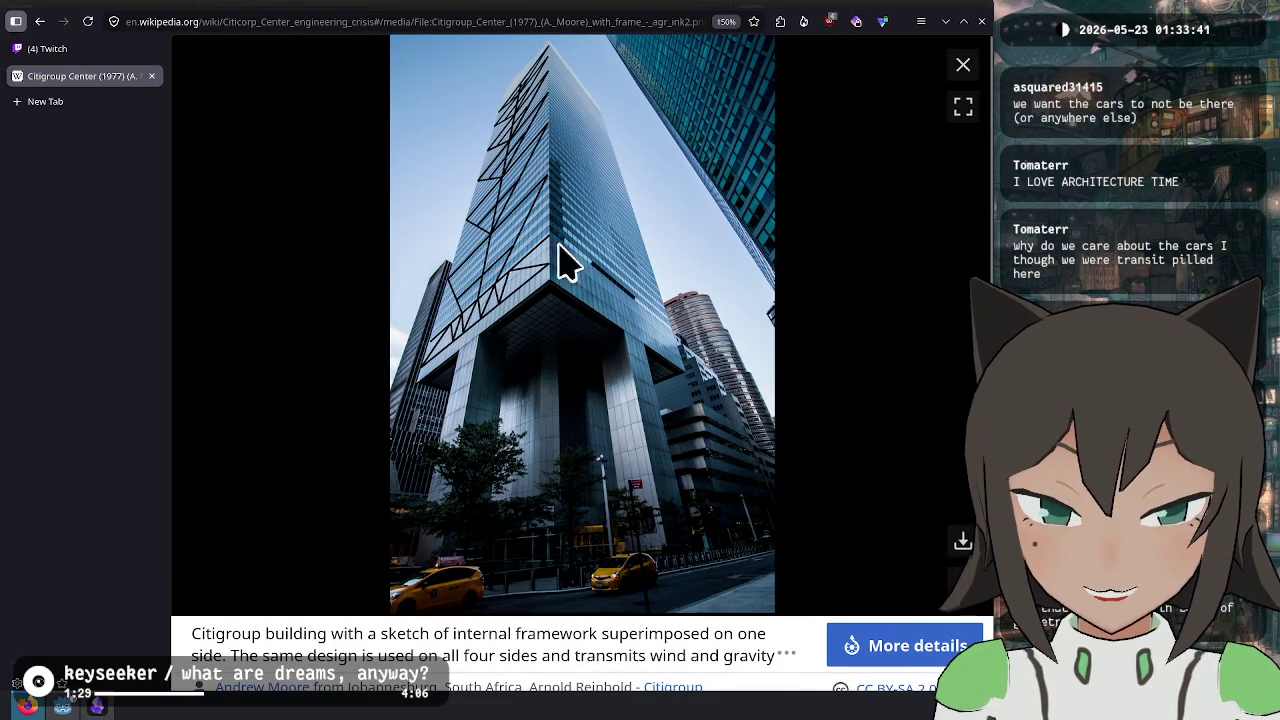
# - Open the Citigroup Center article and view its Lexington Avenue tower photo
pyautogui.click(963, 66)
pyautogui.scroll(-3, 733, 353)
pyautogui.scroll(3, 500, 330)
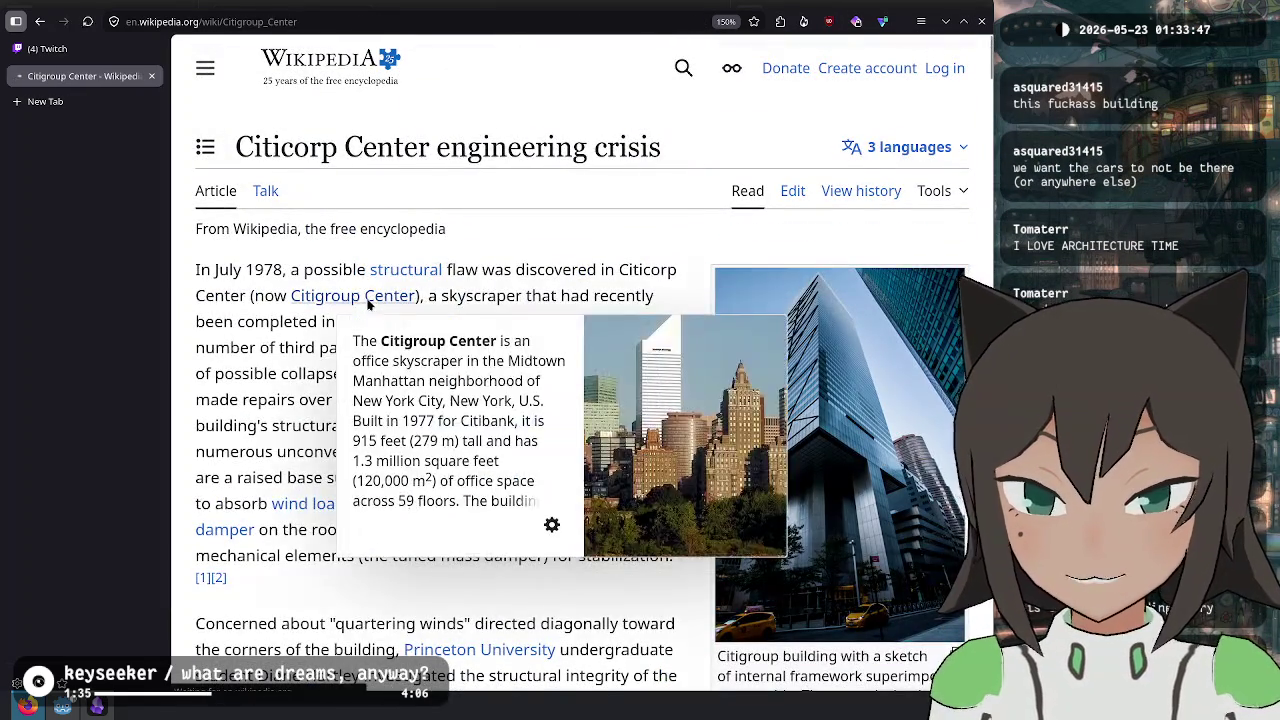
pyautogui.click(362, 298)
pyautogui.scroll(-10, 810, 425)
pyautogui.scroll(-15, 810, 425)
pyautogui.scroll(3, 810, 425)
pyautogui.scroll(-20, 441, 301)
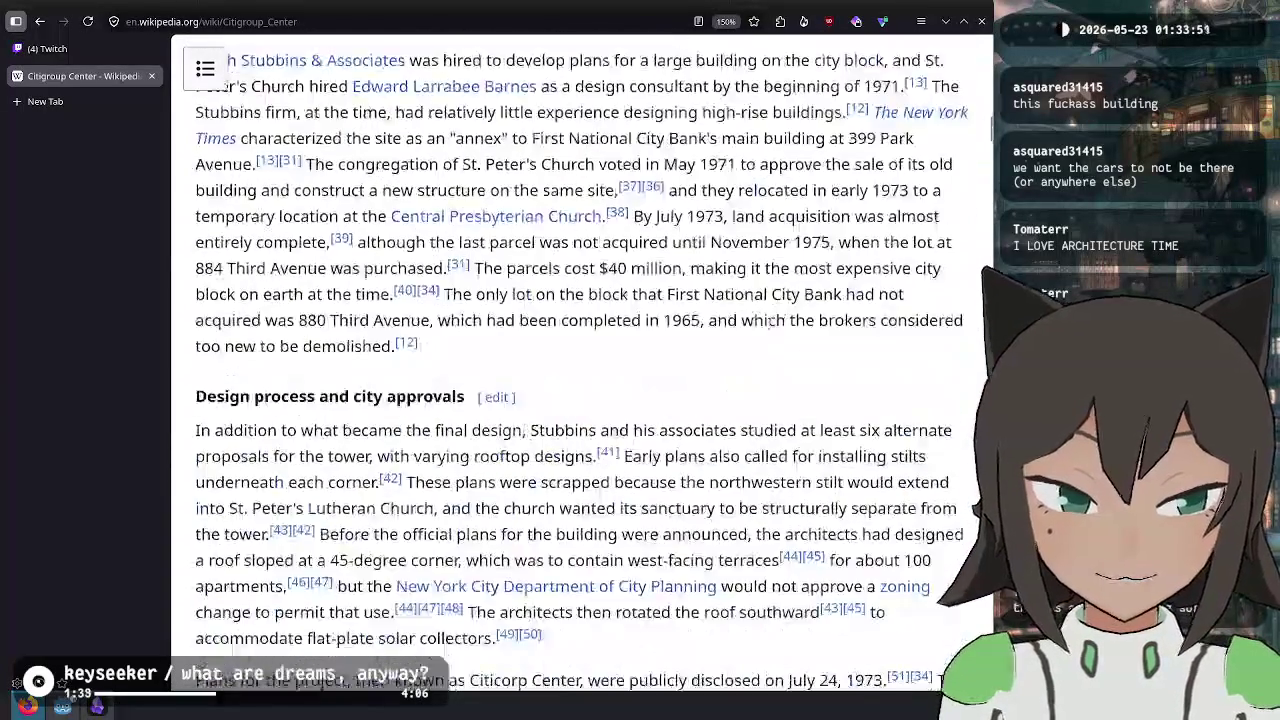
pyautogui.scroll(8, 660, 288)
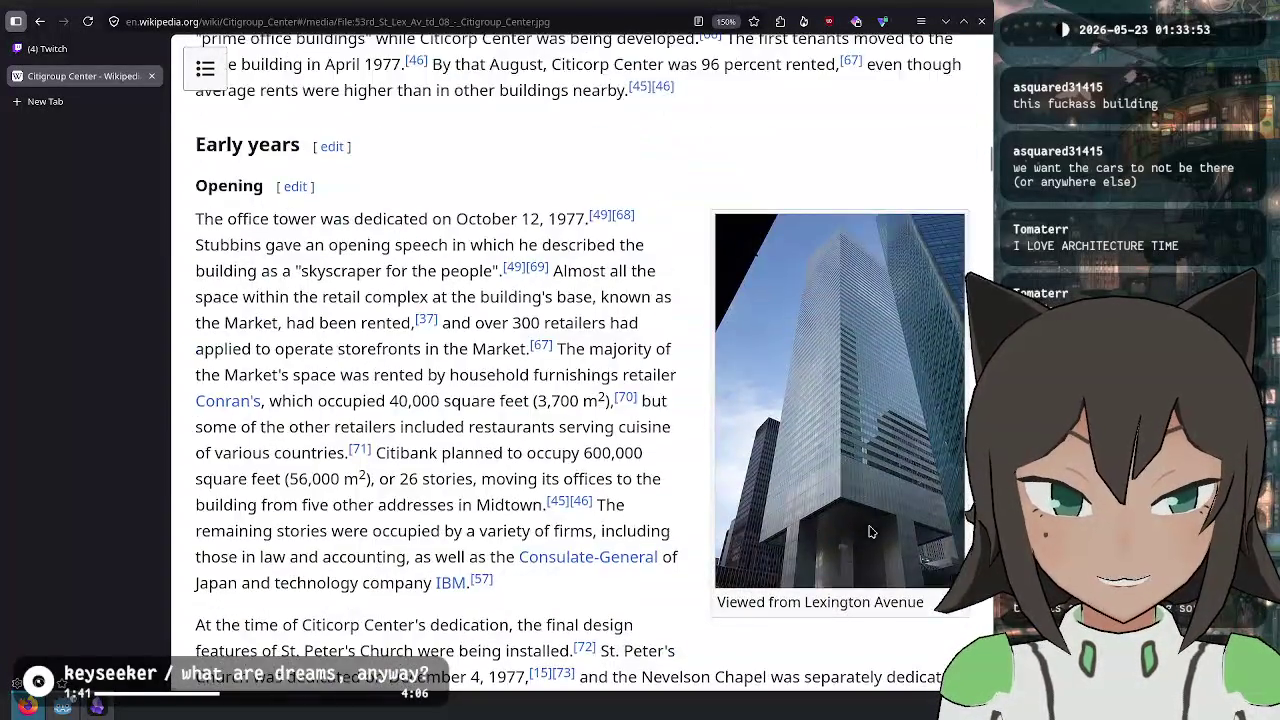
pyautogui.click(862, 490)
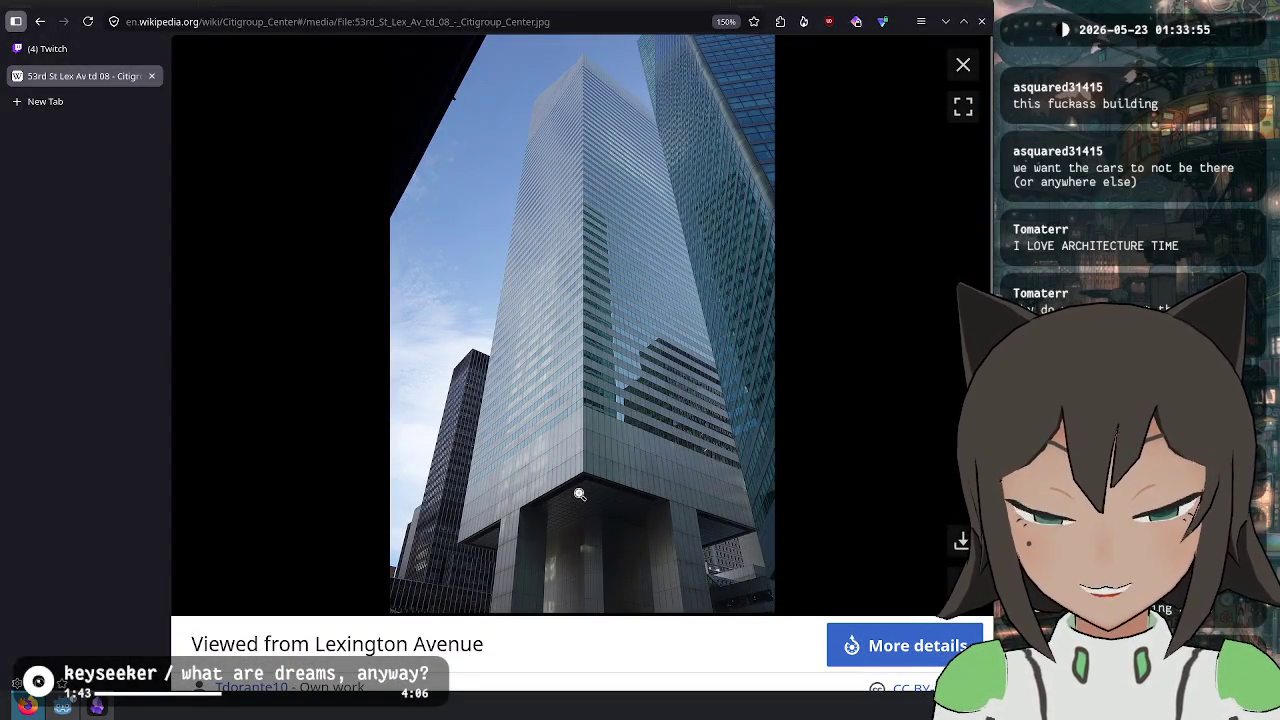
pyautogui.click(961, 72)
# - View the St. Peter's Lutheran Church photo, then enlarge the photo of the tower's base
pyautogui.scroll(-20, 748, 410)
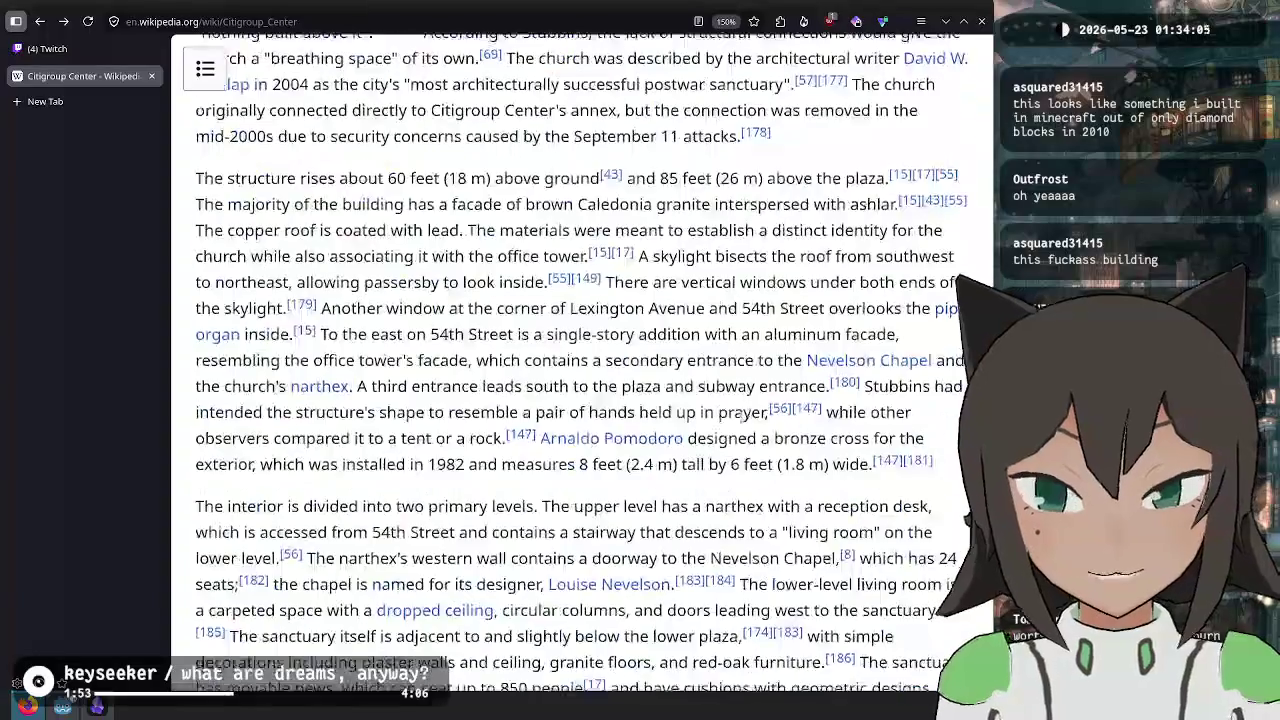
pyautogui.scroll(-10, 750, 409)
pyautogui.click(328, 338)
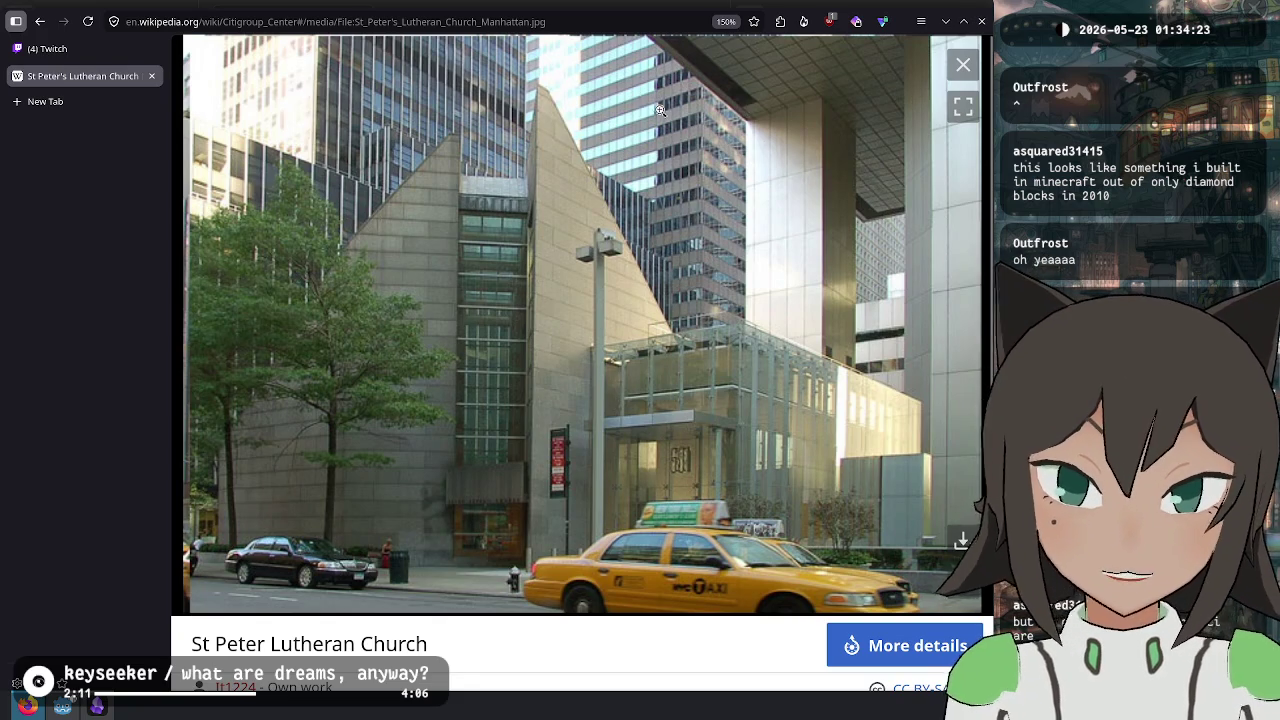
pyautogui.click(963, 65)
pyautogui.scroll(-10, 567, 292)
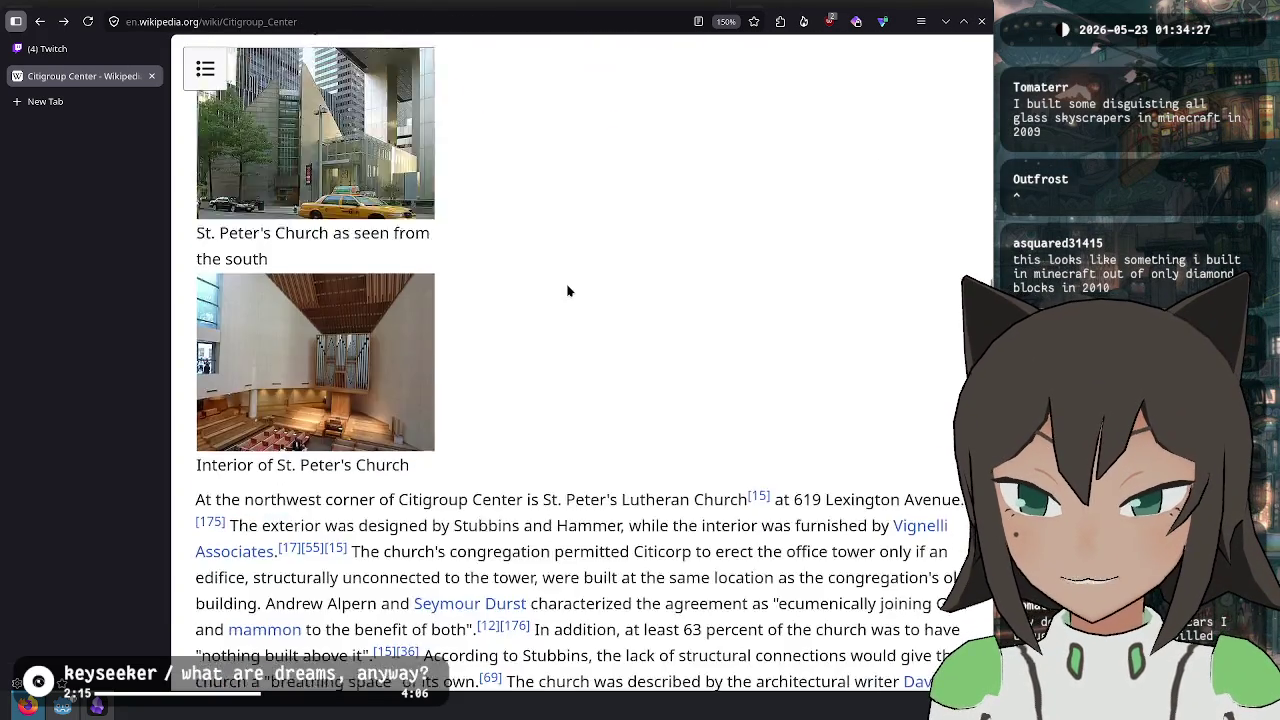
pyautogui.scroll(-2, 595, 277)
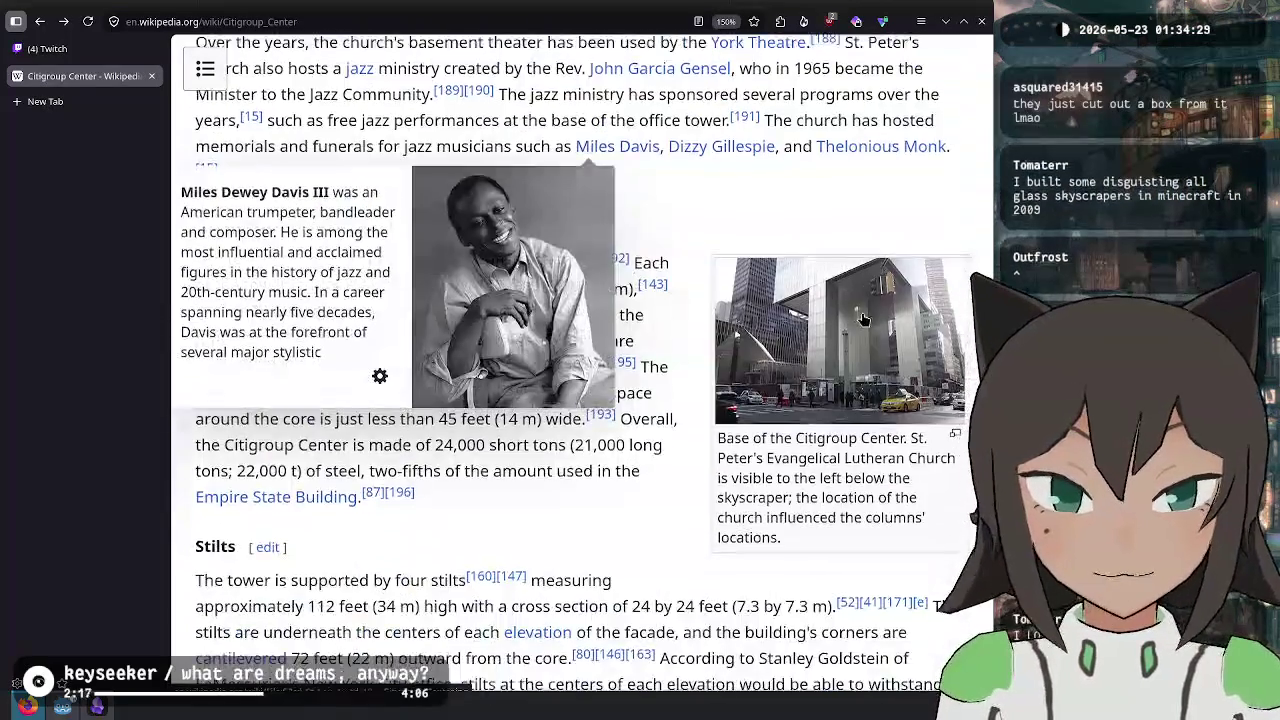
pyautogui.click(780, 320)
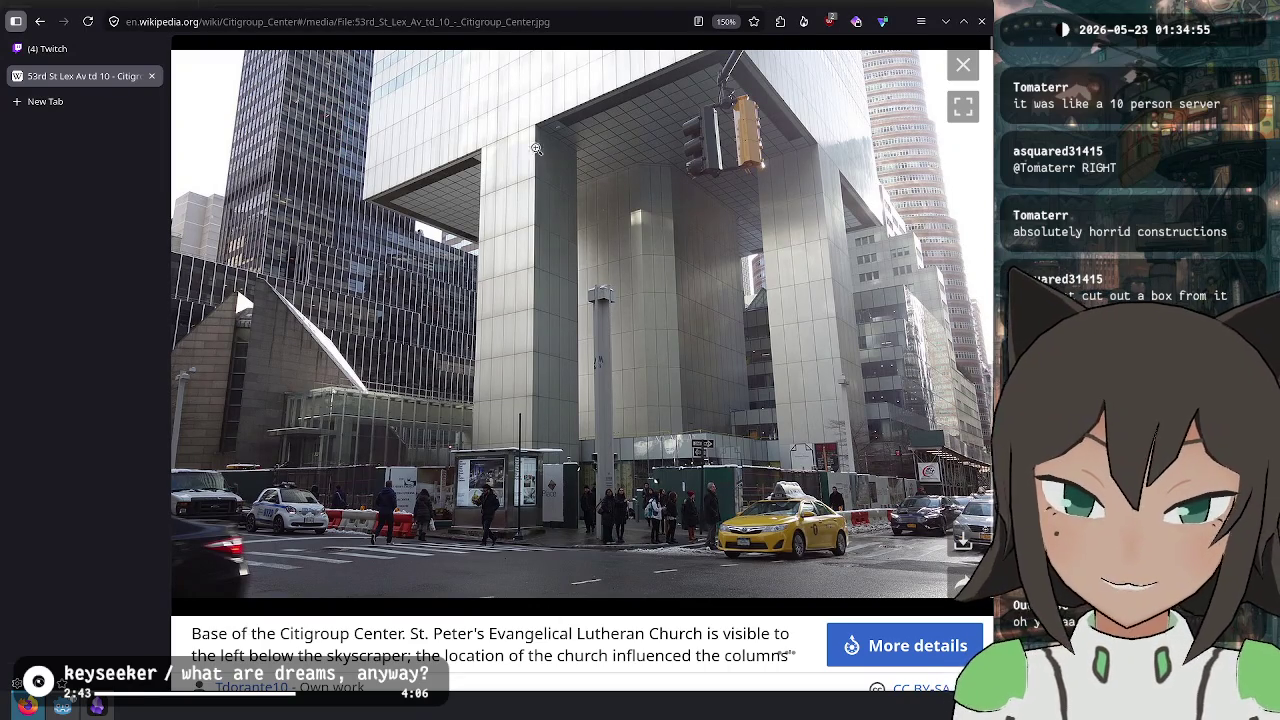
pyautogui.click(92, 50)
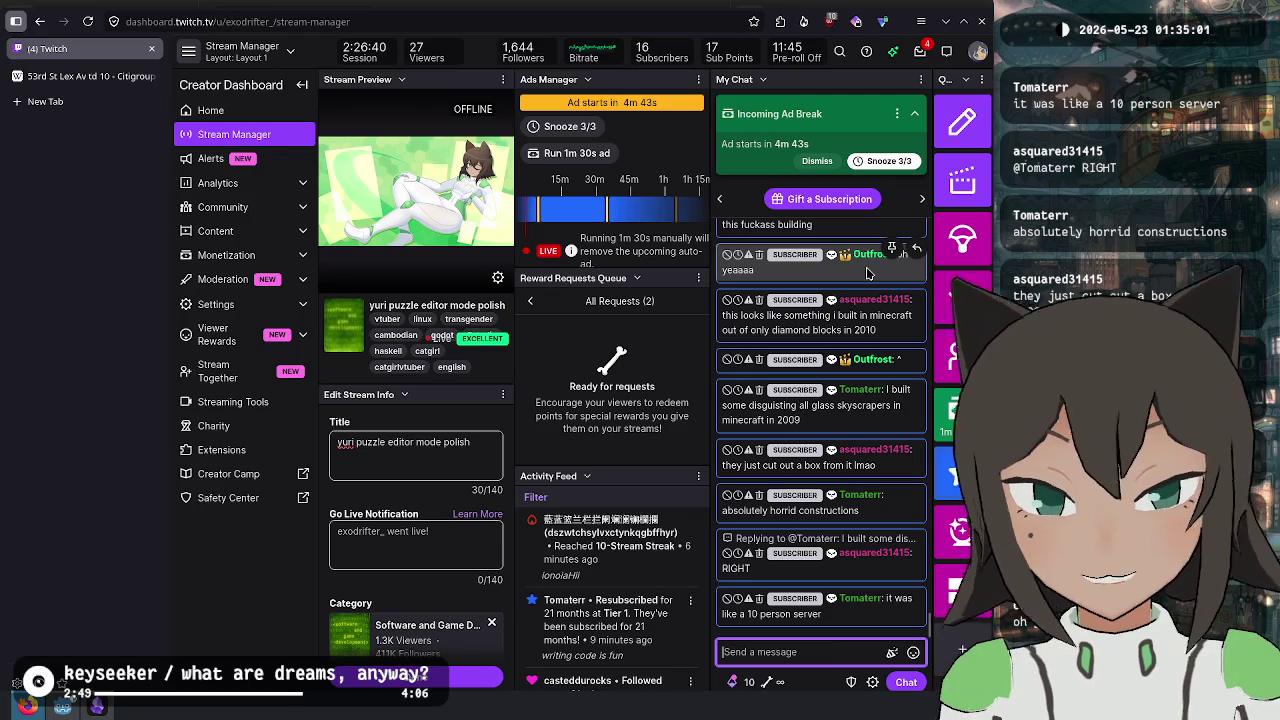
# - Scroll up through the older chat messages about the building and back down to the latest
pyautogui.scroll(3, 860, 280)
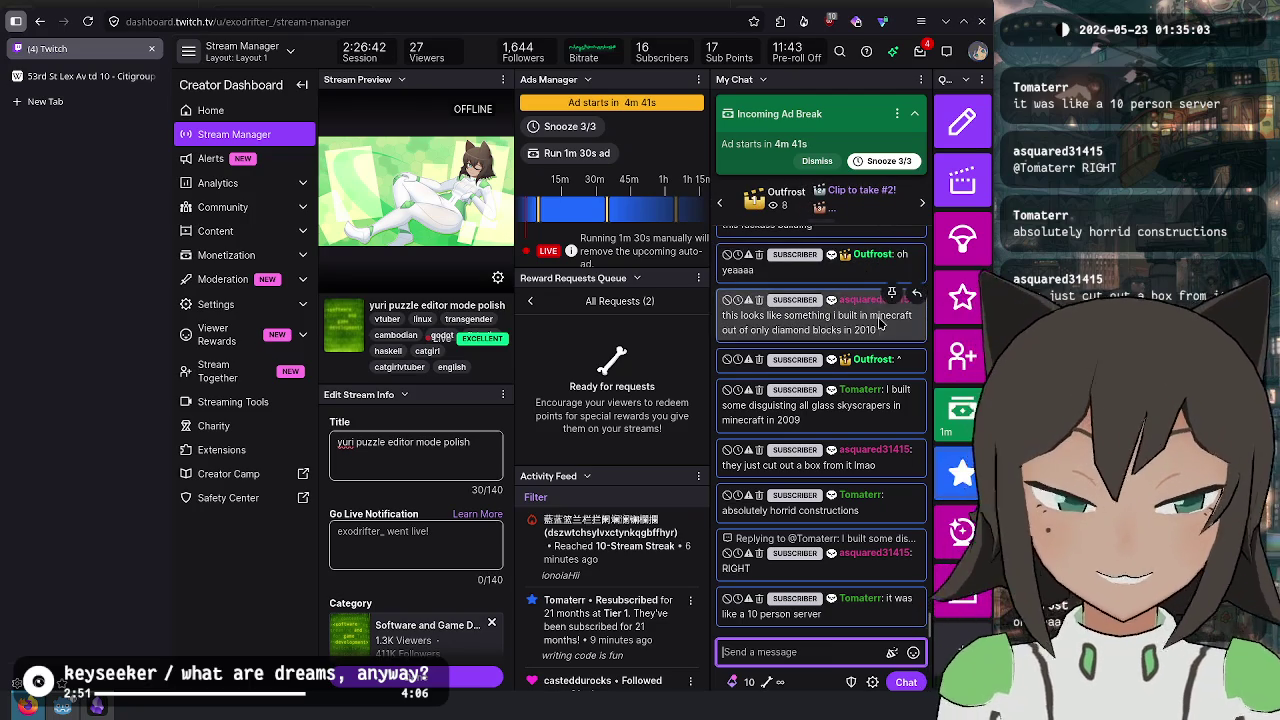
pyautogui.scroll(1, 848, 288)
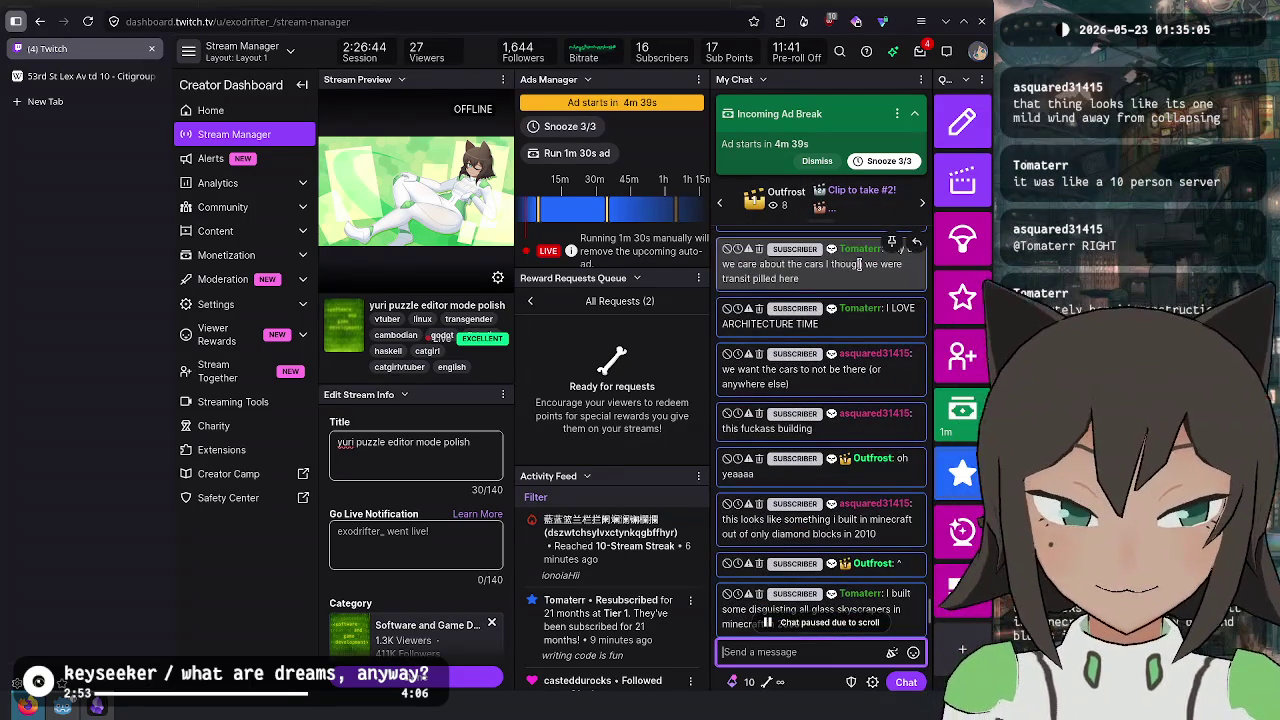
pyautogui.scroll(2, 858, 268)
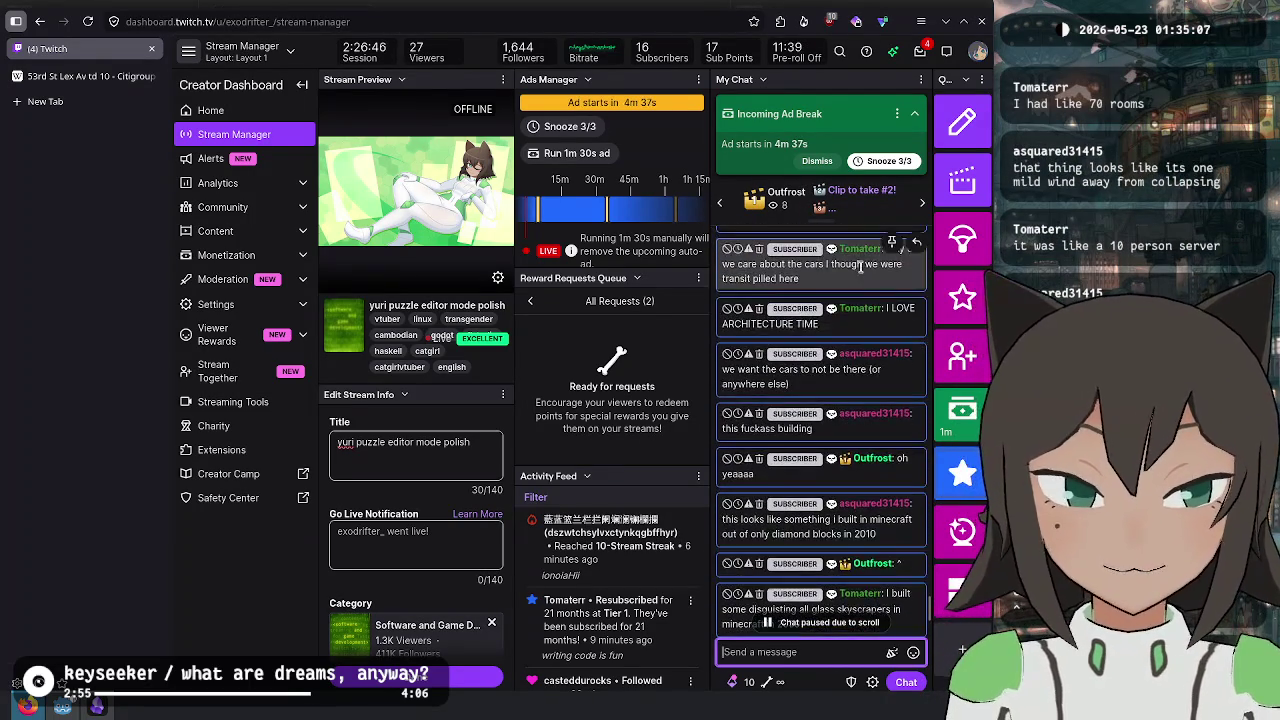
pyautogui.scroll(-1, 862, 272)
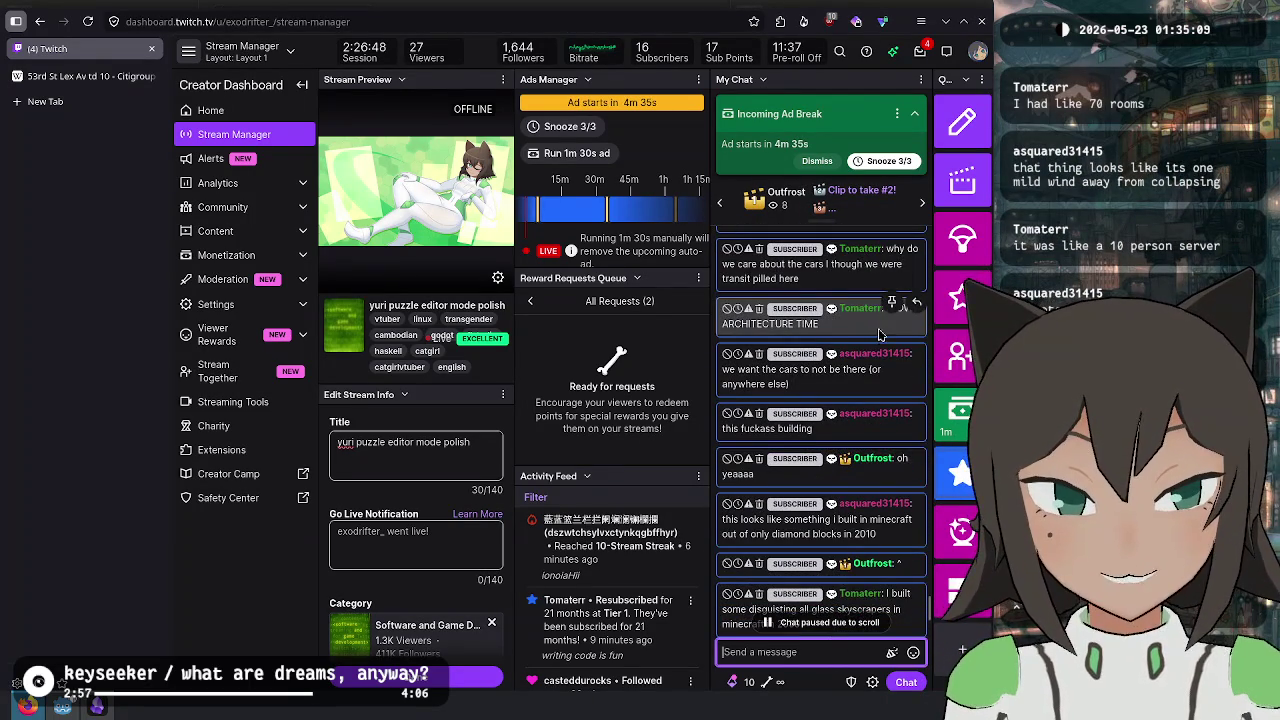
pyautogui.scroll(1, 880, 315)
pyautogui.scroll(-1, 835, 250)
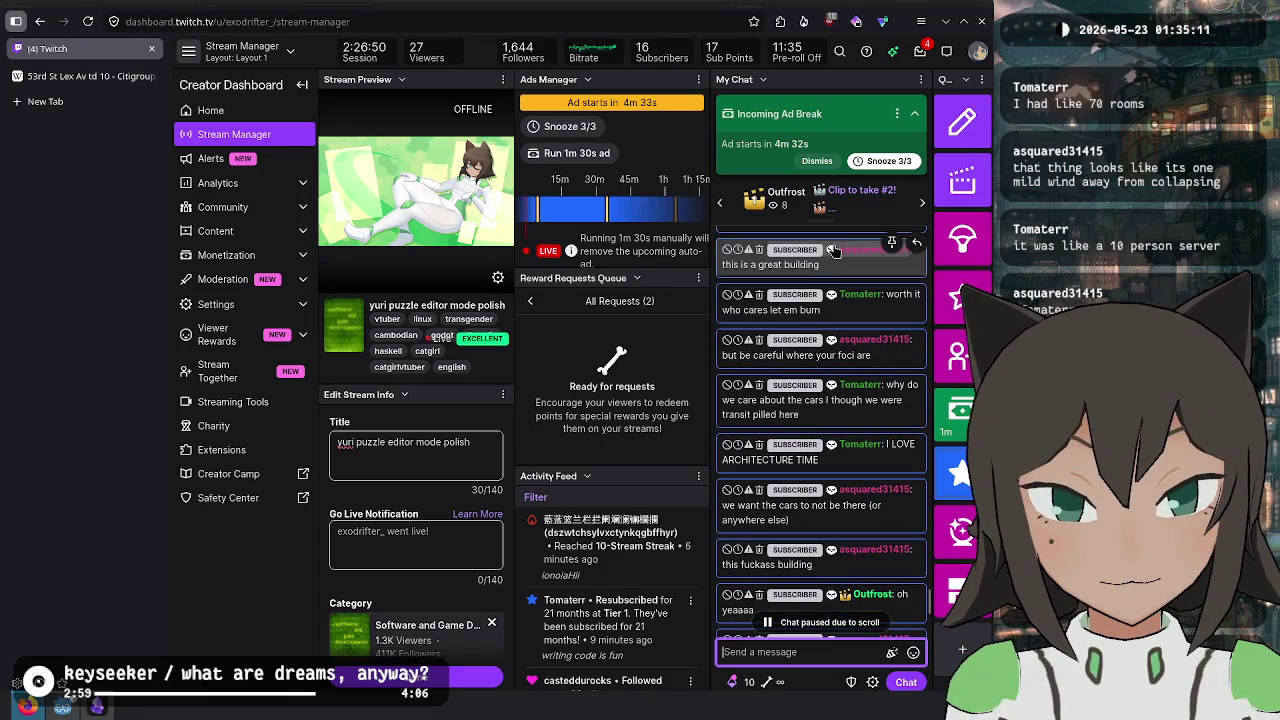
pyautogui.scroll(-4, 835, 250)
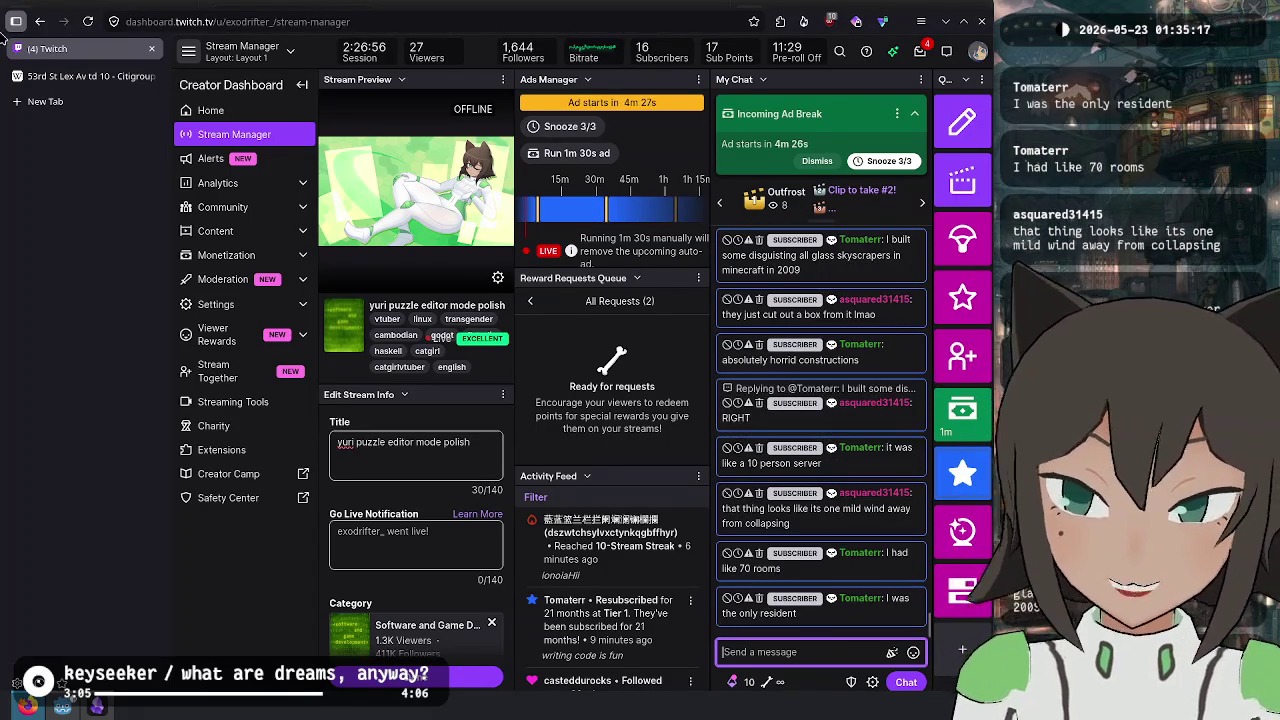
# - Return to the Citigroup Center article with the enlarged photo closed
pyautogui.click(110, 84)
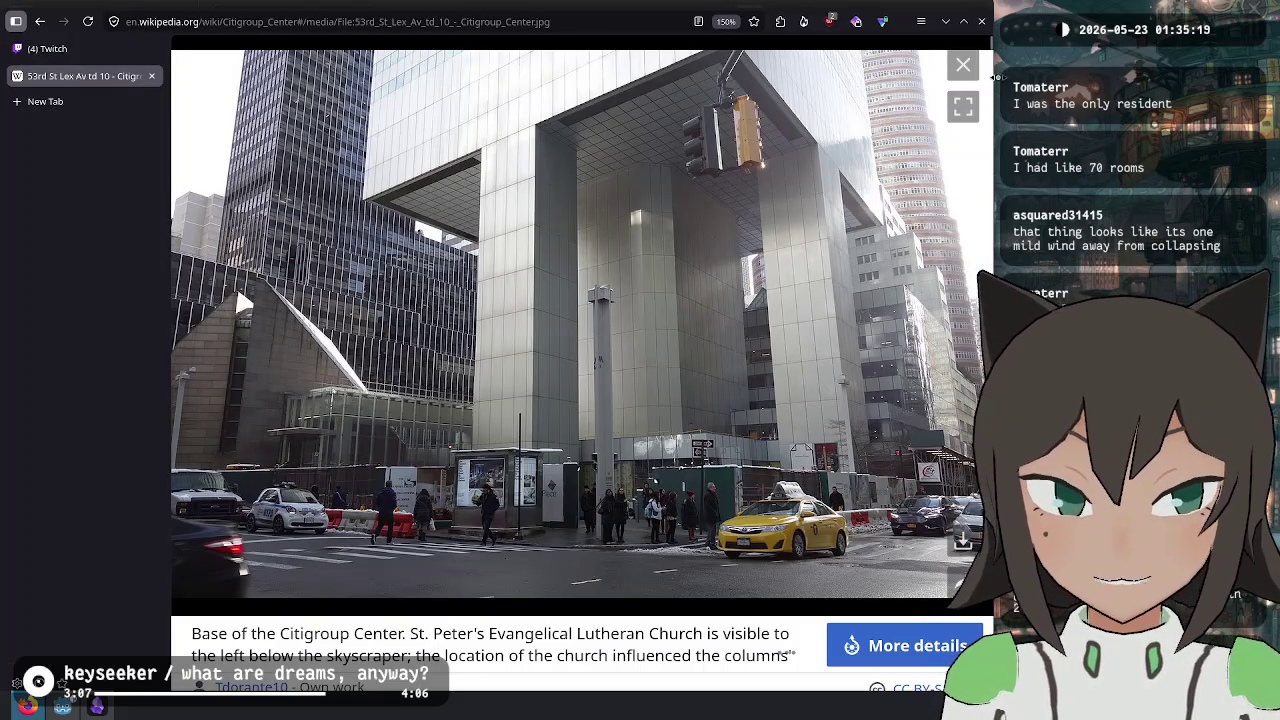
pyautogui.click(963, 65)
pyautogui.scroll(15, 625, 388)
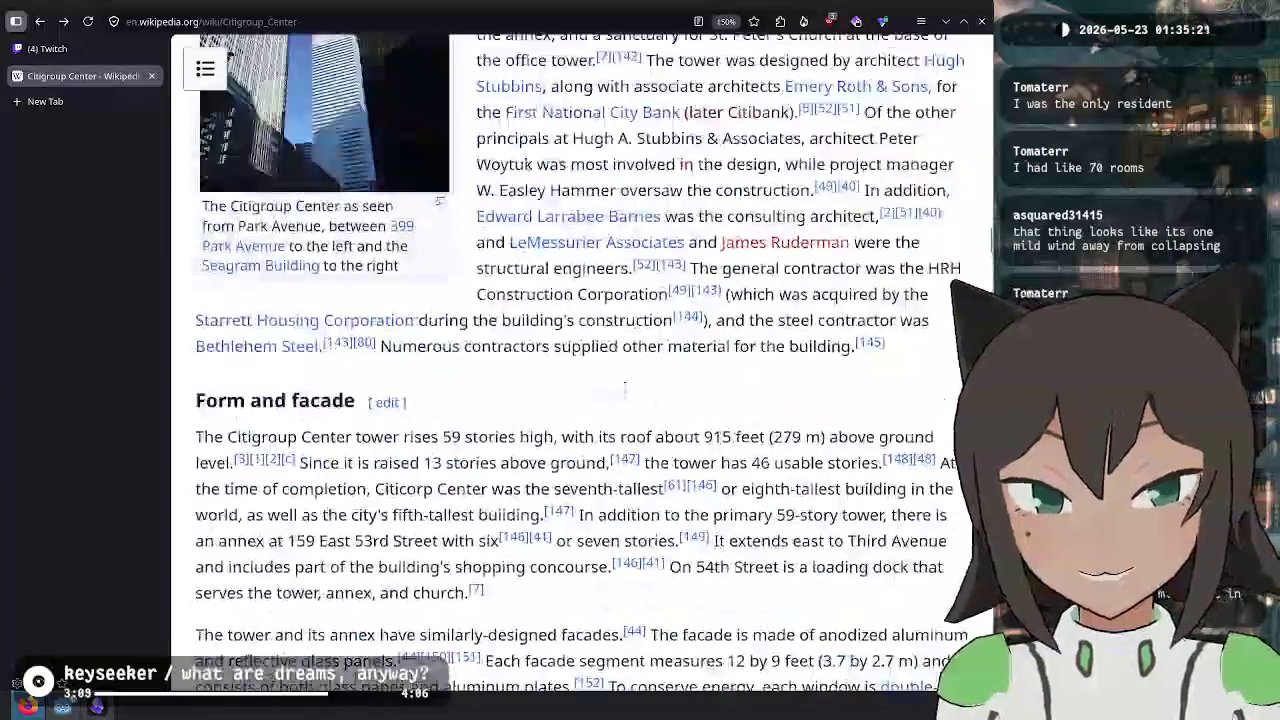
pyautogui.scroll(20, 625, 388)
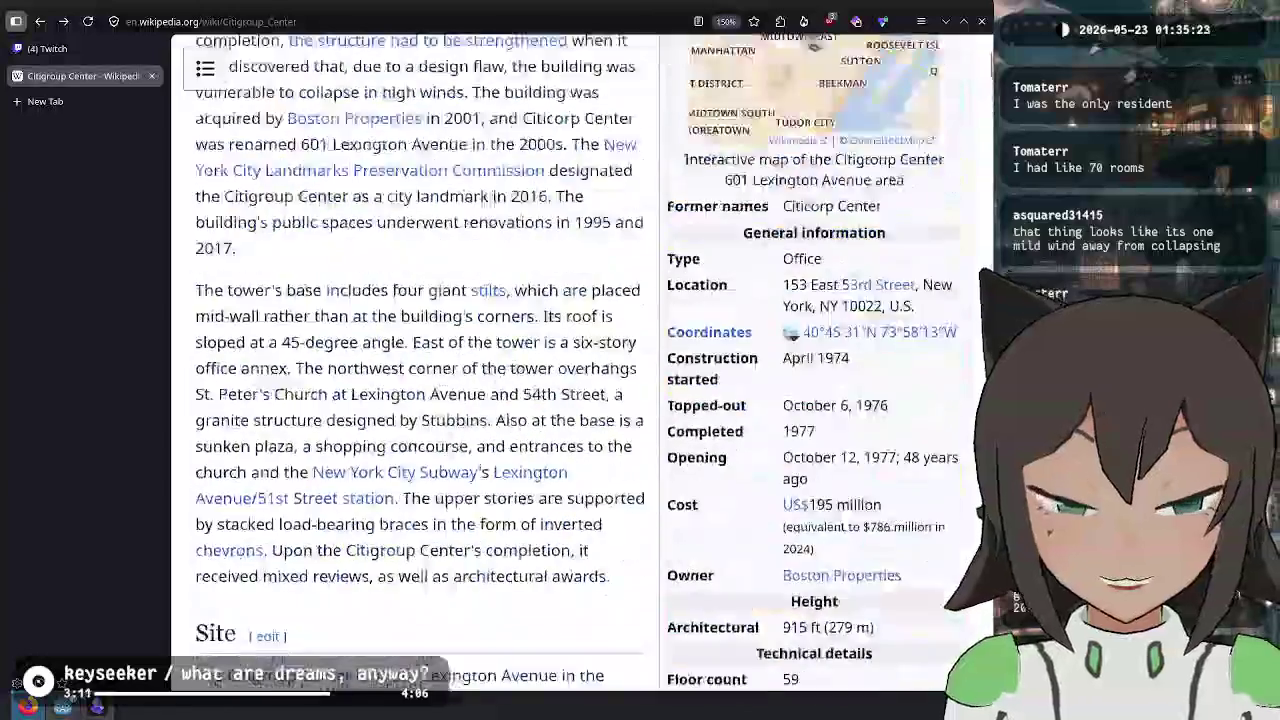
pyautogui.scroll(8, 607, 423)
# - Search Wikipedia for 'tapei 101' and open the Taipei 101 article
pyautogui.click(683, 68)
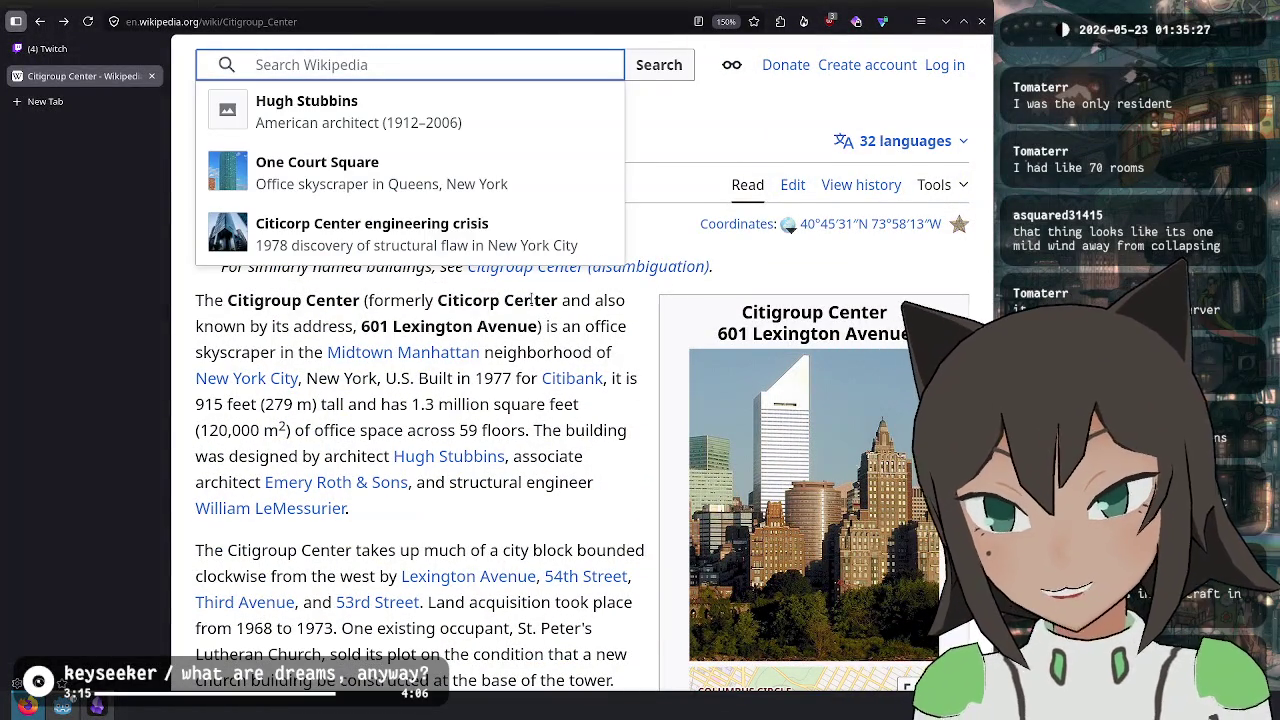
pyautogui.write('tapei 101')
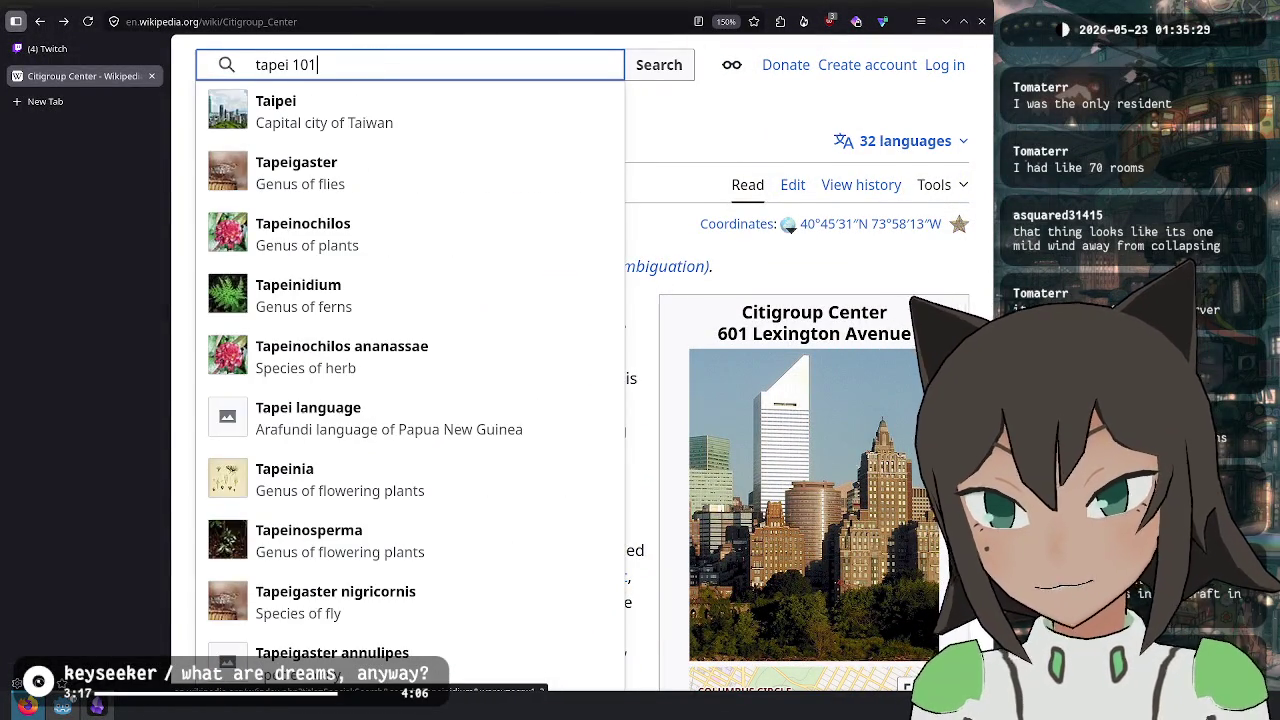
pyautogui.click(330, 110)
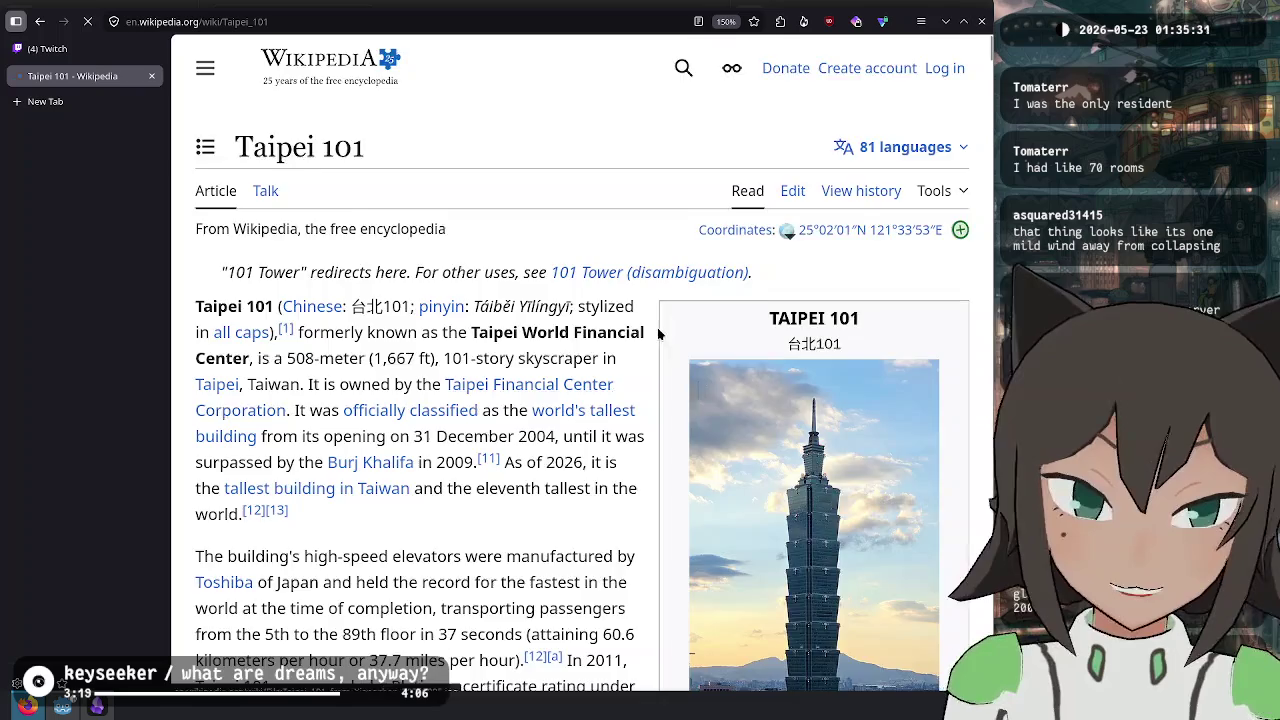
pyautogui.scroll(-3, 700, 300)
pyautogui.scroll(1, 830, 230)
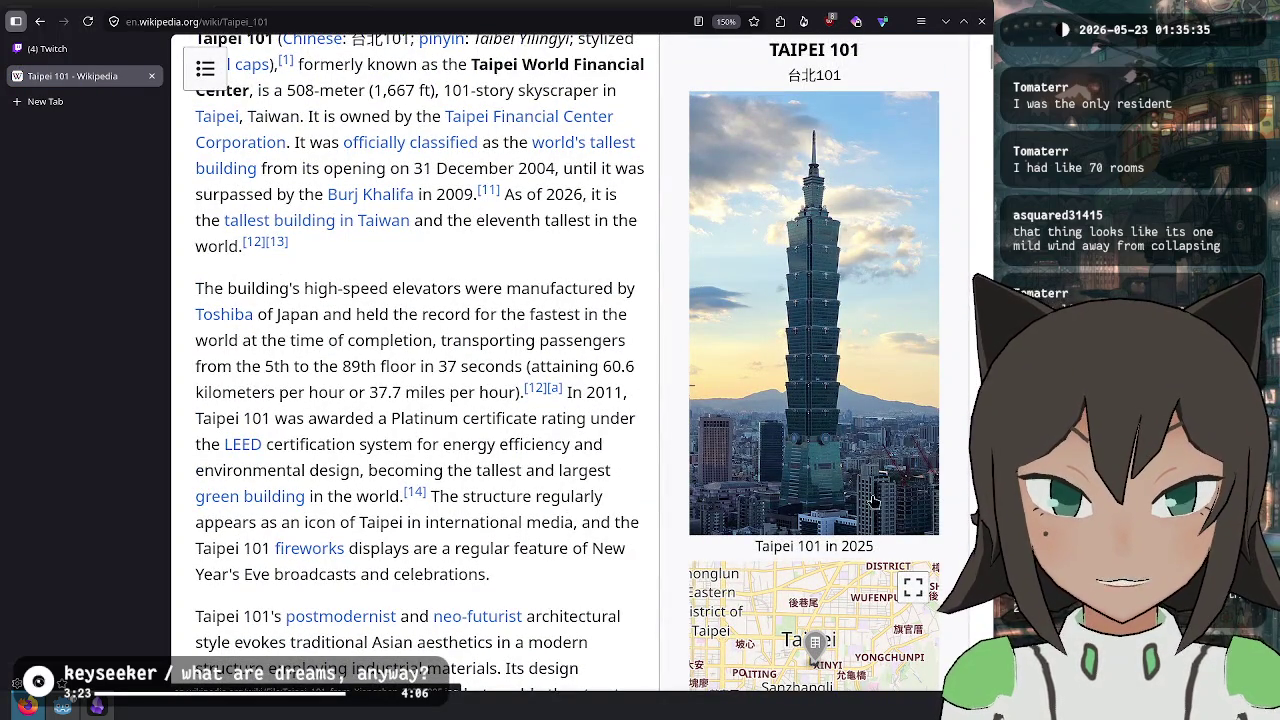
pyautogui.scroll(-15, 869, 455)
# - Find 'tuned mass damper' in the article and view the damper photo enlarged
pyautogui.hotkey('ctrl', 'f')
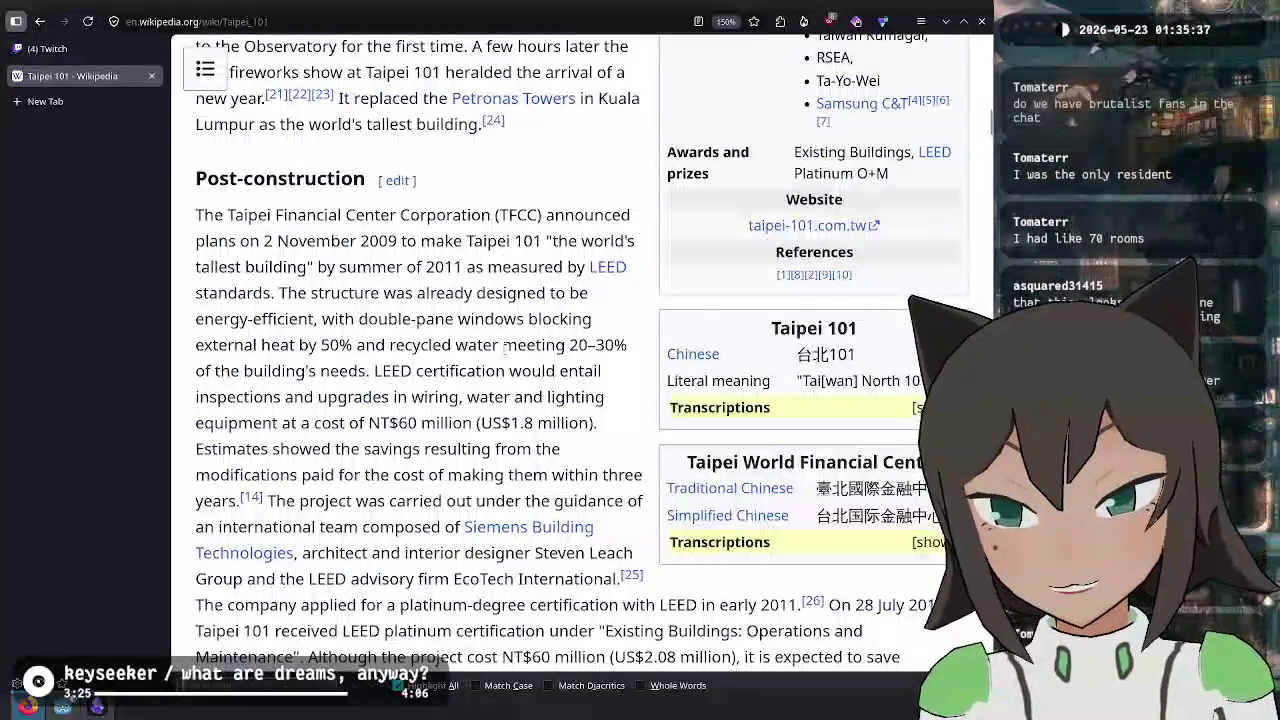
pyautogui.write('tuned mass damper')
pyautogui.press('Escape')
pyautogui.scroll(1, 515, 312)
pyautogui.scroll(2, 515, 312)
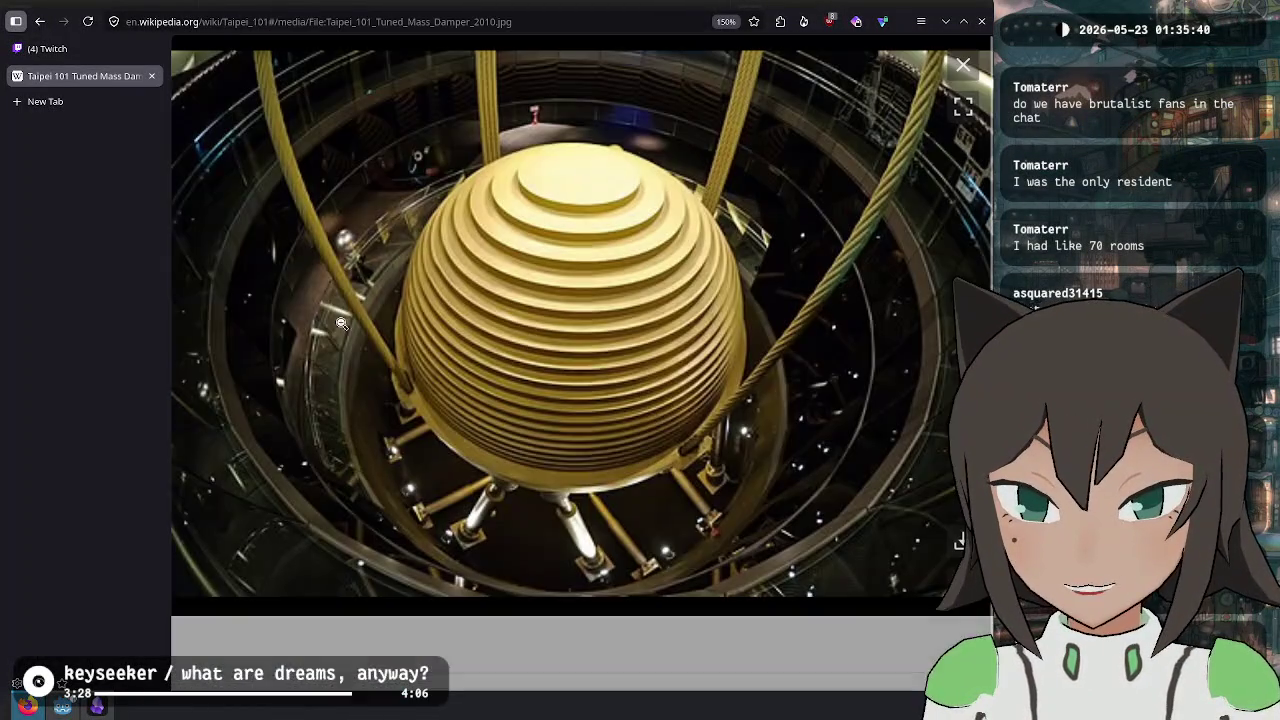
pyautogui.click(336, 332)
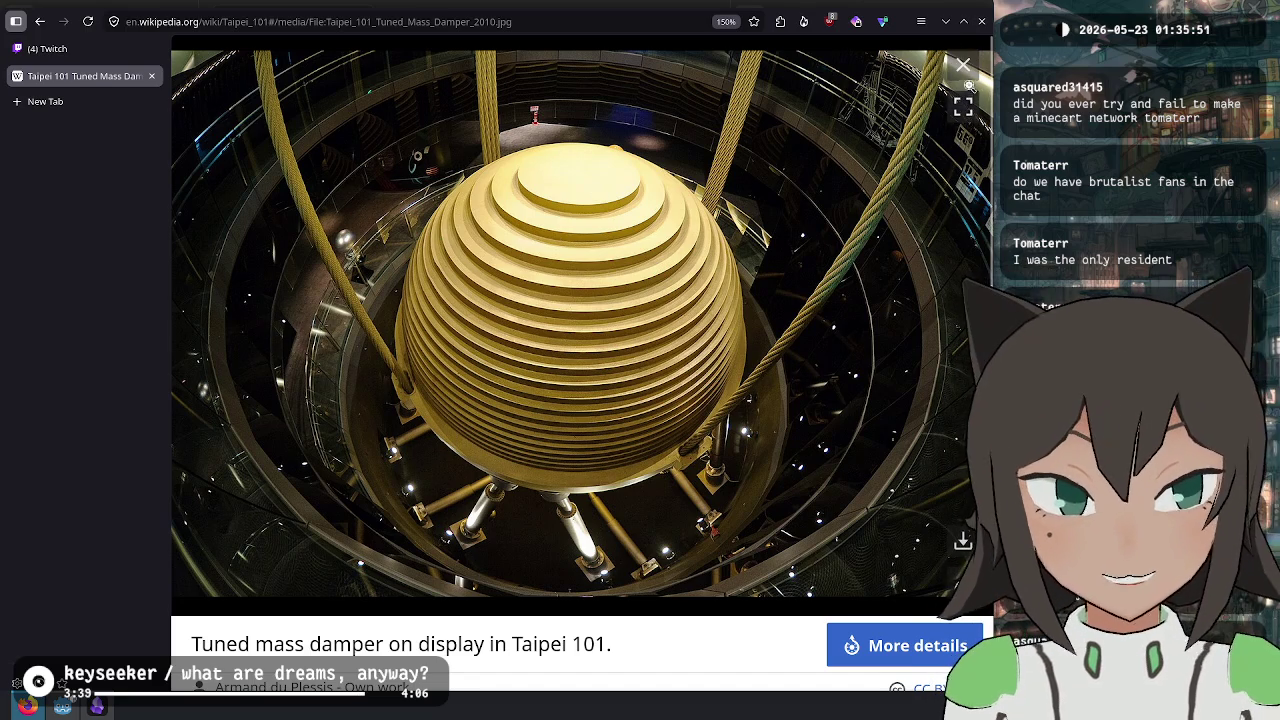
pyautogui.click(963, 65)
# - Find 'sanrio', copy the mascot name Damper Baby, and open a new tab
pyautogui.scroll(-10, 793, 224)
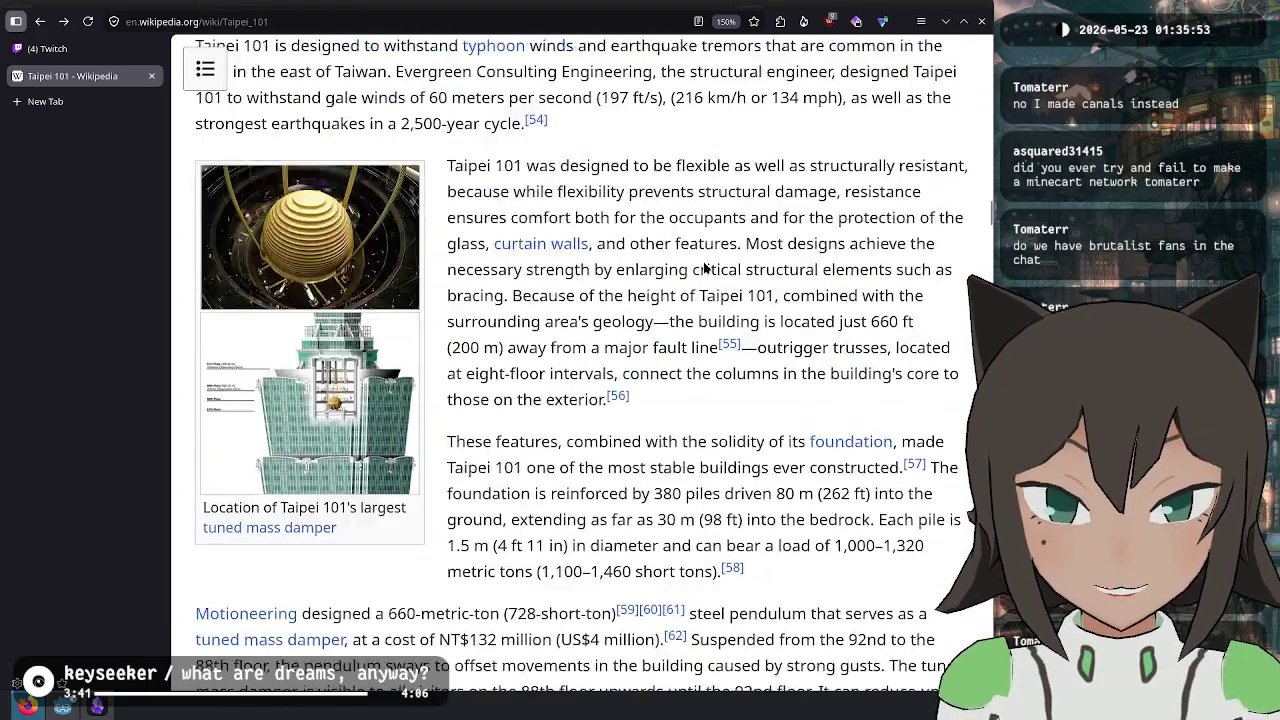
pyautogui.scroll(-10, 516, 370)
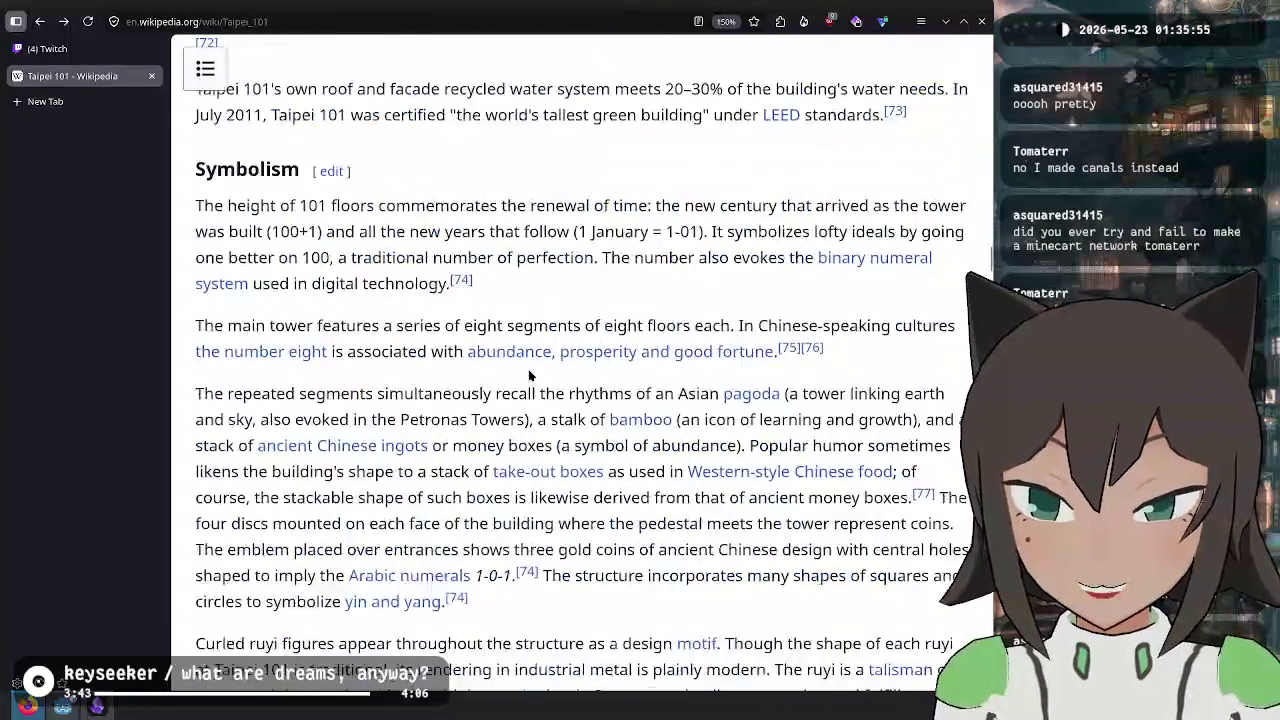
pyautogui.scroll(20, 530, 372)
pyautogui.hotkey('ctrl', 'f')
pyautogui.write('sanrio')
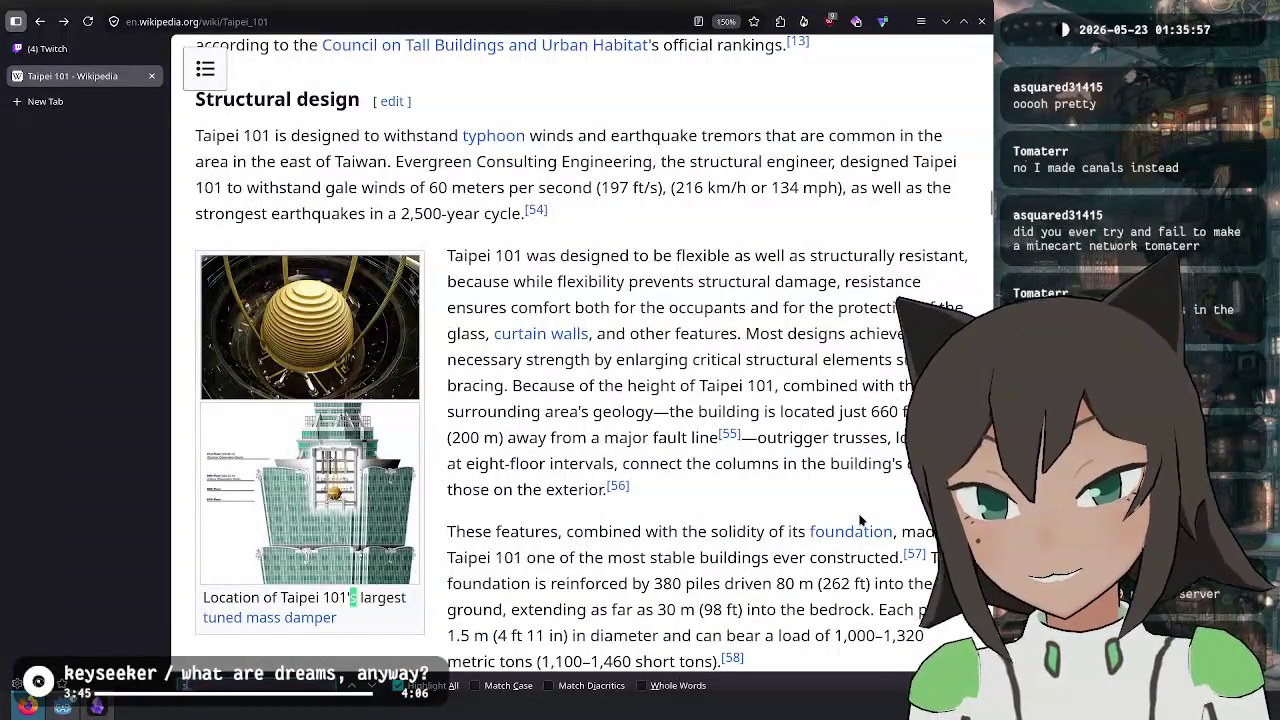
pyautogui.press('Escape')
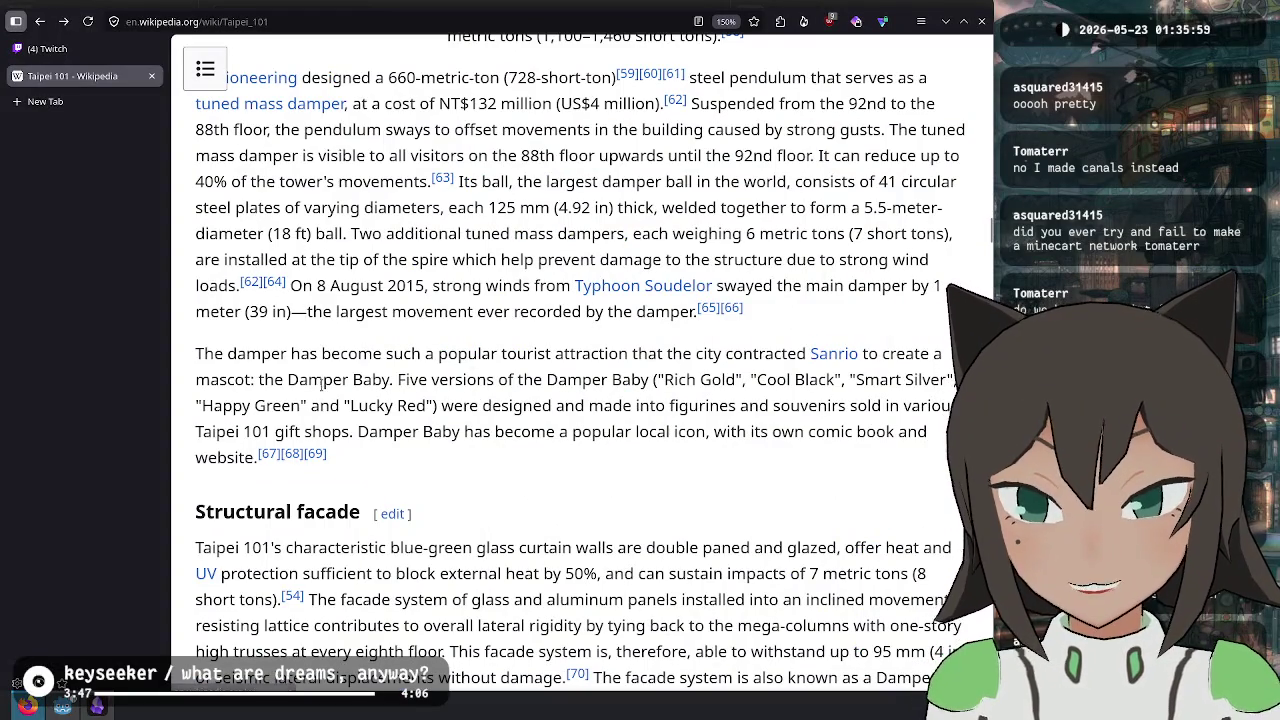
pyautogui.moveTo(288, 380); pyautogui.dragTo(380, 397)
pyautogui.hotkey('ctrl', 'c')
pyautogui.hotkey('ctrl', 't')
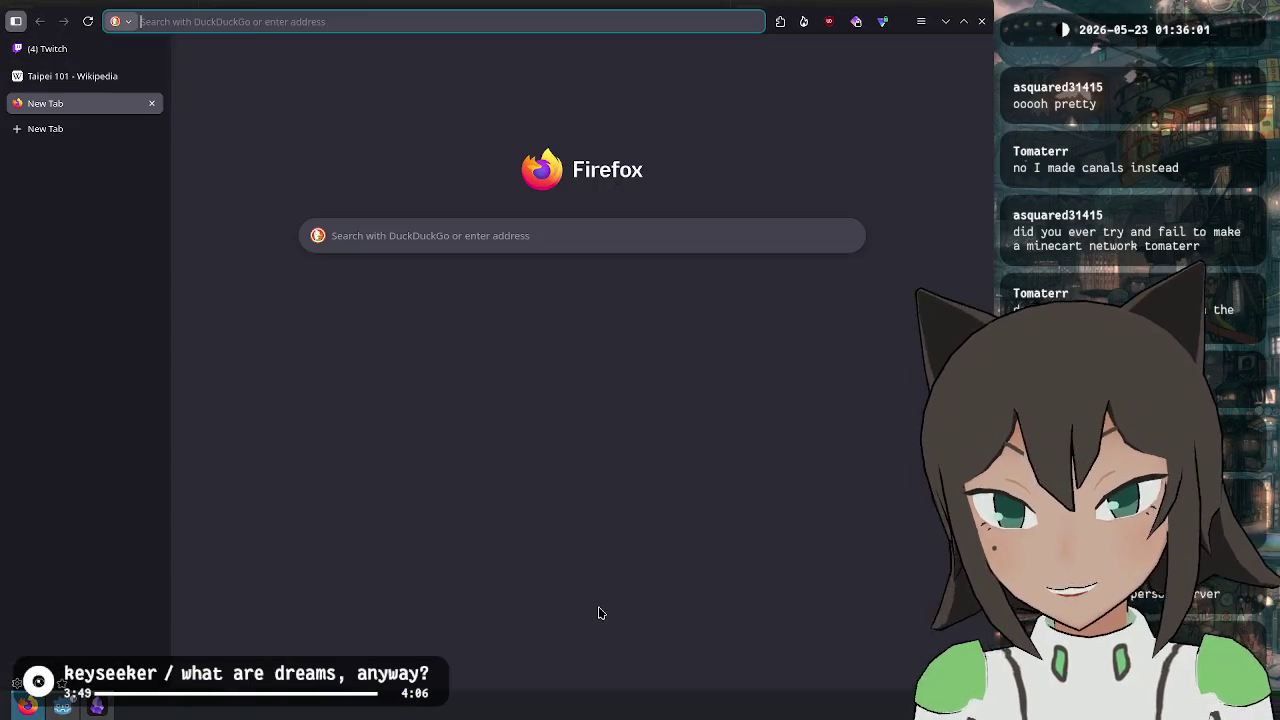
# - Search DuckDuckGo for the pasted 'Damper Baby' and show image results
pyautogui.hotkey('ctrl', 'v')
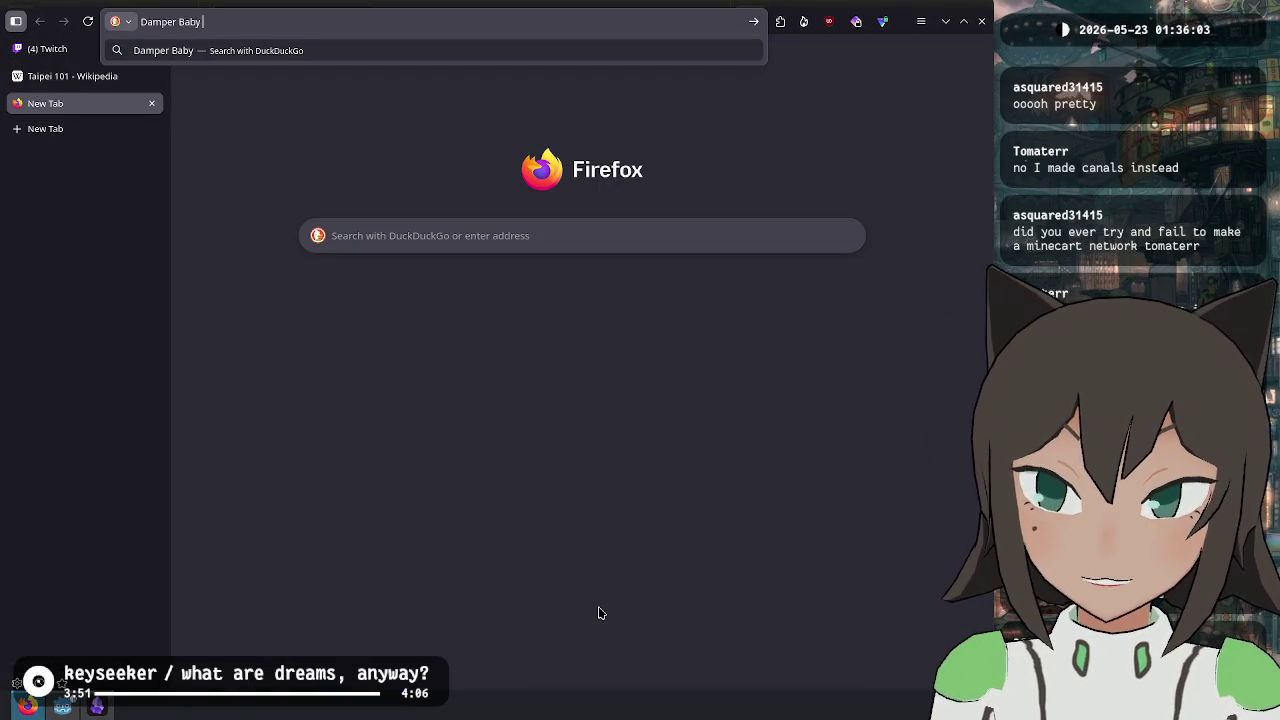
pyautogui.press('Return')
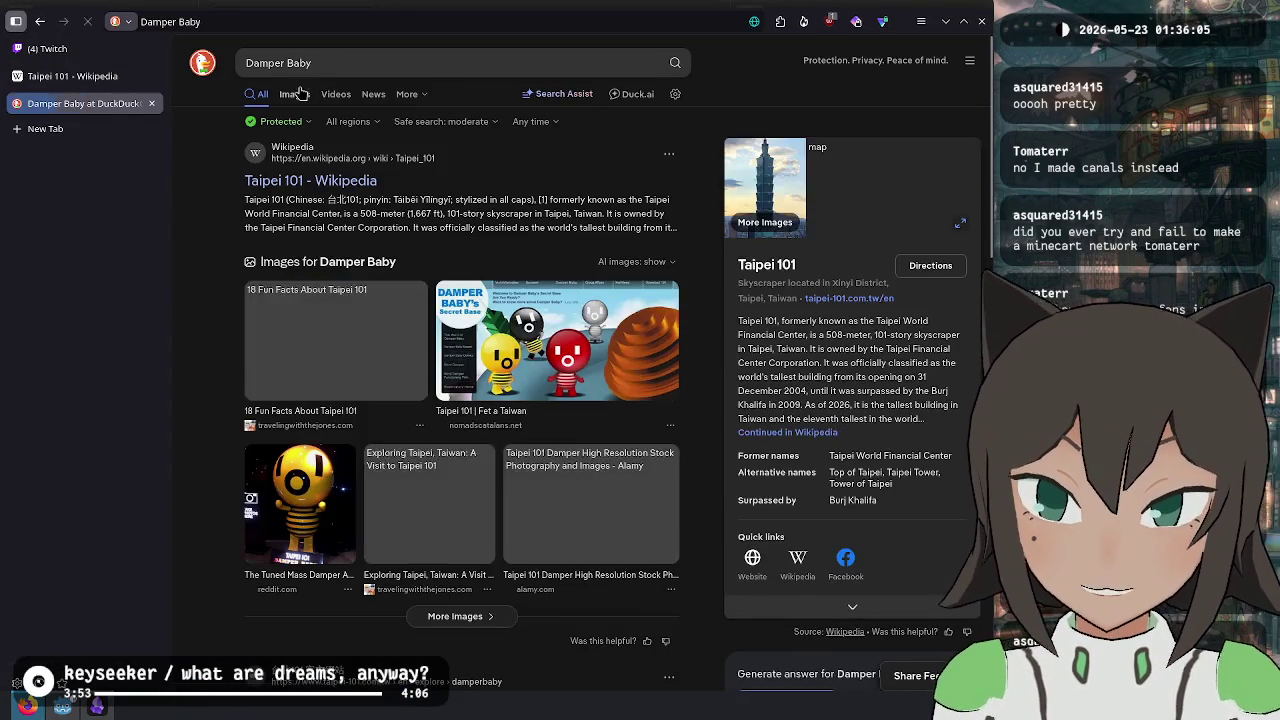
pyautogui.click(296, 94)
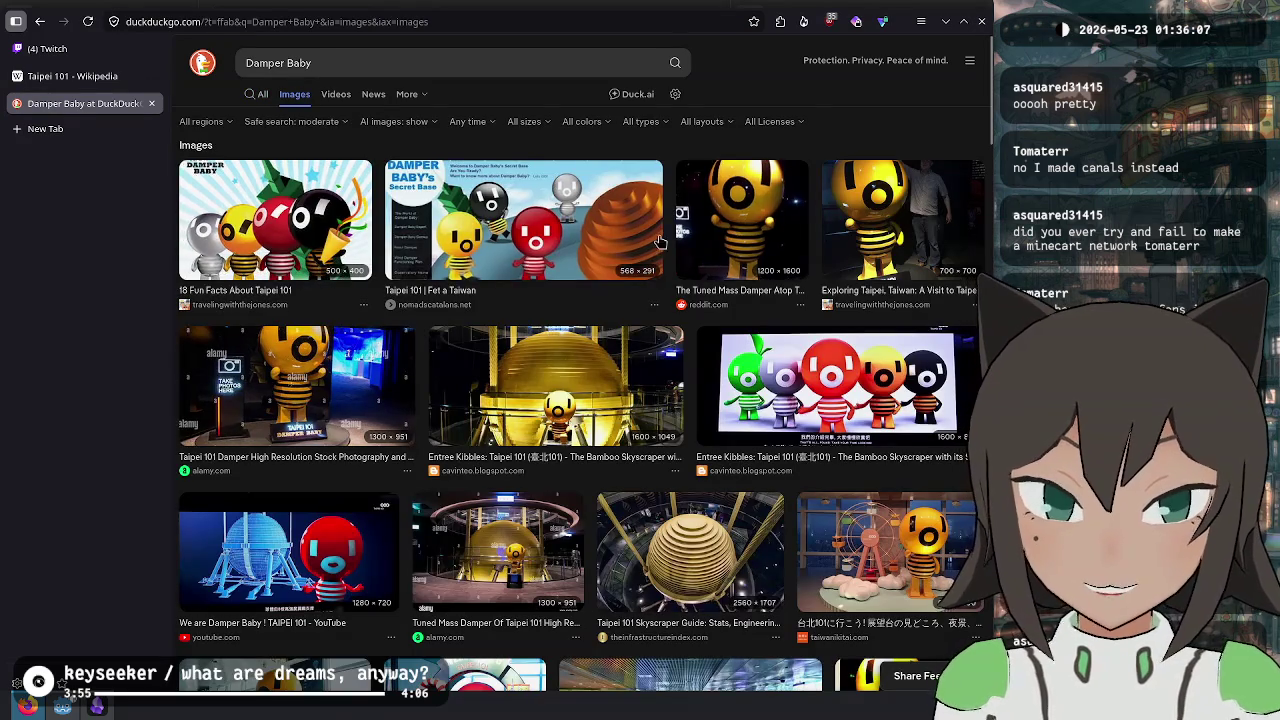
# - Preview the Damper Baby photo by the golden ball, then close the preview and search tab
pyautogui.click(318, 392)
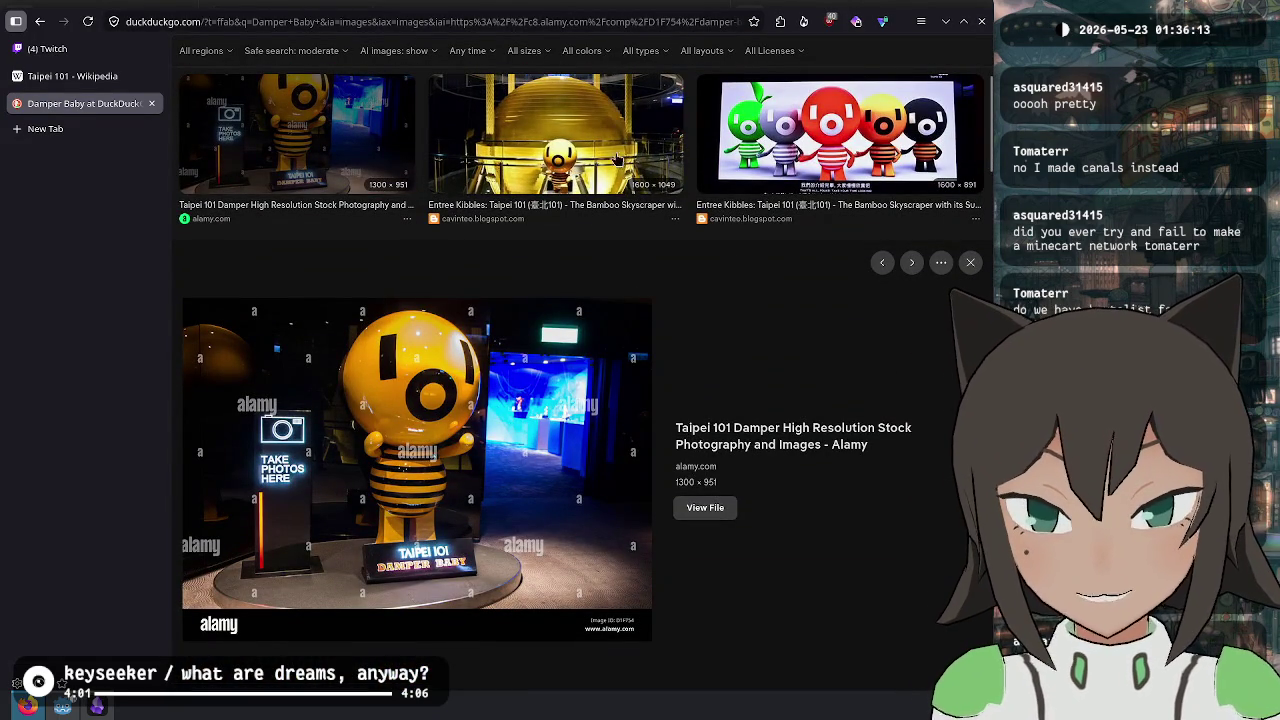
pyautogui.click(578, 150)
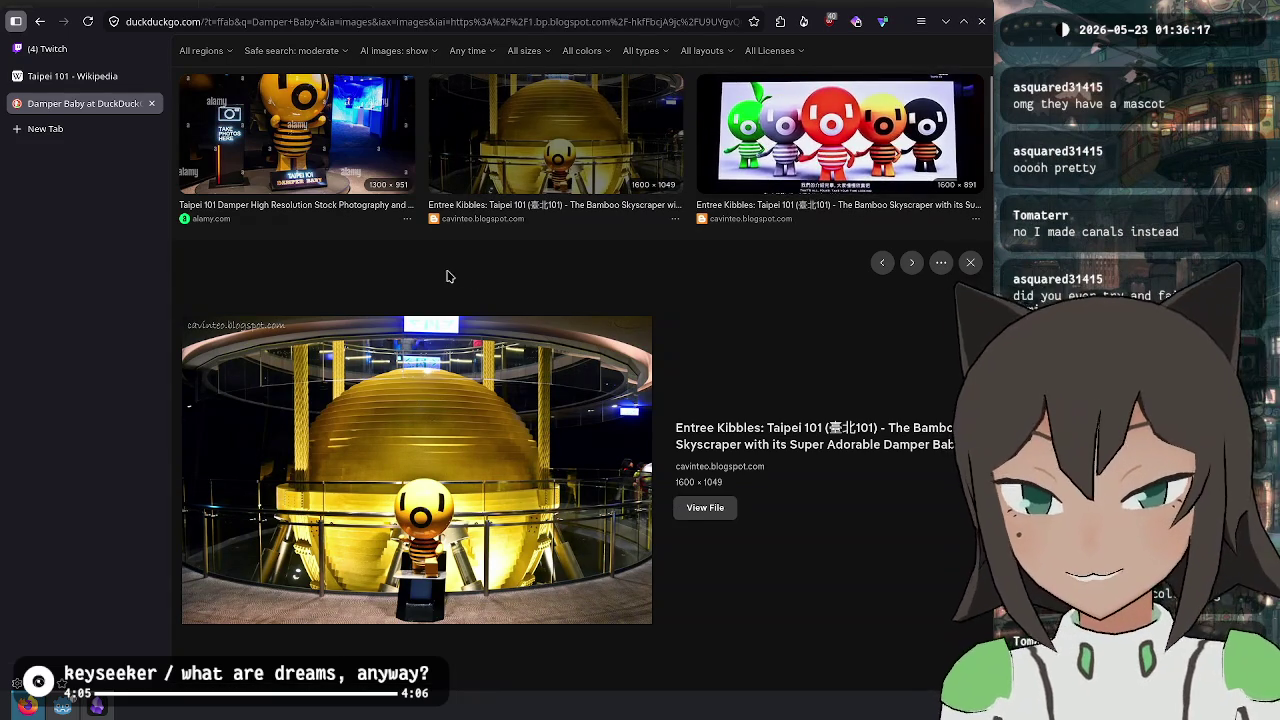
pyautogui.scroll(-3, 589, 343)
pyautogui.scroll(-1, 705, 380)
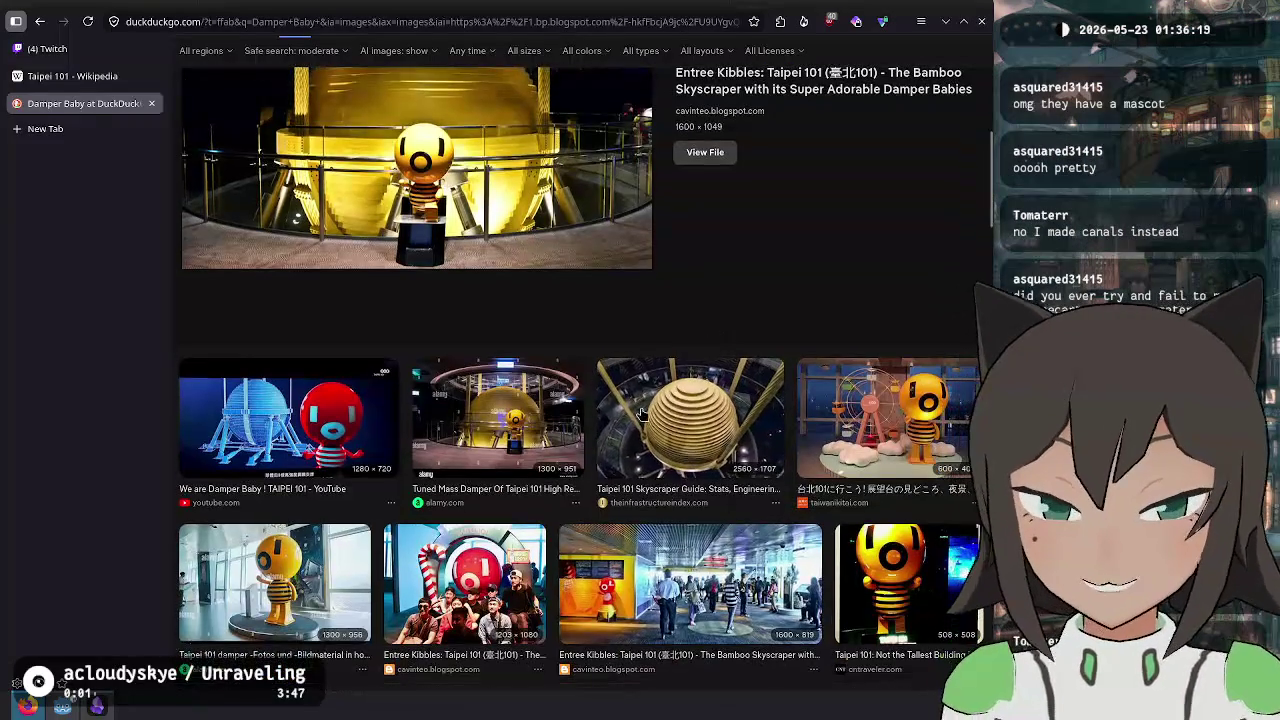
pyautogui.scroll(5, 627, 348)
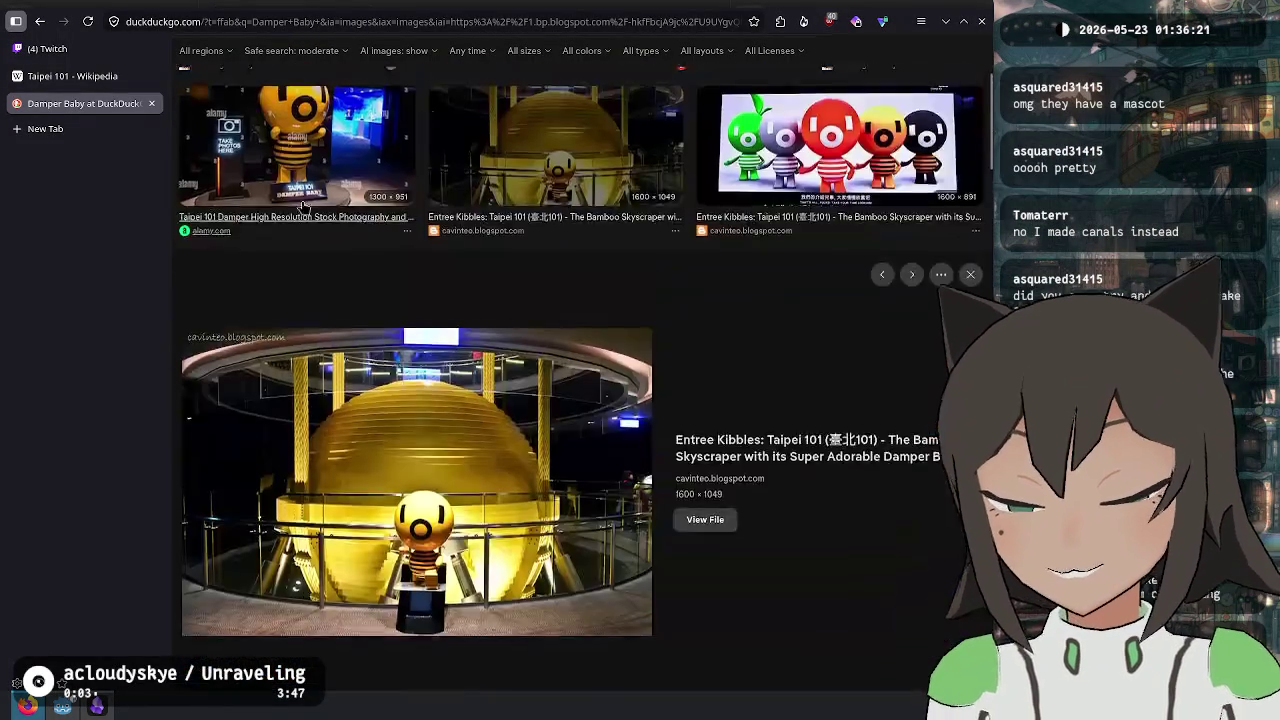
pyautogui.click(40, 20)
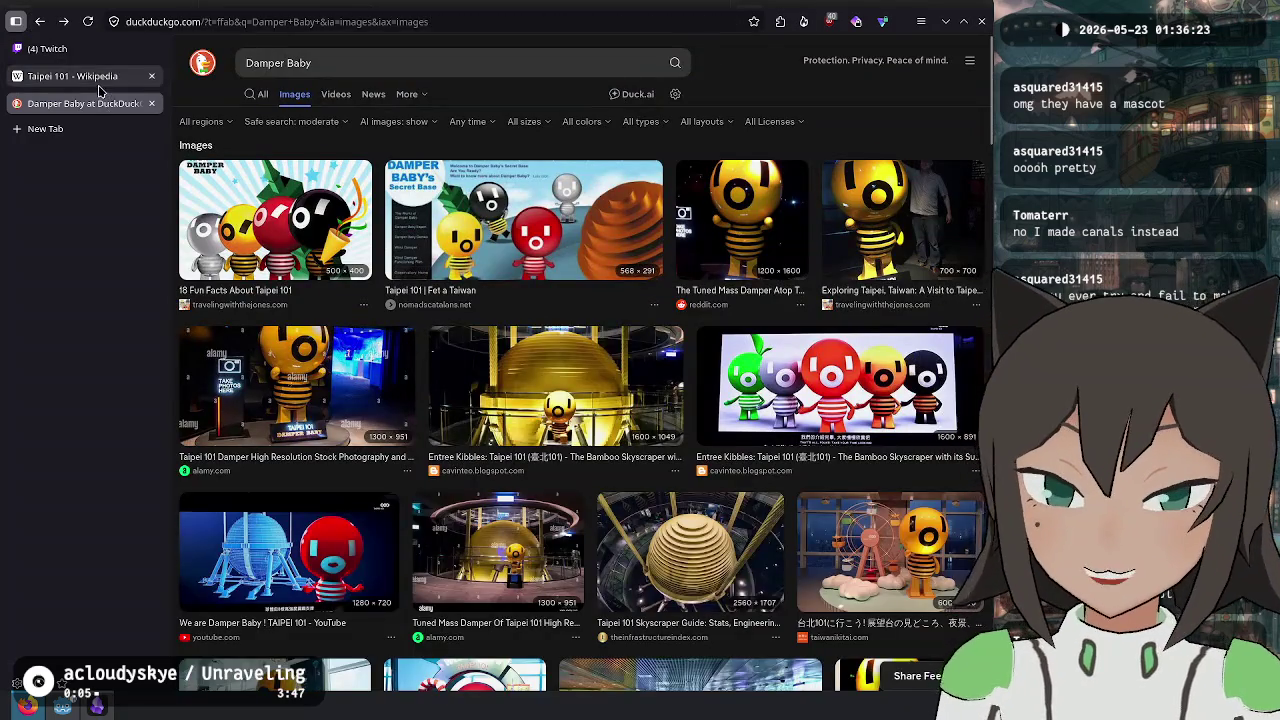
pyautogui.click(72, 76)
pyautogui.click(151, 103)
# - View the Taipei 101 tuned mass damper diagram enlarged, close it, and return to Twitch
pyautogui.scroll(4, 520, 350)
pyautogui.scroll(-6, 420, 380)
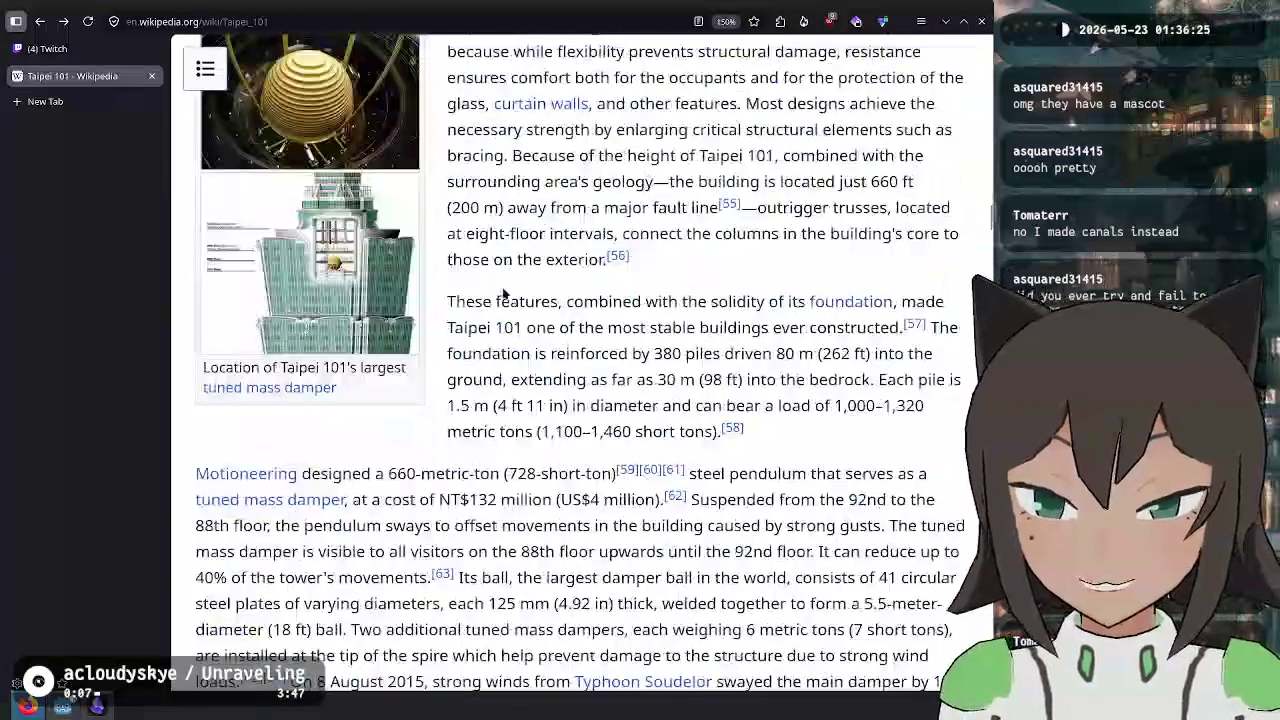
pyautogui.scroll(2, 320, 405)
pyautogui.click(300, 413)
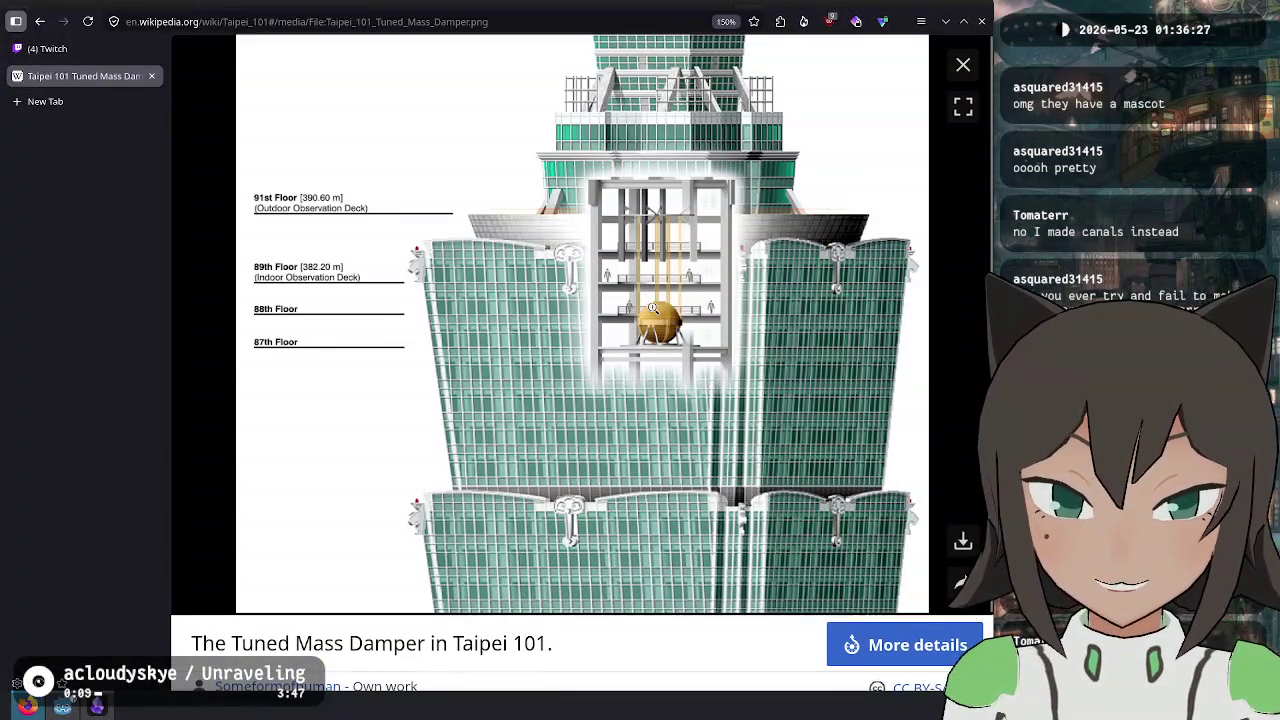
pyautogui.click(963, 64)
pyautogui.click(60, 48)
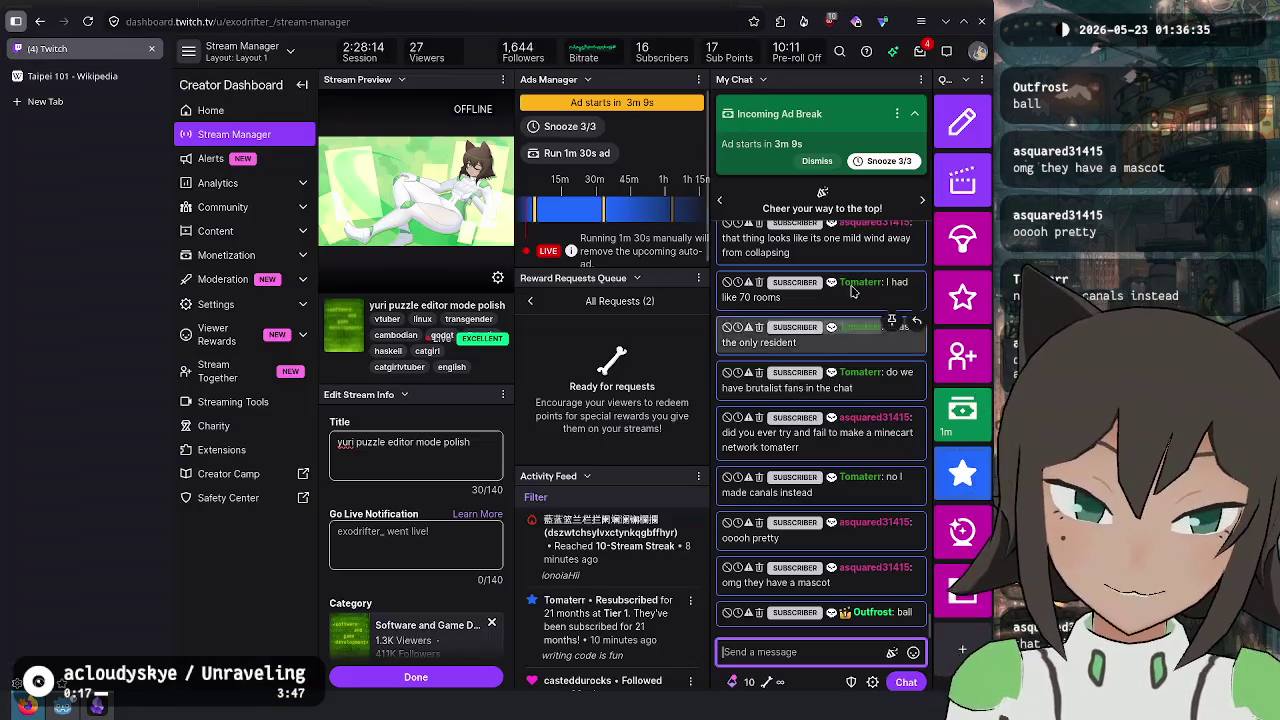
pyautogui.scroll(5, 871, 340)
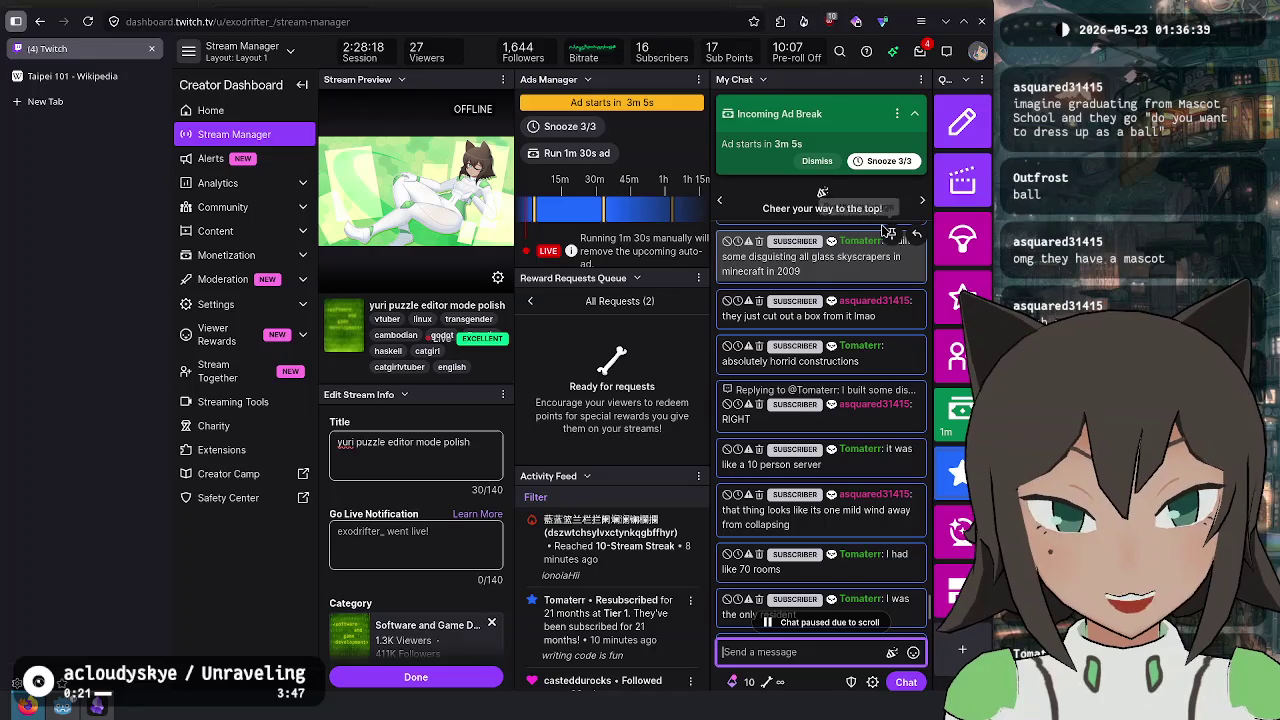
pyautogui.scroll(-1, 888, 232)
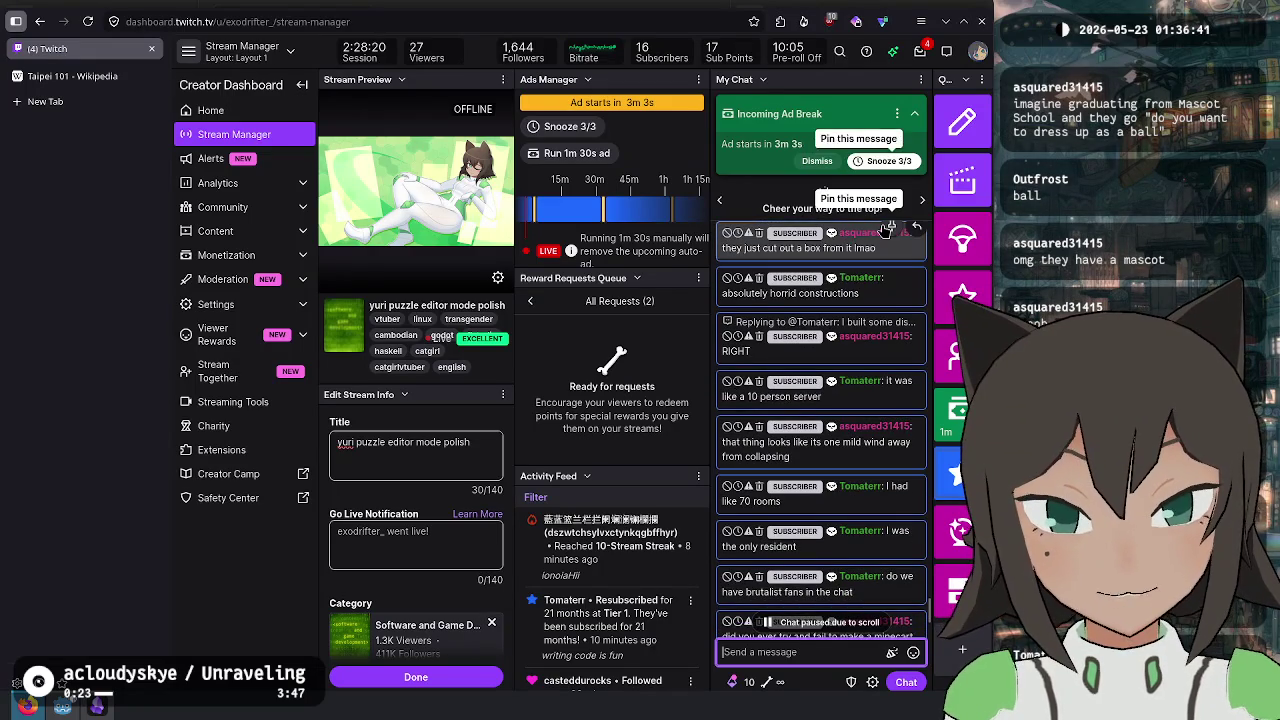
pyautogui.scroll(-2, 888, 228)
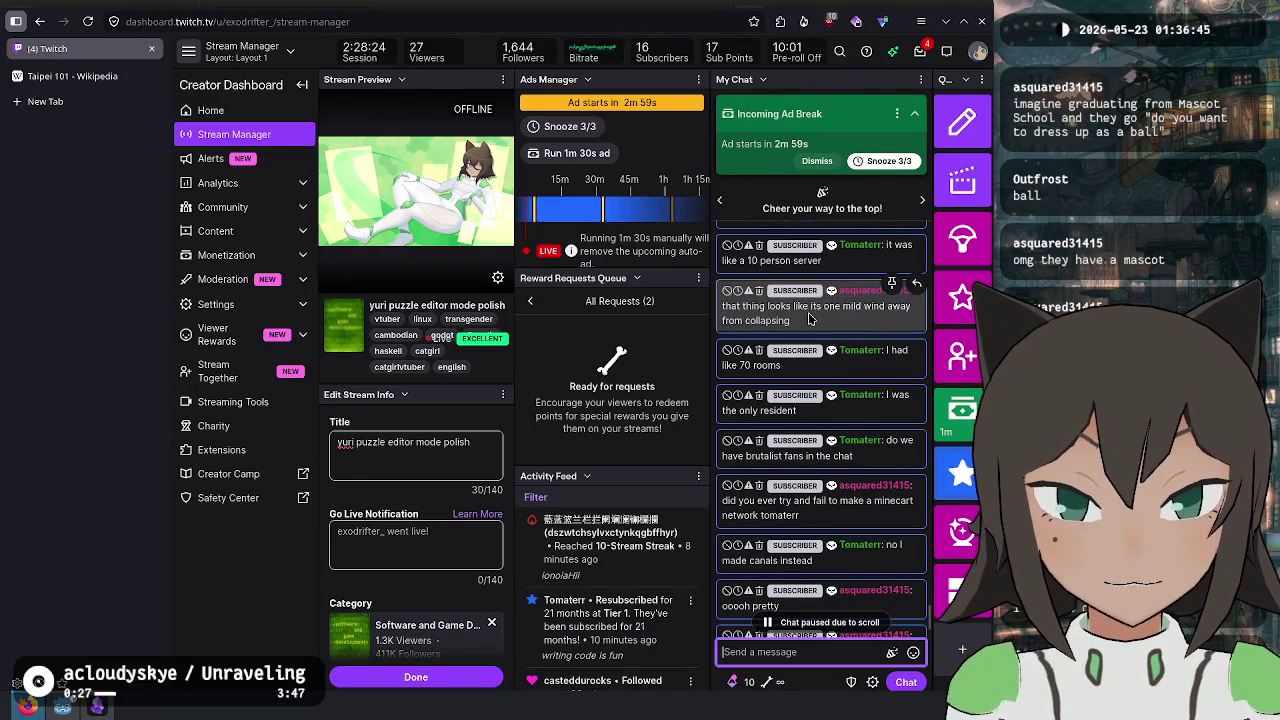
pyautogui.scroll(-1, 810, 318)
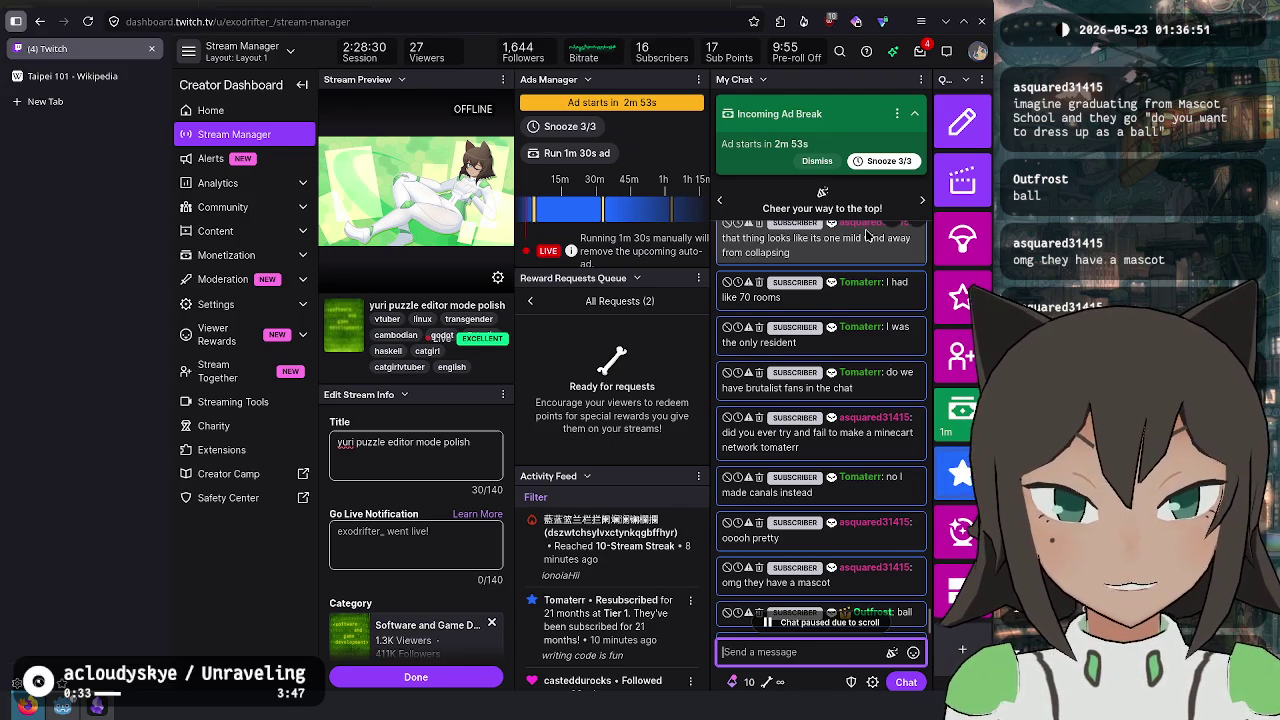
pyautogui.scroll(-1, 867, 236)
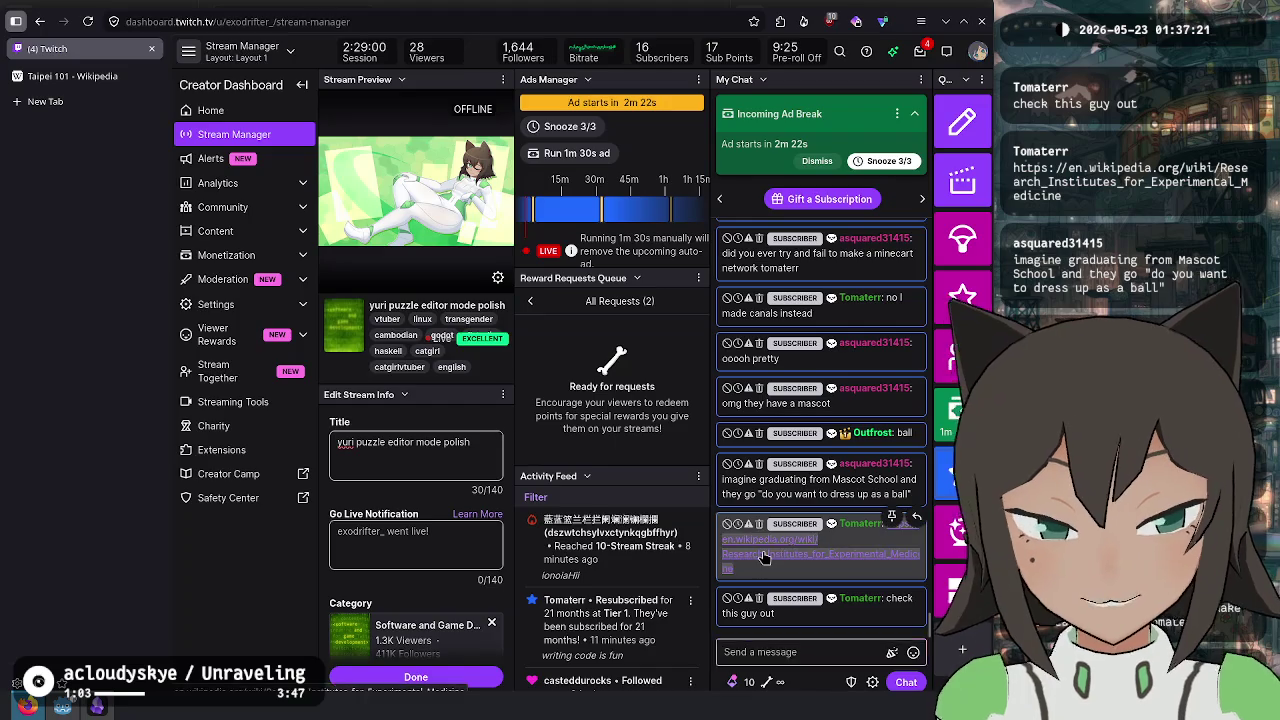
# - Open the Mouse Bunker article from chat, view its photo and read through the article
pyautogui.click(757, 568)
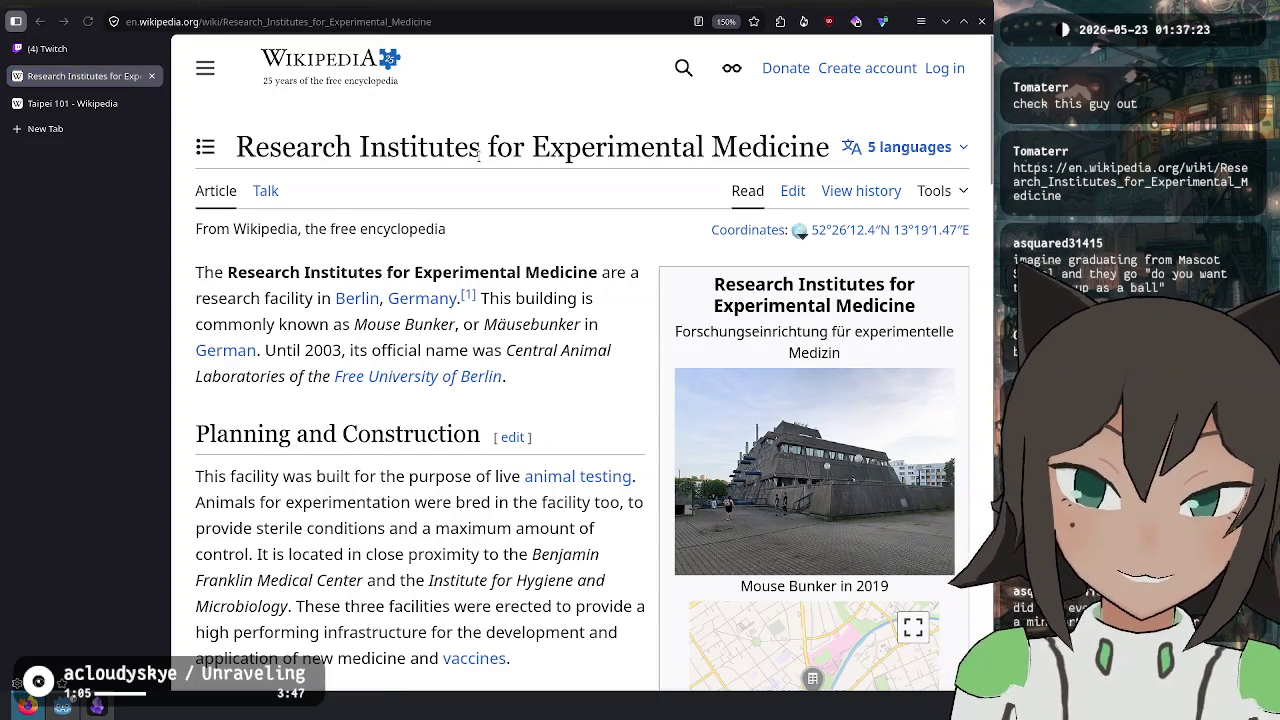
pyautogui.click(744, 441)
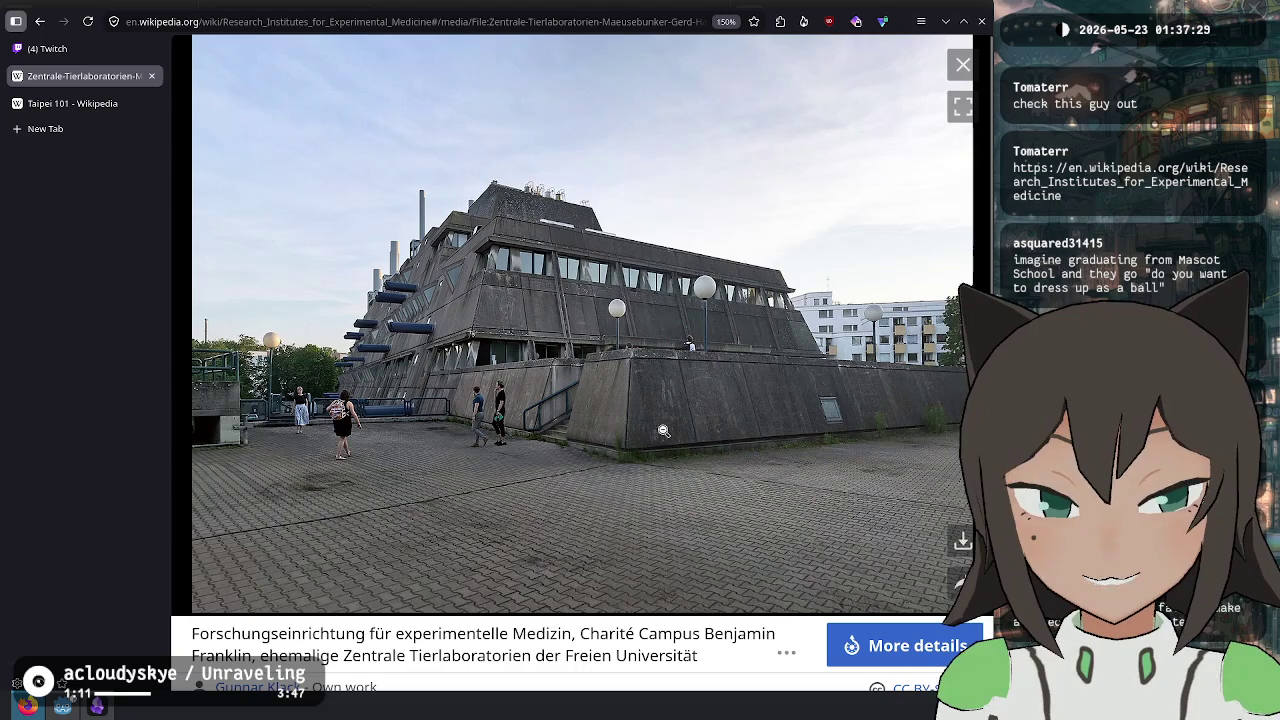
pyautogui.click(963, 66)
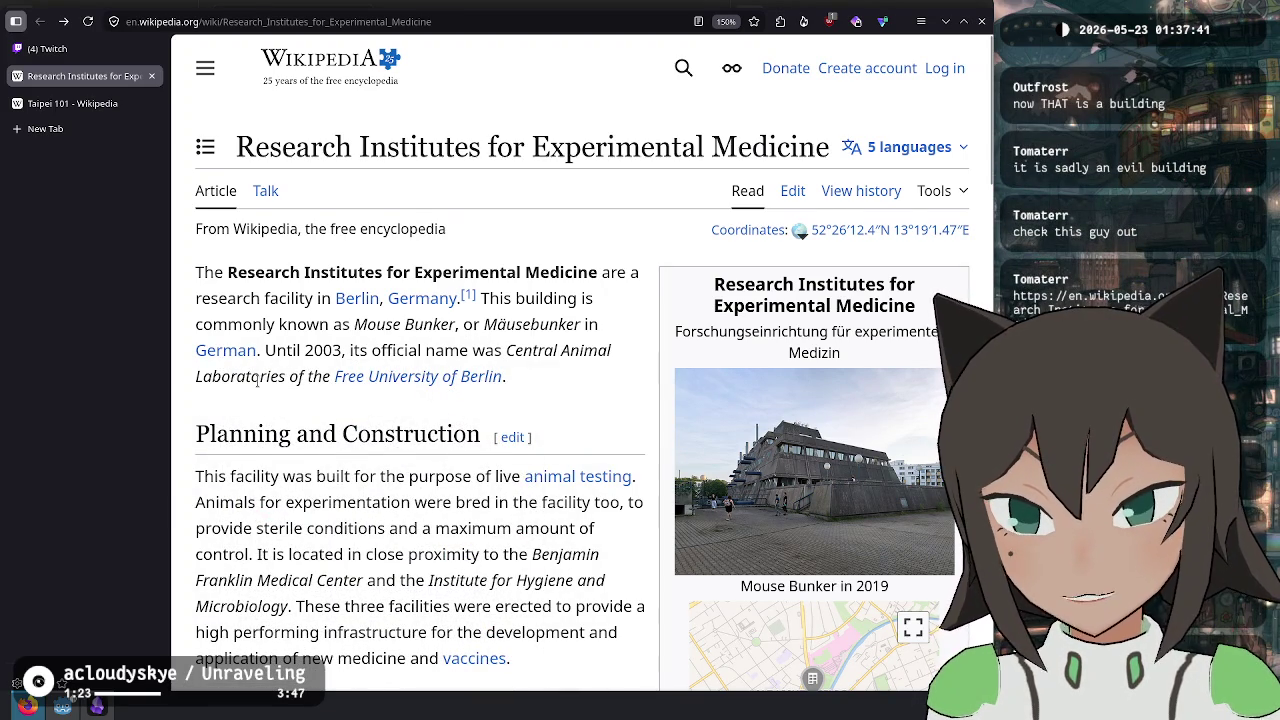
pyautogui.scroll(-2, 590, 388)
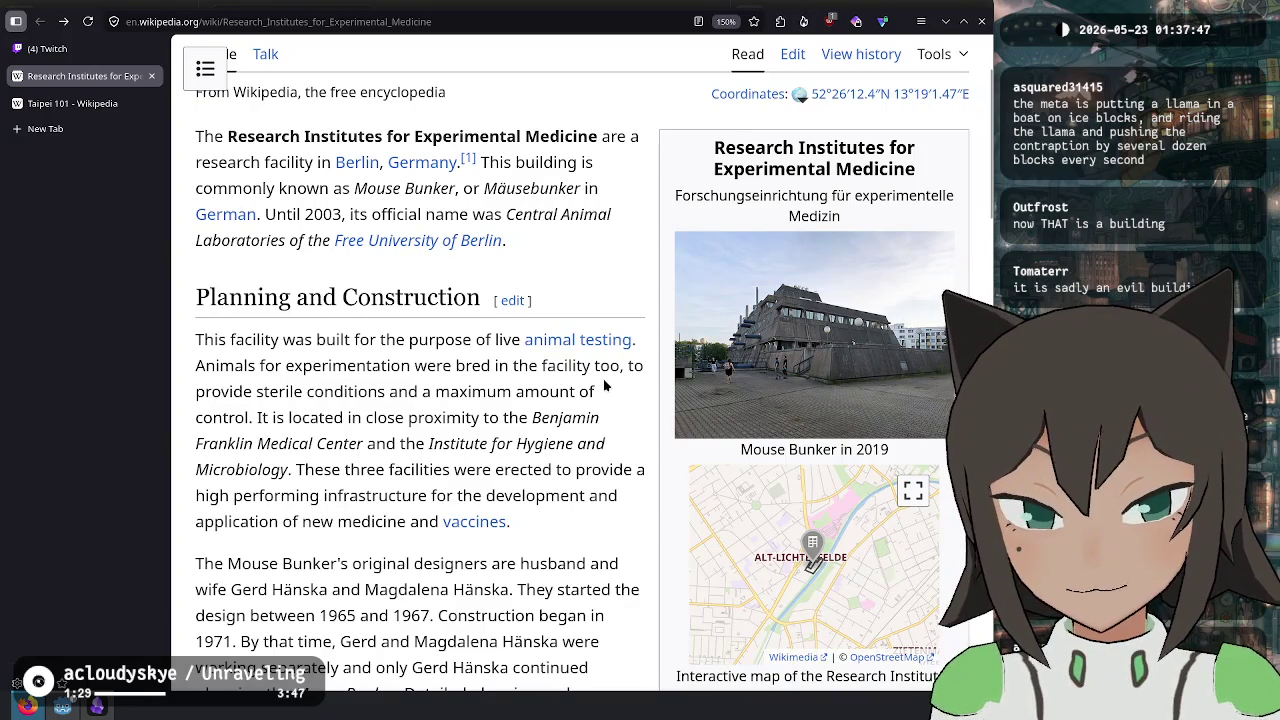
pyautogui.scroll(-15, 604, 385)
pyautogui.scroll(7, 610, 380)
pyautogui.scroll(7, 780, 410)
pyautogui.scroll(10, 705, 420)
pyautogui.scroll(-20, 705, 420)
pyautogui.scroll(8, 705, 420)
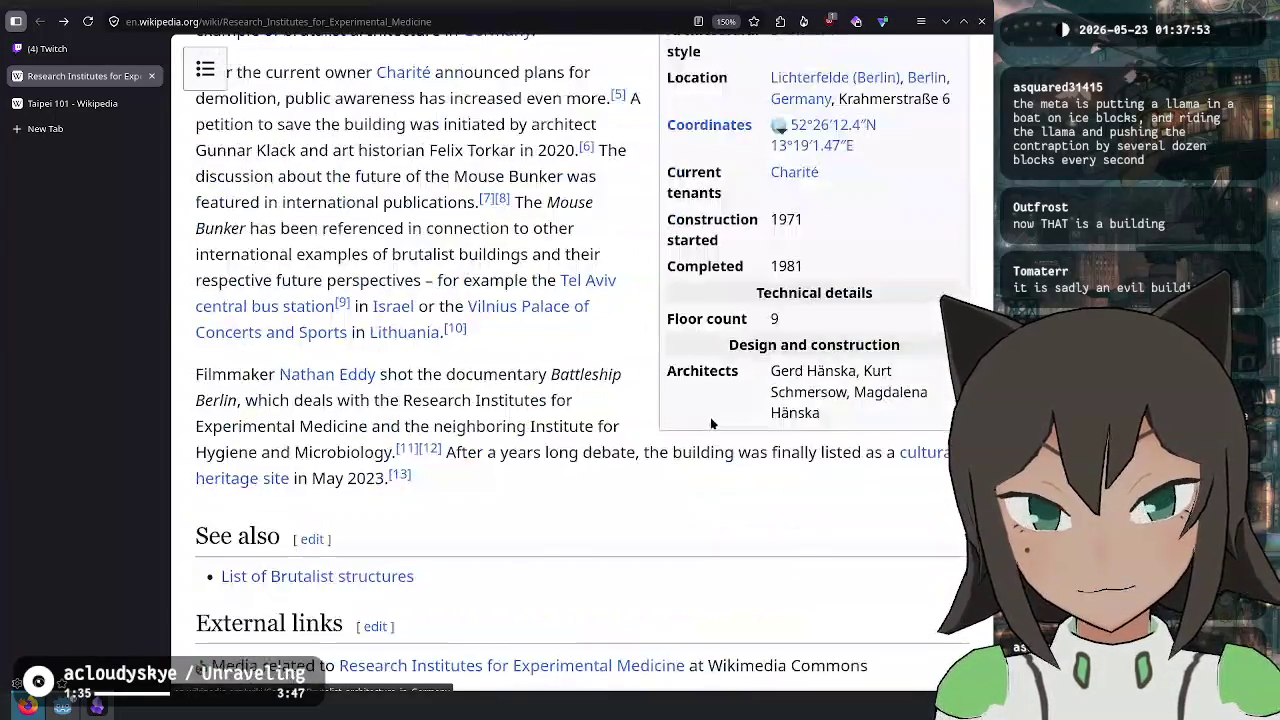
pyautogui.scroll(15, 710, 425)
pyautogui.scroll(-4, 813, 330)
pyautogui.scroll(4, 813, 330)
# - View the Mouse Bunker photo again, then open the Brutalist architecture in Germany category
pyautogui.click(813, 510)
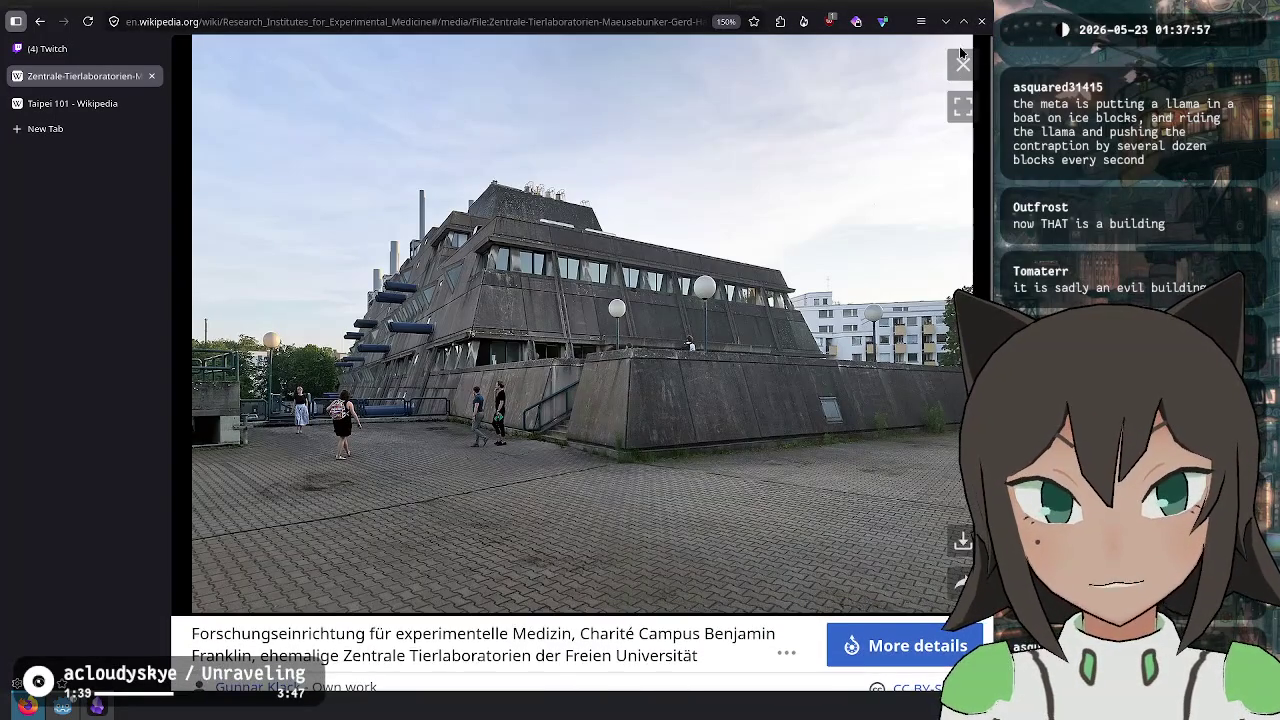
pyautogui.click(961, 62)
pyautogui.scroll(-20, 645, 420)
pyautogui.scroll(2, 645, 420)
pyautogui.scroll(-2, 645, 420)
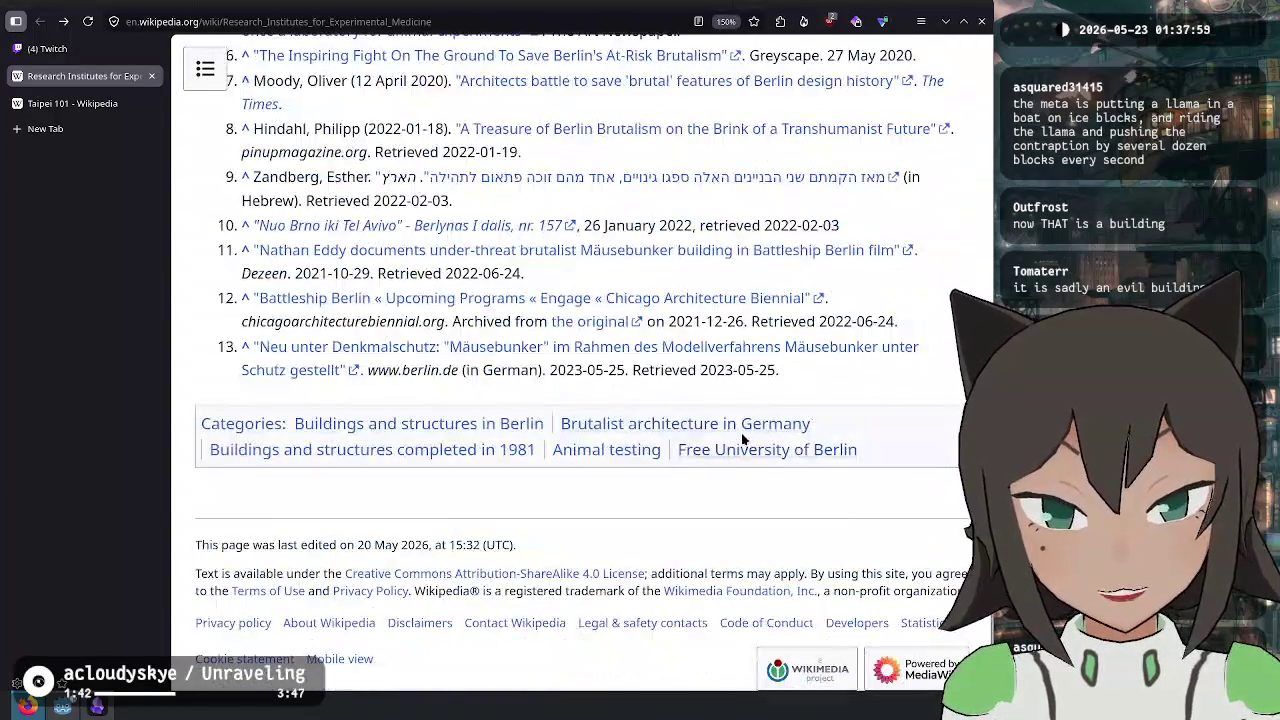
pyautogui.click(659, 425)
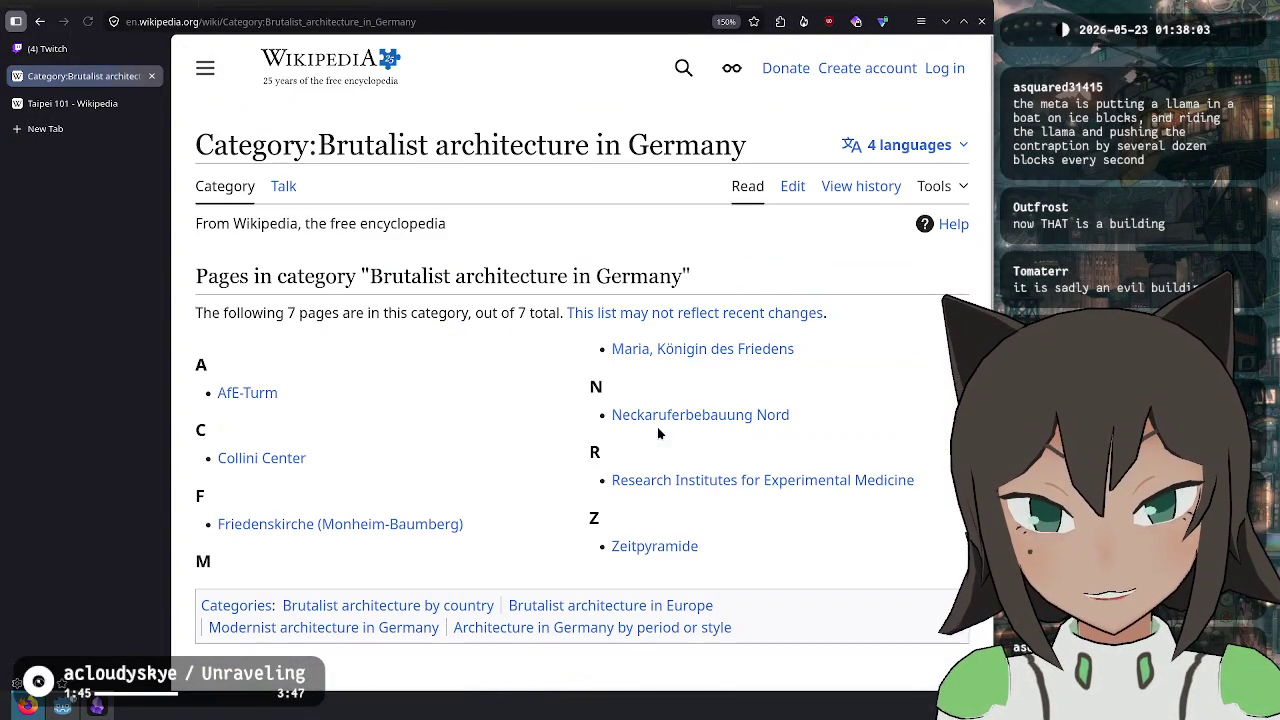
# - Visit the AfE-Turm, Collini Center and Friedenskirche articles, then open Maria, Königin des Friedens
pyautogui.click(241, 394)
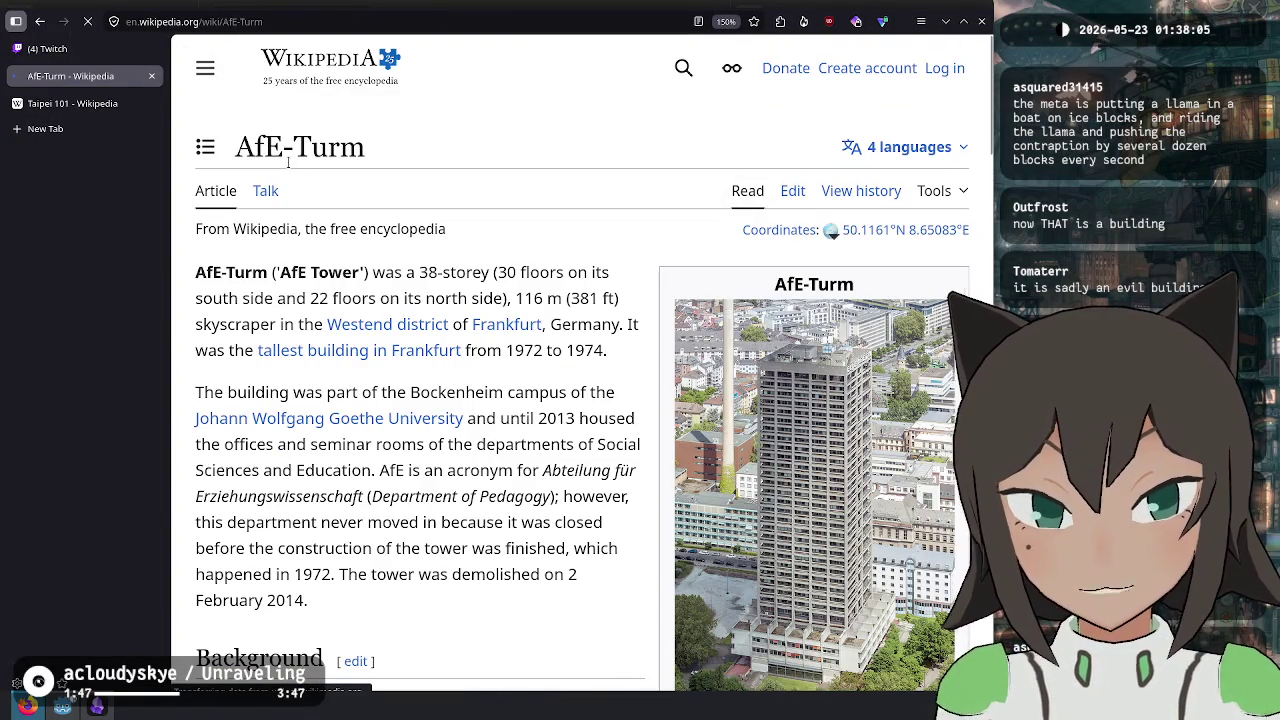
pyautogui.click(40, 21)
pyautogui.click(266, 458)
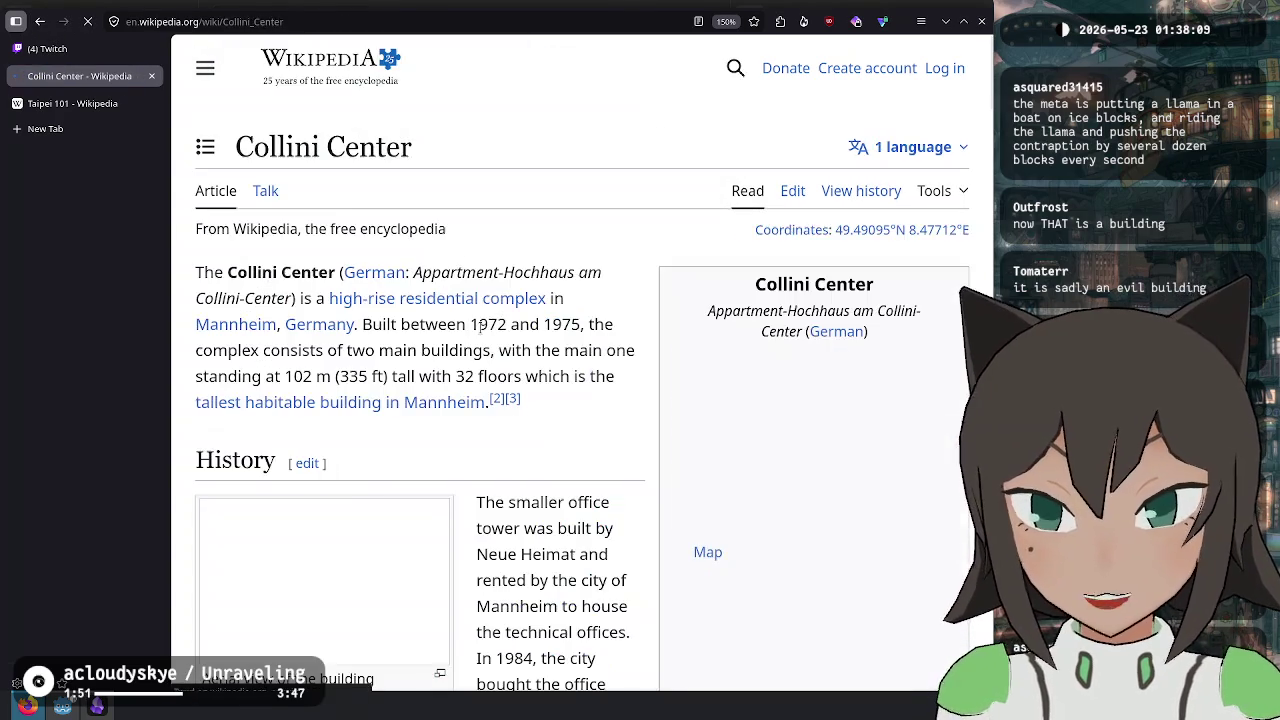
pyautogui.scroll(-3, 480, 328)
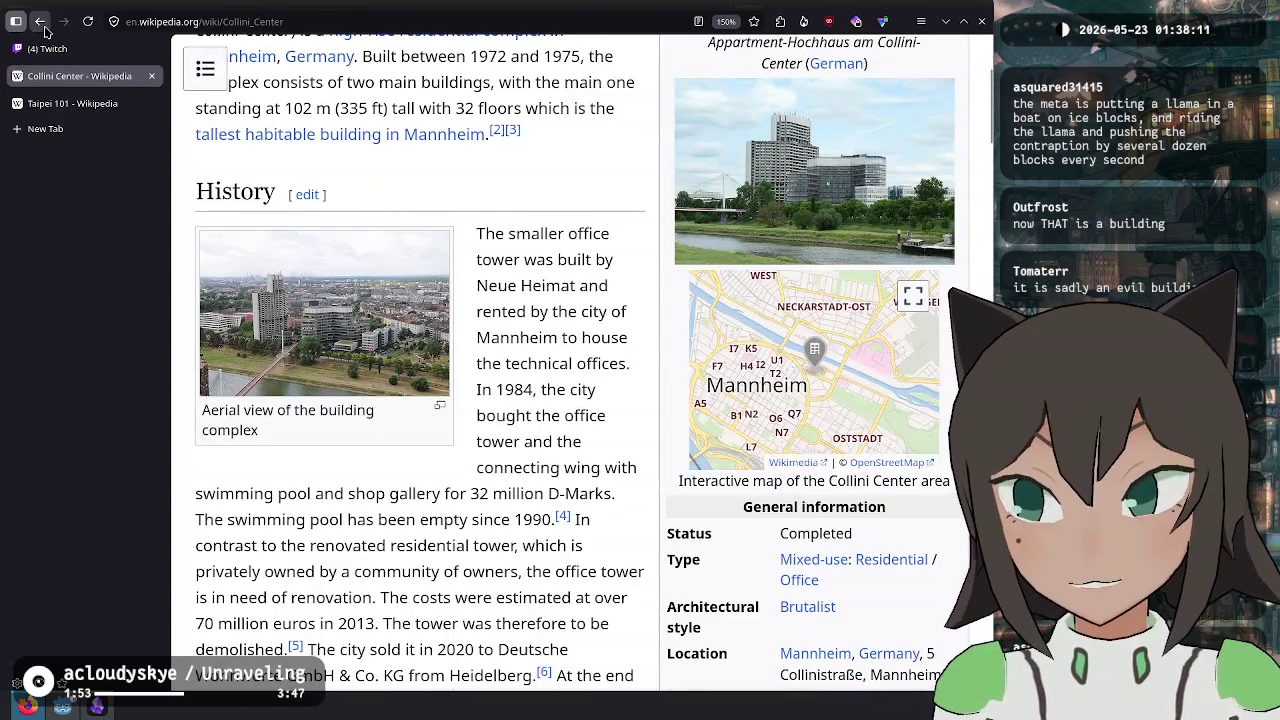
pyautogui.click(44, 28)
pyautogui.click(360, 526)
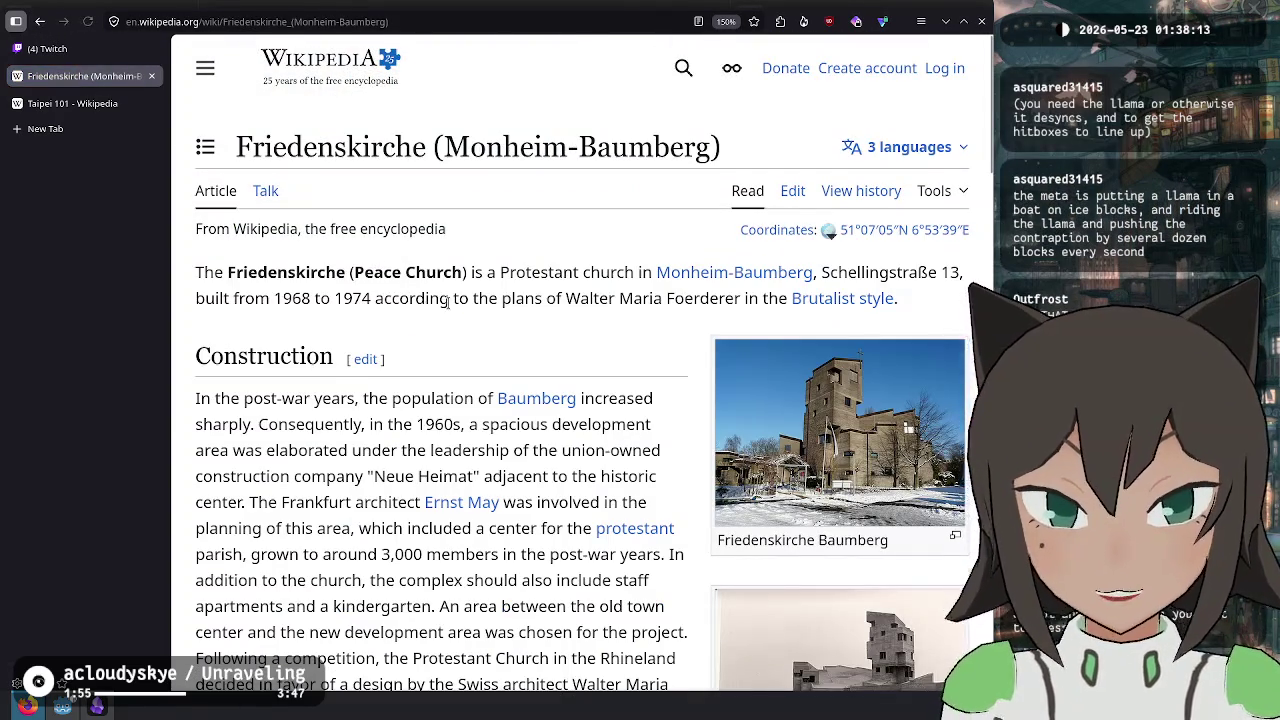
pyautogui.scroll(-3, 447, 303)
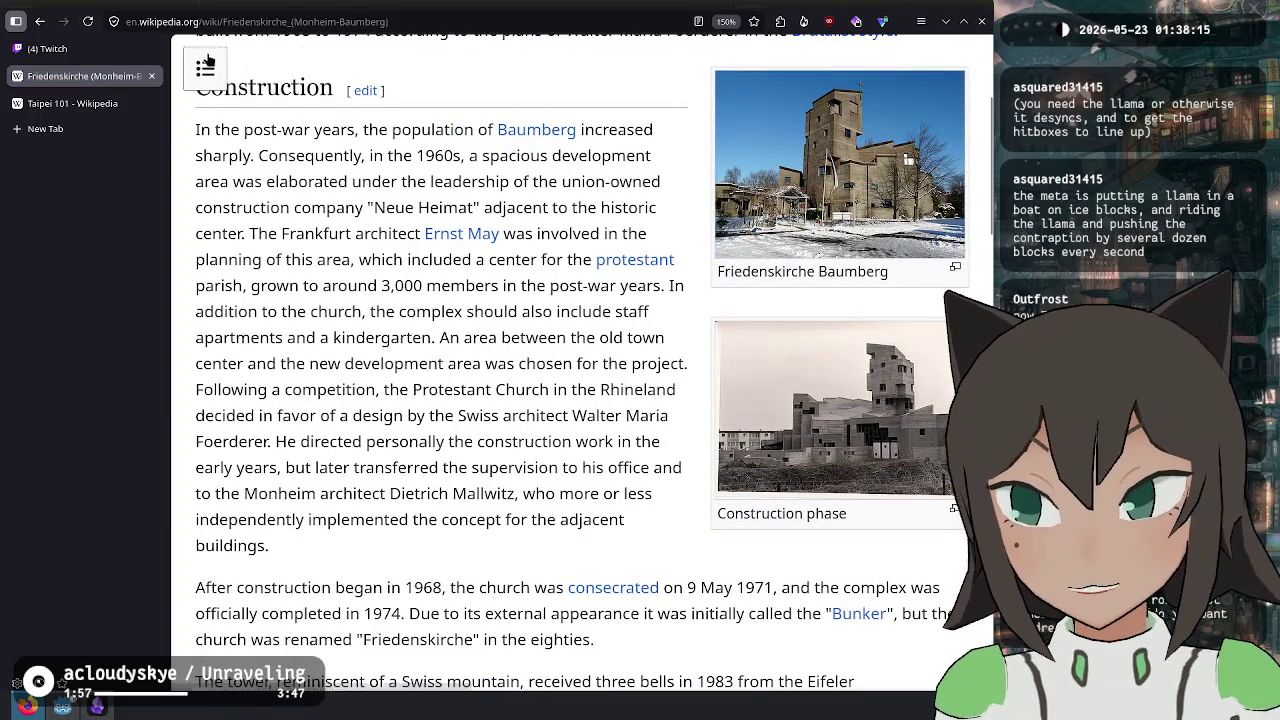
pyautogui.click(40, 21)
pyautogui.click(740, 353)
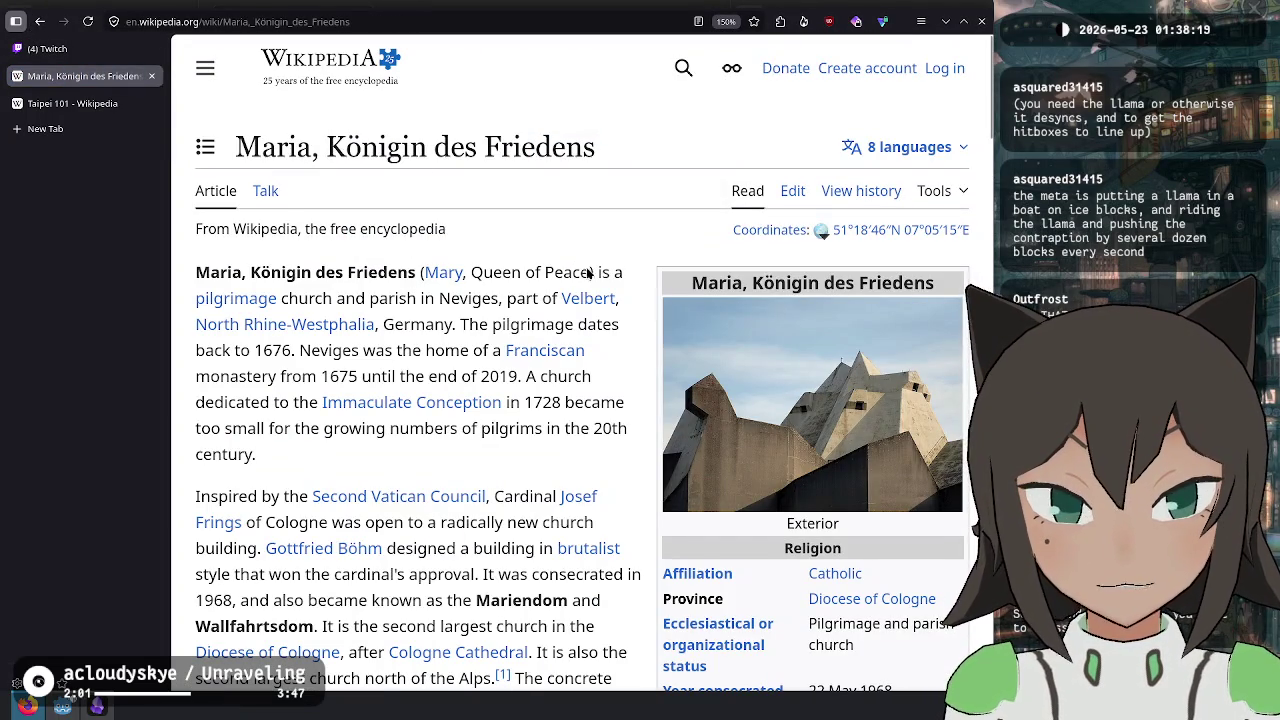
# - View the church's exterior and interior photos enlarged, then the exterior photo again
pyautogui.click(806, 388)
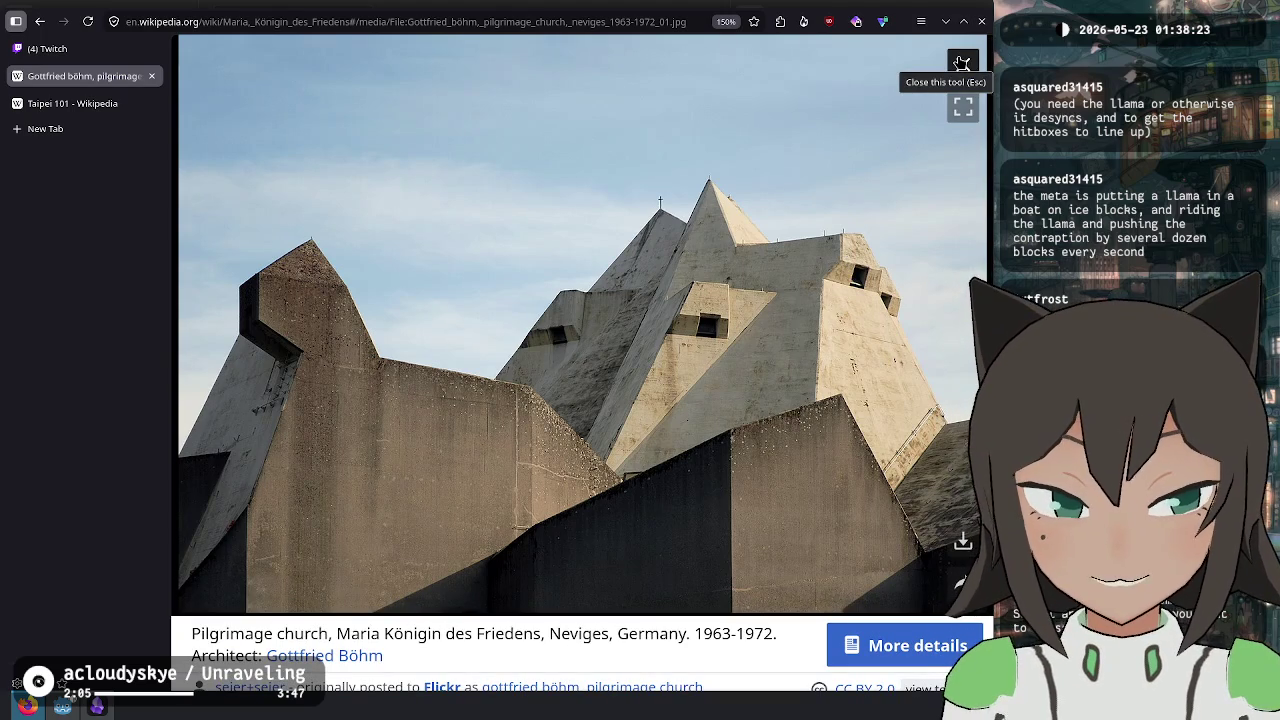
pyautogui.click(961, 63)
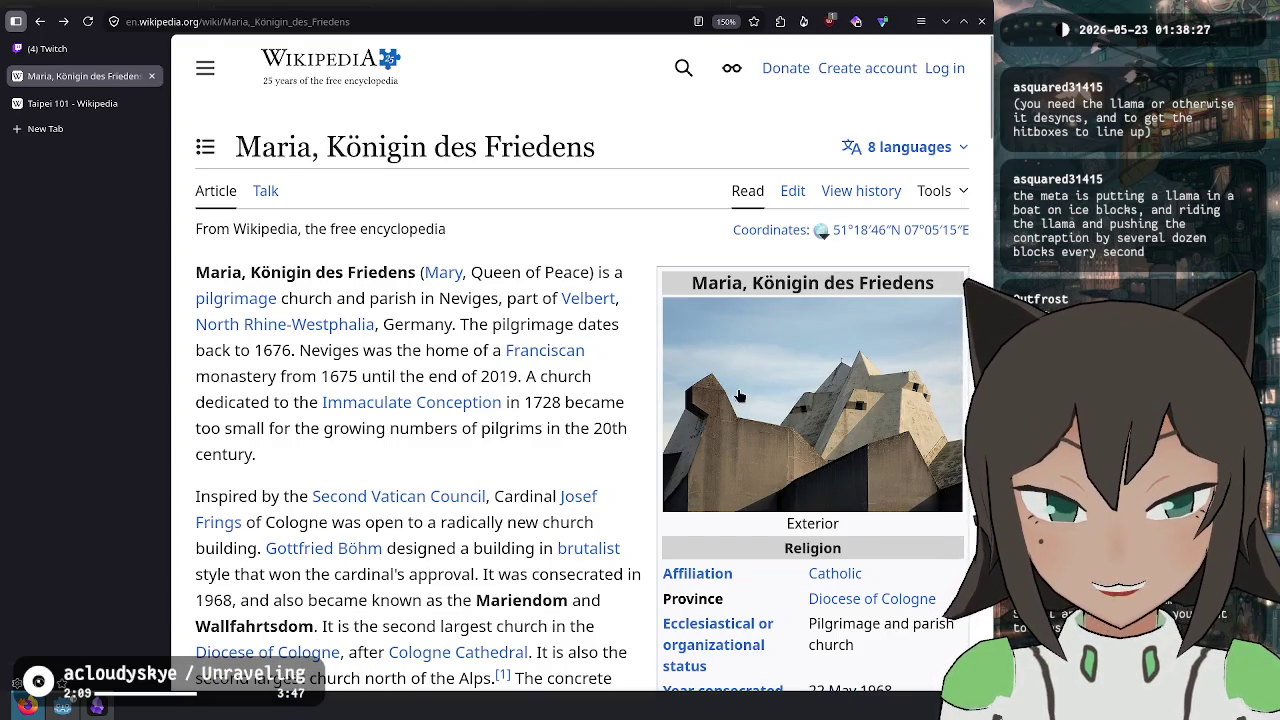
pyautogui.scroll(-10, 739, 390)
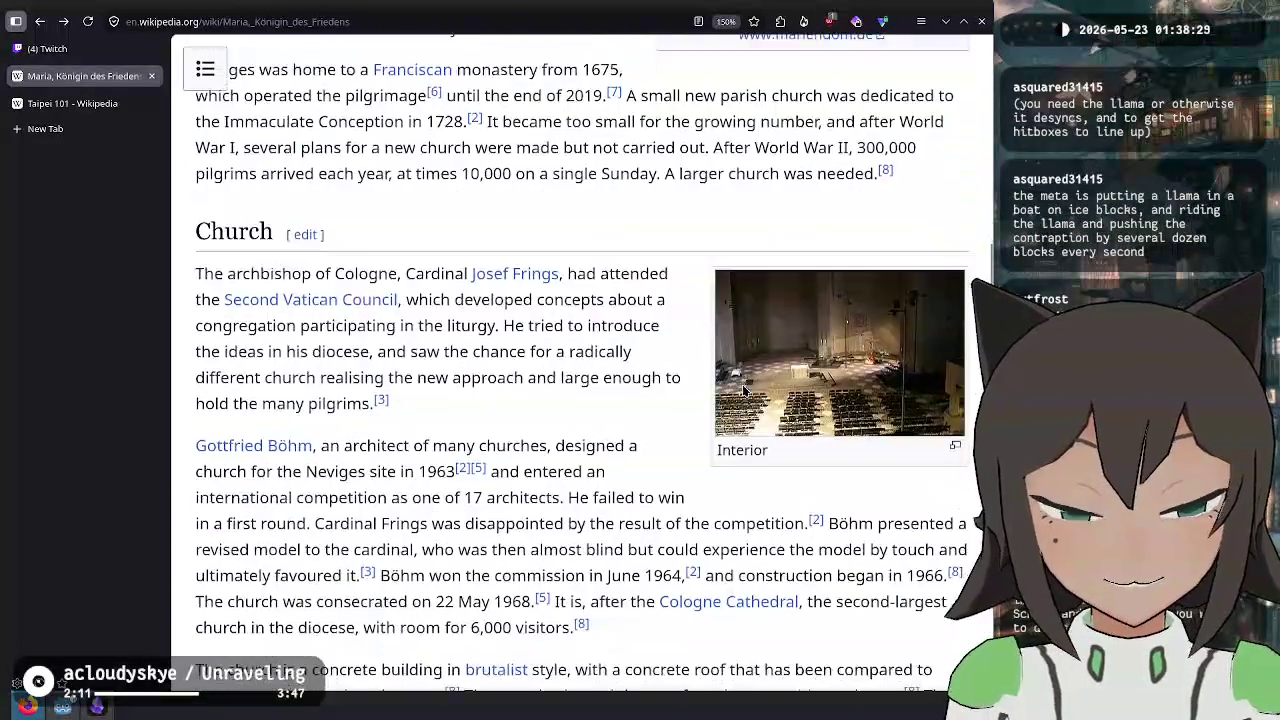
pyautogui.click(742, 390)
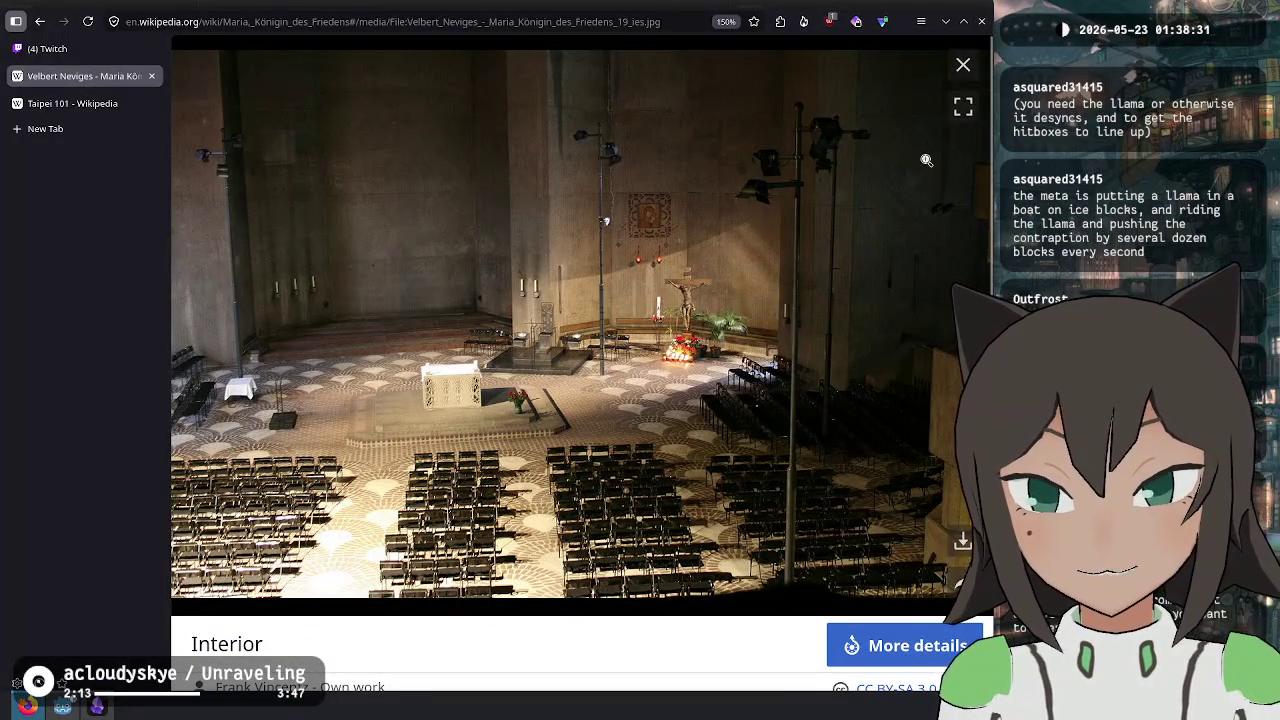
pyautogui.click(963, 66)
pyautogui.scroll(-10, 831, 278)
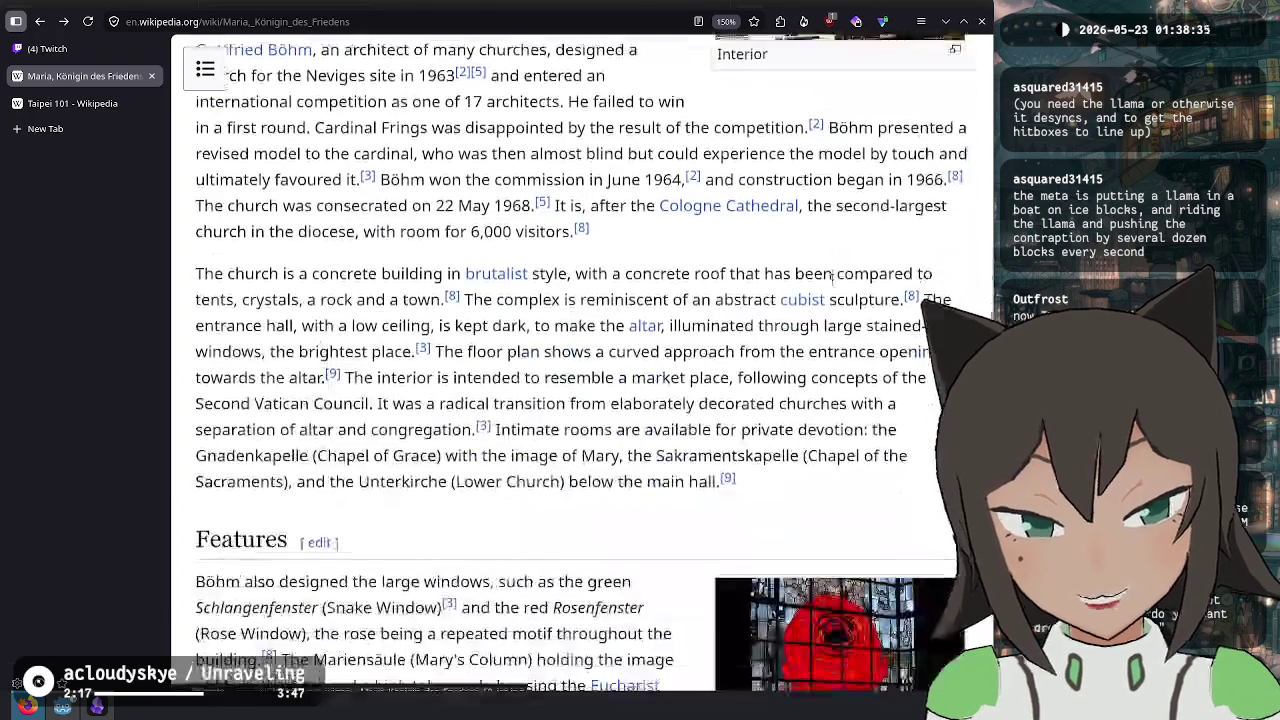
pyautogui.scroll(-3, 832, 280)
pyautogui.scroll(15, 825, 300)
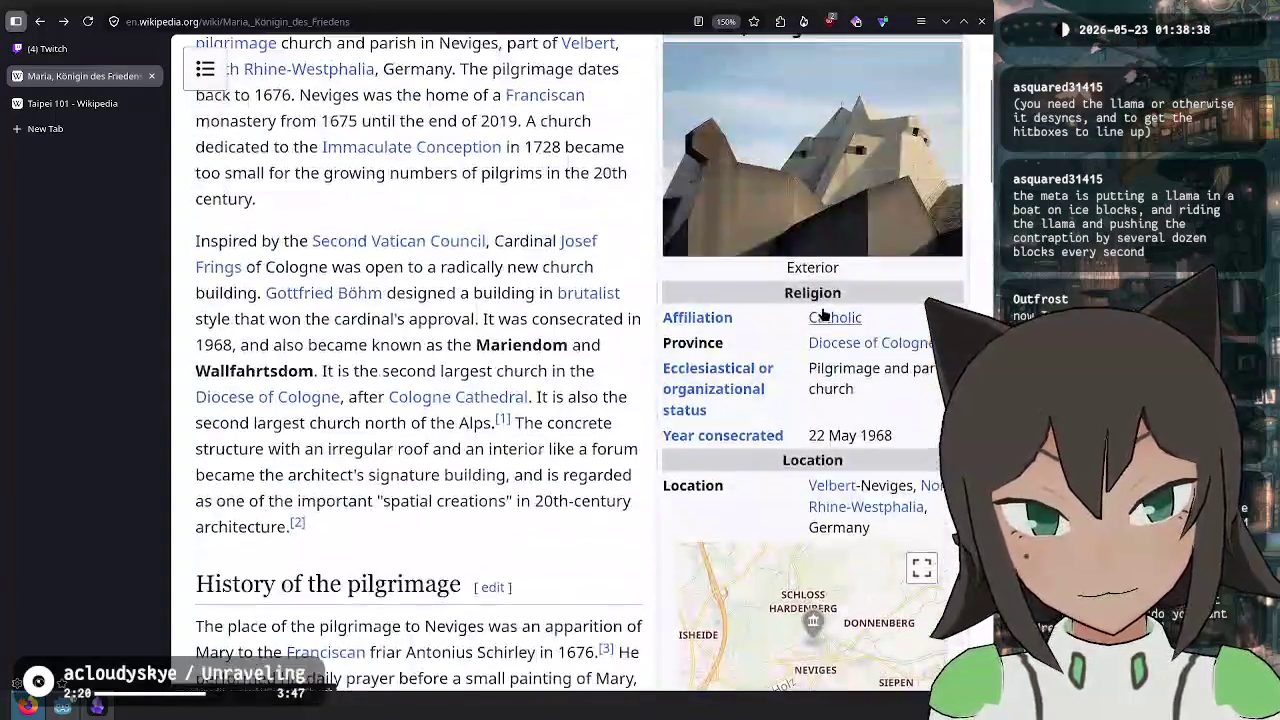
pyautogui.scroll(3, 822, 314)
pyautogui.click(834, 412)
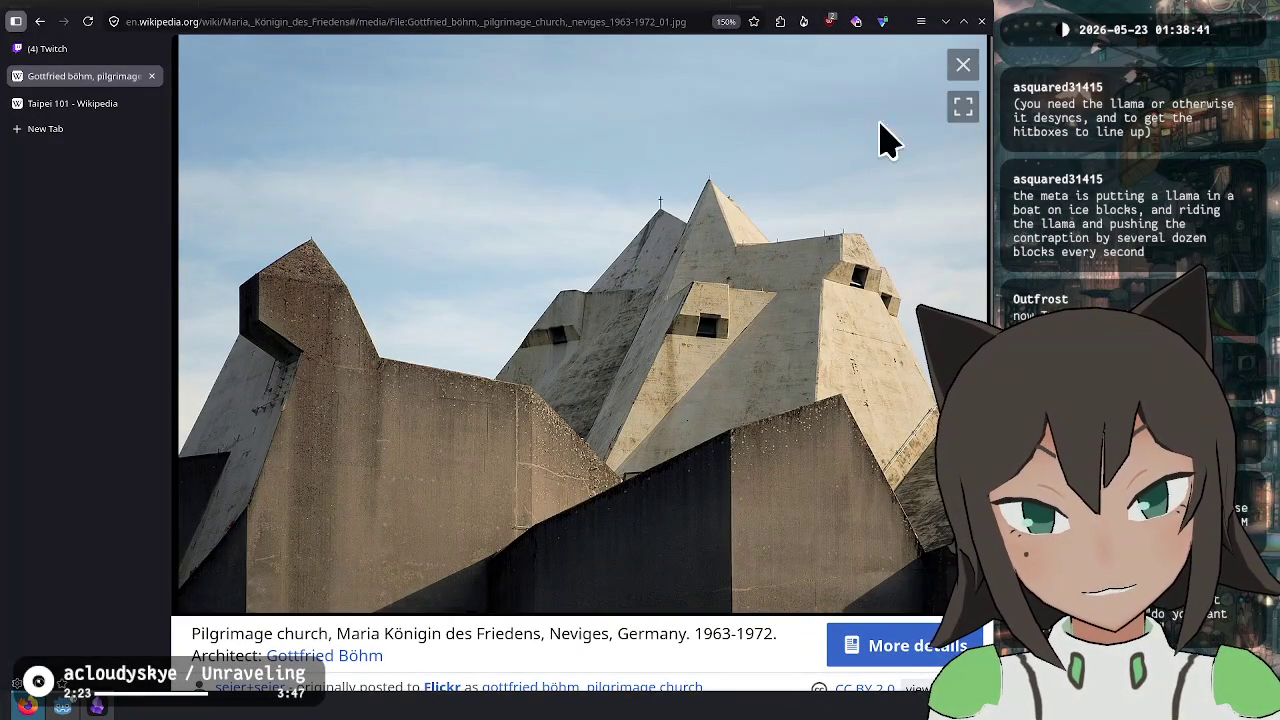
pyautogui.click(962, 65)
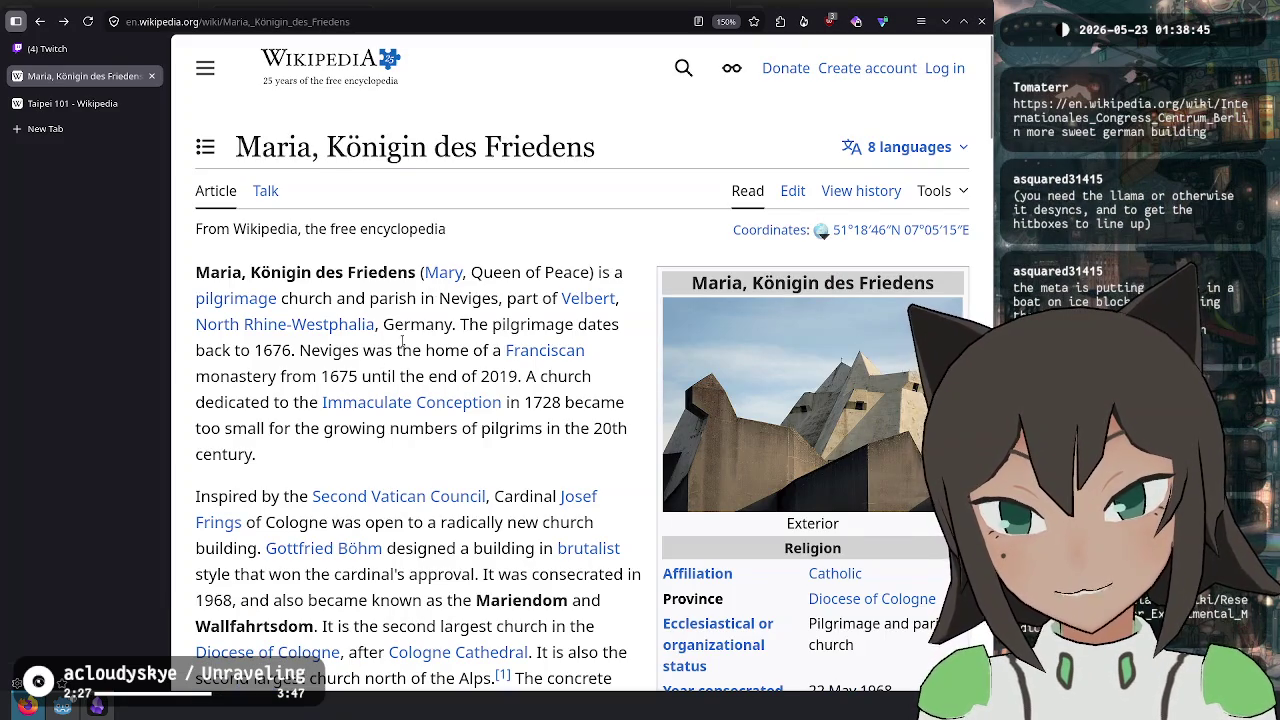
# - Highlight the passages on the Second Vatican Council, Böhm's building and the irregular roof
pyautogui.scroll(-2, 278, 472)
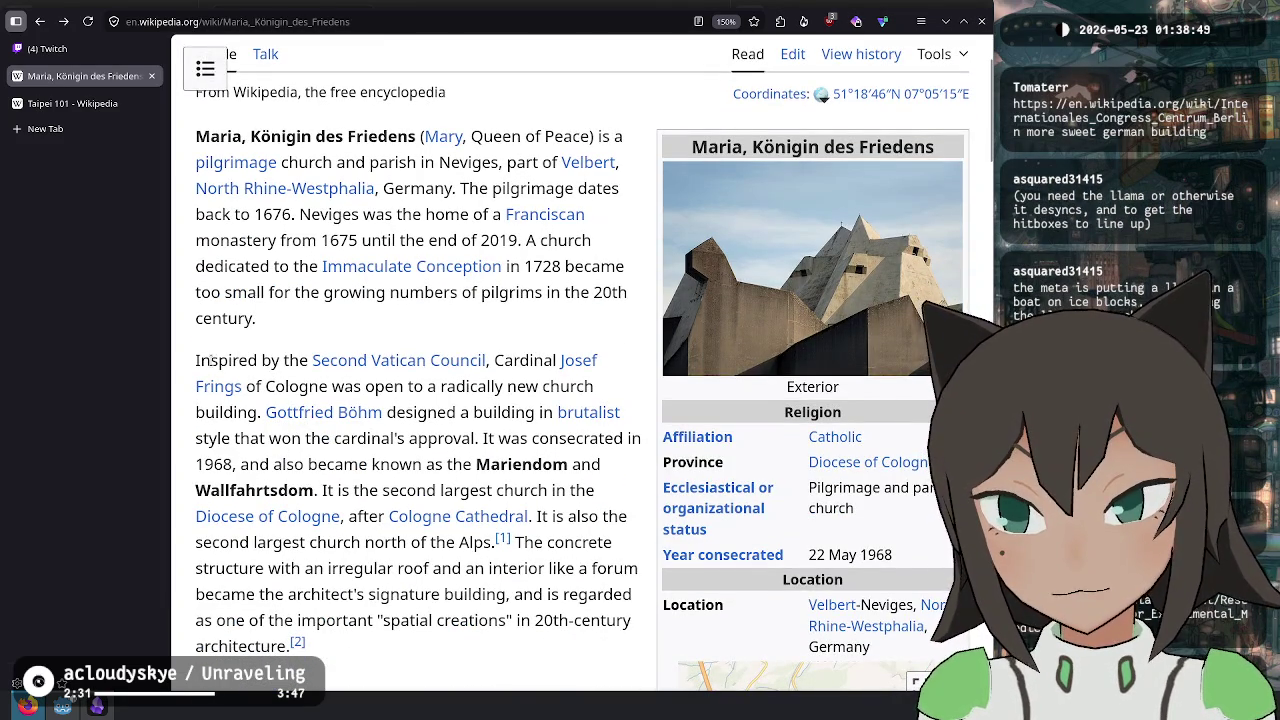
pyautogui.moveTo(232, 360)
pyautogui.mouseDown()
pyautogui.moveTo(440, 362)
pyautogui.moveTo(196, 362)
pyautogui.mouseUp()
pyautogui.moveTo(305, 341); pyautogui.dragTo(261, 385)
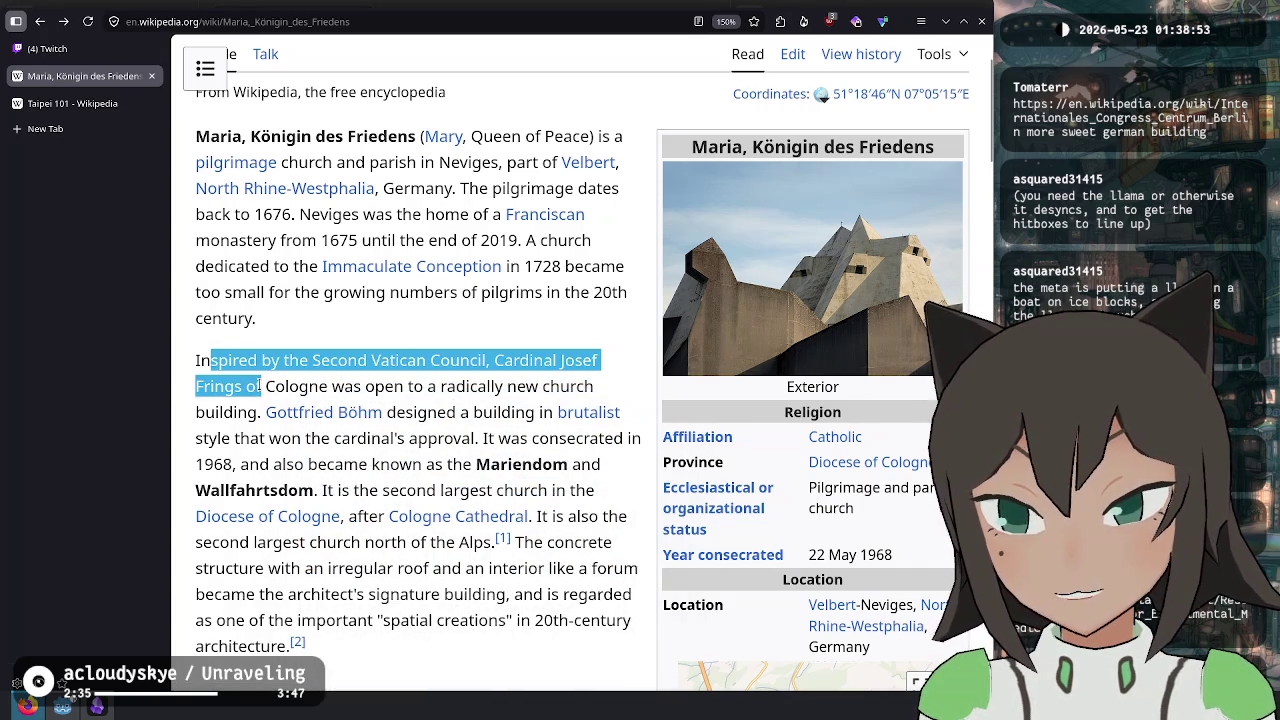
pyautogui.moveTo(357, 388)
pyautogui.mouseDown()
pyautogui.moveTo(478, 412)
pyautogui.moveTo(268, 438)
pyautogui.moveTo(246, 412)
pyautogui.moveTo(452, 414)
pyautogui.moveTo(316, 440)
pyautogui.moveTo(474, 440)
pyautogui.moveTo(272, 465)
pyautogui.moveTo(455, 466)
pyautogui.moveTo(406, 490)
pyautogui.moveTo(330, 492)
pyautogui.moveTo(464, 488)
pyautogui.moveTo(361, 506)
pyautogui.moveTo(377, 542)
pyautogui.mouseUp()
pyautogui.click(355, 545)
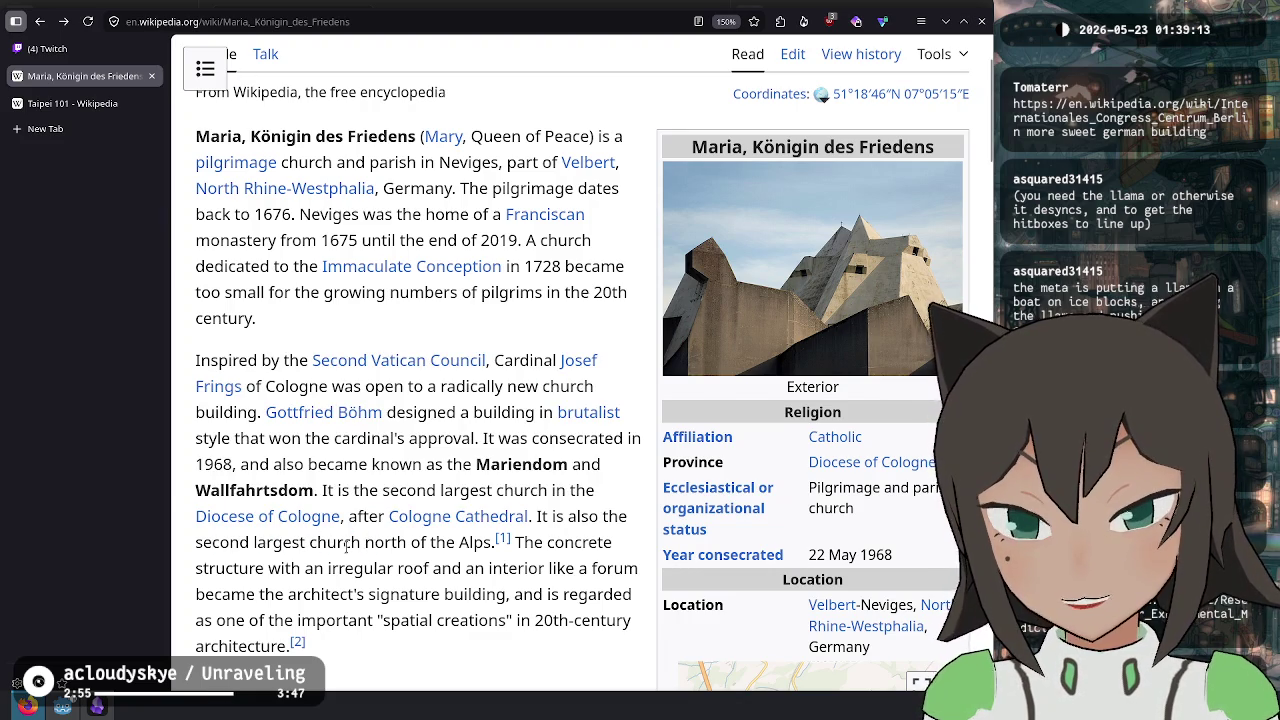
pyautogui.scroll(-2, 348, 543)
pyautogui.moveTo(285, 436)
pyautogui.mouseDown()
pyautogui.moveTo(460, 438)
pyautogui.moveTo(414, 462)
pyautogui.moveTo(283, 462)
pyautogui.moveTo(410, 463)
pyautogui.moveTo(358, 490)
pyautogui.moveTo(505, 505)
pyautogui.mouseUp()
pyautogui.click(503, 500)
# - View the Interior photo once more, then select the title 'Maria, Königin des Friedens'
pyautogui.scroll(-8, 503, 500)
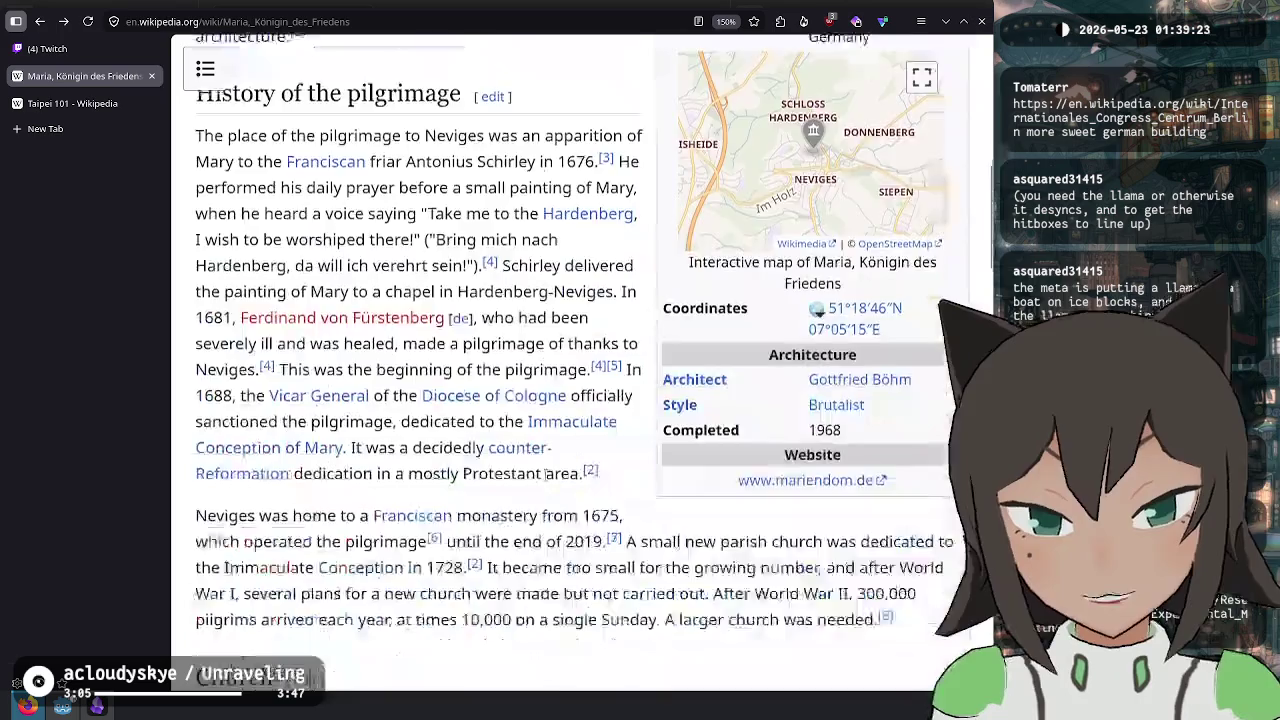
pyautogui.click(823, 352)
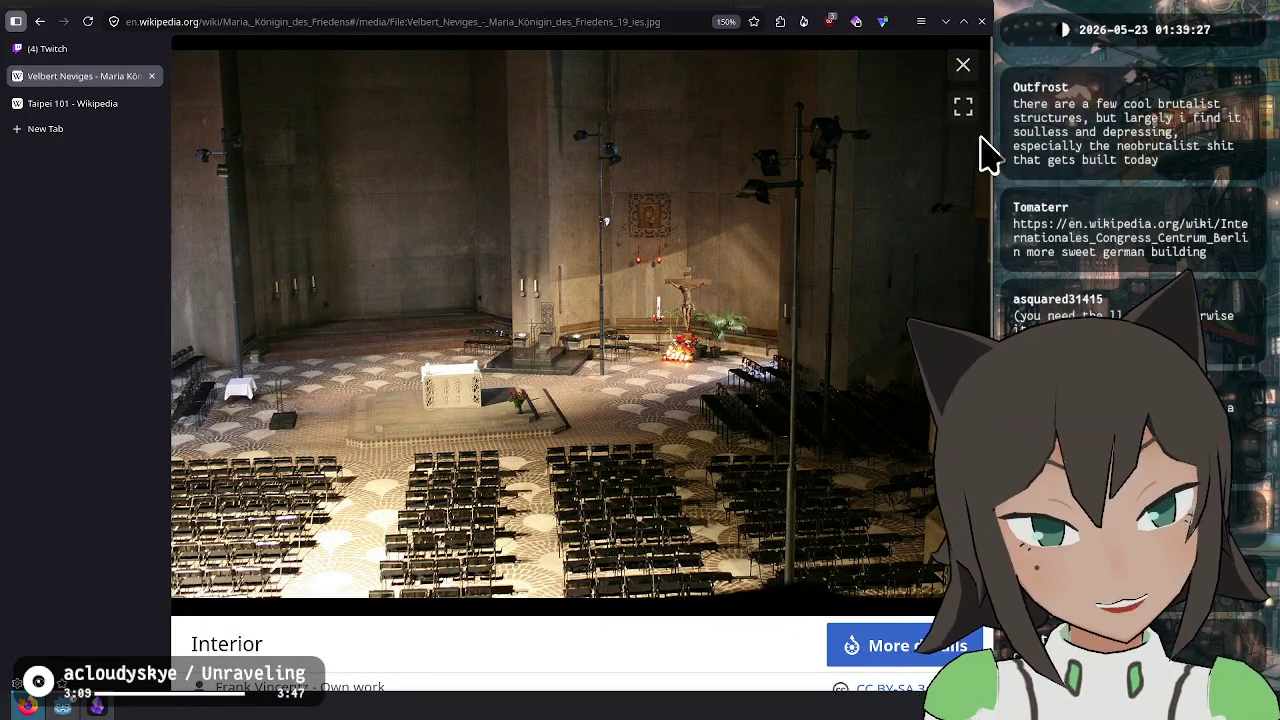
pyautogui.click(963, 65)
pyautogui.scroll(10, 623, 400)
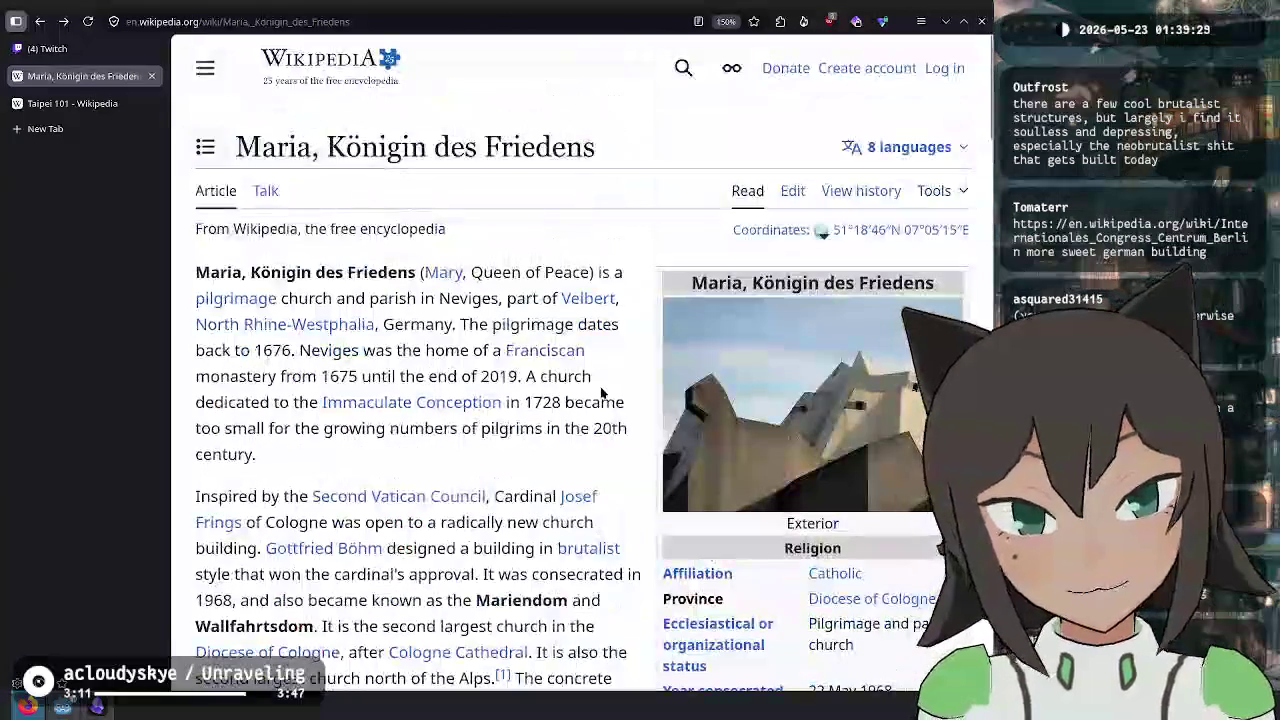
pyautogui.moveTo(236, 147); pyautogui.dragTo(606, 156)
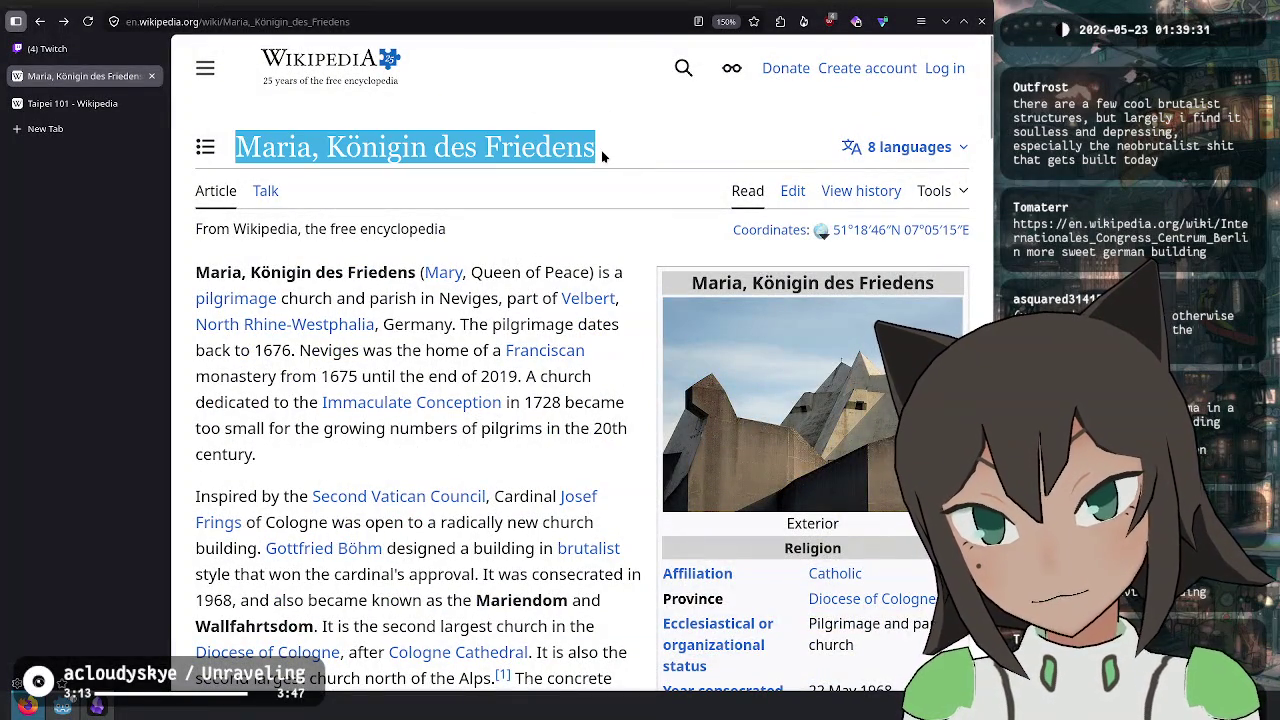
# - Search DuckDuckGo in a new tab for the copied title plus 'germany church', viewing image results
pyautogui.hotkey('ctrl', 'c')
pyautogui.hotkey('ctrl', 't')
pyautogui.hotkey('ctrl', 'v')
pyautogui.press('Return')
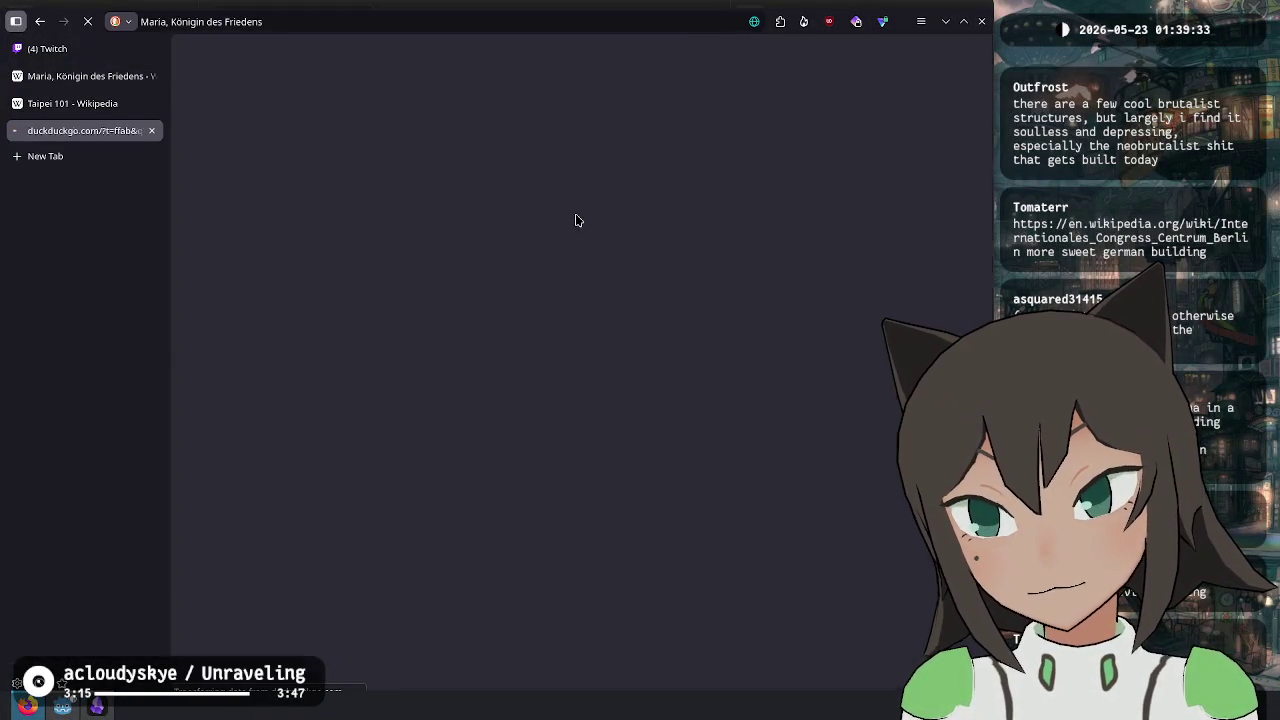
pyautogui.click(295, 95)
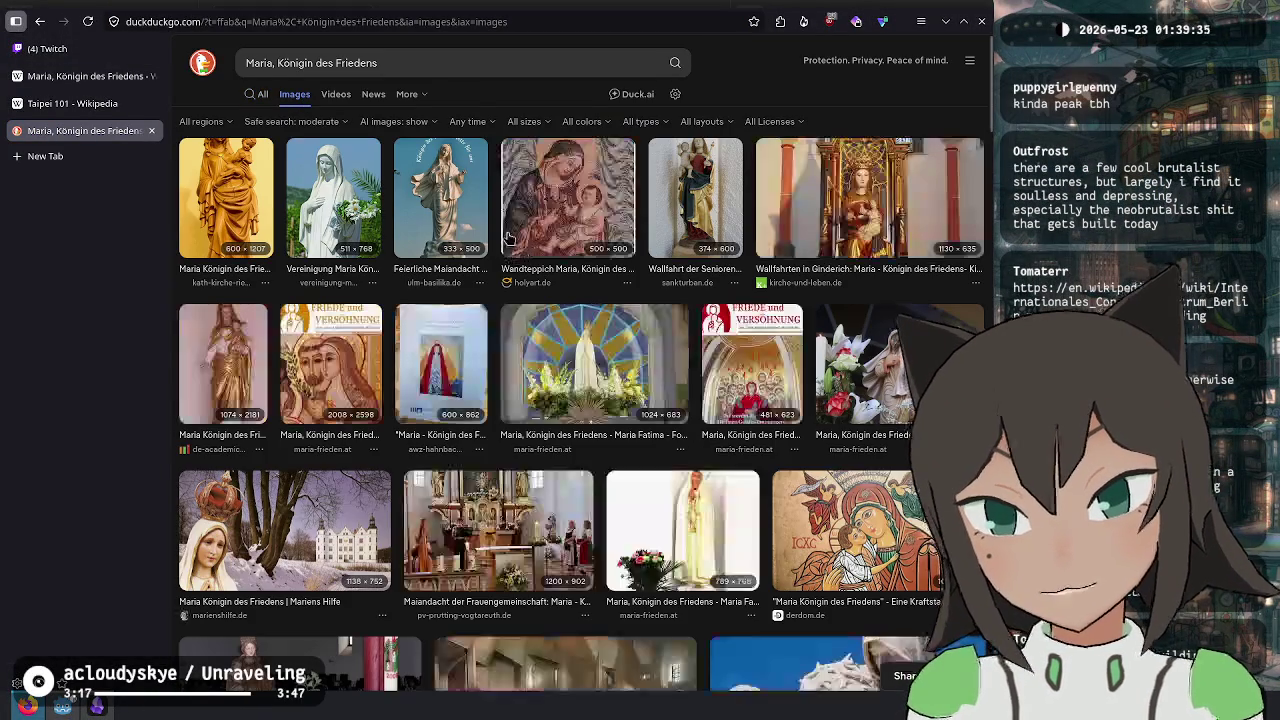
pyautogui.click(401, 63)
pyautogui.write('ge')
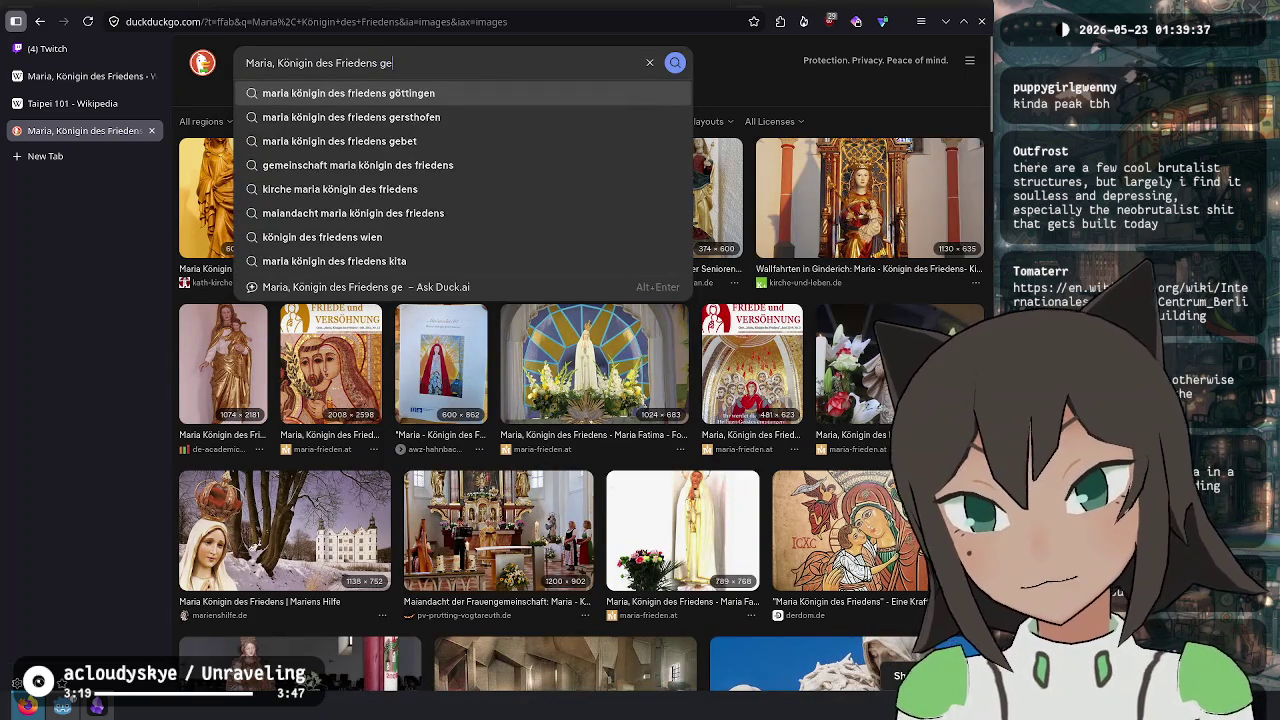
pyautogui.write('rmany c')
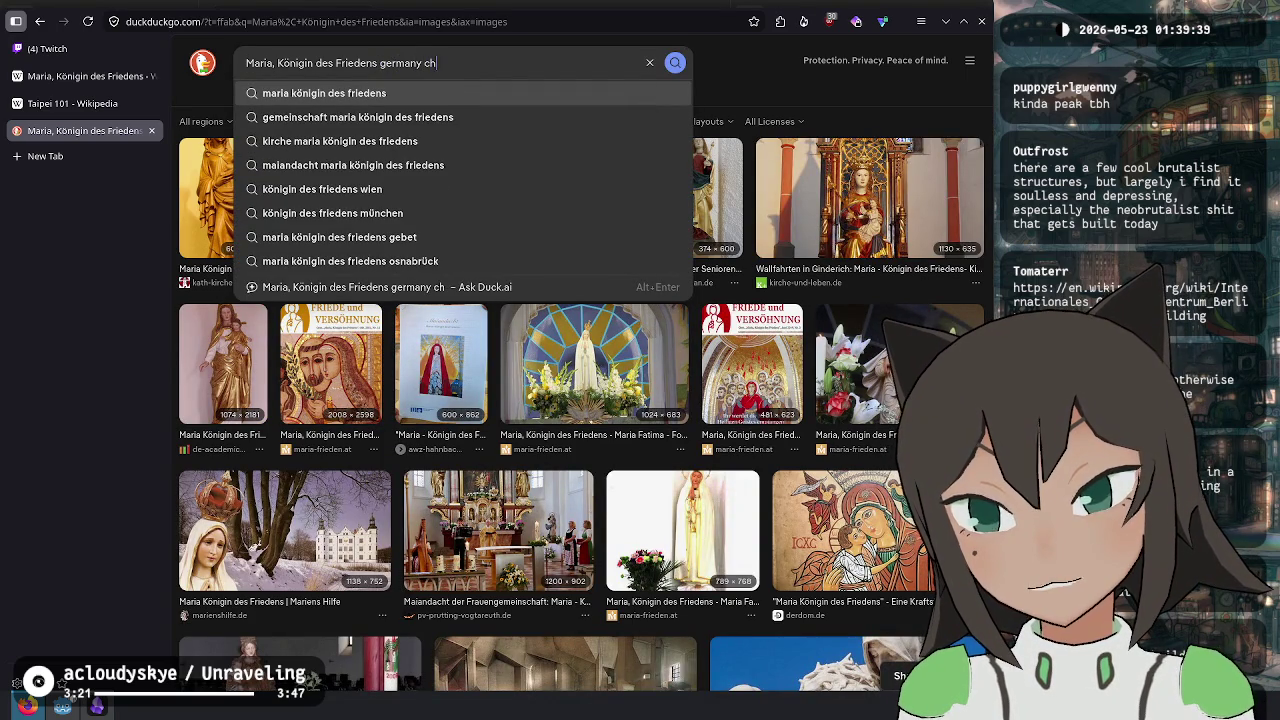
pyautogui.write('h')
pyautogui.press('Return')
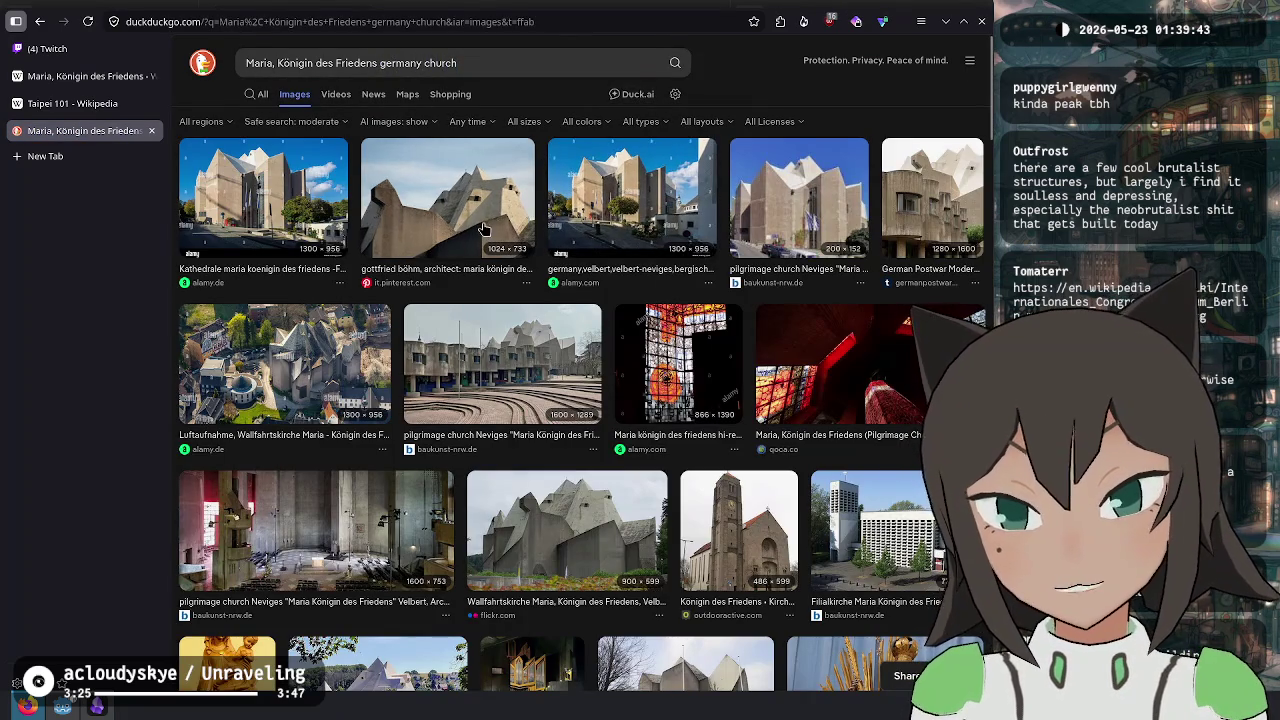
# - Enlarge the Wallfahrtskirche Flickr image, then open Architecture Lab's Neviges Mariendom article from web results
pyautogui.click(531, 543)
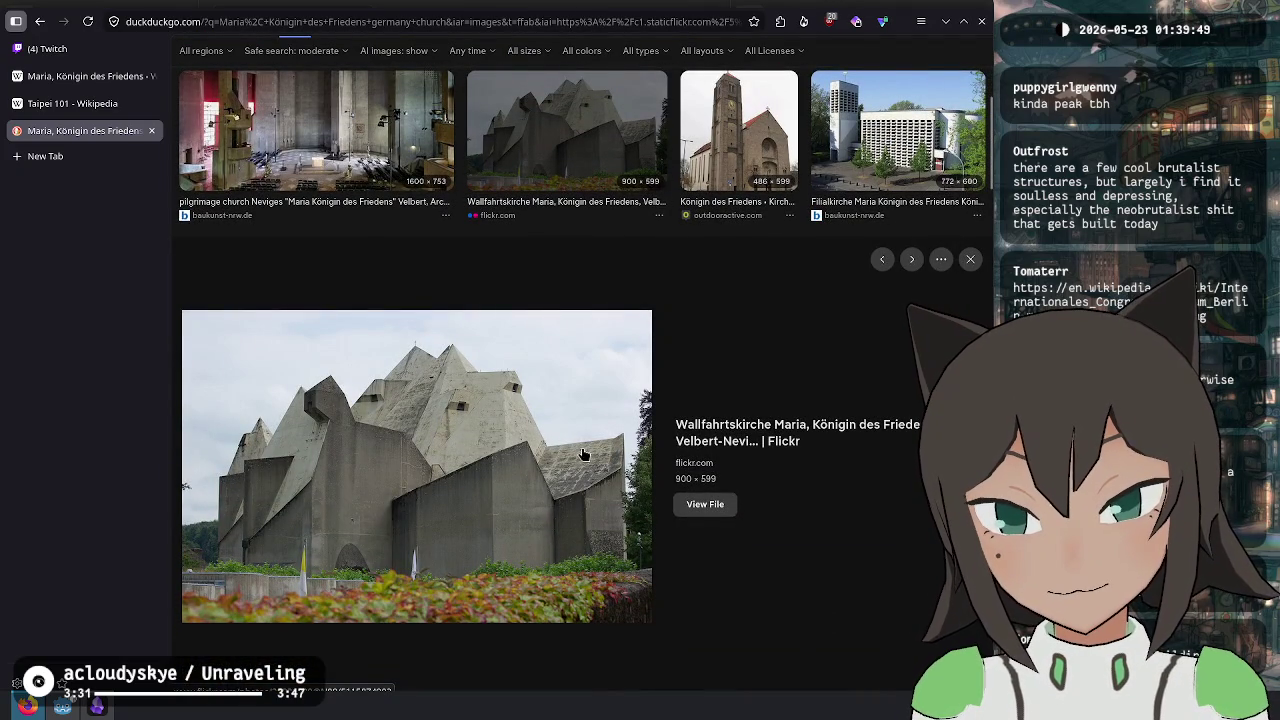
pyautogui.scroll(-3, 691, 251)
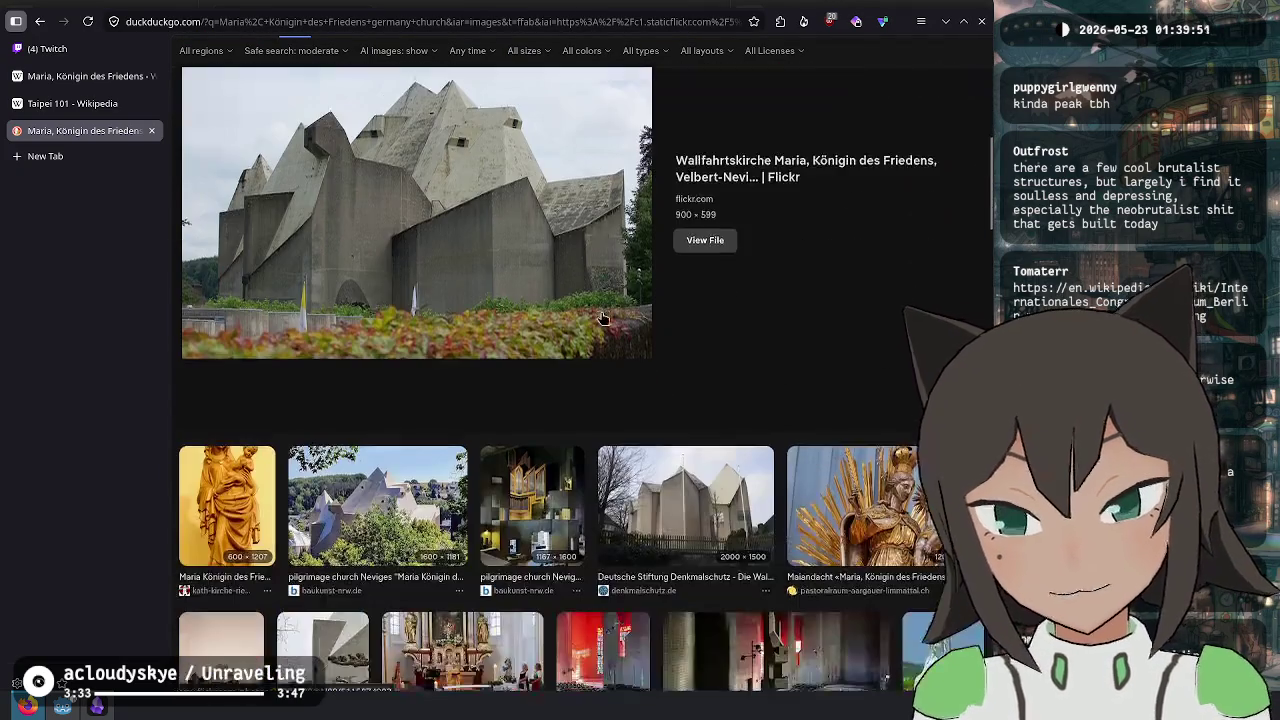
pyautogui.scroll(-2, 603, 318)
pyautogui.scroll(10, 400, 250)
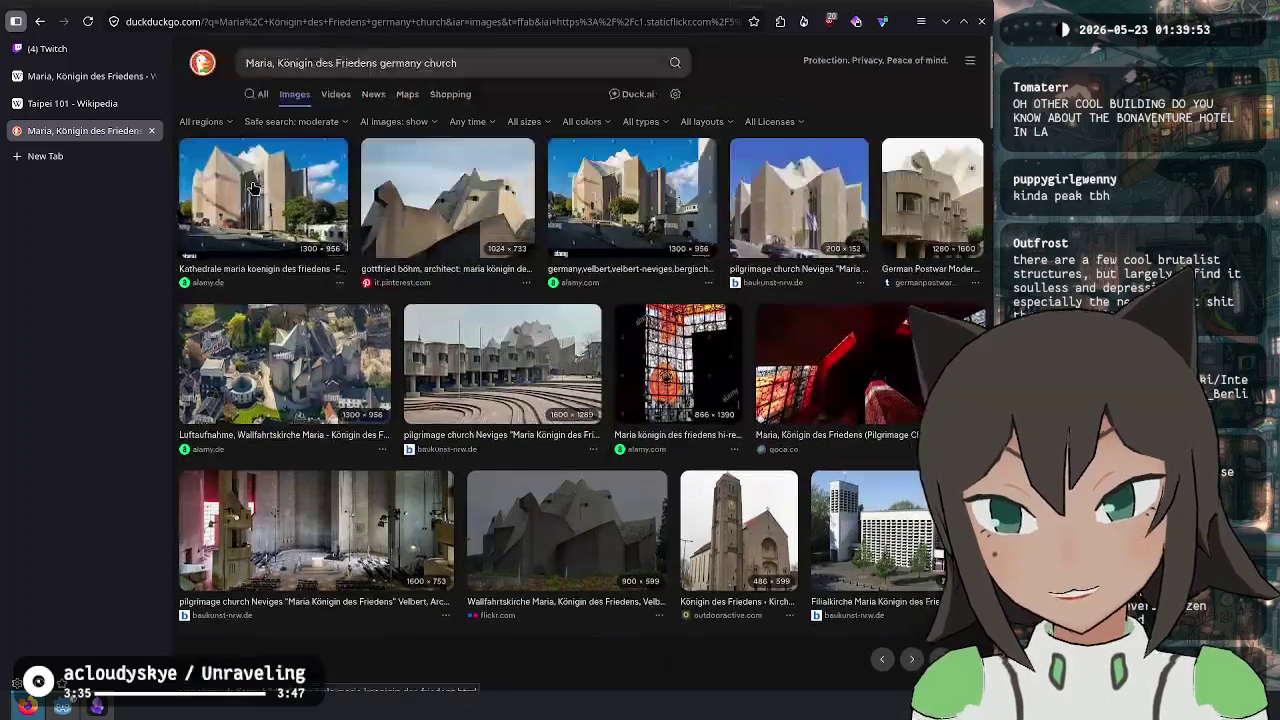
pyautogui.click(252, 96)
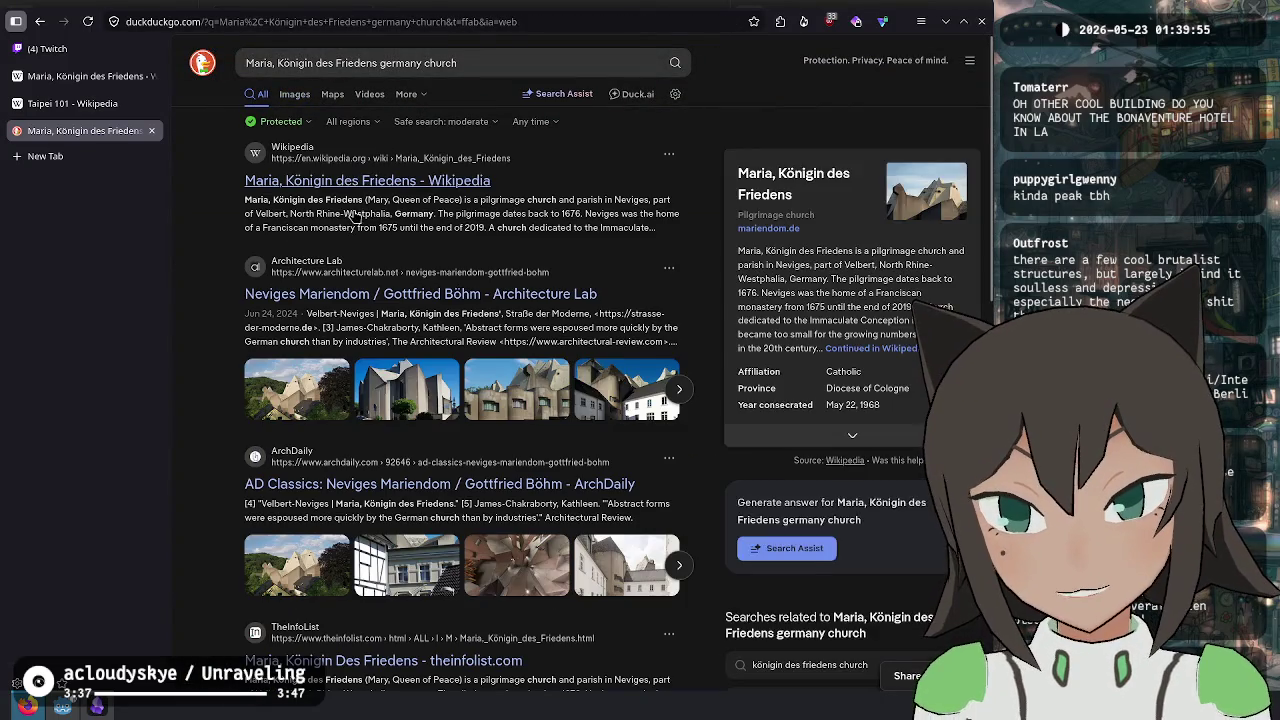
pyautogui.click(397, 300)
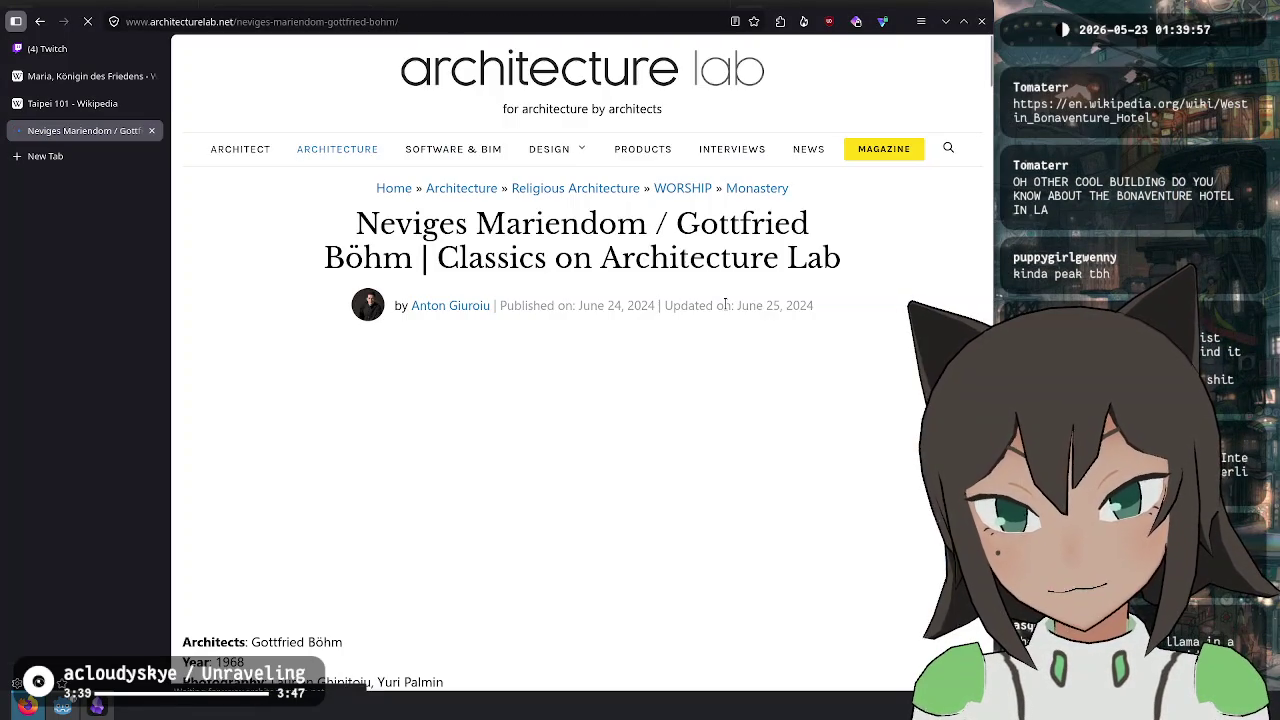
# - Open the article's Neviges interior photo full-size in its own tab
pyautogui.scroll(-2, 684, 369)
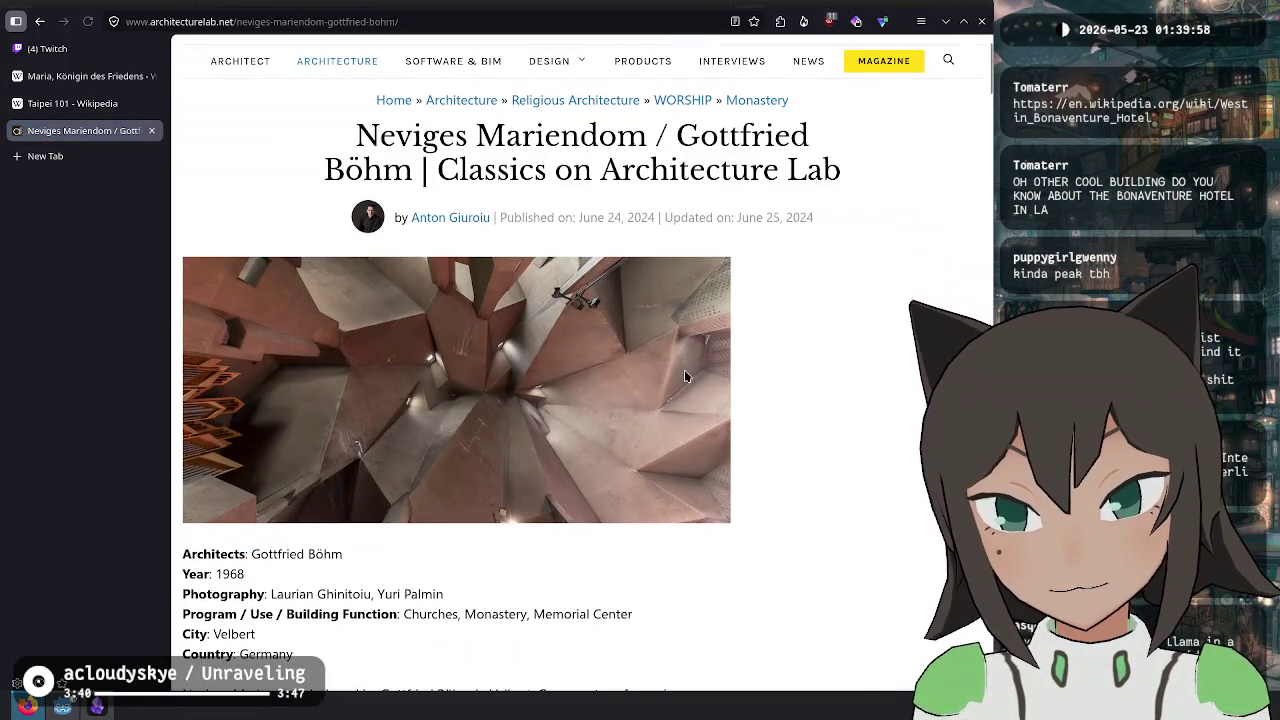
pyautogui.rightClick(494, 374)
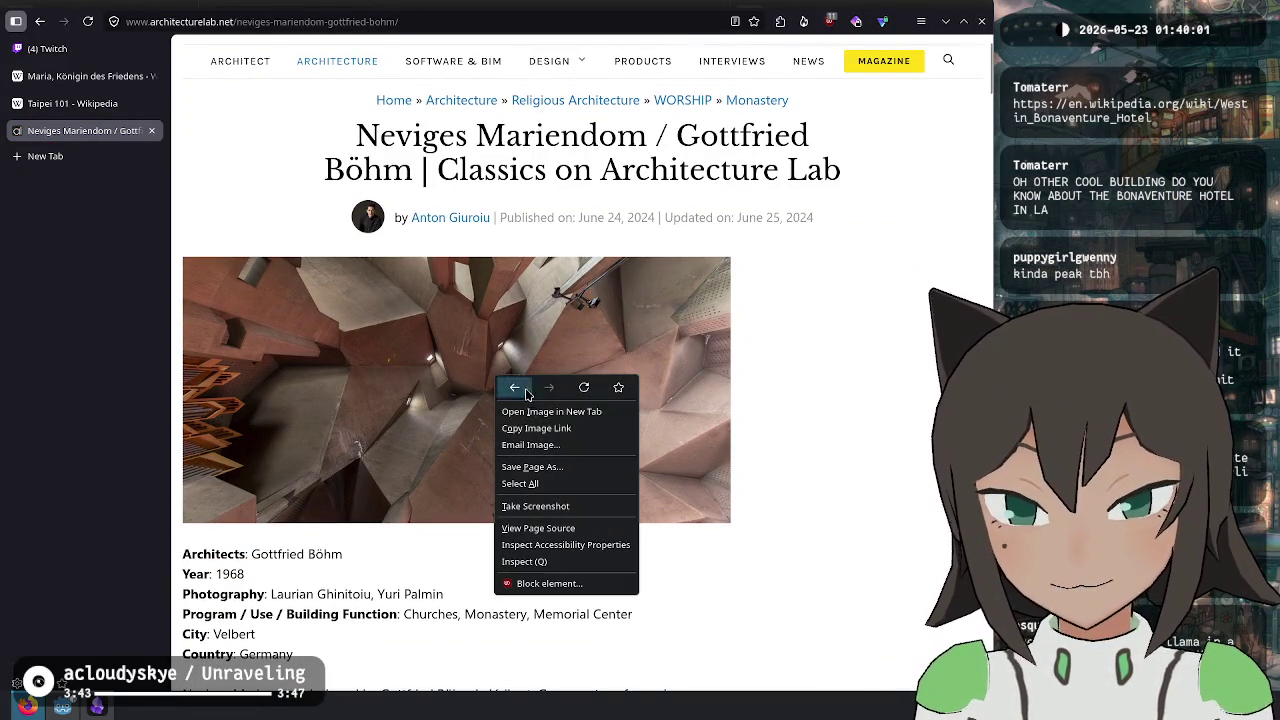
pyautogui.click(545, 425)
pyautogui.click(60, 160)
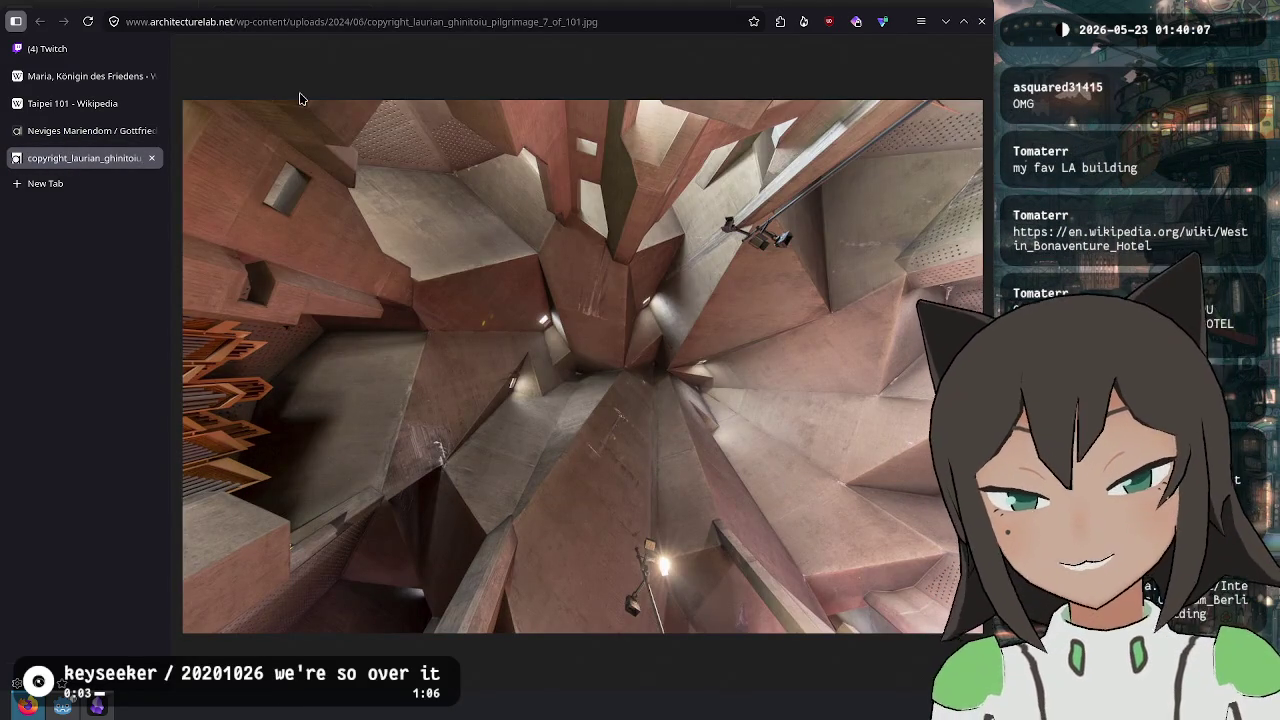
# - Close the photo tab and return to the Twitch stream dashboard
pyautogui.moveTo(98, 89)
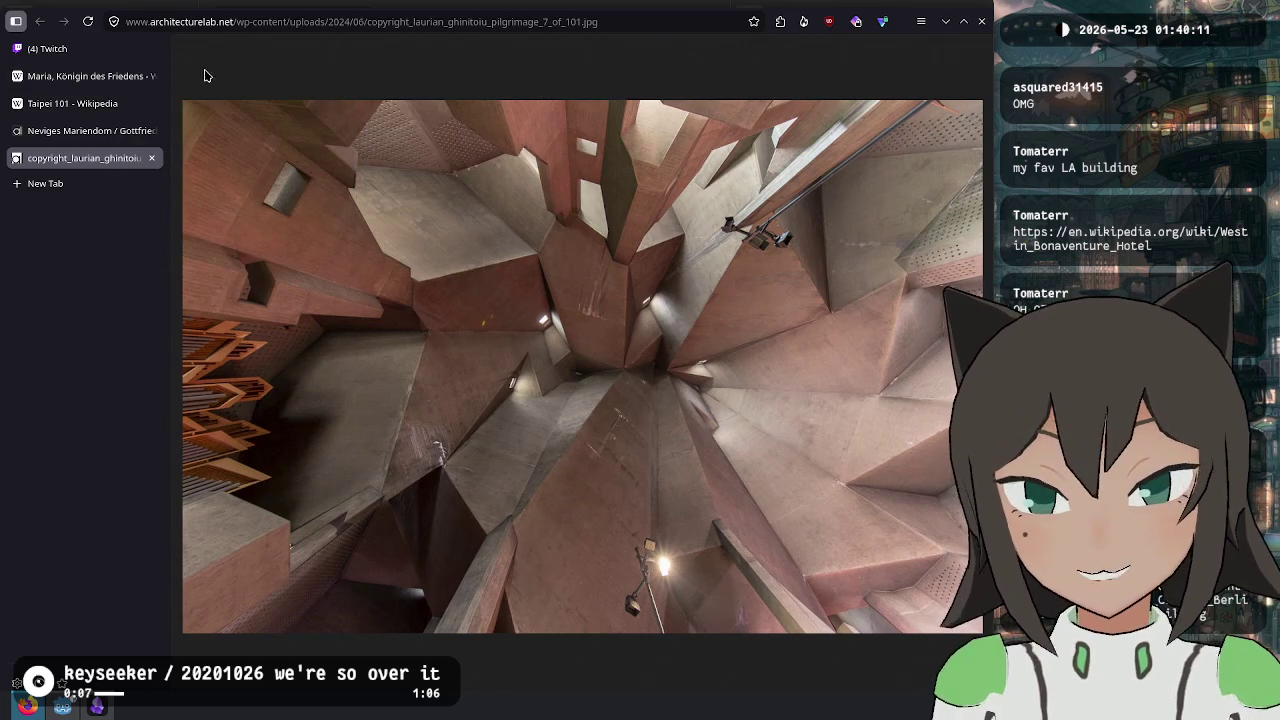
pyautogui.moveTo(86, 50)
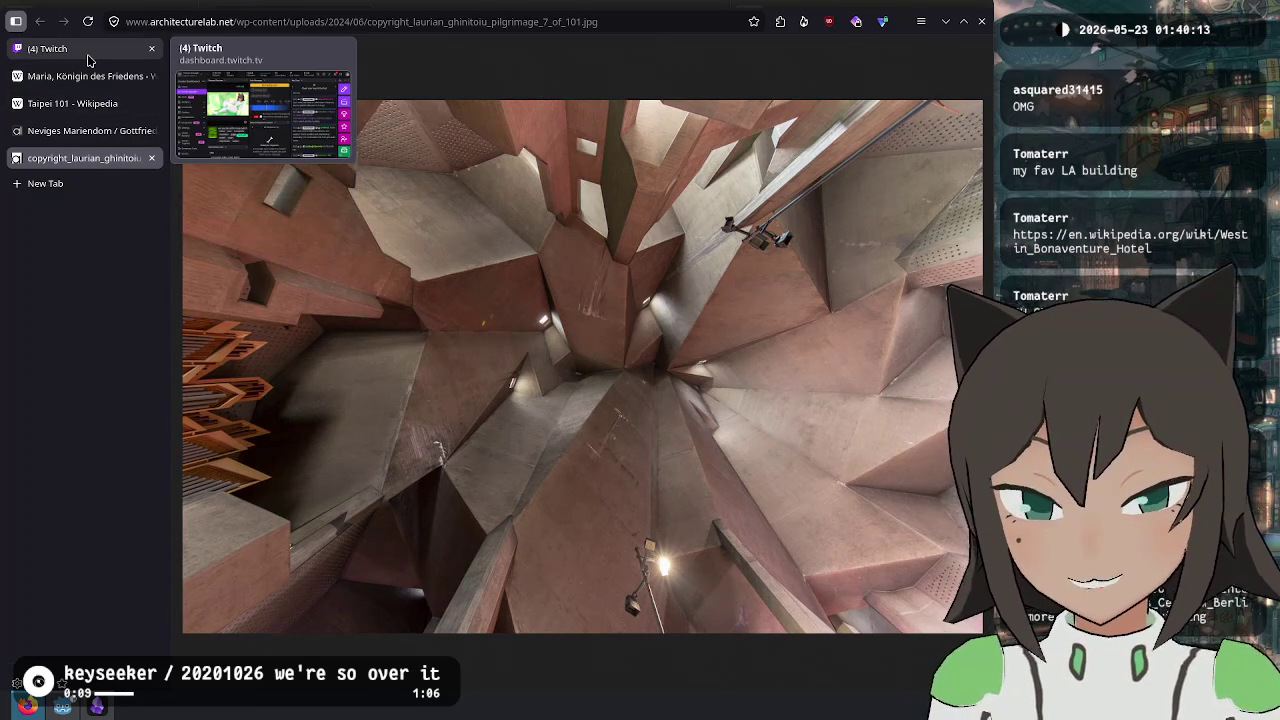
pyautogui.hotkey('ctrl', 'w')
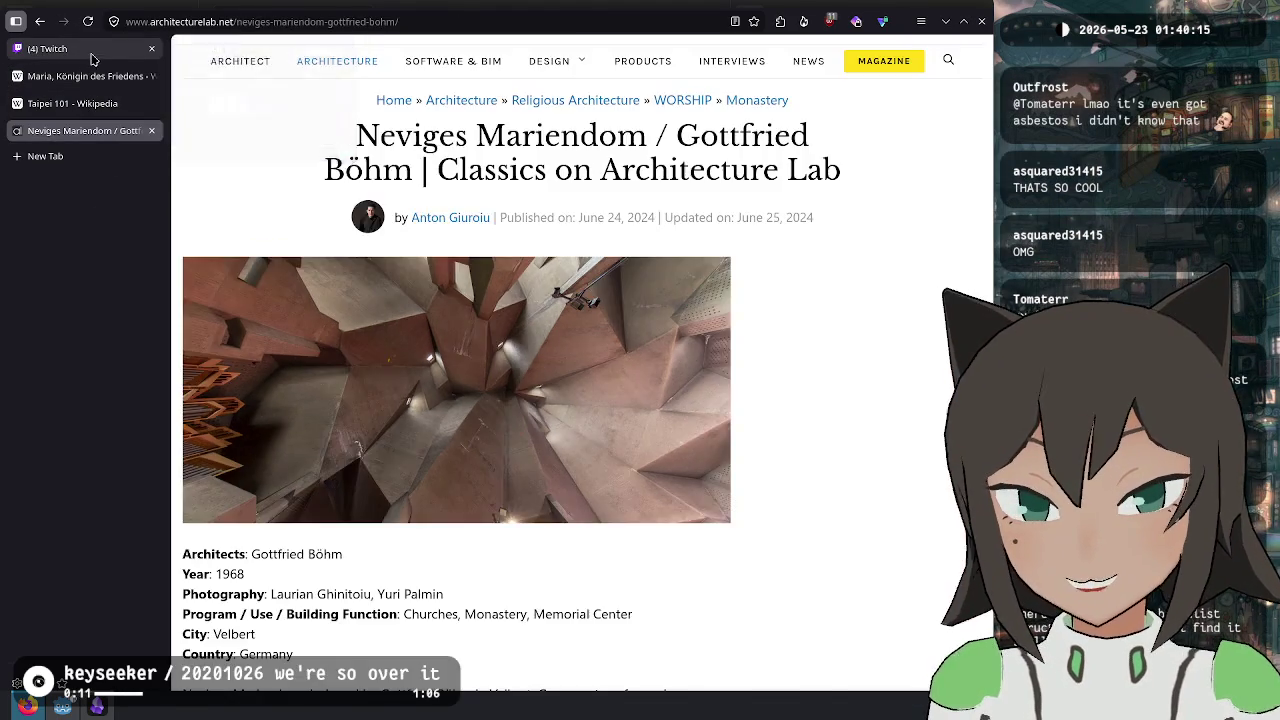
pyautogui.click(90, 50)
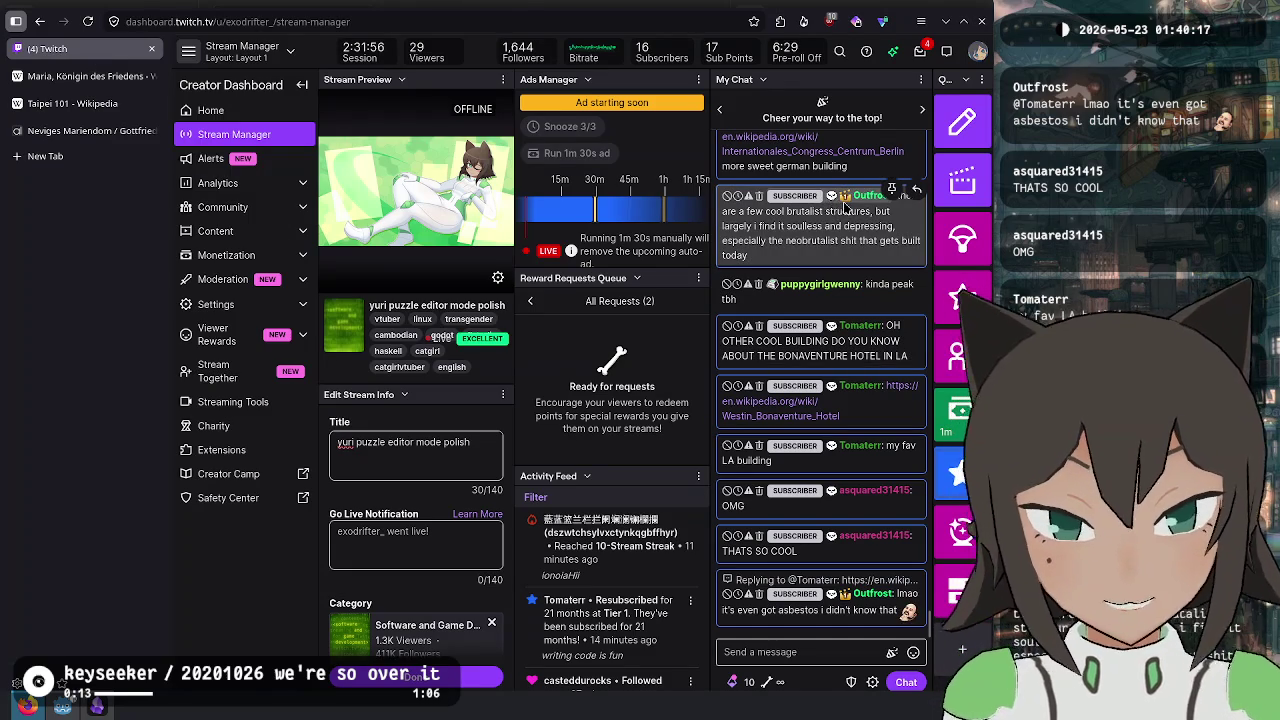
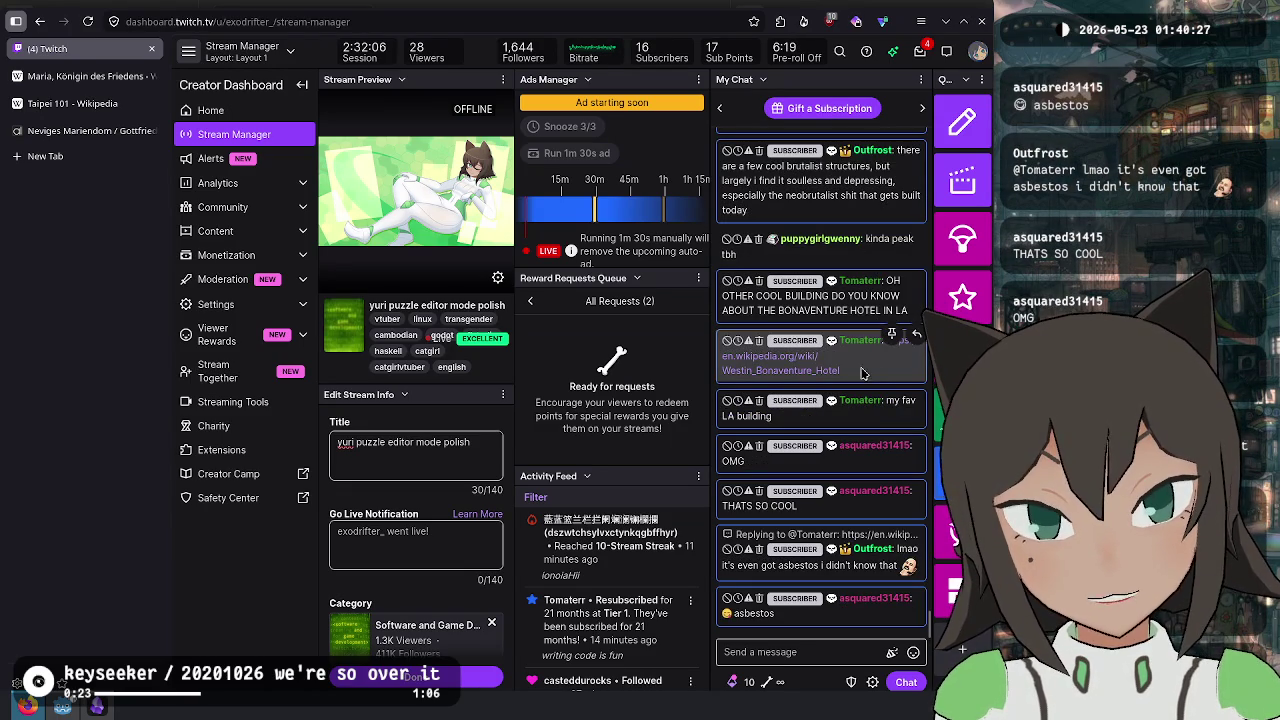
# - Open the Westin Bonaventure Hotel Wikipedia link posted in the My Chat panel
pyautogui.click(790, 372)
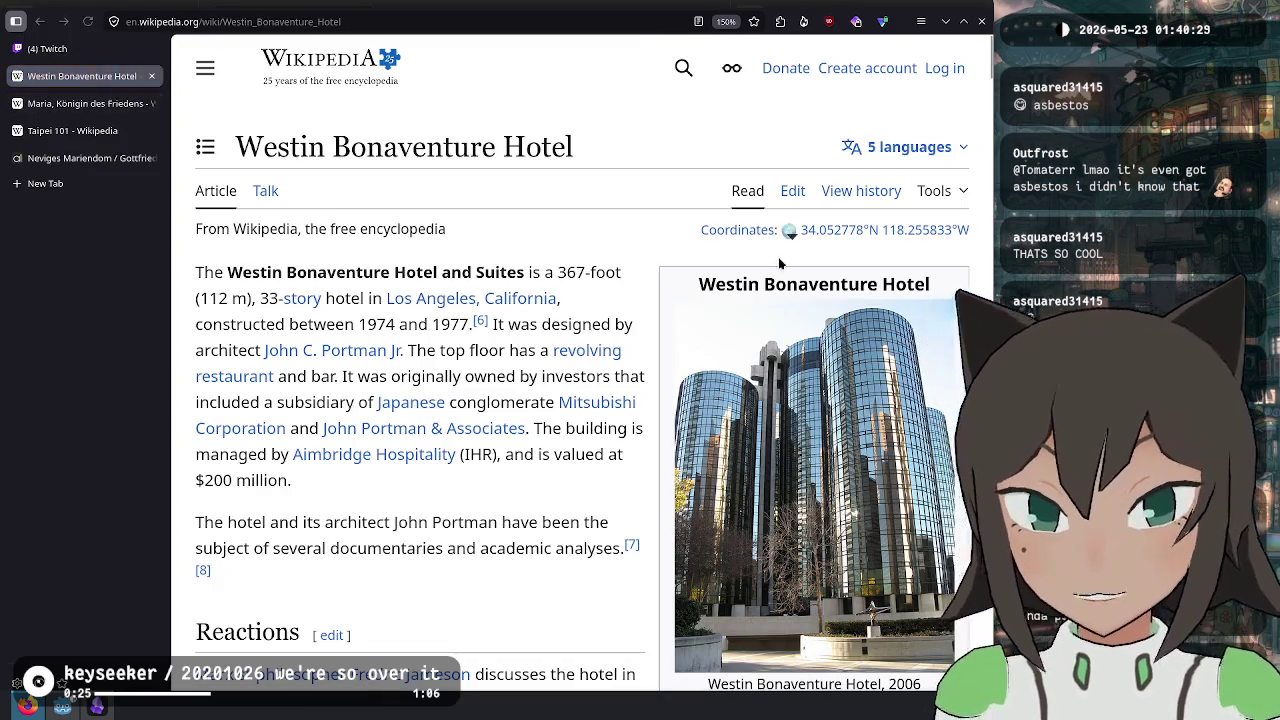
# - Skim the article and view the hotel's main infobox photo at full size, then return
pyautogui.scroll(-3, 557, 258)
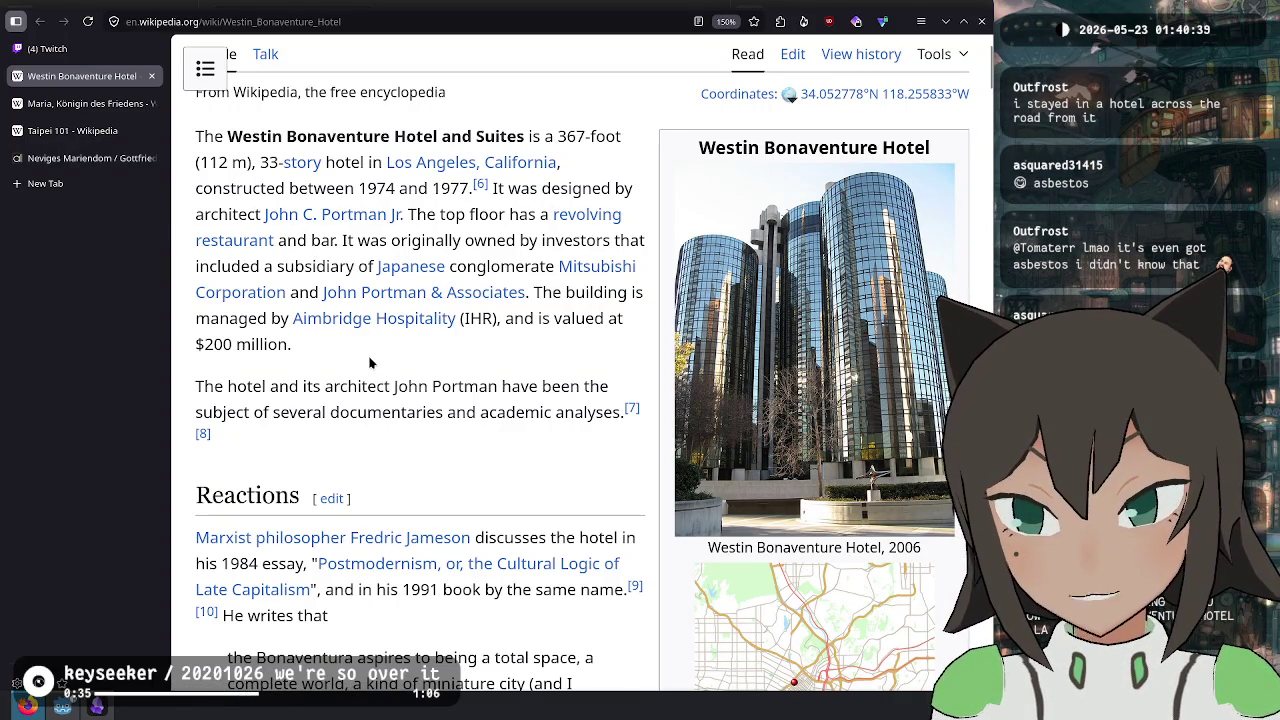
pyautogui.scroll(-3, 370, 363)
pyautogui.scroll(-2, 400, 350)
pyautogui.scroll(3, 439, 331)
pyautogui.scroll(5, 461, 332)
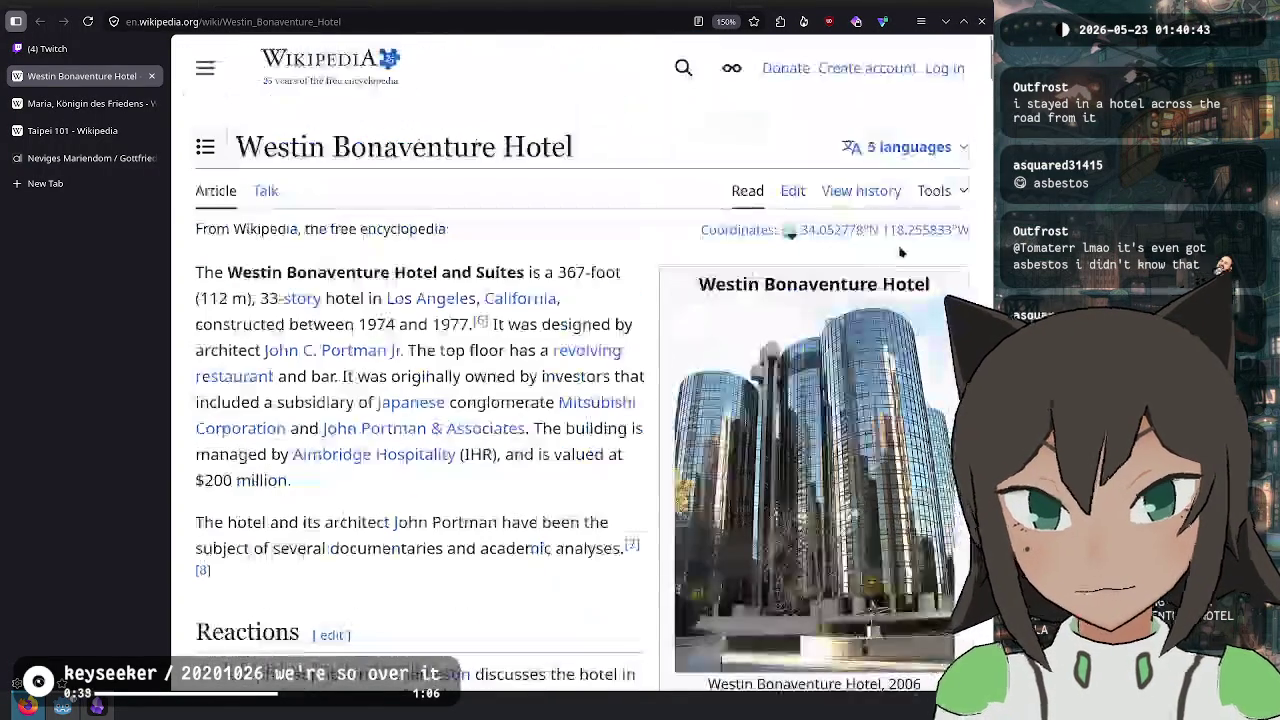
pyautogui.click(675, 350)
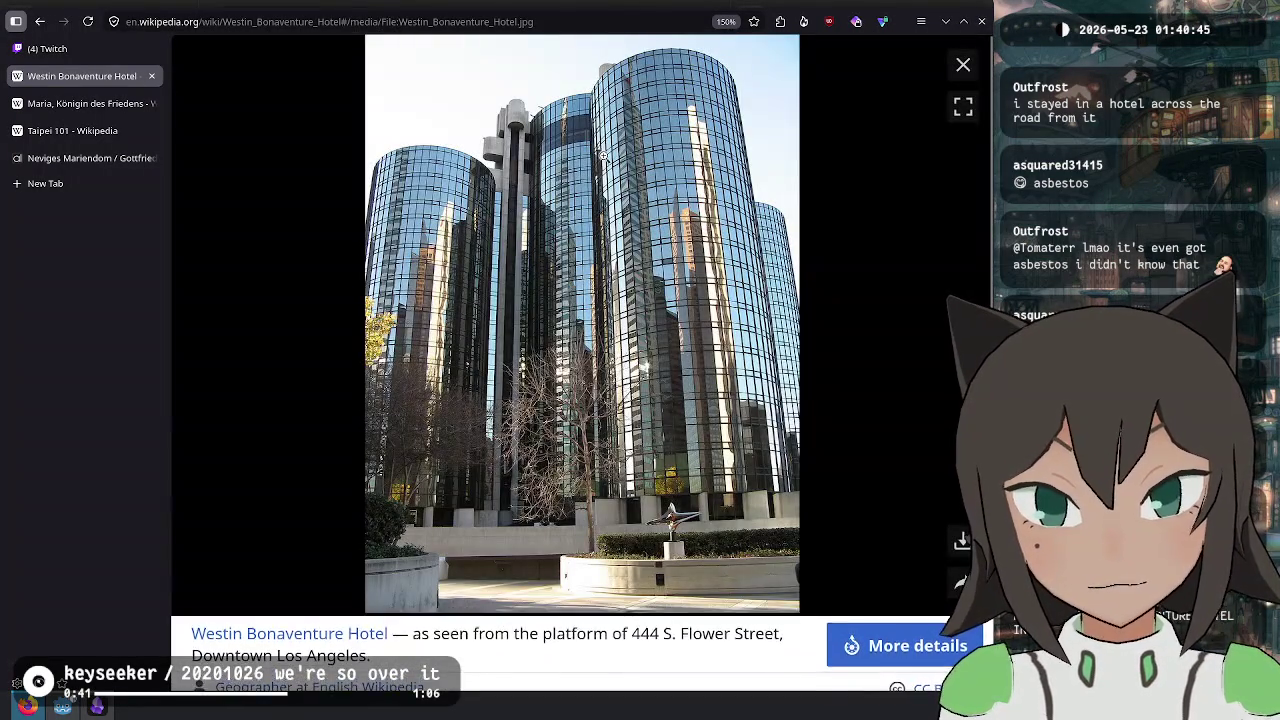
pyautogui.click(605, 185)
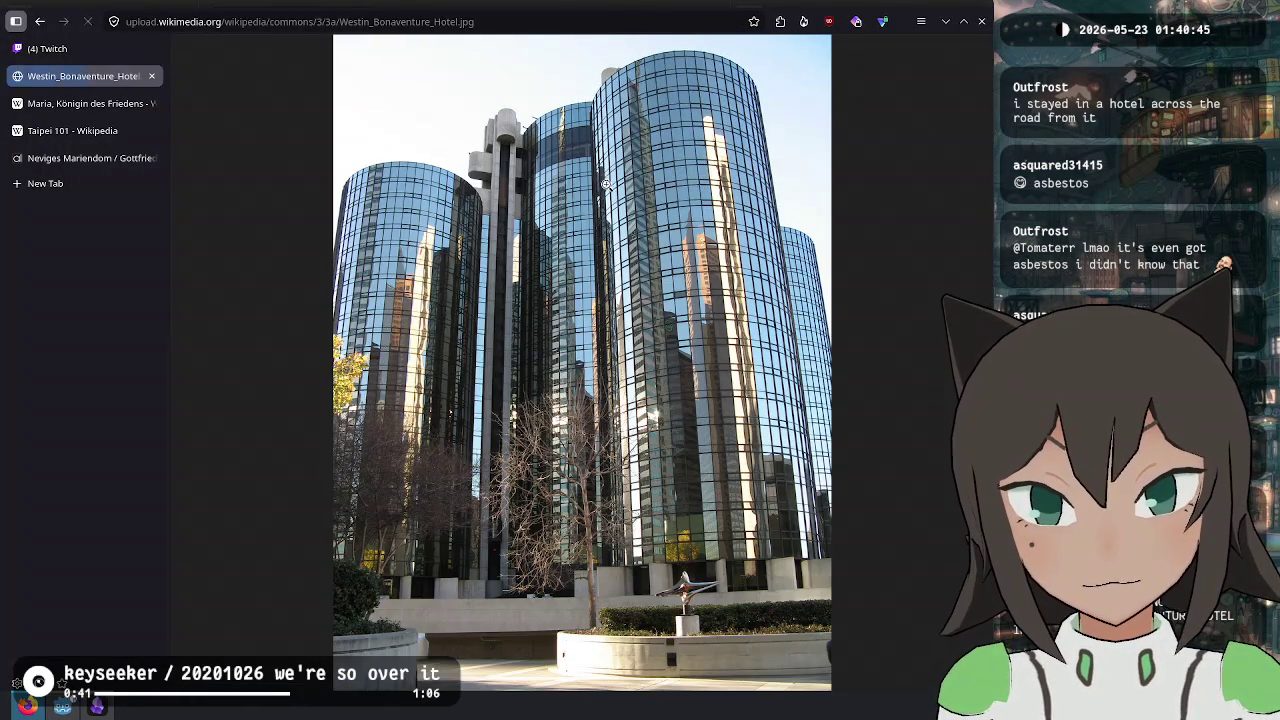
pyautogui.click(41, 21)
# - Highlight part of the Jameson quote, then enlarge the 1976 under-construction photo
pyautogui.scroll(-6, 355, 290)
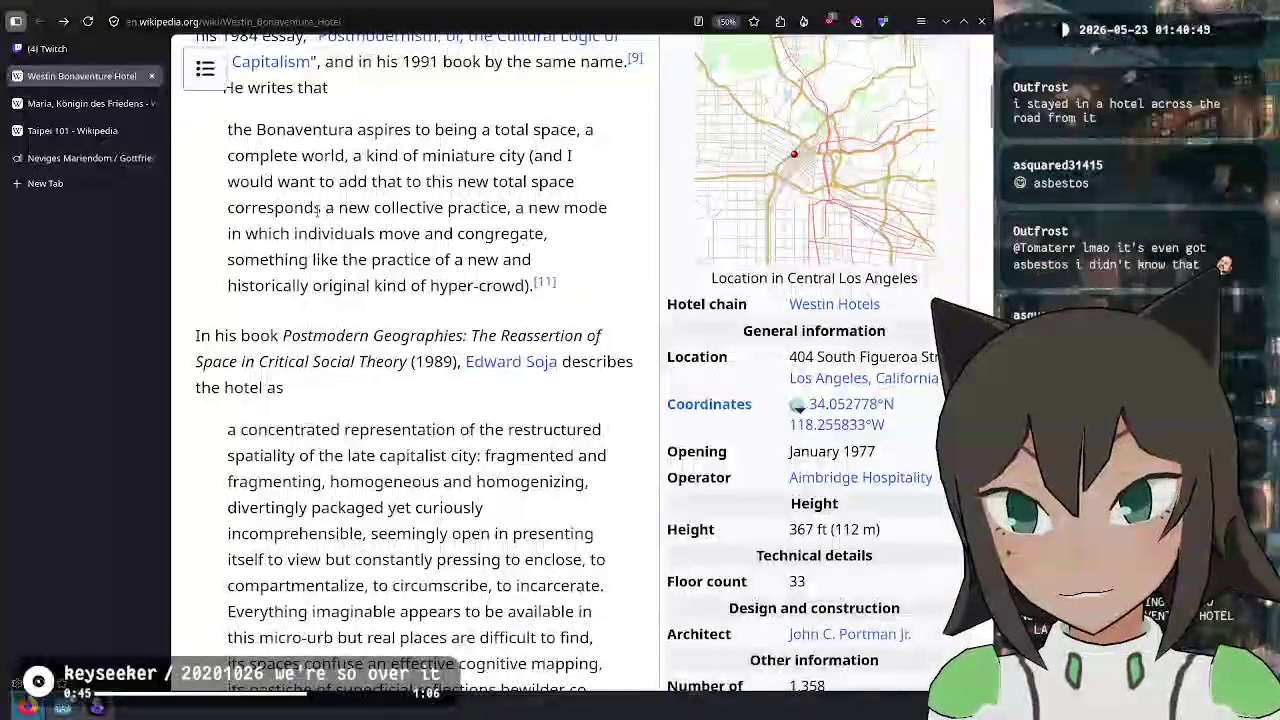
pyautogui.scroll(1, 355, 290)
pyautogui.moveTo(374, 287)
pyautogui.mouseDown()
pyautogui.moveTo(386, 313)
pyautogui.moveTo(372, 340)
pyautogui.moveTo(424, 340)
pyautogui.moveTo(342, 365)
pyautogui.moveTo(505, 418)
pyautogui.mouseUp()
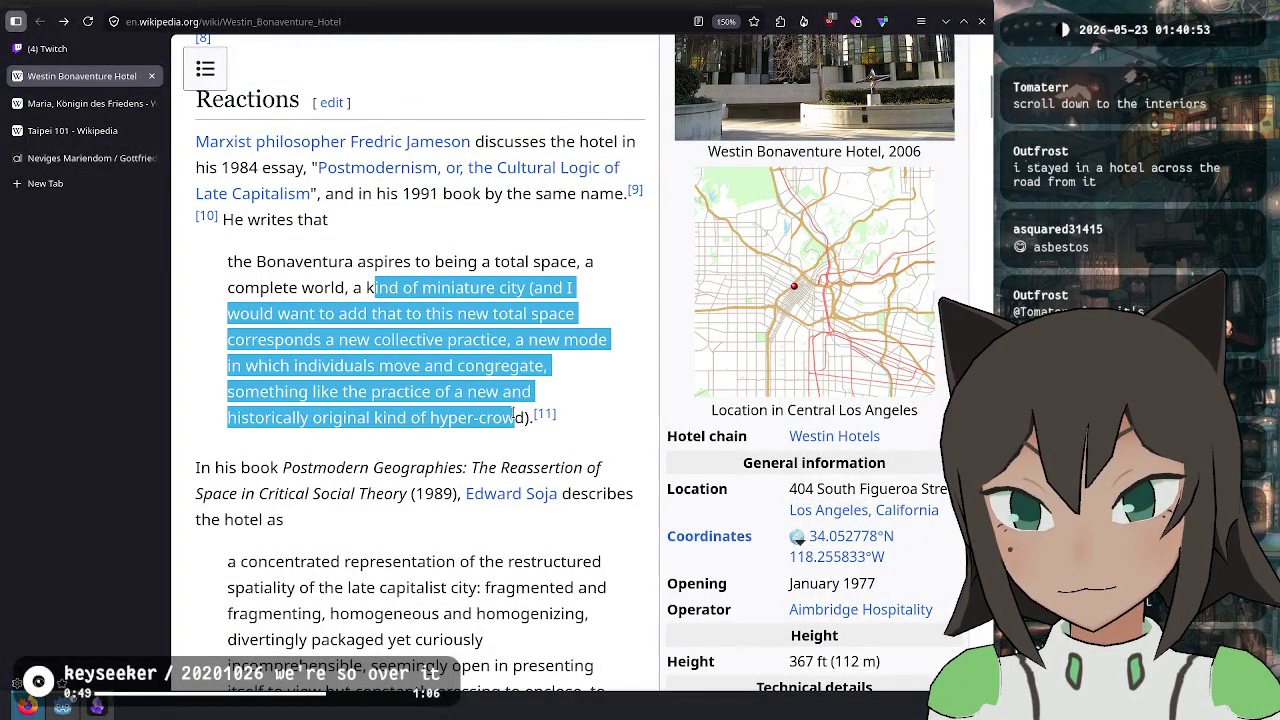
pyautogui.click(584, 378)
pyautogui.scroll(-5, 589, 371)
pyautogui.scroll(3, 589, 371)
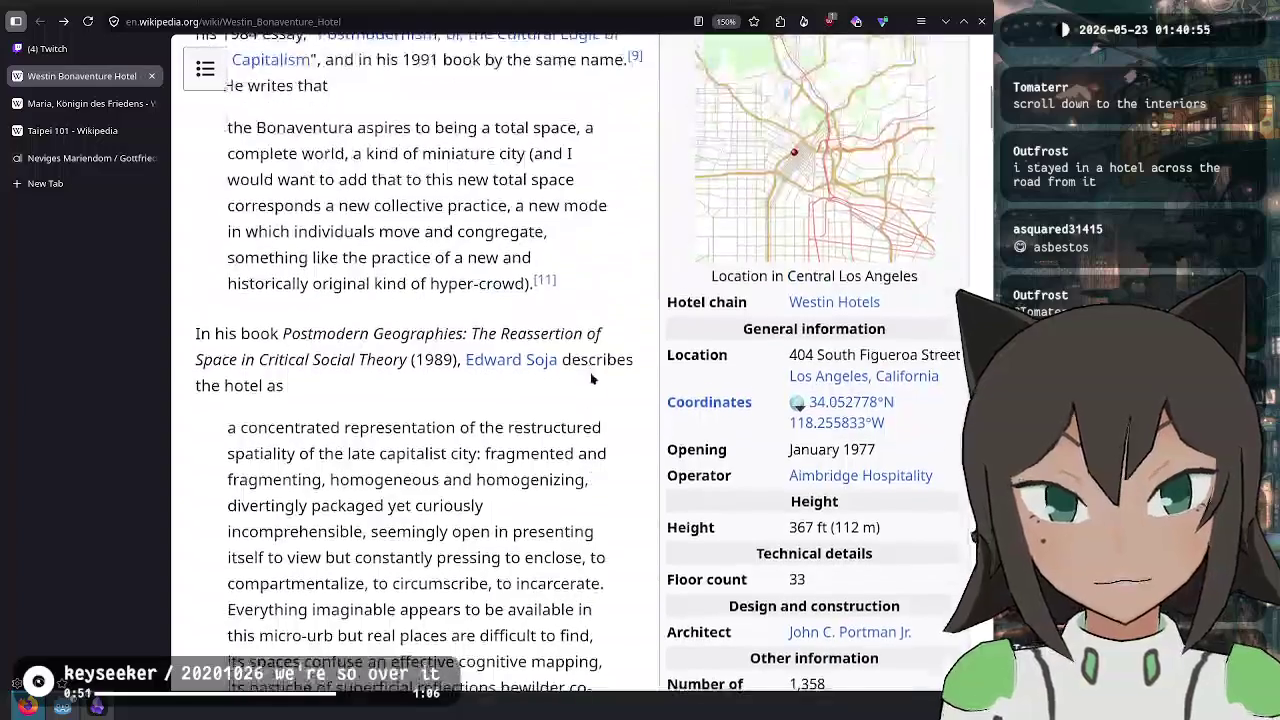
pyautogui.scroll(-5, 589, 371)
pyautogui.scroll(-3, 590, 371)
pyautogui.click(863, 297)
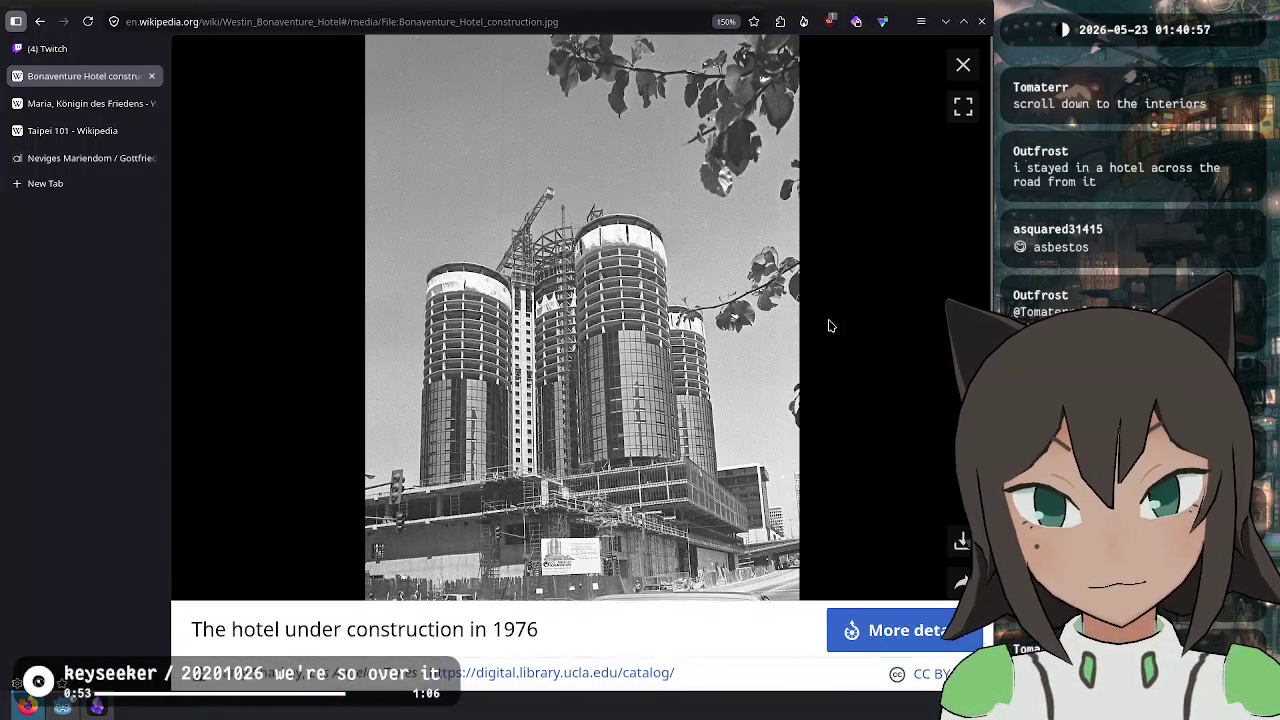
# - Close the construction photo and view the Hotel lobby and Front desk gallery photos
pyautogui.click(963, 64)
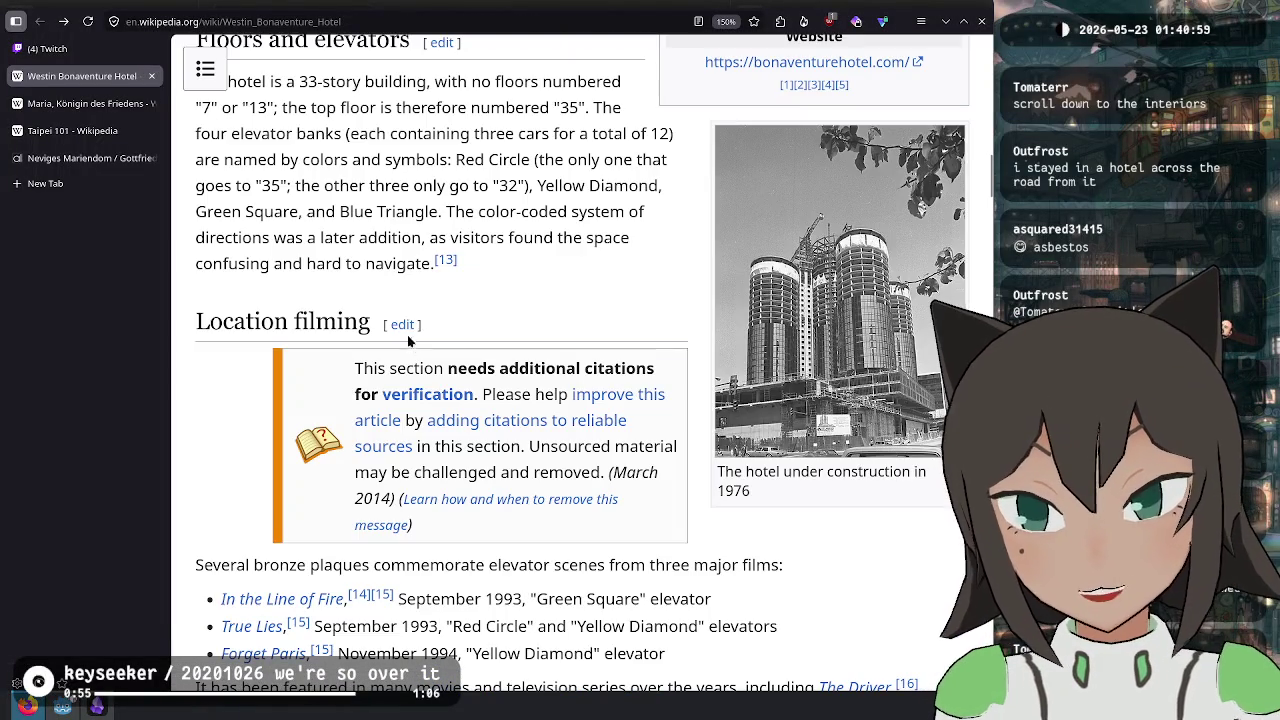
pyautogui.scroll(-15, 492, 235)
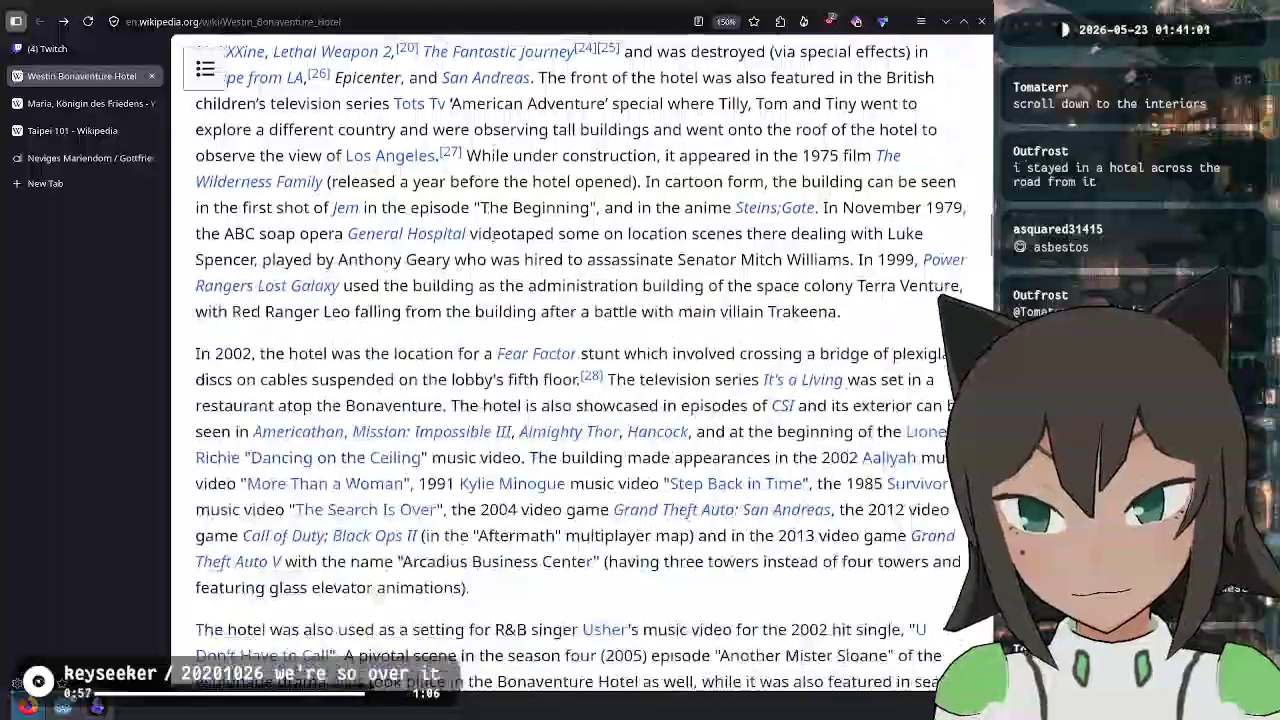
pyautogui.scroll(-3, 492, 235)
pyautogui.click(283, 146)
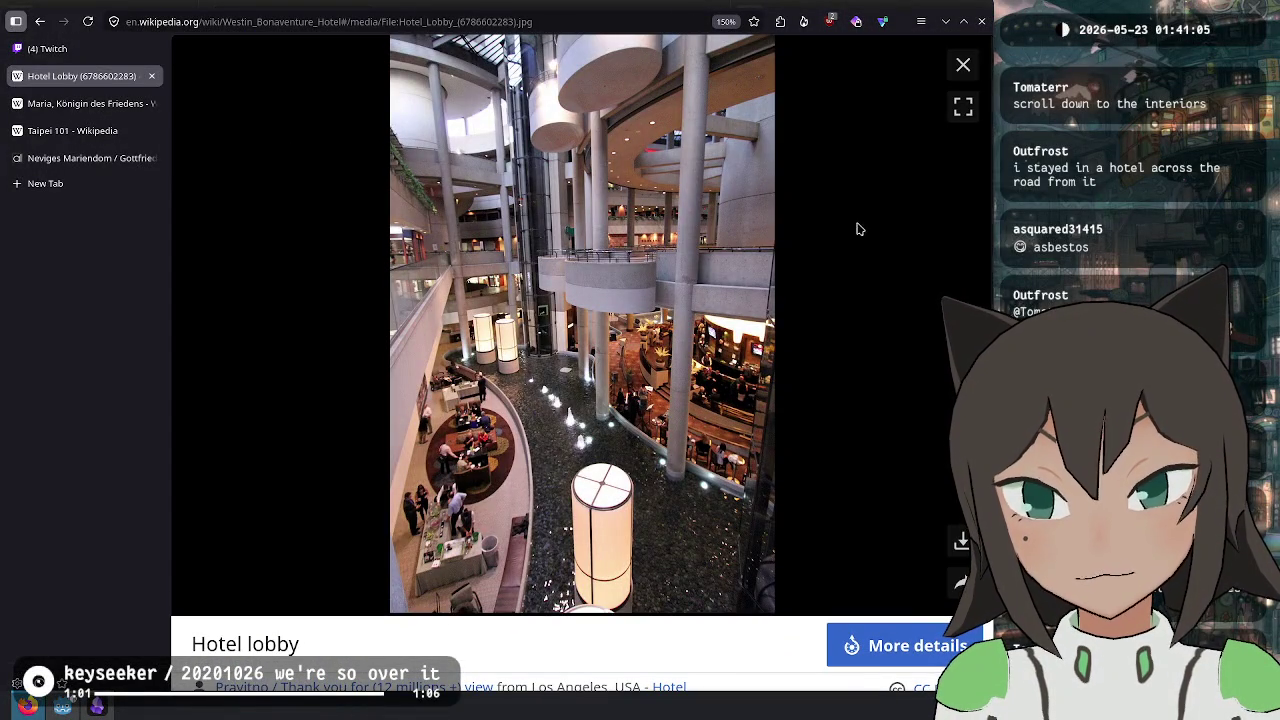
pyautogui.click(966, 70)
pyautogui.click(412, 152)
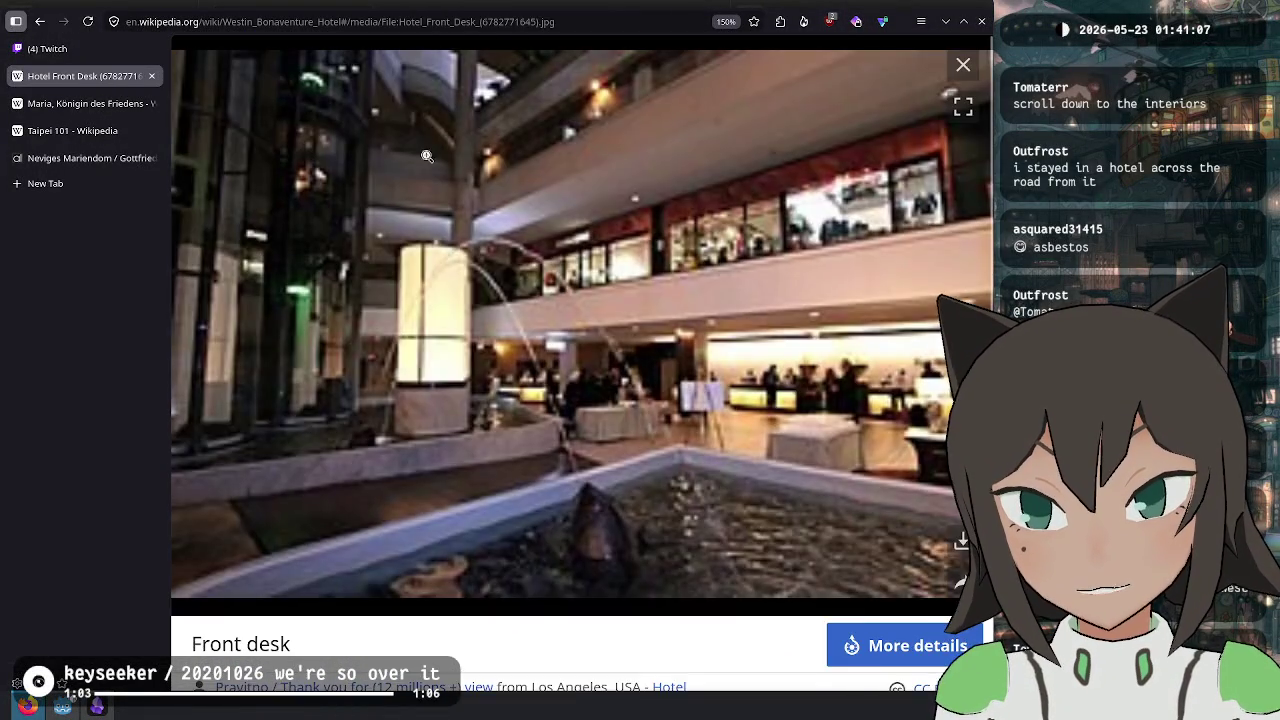
pyautogui.click(964, 68)
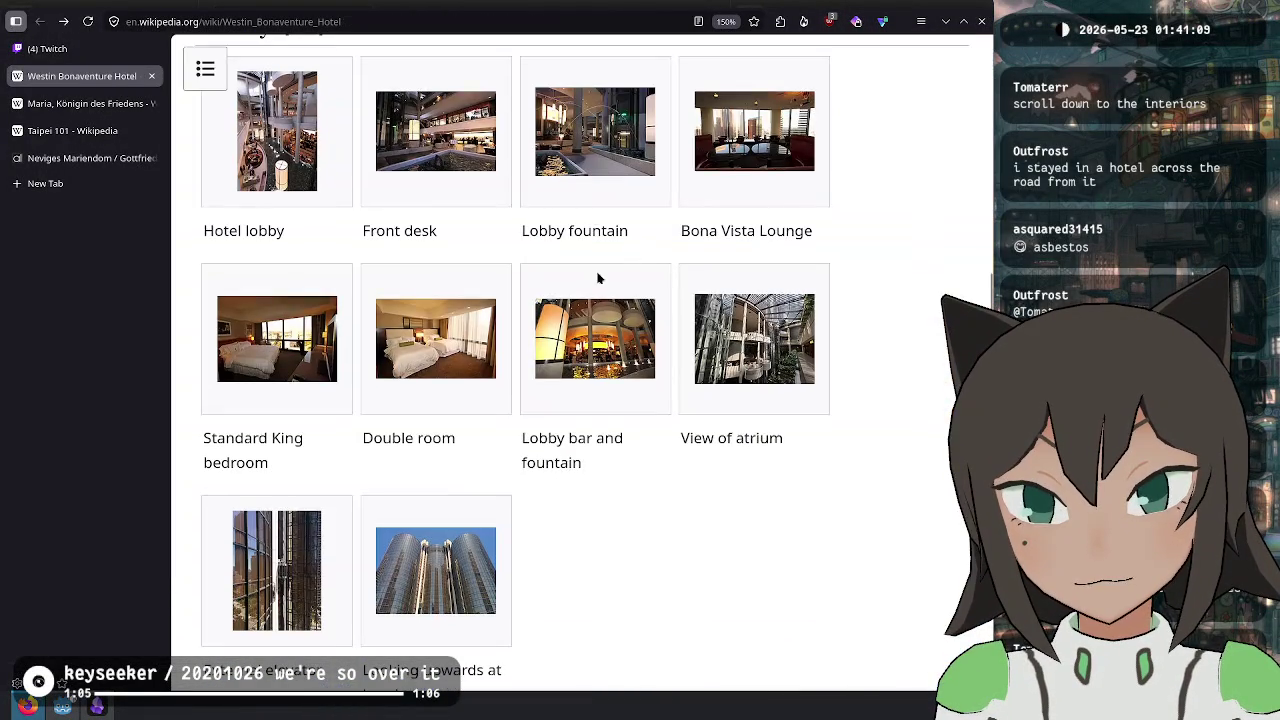
# - View the Lobby fountain, Bona Vista Lounge, External elevator and atrium photos, then close the tab
pyautogui.click(597, 296)
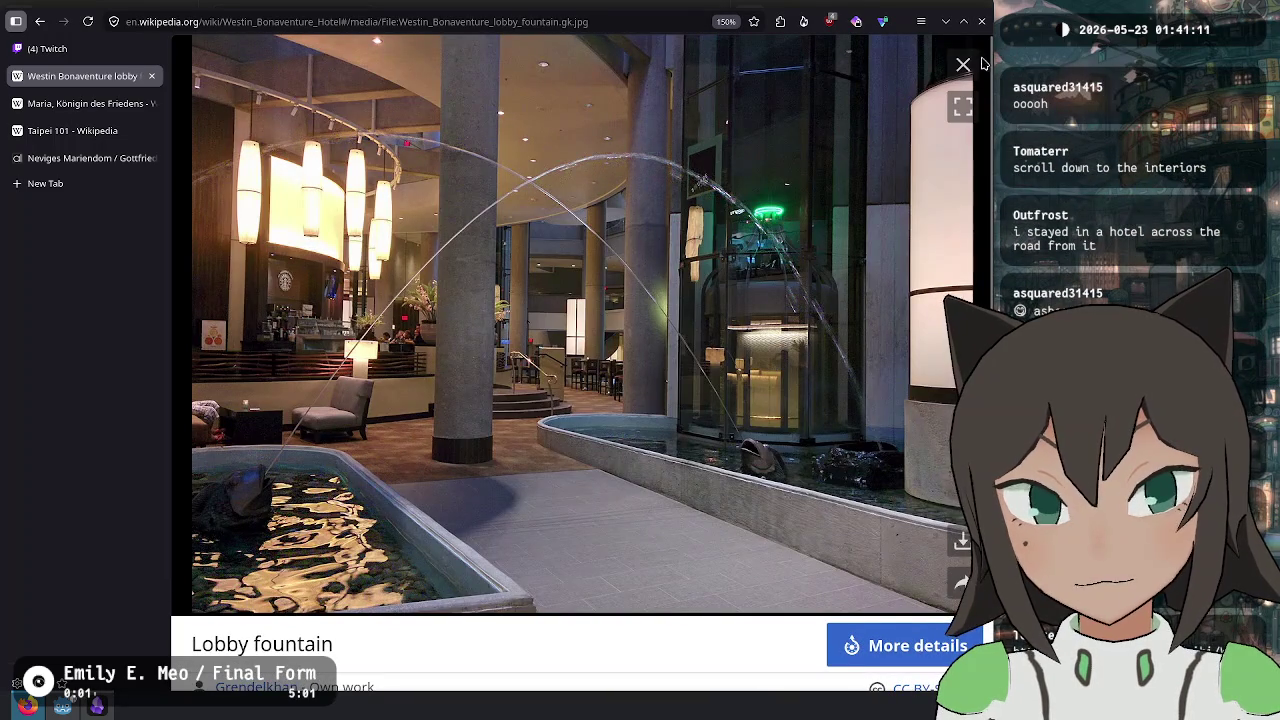
pyautogui.click(963, 65)
pyautogui.click(783, 168)
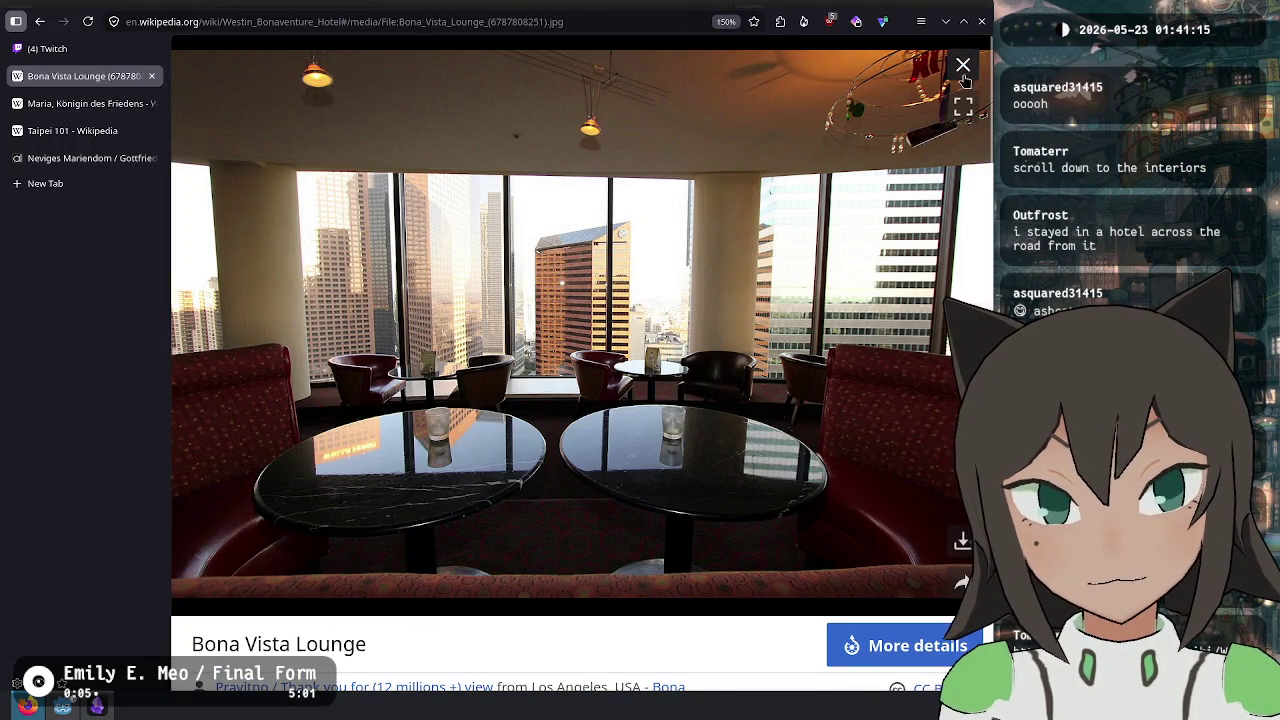
pyautogui.click(963, 65)
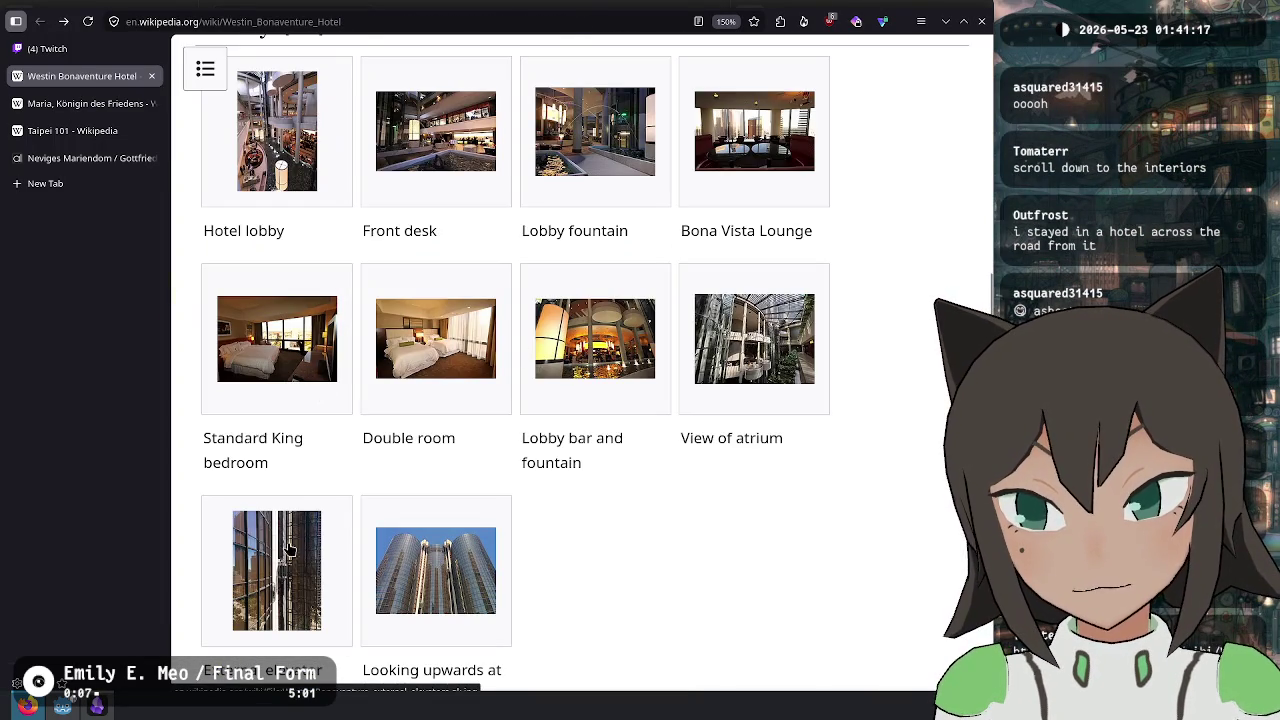
pyautogui.click(286, 555)
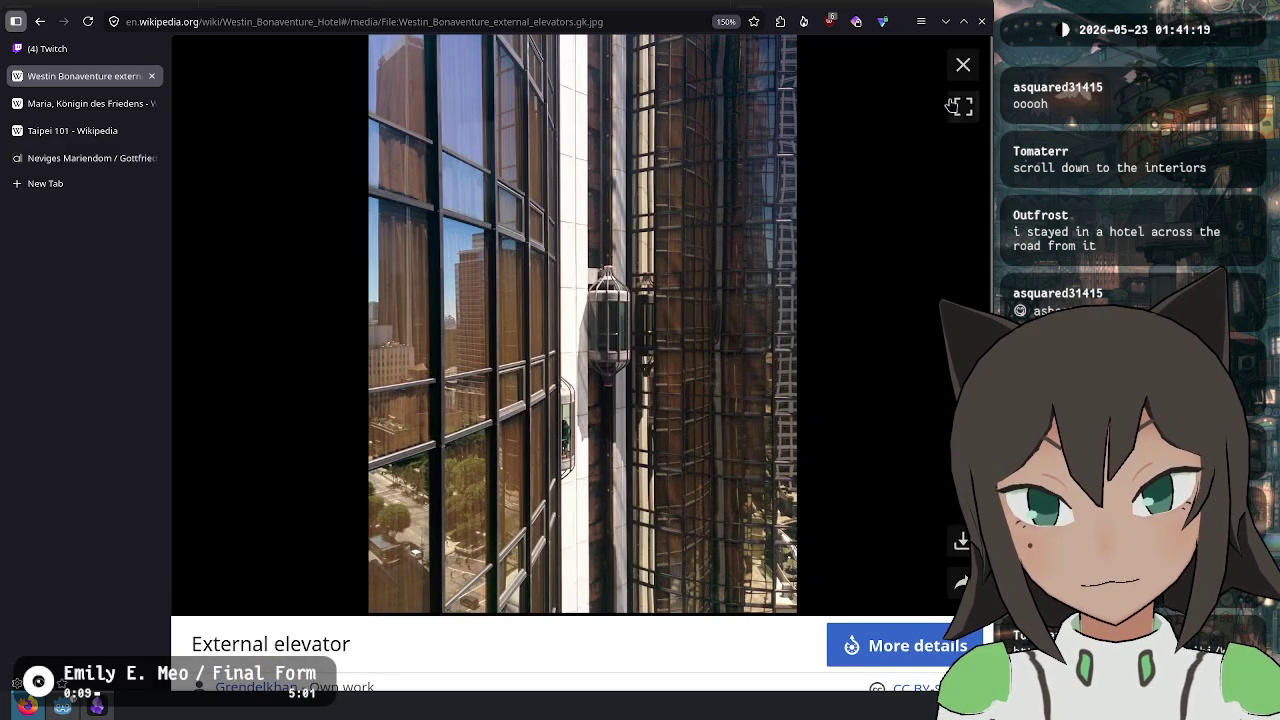
pyautogui.click(963, 65)
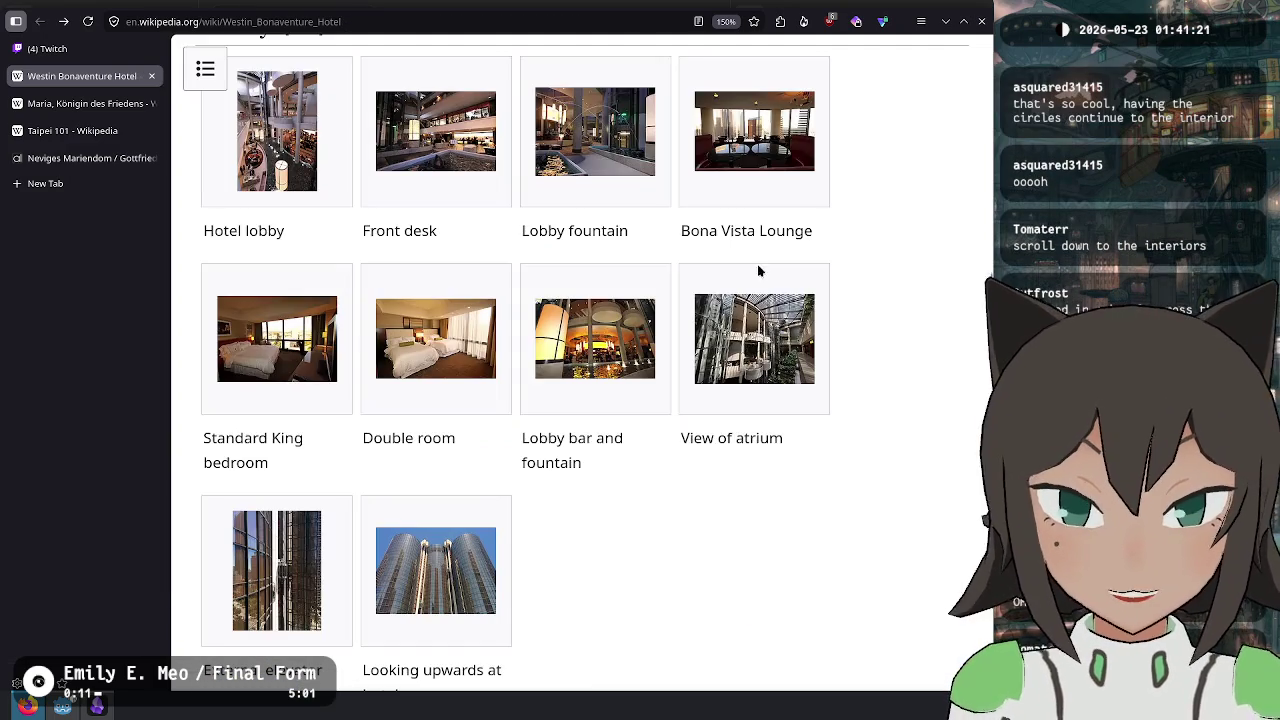
pyautogui.click(780, 336)
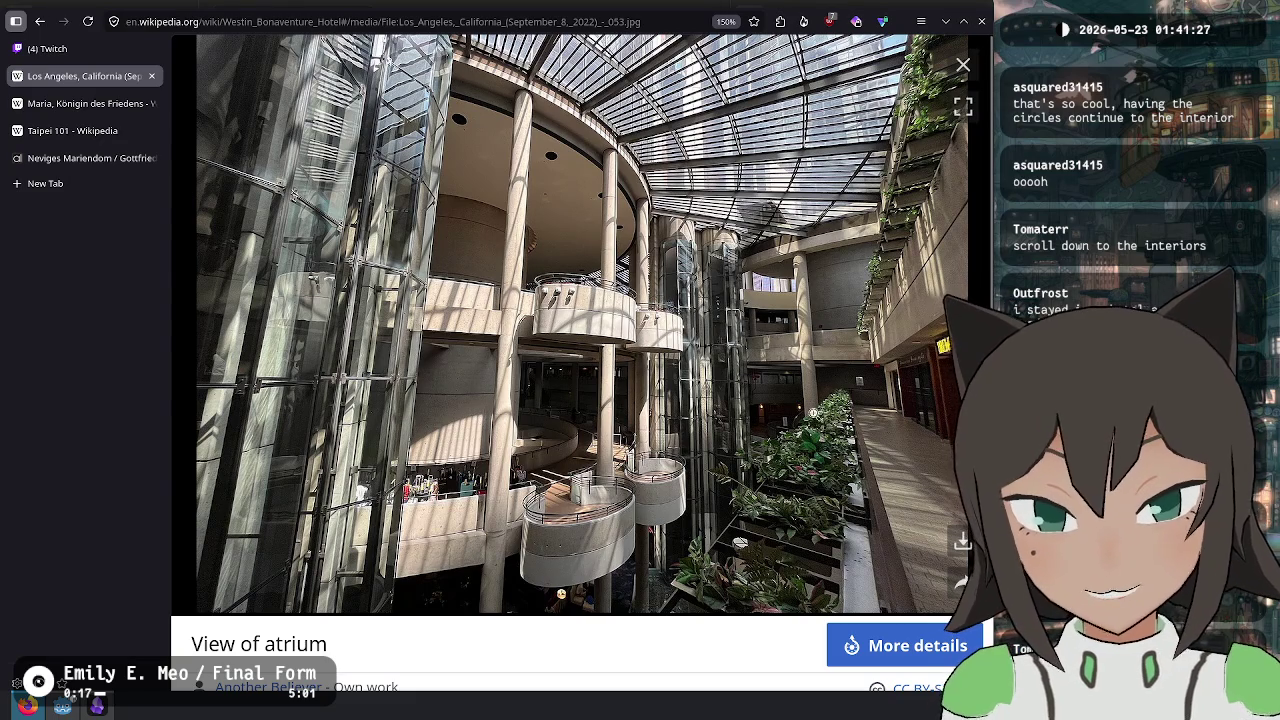
pyautogui.hotkey('ctrl', 'w')
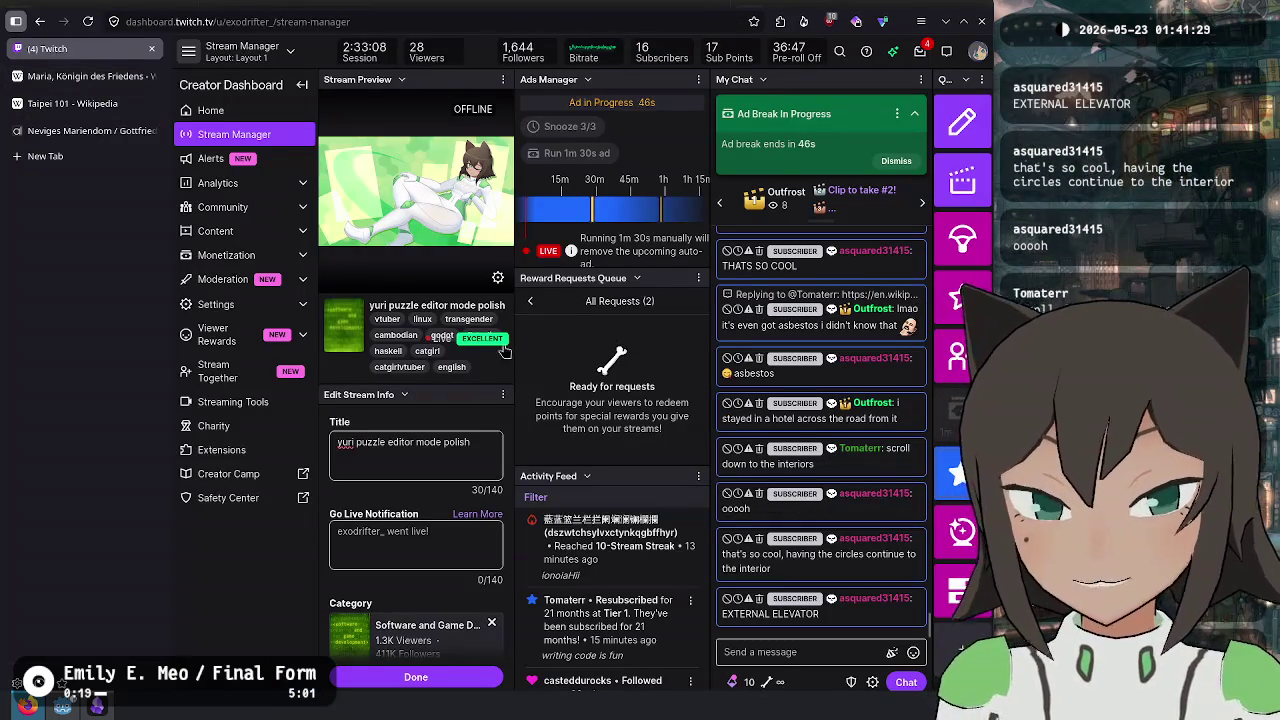
# - Scroll the chat to the newest messages and reopen the closed Wikipedia tab
pyautogui.scroll(3, 900, 256)
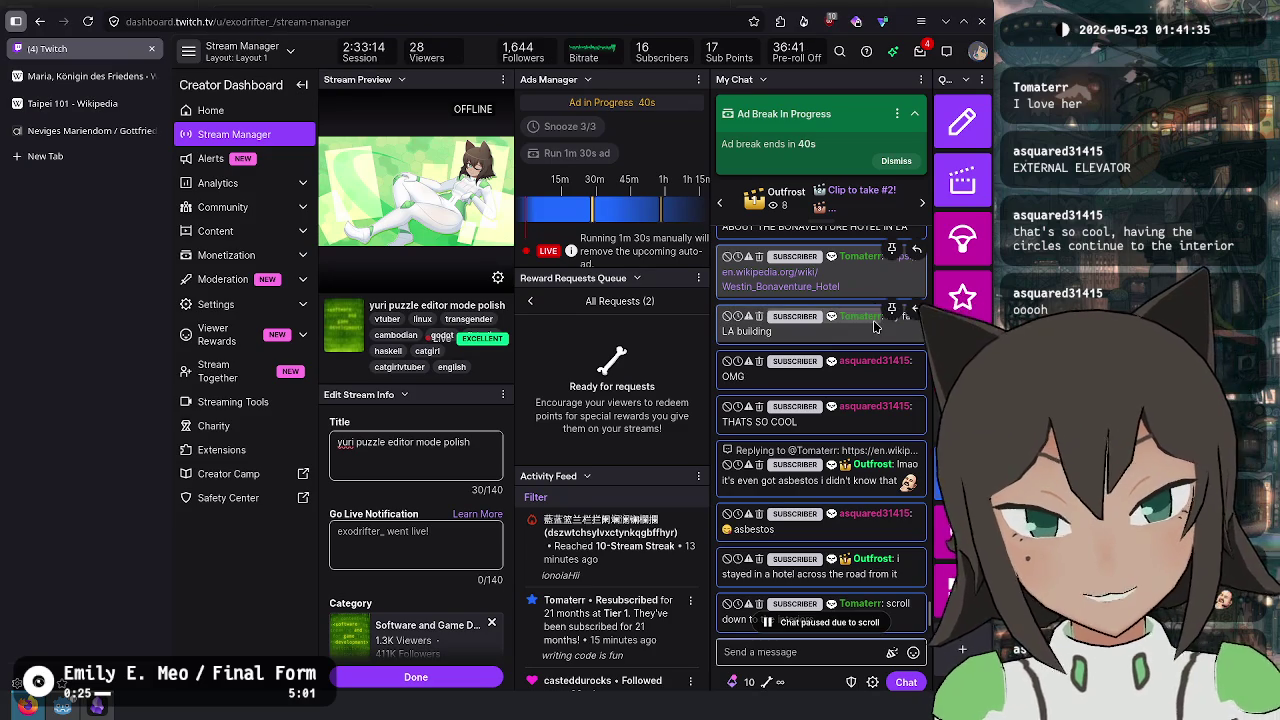
pyautogui.scroll(-3, 890, 332)
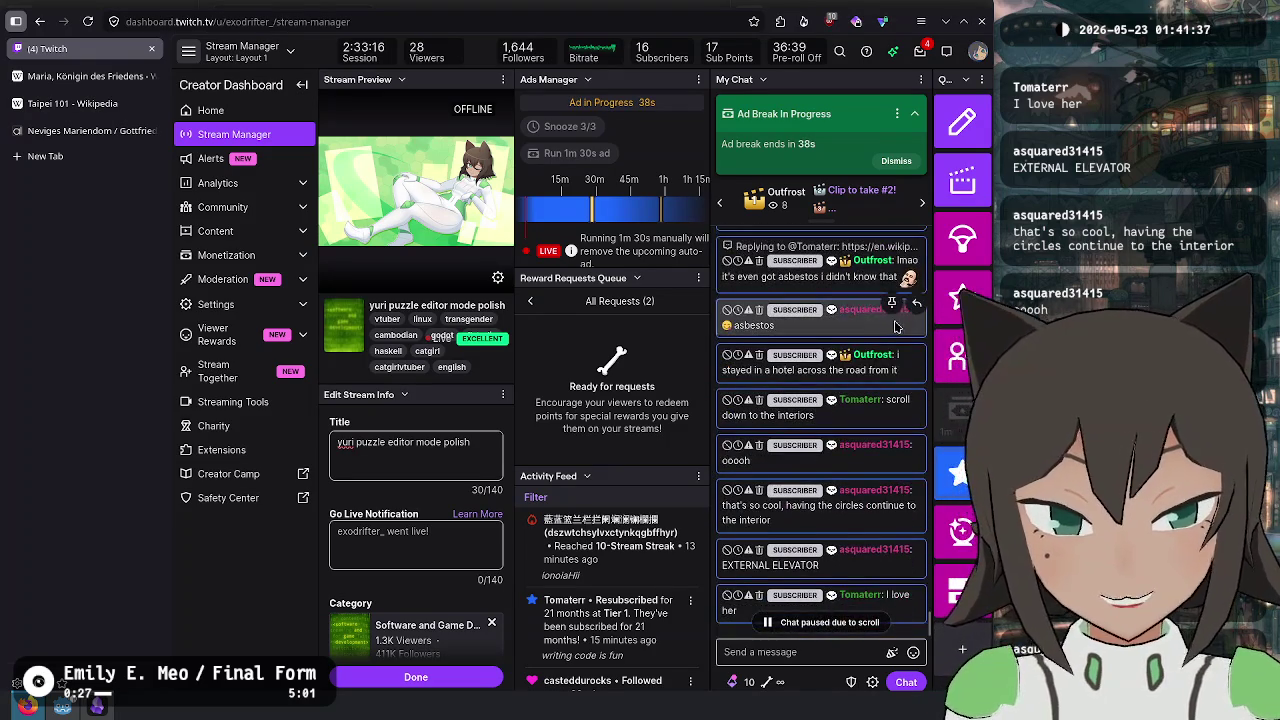
pyautogui.scroll(-2, 895, 325)
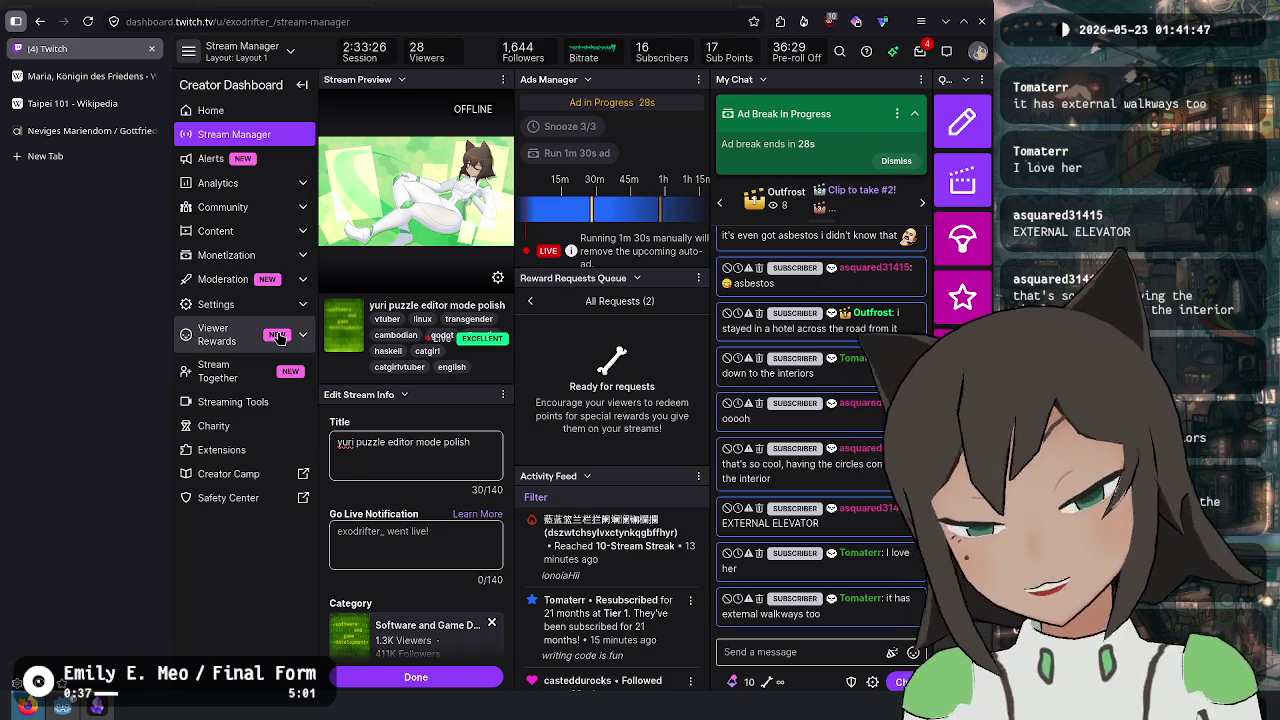
pyautogui.hotkey('ctrl', 'shift', 't')
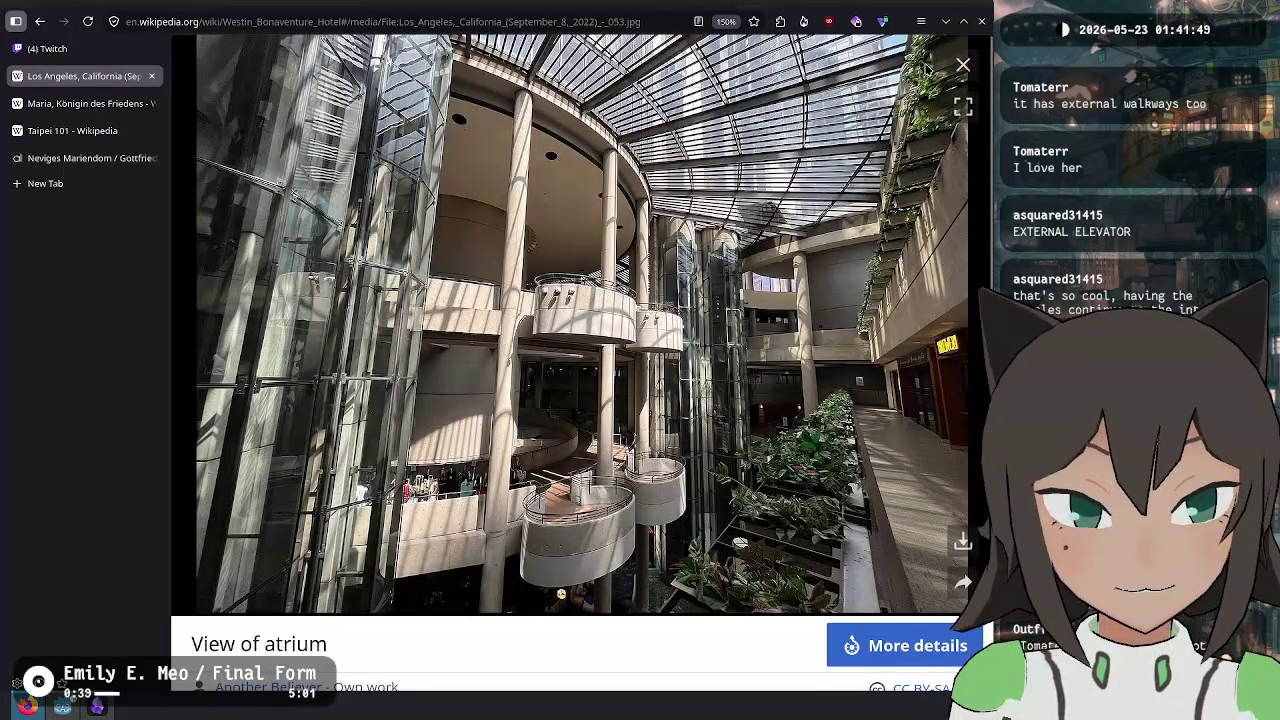
# - Close the atrium photo and view the 'Looking upwards at hotel towers' photo
pyautogui.click(963, 65)
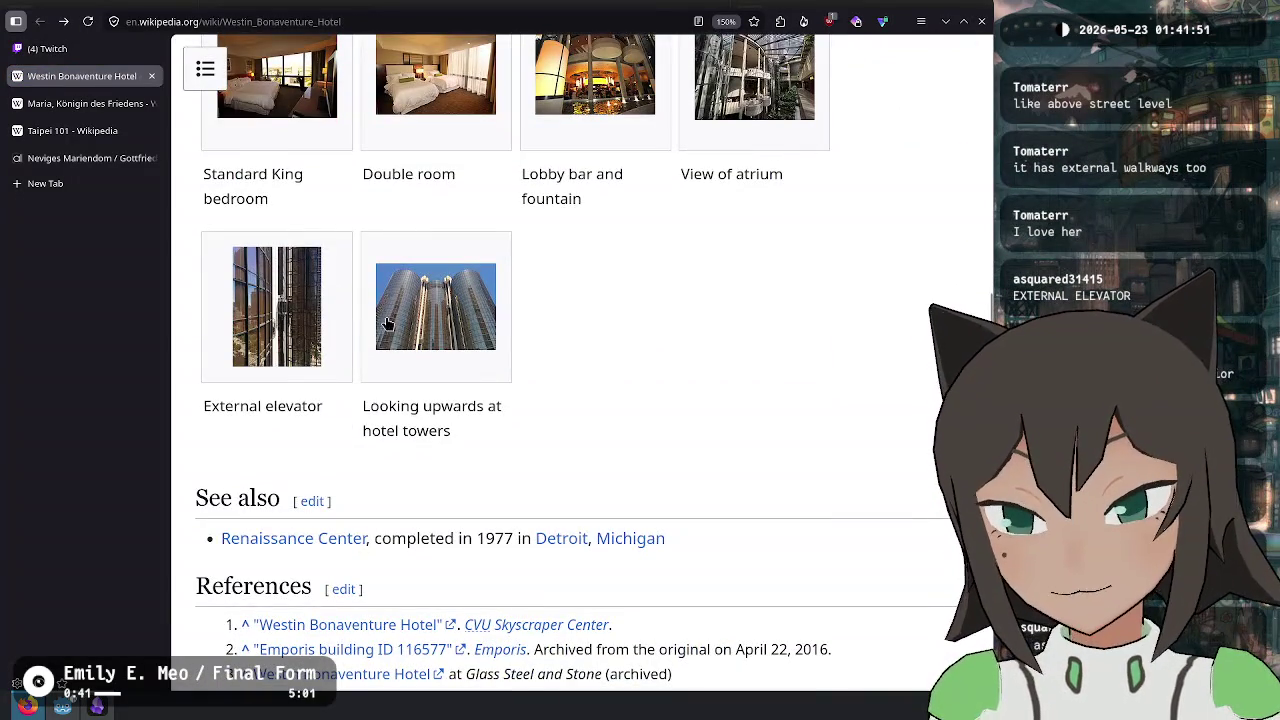
pyautogui.scroll(2, 600, 366)
pyautogui.click(460, 460)
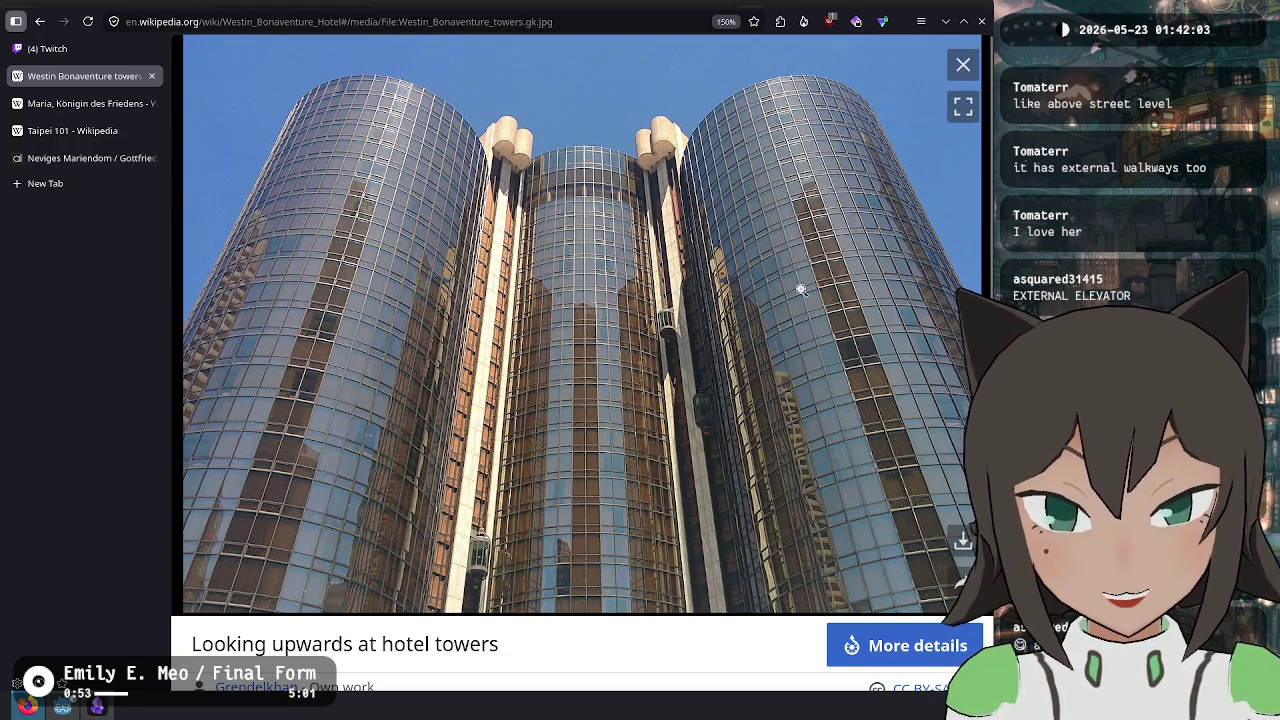
pyautogui.click(963, 64)
pyautogui.scroll(10, 603, 454)
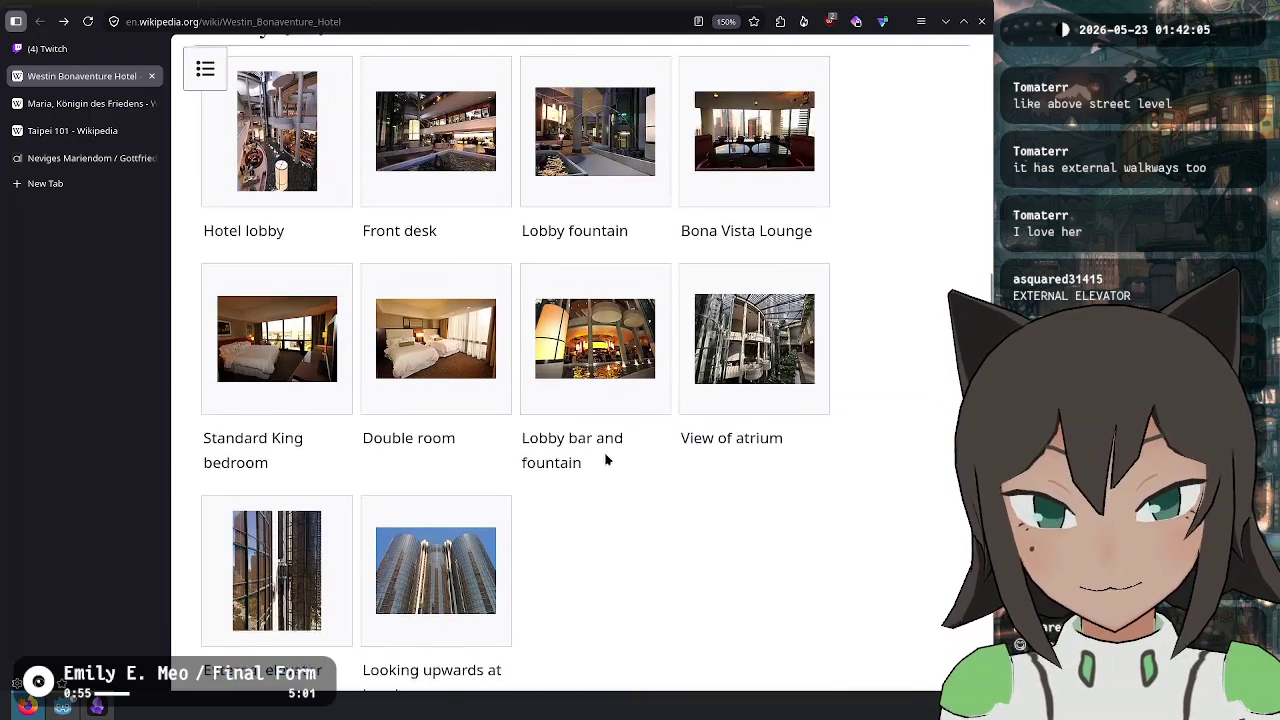
pyautogui.scroll(-3, 609, 459)
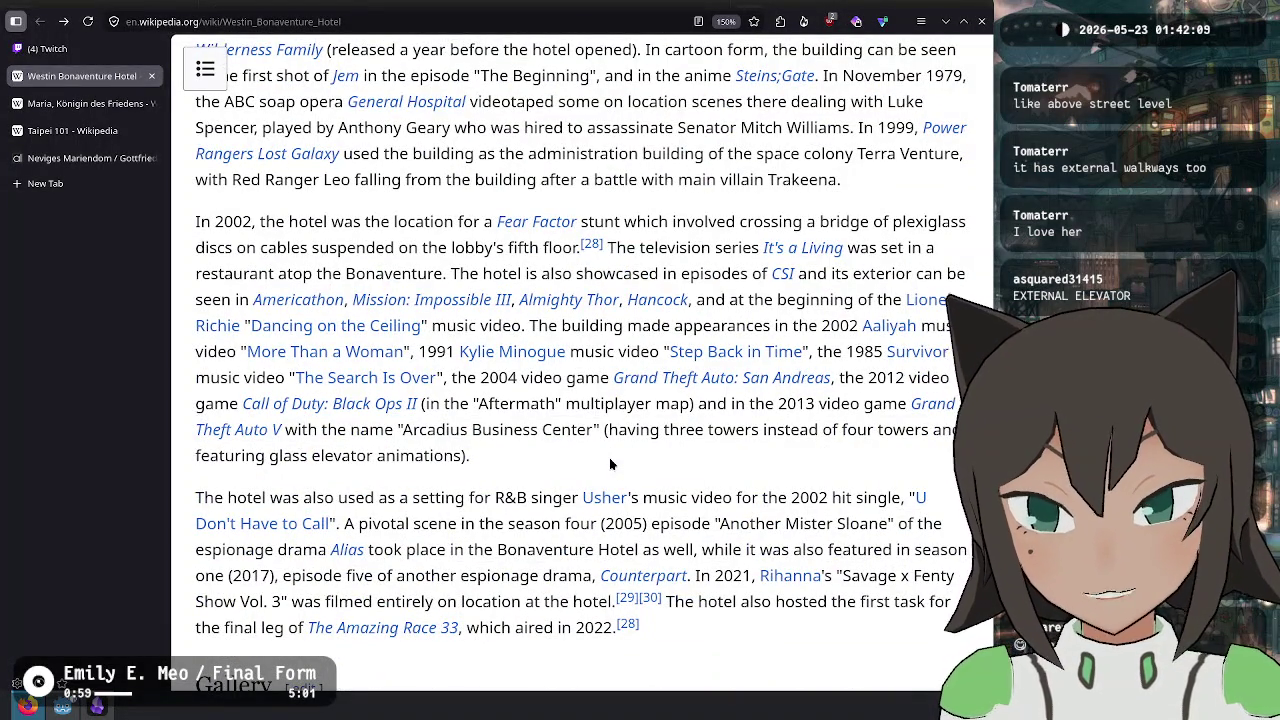
pyautogui.scroll(15, 609, 463)
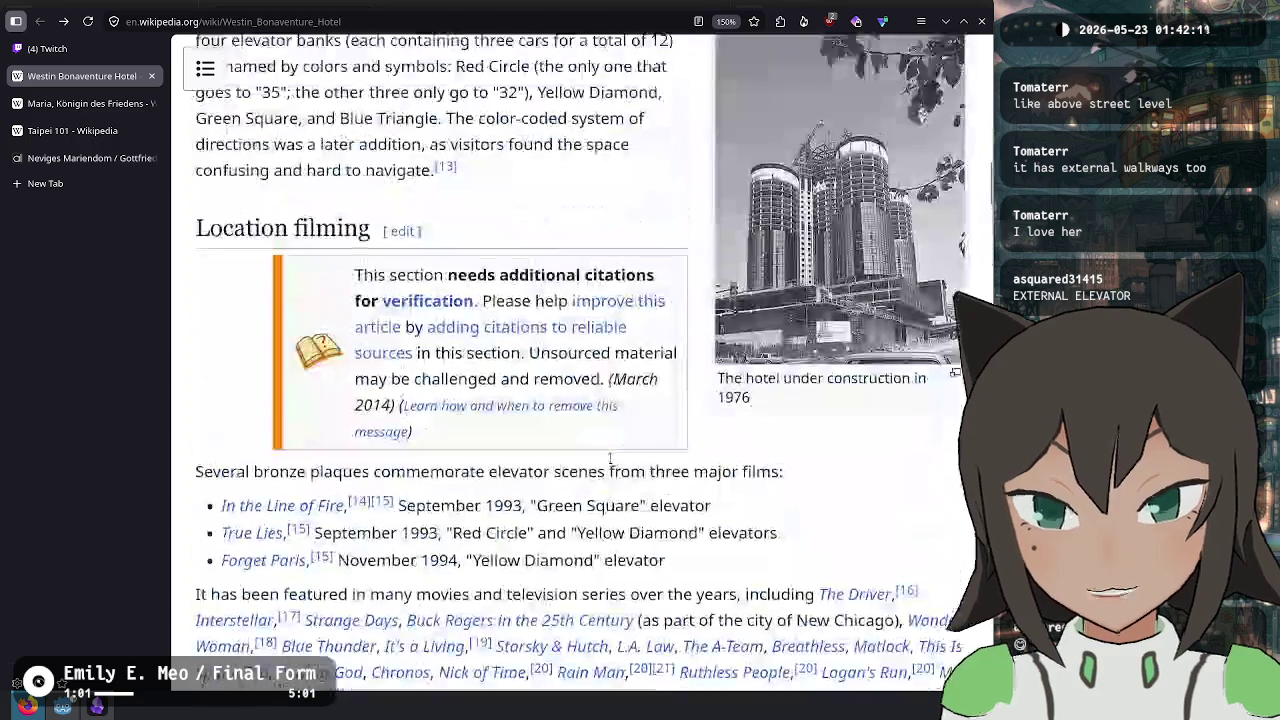
pyautogui.scroll(9, 607, 460)
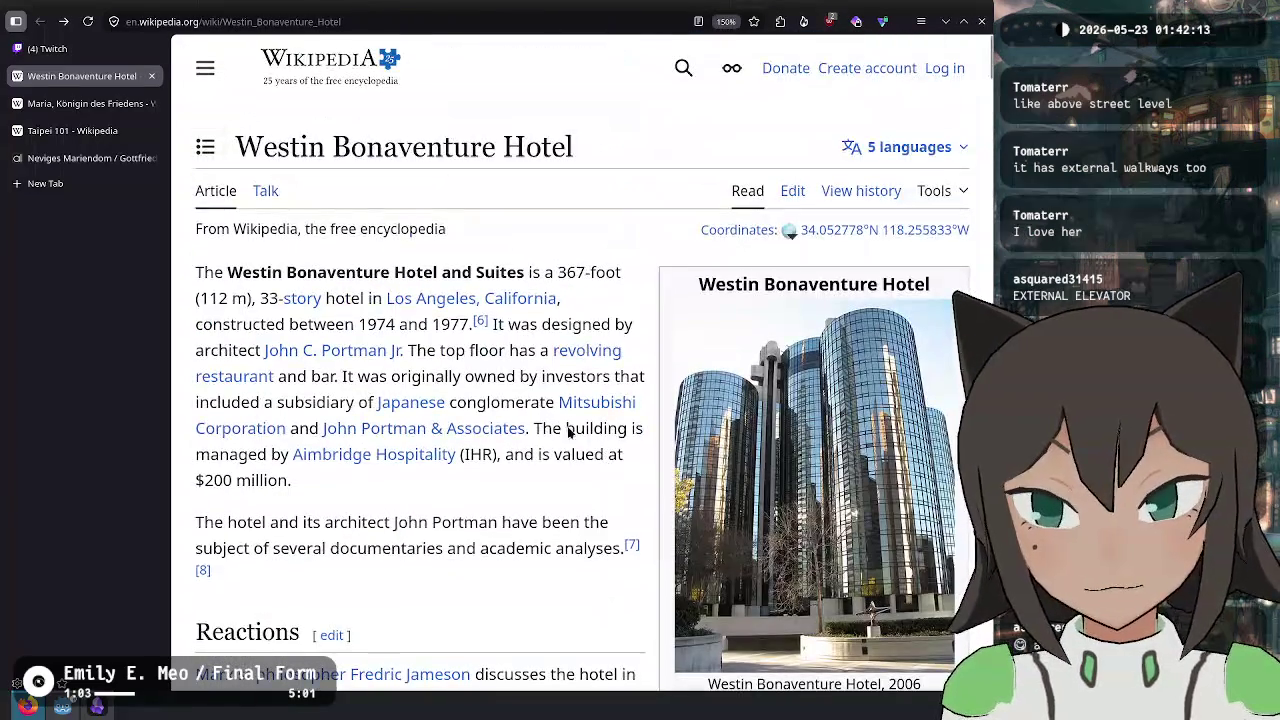
# - Select the page title and web address, then view the hotel towers photo again
pyautogui.moveTo(240, 146); pyautogui.dragTo(586, 142)
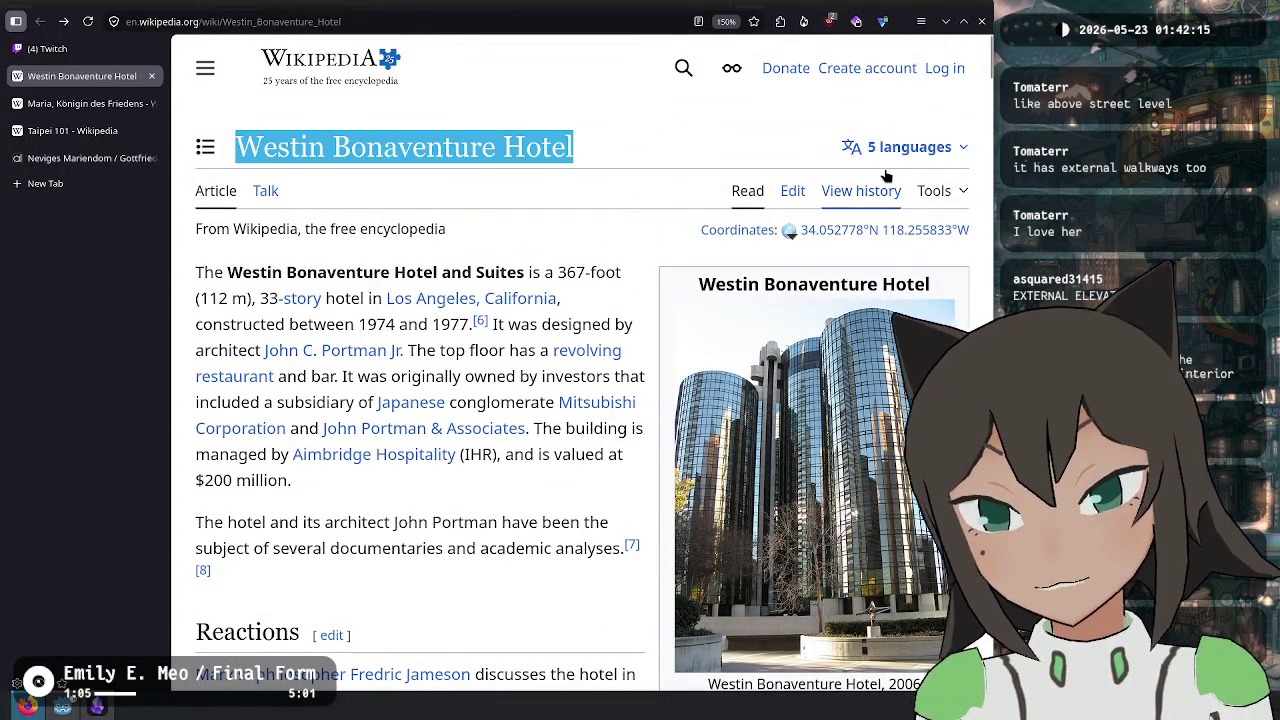
pyautogui.hotkey('ctrl', 'l')
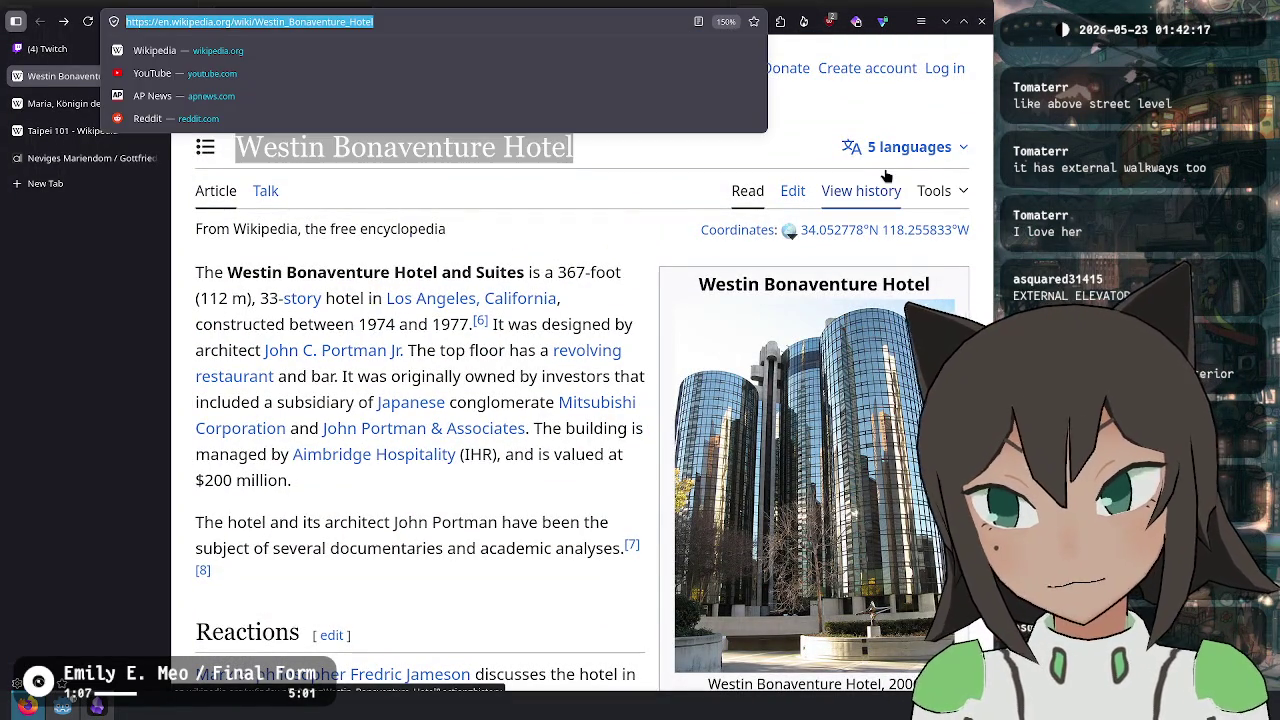
pyautogui.press('Escape')
pyautogui.scroll(-20, 600, 315)
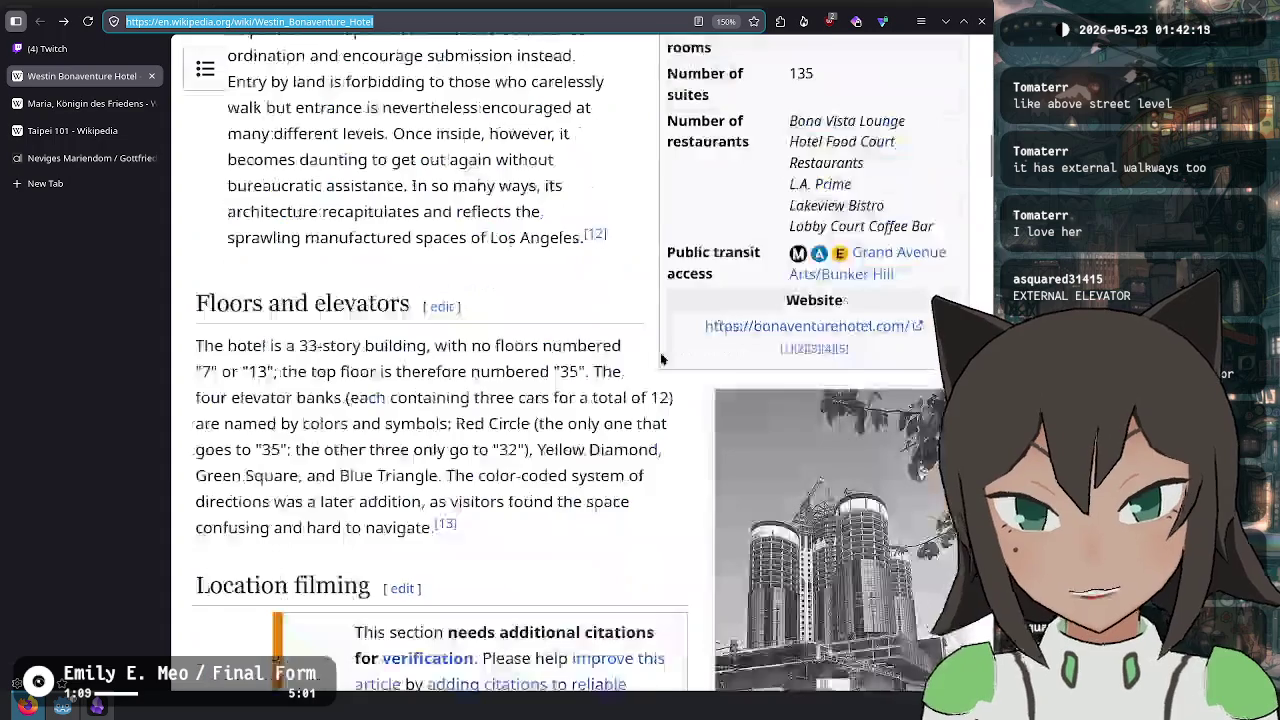
pyautogui.scroll(15, 563, 318)
pyautogui.click(433, 588)
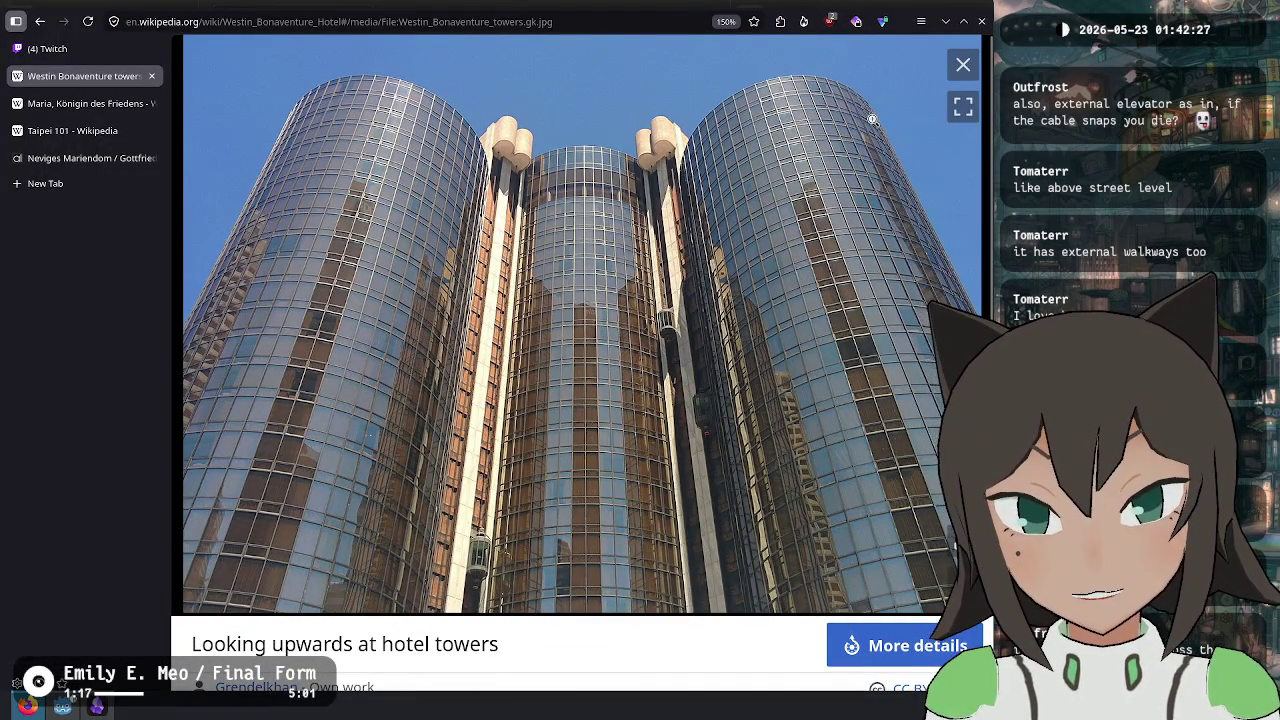
pyautogui.click(963, 64)
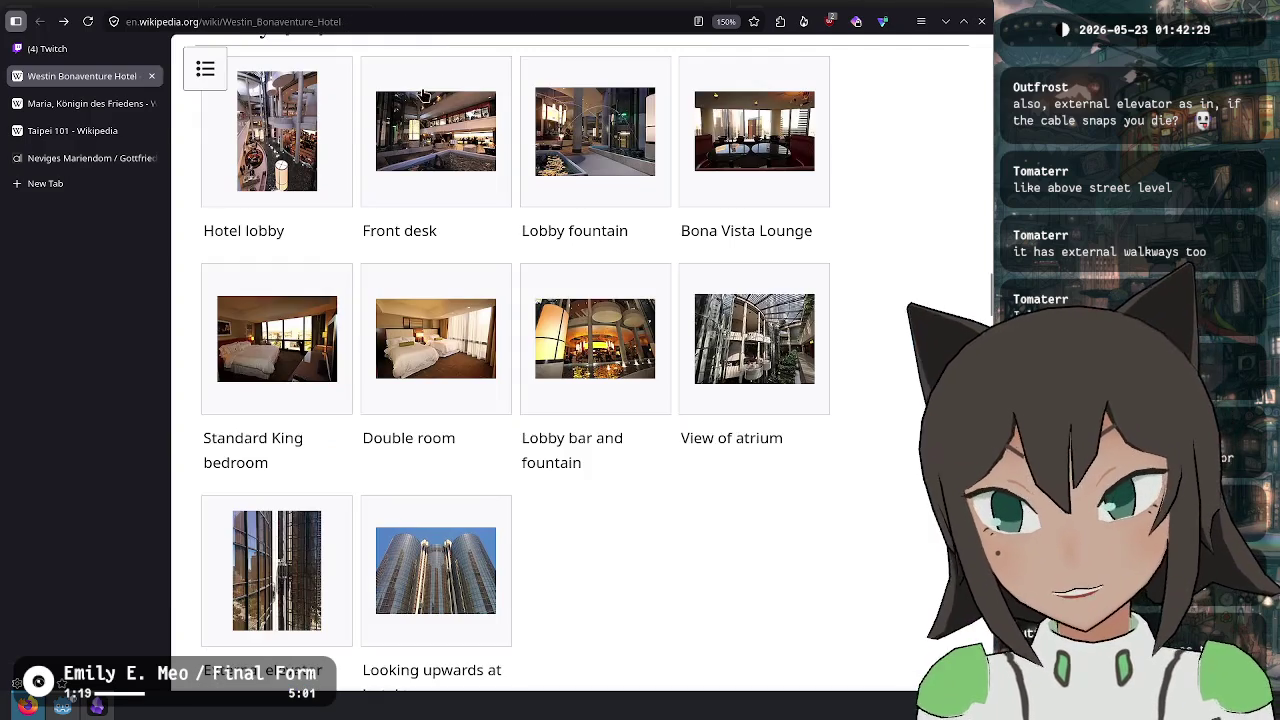
pyautogui.click(426, 21)
# - Search 'Westin Bonaventure Hotel floorplan', preview the first floor plan, and check its Pinterest source
pyautogui.write('Westin Bonaventure Hotel floorplan')
pyautogui.press('Return')
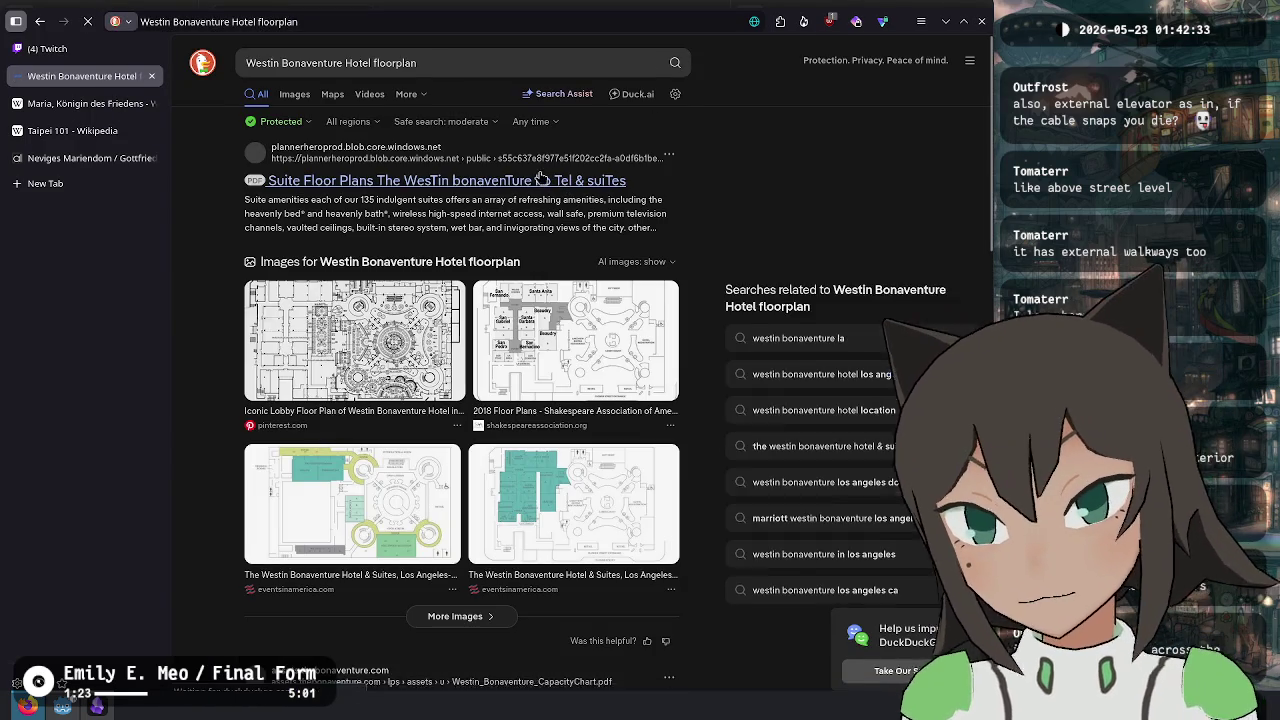
pyautogui.click(355, 340)
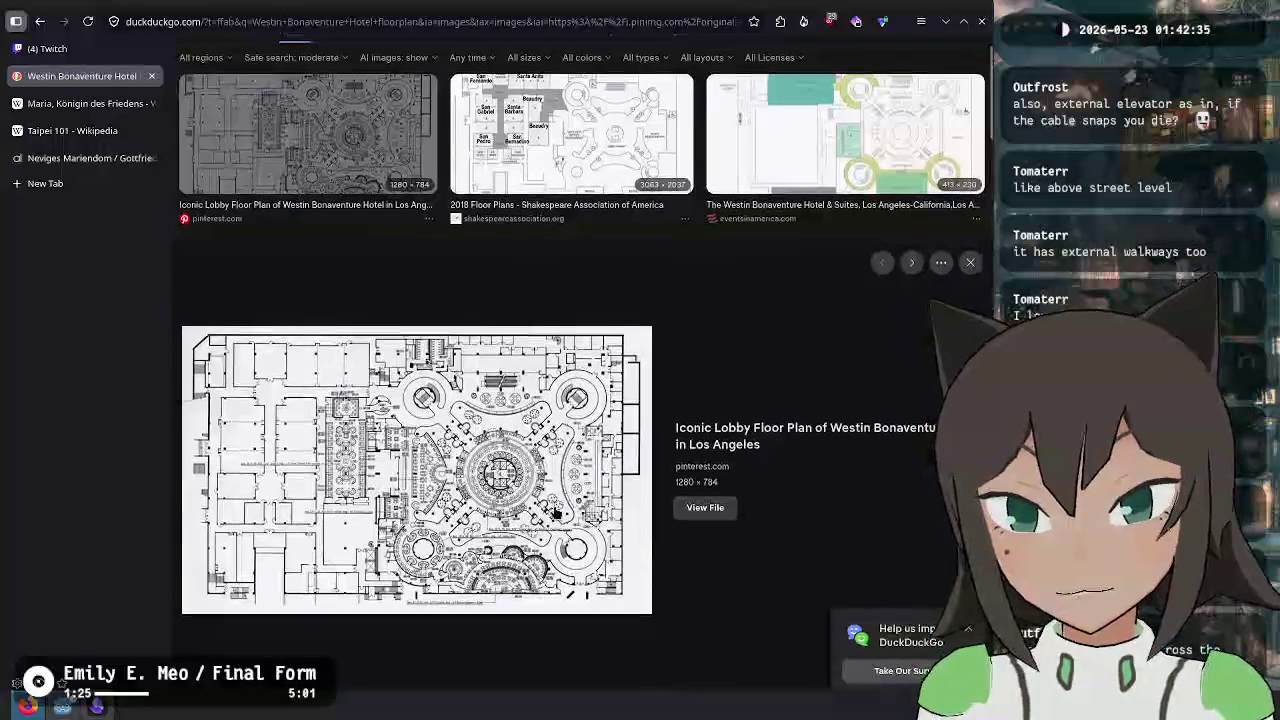
pyautogui.rightClick(521, 170)
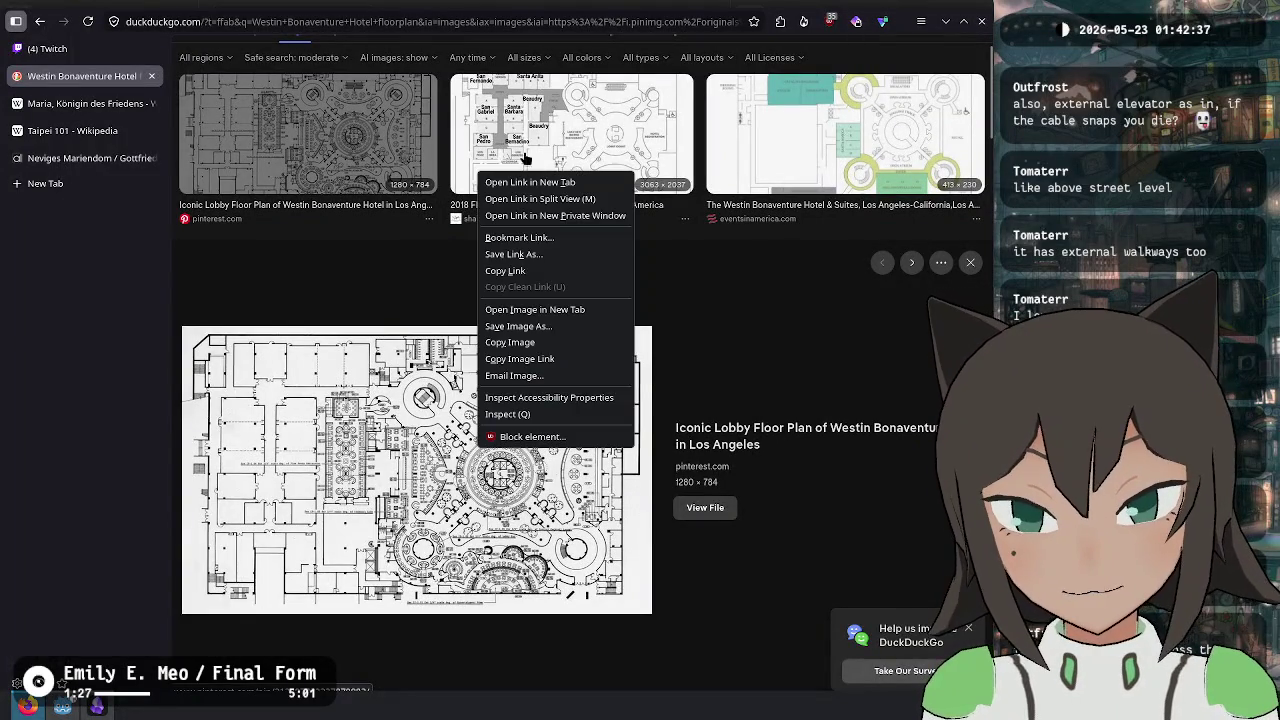
pyautogui.click(530, 182)
pyautogui.click(85, 103)
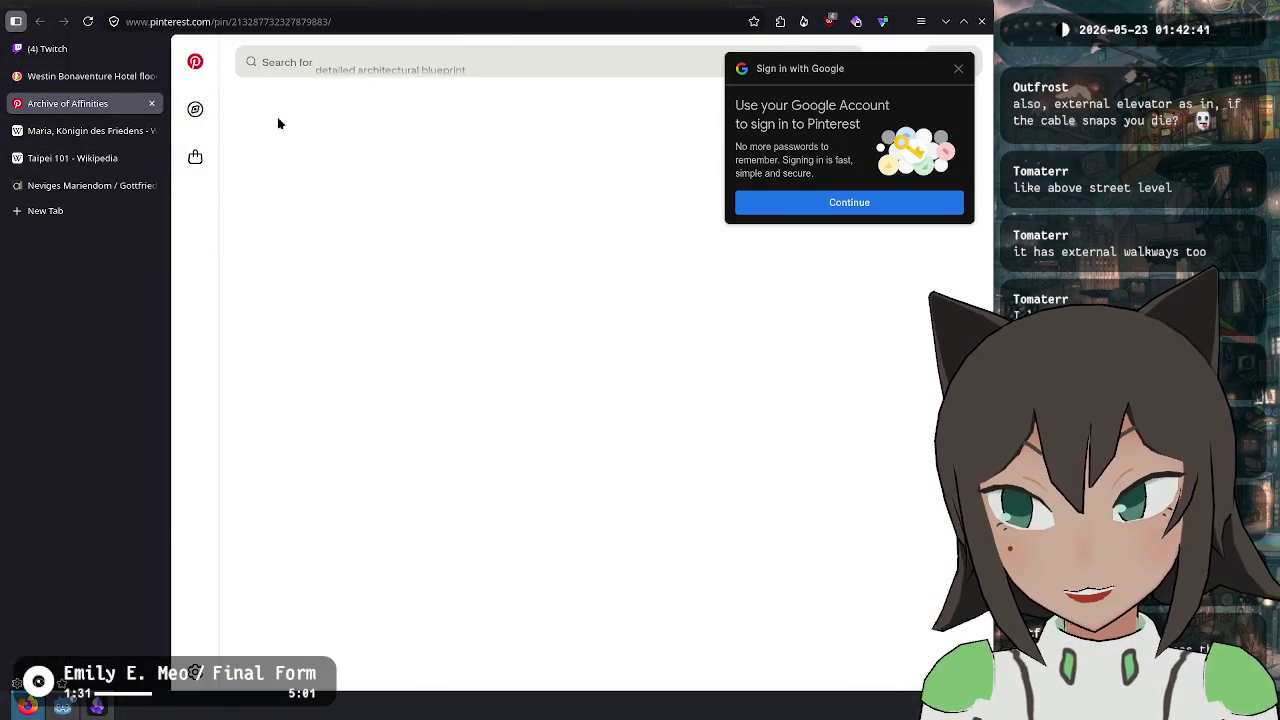
pyautogui.hotkey('ctrl', 'w')
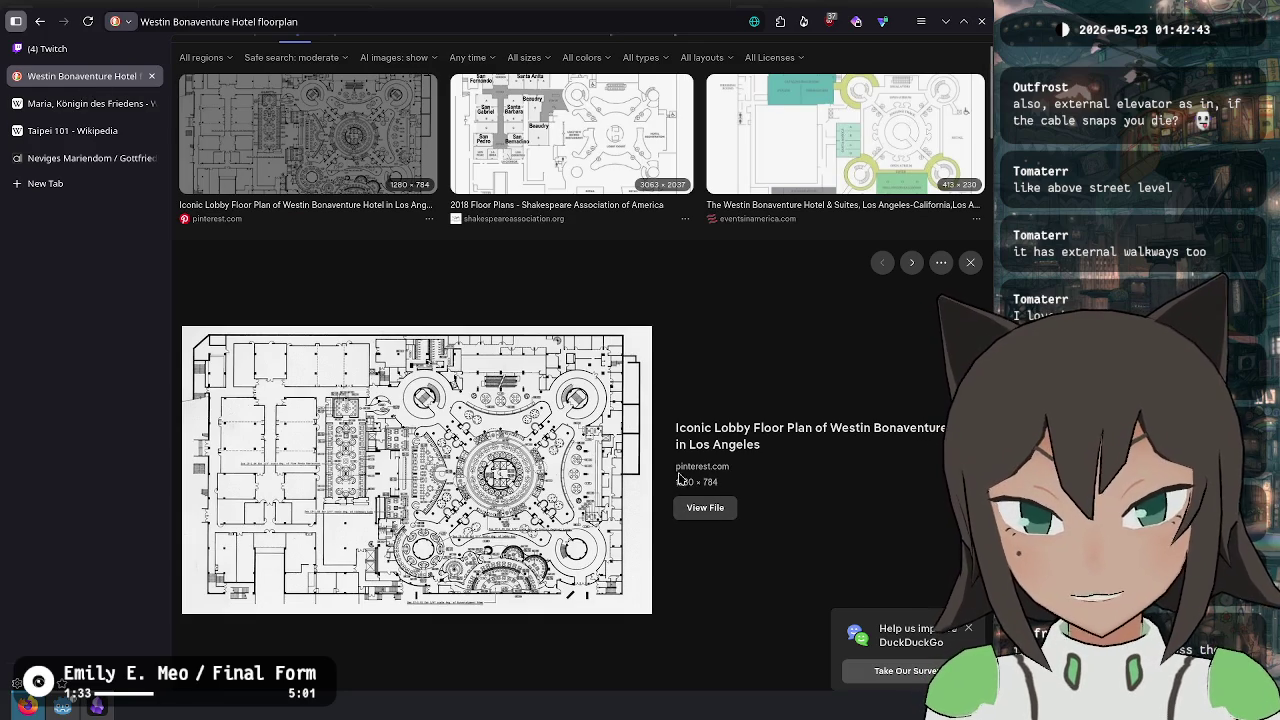
# - View the full-size floor plan image at natural size in its own tab, then close it
pyautogui.middleClick(705, 508)
pyautogui.click(84, 103)
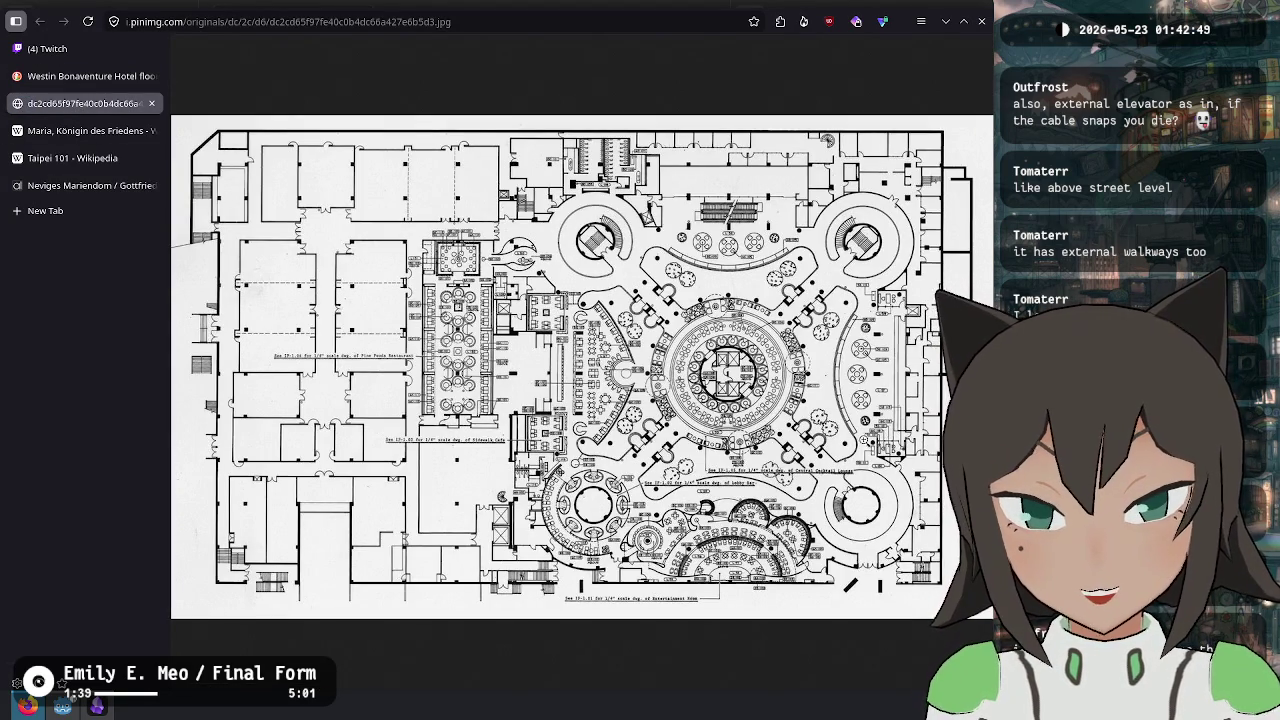
pyautogui.click(850, 476)
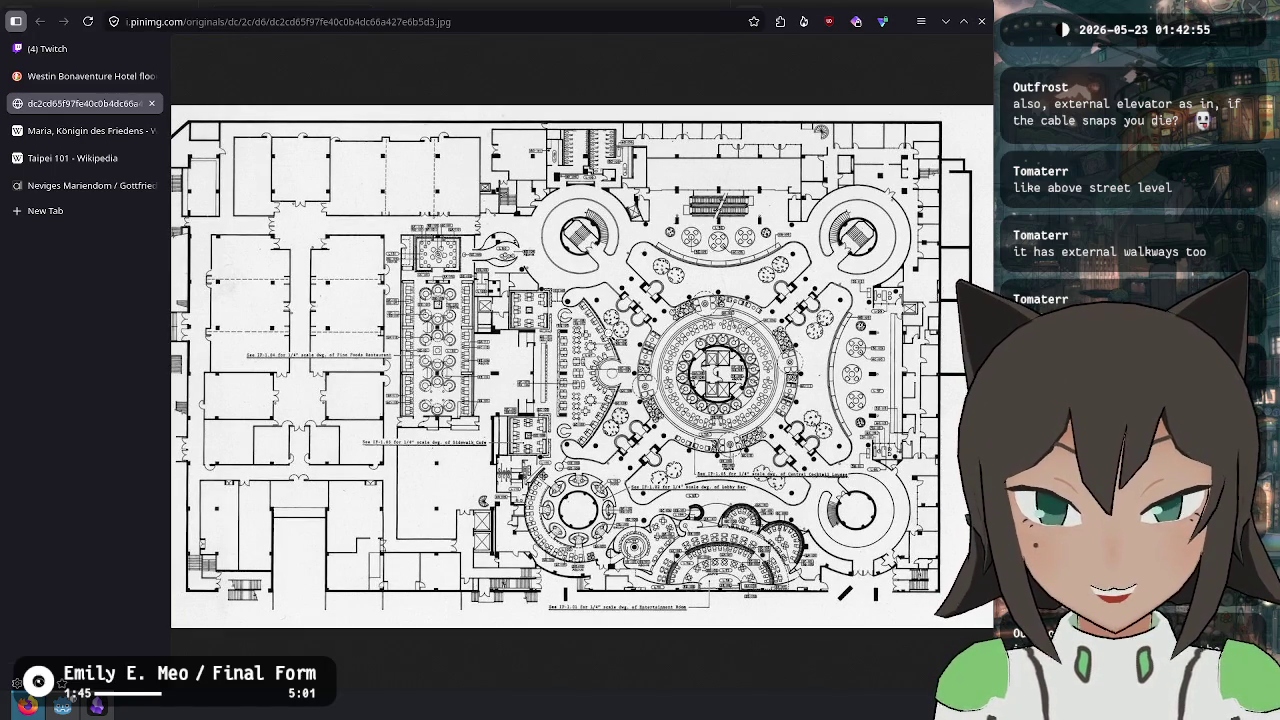
pyautogui.hotkey('ctrl', 'w')
pyautogui.scroll(1, 766, 366)
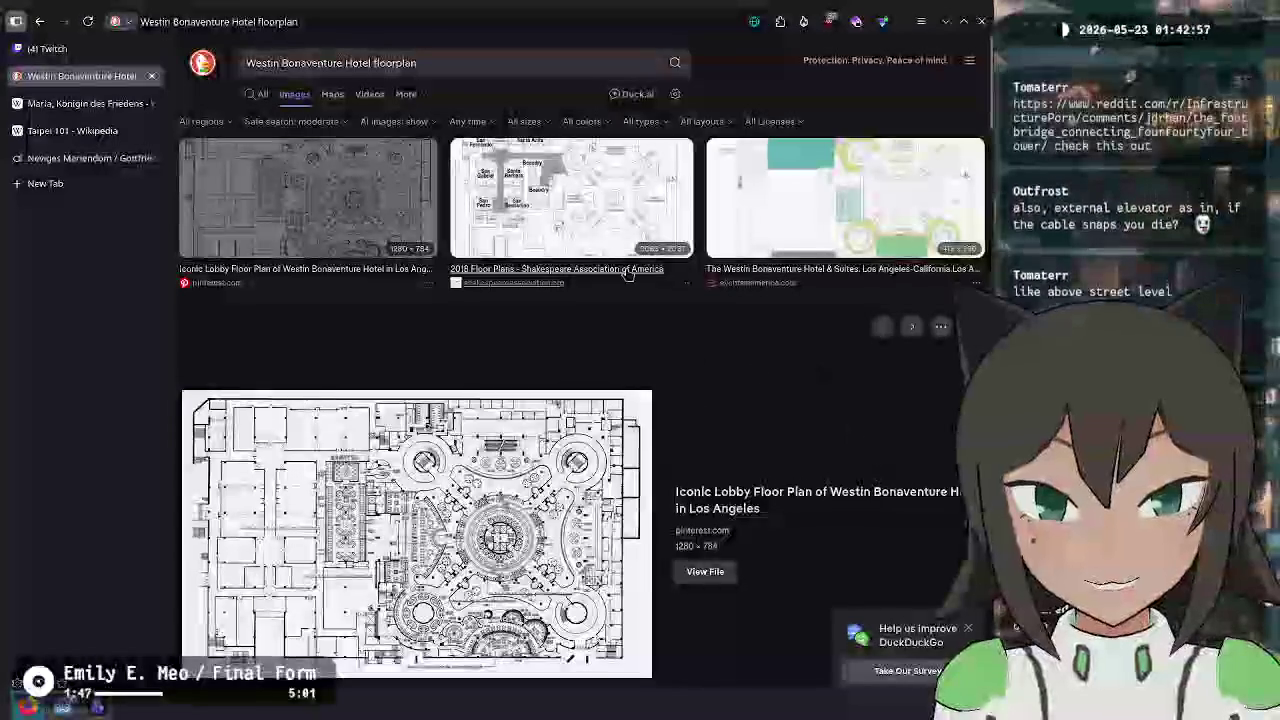
# - Preview the Portman Architects section drawing and glance at its Pinterest source page
pyautogui.scroll(-8, 581, 215)
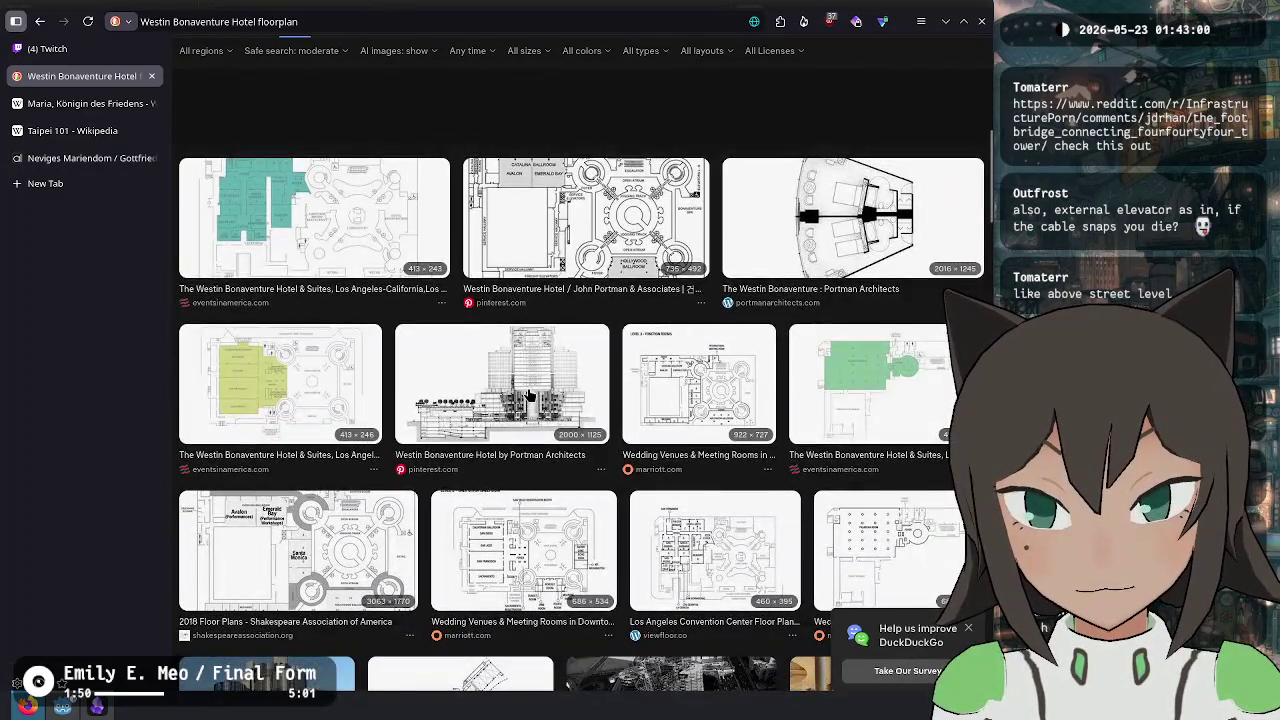
pyautogui.click(524, 422)
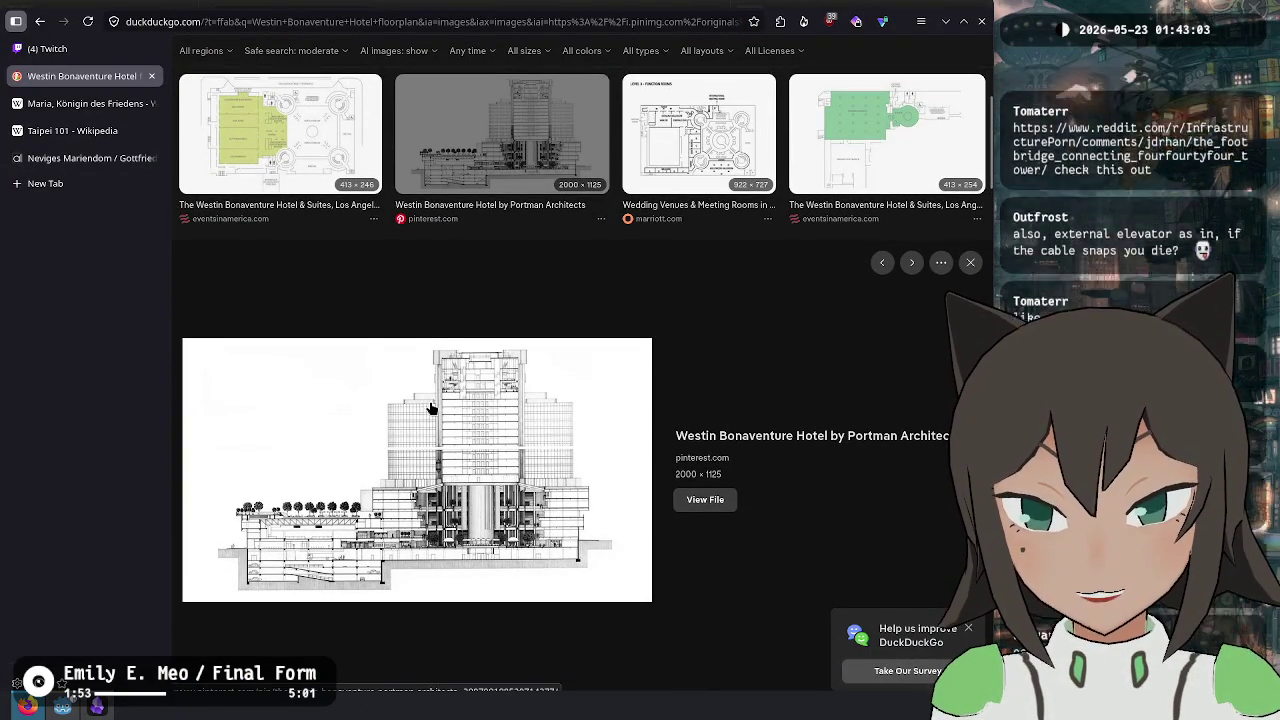
pyautogui.click(493, 480)
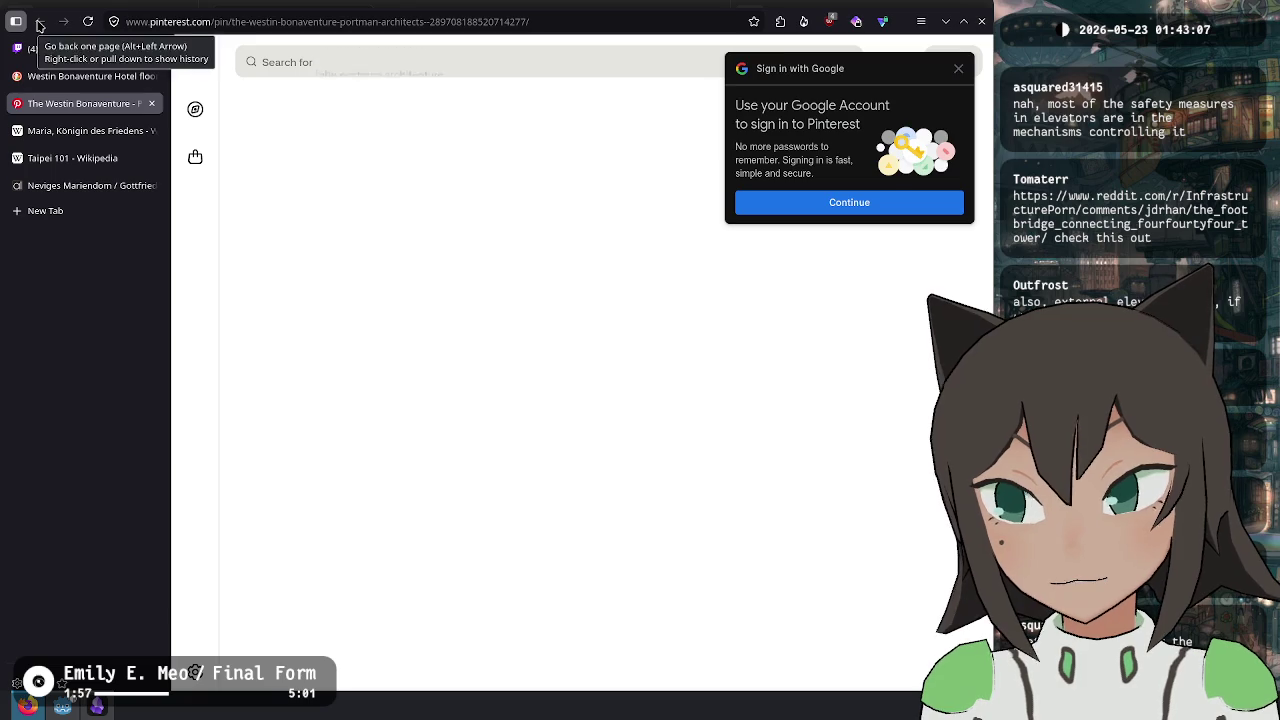
pyautogui.click(151, 103)
# - Inspect the full-size section drawing, zooming into the low-rise section and tower base, then close it
pyautogui.click(703, 497)
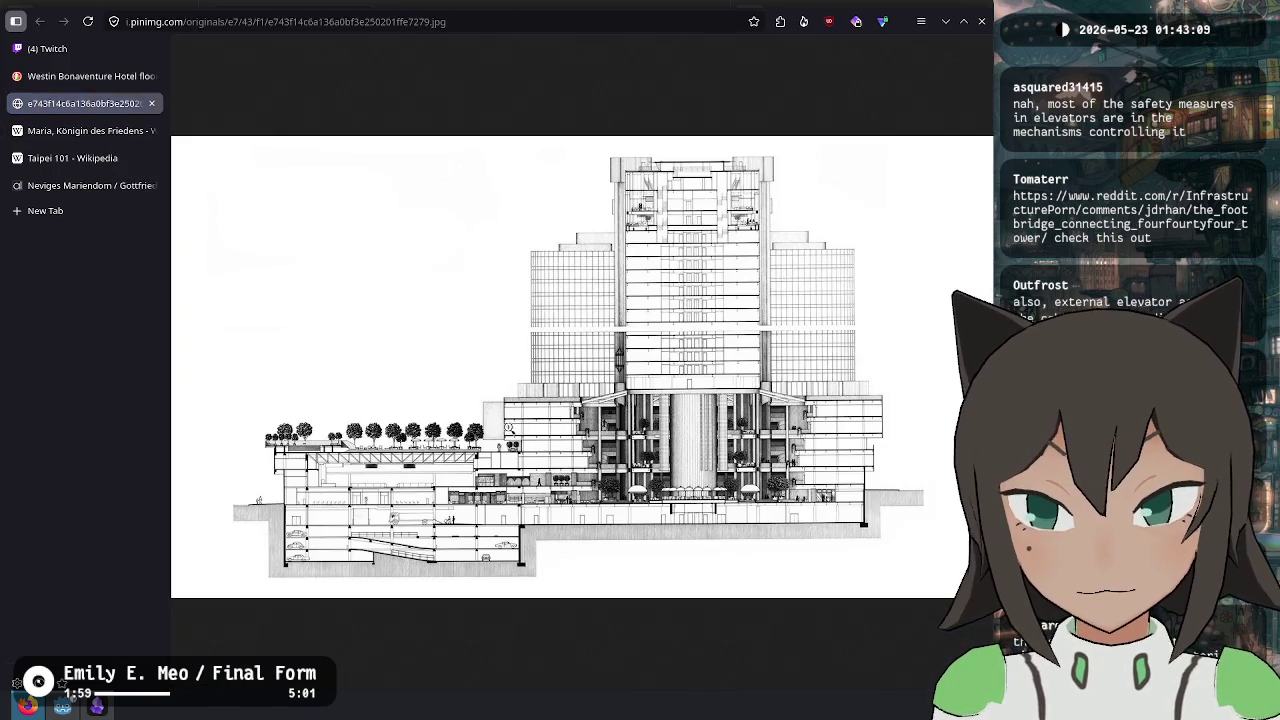
pyautogui.click(648, 403)
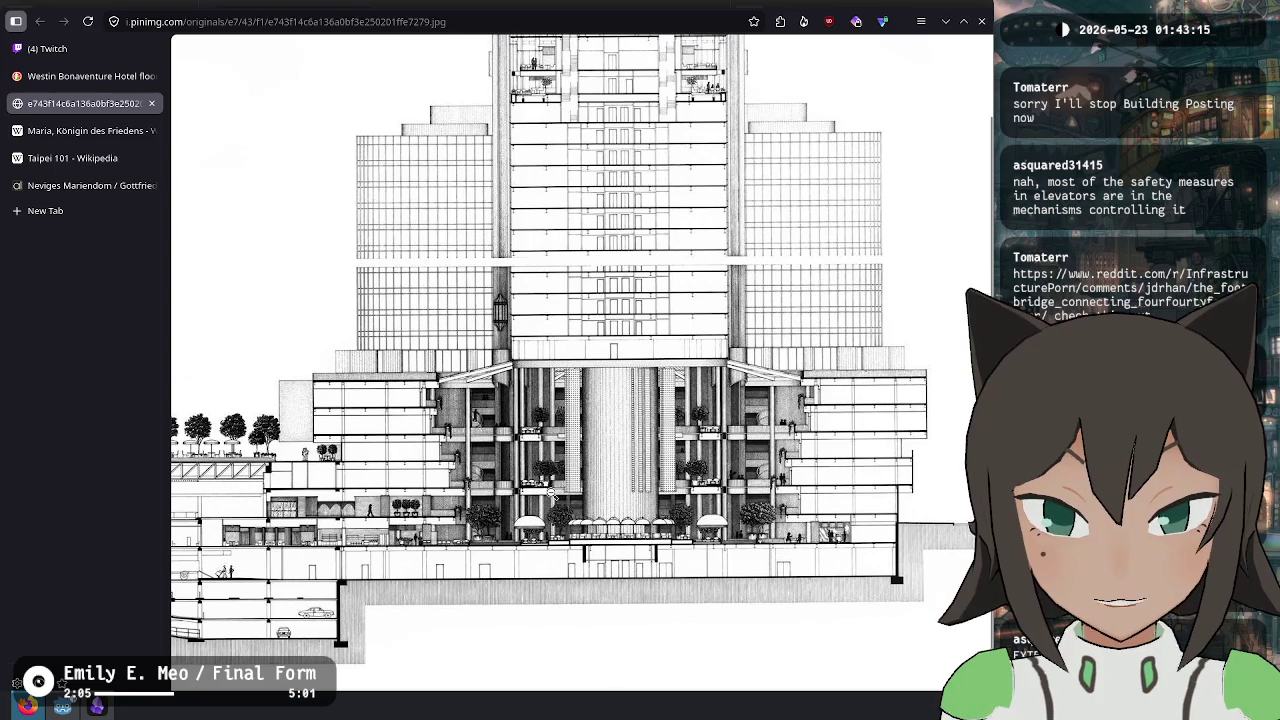
pyautogui.scroll(2, 625, 390)
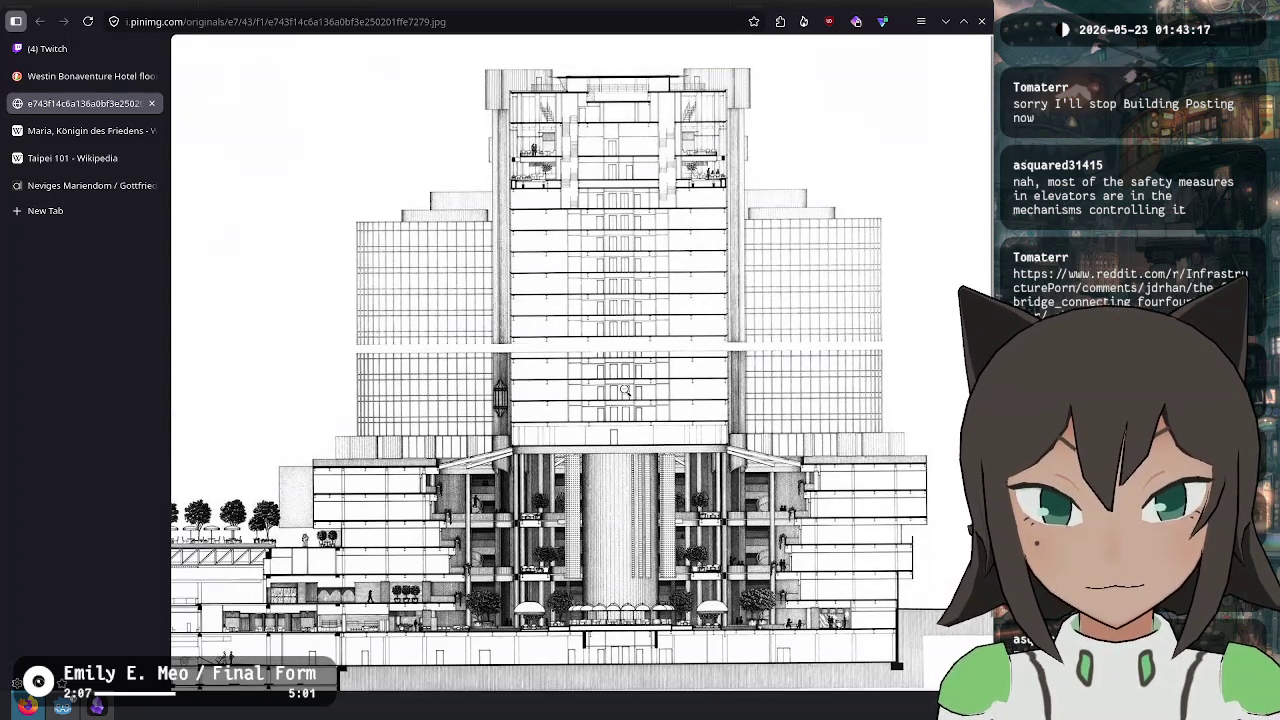
pyautogui.scroll(-1, 625, 391)
pyautogui.click(562, 479)
pyautogui.click(333, 451)
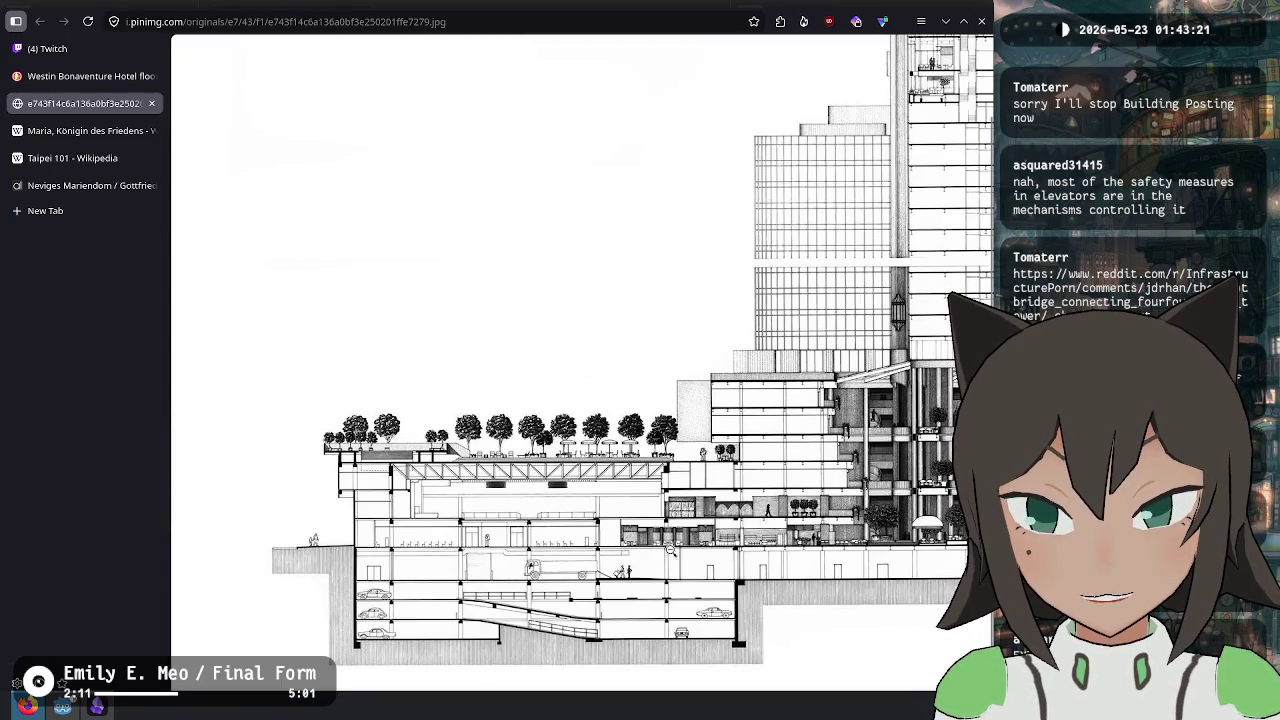
pyautogui.click(692, 517)
pyautogui.click(456, 569)
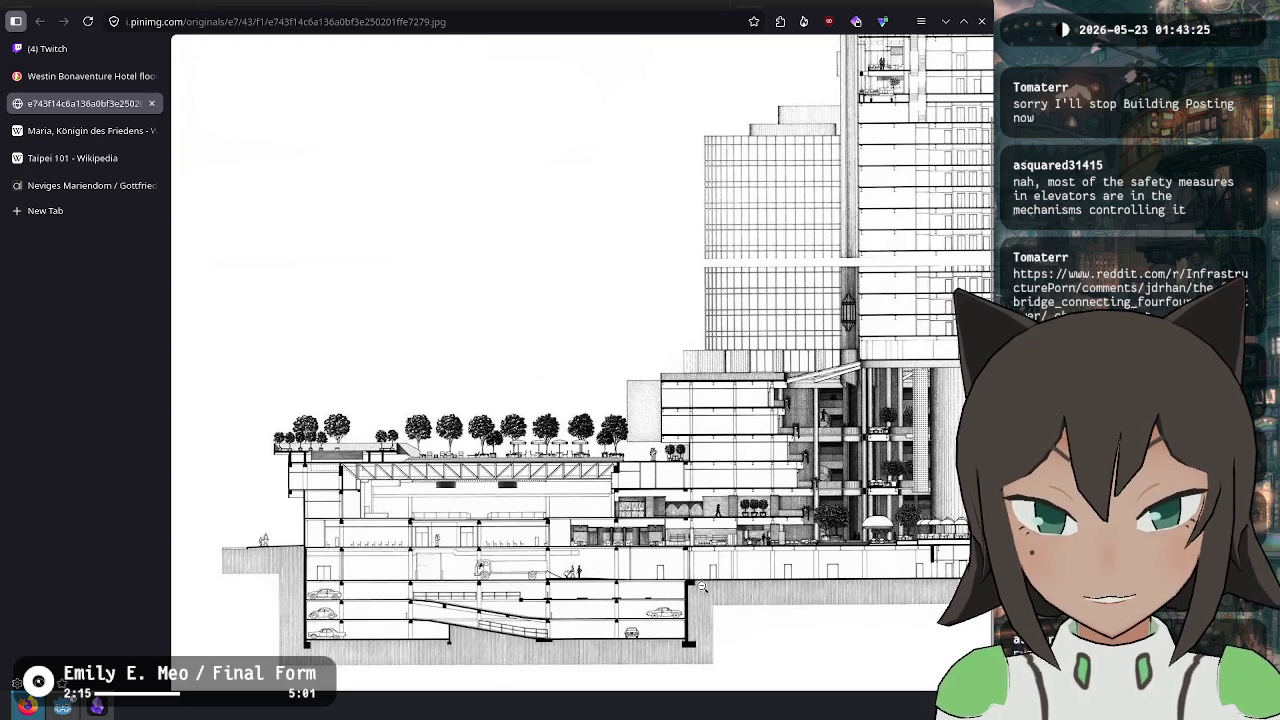
pyautogui.hotkey('ctrl', 'w')
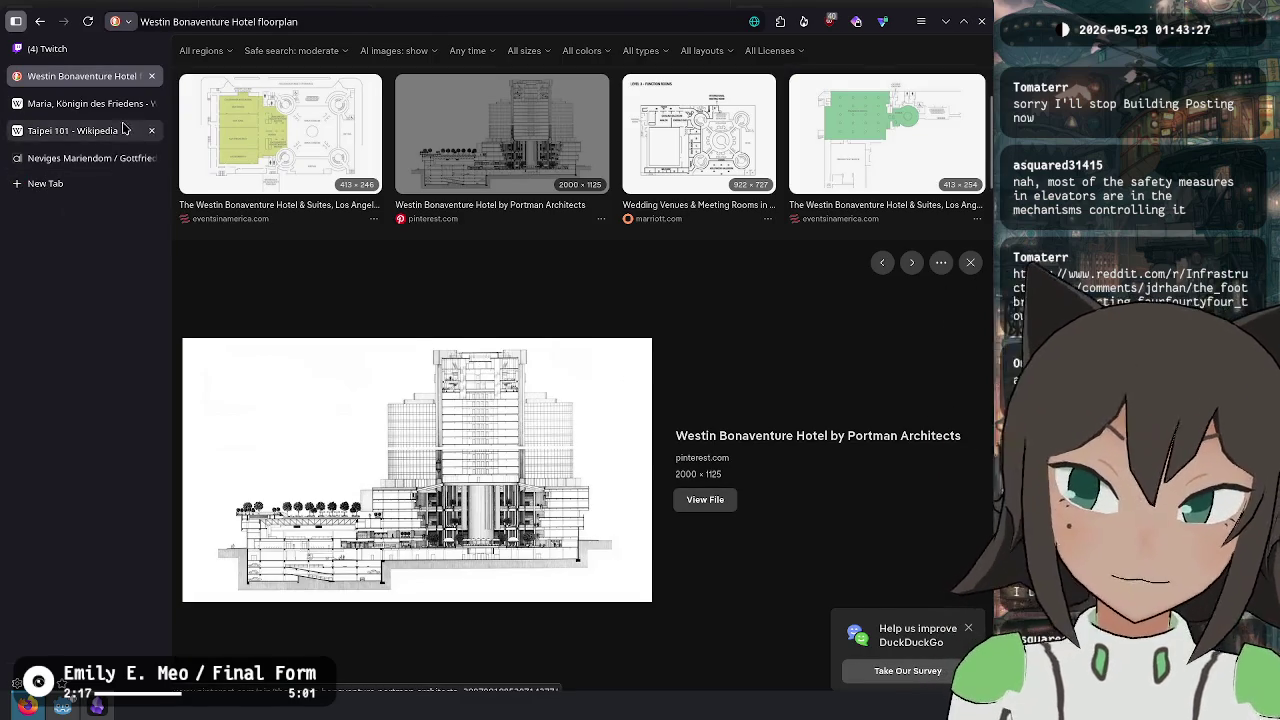
pyautogui.click(114, 105)
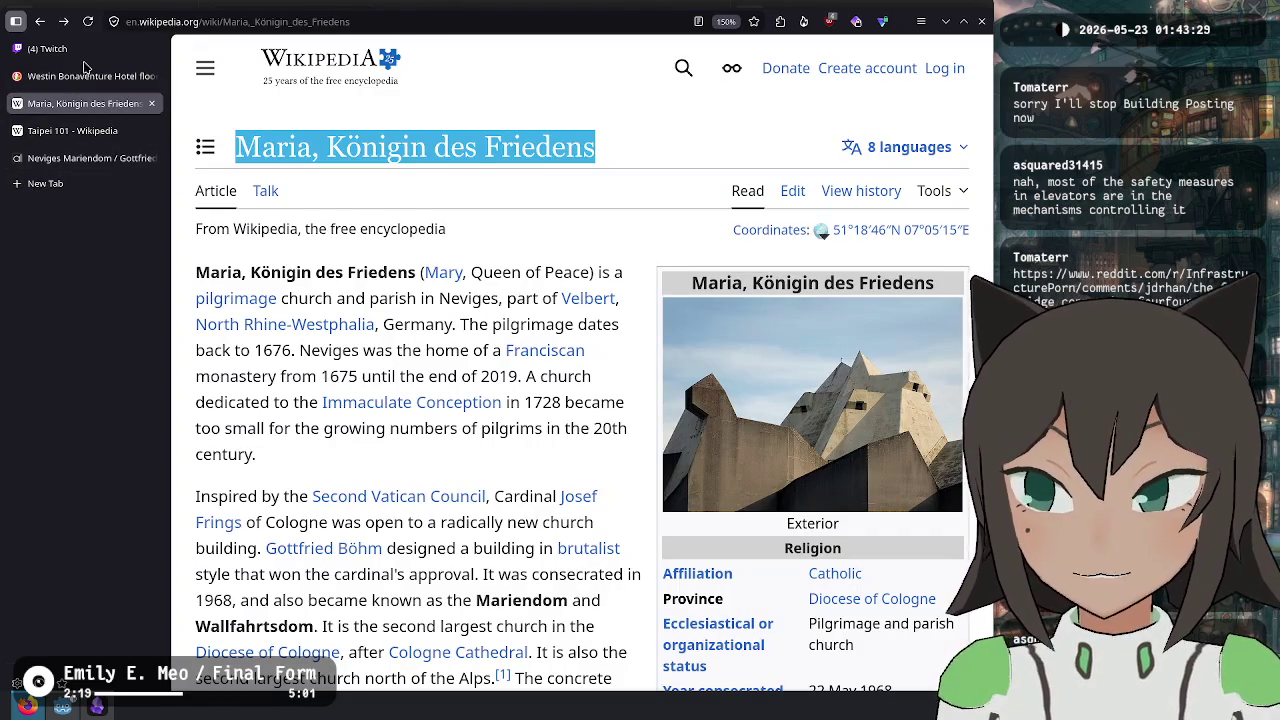
# - Browse the Neckaruferbebauung Nord article and its towers photo, then open Research Institutes for Experimental Medicine
pyautogui.click(41, 19)
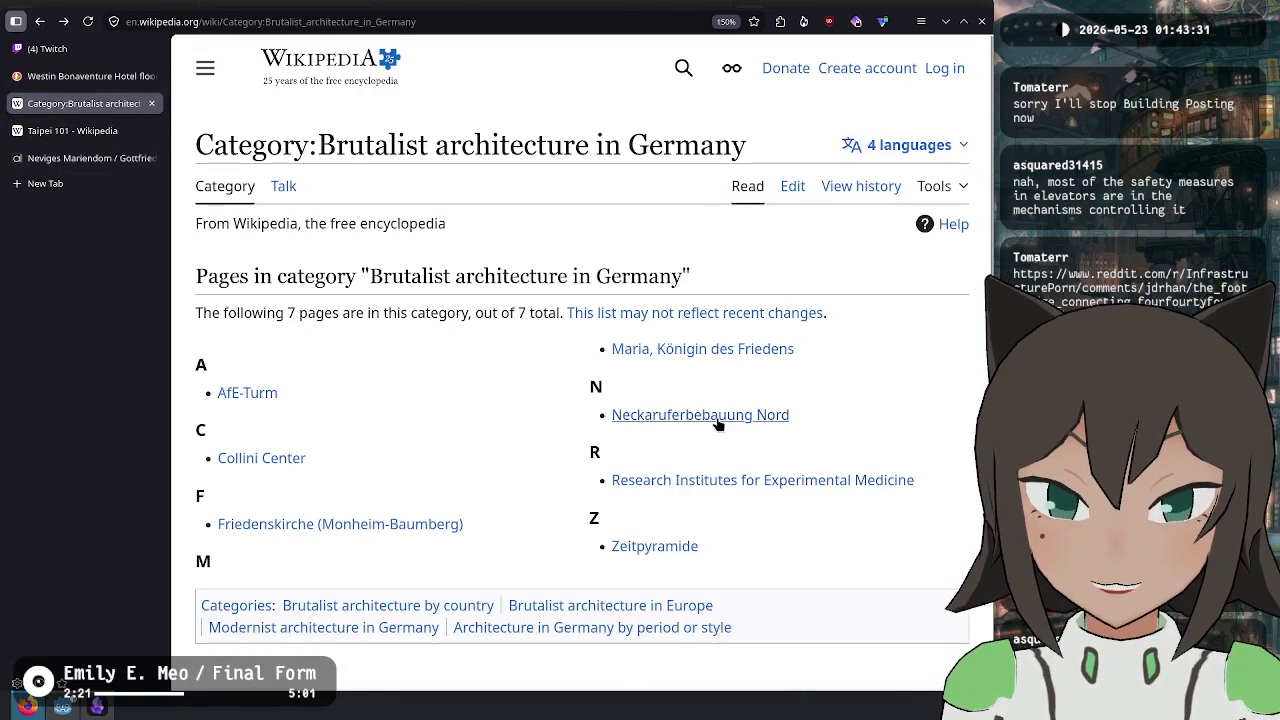
pyautogui.click(716, 422)
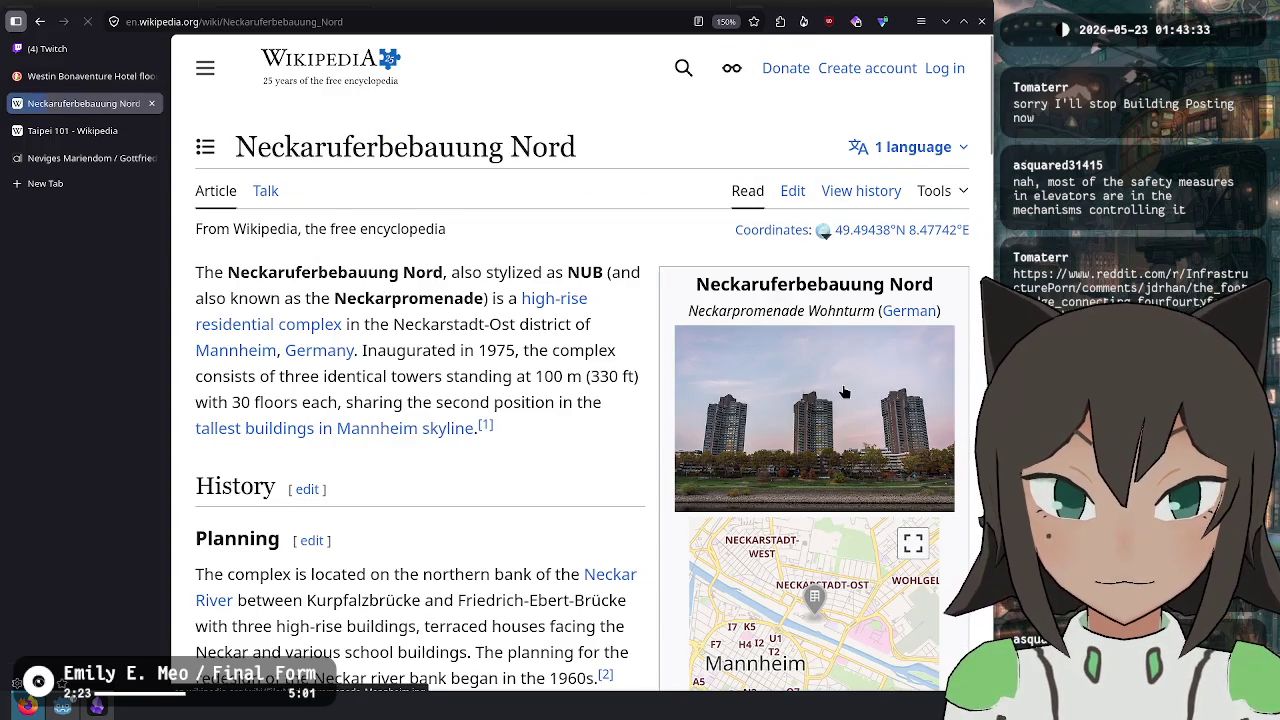
pyautogui.click(843, 392)
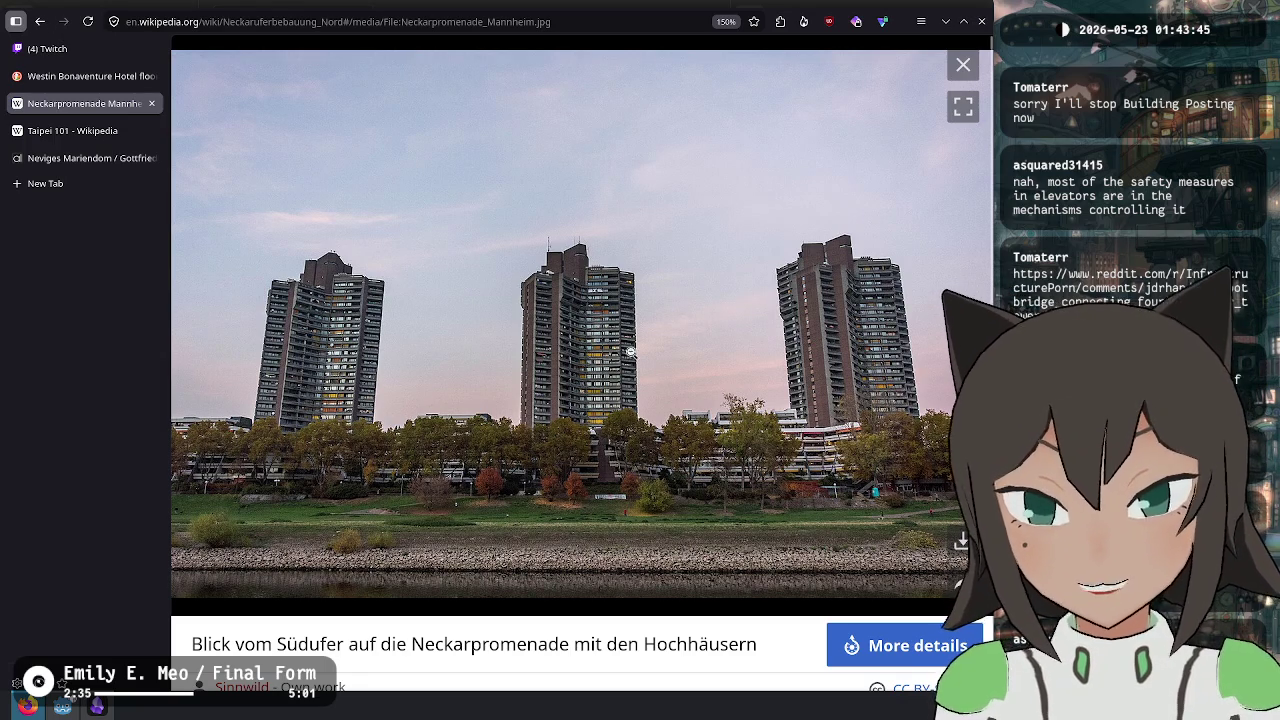
pyautogui.click(979, 83)
pyautogui.scroll(-15, 637, 303)
pyautogui.scroll(-1, 637, 303)
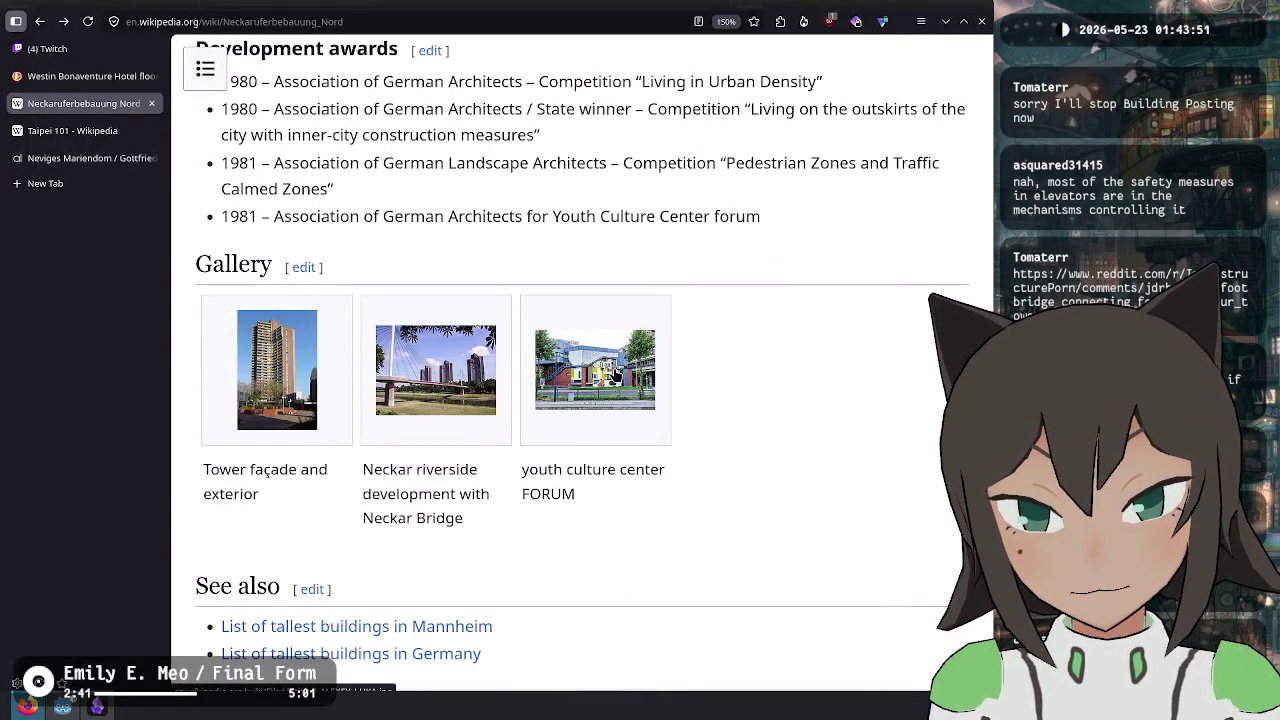
pyautogui.scroll(-4, 614, 373)
pyautogui.scroll(15, 618, 365)
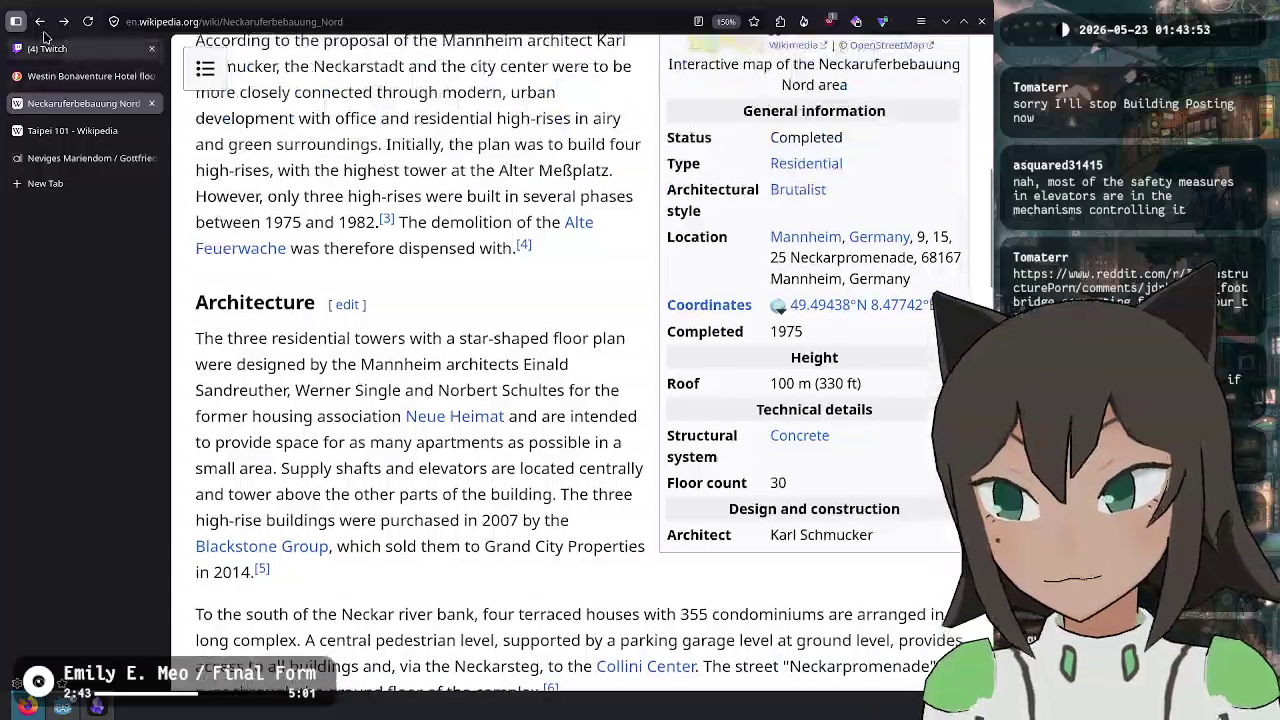
pyautogui.click(40, 21)
pyautogui.click(614, 480)
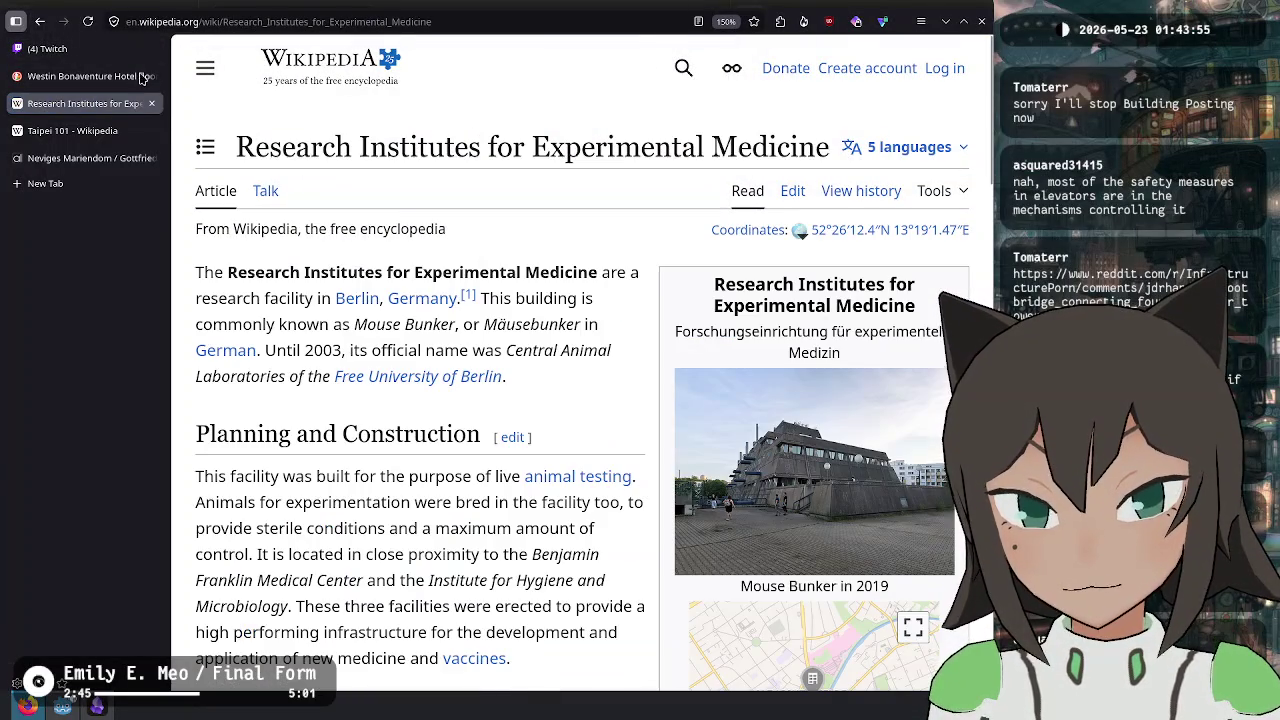
# - Open the Zeitpyramide article, view its sunset photo, and read down to Construction
pyautogui.click(40, 21)
pyautogui.click(684, 550)
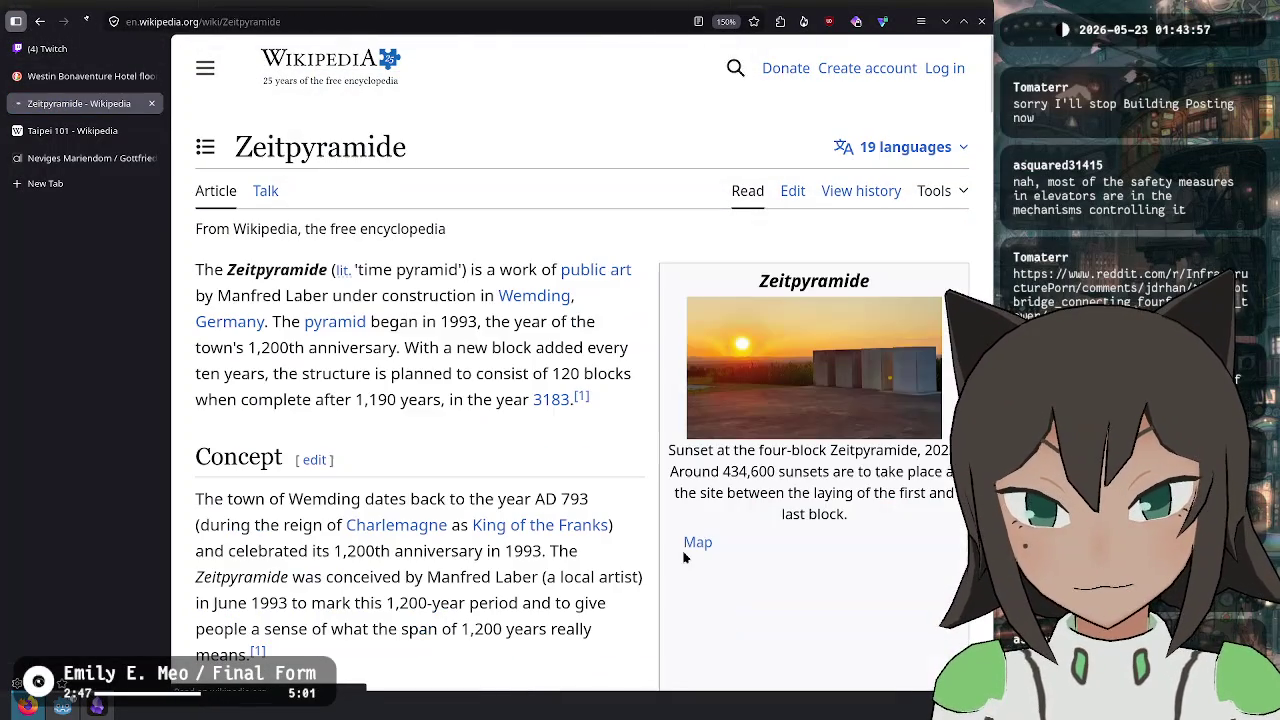
pyautogui.click(813, 393)
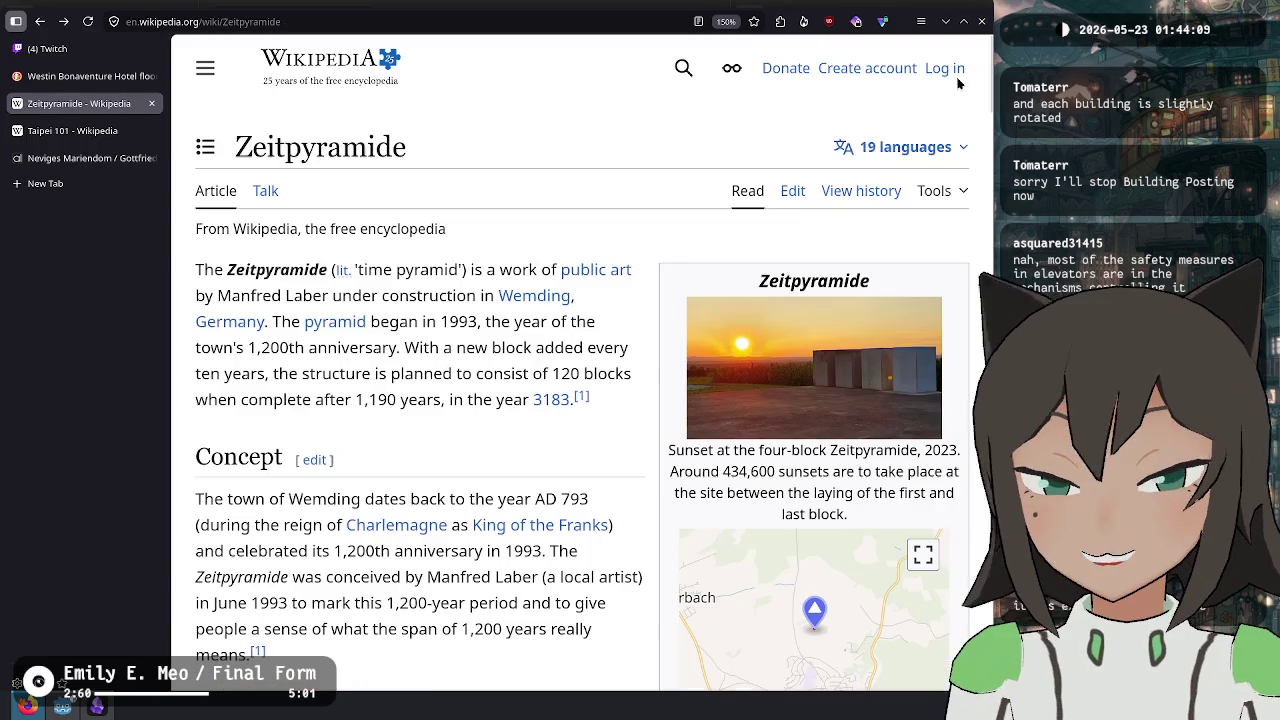
pyautogui.click(972, 64)
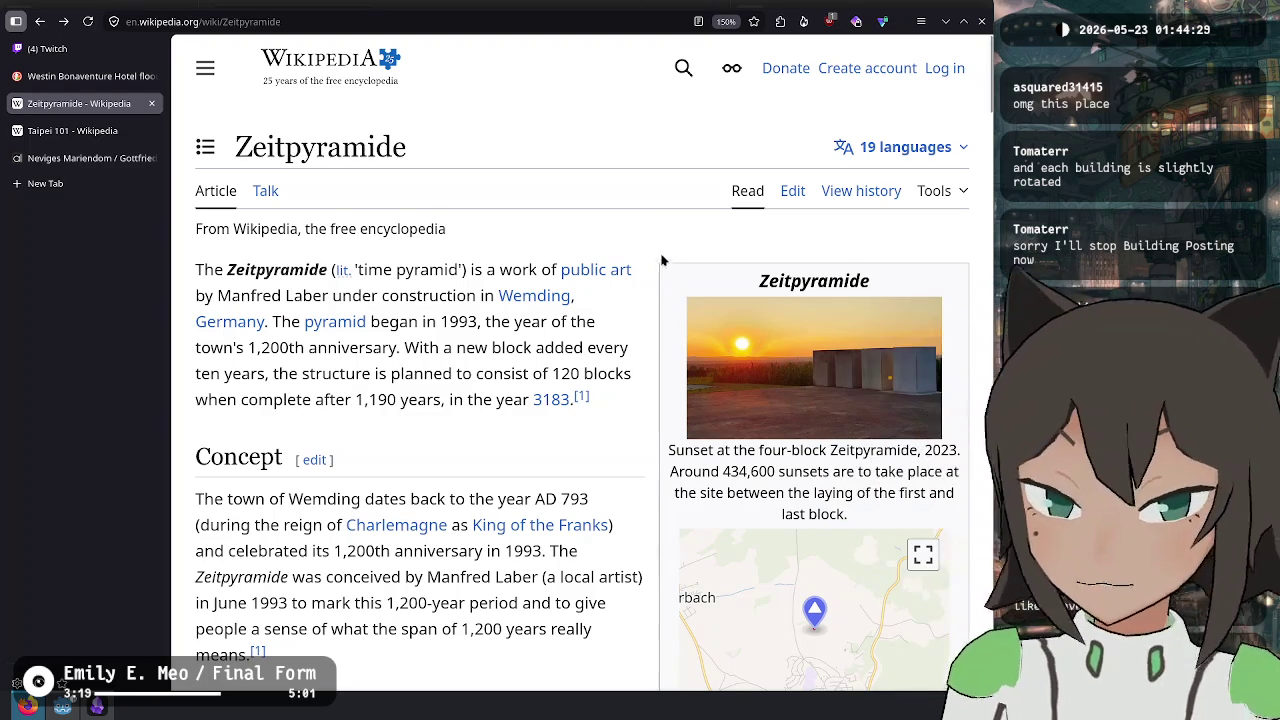
pyautogui.scroll(-4, 689, 347)
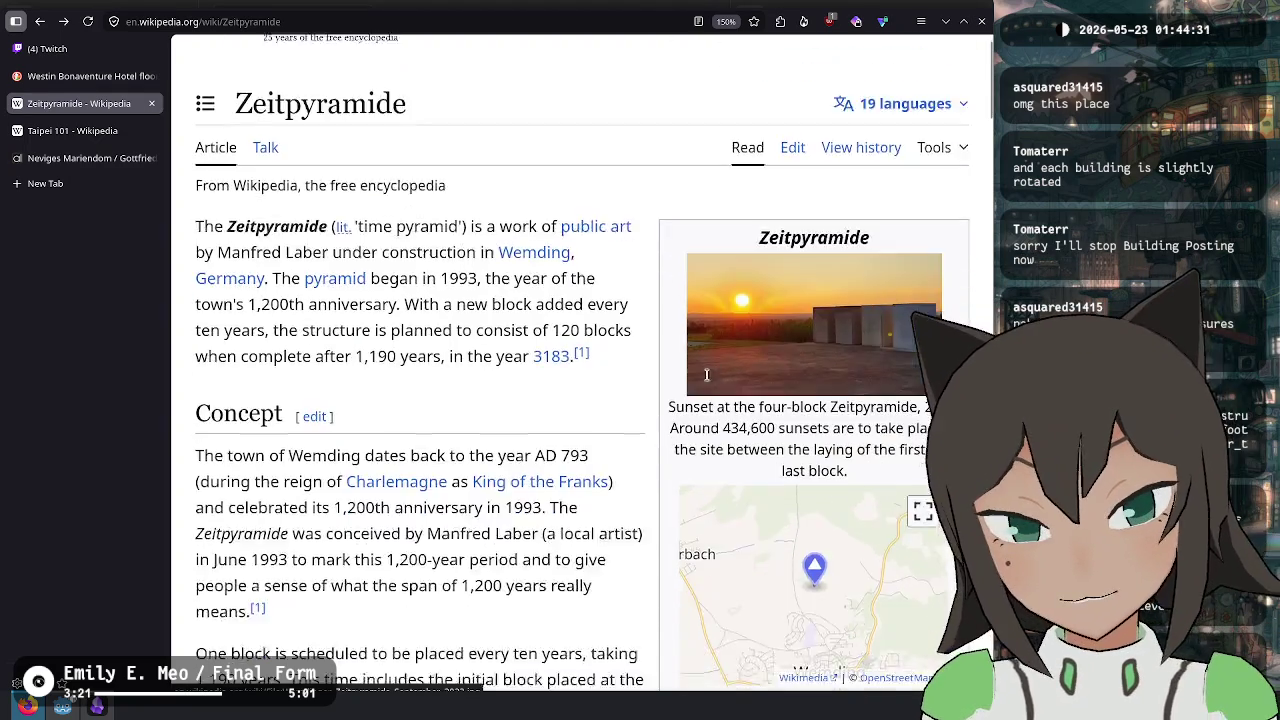
pyautogui.scroll(3, 689, 347)
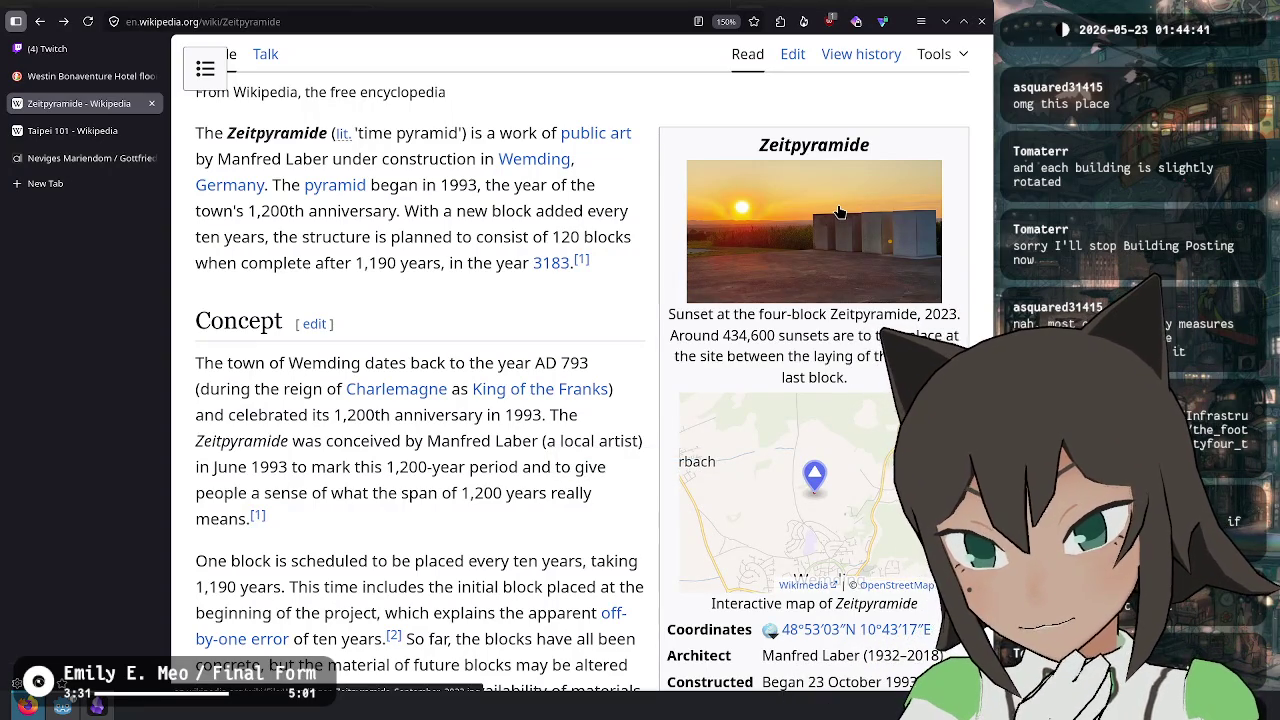
pyautogui.scroll(-3, 840, 213)
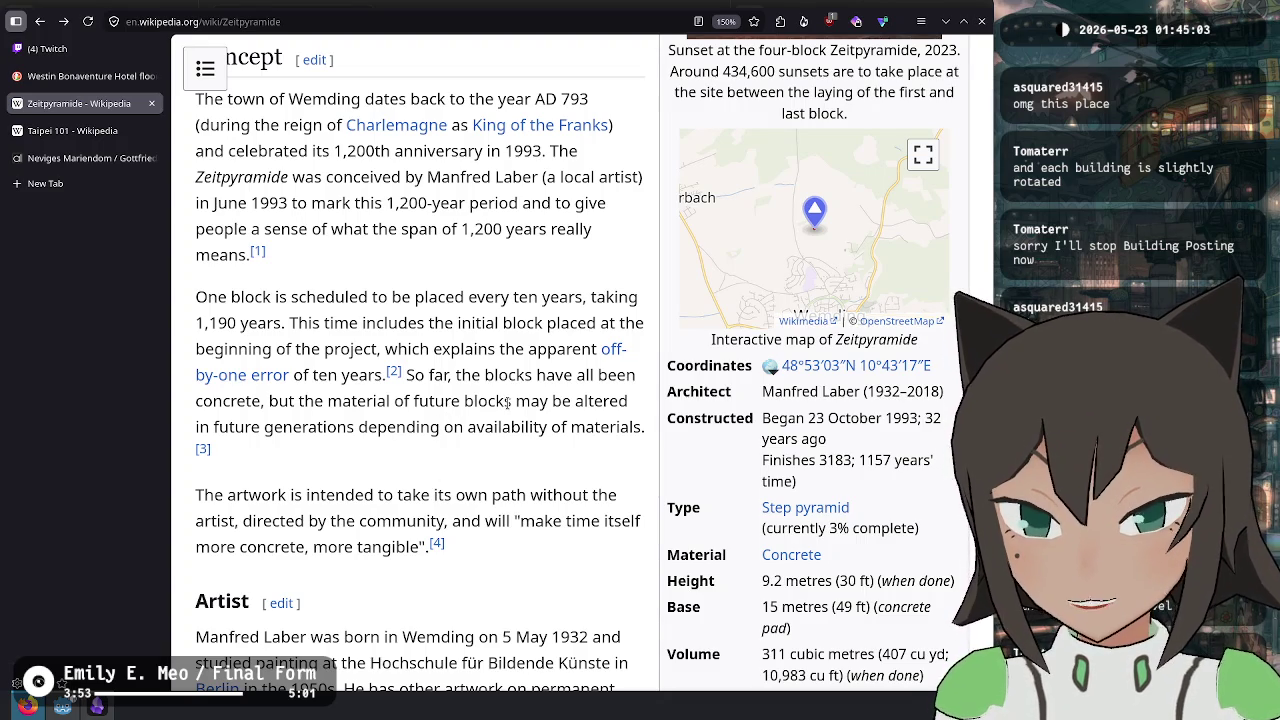
pyautogui.scroll(-5, 508, 402)
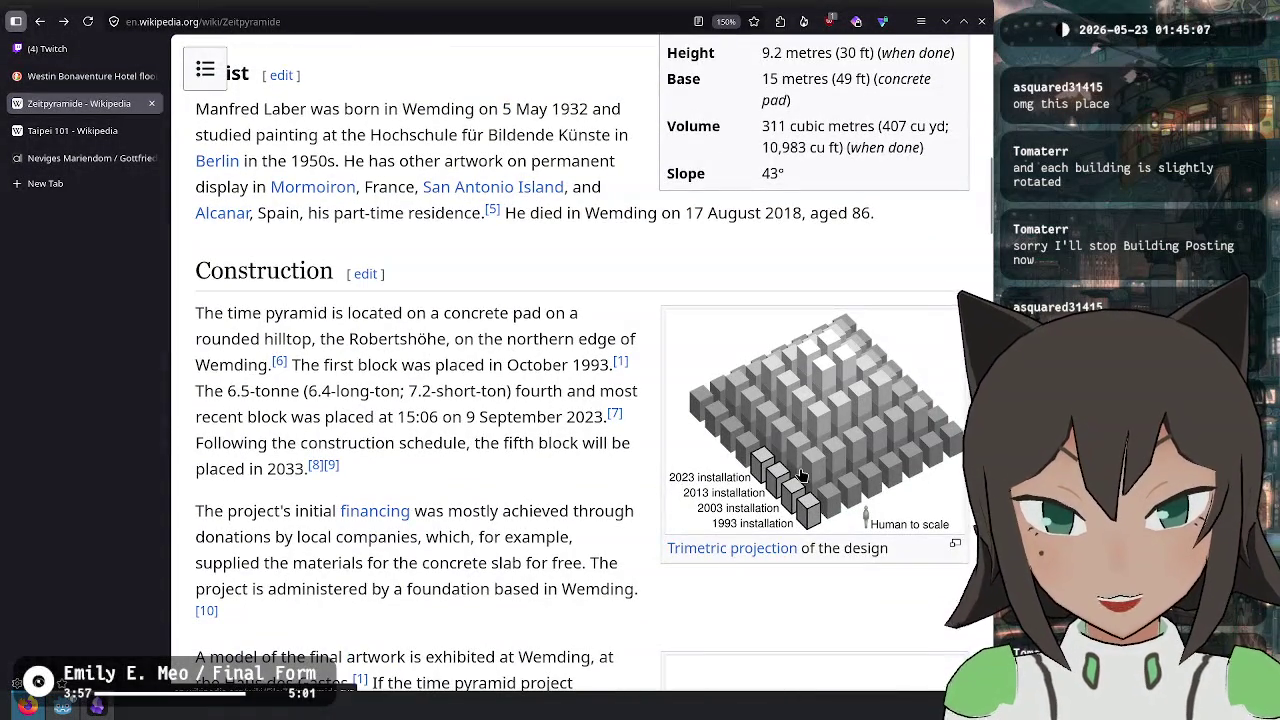
pyautogui.click(801, 470)
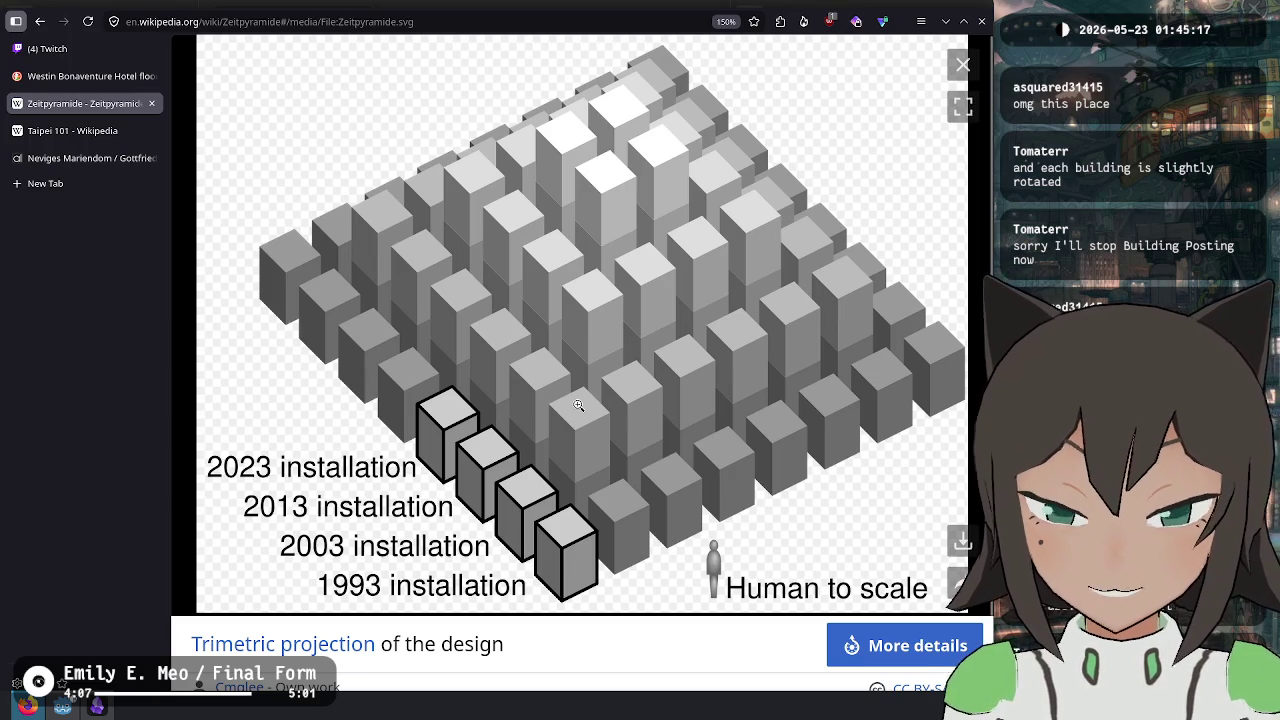
pyautogui.click(962, 64)
pyautogui.scroll(10, 818, 420)
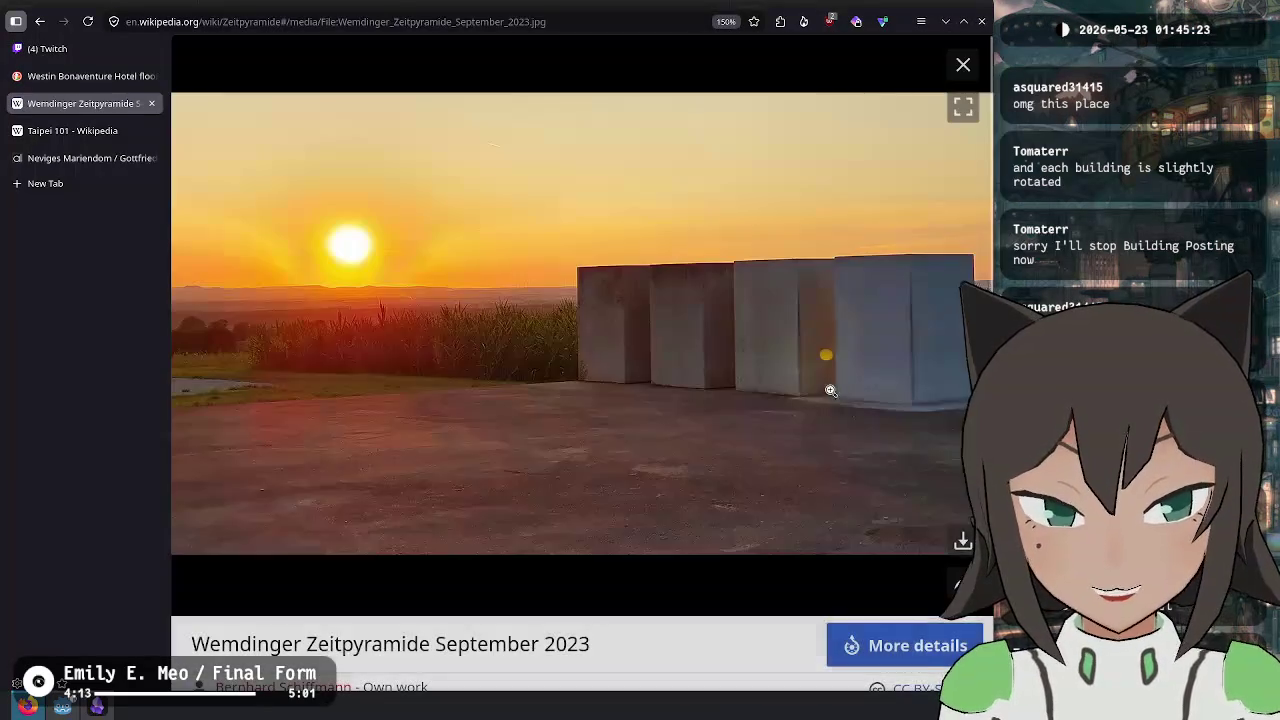
pyautogui.click(818, 420)
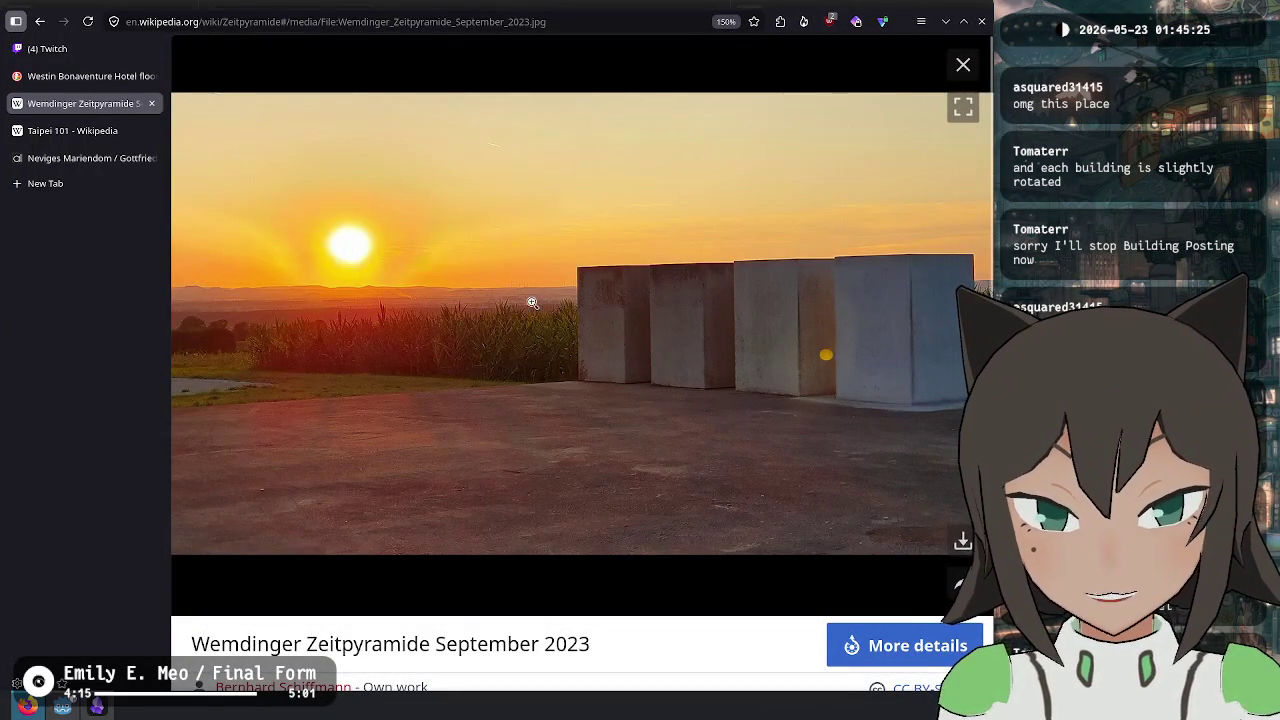
pyautogui.click(962, 64)
pyautogui.scroll(-5, 710, 425)
pyautogui.scroll(-5, 710, 425)
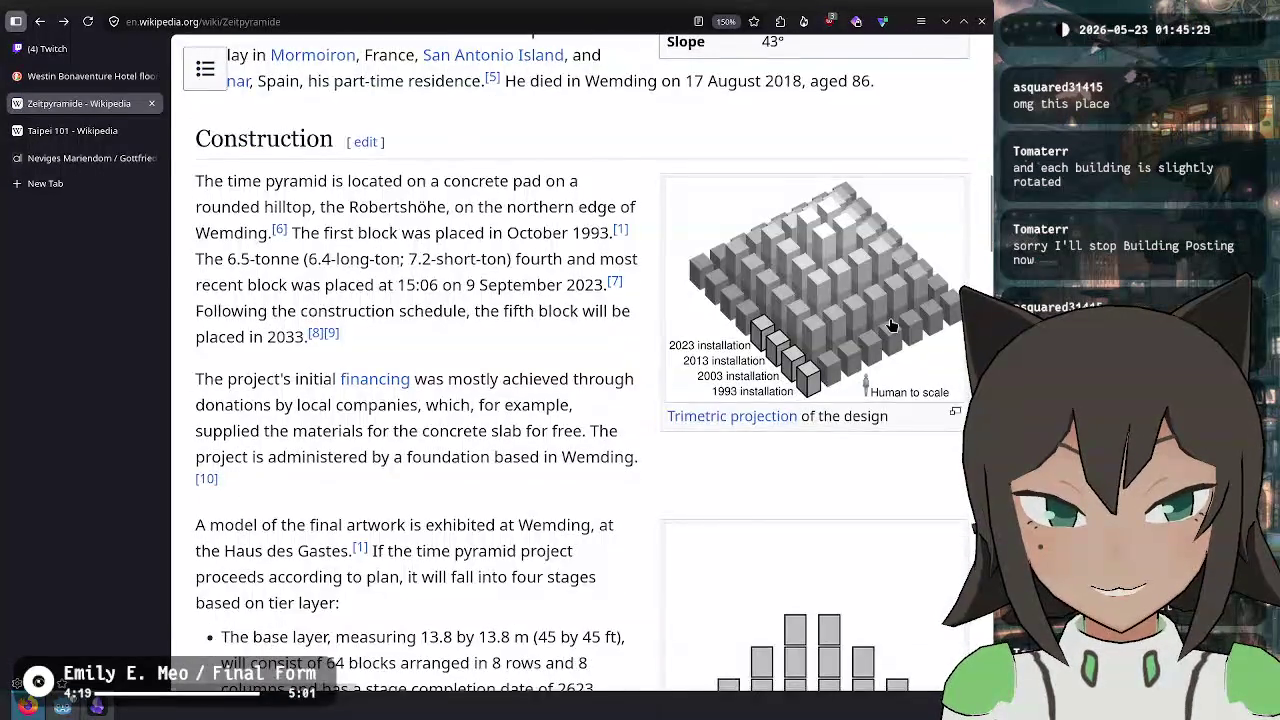
pyautogui.click(820, 370)
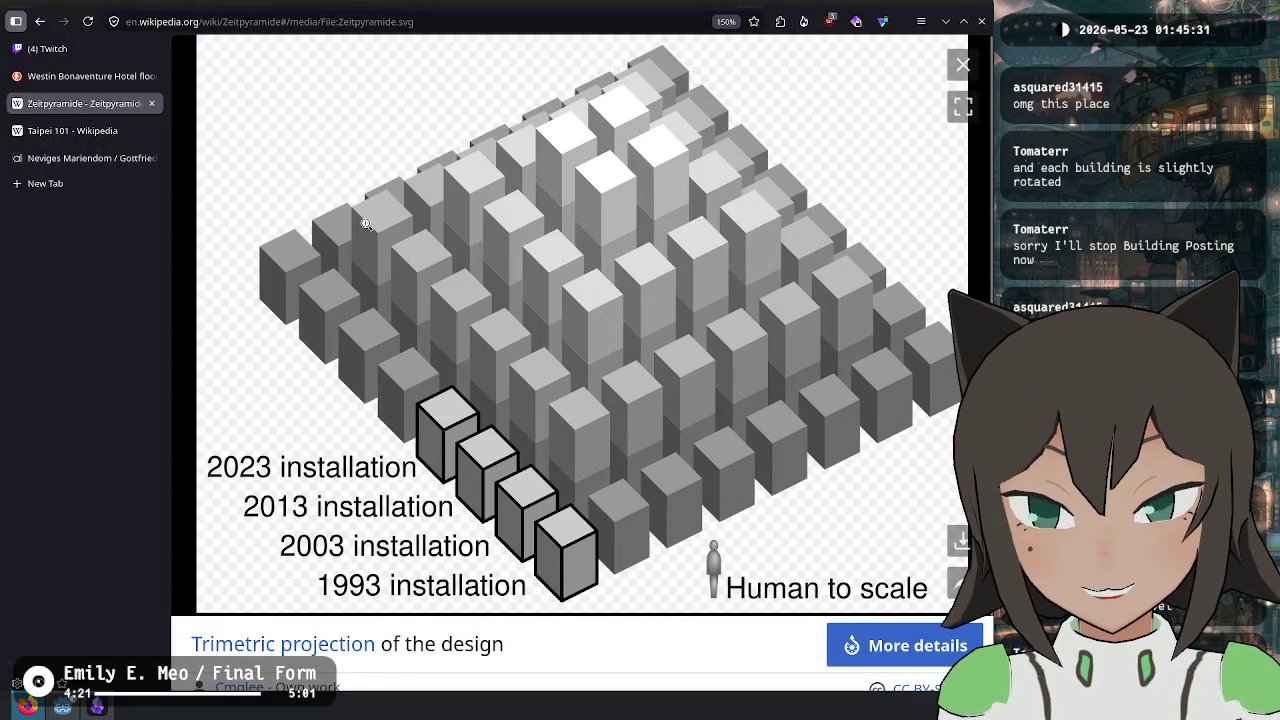
pyautogui.click(962, 66)
pyautogui.scroll(-2, 443, 428)
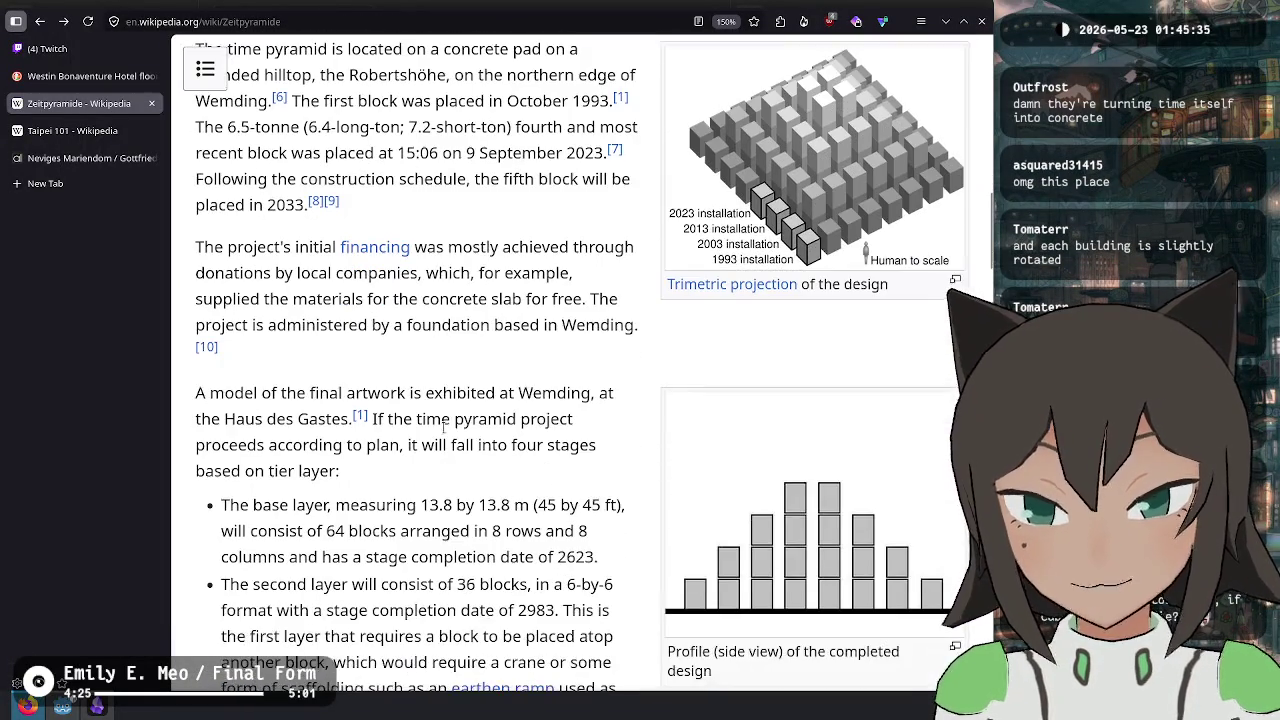
pyautogui.scroll(-2, 445, 425)
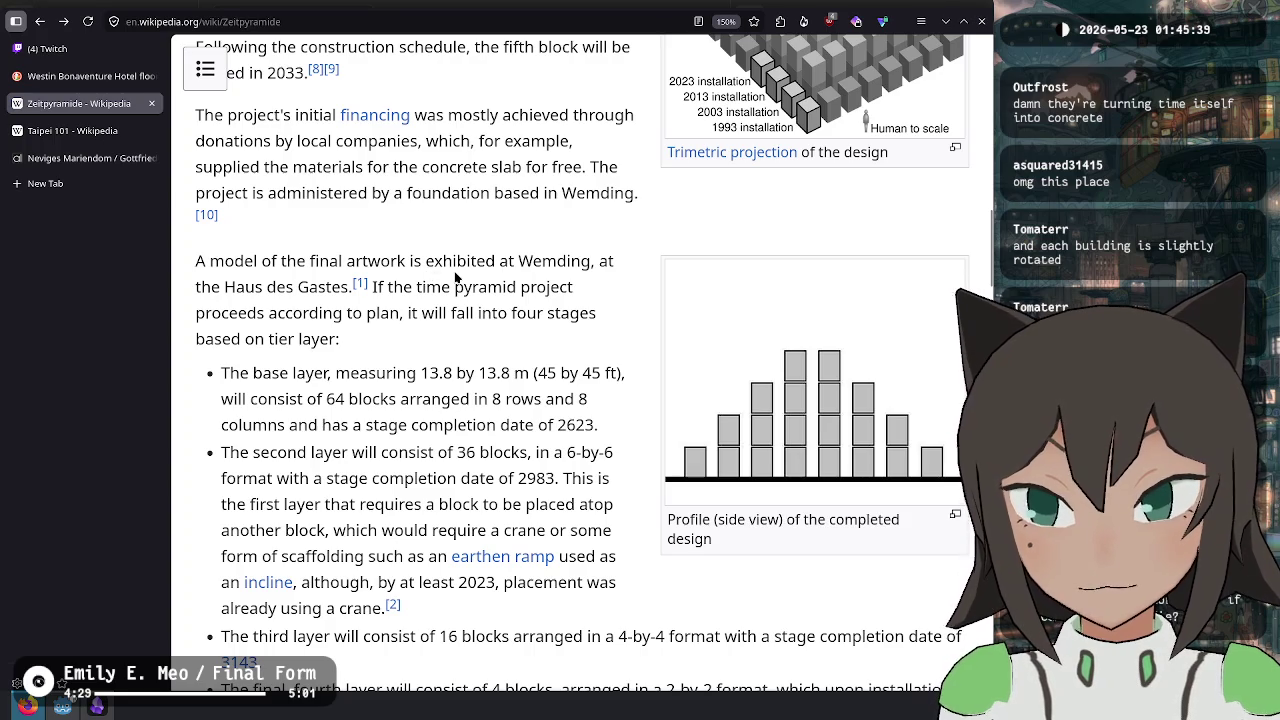
pyautogui.scroll(-2, 455, 278)
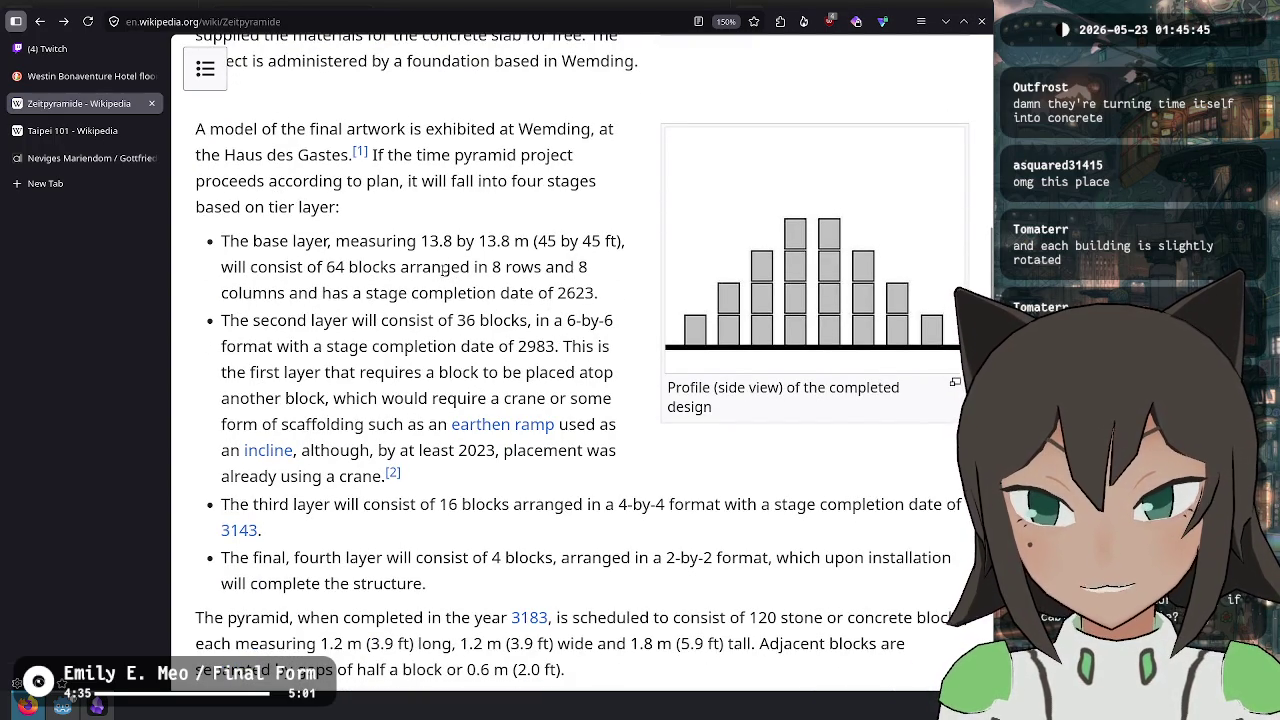
pyautogui.scroll(15, 441, 270)
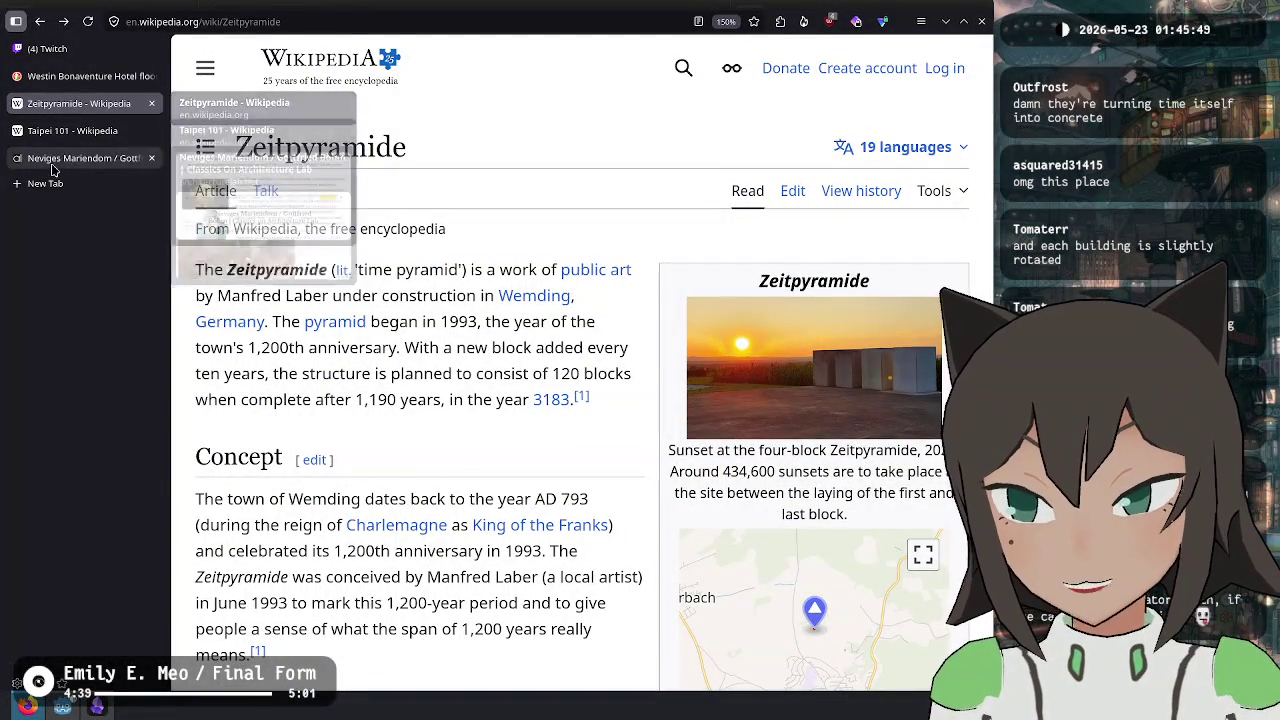
pyautogui.click(100, 50)
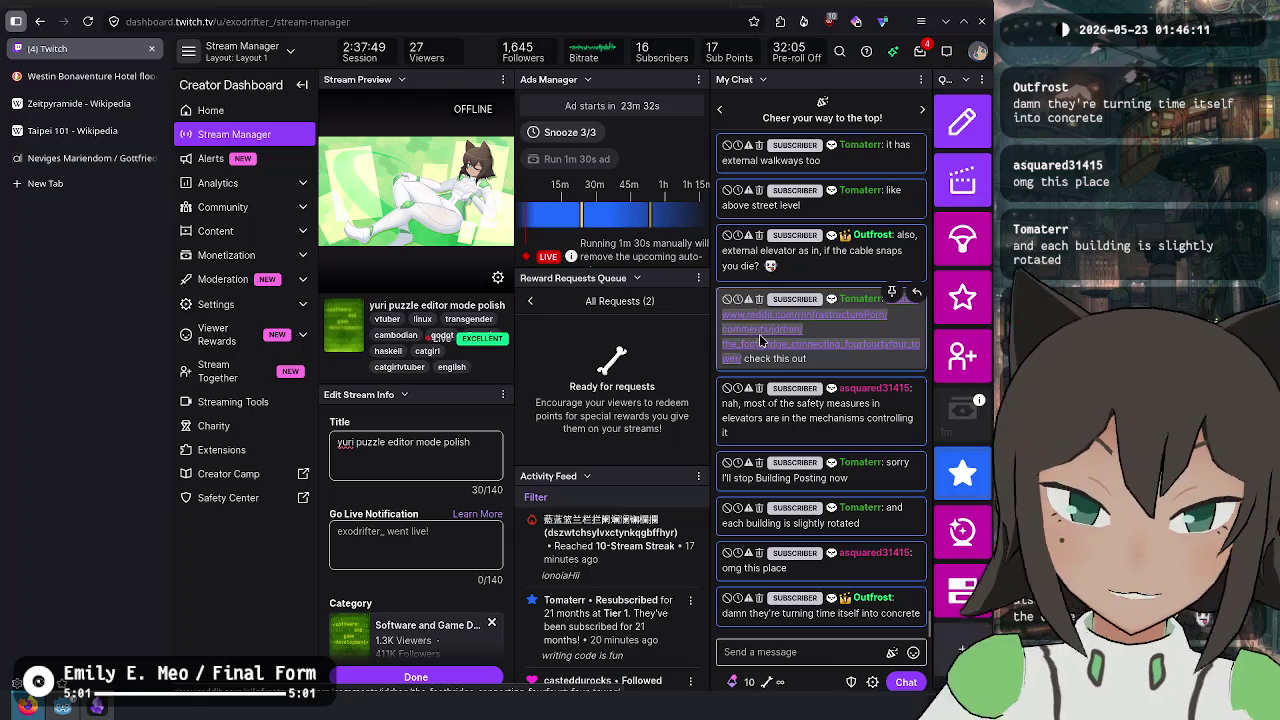
# - Open the chat's Reddit link about the FourFortyFour Tower–Bonaventure footbridge in a new tab and view it
pyautogui.click(764, 339)
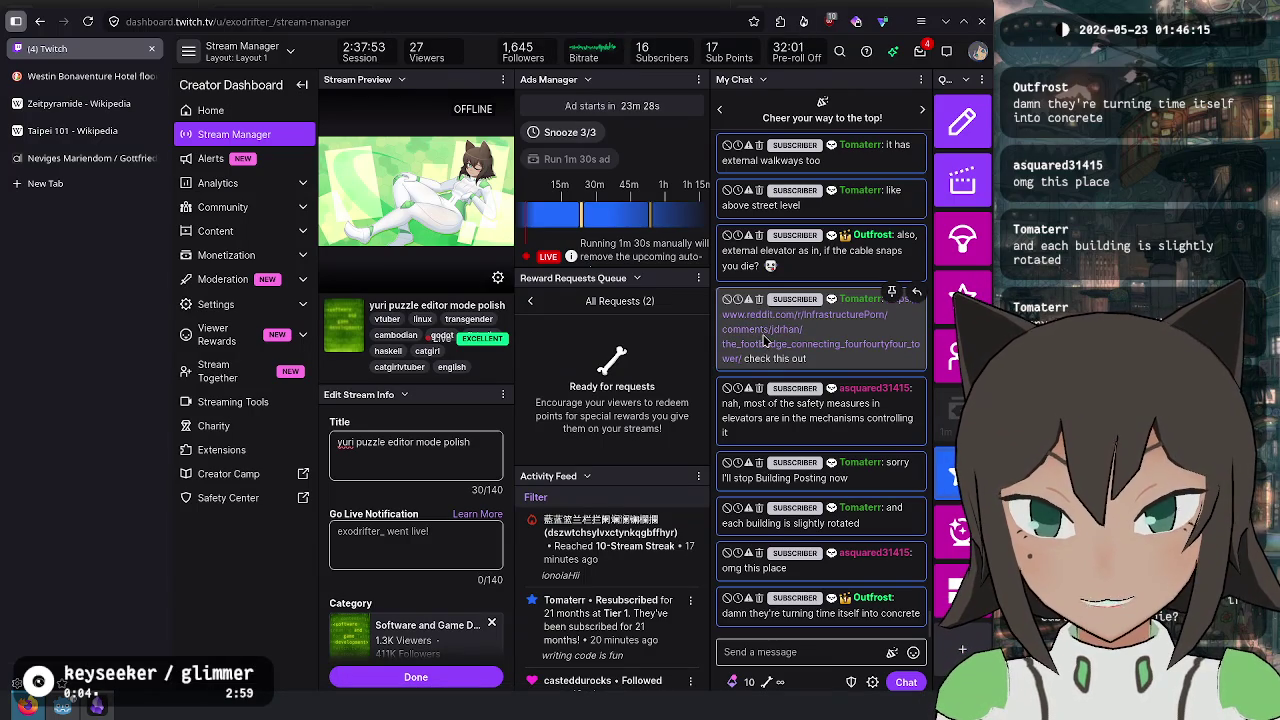
pyautogui.tripleClick(764, 339)
pyautogui.click(816, 333)
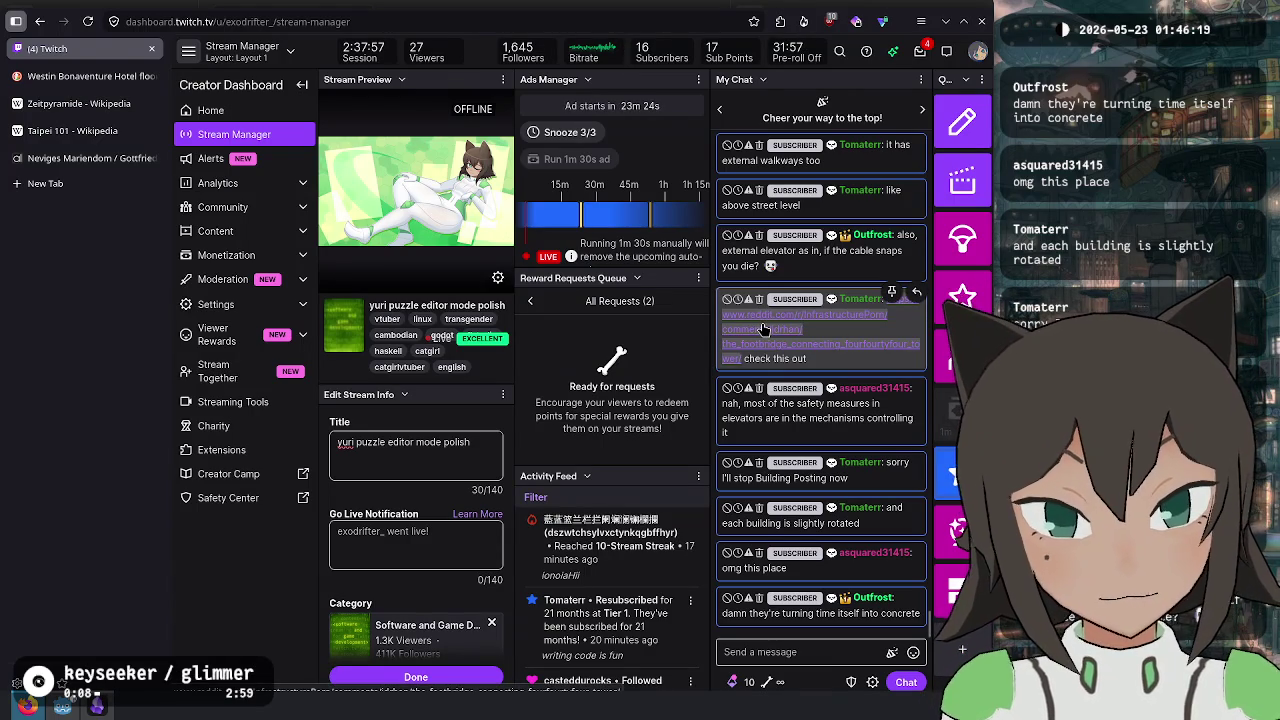
pyautogui.middleClick(762, 330)
pyautogui.hotkey('ctrl', 'Tab')
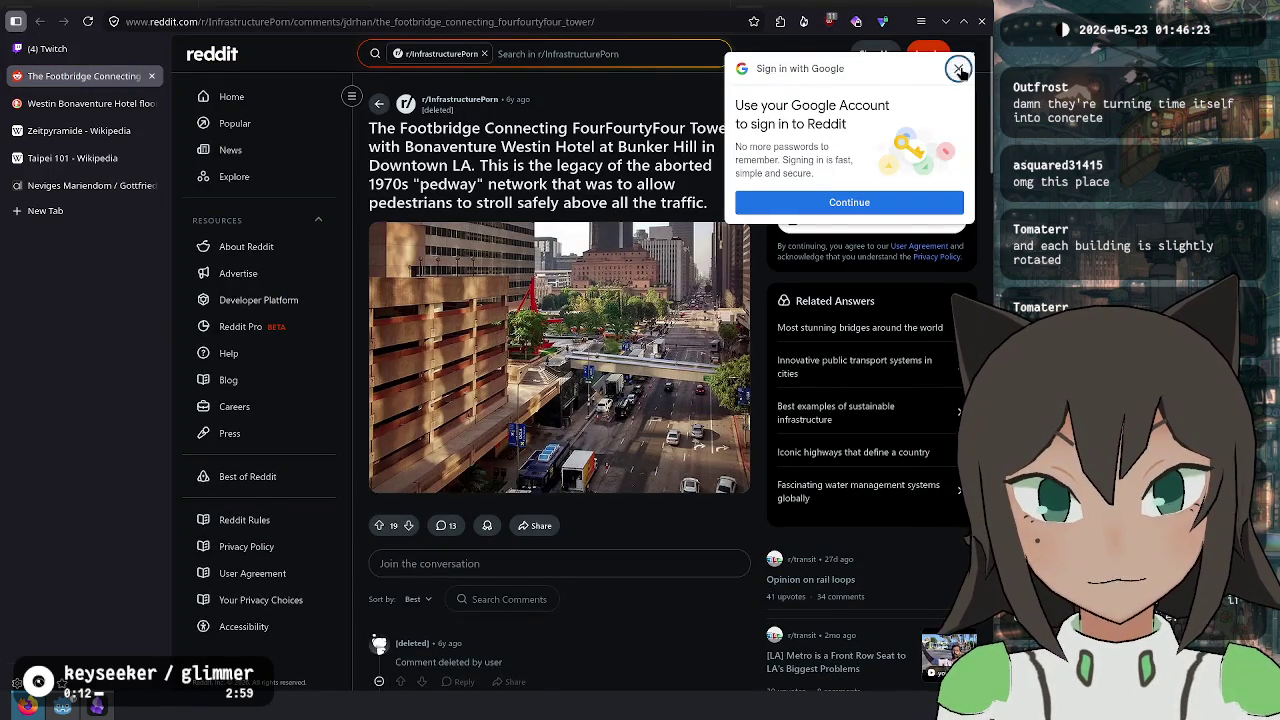
# - Dismiss the Google sign-in prompt and view the footbridge photo enlarged in the Reddit post
pyautogui.click(959, 70)
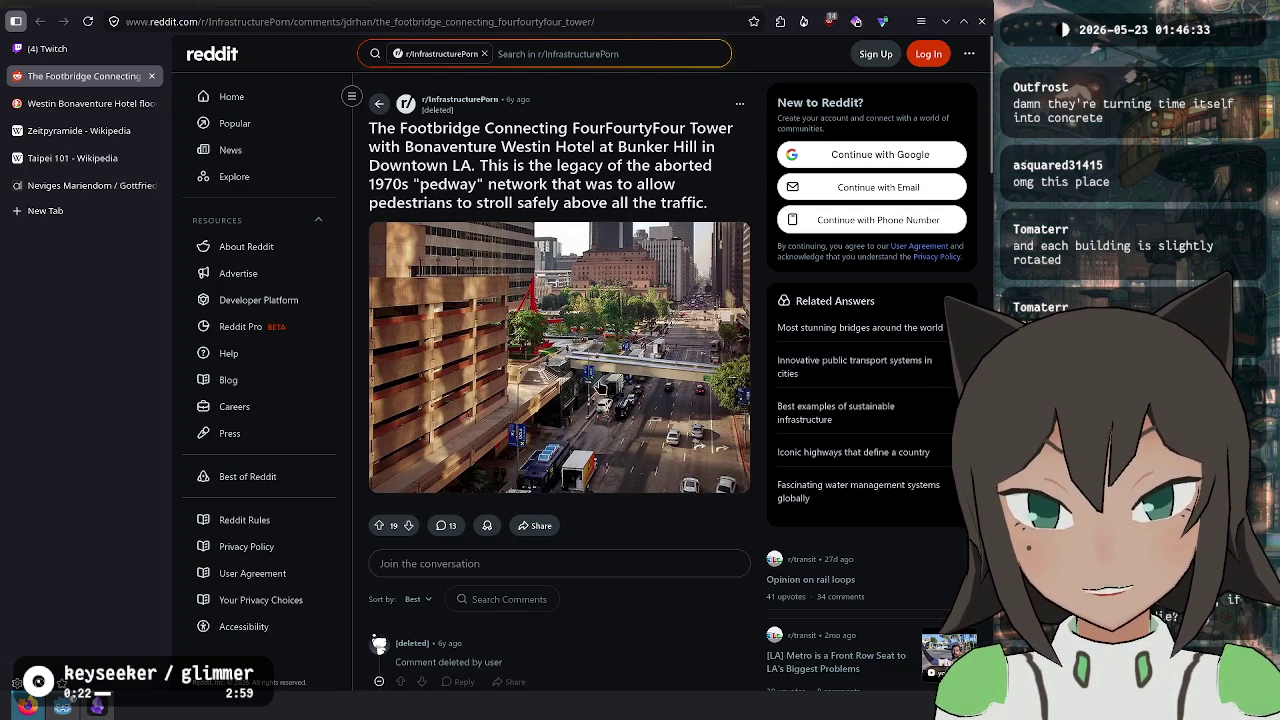
pyautogui.click(447, 370)
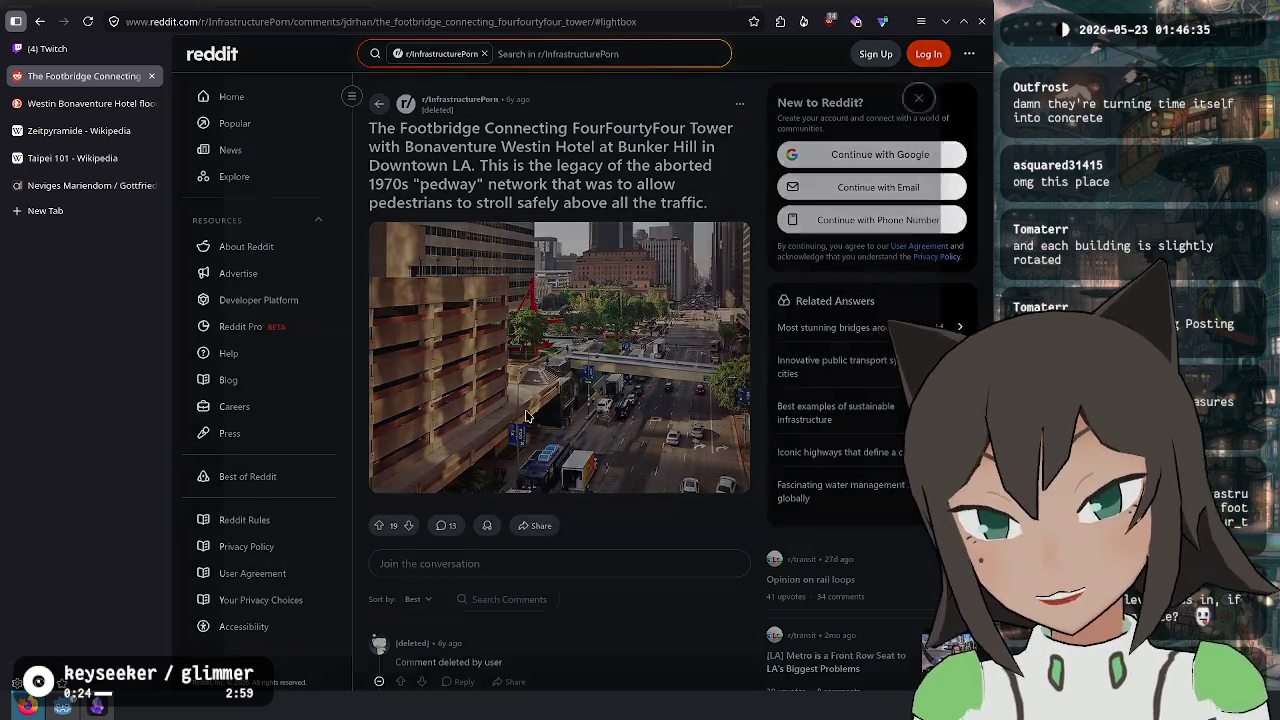
pyautogui.click(965, 64)
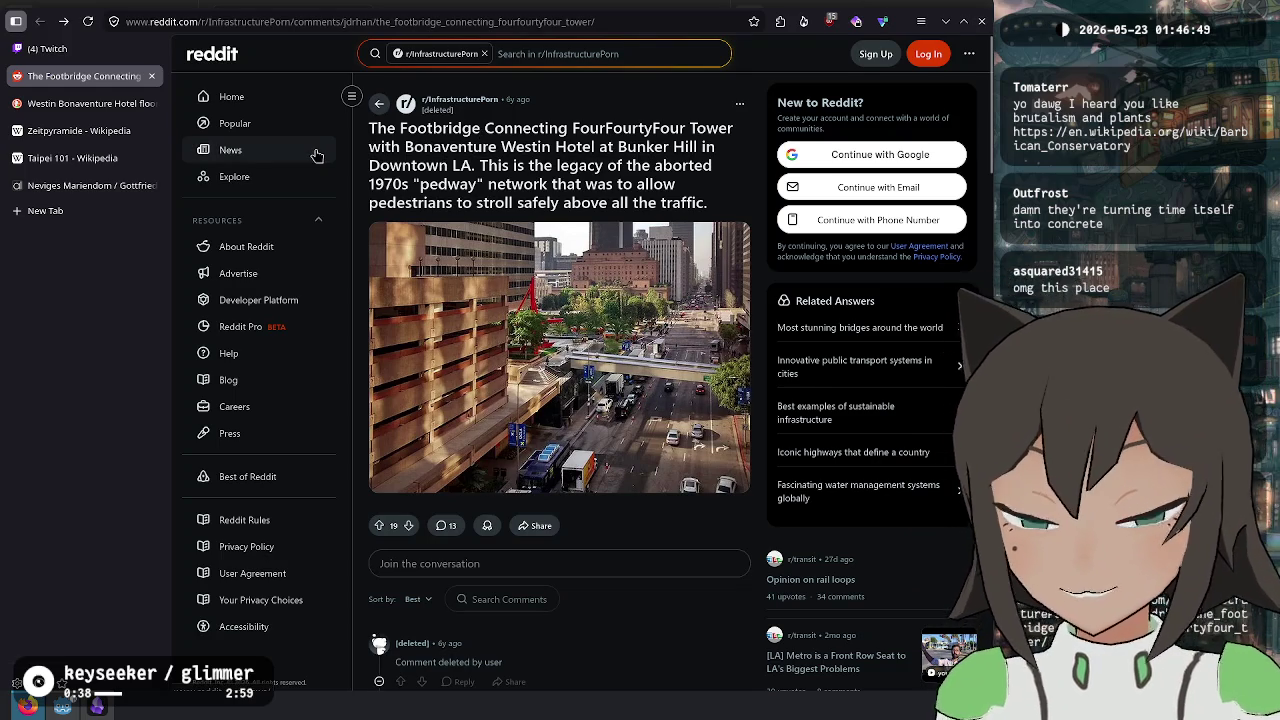
# - Close the Westin Bonaventure floorplan, footbridge post, Zeitpyramide and Taipei 101 tabs
pyautogui.moveTo(86, 117)
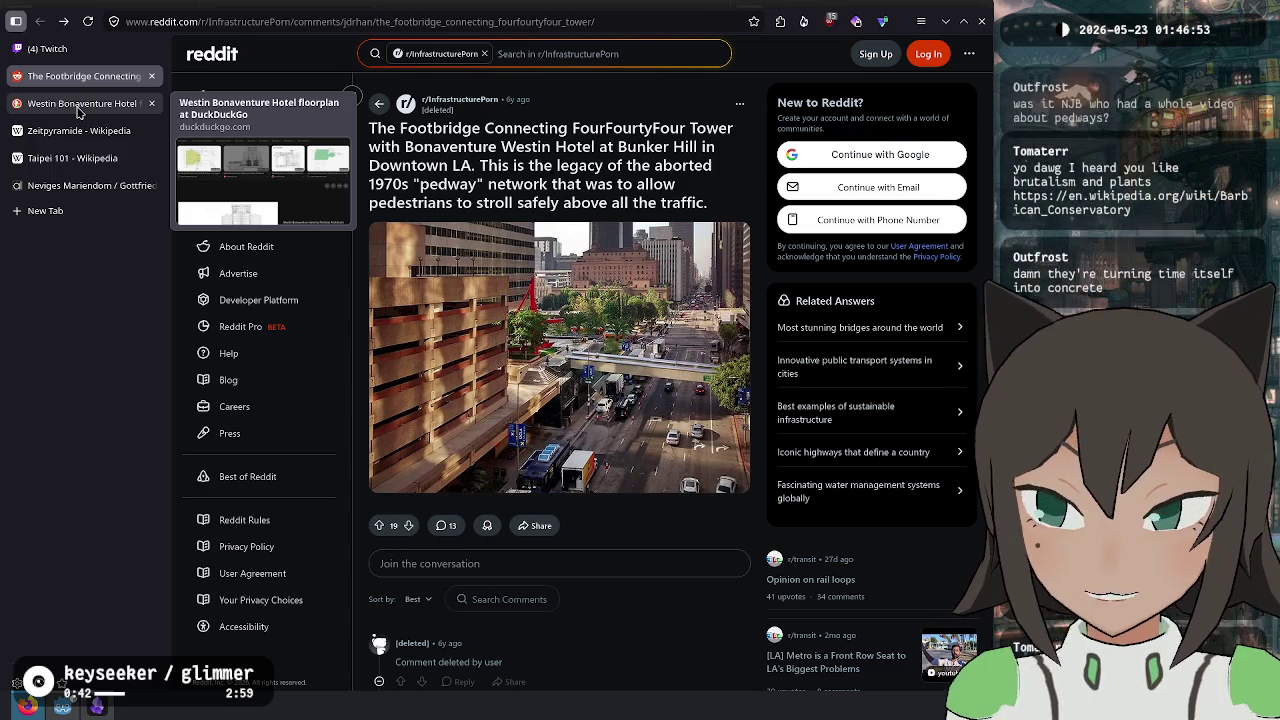
pyautogui.click(78, 112)
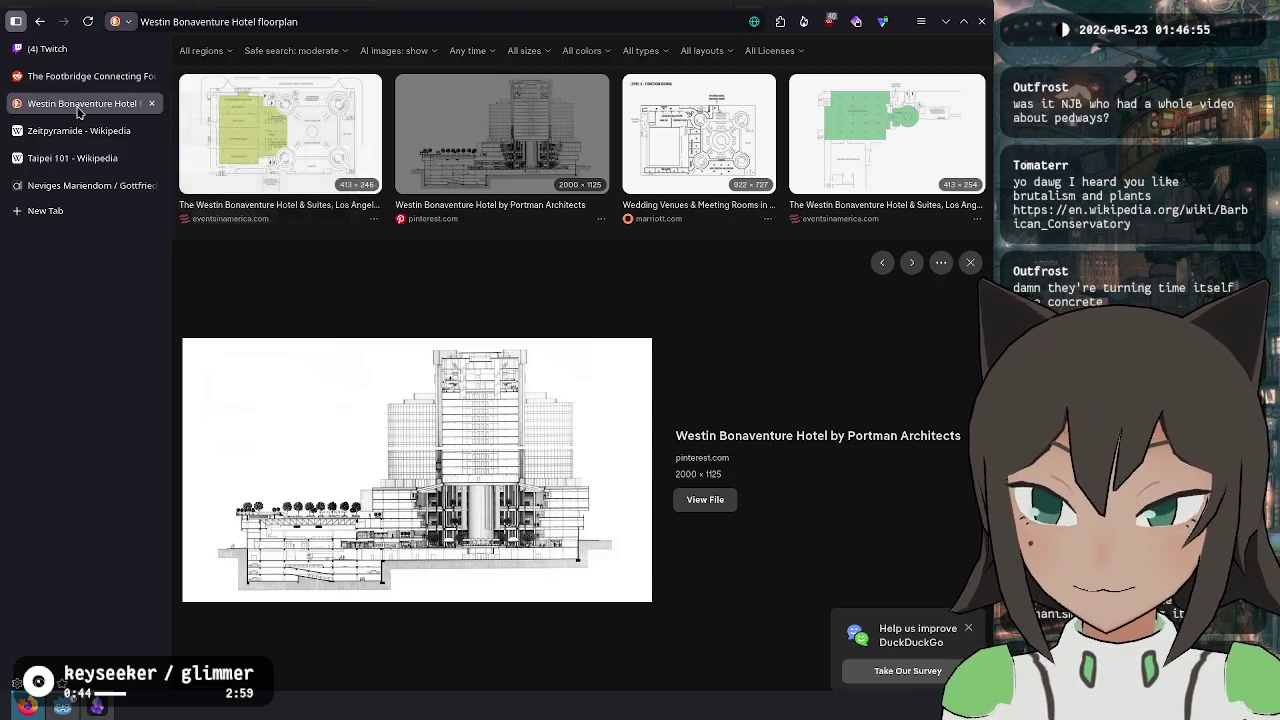
pyautogui.middleClick(77, 101)
pyautogui.click(97, 79)
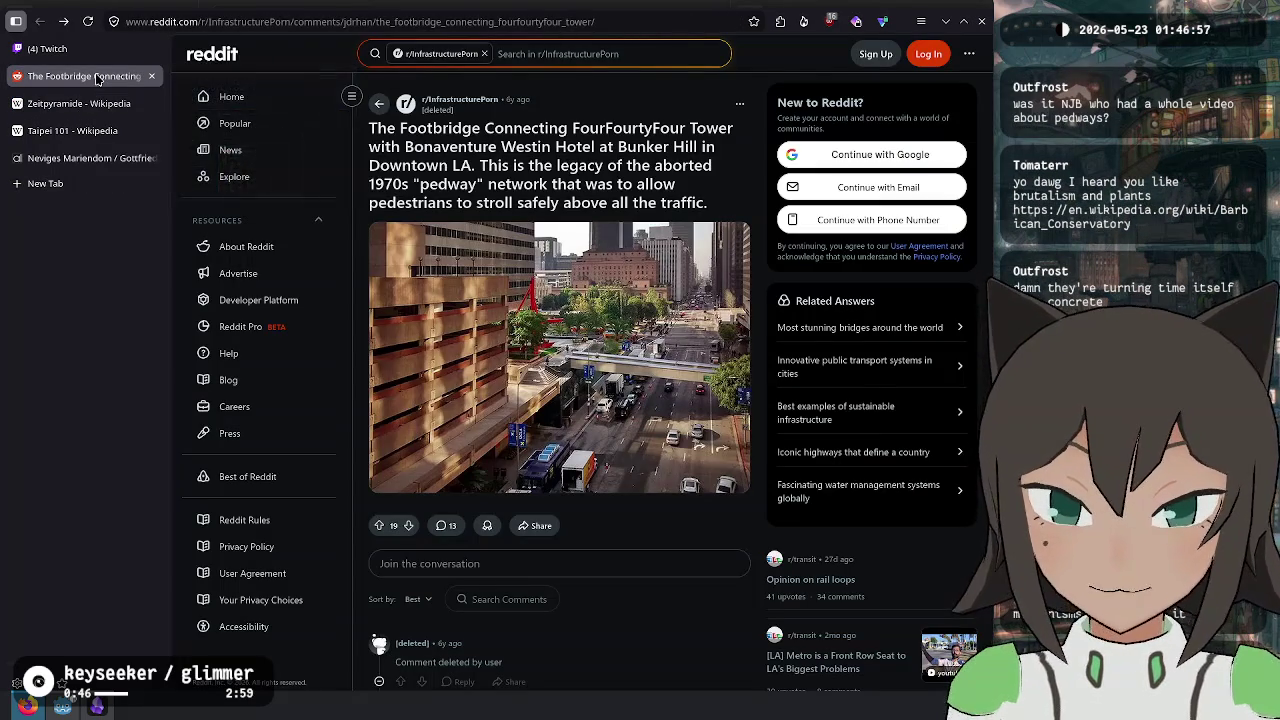
pyautogui.middleClick(97, 79)
pyautogui.middleClick(73, 78)
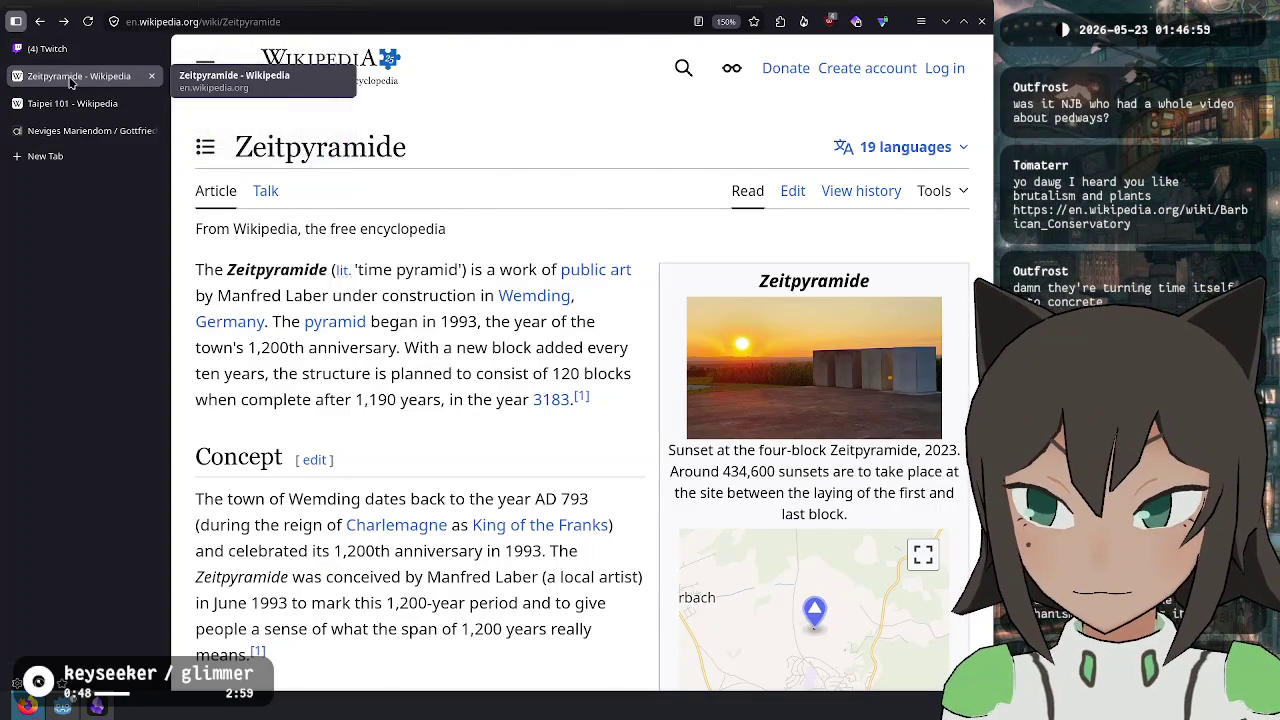
pyautogui.middleClick(70, 82)
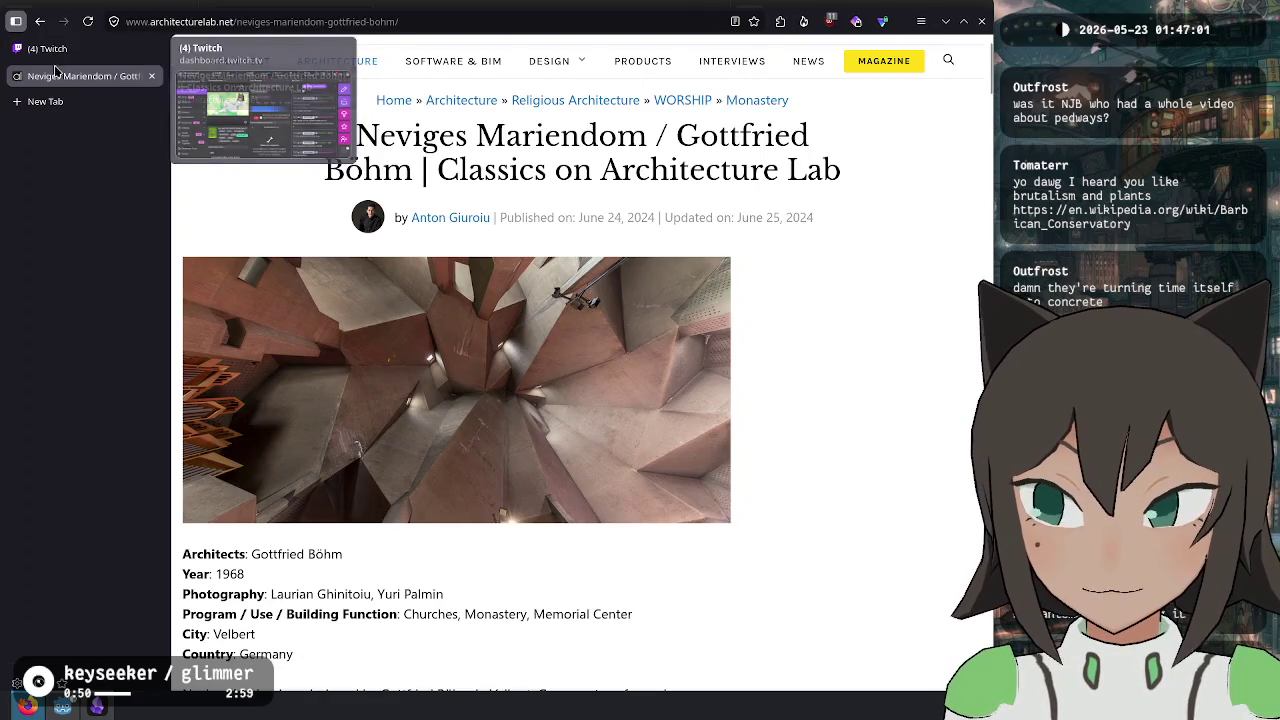
# - Open the Neviges Mariendom altar photo in a new tab, view it, and return to the article
pyautogui.scroll(-8, 723, 252)
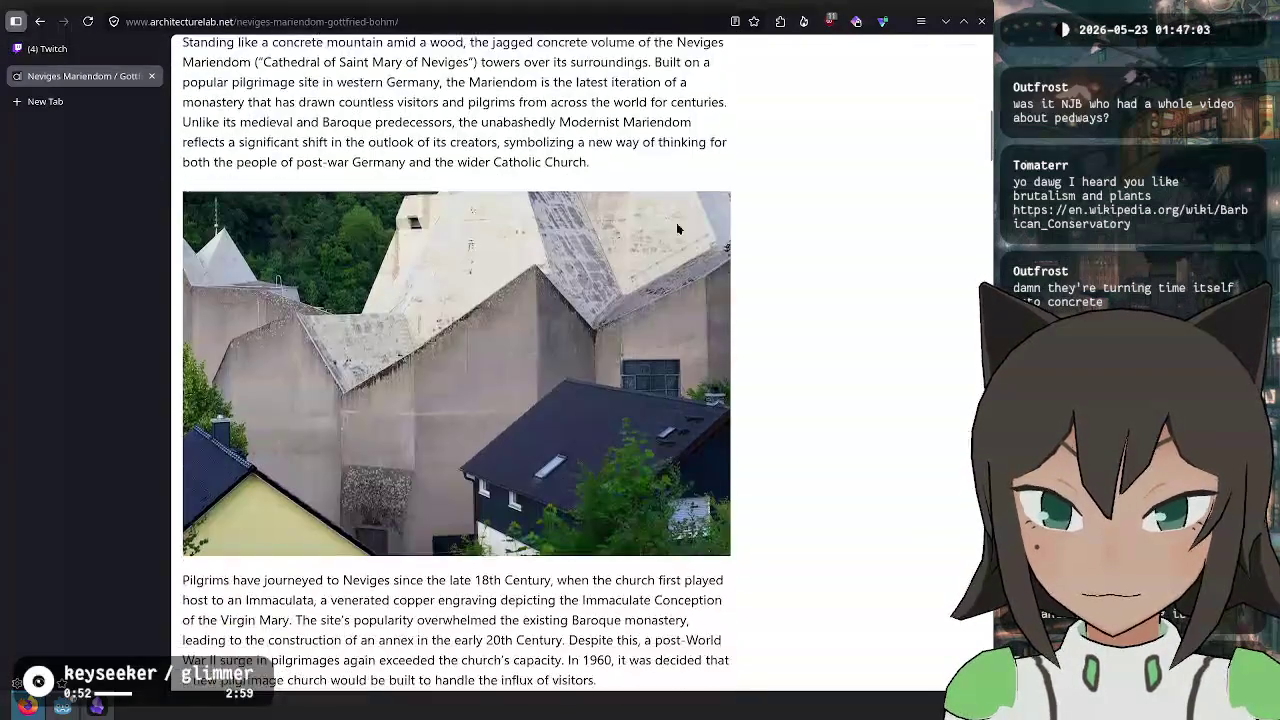
pyautogui.scroll(-7, 743, 238)
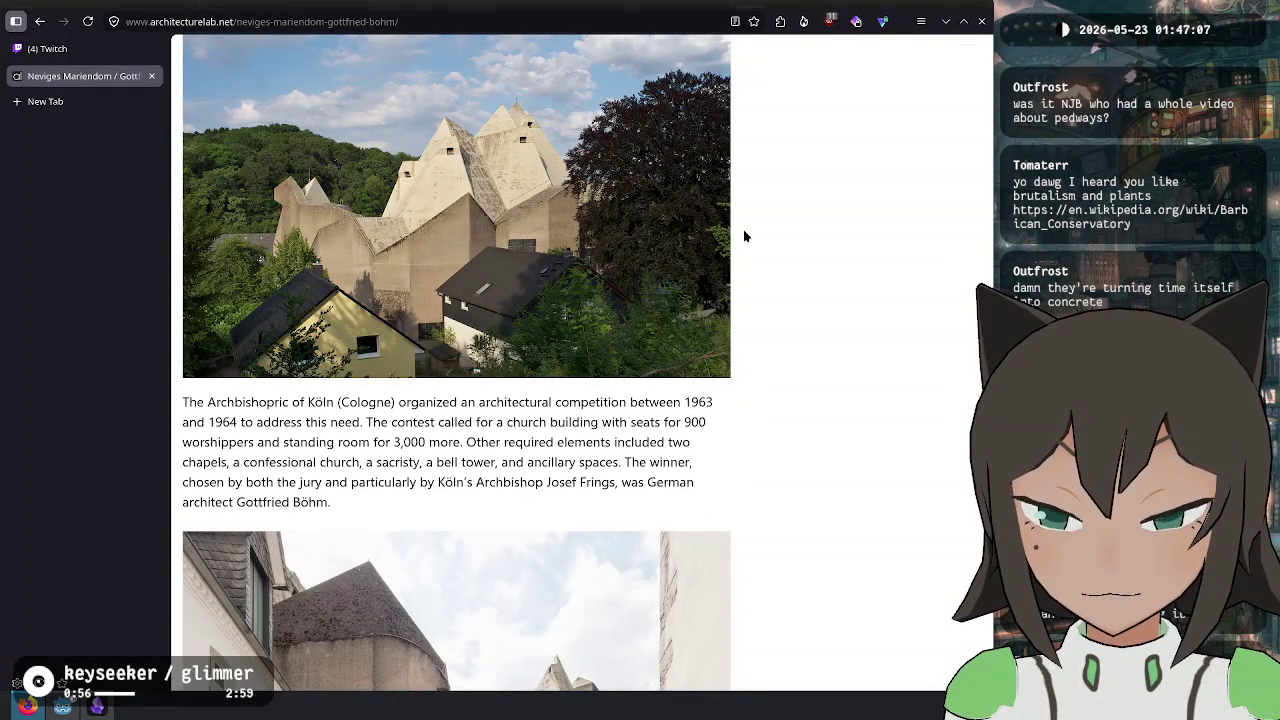
pyautogui.scroll(-9, 744, 236)
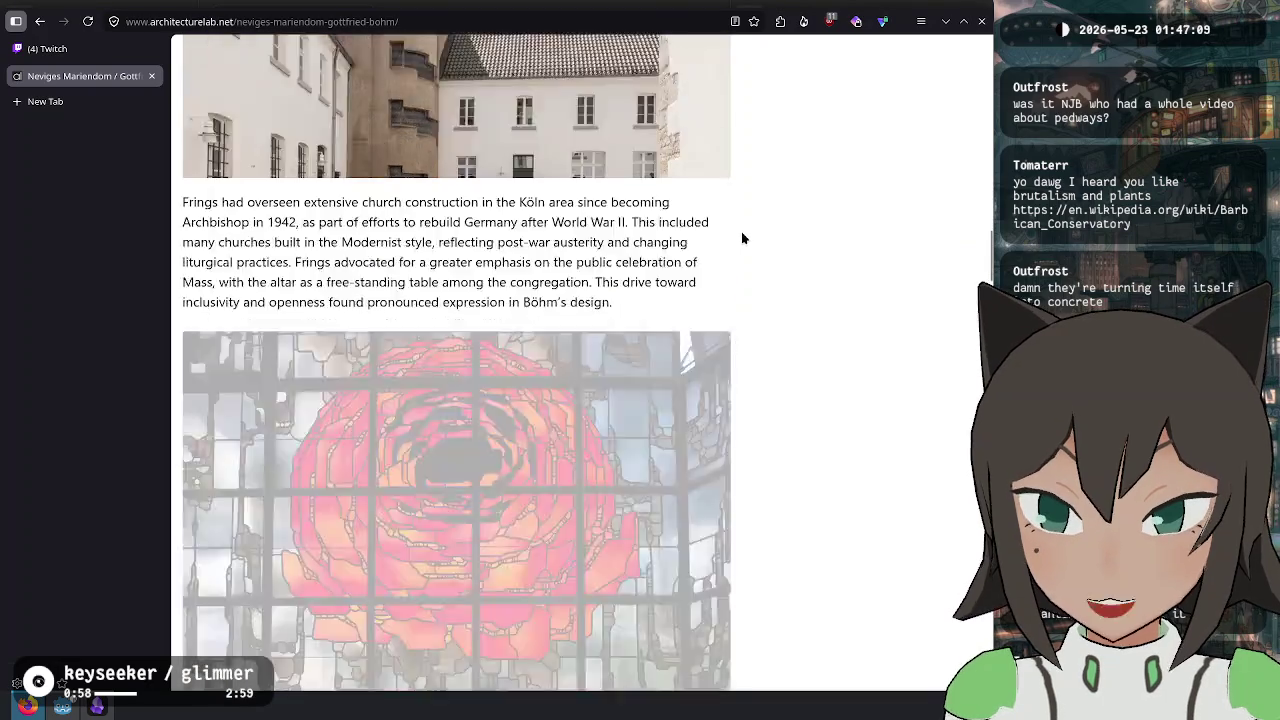
pyautogui.scroll(-4, 570, 320)
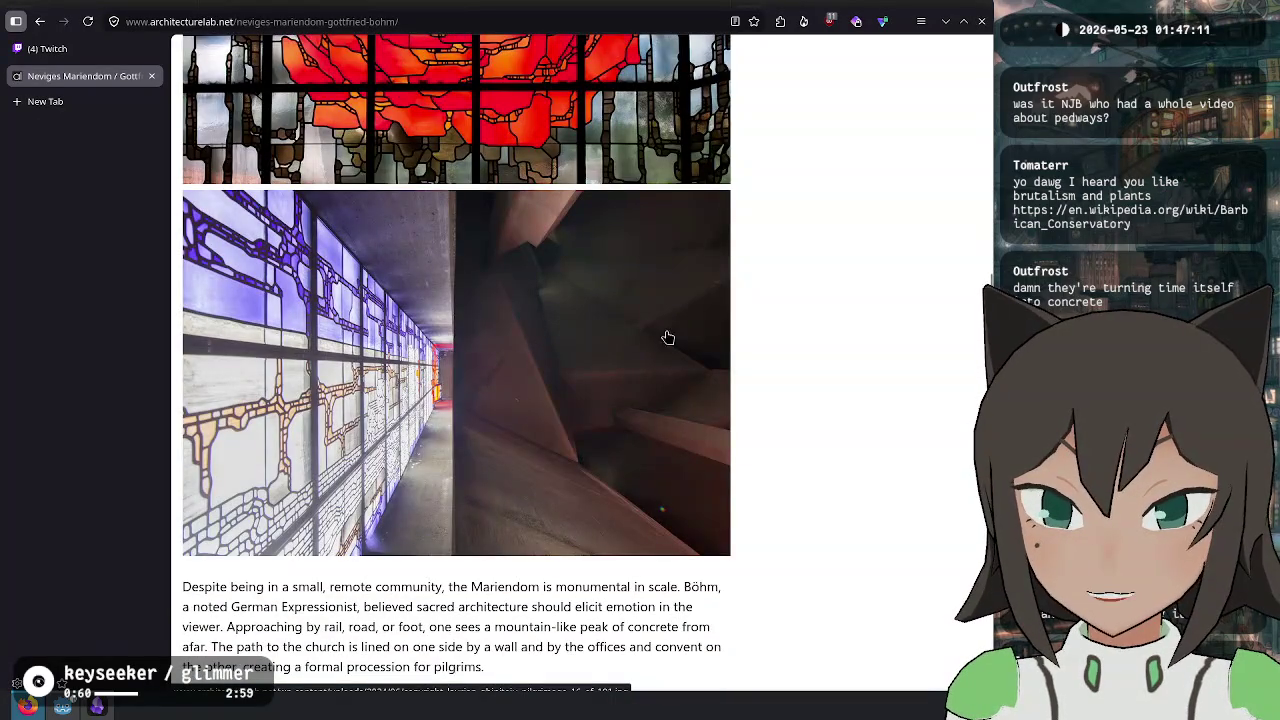
pyautogui.scroll(-6, 645, 364)
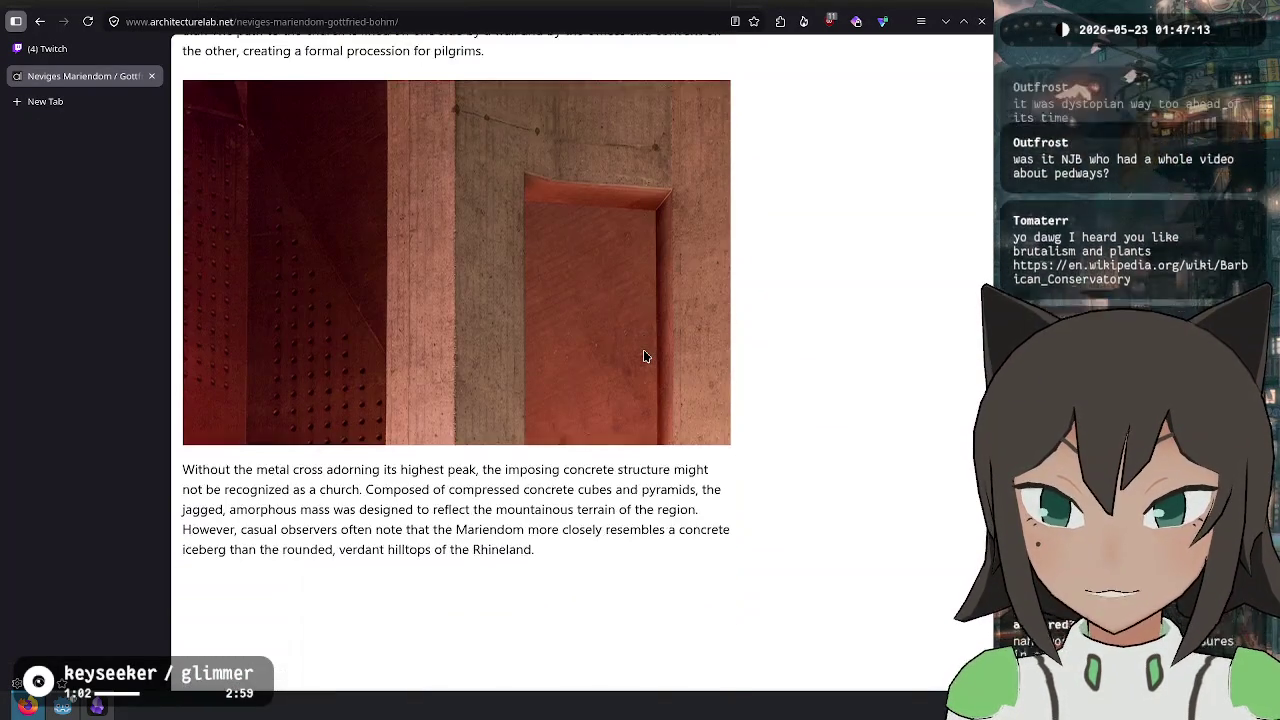
pyautogui.scroll(-8, 645, 356)
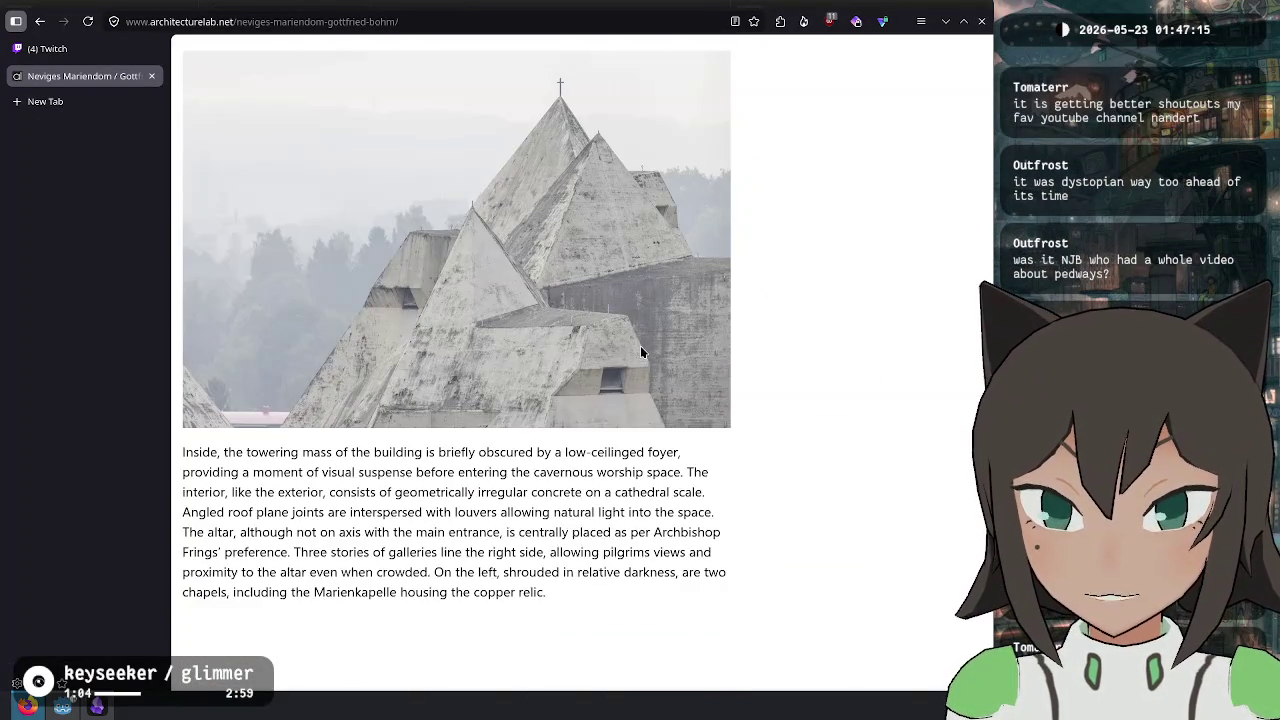
pyautogui.scroll(-1, 642, 352)
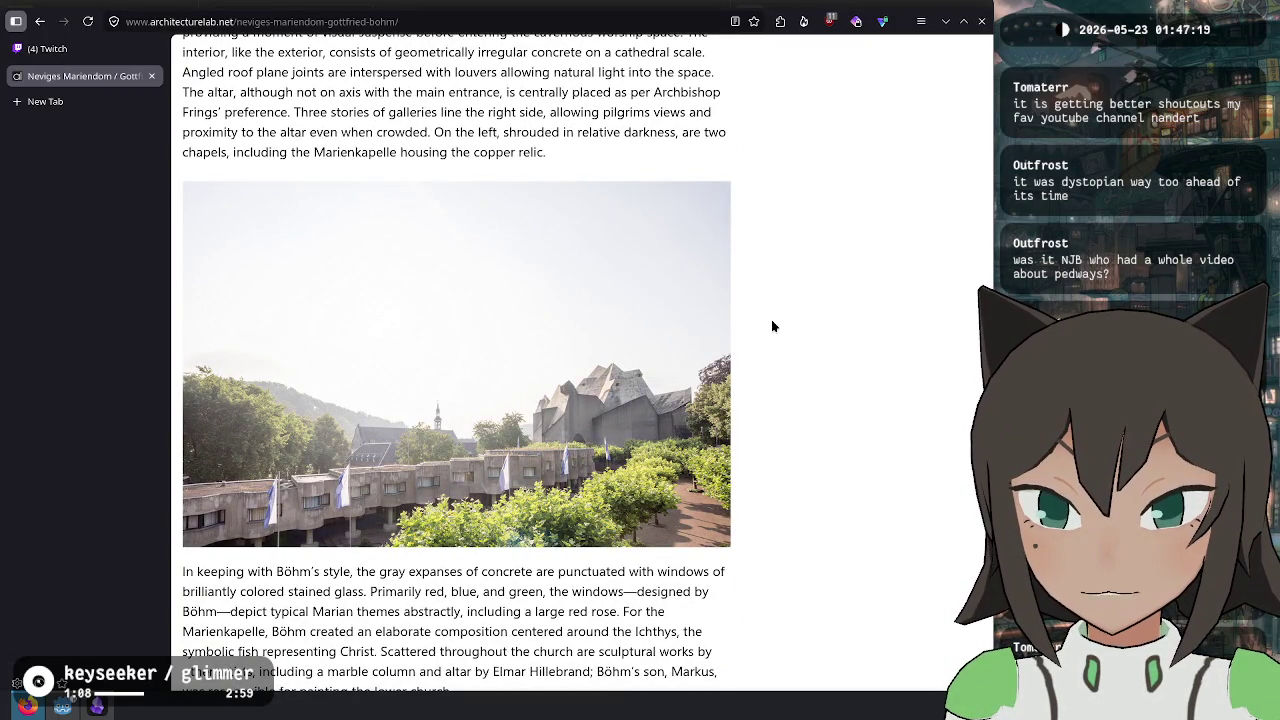
pyautogui.scroll(-5, 772, 326)
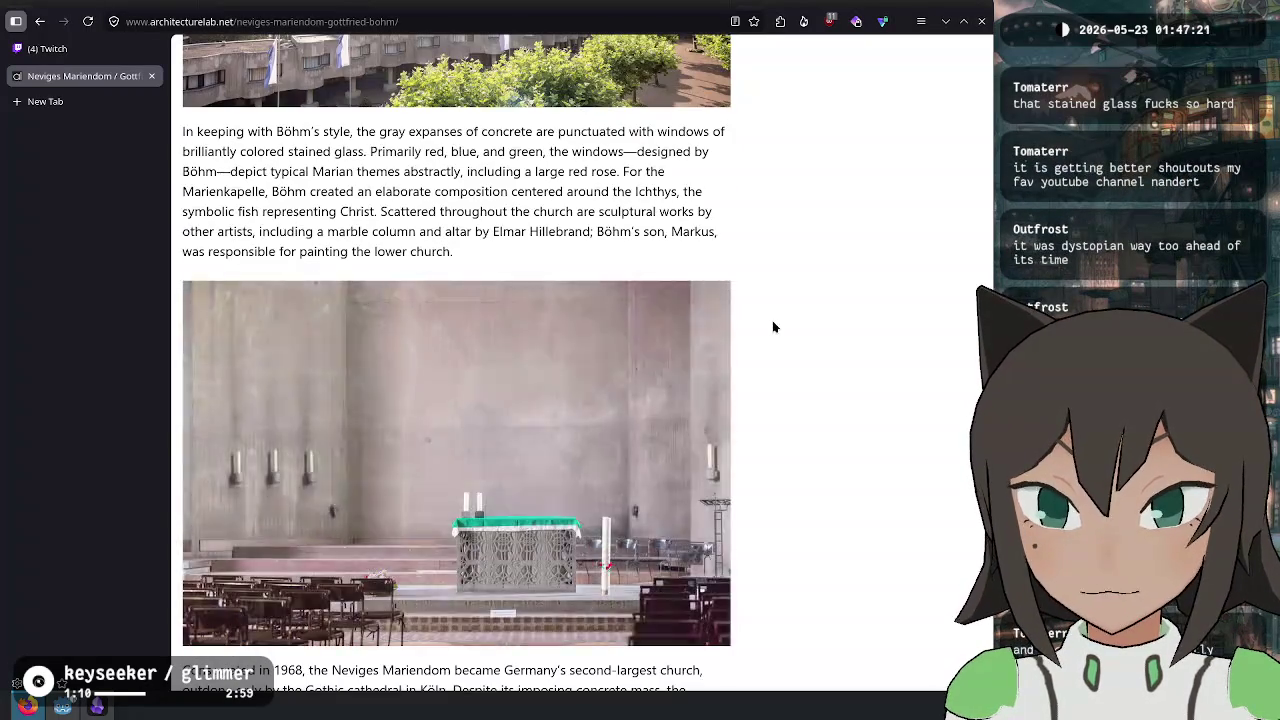
pyautogui.scroll(-2, 772, 326)
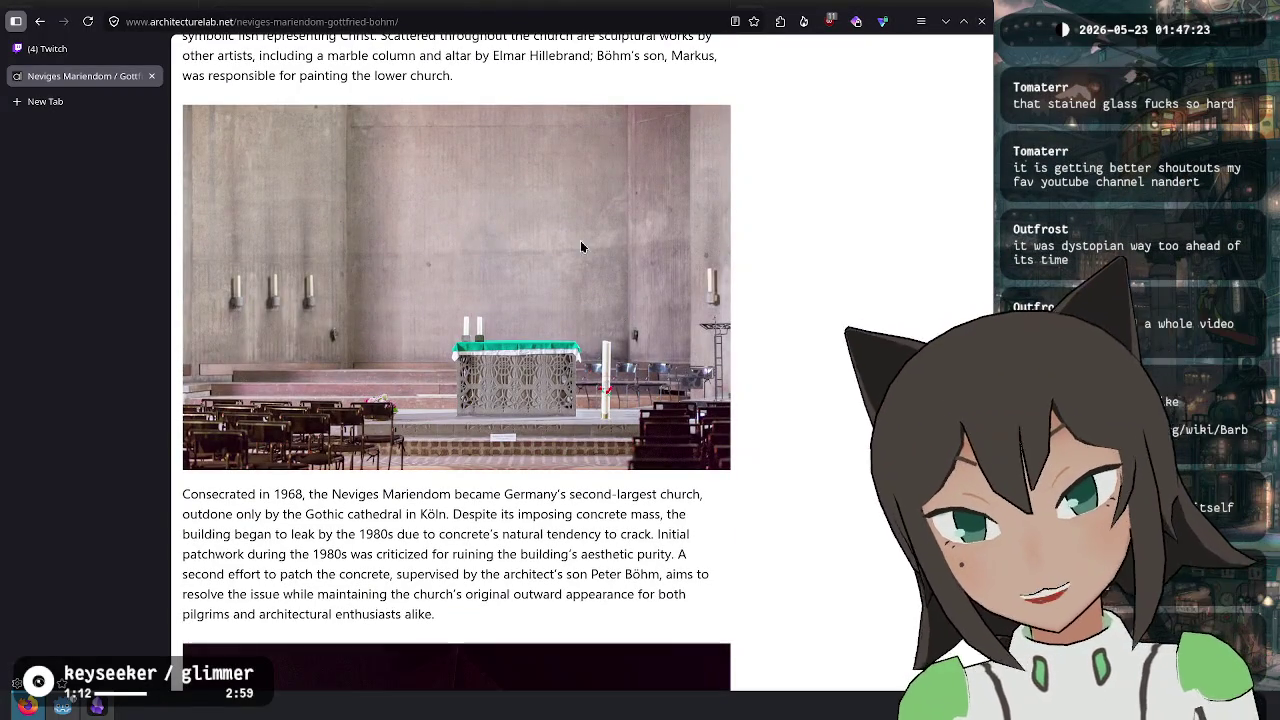
pyautogui.rightClick(485, 247)
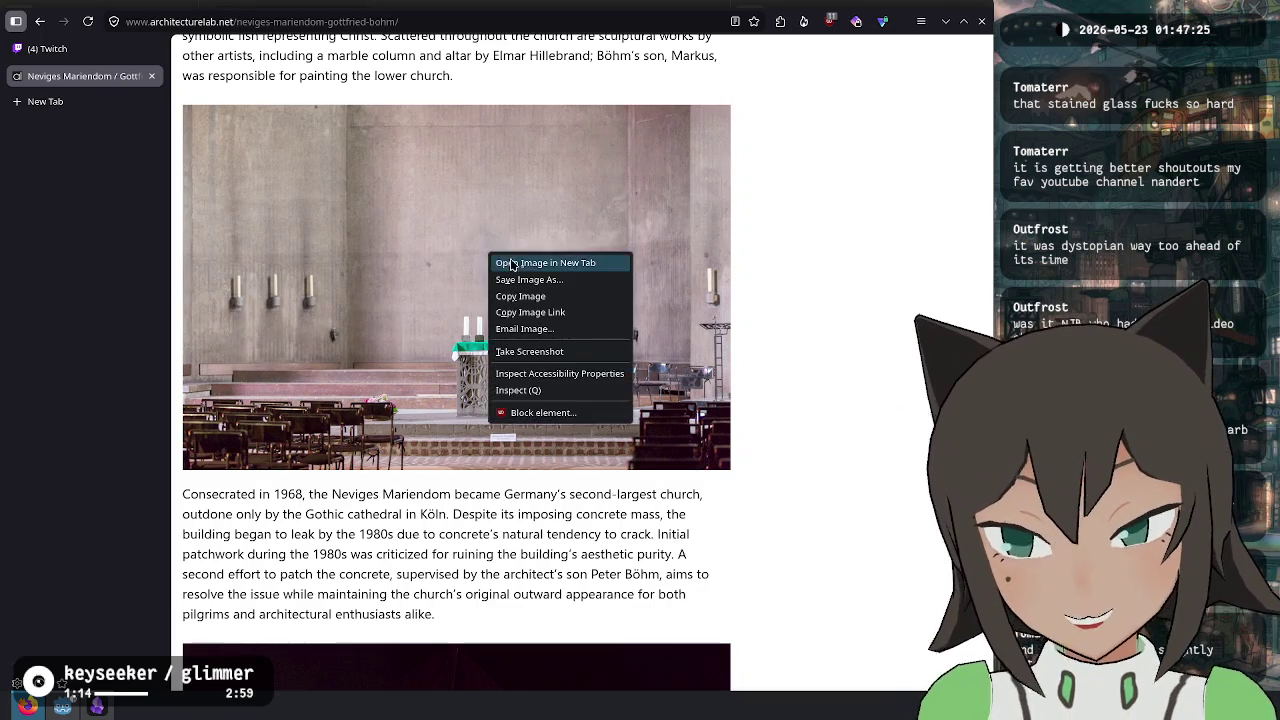
pyautogui.click(520, 258)
pyautogui.click(130, 103)
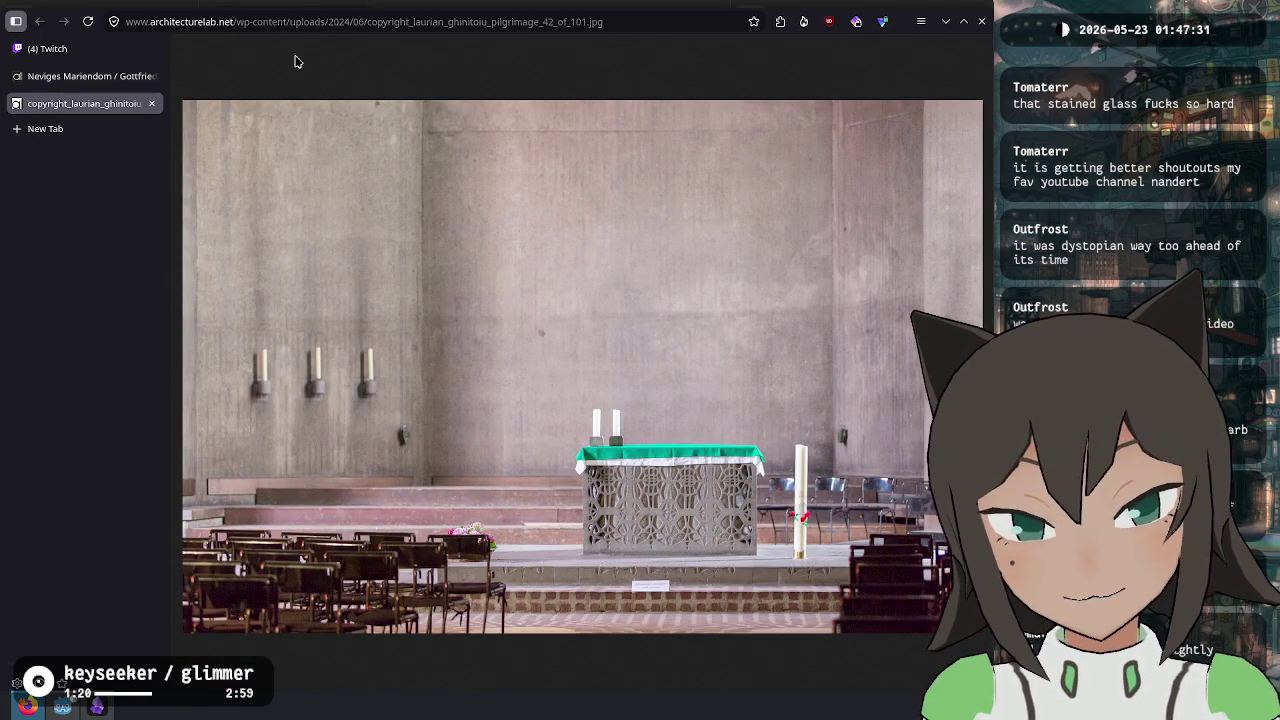
pyautogui.click(118, 78)
# - Open the dark interior photo in a new tab and view it full-size
pyautogui.scroll(-7, 560, 324)
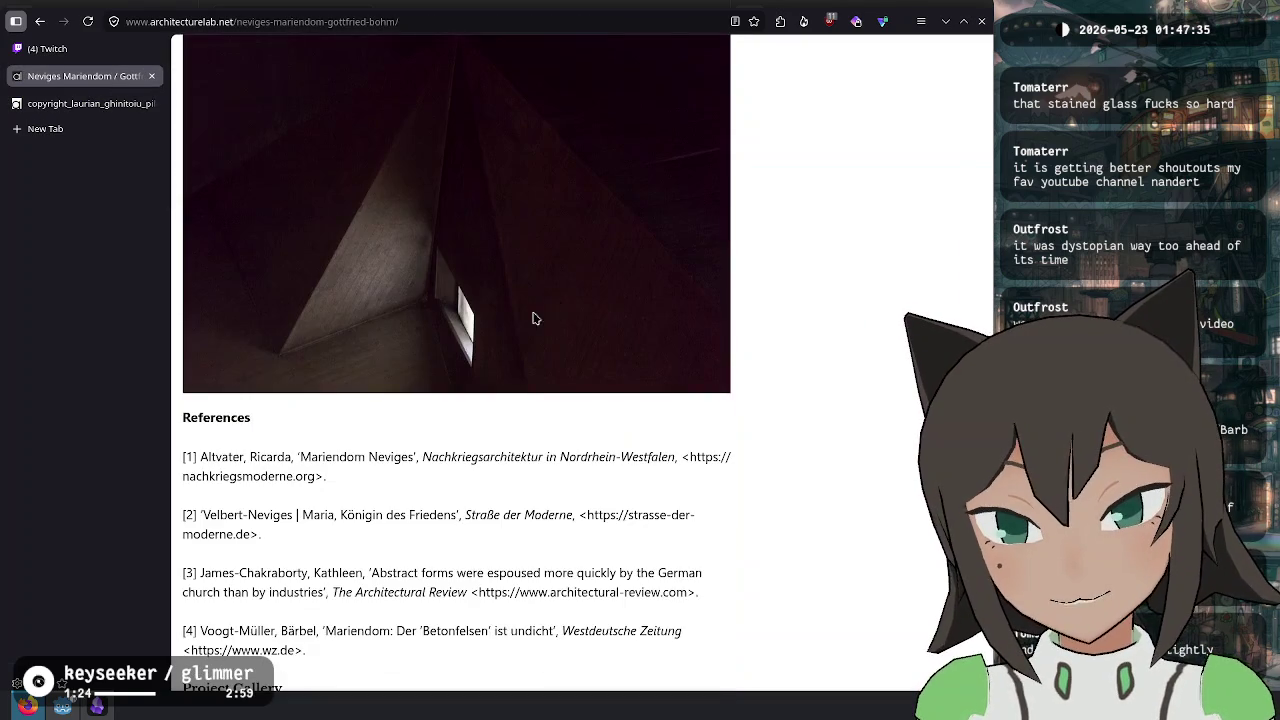
pyautogui.scroll(2, 480, 320)
pyautogui.rightClick(493, 350)
pyautogui.click(556, 356)
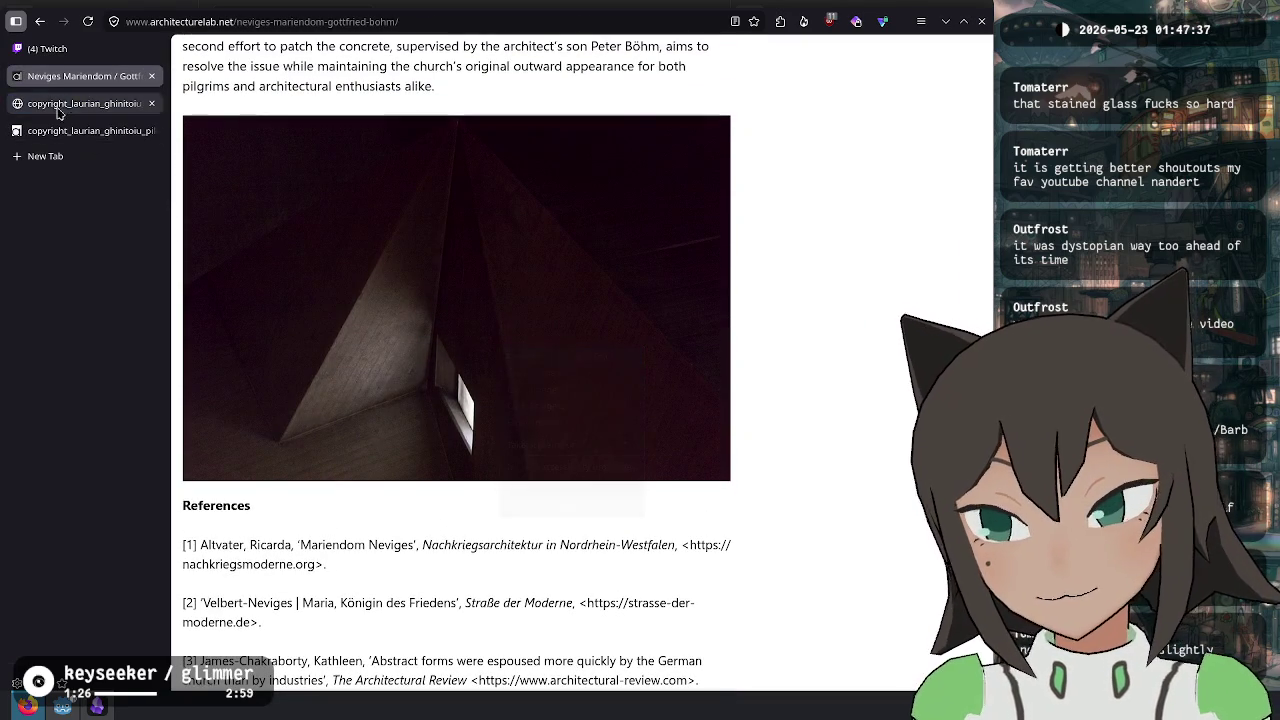
pyautogui.click(72, 124)
pyautogui.click(75, 108)
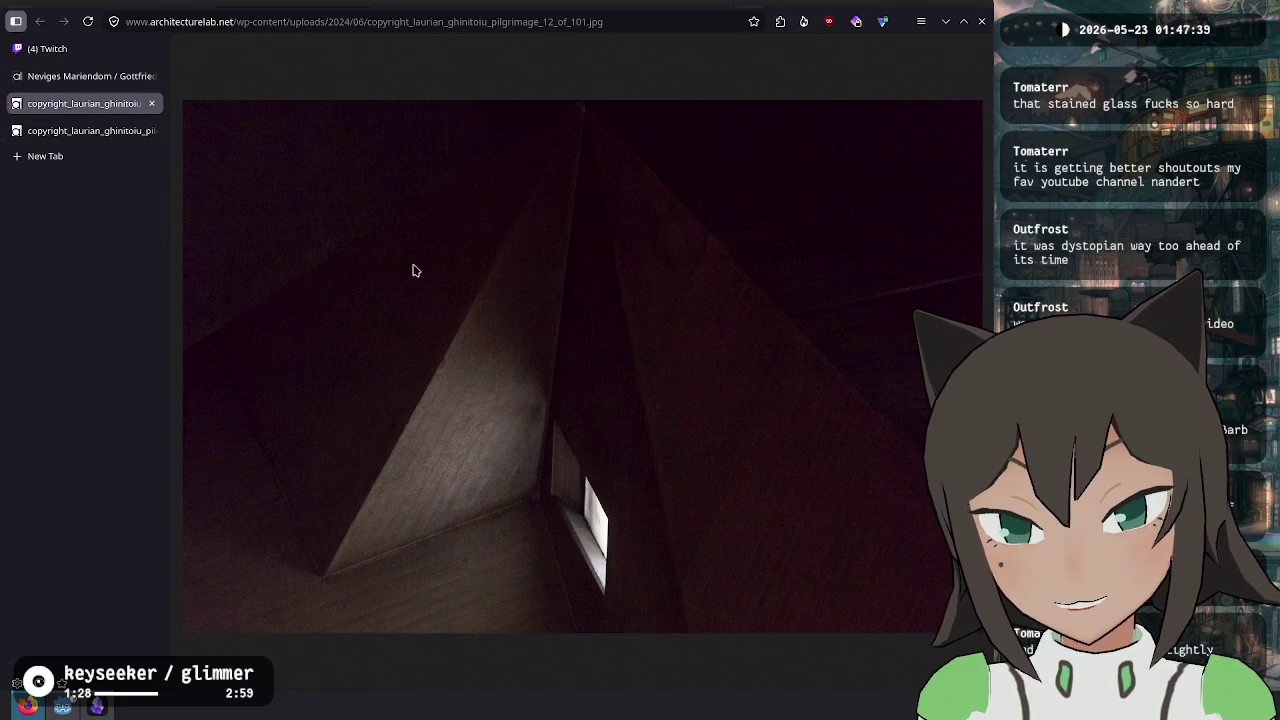
# - Close the interior photo, Neviges Mariendom article and altar photo tabs
pyautogui.middleClick(80, 103)
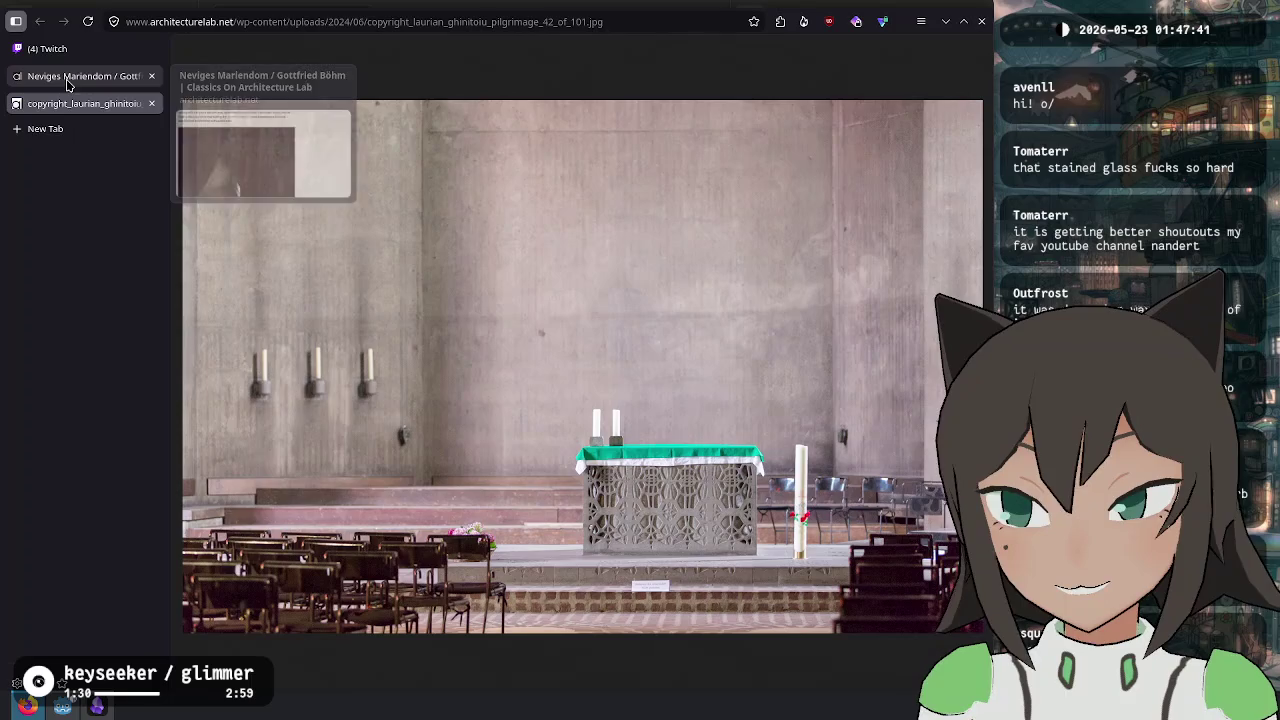
pyautogui.middleClick(80, 76)
pyautogui.middleClick(80, 76)
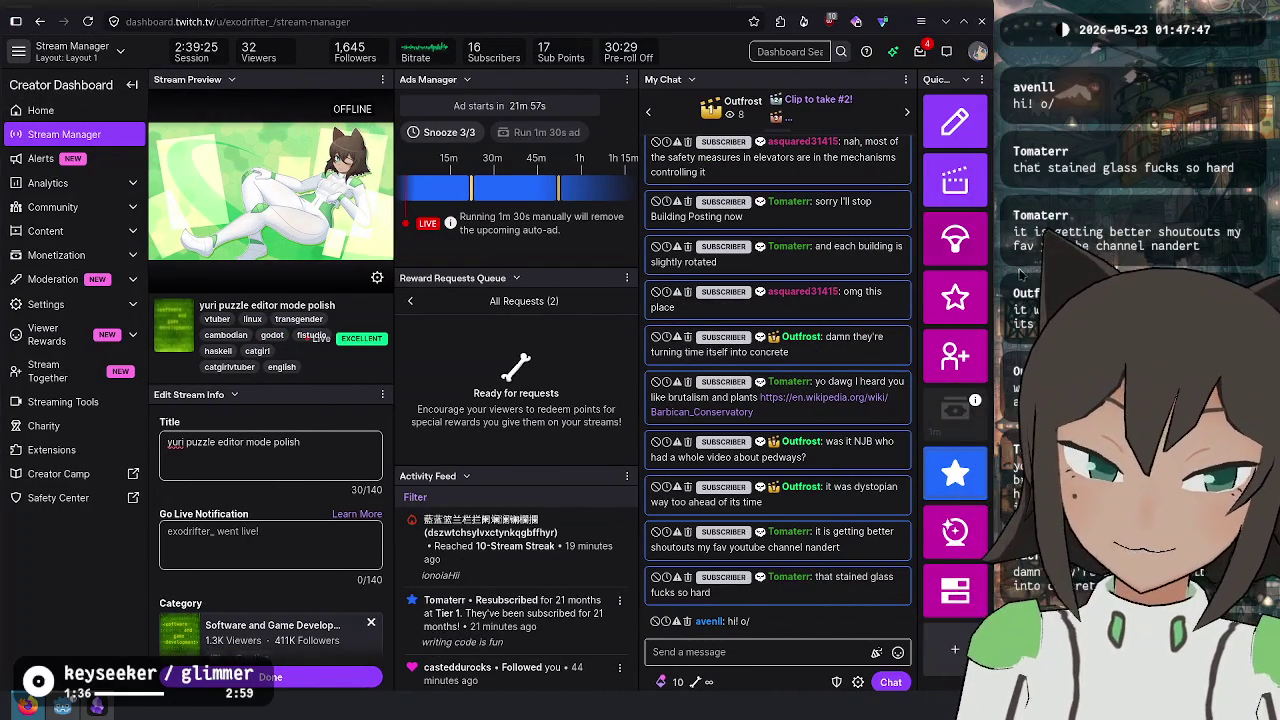
# - Open the Barbican Conservatory Wikipedia article from the chat link and view its photo enlarged
pyautogui.click(790, 398)
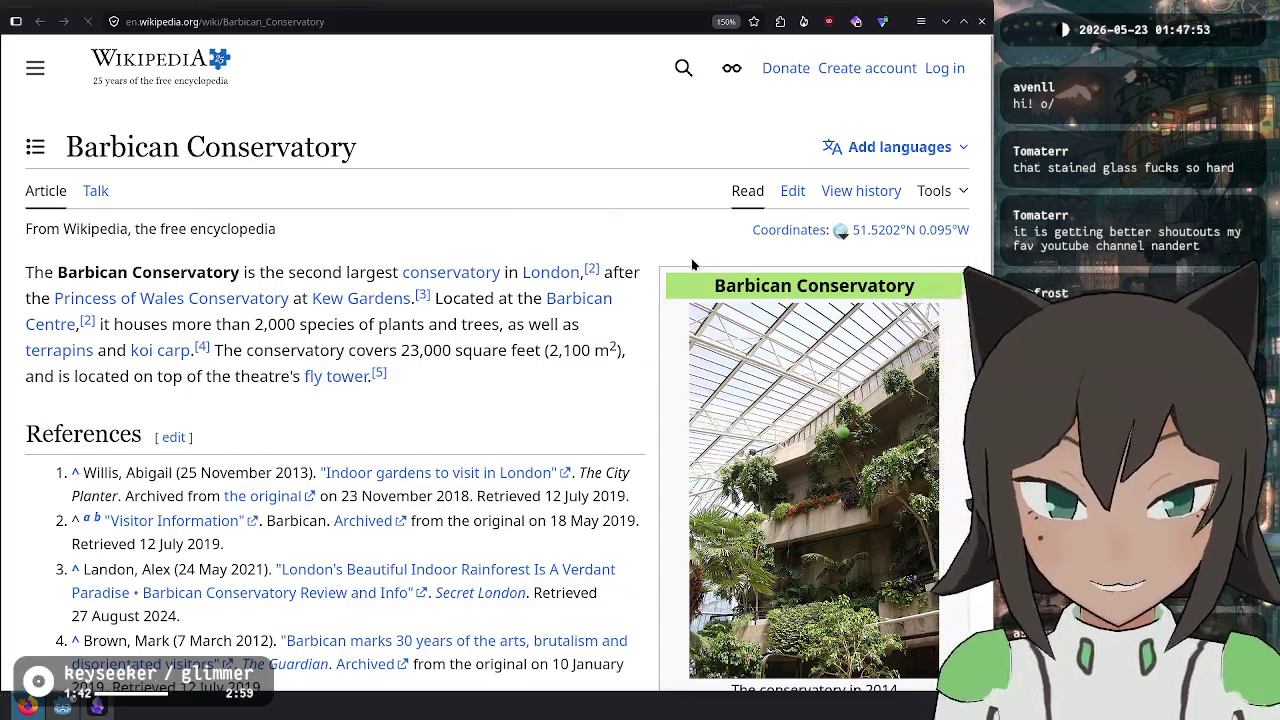
pyautogui.scroll(-2, 885, 343)
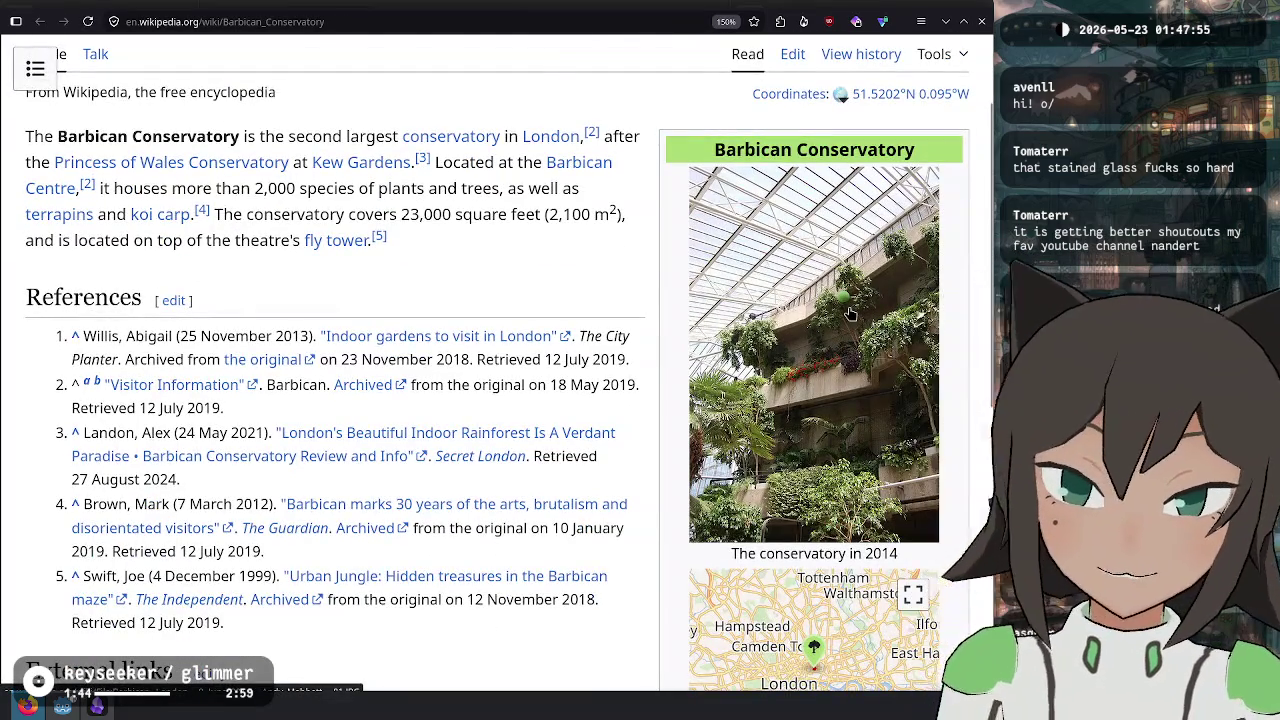
pyautogui.click(850, 314)
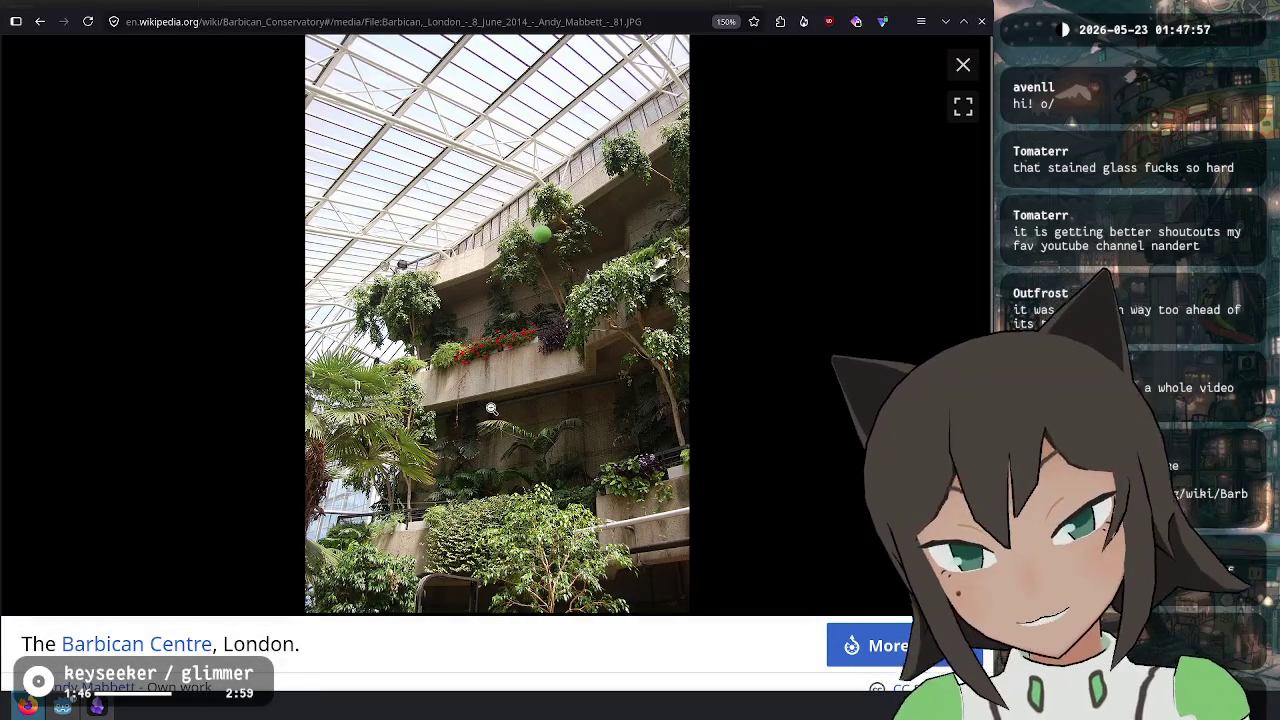
pyautogui.click(963, 66)
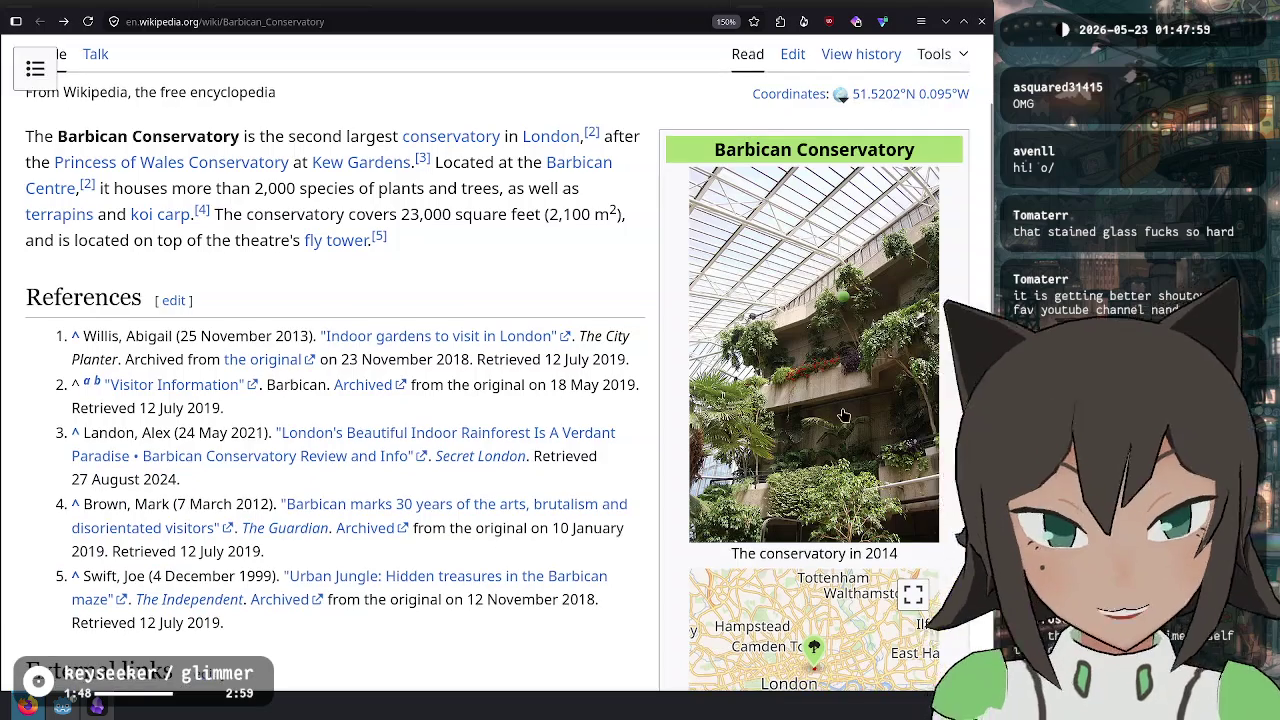
# - View the conservatory photo enlarged once more, then return to the Twitch dashboard
pyautogui.scroll(-5, 838, 310)
pyautogui.scroll(-1, 838, 310)
pyautogui.scroll(5, 800, 312)
pyautogui.click(757, 314)
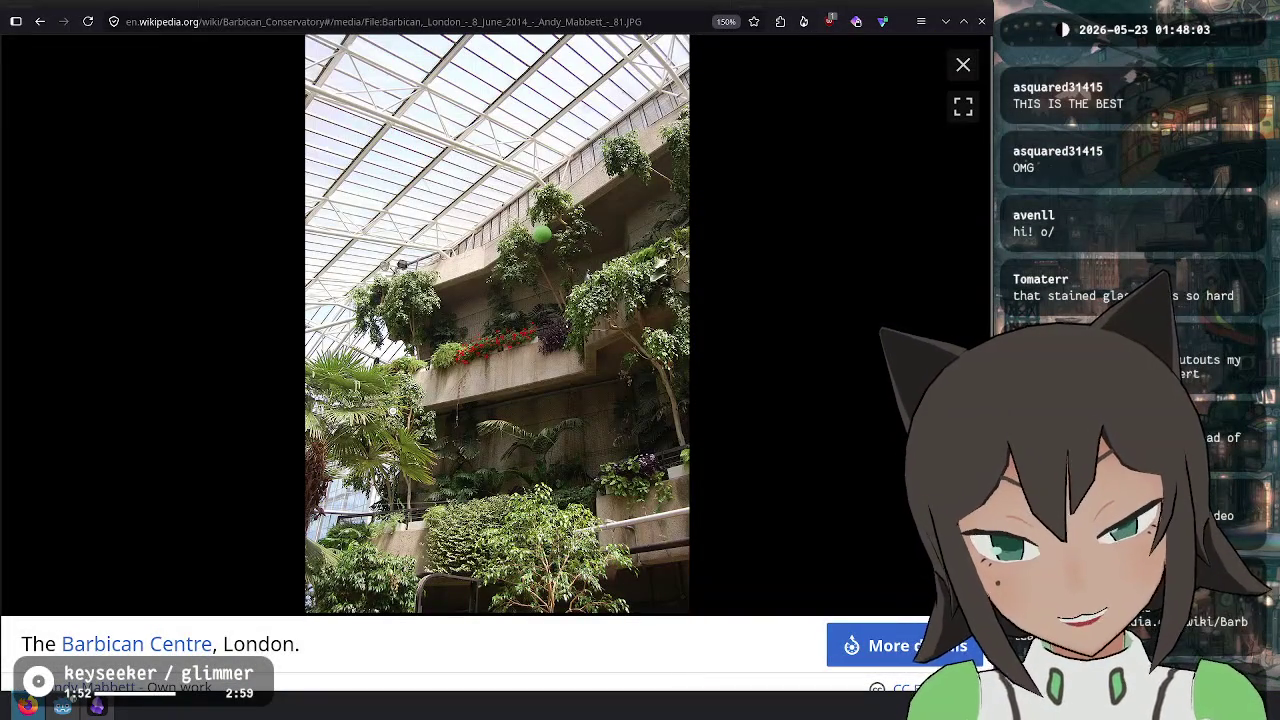
pyautogui.click(966, 68)
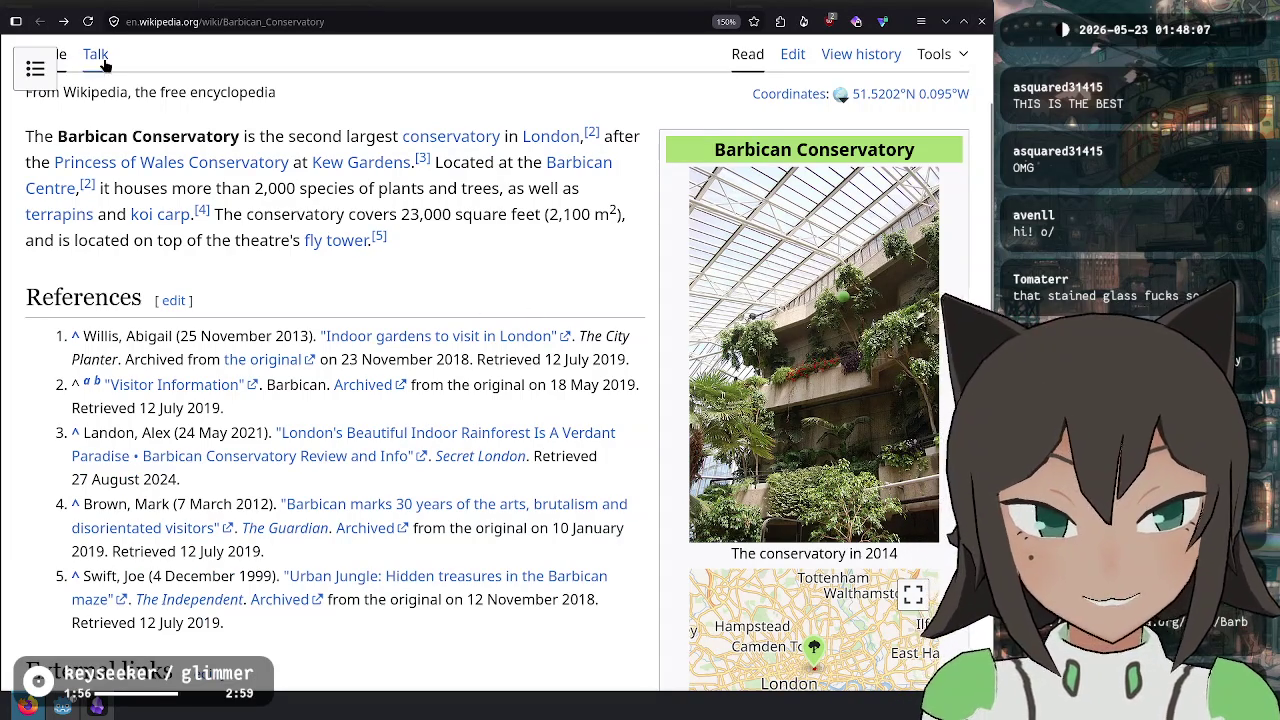
pyautogui.click(17, 21)
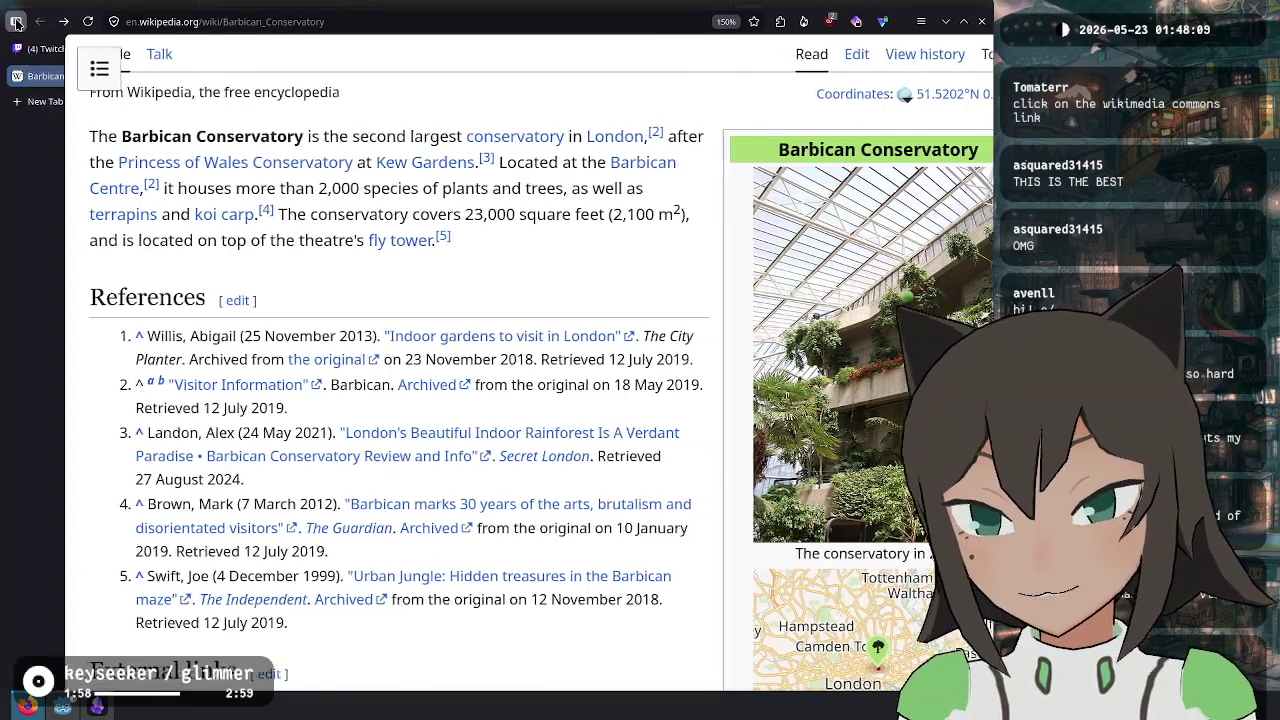
pyautogui.click(81, 53)
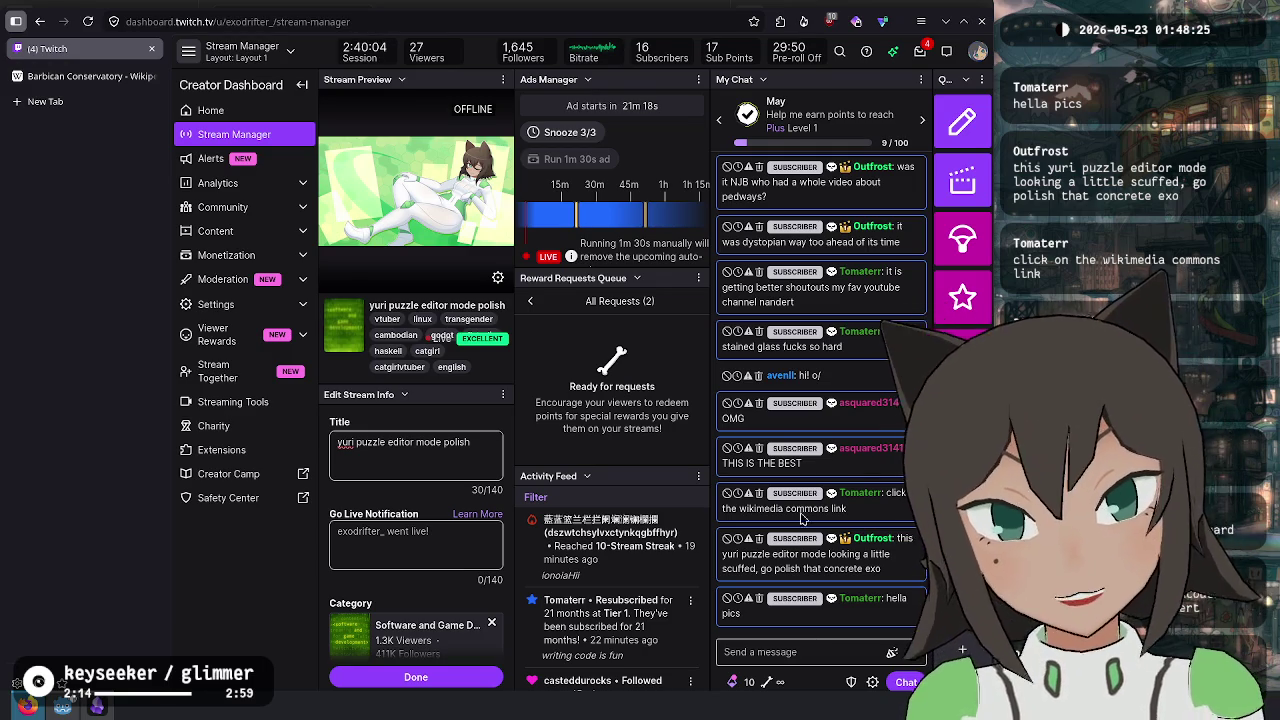
# - Scroll through the recent My Chat messages, then switch to the Barbican Conservatory article
pyautogui.scroll(3, 840, 300)
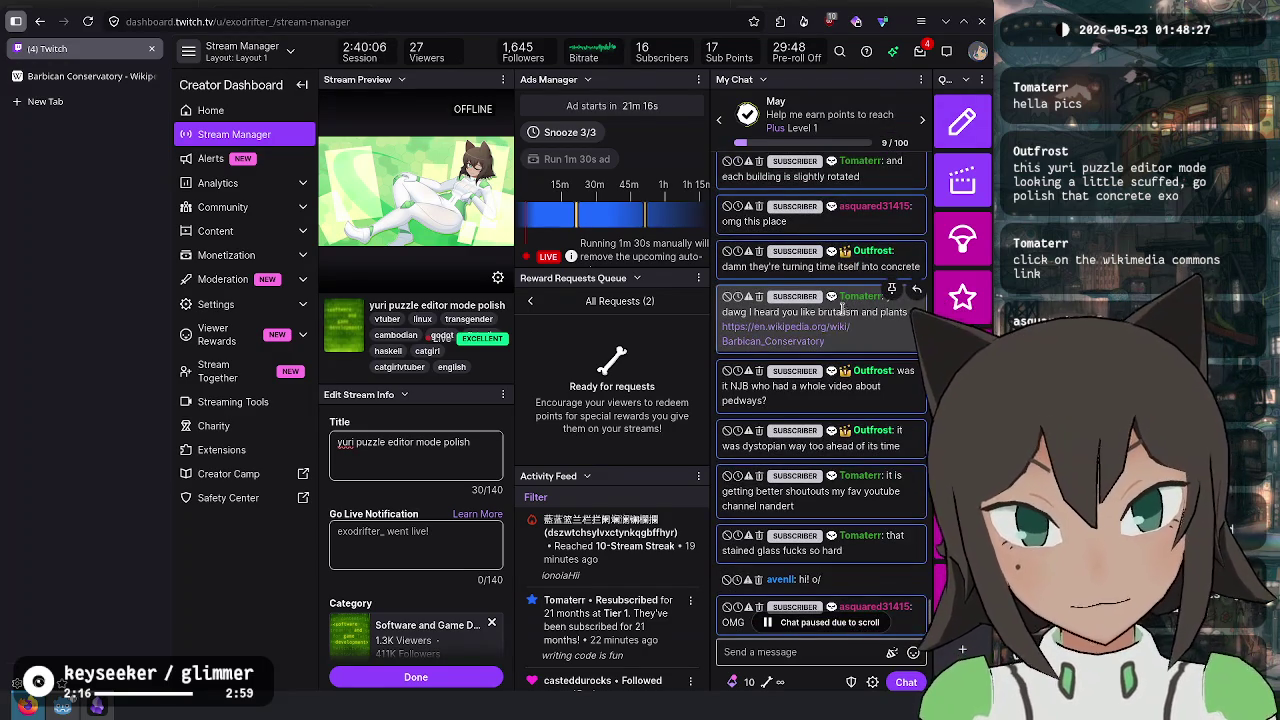
pyautogui.scroll(-3, 864, 337)
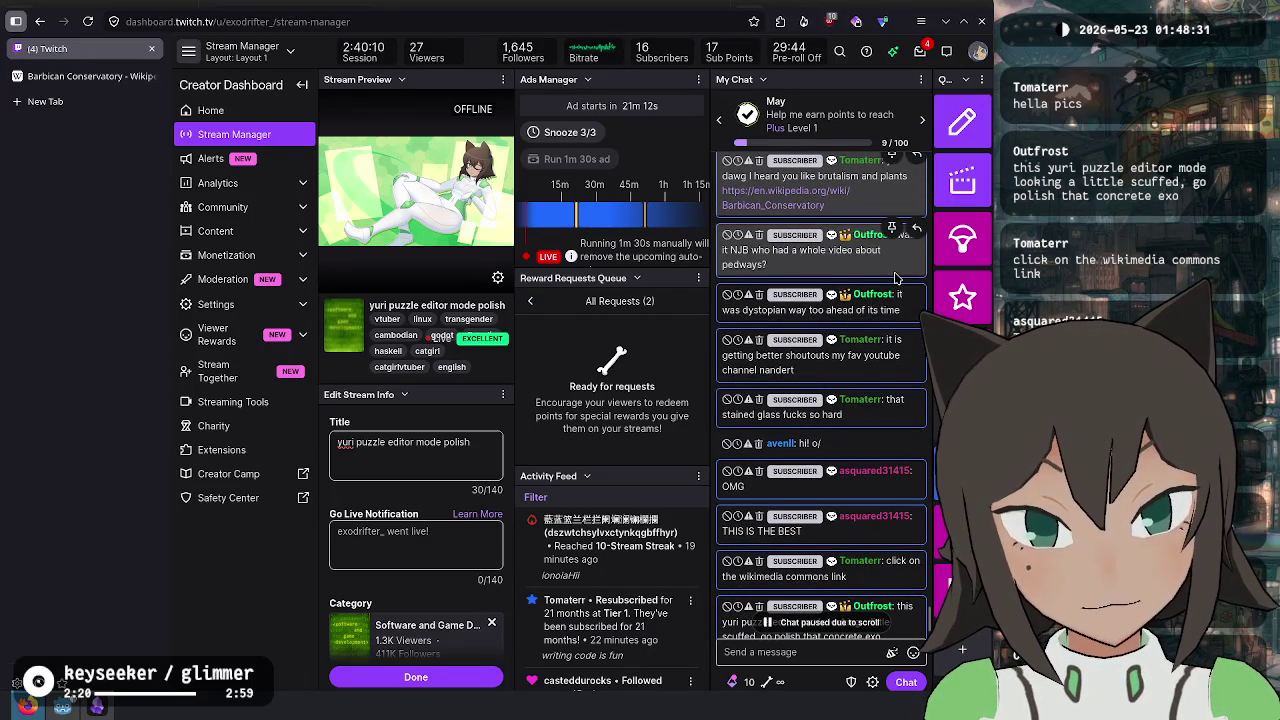
pyautogui.scroll(-3, 845, 232)
pyautogui.scroll(1, 845, 232)
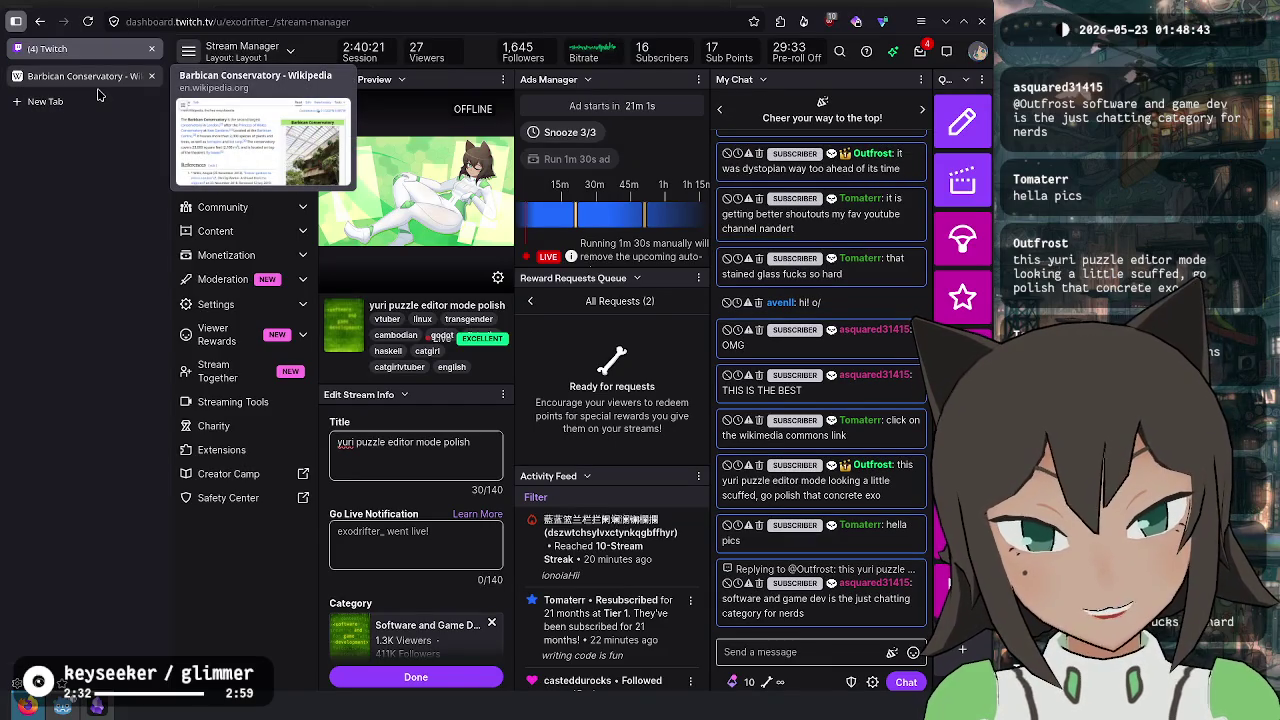
pyautogui.click(88, 76)
pyautogui.scroll(-5, 601, 373)
pyautogui.scroll(1, 513, 565)
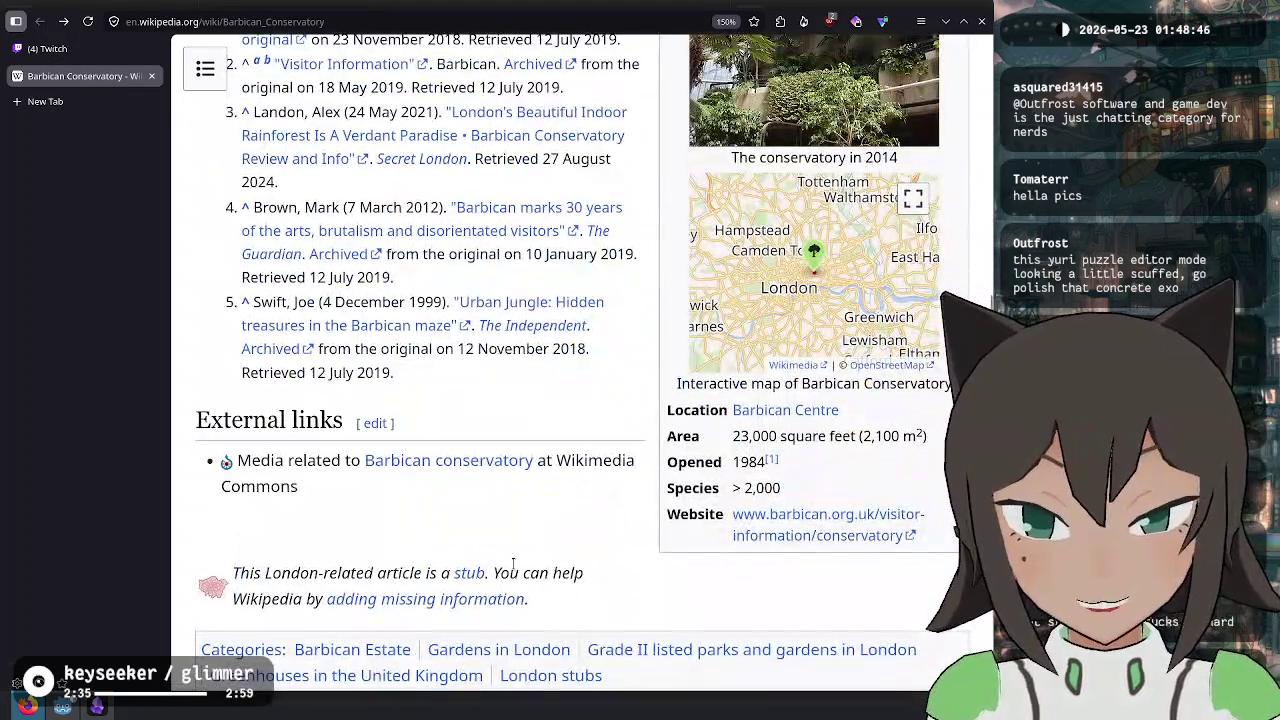
pyautogui.click(439, 465)
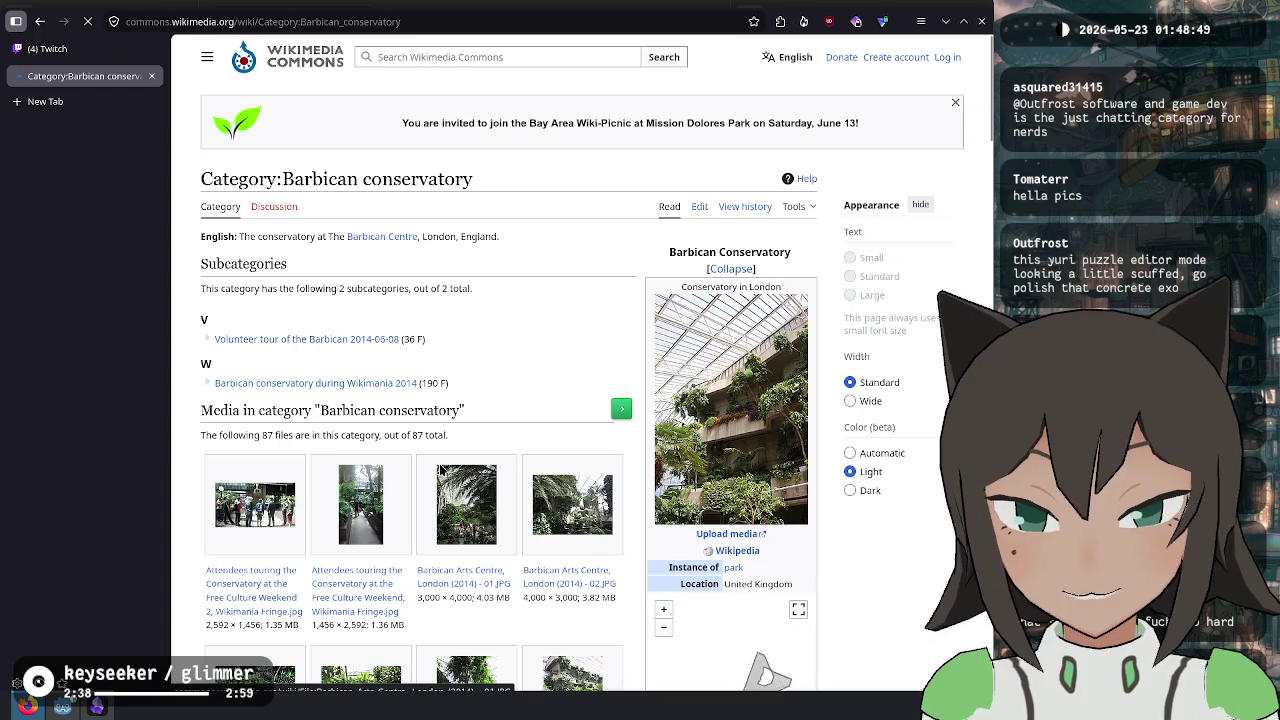
pyautogui.scroll(-2, 284, 363)
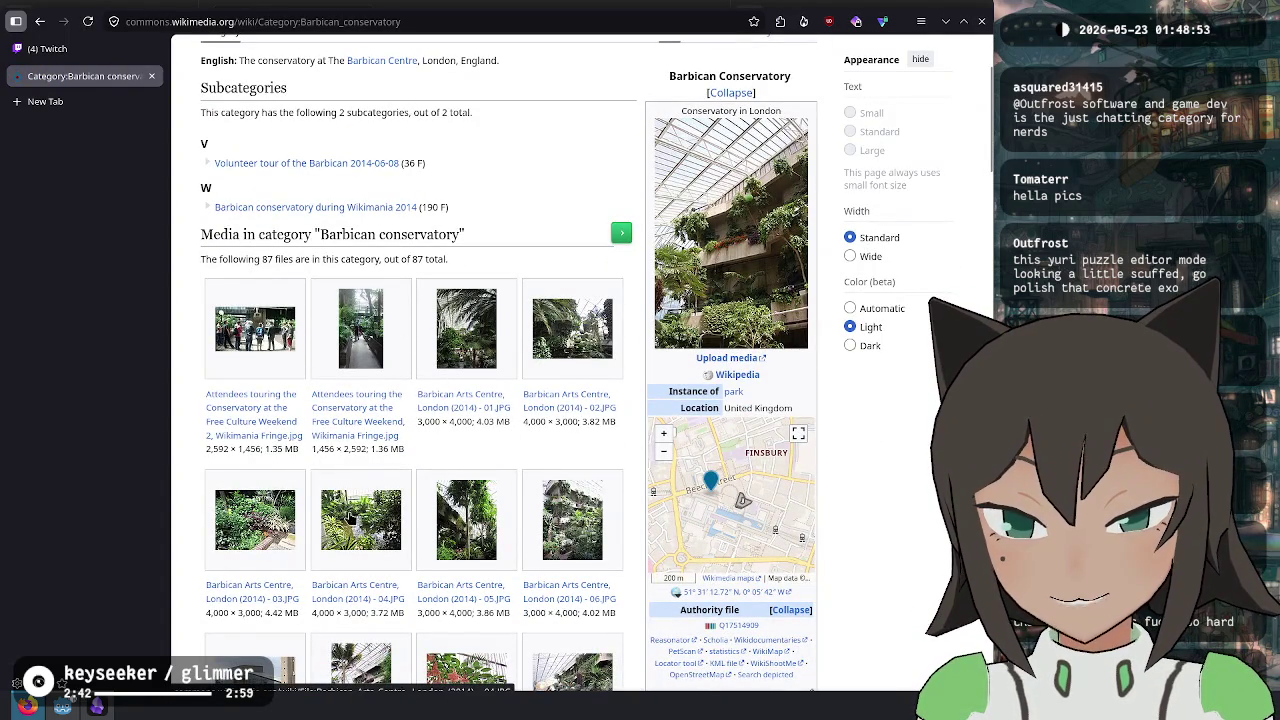
pyautogui.click(366, 332)
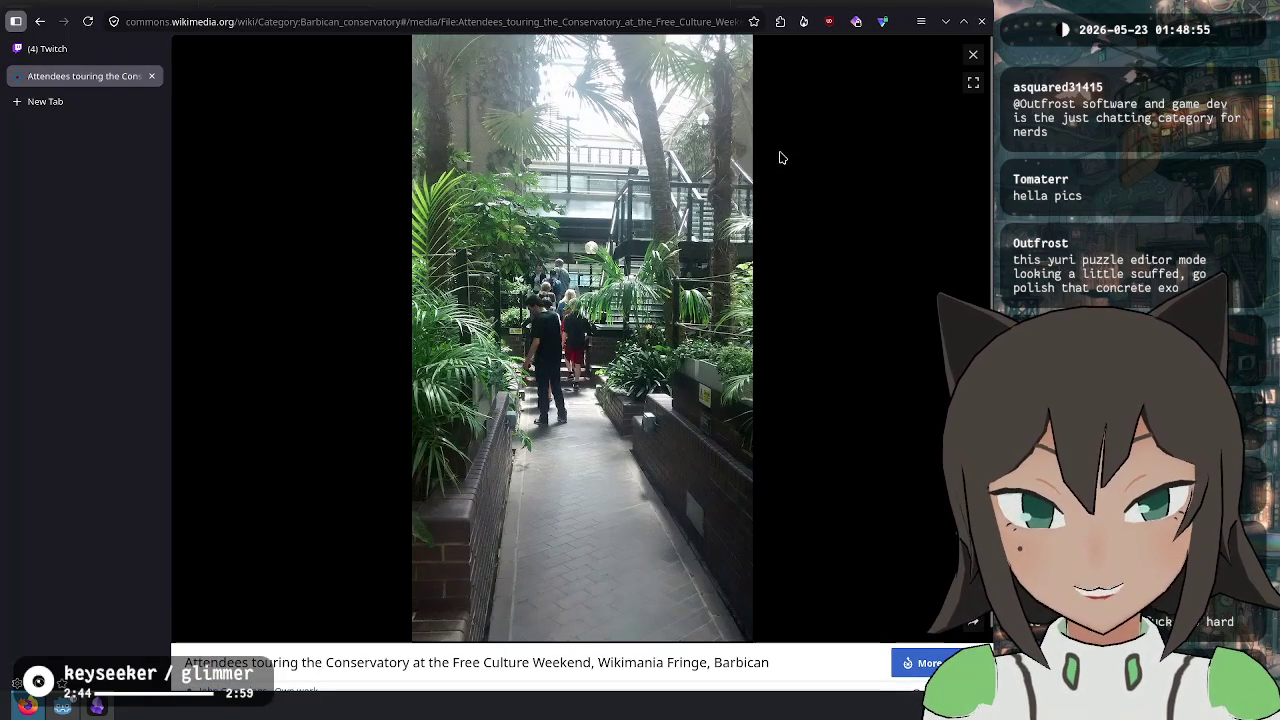
pyautogui.click(968, 55)
pyautogui.scroll(-2, 705, 198)
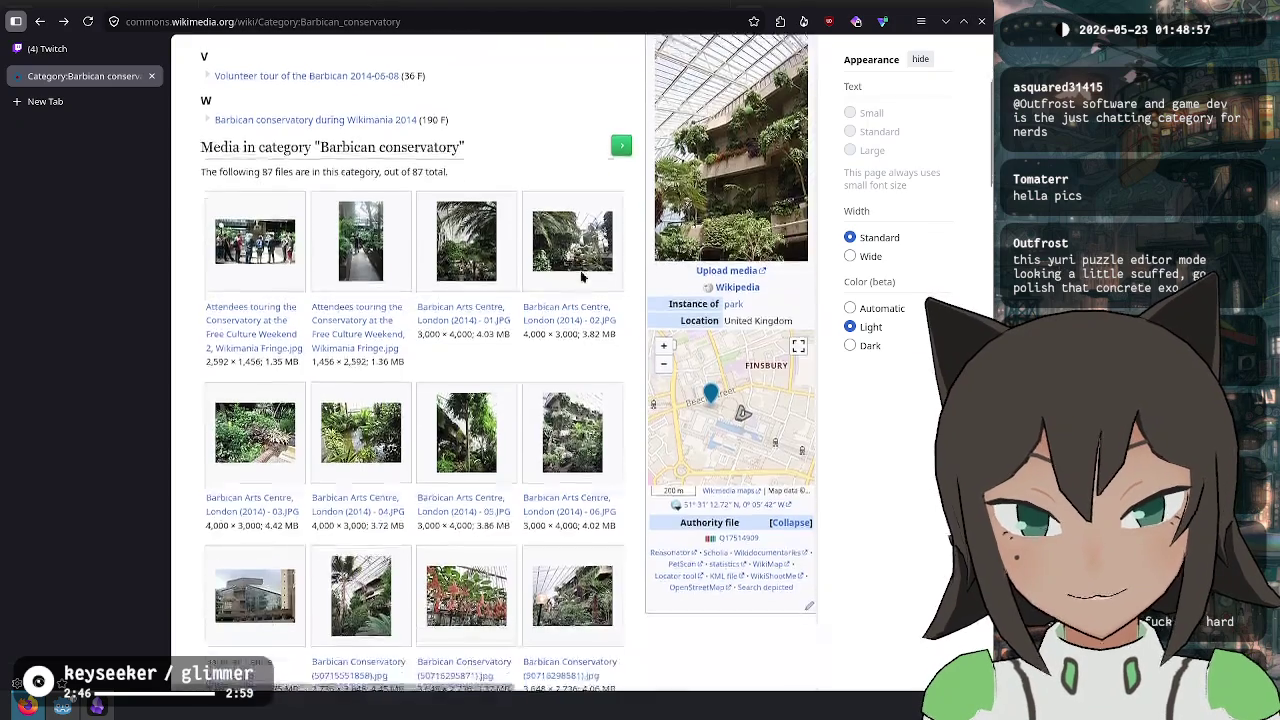
pyautogui.click(705, 198)
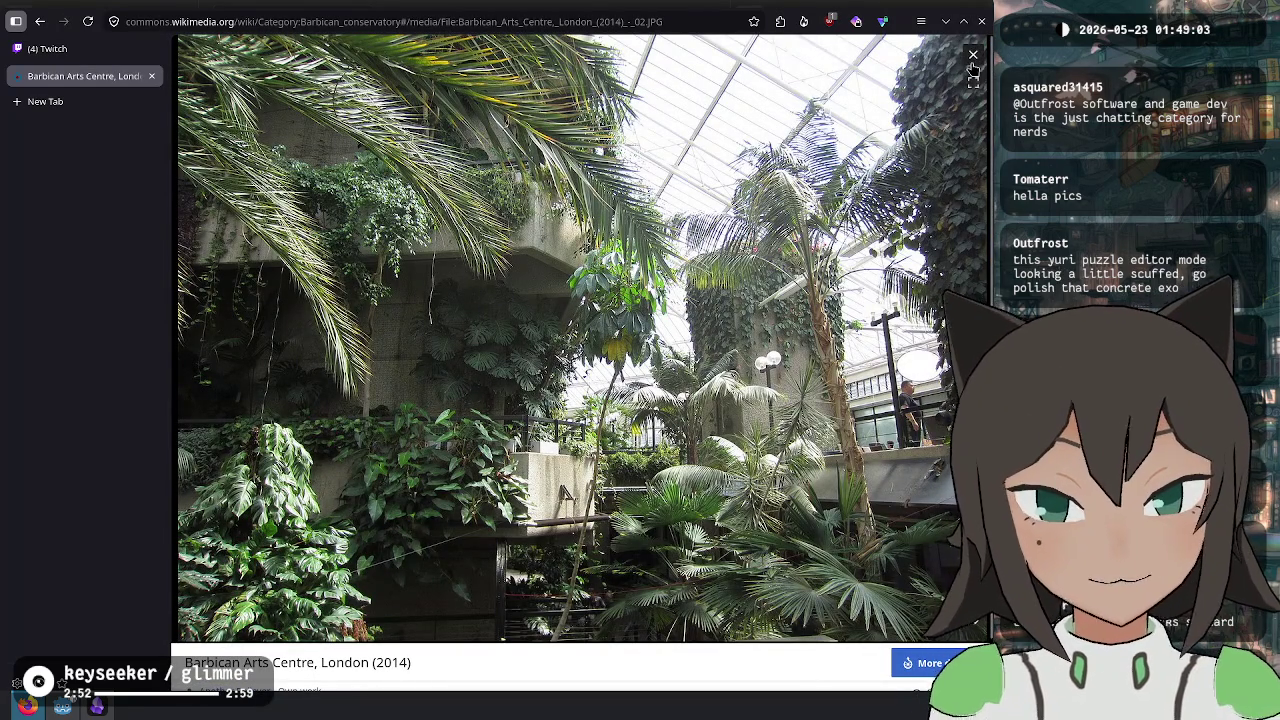
pyautogui.click(972, 56)
pyautogui.scroll(-3, 585, 432)
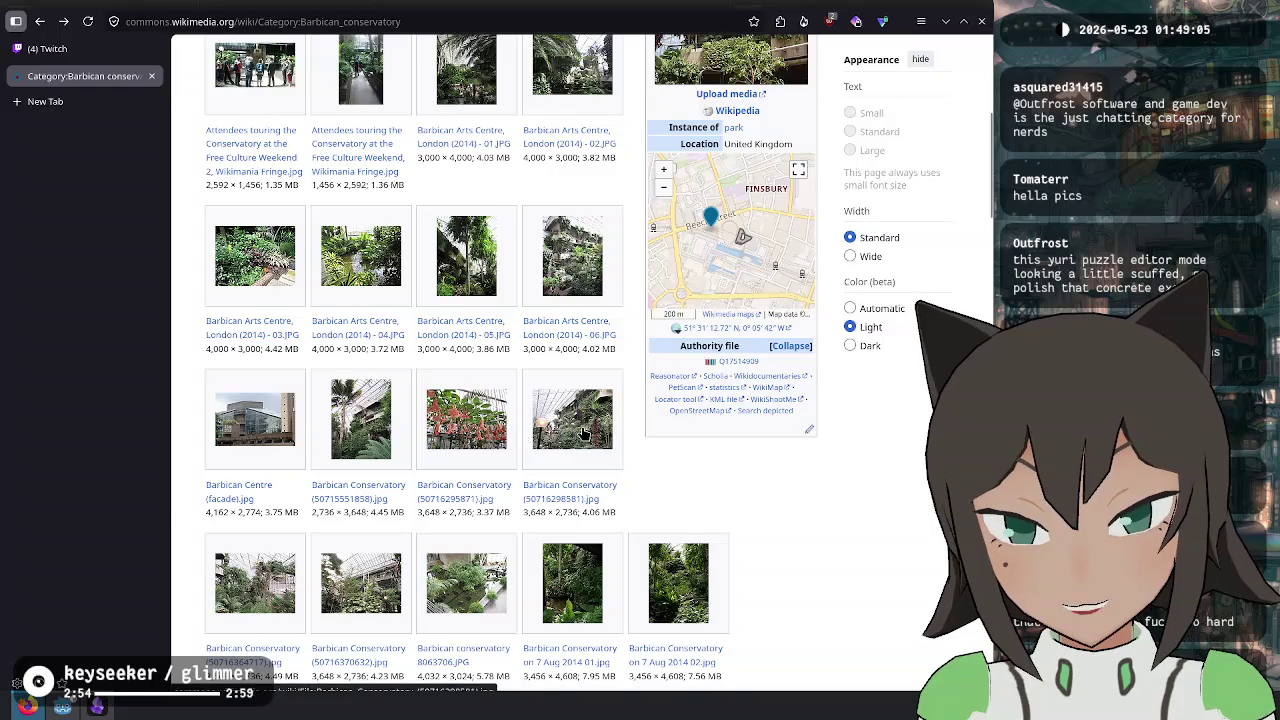
pyautogui.click(585, 432)
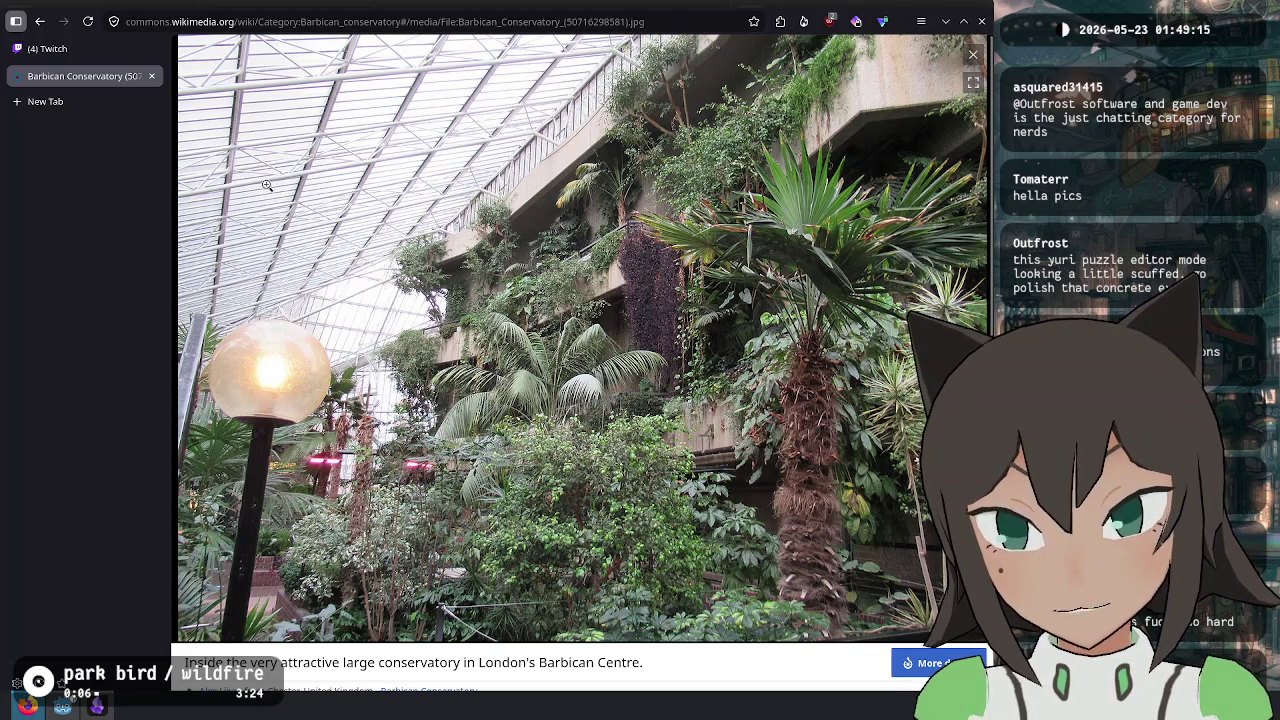
pyautogui.press('Escape')
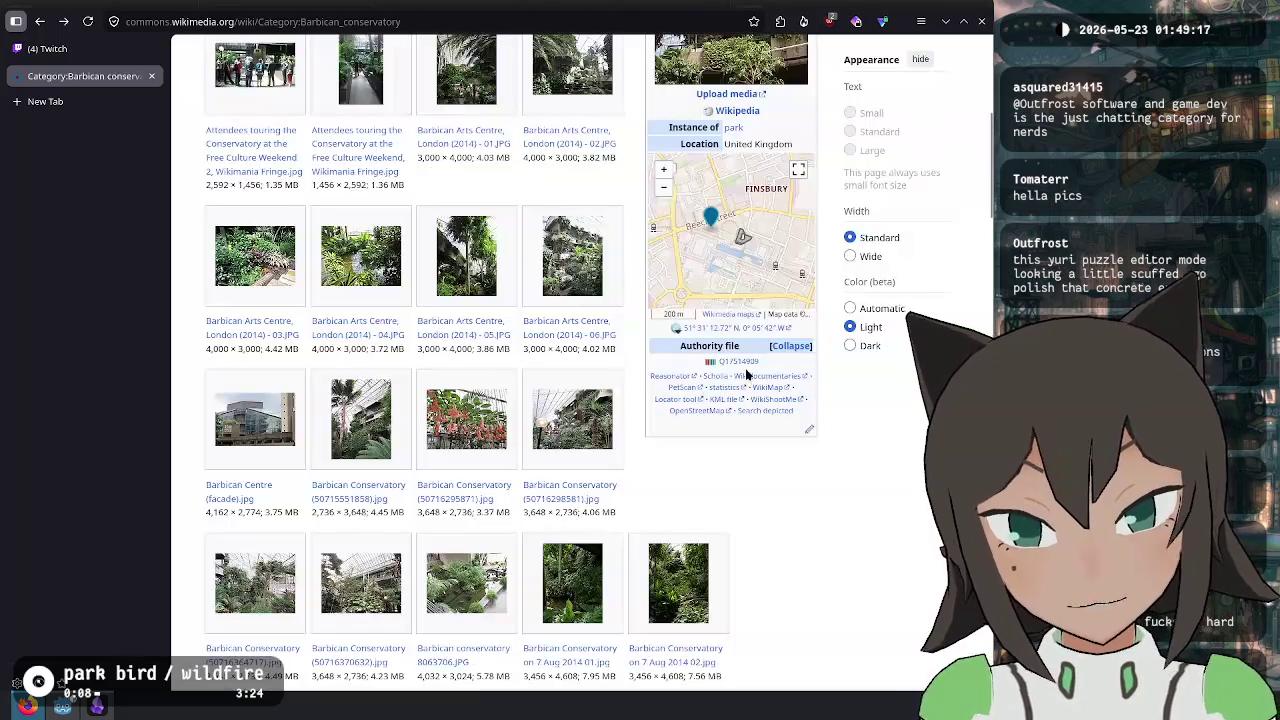
# - View the interior, 7 Aug 2014 04 and 06, and conservatory8063707 photos enlarged
pyautogui.scroll(-2, 573, 458)
pyautogui.click(350, 505)
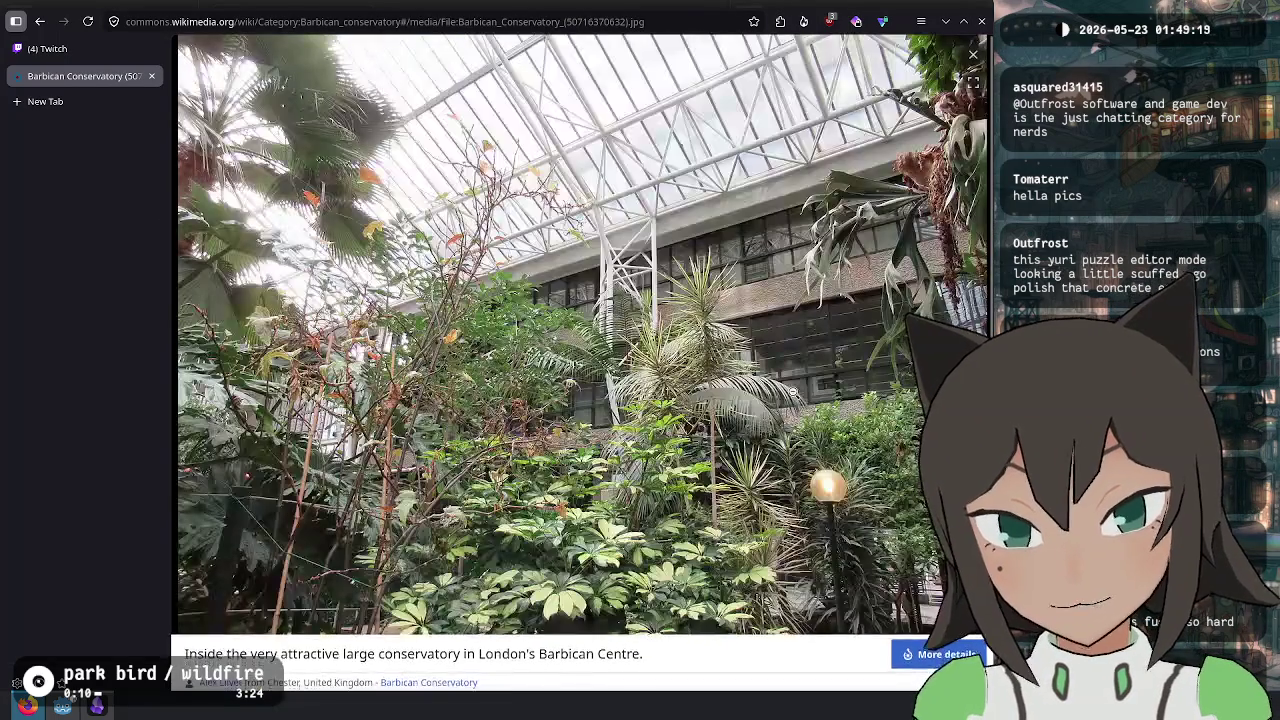
pyautogui.click(970, 47)
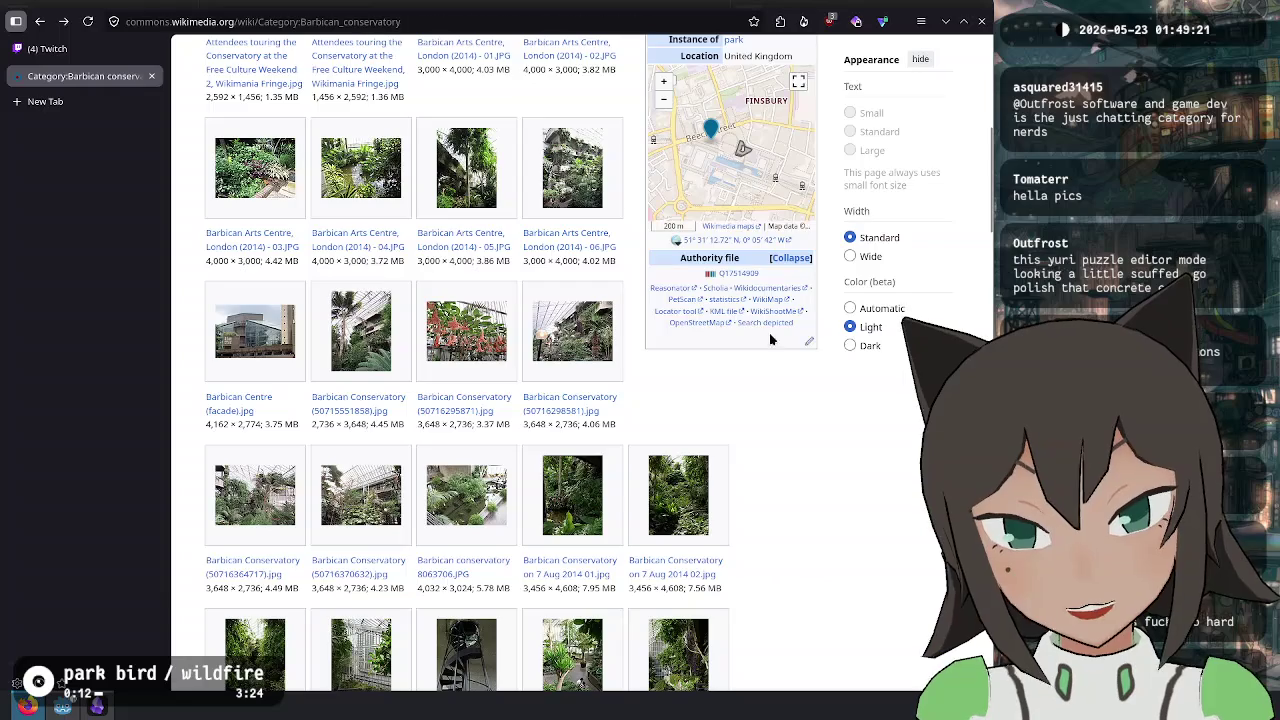
pyautogui.click(675, 330)
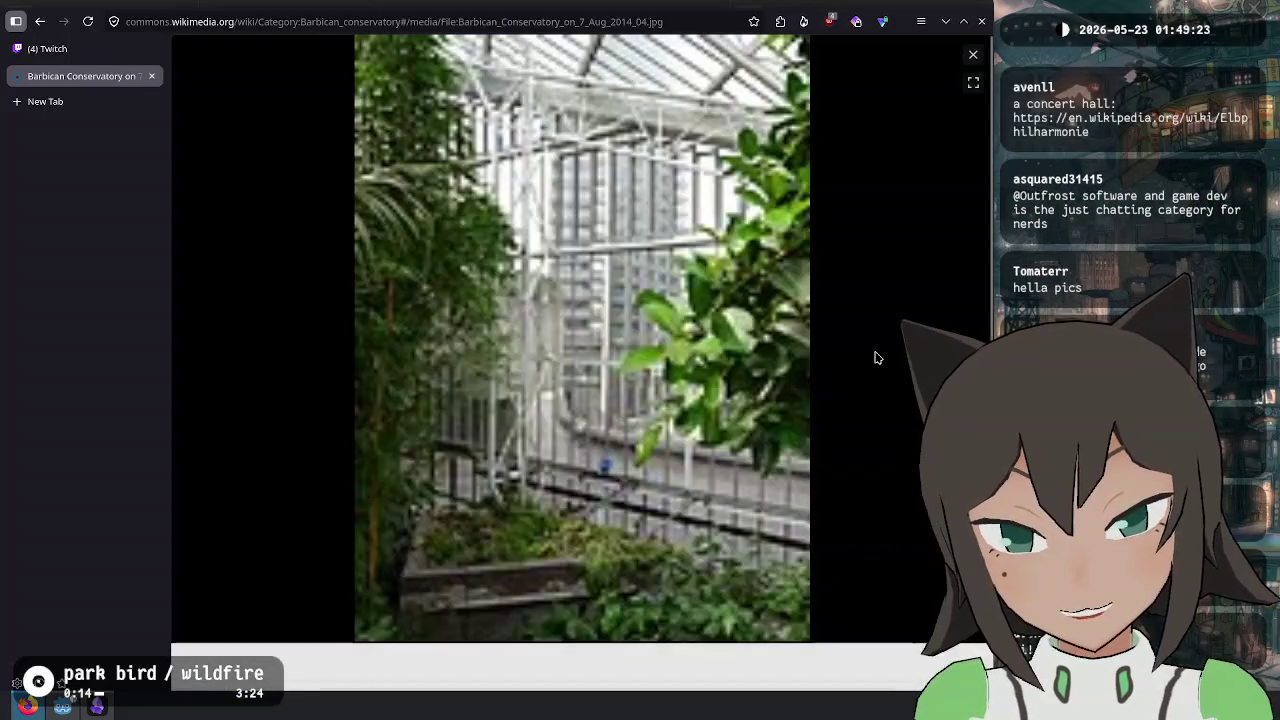
pyautogui.click(973, 54)
pyautogui.click(597, 312)
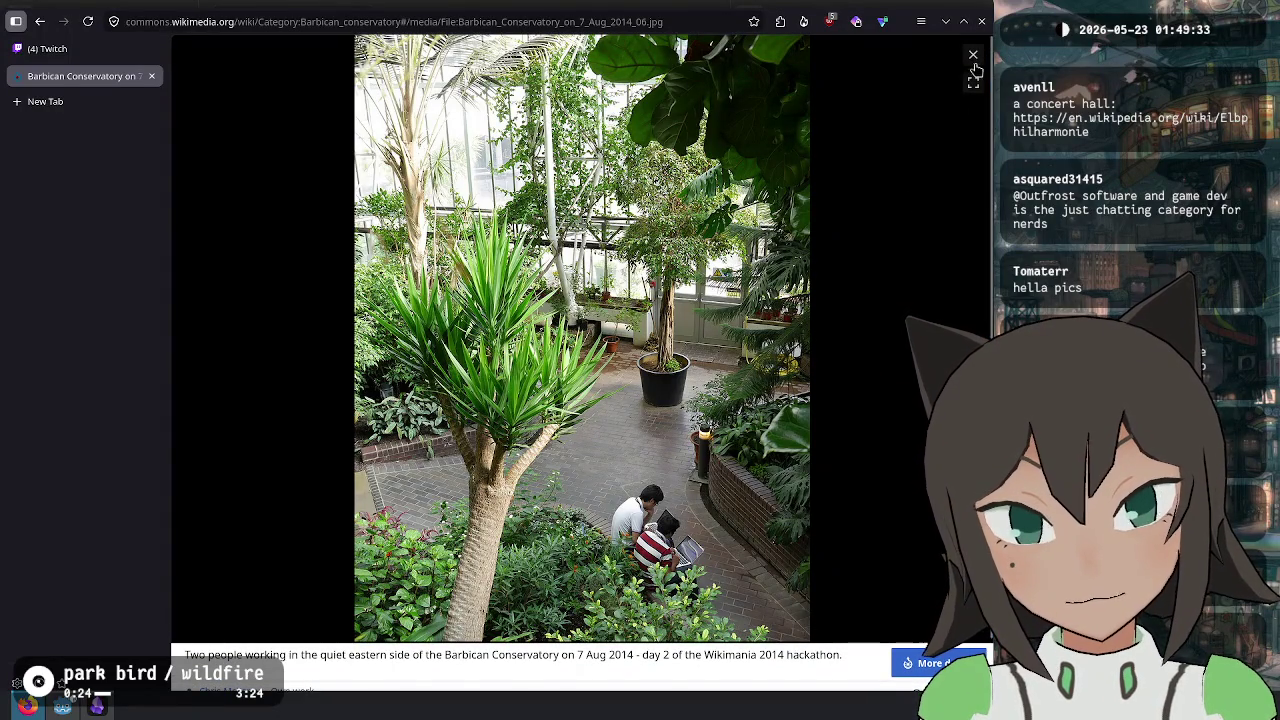
pyautogui.press('Escape')
pyautogui.scroll(-2, 738, 330)
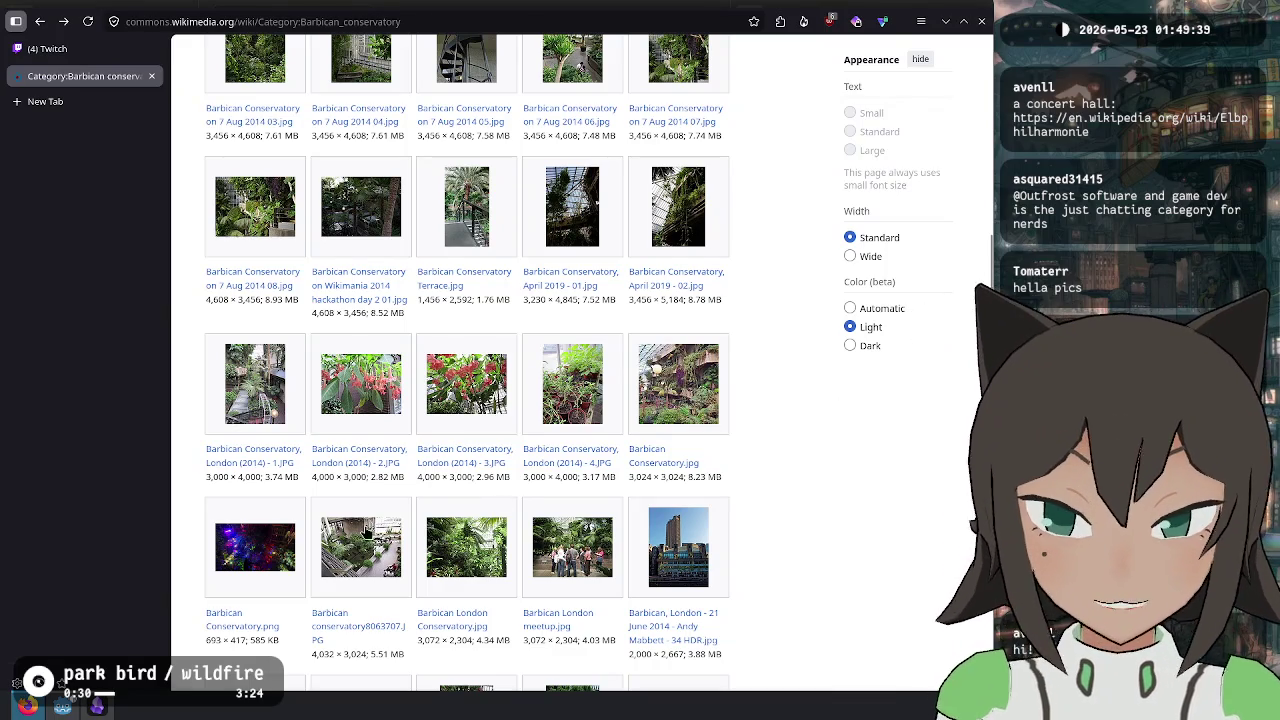
pyautogui.hotkey('alt', 'Right')
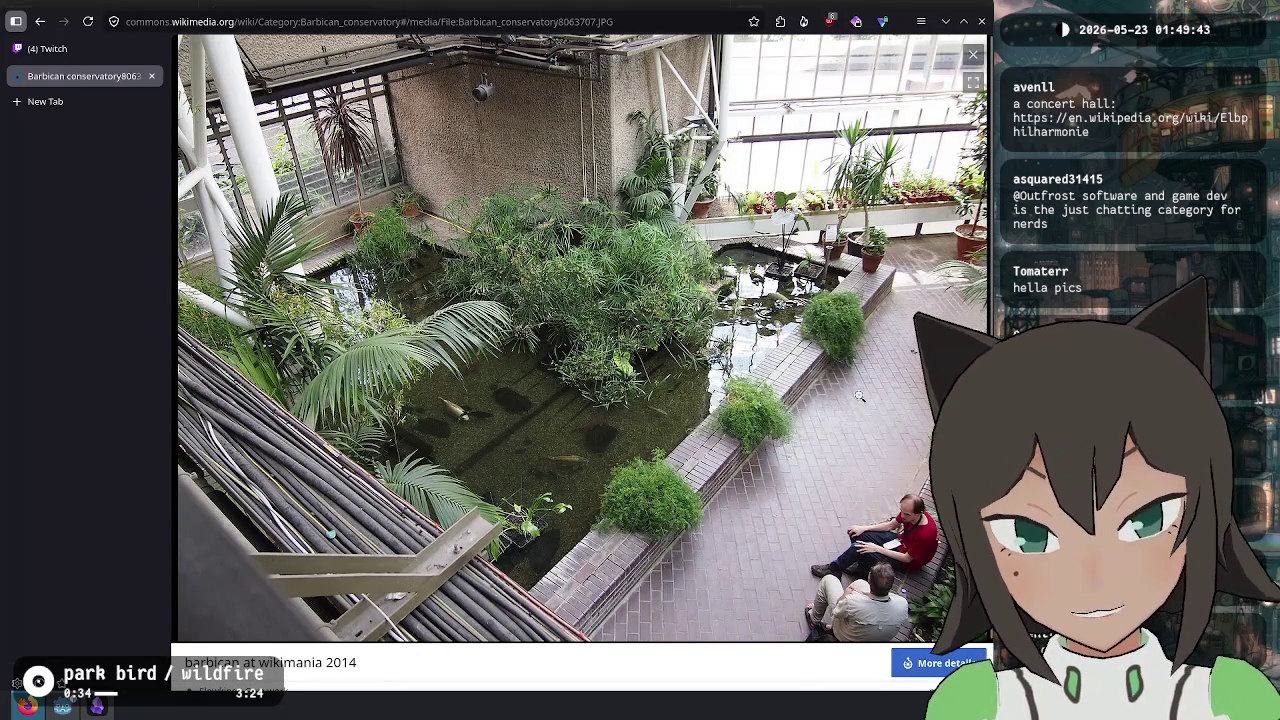
pyautogui.click(971, 55)
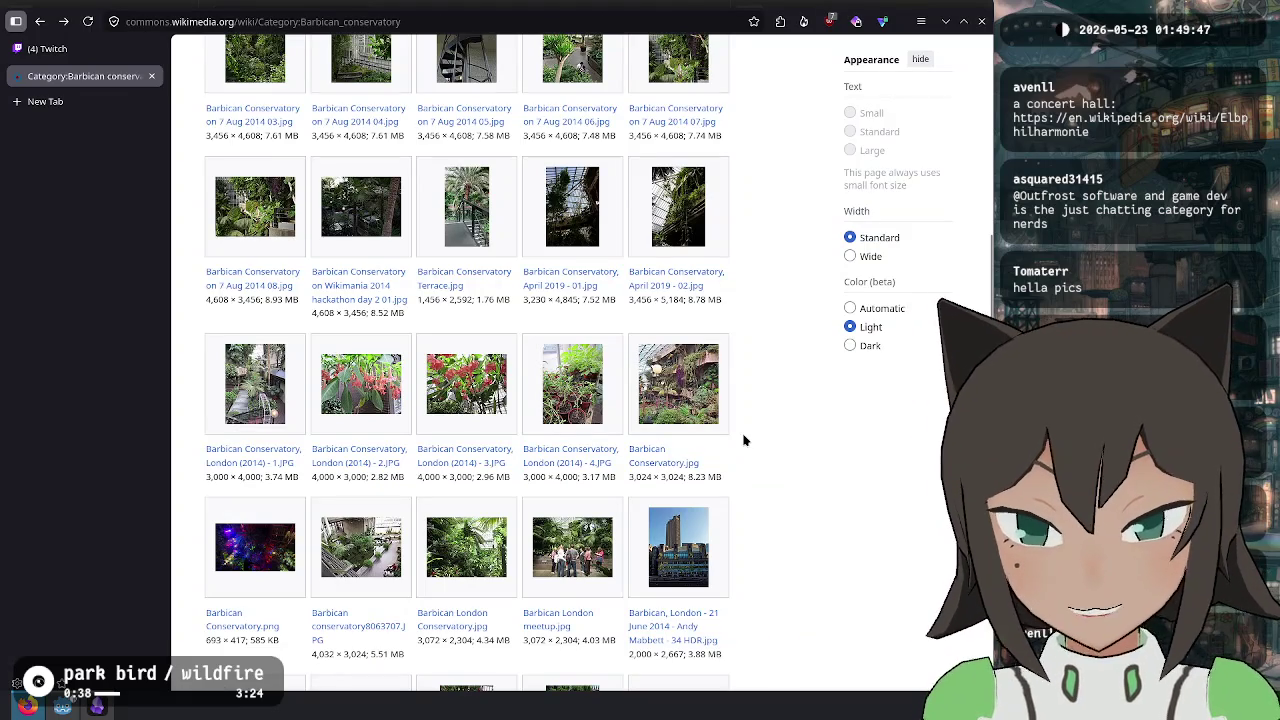
# - View the Barbican London Conservatory and 8 June 2014 109 and 81 photos, then scroll back up
pyautogui.scroll(-2, 743, 443)
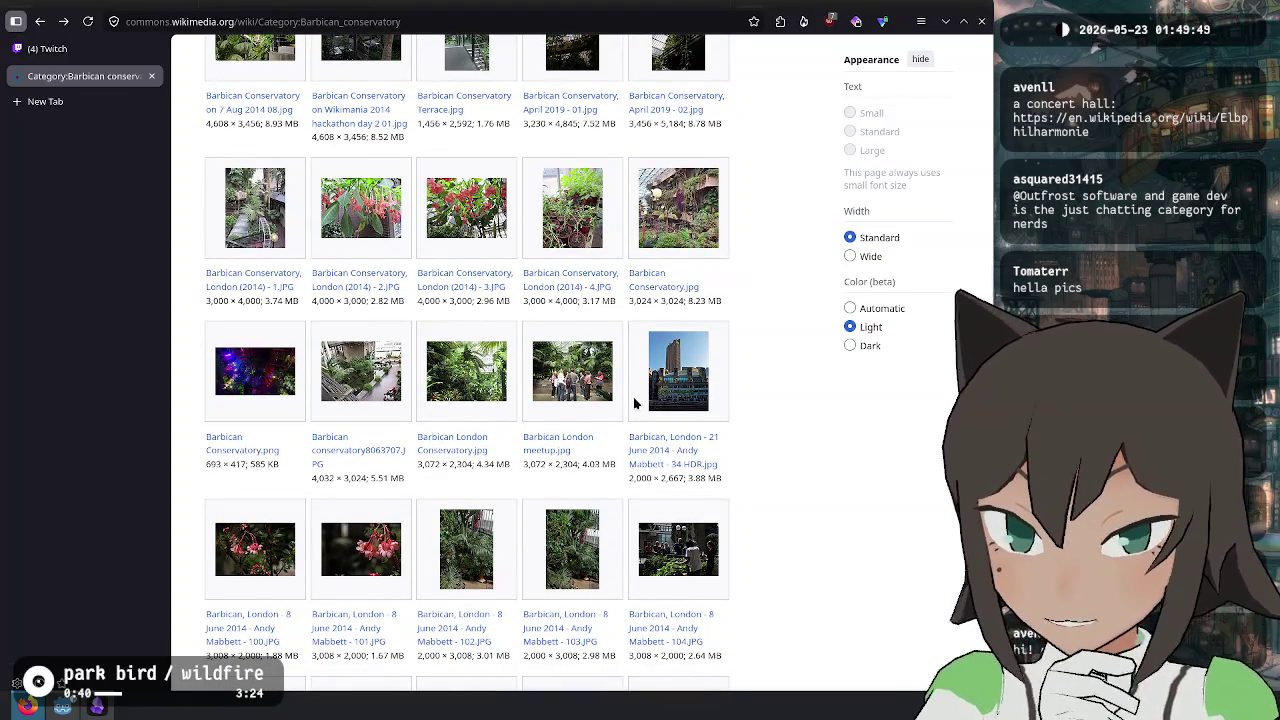
pyautogui.click(492, 386)
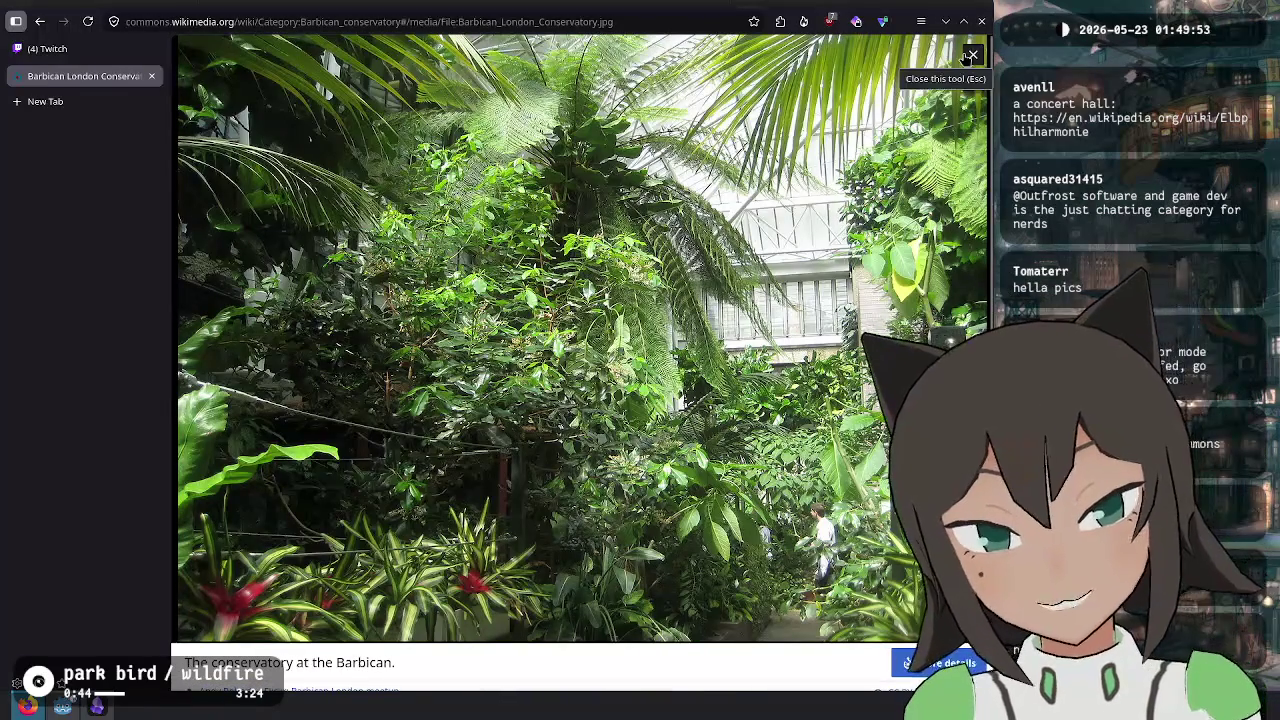
pyautogui.click(970, 57)
pyautogui.scroll(-3, 580, 405)
pyautogui.scroll(-2, 580, 405)
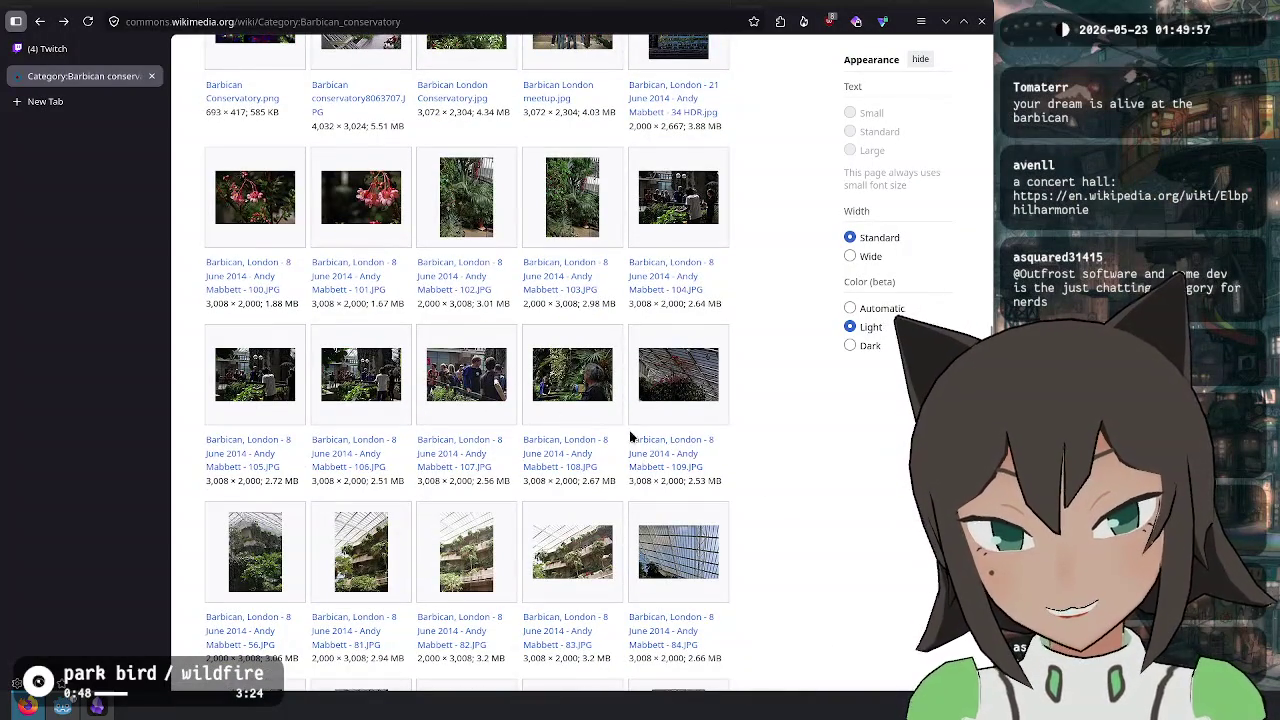
pyautogui.click(681, 383)
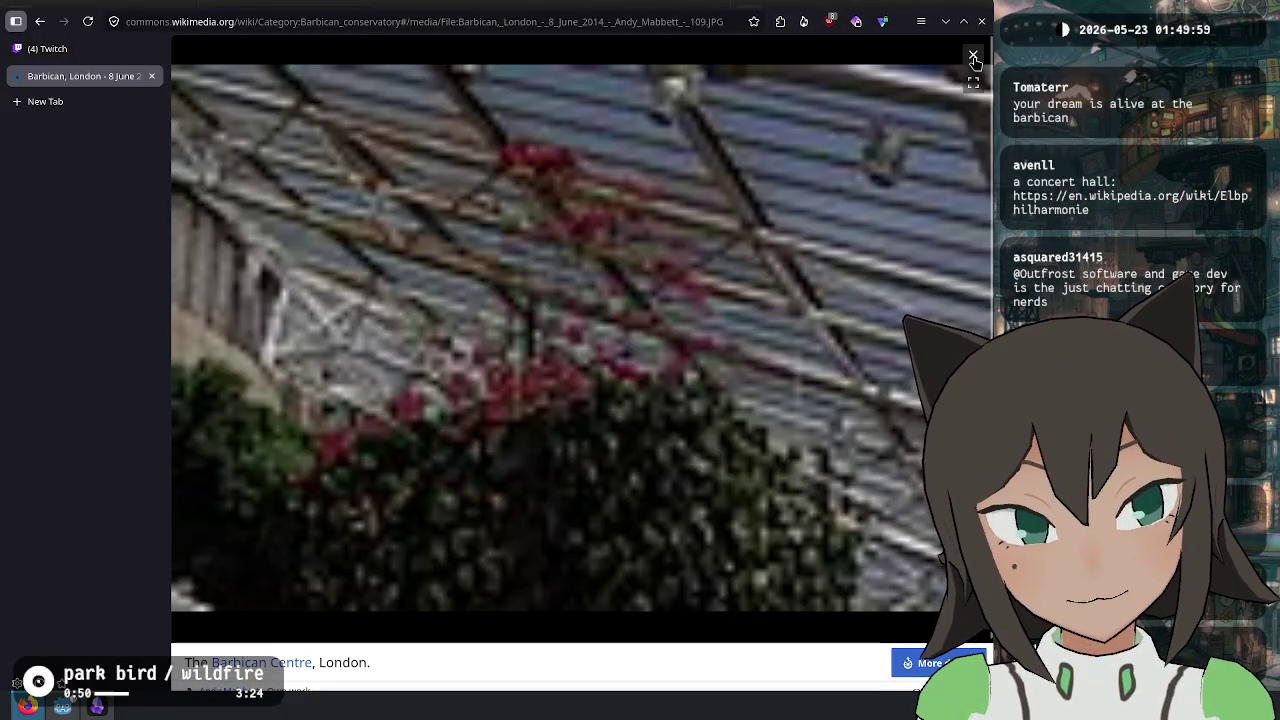
pyautogui.click(973, 57)
pyautogui.click(560, 517)
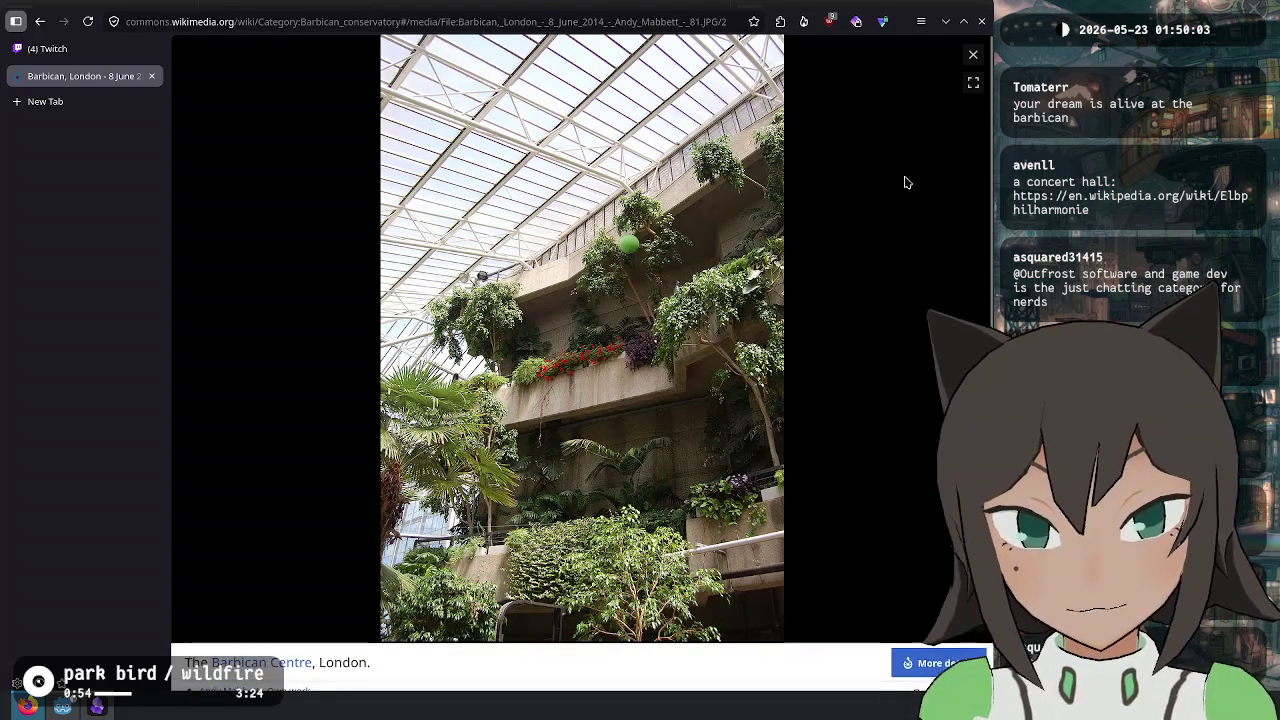
pyautogui.click(973, 57)
pyautogui.scroll(10, 640, 440)
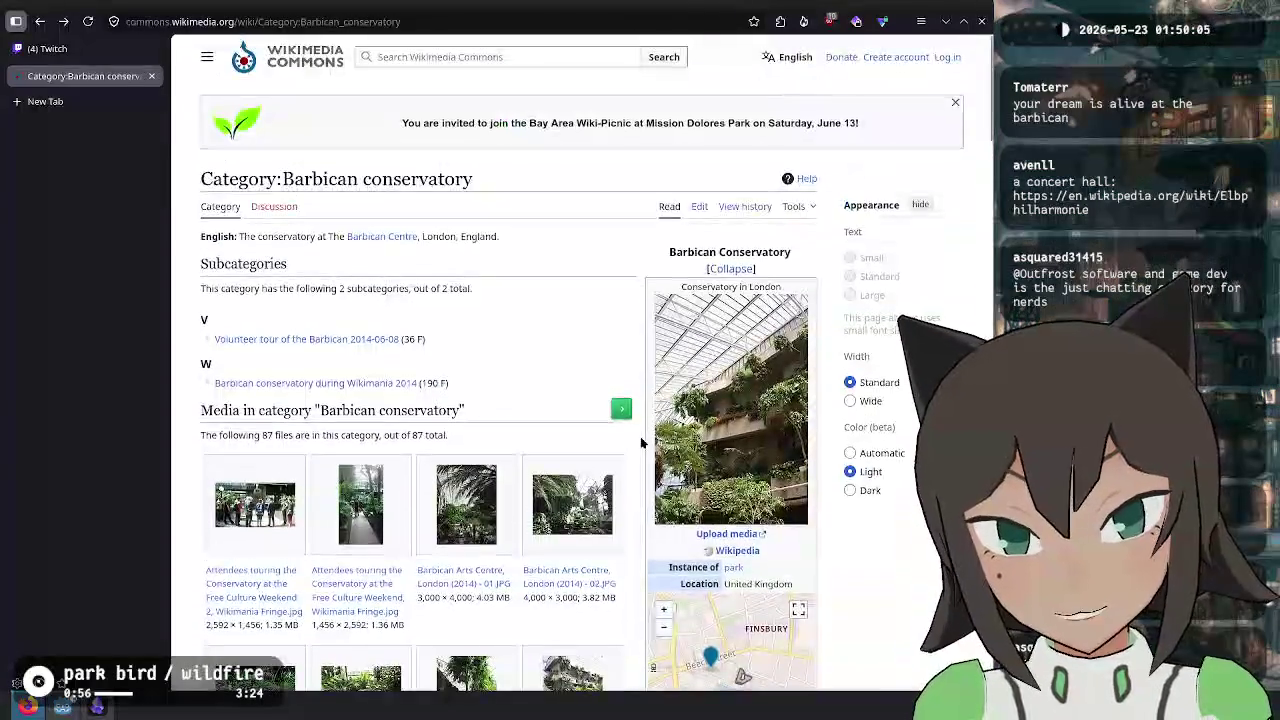
# - Close the Barbican category tab and open the chat's en.wikipedia.org/wiki/Elbphilharmonie link
pyautogui.hotkey('ctrl', 'w')
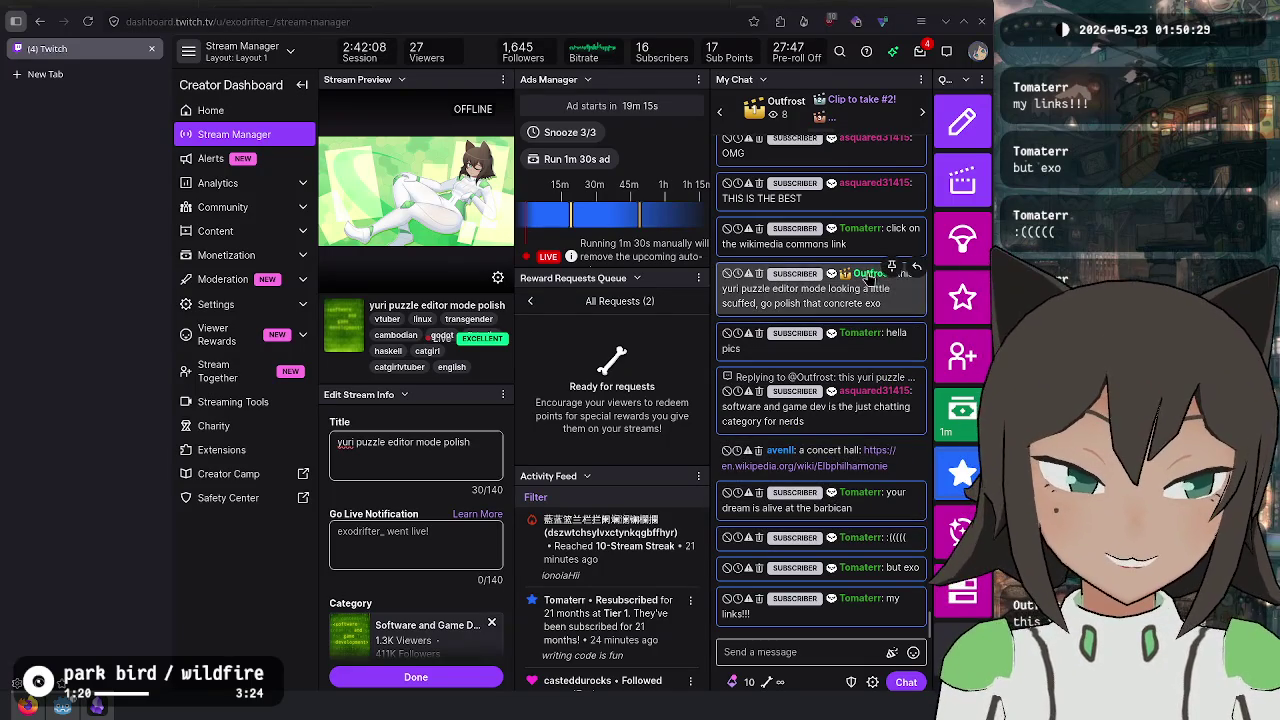
pyautogui.click(815, 465)
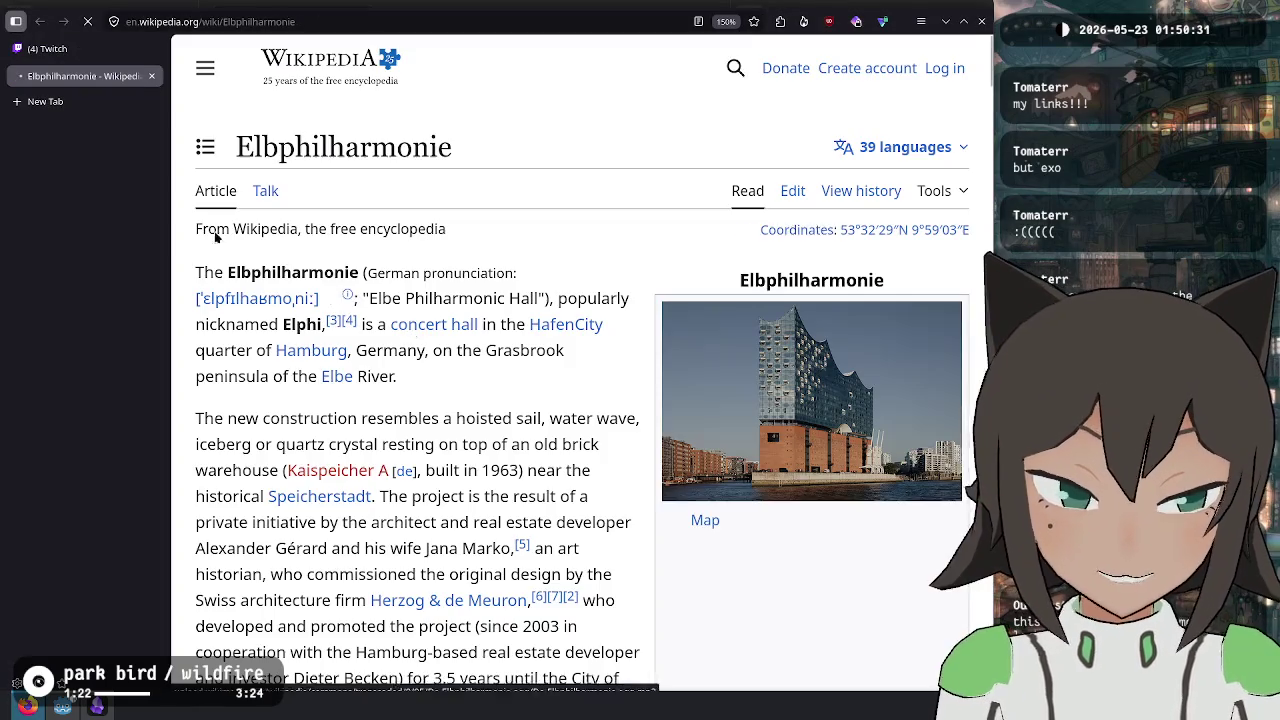
# - View the main Elbphilharmonie photo's full-resolution original, zooming in and out, then return to the article
pyautogui.click(762, 381)
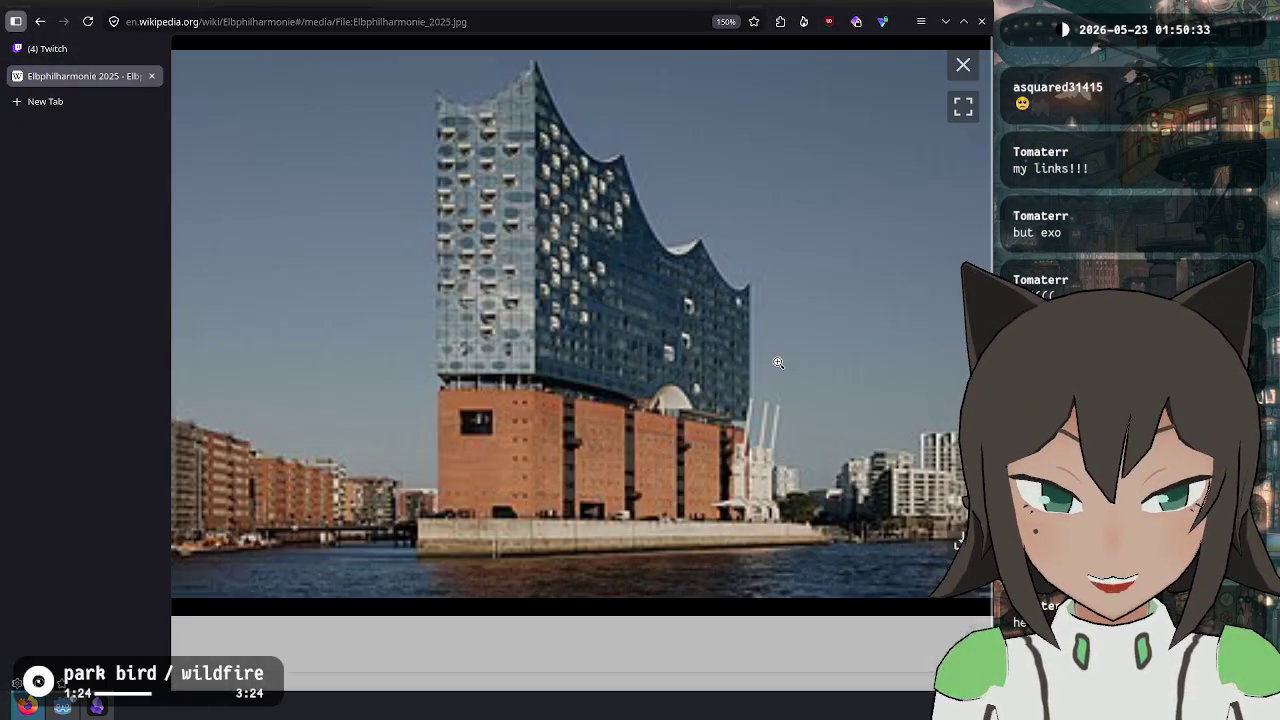
pyautogui.click(512, 145)
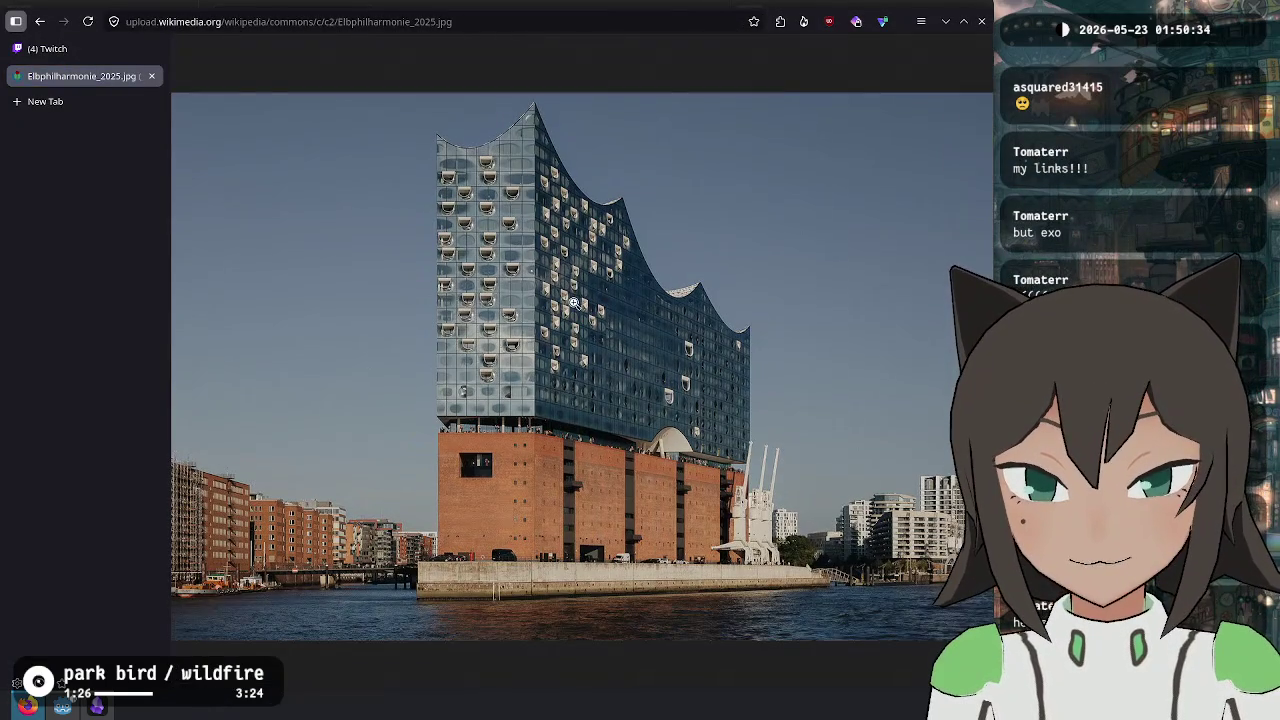
pyautogui.click(625, 434)
pyautogui.scroll(3, 622, 386)
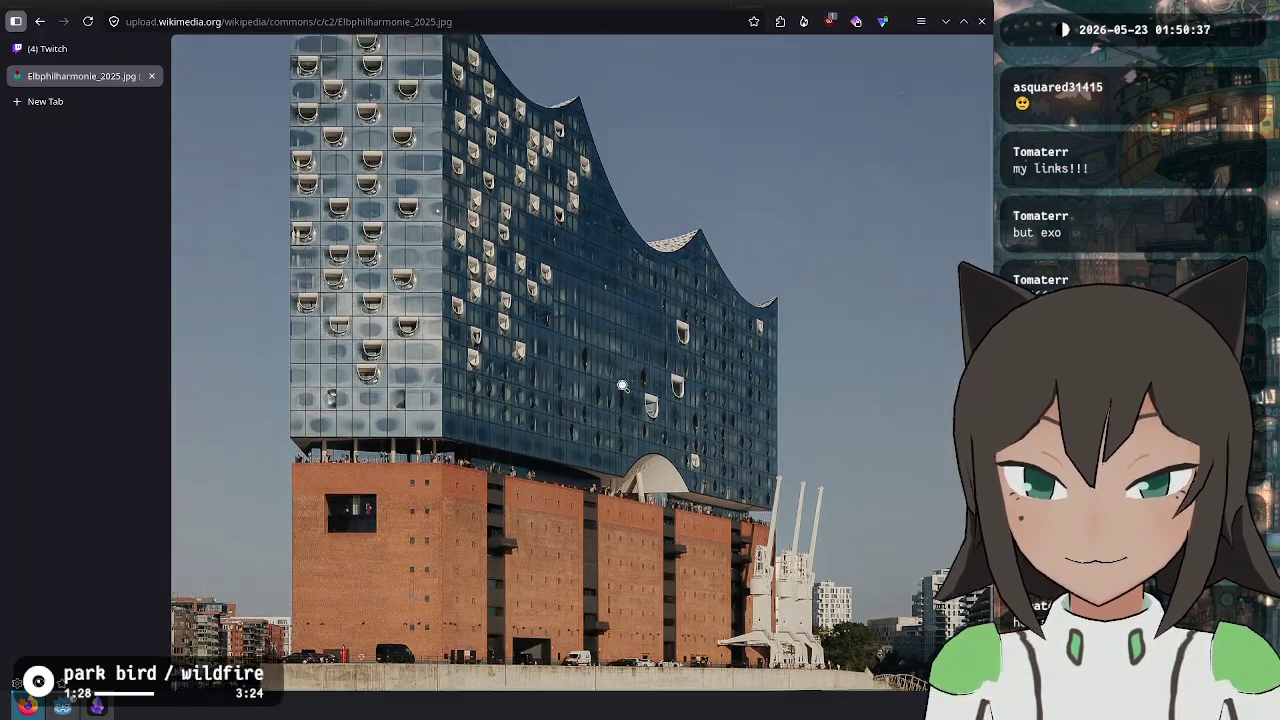
pyautogui.scroll(-3, 573, 270)
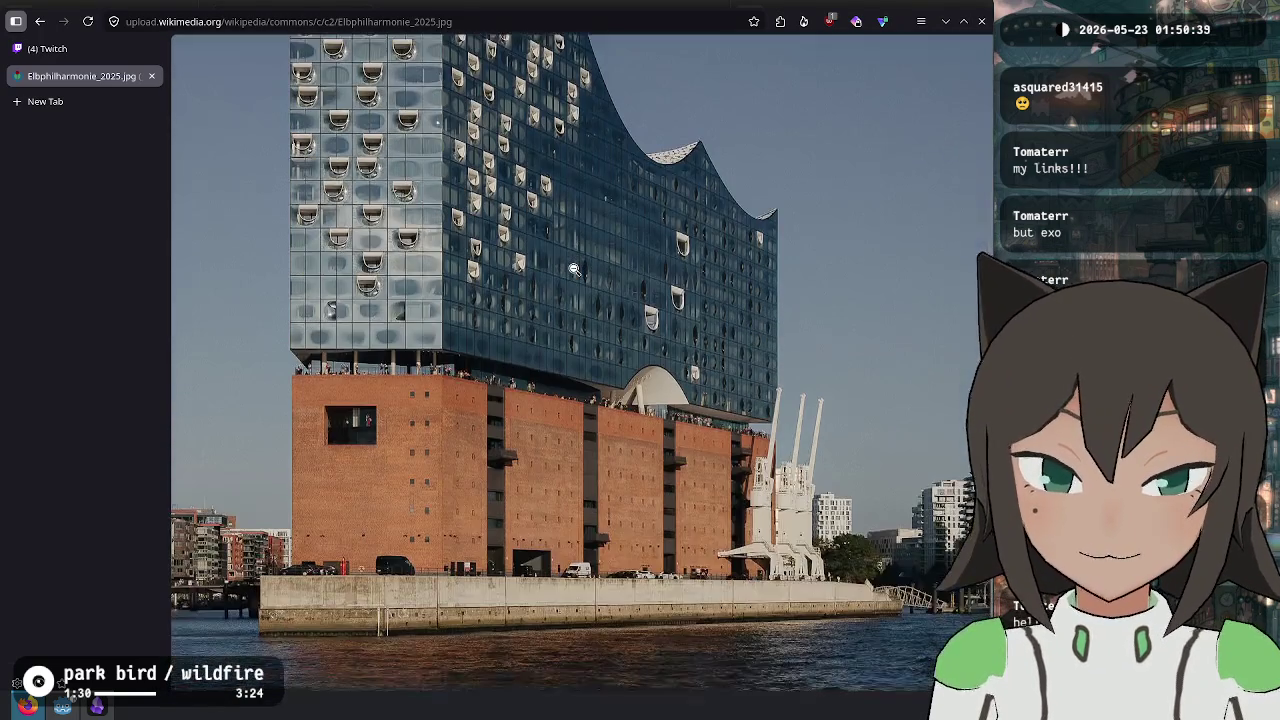
pyautogui.click(573, 270)
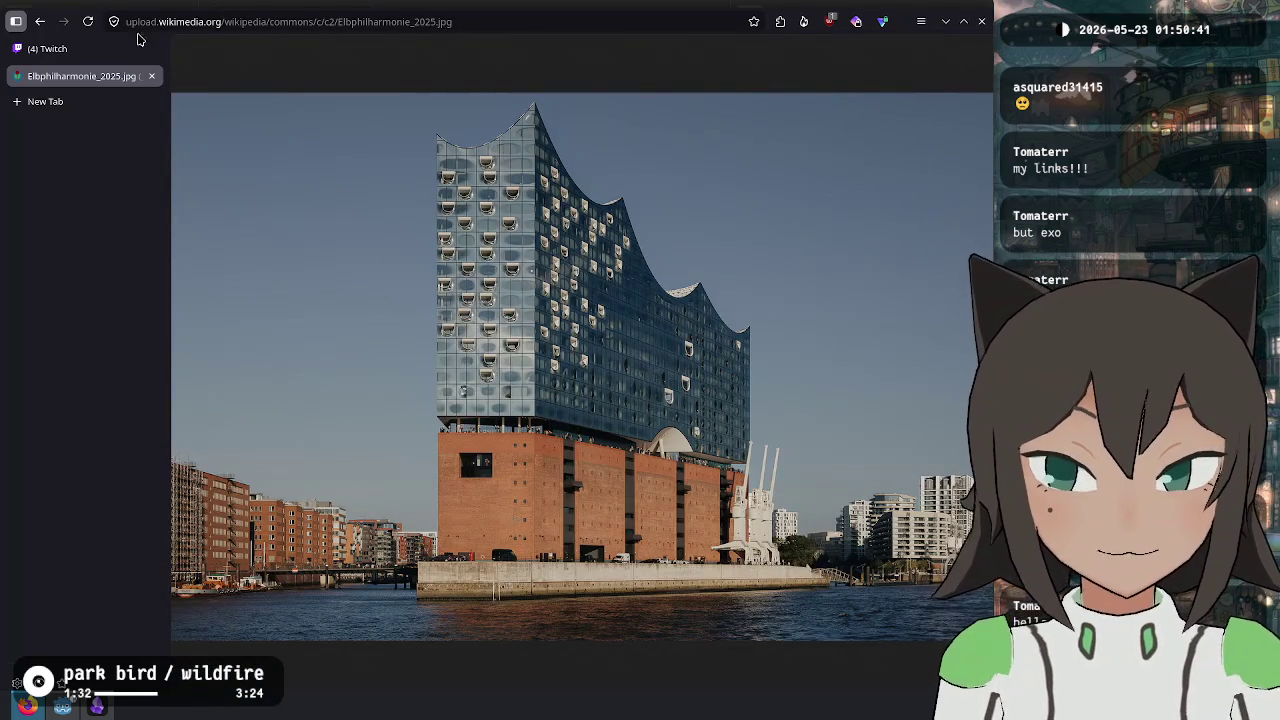
pyautogui.click(40, 21)
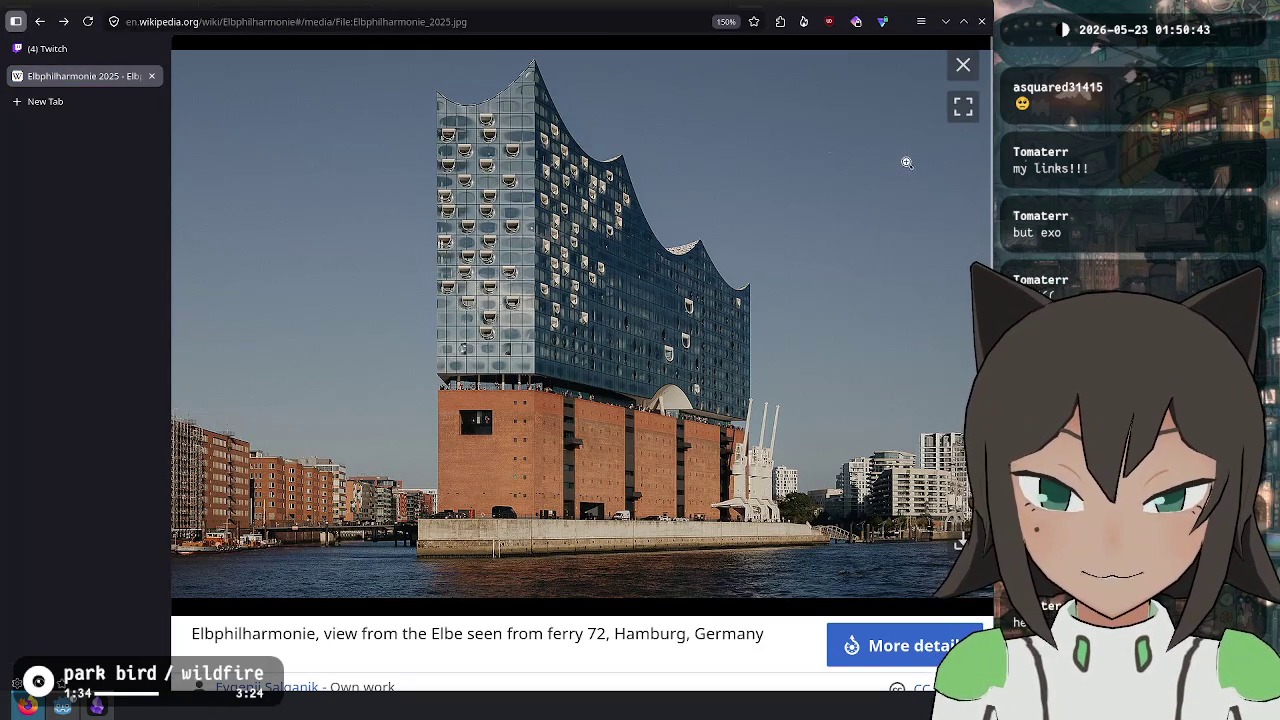
pyautogui.click(963, 64)
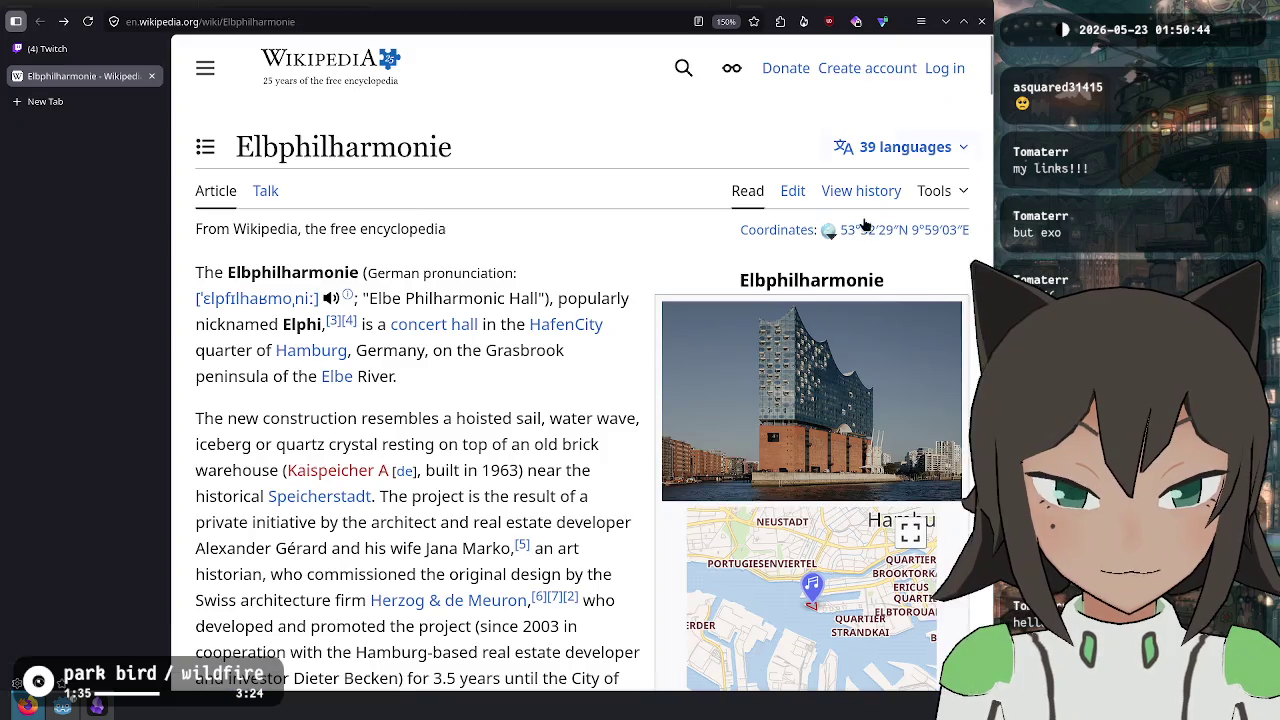
# - View the Elbphilharmonie model photo and the illuminated opening-night photo enlarged
pyautogui.doubleClick(399, 352)
pyautogui.click(502, 399)
pyautogui.scroll(-2, 520, 380)
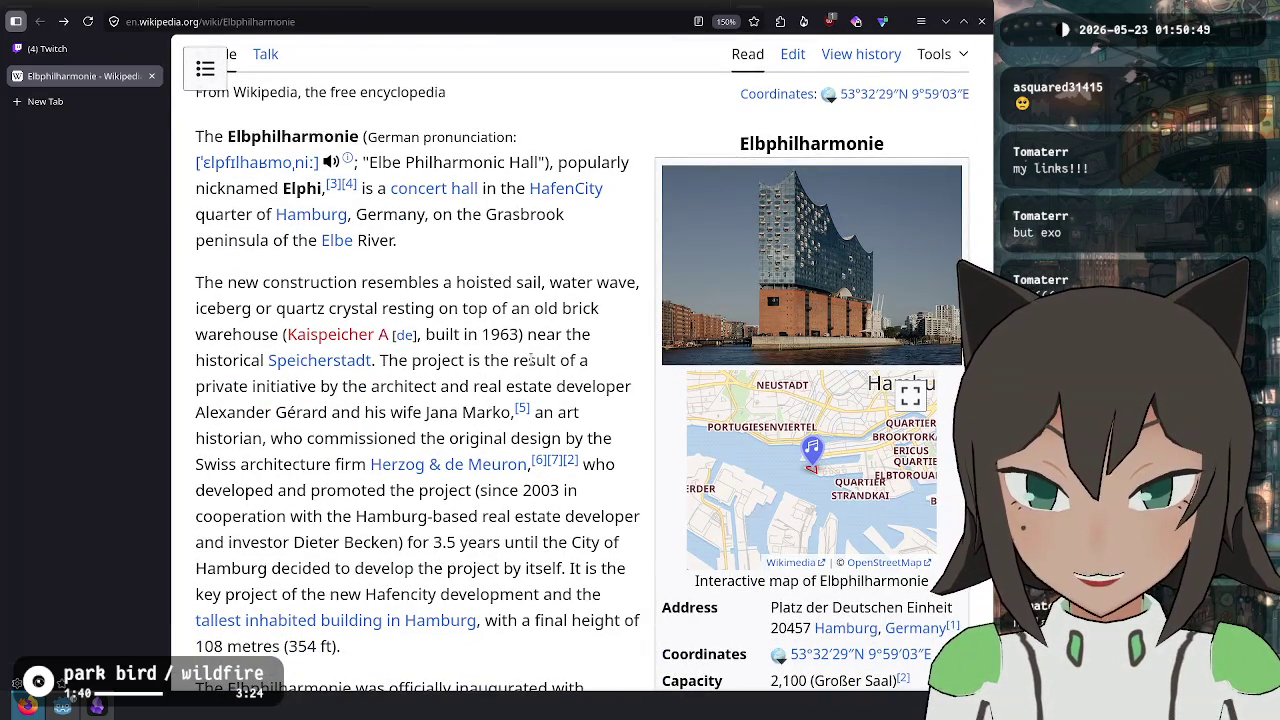
pyautogui.scroll(-20, 530, 360)
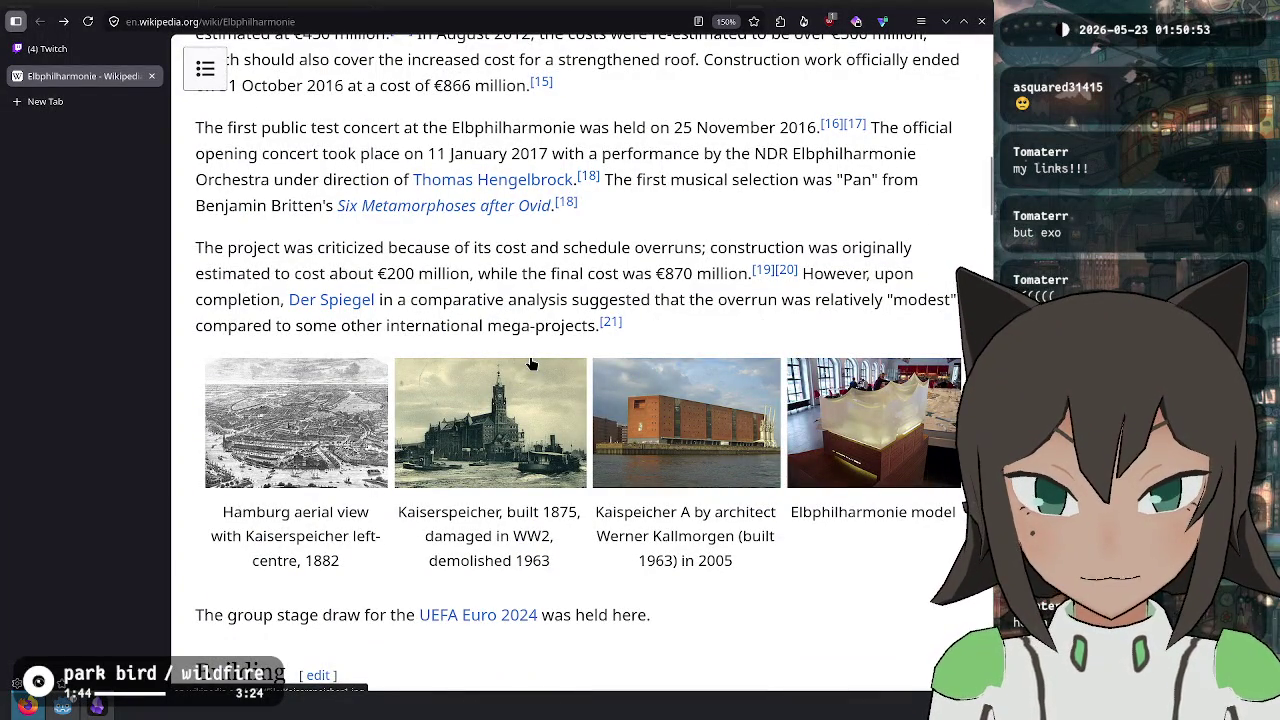
pyautogui.click(927, 457)
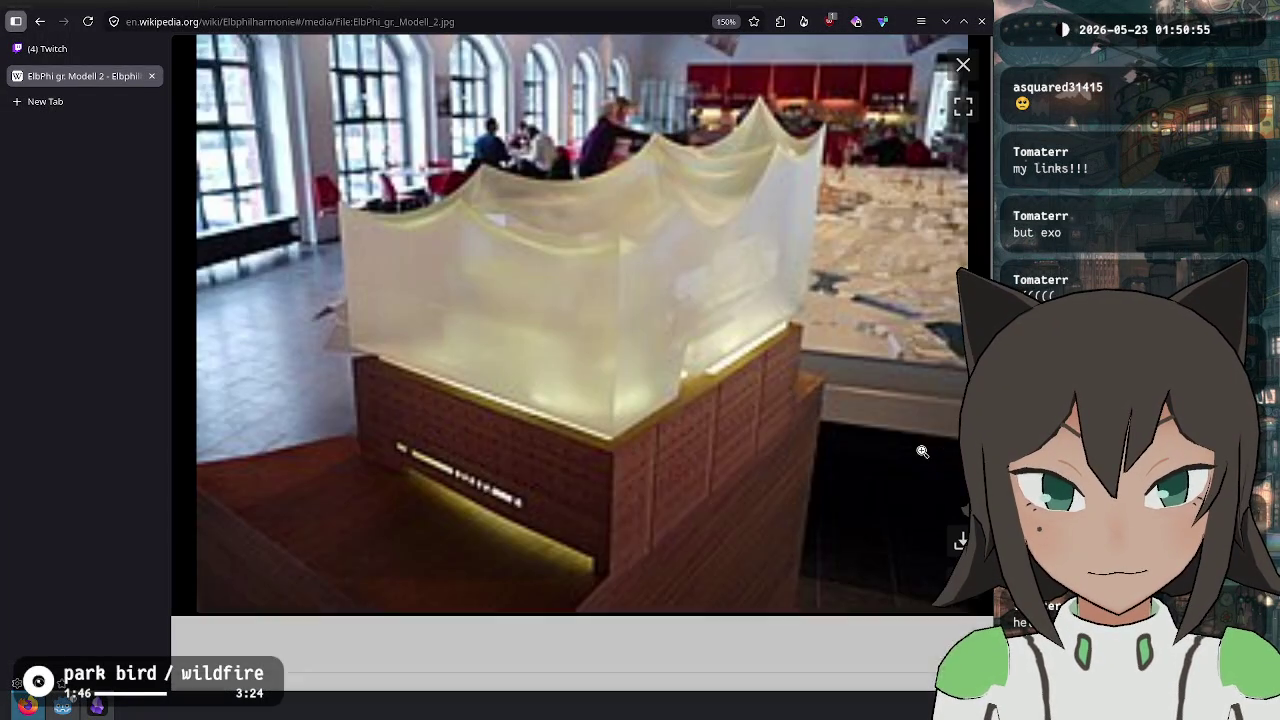
pyautogui.click(963, 66)
pyautogui.scroll(-5, 484, 410)
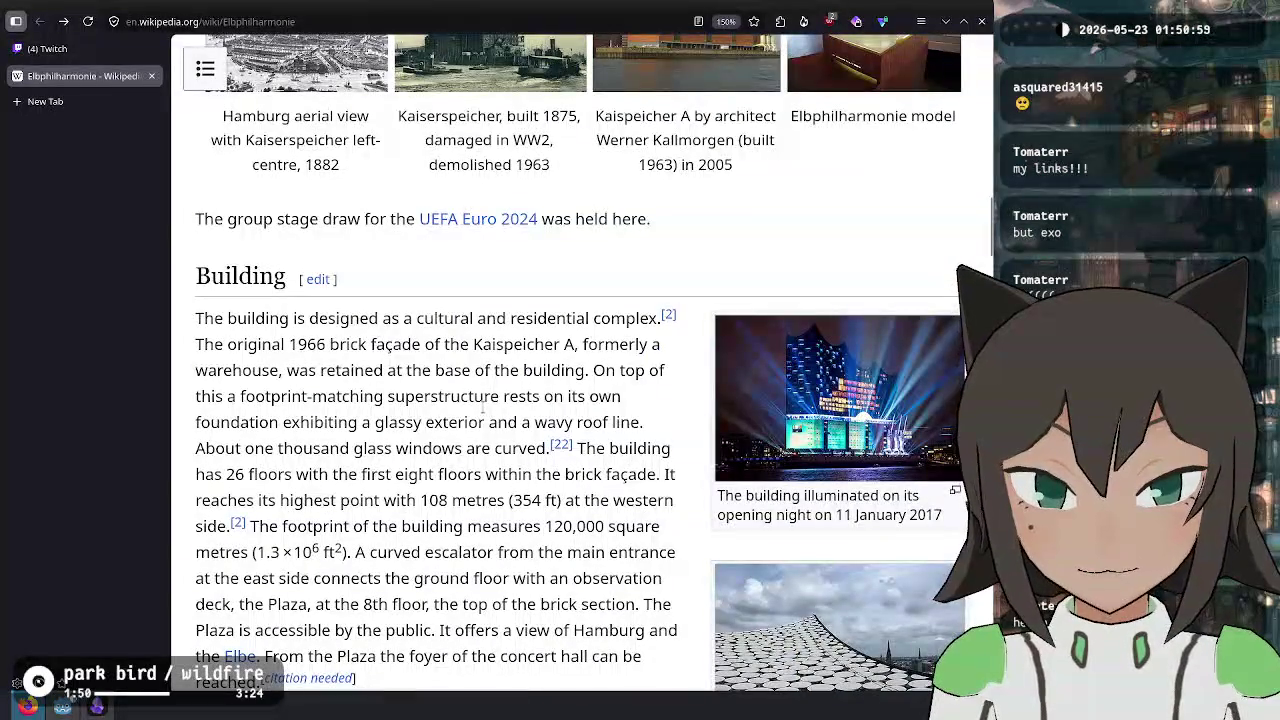
pyautogui.click(838, 430)
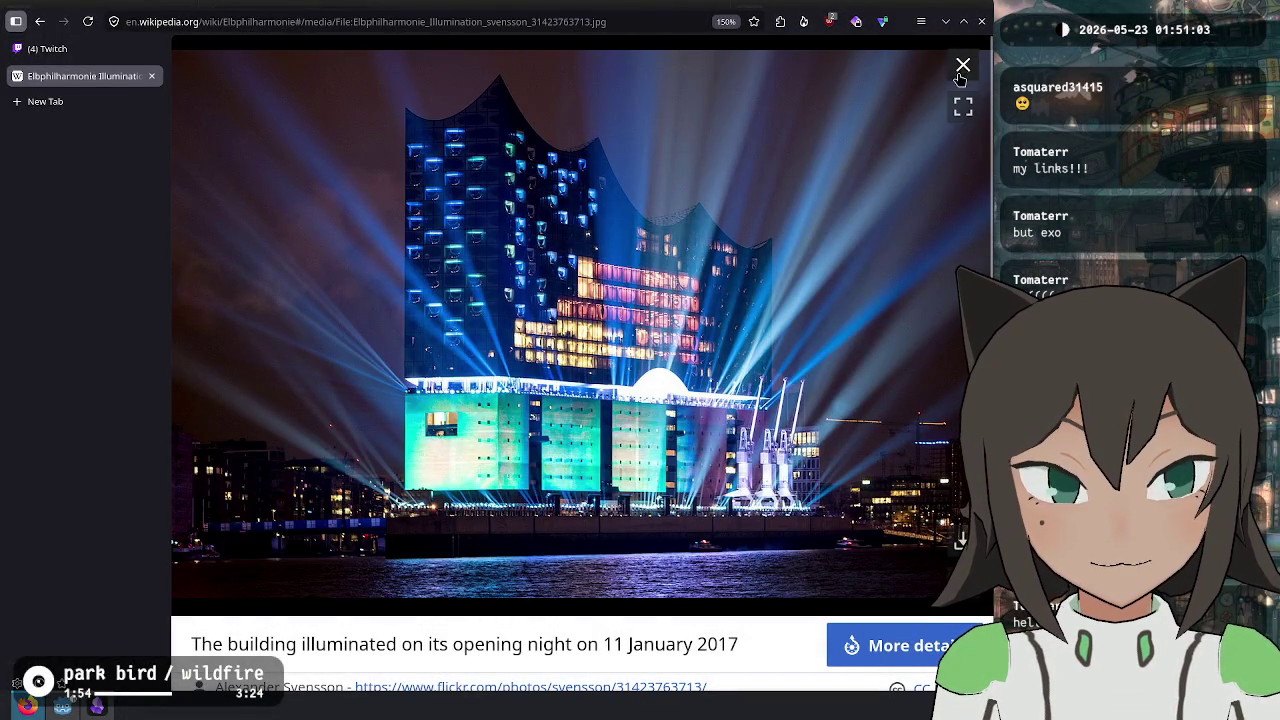
pyautogui.click(963, 66)
# - View the roof construction detail photo's original at full size, then close that tab
pyautogui.scroll(-5, 907, 172)
pyautogui.click(907, 172)
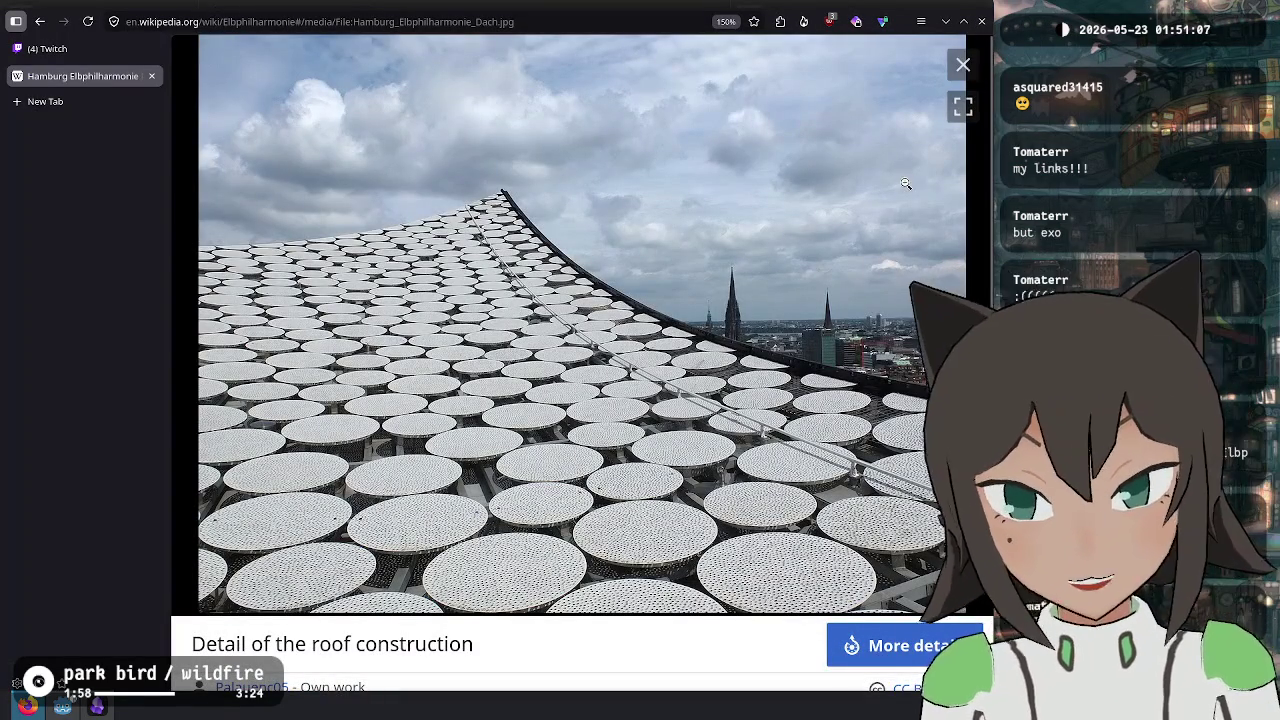
pyautogui.click(397, 553)
pyautogui.click(397, 553)
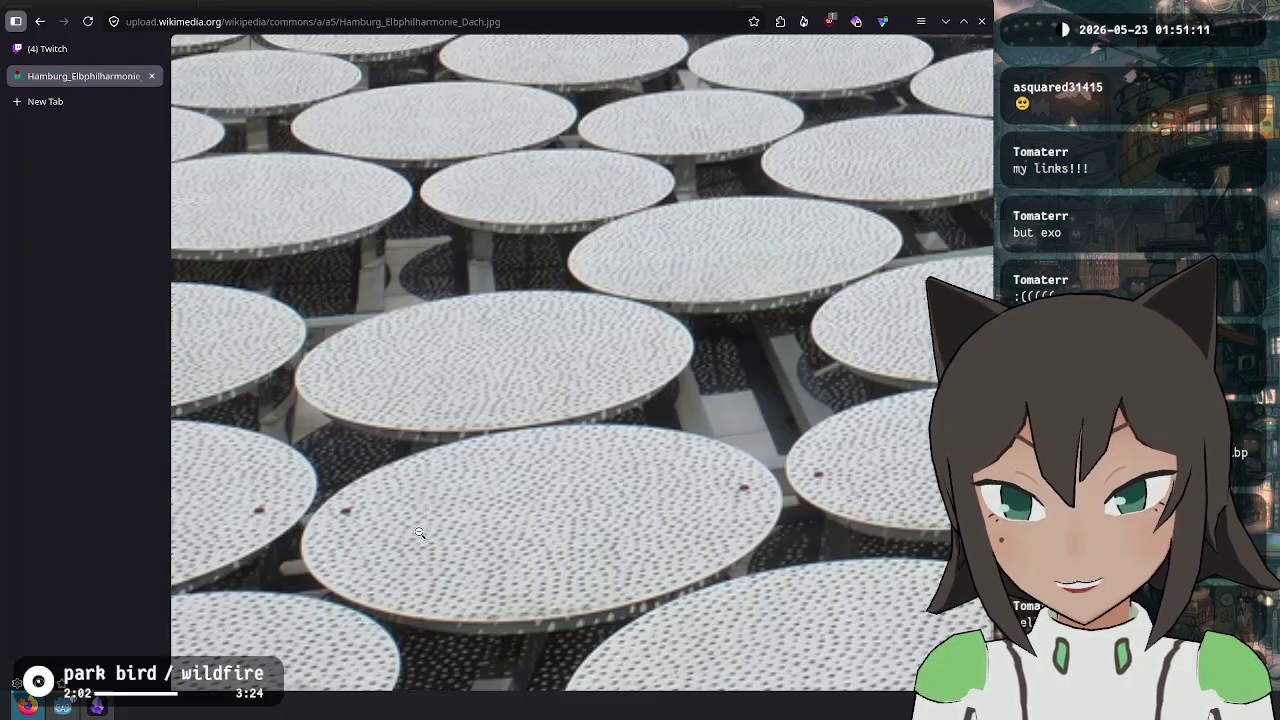
pyautogui.click(635, 472)
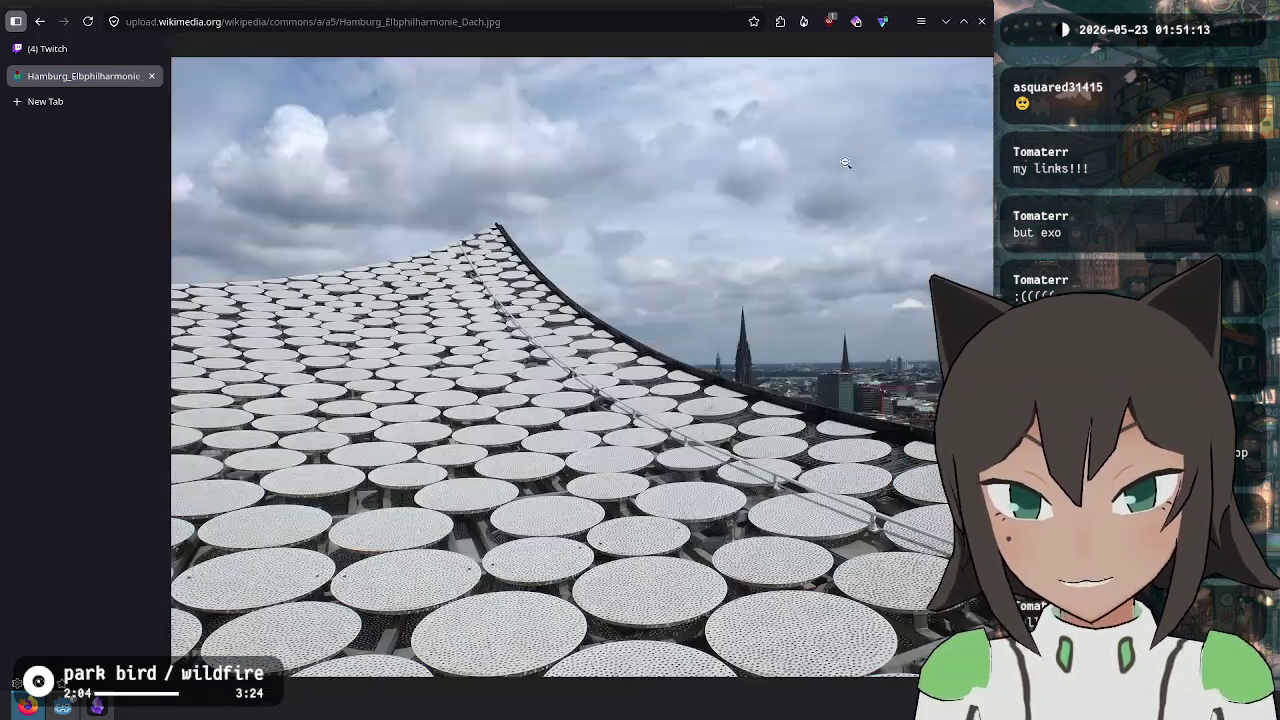
pyautogui.hotkey('ctrl', 'w')
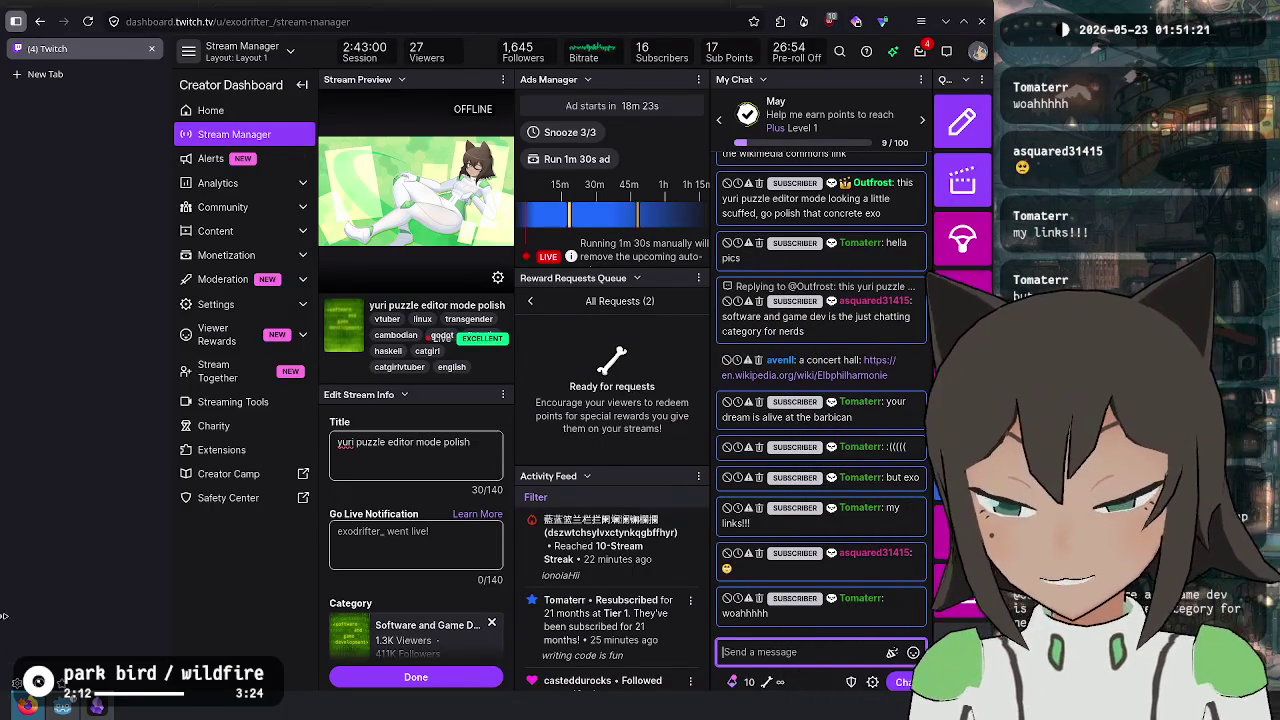
# - Run the Fishy Facts project as a debug build from Godot, then switch to the todo notes
pyautogui.click(63, 706)
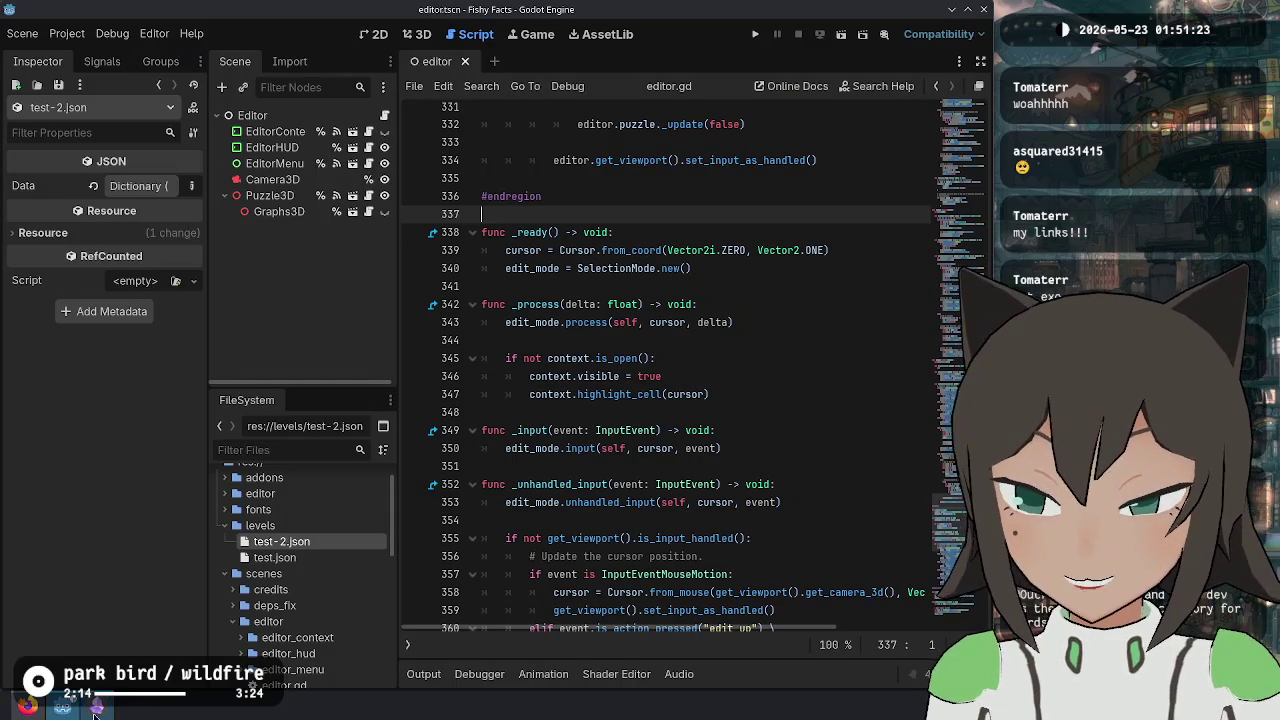
pyautogui.click(635, 178)
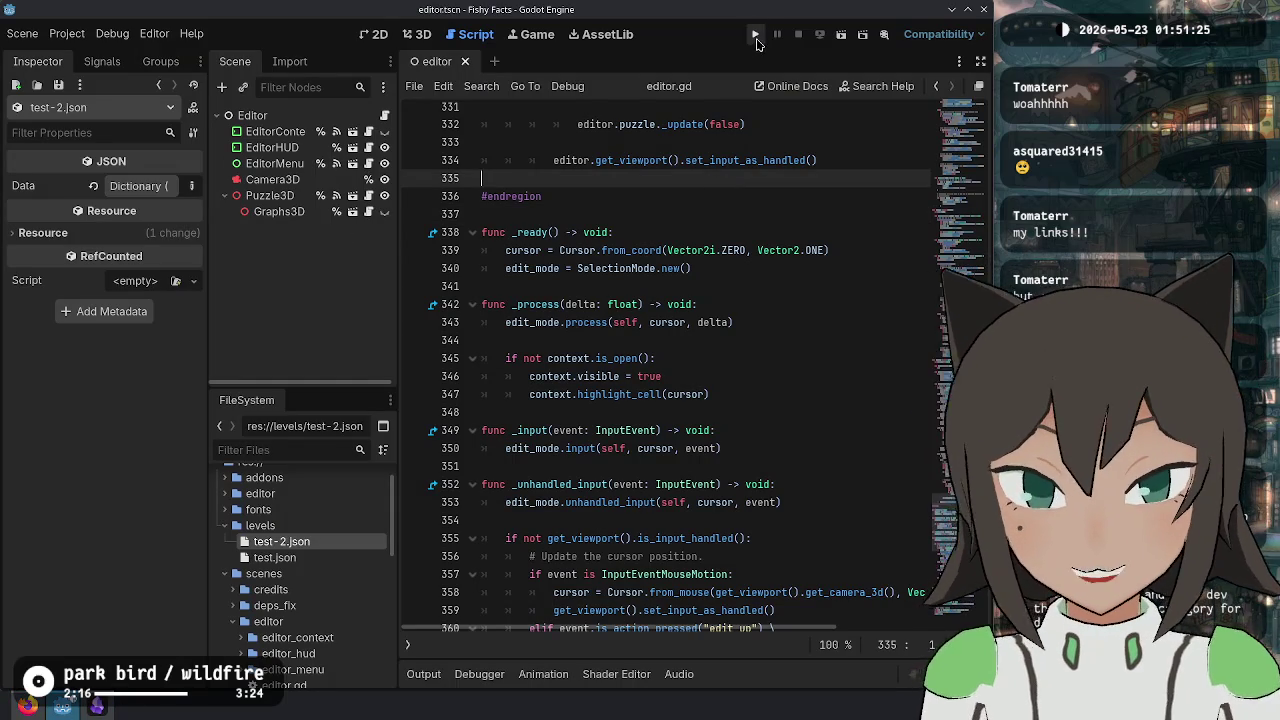
pyautogui.click(755, 35)
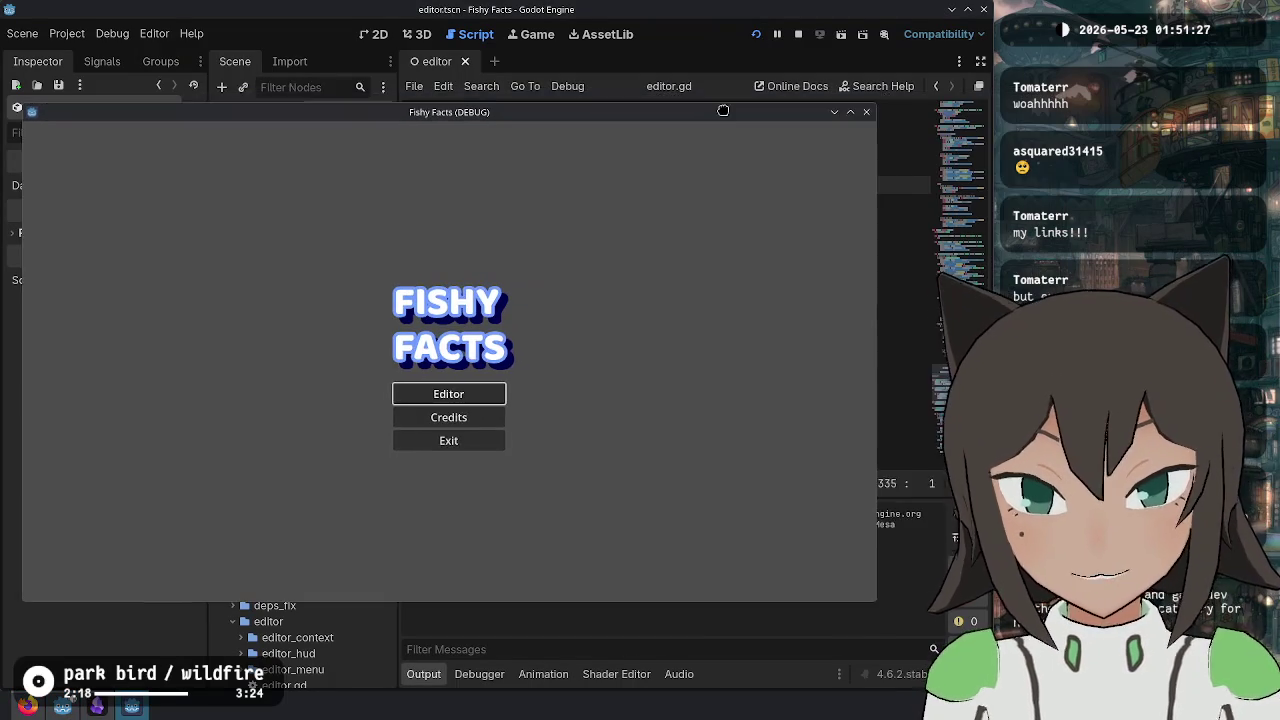
pyautogui.hotkey('alt', 'Tab')
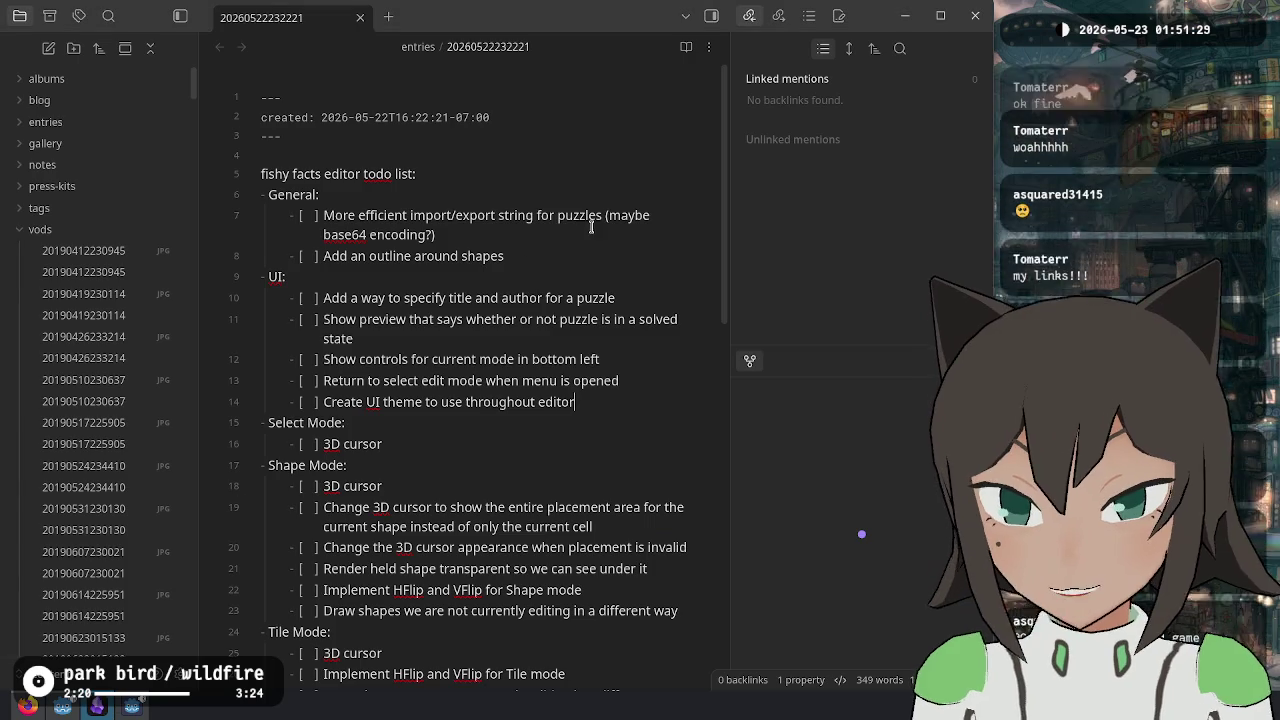
# - Select the 'Select Mode:' line and scroll through the fishy facts editor todo list
pyautogui.tripleClick(545, 412)
pyautogui.scroll(-10, 545, 412)
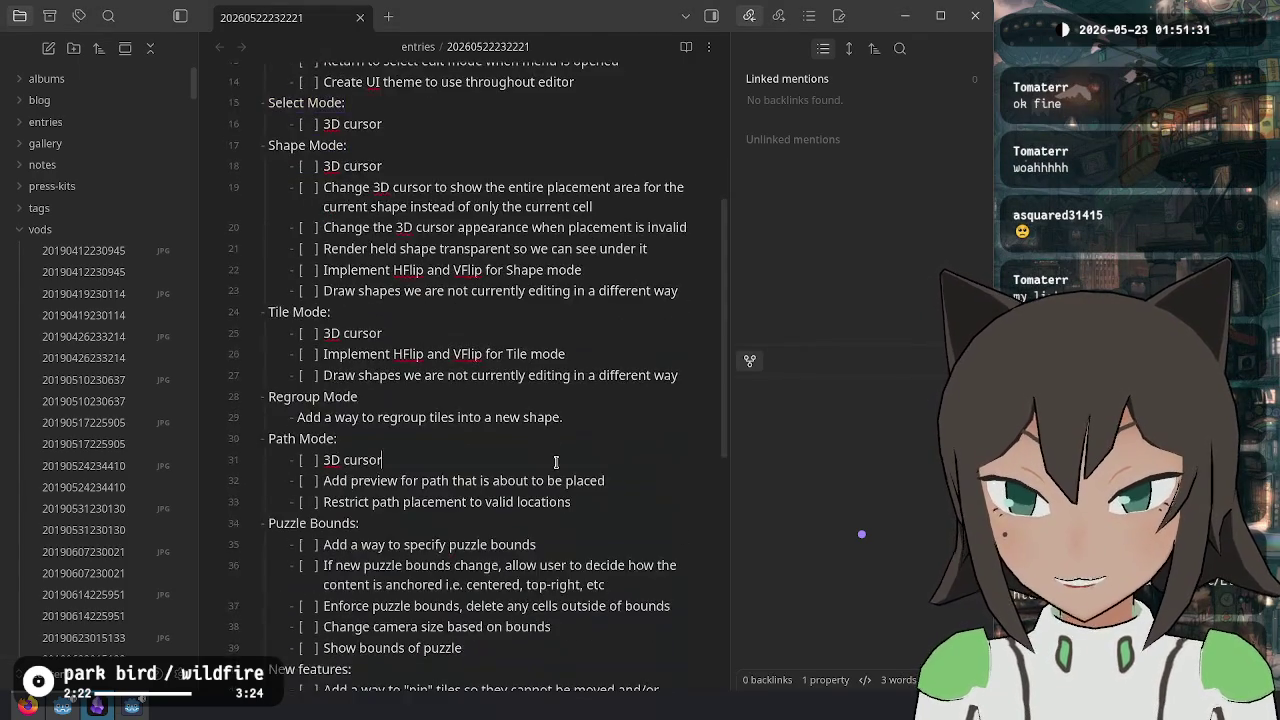
pyautogui.scroll(9, 559, 353)
pyautogui.scroll(2, 559, 353)
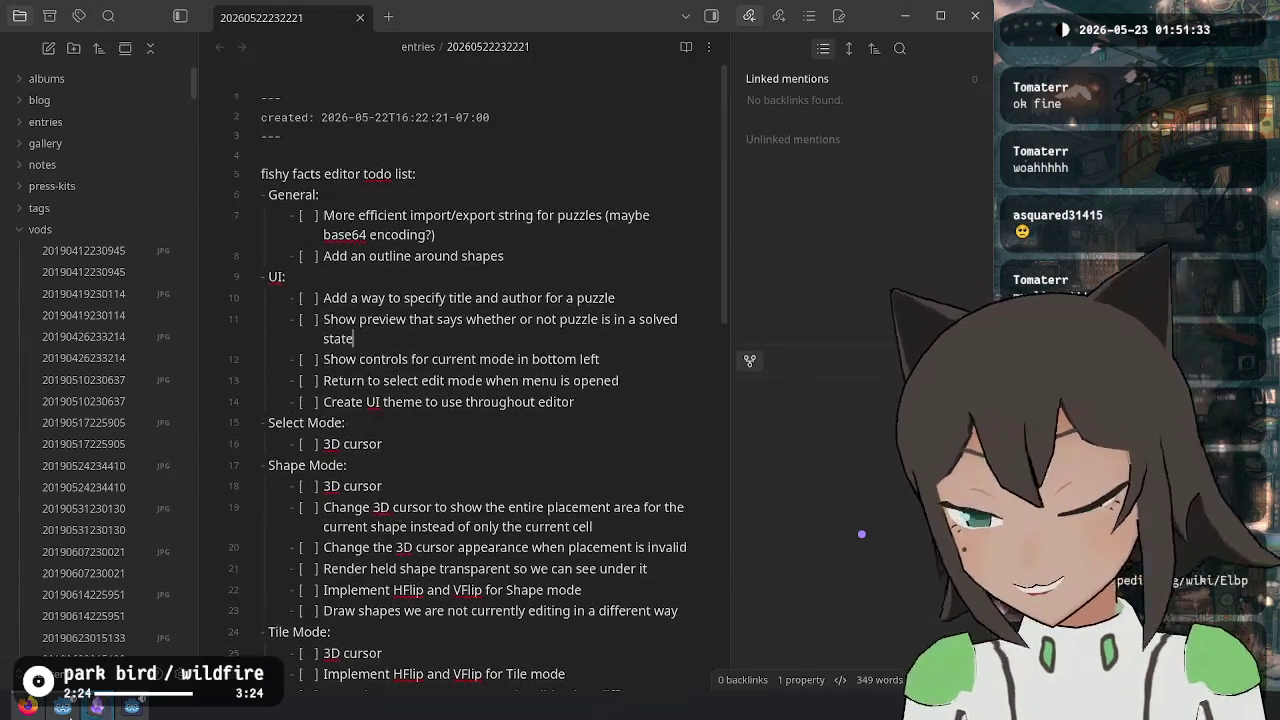
pyautogui.hotkey('alt', 'Tab')
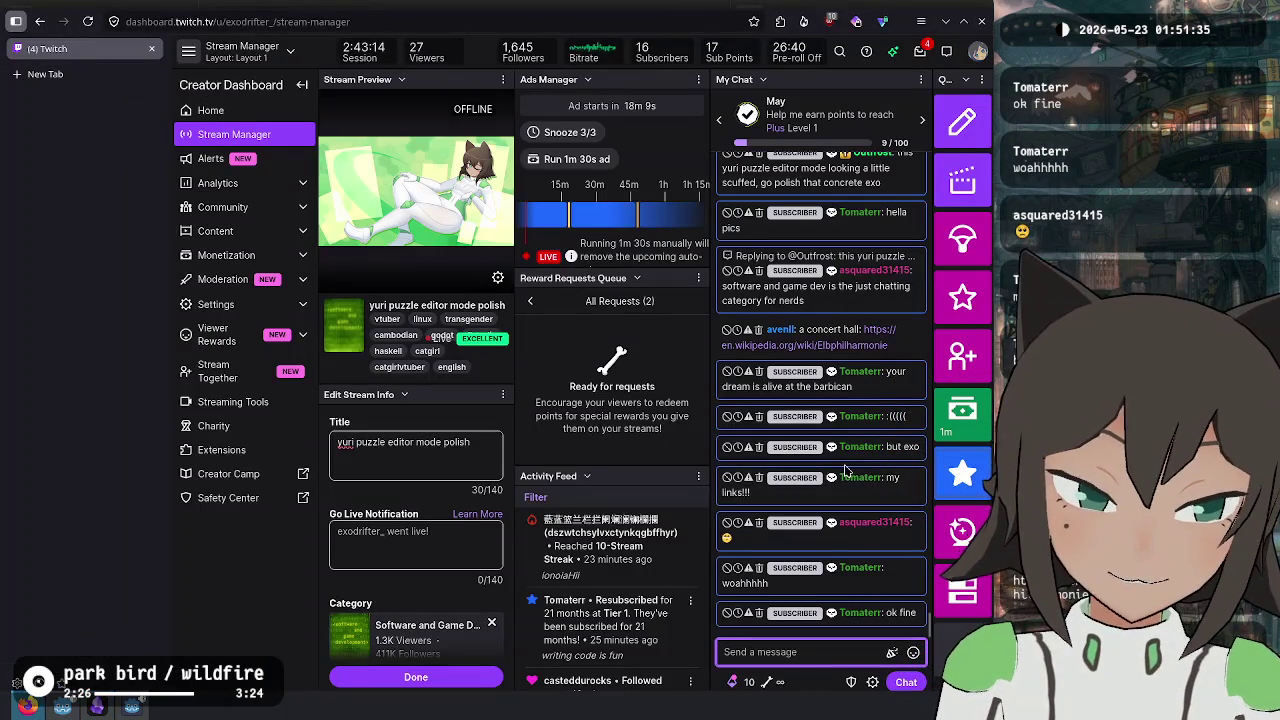
pyautogui.hotkey('alt', 'Tab')
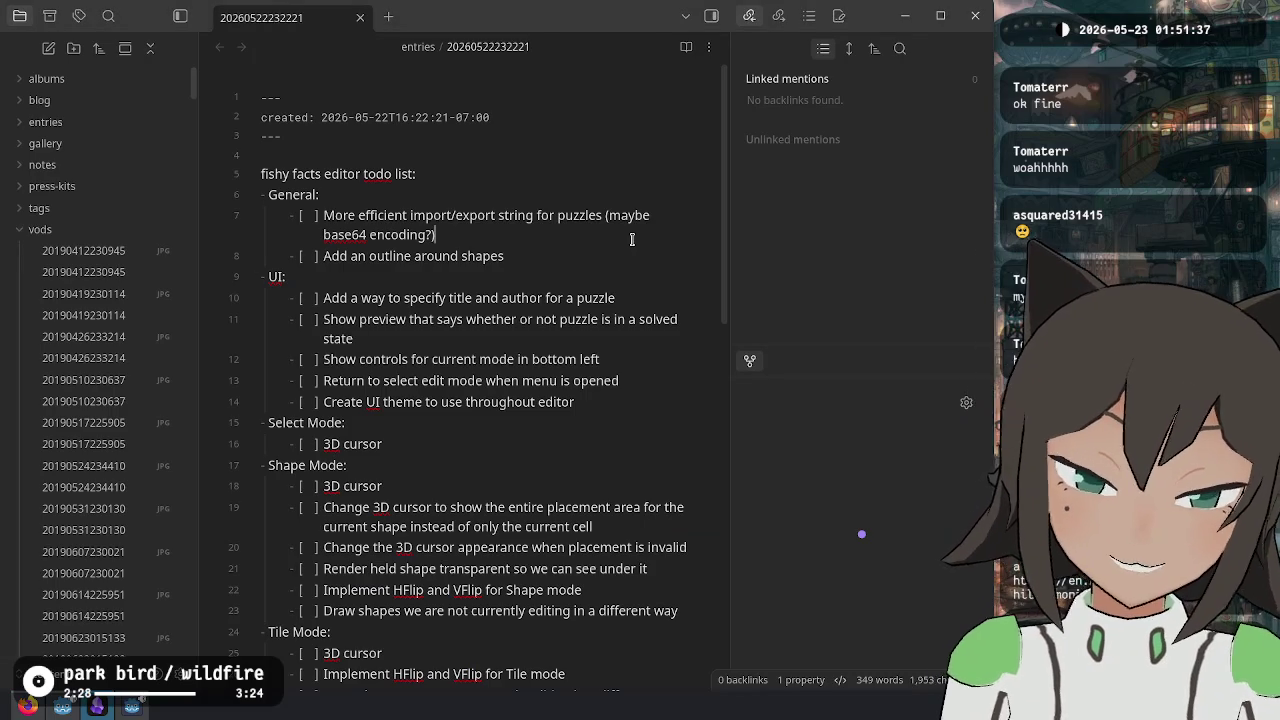
# - Select the title and author todo item, then bring up the Twitch stream manager
pyautogui.scroll(-3, 626, 241)
pyautogui.scroll(3, 592, 227)
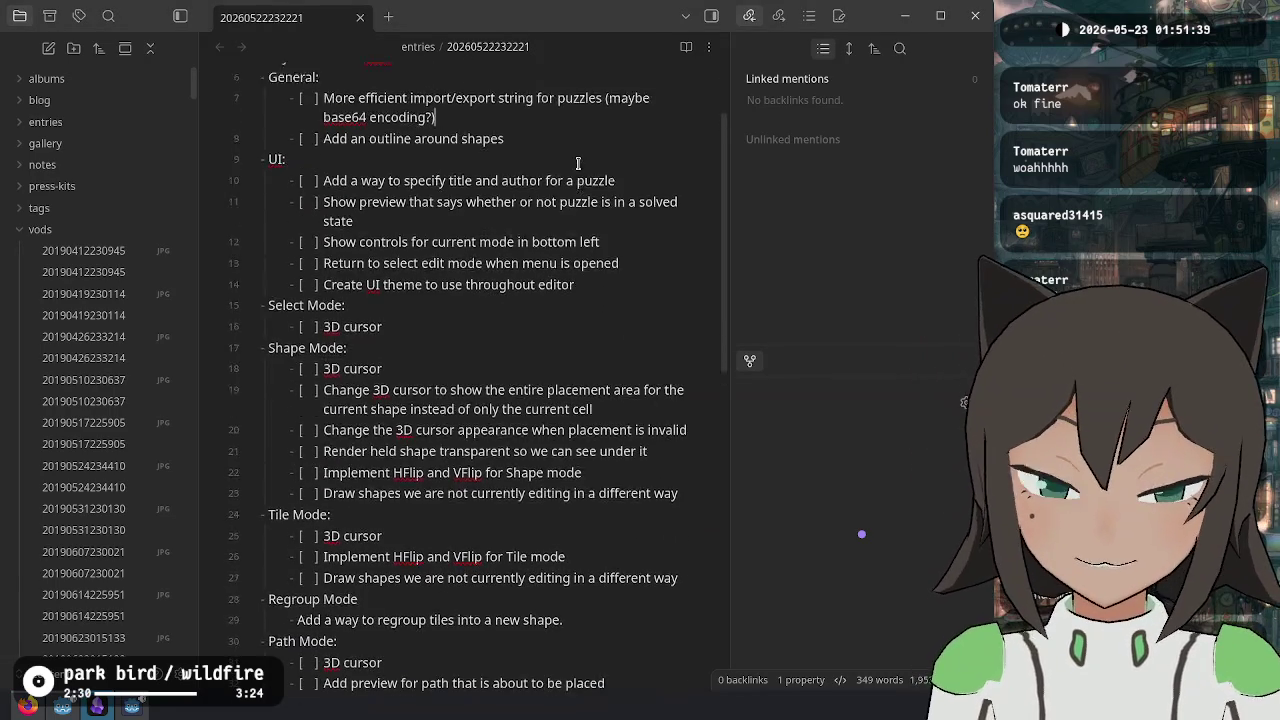
pyautogui.click(592, 227)
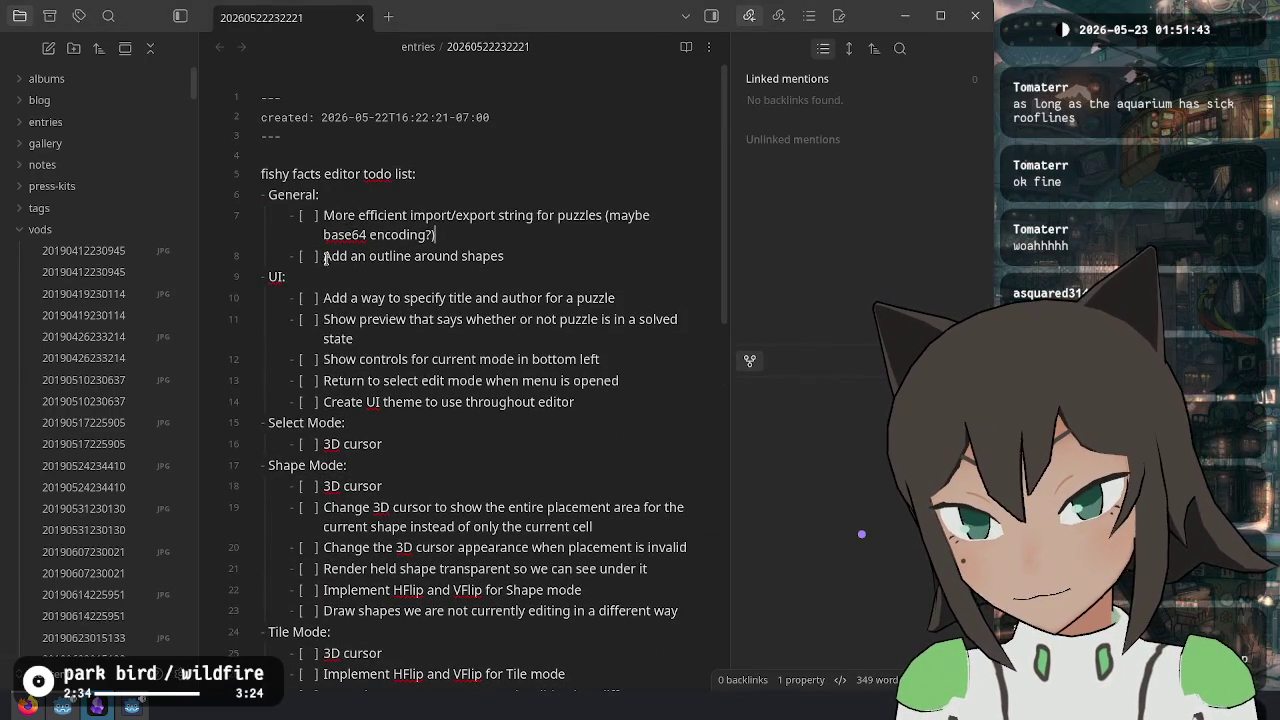
pyautogui.moveTo(345, 291); pyautogui.dragTo(627, 297)
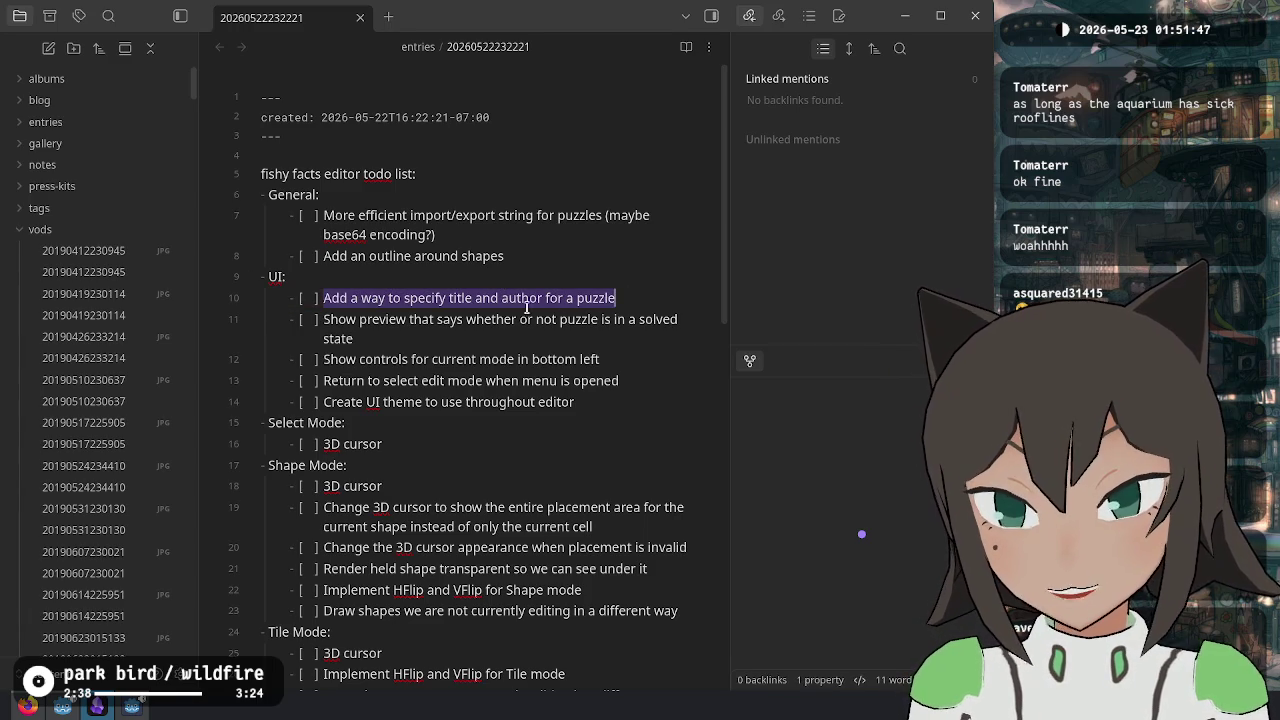
pyautogui.click(55, 708)
pyautogui.click(27, 706)
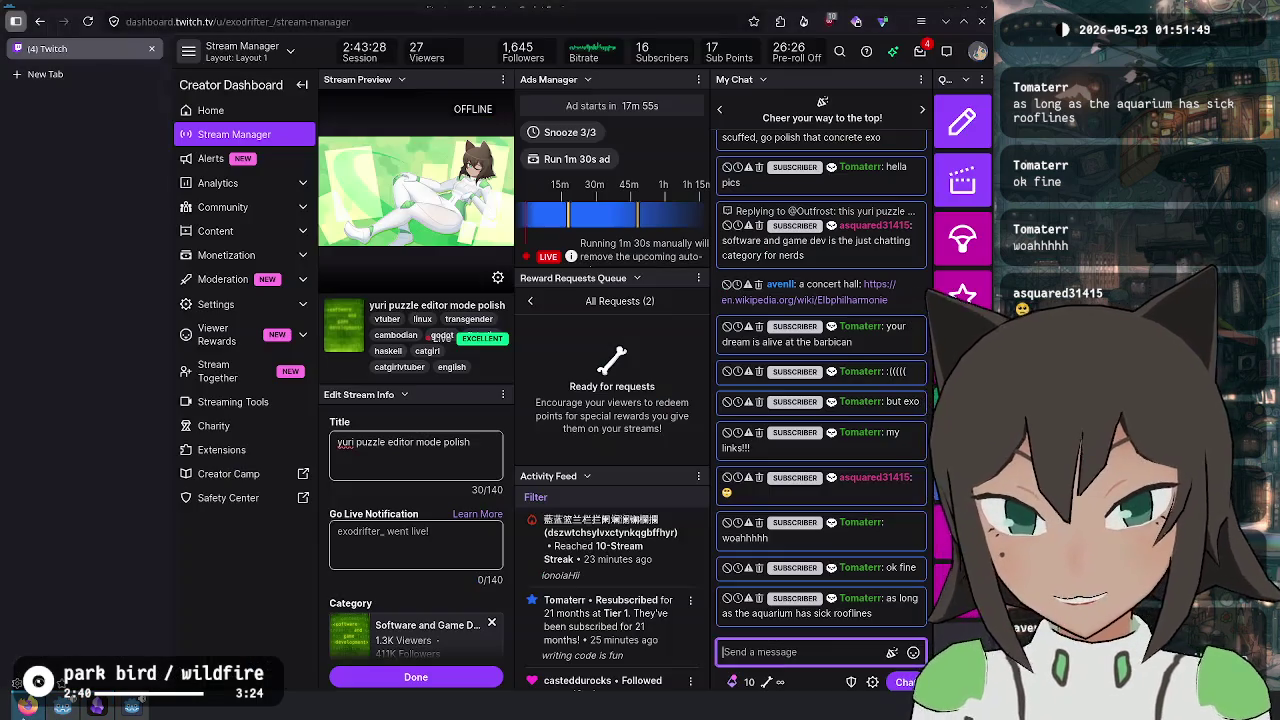
# - Return to Godot's editor.gd at line 345, then switch to the aquarium image results
pyautogui.click(62, 706)
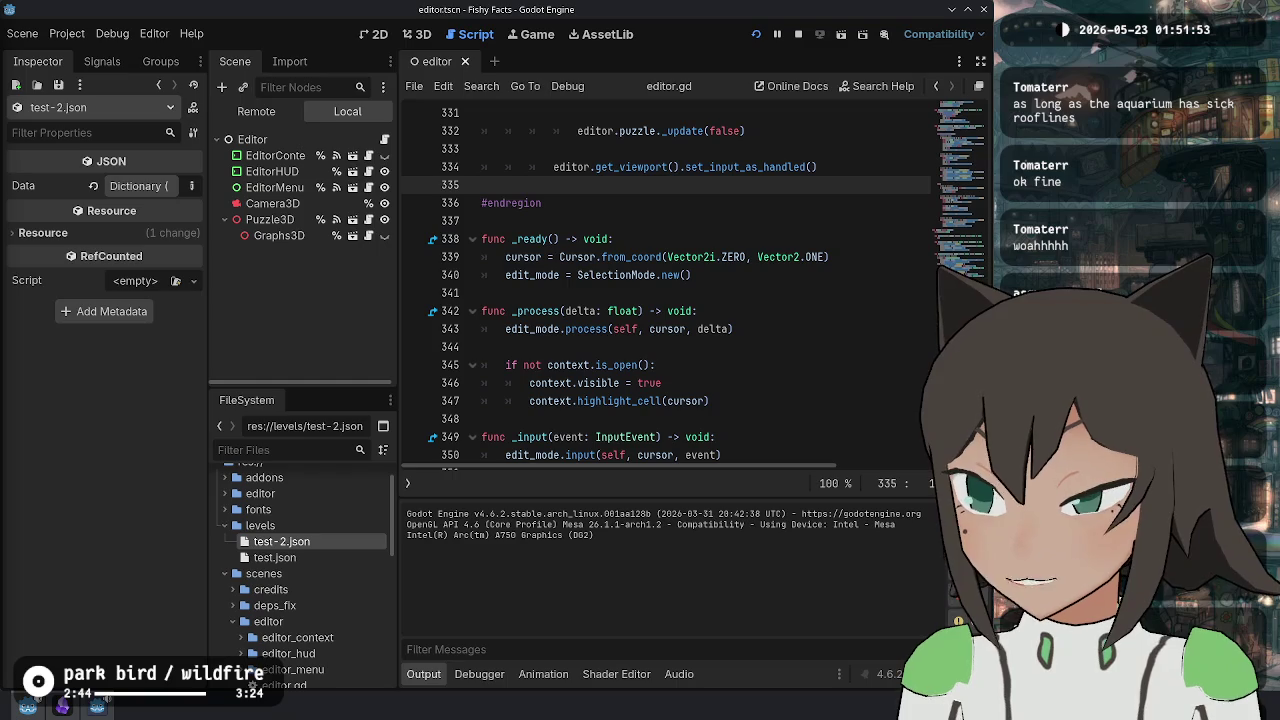
pyautogui.click(700, 365)
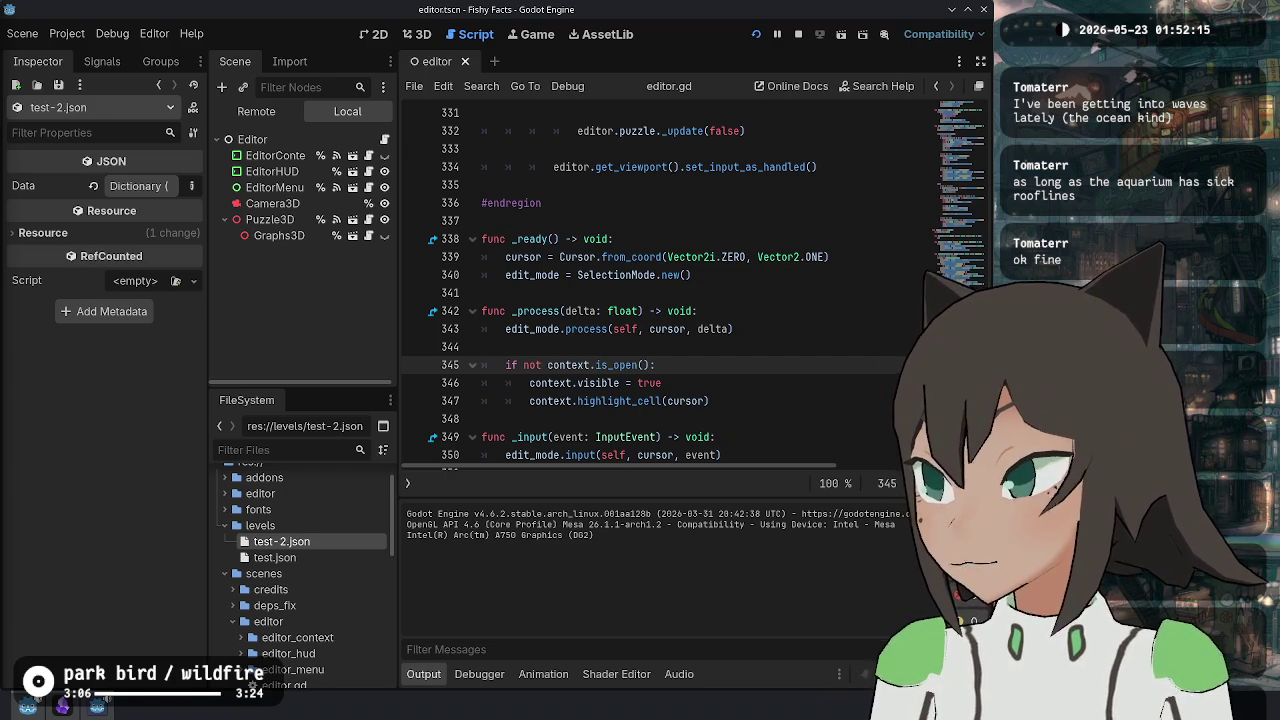
pyautogui.hotkey('alt', 'Tab')
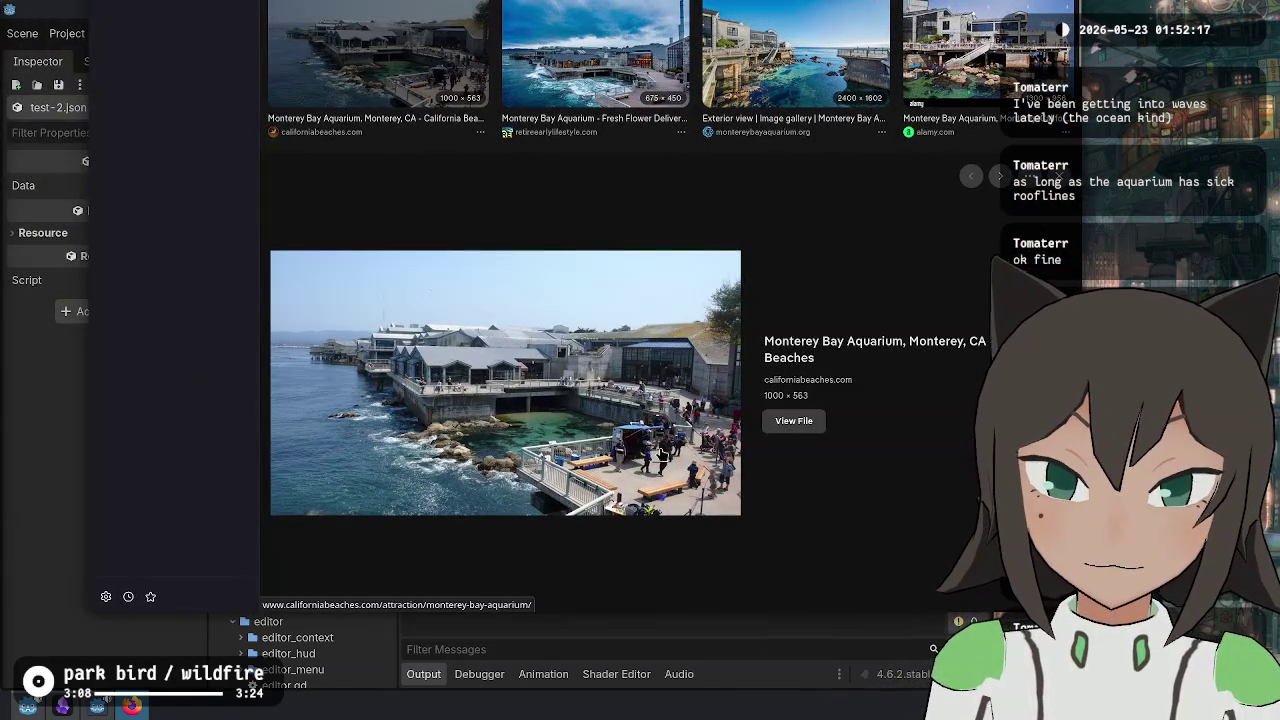
# - Preview the second Monterey Bay Aquarium image, the Oceanside photo and the visitor FAQ photo
pyautogui.click(595, 55)
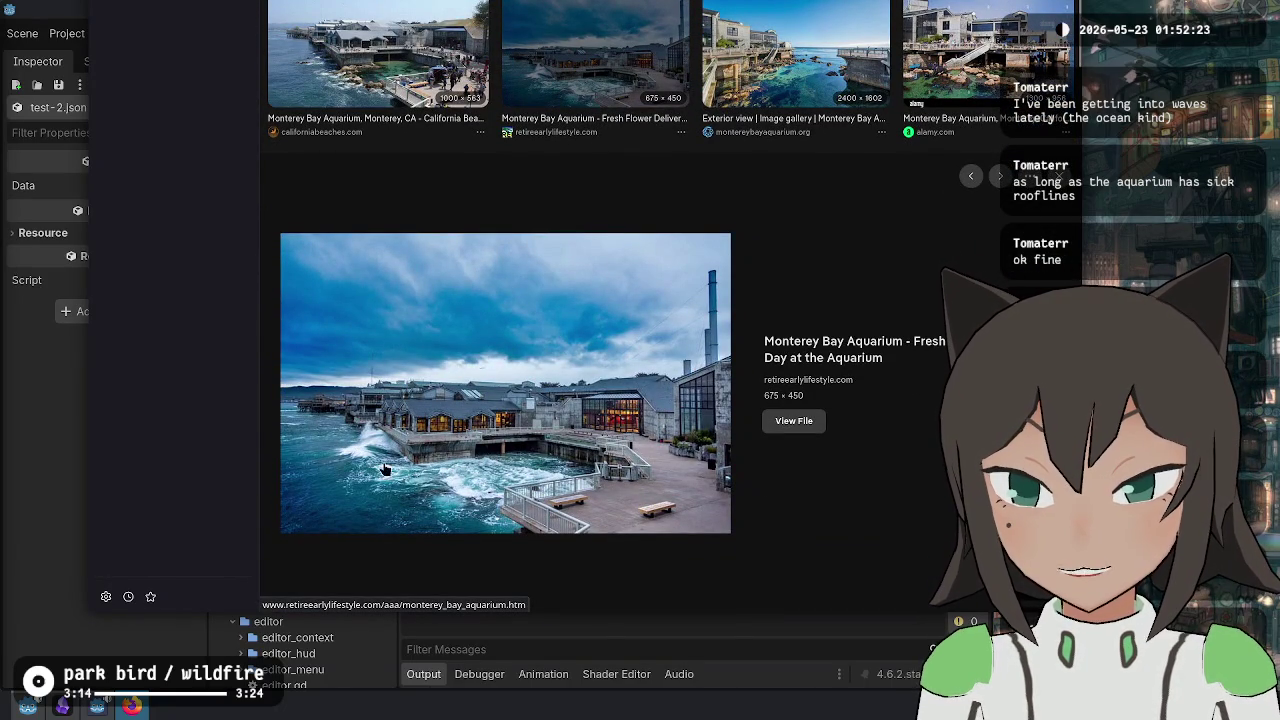
pyautogui.scroll(-4, 876, 286)
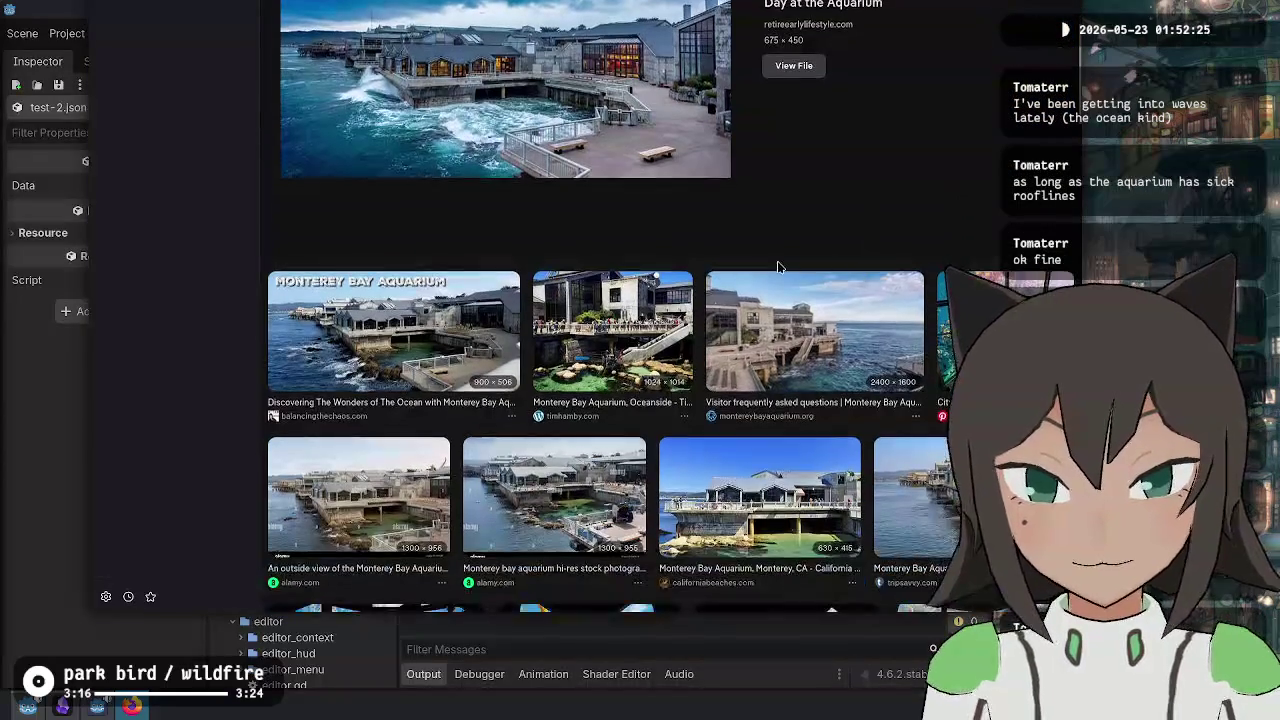
pyautogui.click(612, 330)
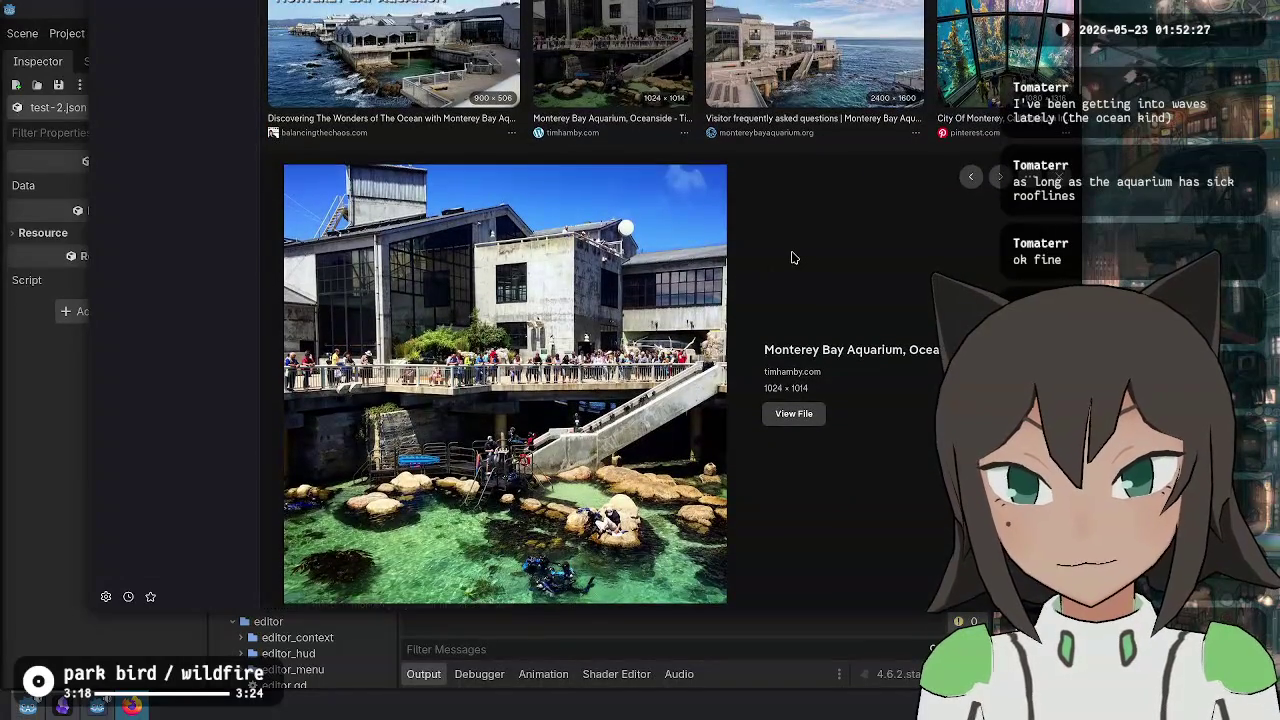
pyautogui.scroll(1, 815, 245)
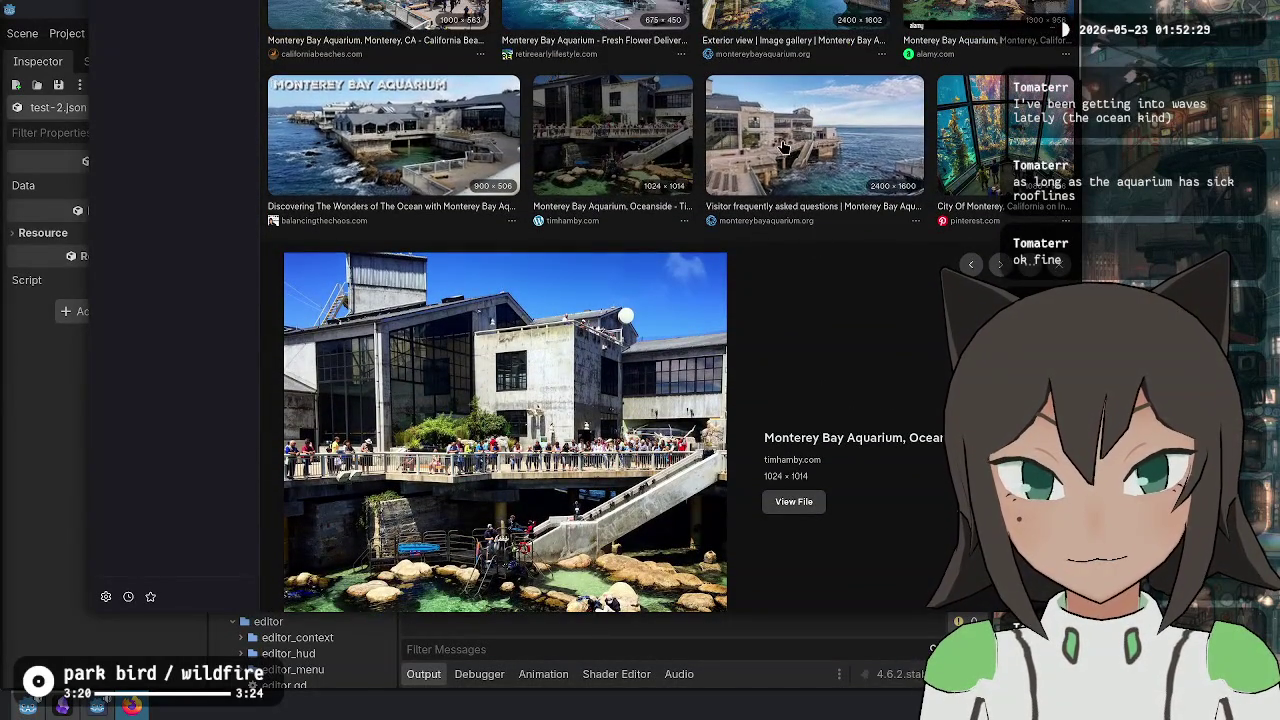
pyautogui.click(815, 115)
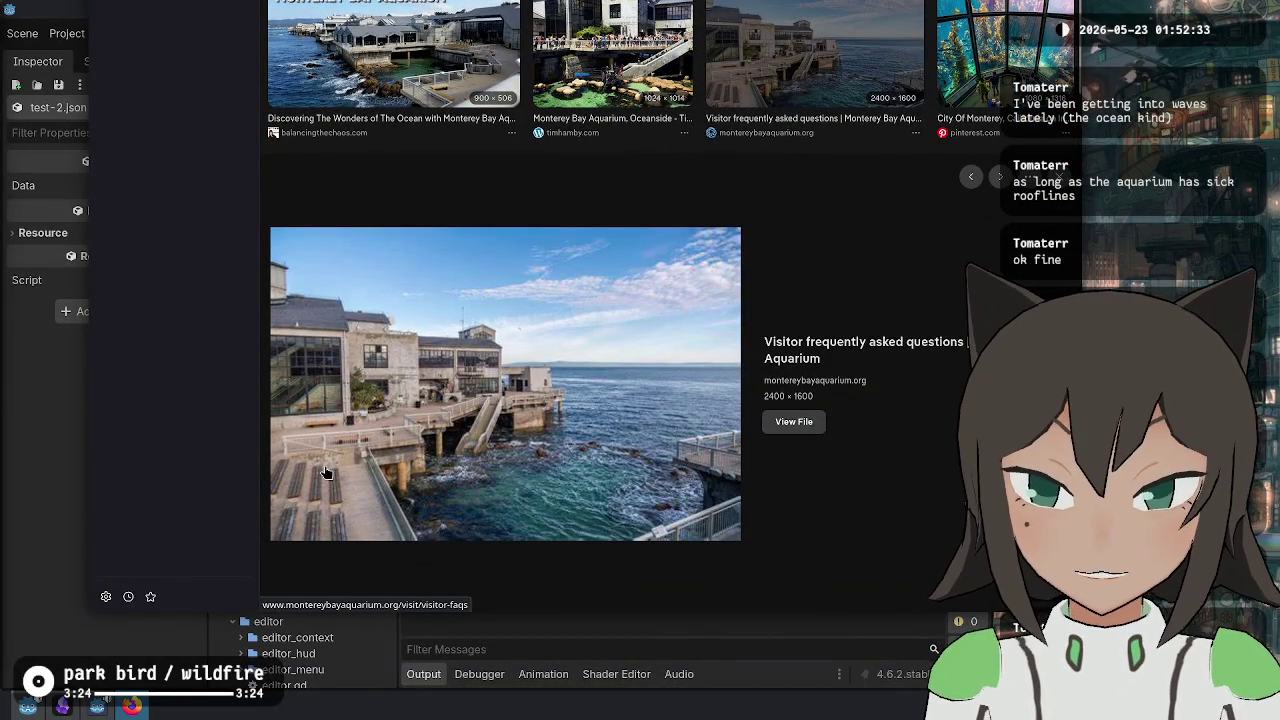
# - Preview the Exterior view gallery image and the tall kelp tank photo, then return to the top
pyautogui.scroll(1, 823, 271)
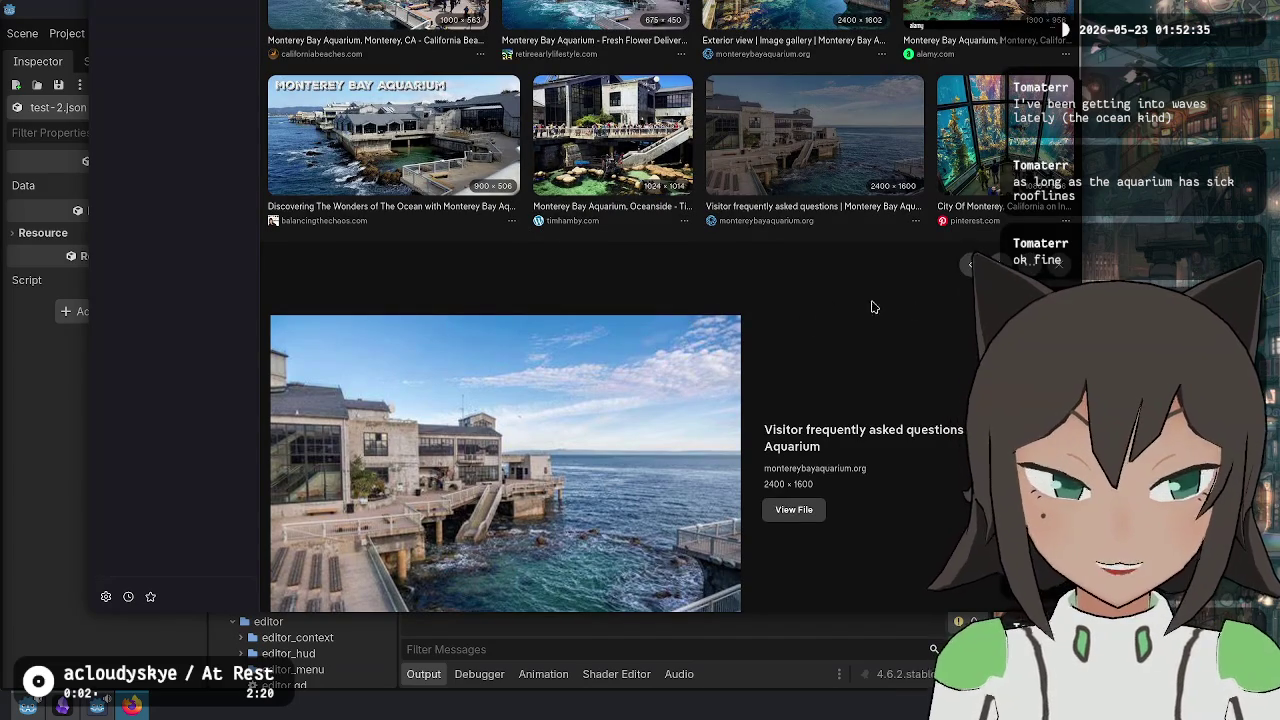
pyautogui.scroll(-1, 460, 494)
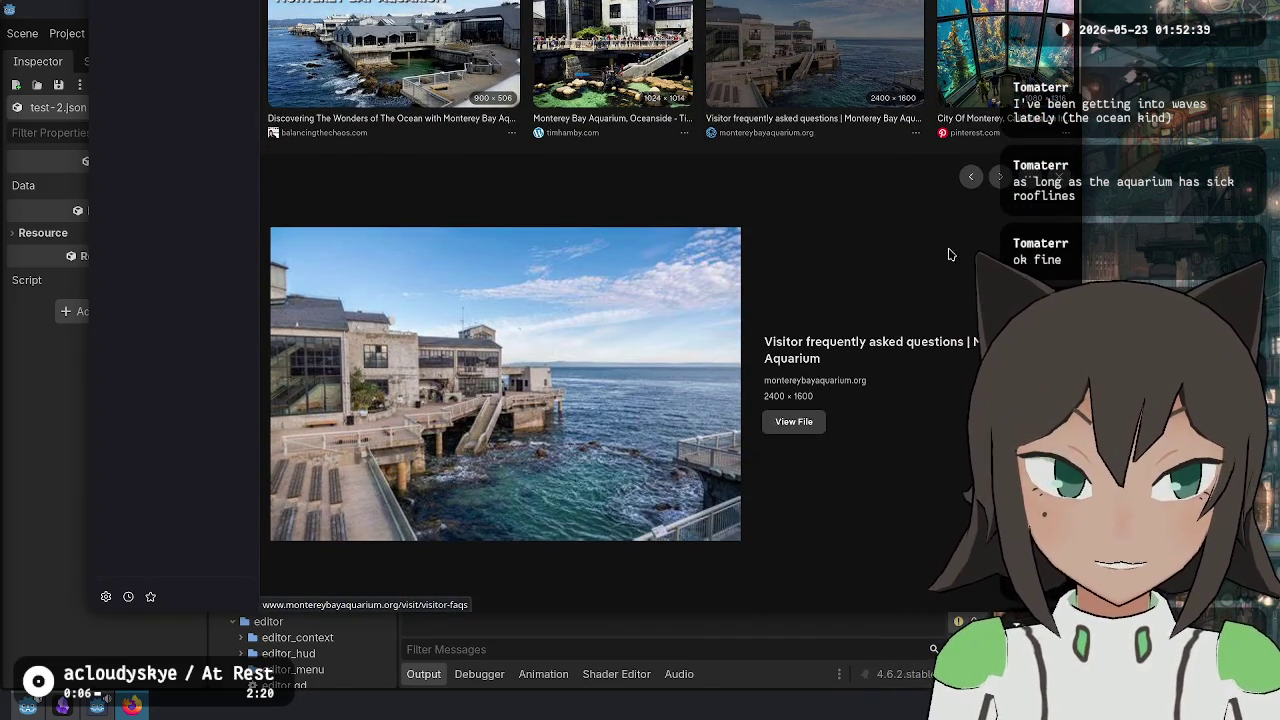
pyautogui.scroll(-4, 814, 200)
pyautogui.scroll(-3, 820, 355)
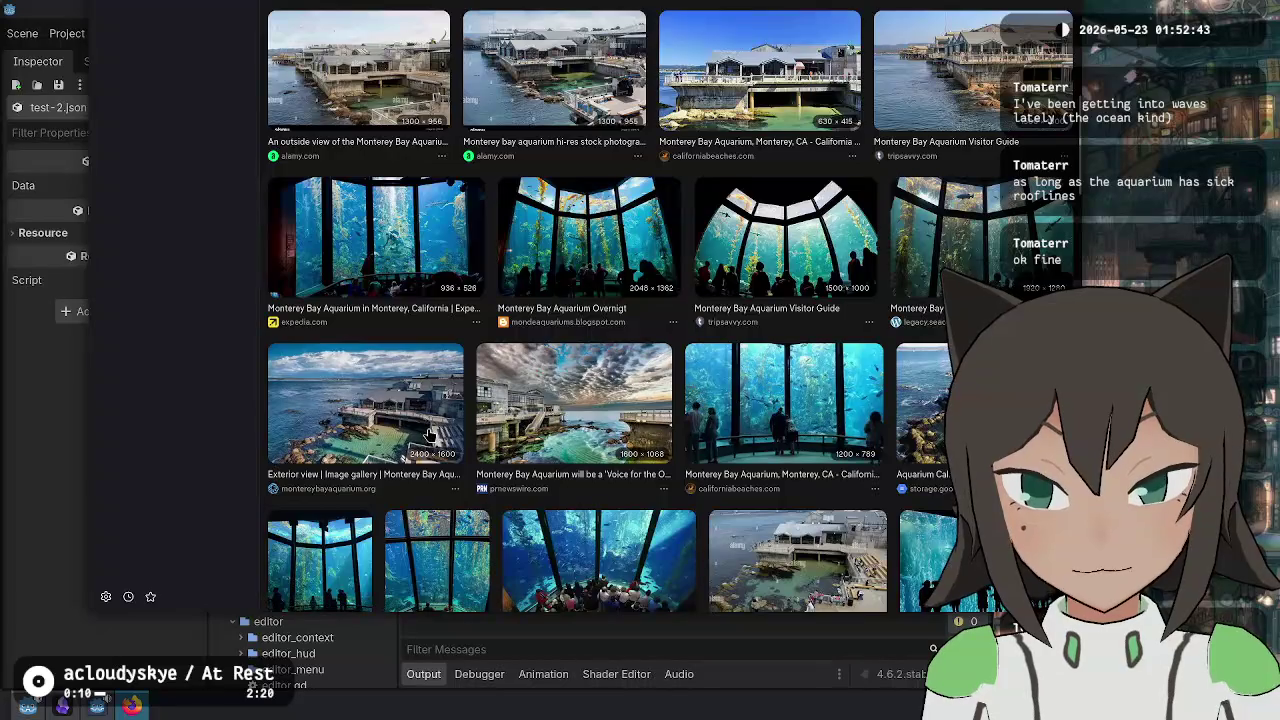
pyautogui.click(430, 435)
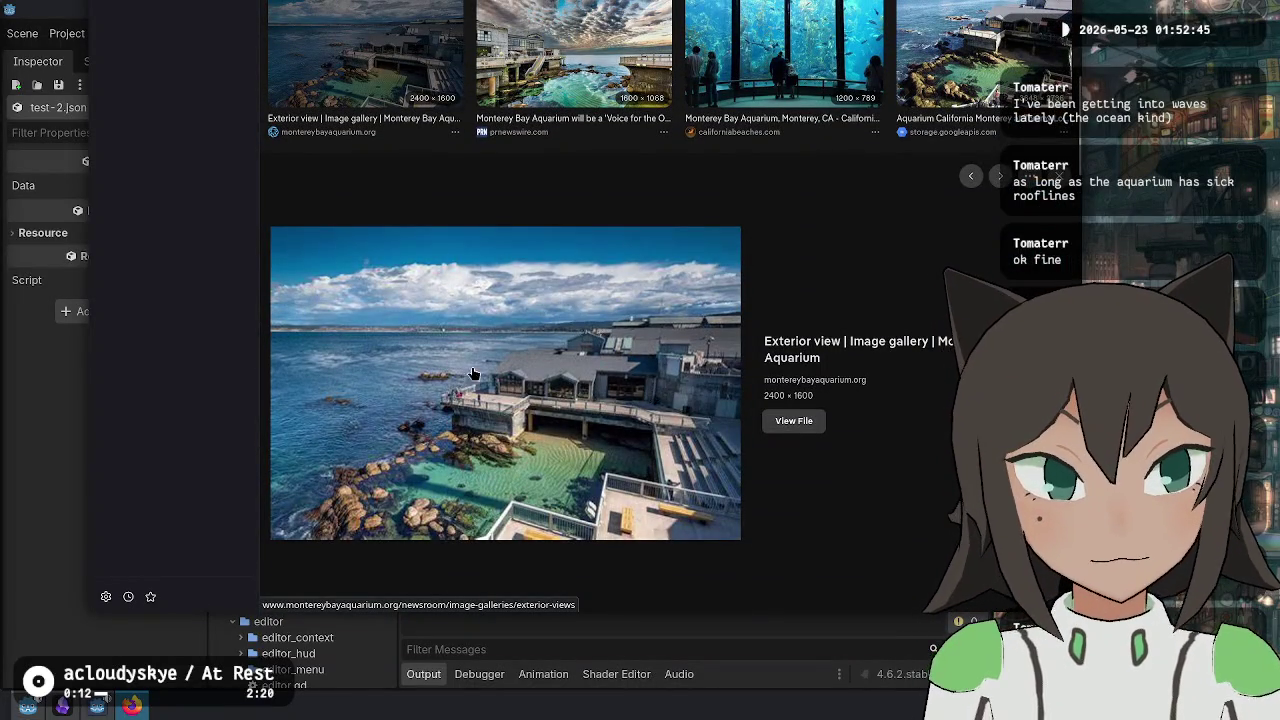
pyautogui.scroll(2, 589, 309)
pyautogui.scroll(-5, 657, 309)
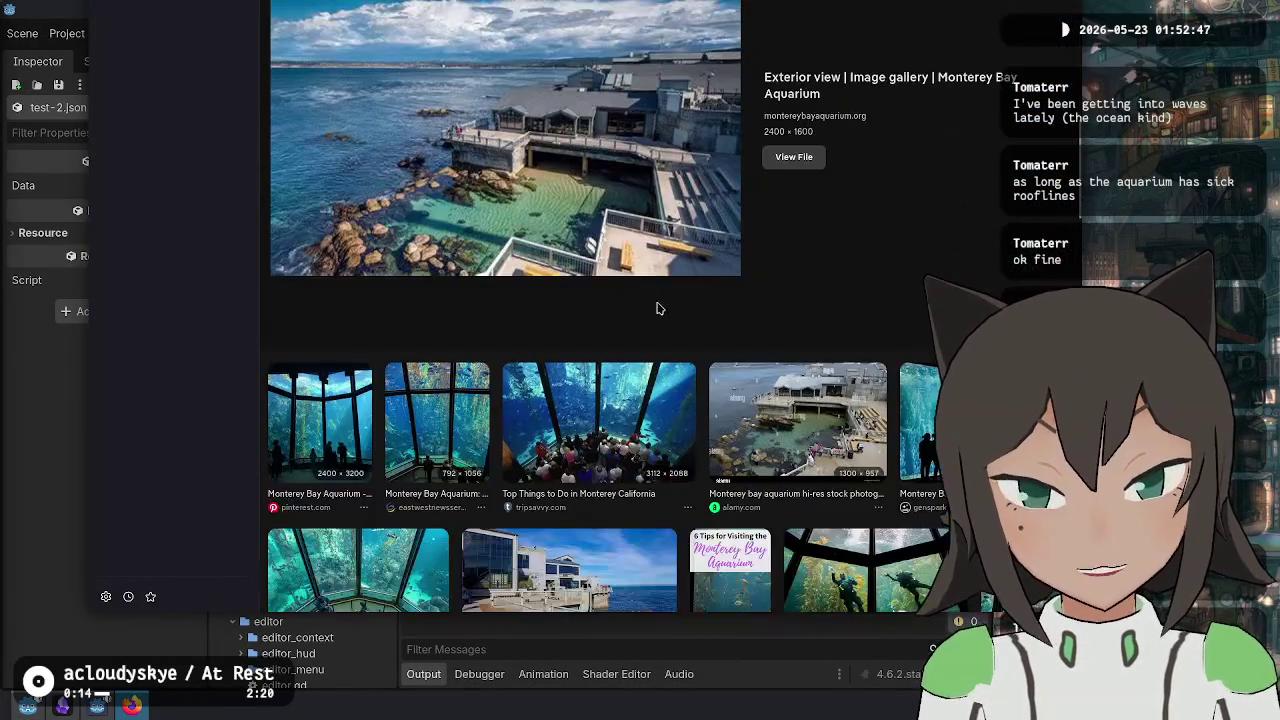
pyautogui.scroll(-2, 657, 309)
pyautogui.click(441, 255)
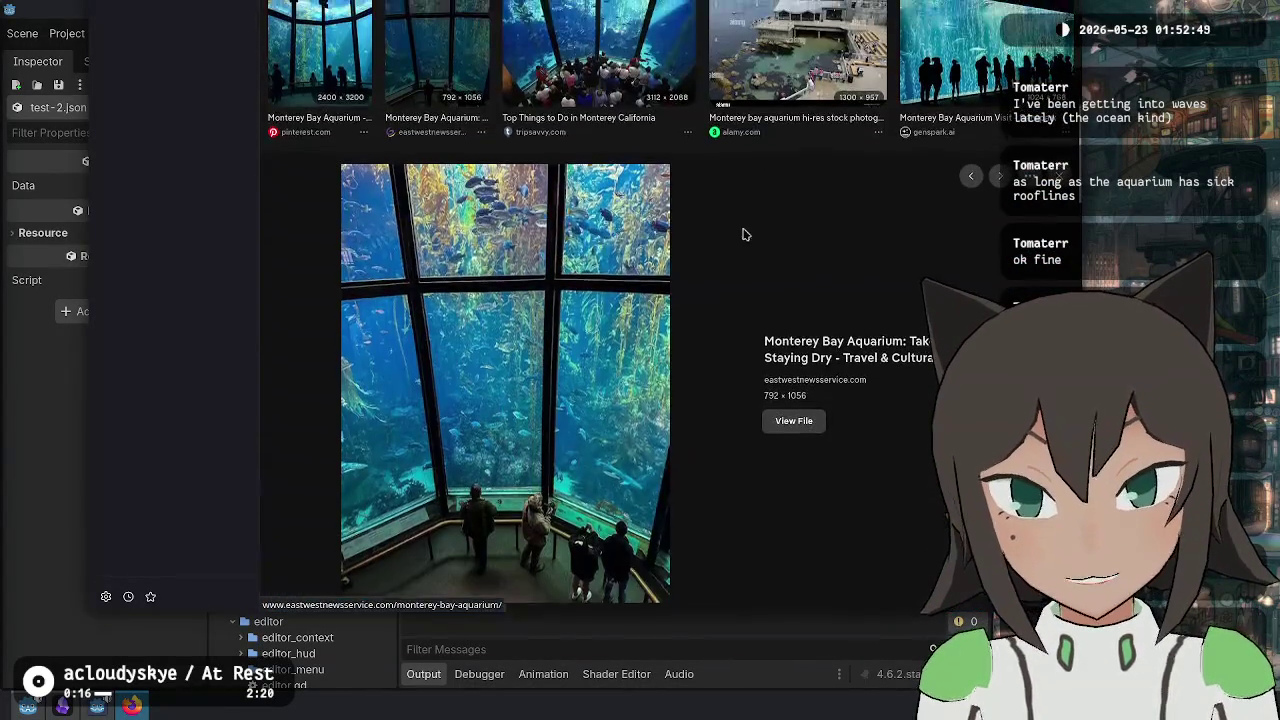
pyautogui.scroll(-4, 720, 276)
pyautogui.scroll(-3, 715, 284)
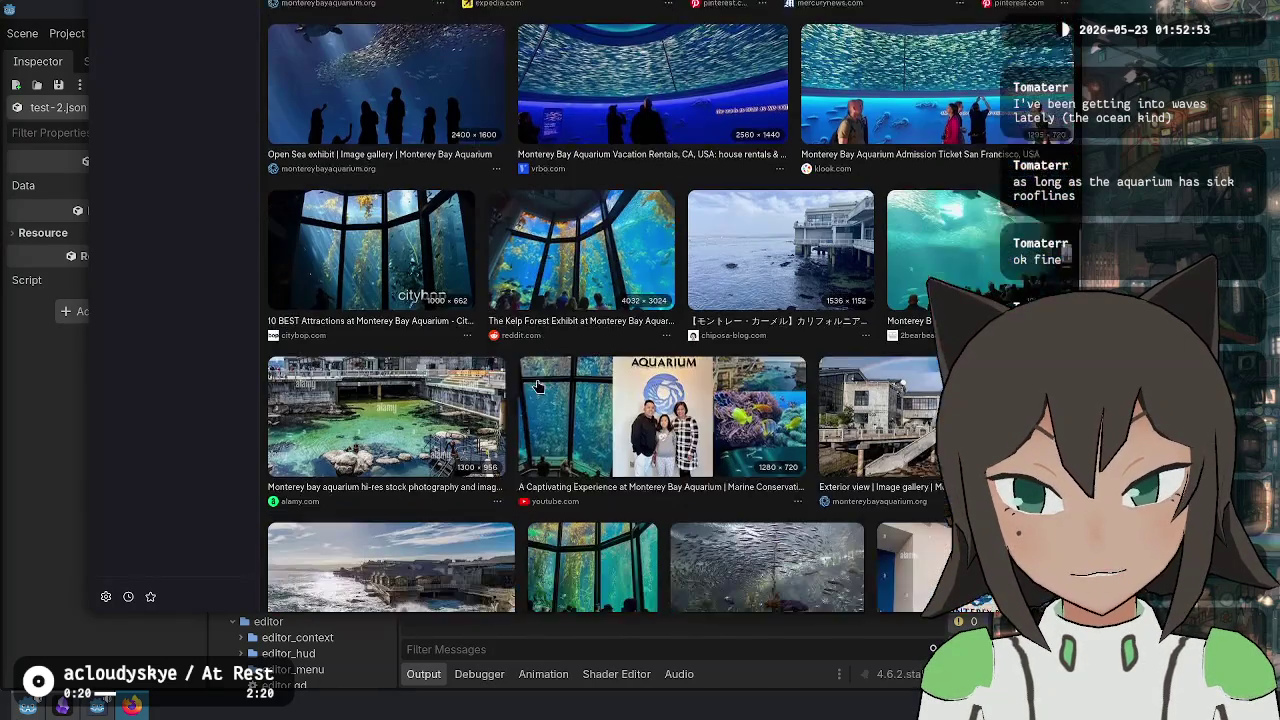
pyautogui.scroll(1, 460, 158)
pyautogui.scroll(10, 470, 150)
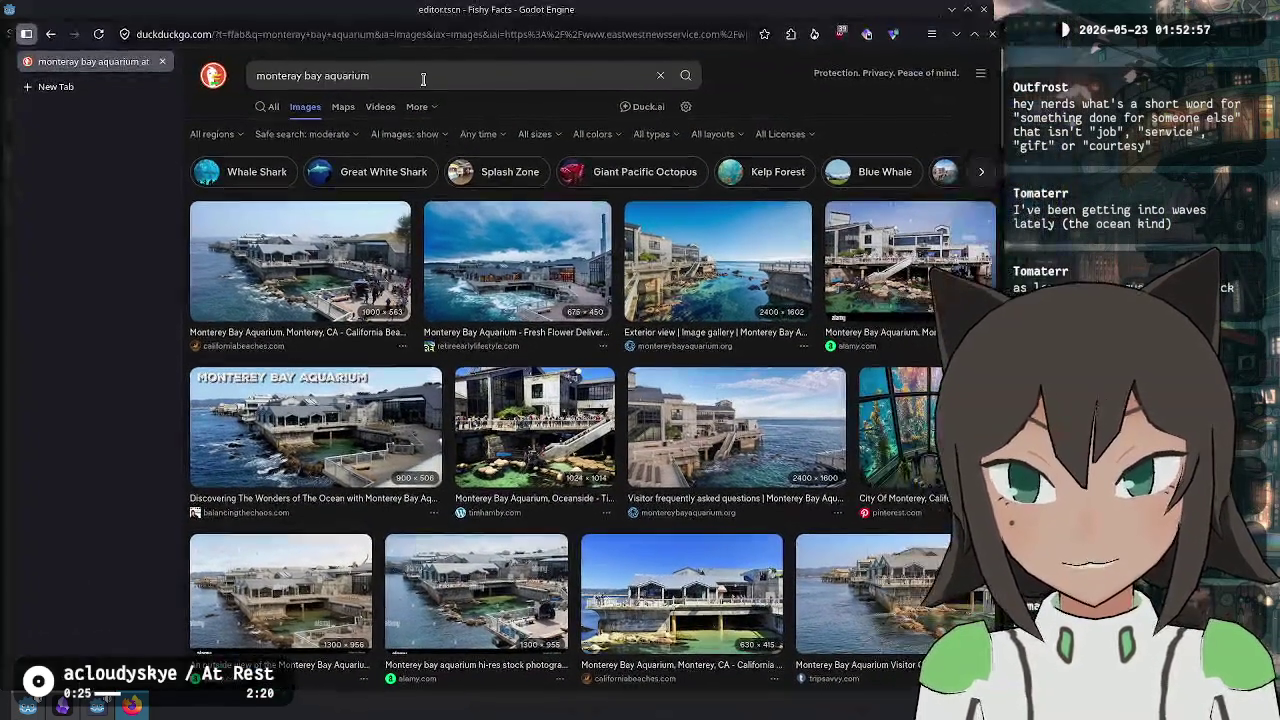
pyautogui.click(422, 75)
# - Replace the image search with 'osaka aquarium'
pyautogui.hotkey('ctrl', 'a')
pyautogui.write('osaka aquarium')
pyautogui.press('Return')
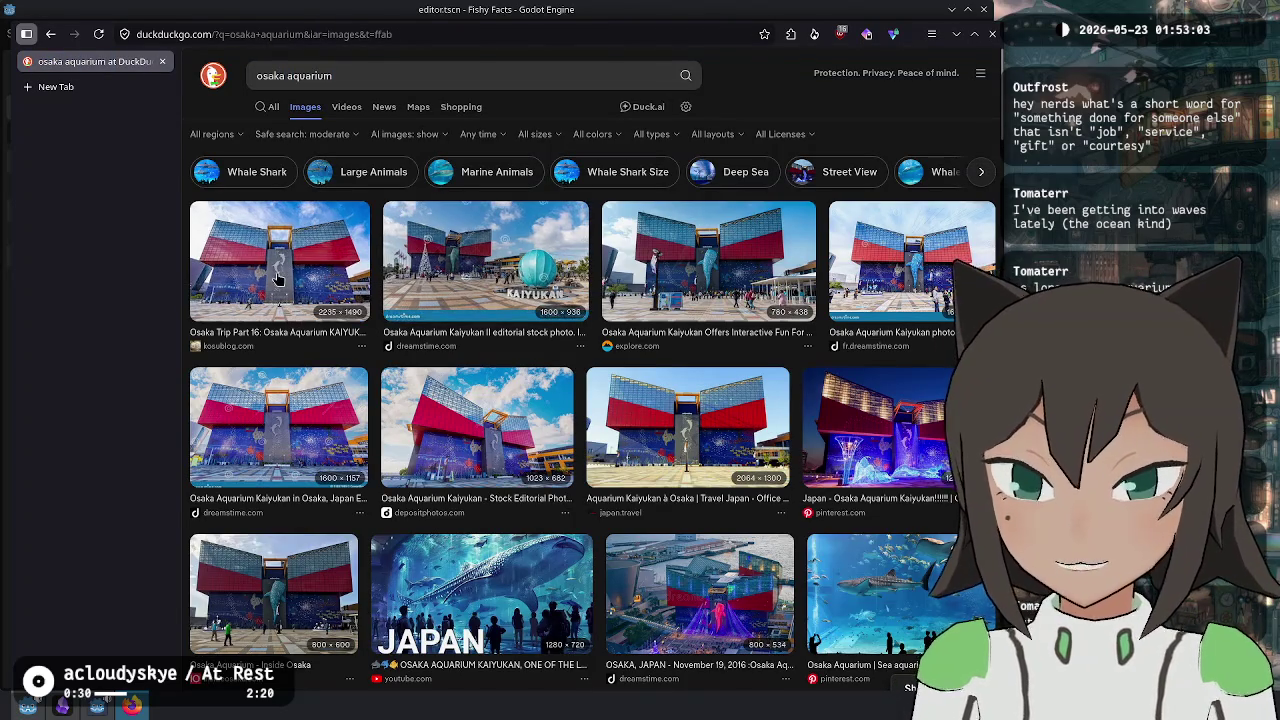
# - Preview the Kaiyukan, night-time, Kansai Scene whale-shark and aquarium tunnel photos
pyautogui.click(278, 280)
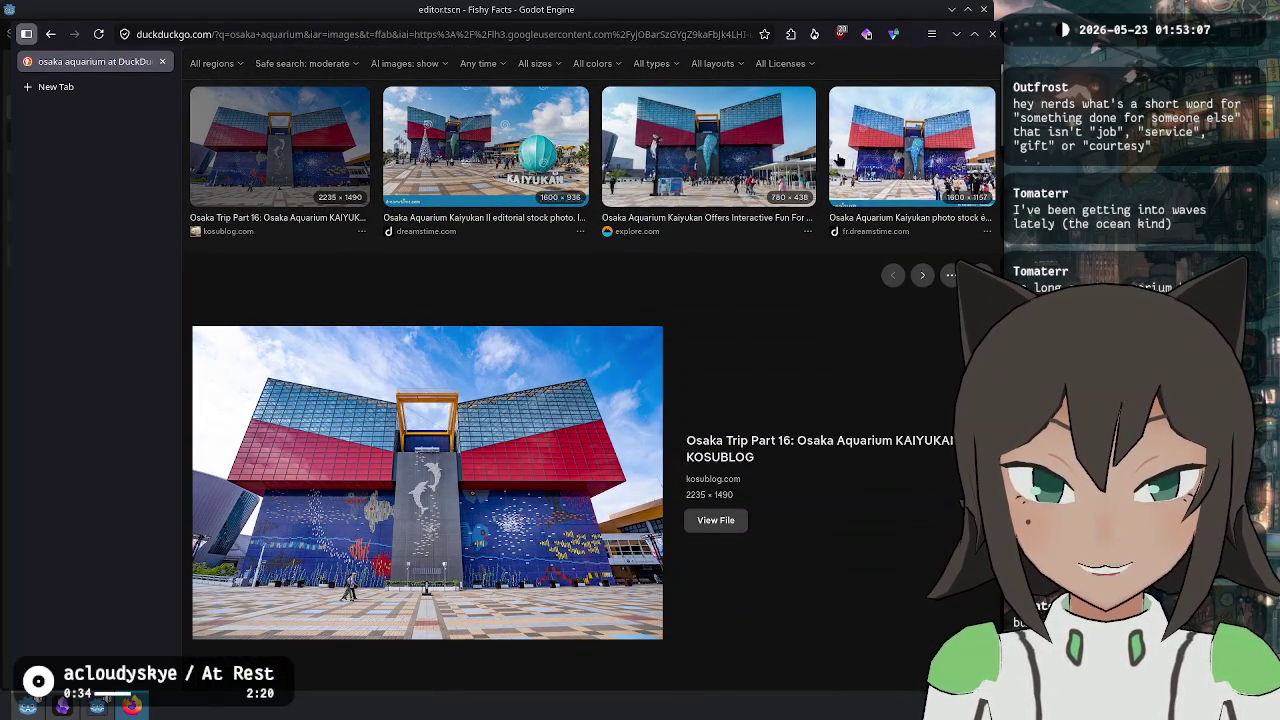
pyautogui.scroll(-5, 485, 381)
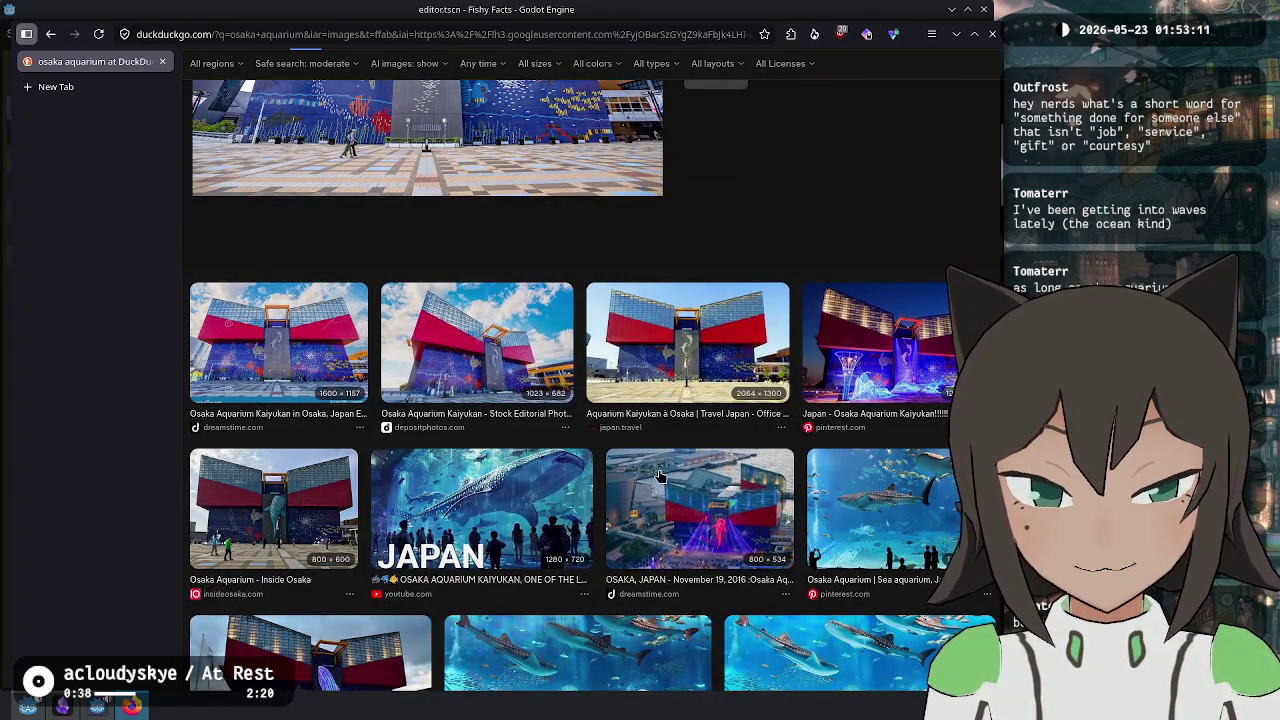
pyautogui.click(650, 475)
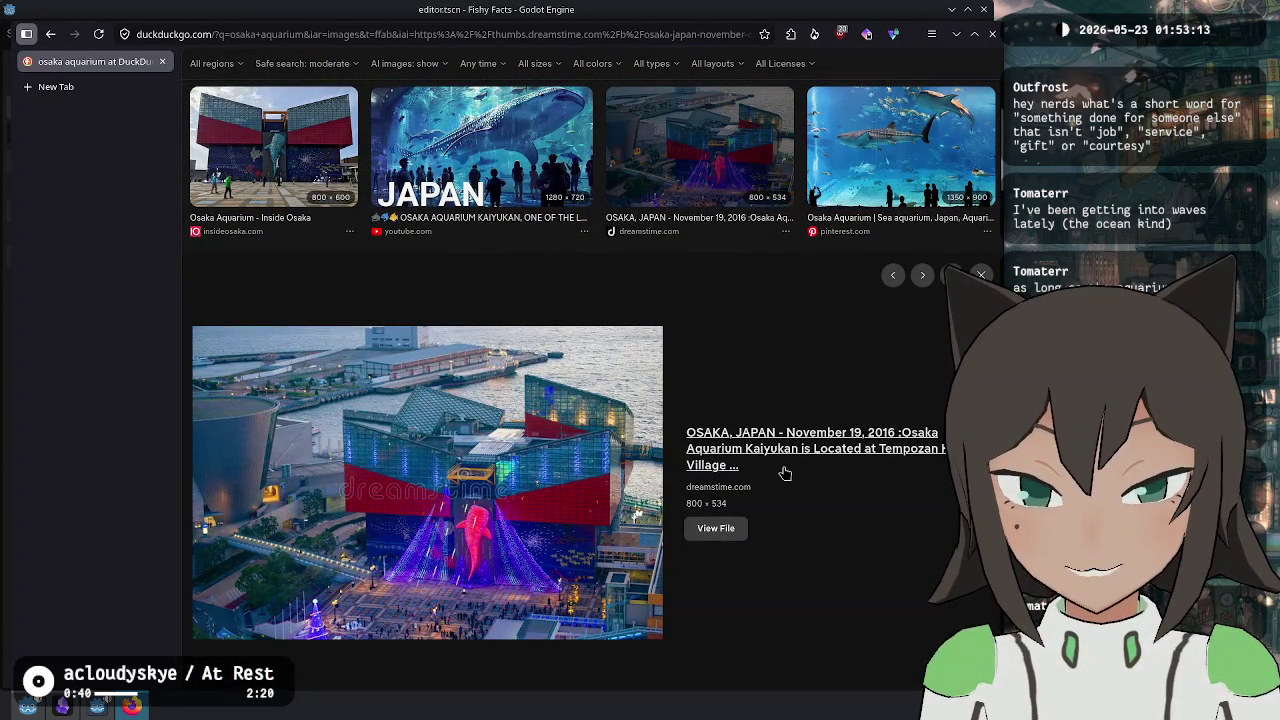
pyautogui.scroll(-5, 784, 580)
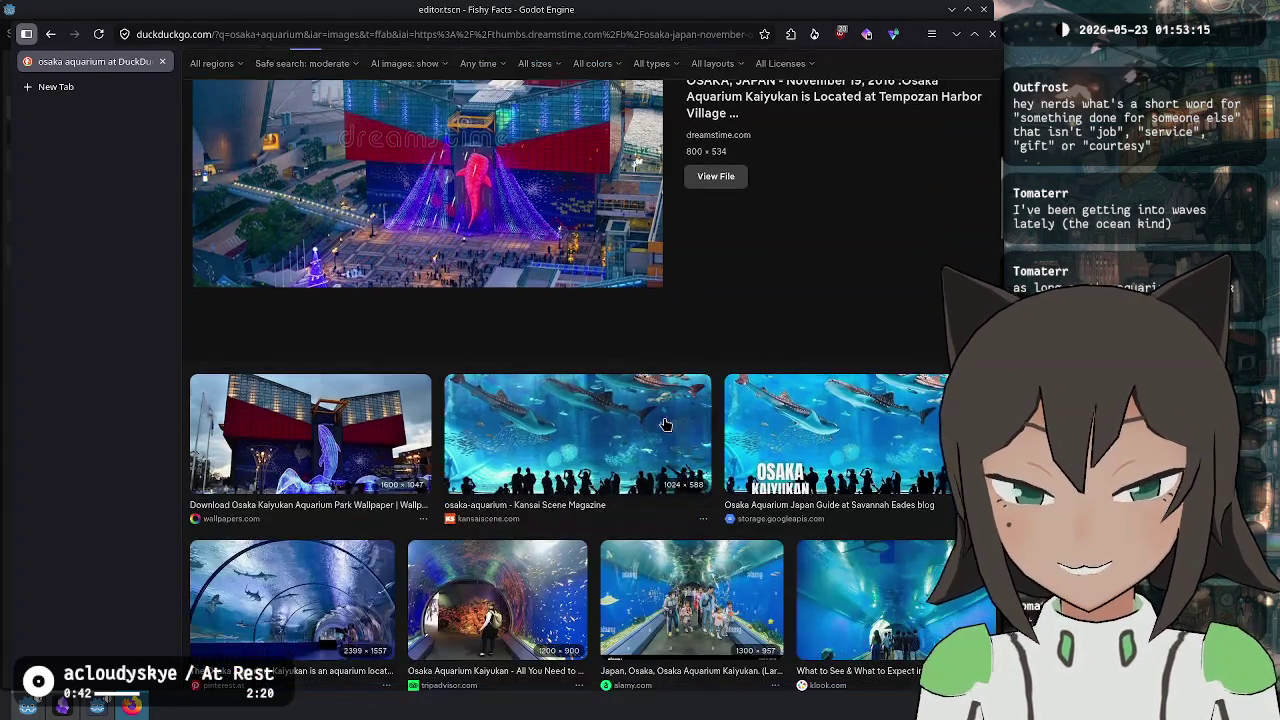
pyautogui.click(535, 420)
pyautogui.scroll(-6, 634, 332)
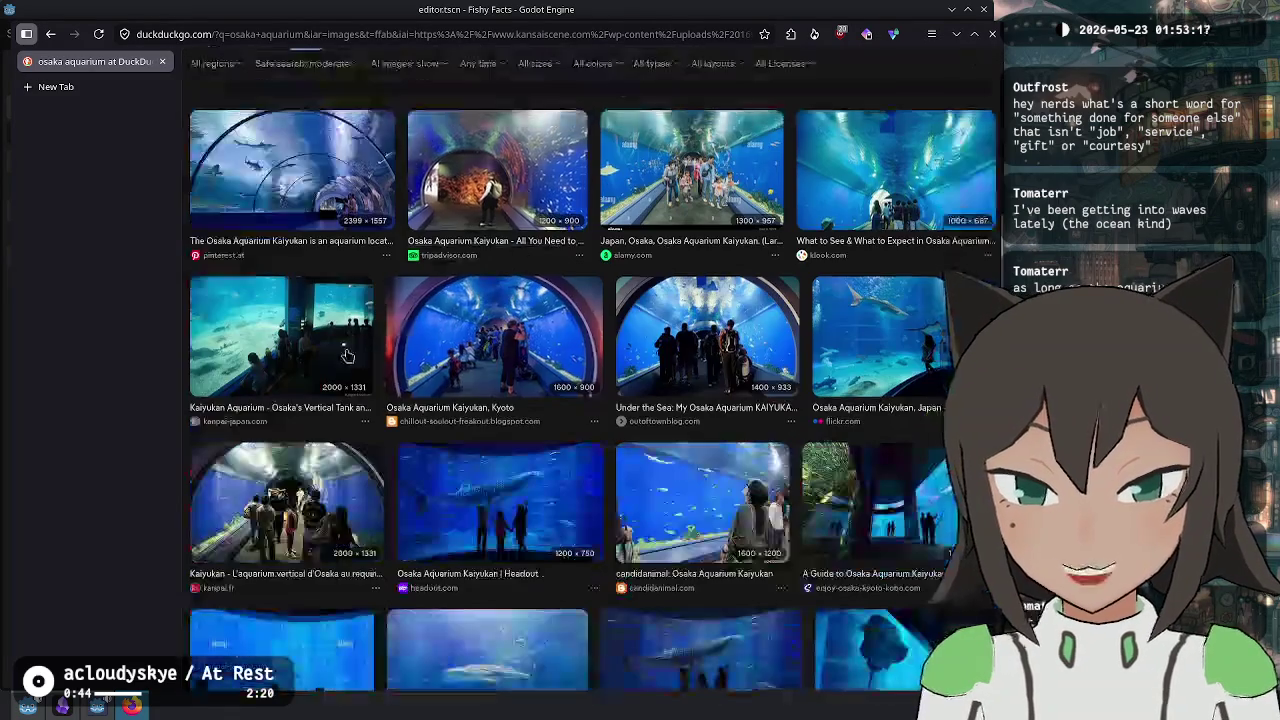
pyautogui.click(330, 193)
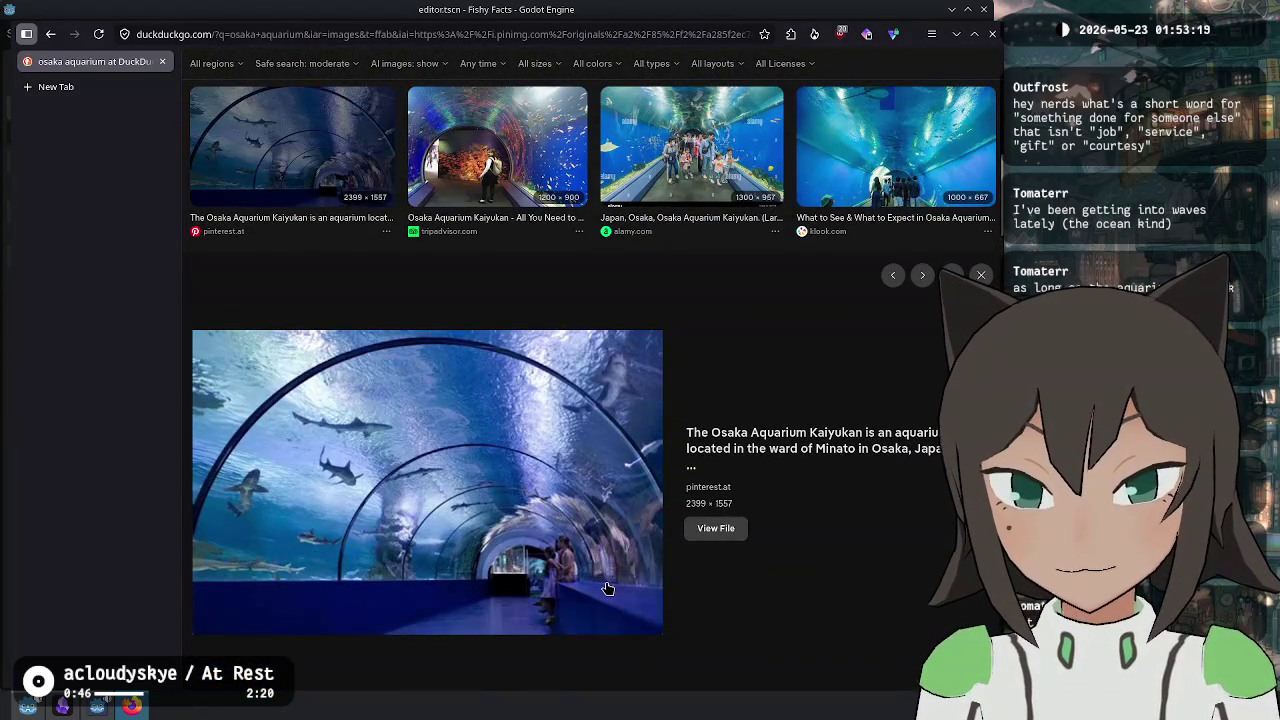
# - Preview the kosublog photo of the Kaiyukan building
pyautogui.scroll(-5, 636, 524)
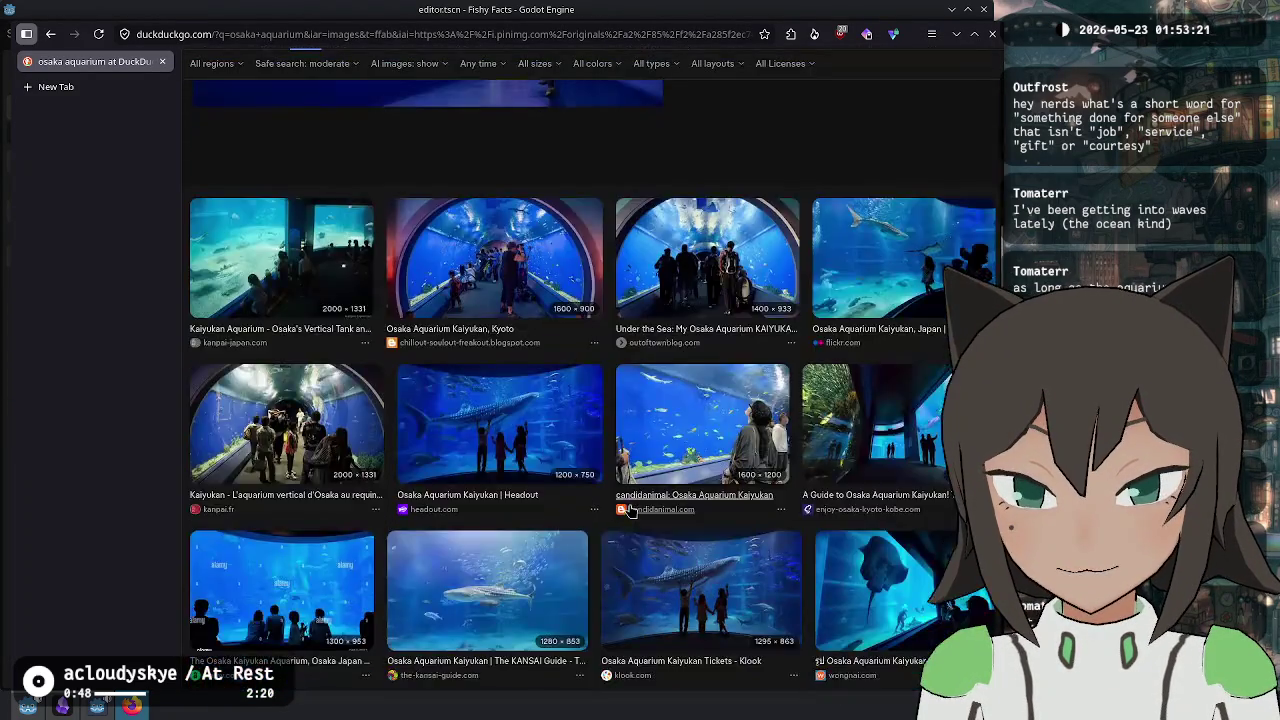
pyautogui.scroll(-2, 630, 509)
pyautogui.scroll(2, 630, 509)
pyautogui.scroll(-4, 630, 509)
pyautogui.scroll(5, 711, 486)
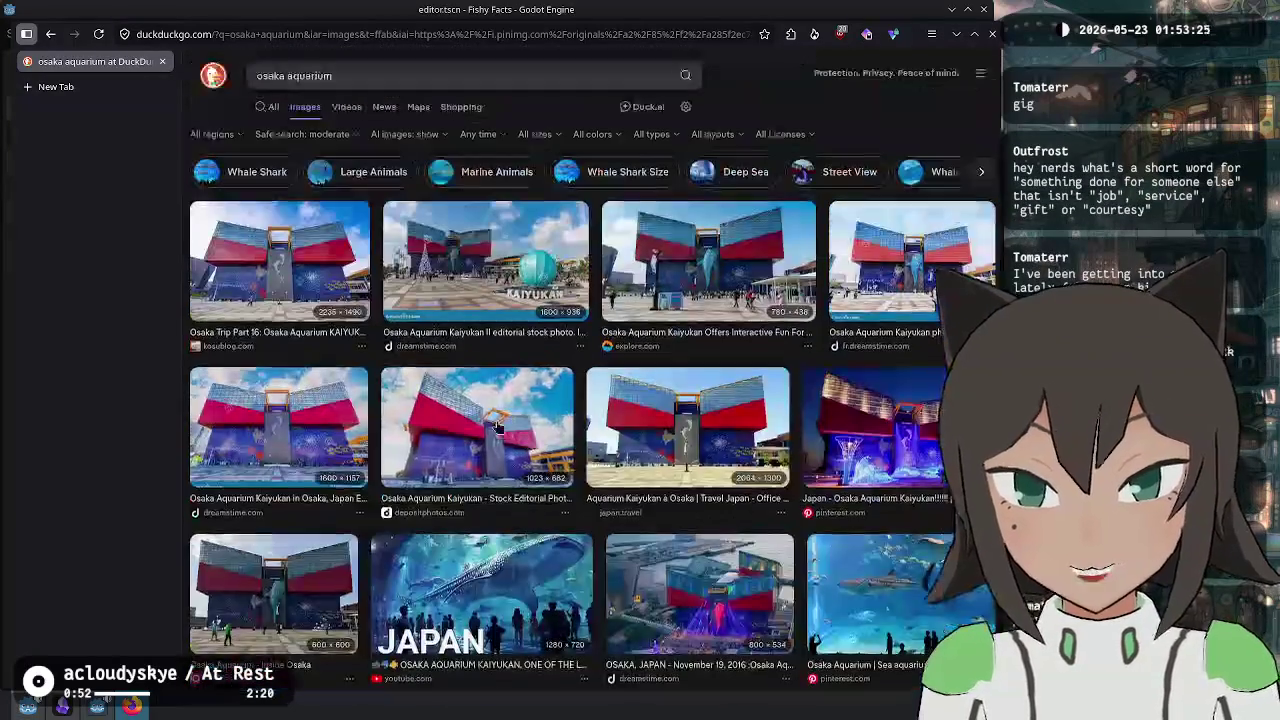
pyautogui.click(649, 462)
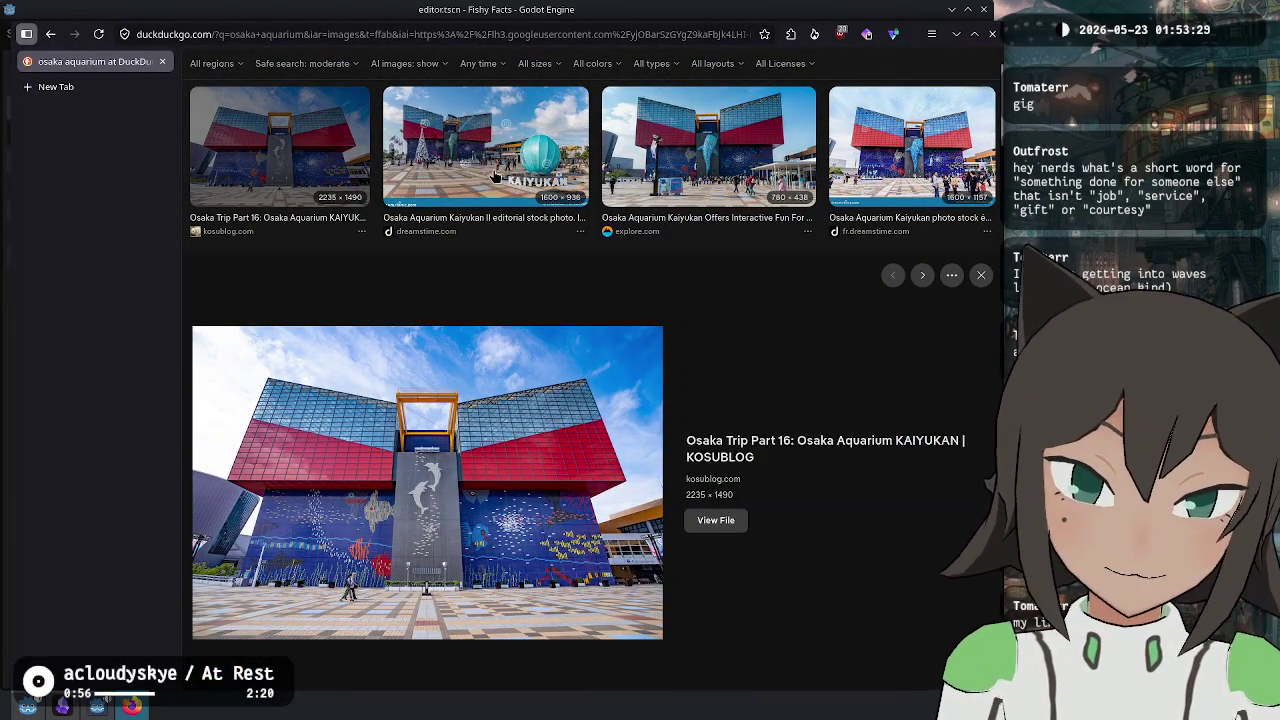
pyautogui.scroll(-5, 671, 451)
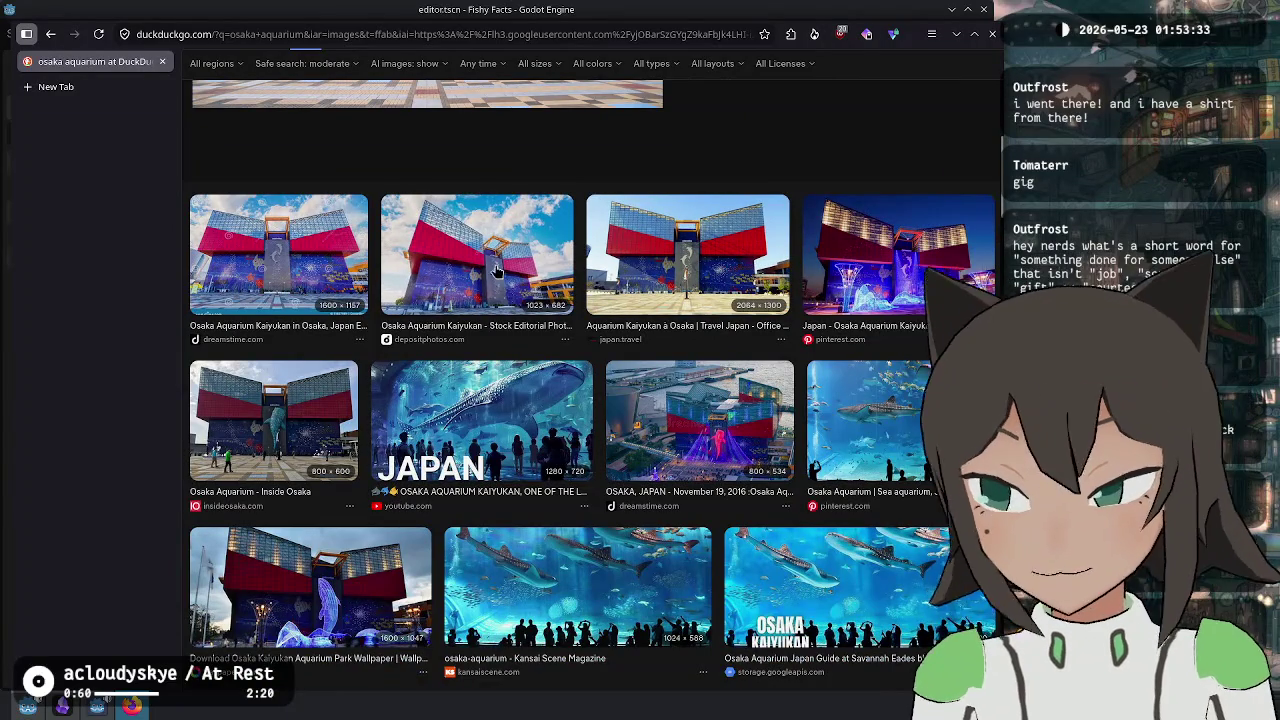
pyautogui.scroll(5, 546, 487)
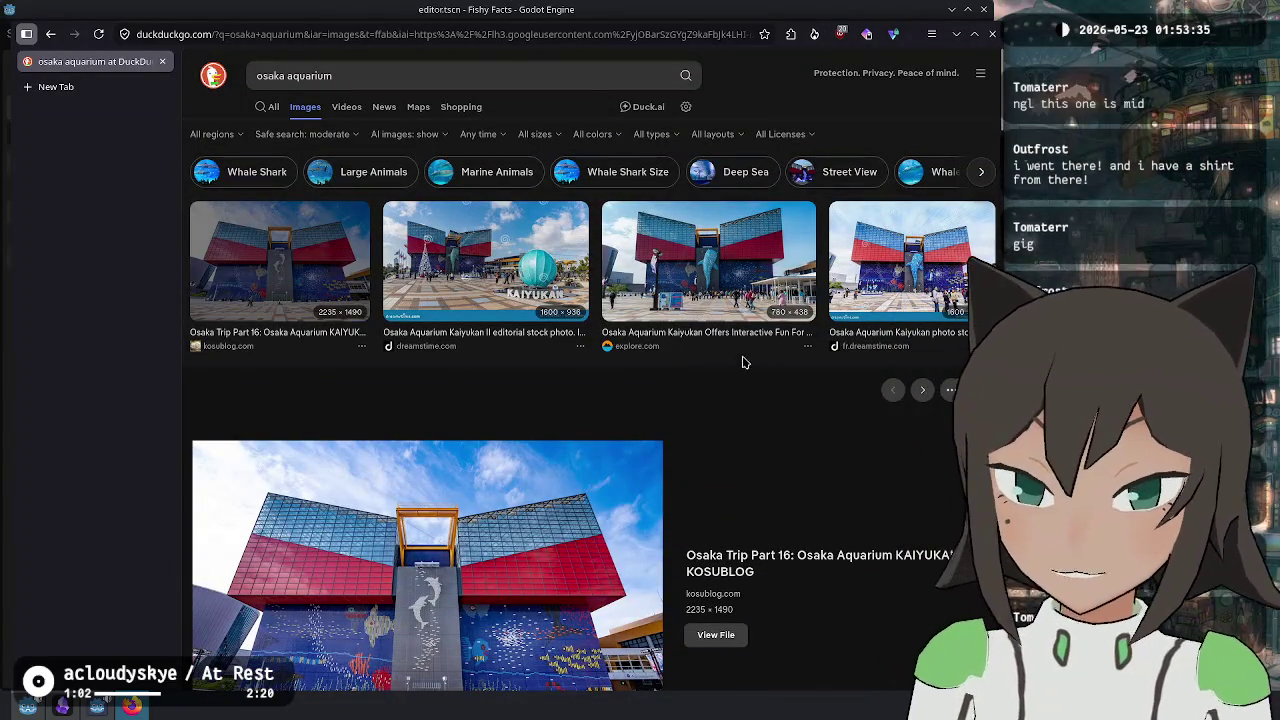
pyautogui.scroll(-2, 774, 457)
pyautogui.hotkey('alt', 'Tab')
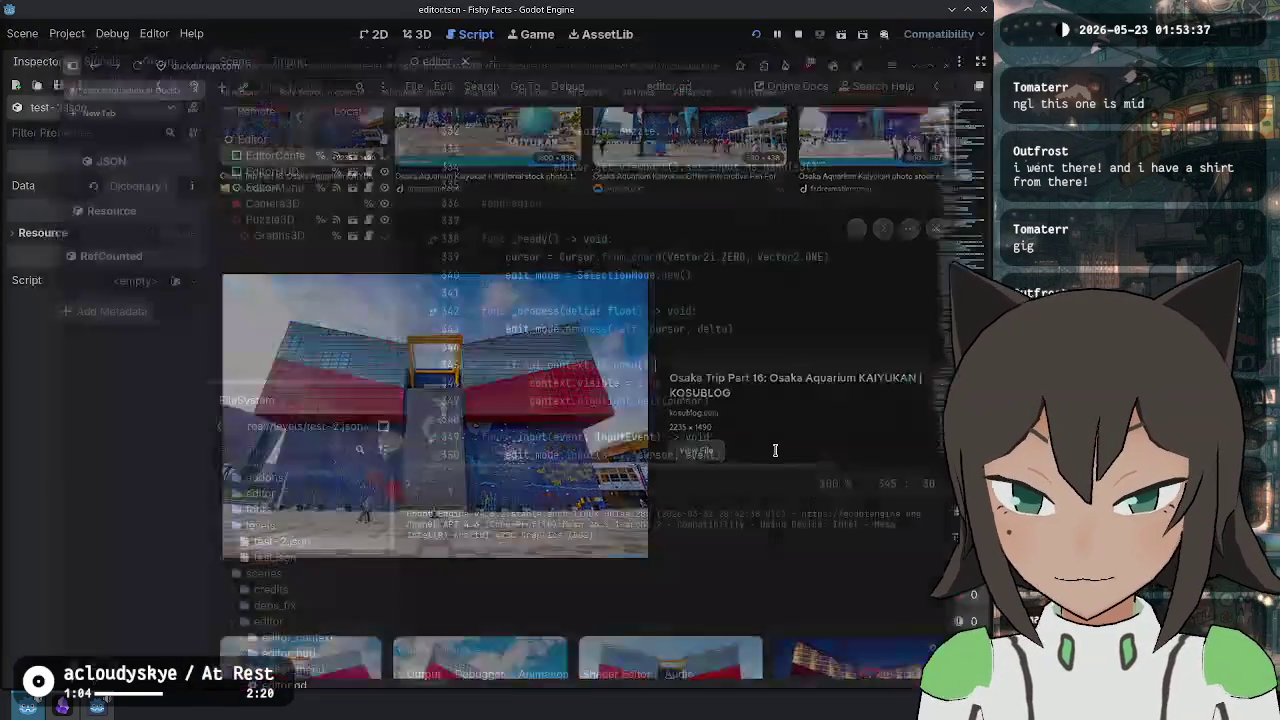
# - Review lines 341–346 of editor.gd, placing the caret on several lines
pyautogui.press('Down')
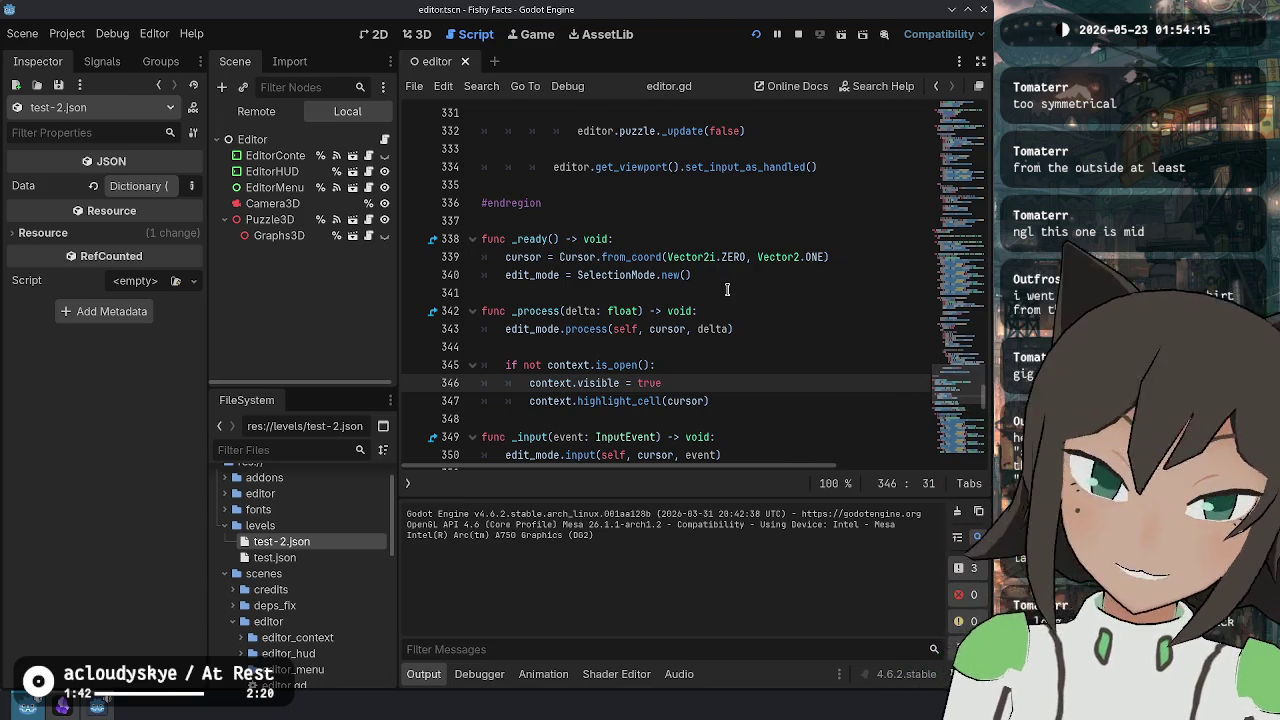
pyautogui.click(727, 290)
pyautogui.click(746, 310)
pyautogui.click(752, 335)
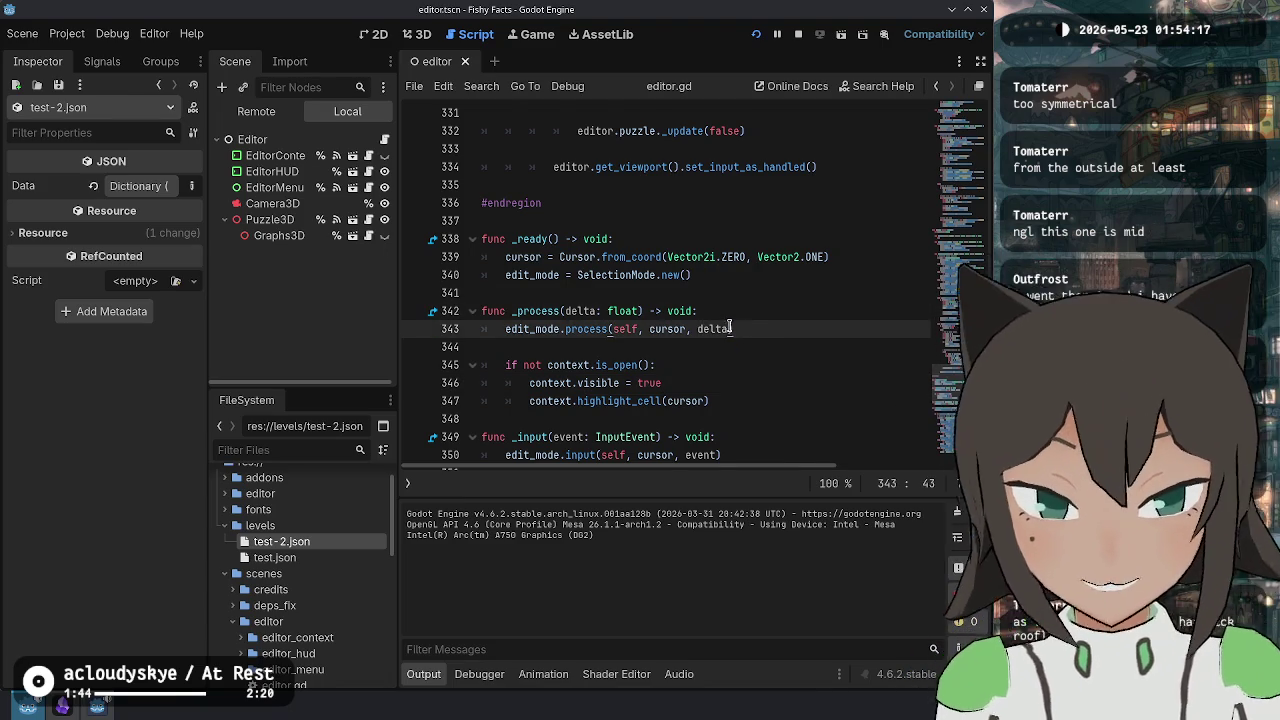
pyautogui.scroll(-12, 733, 328)
pyautogui.scroll(-9, 842, 284)
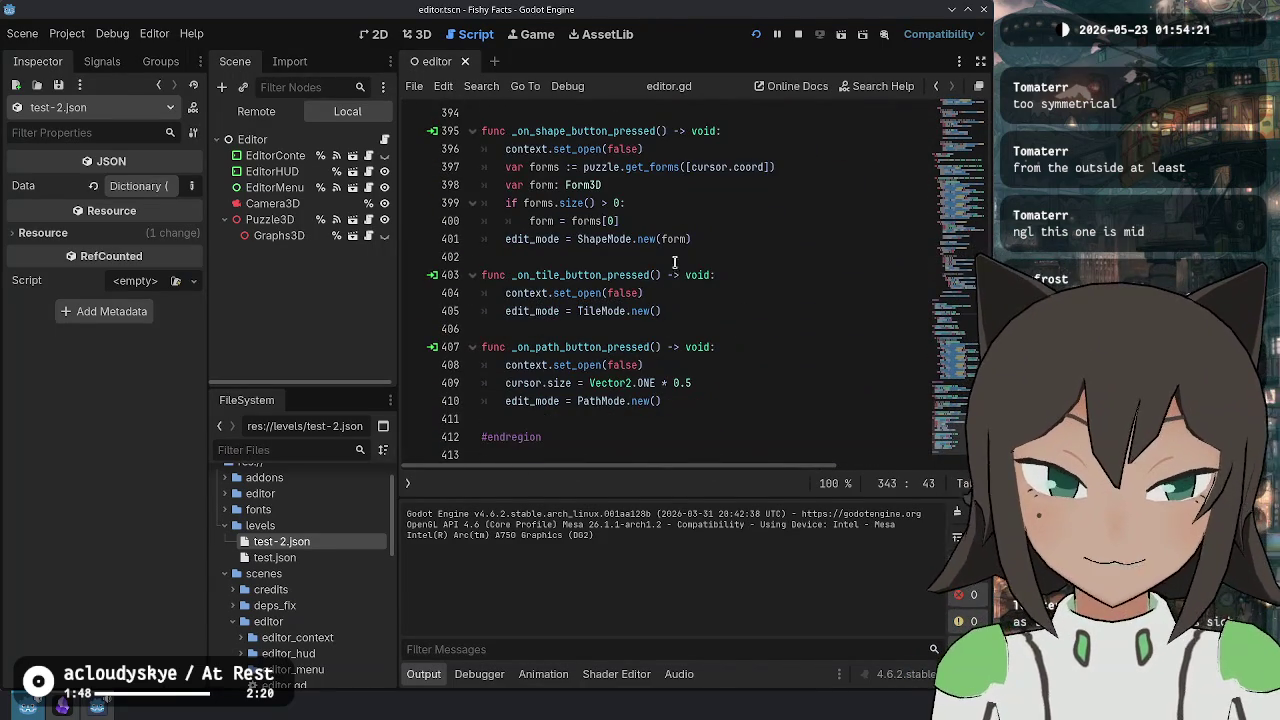
pyautogui.scroll(20, 687, 270)
pyautogui.scroll(20, 688, 260)
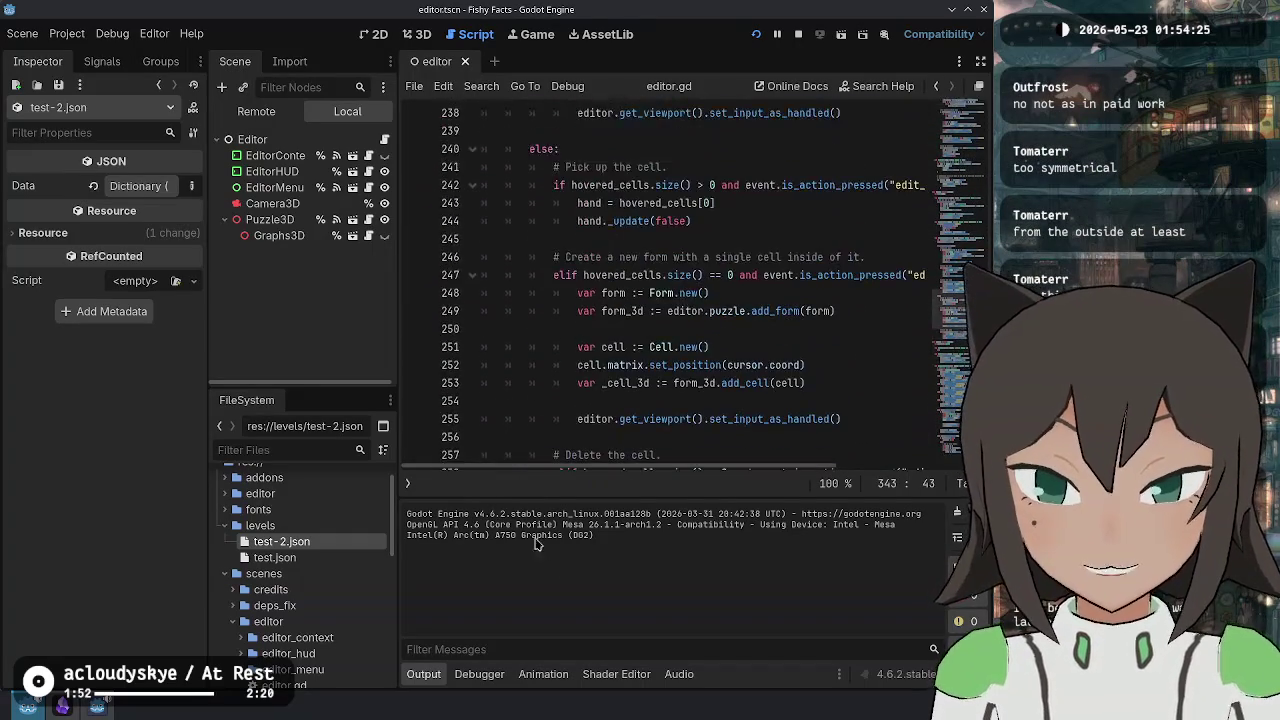
# - Collapse the Output panel to enlarge the script view and scroll back up
pyautogui.click(420, 680)
pyautogui.scroll(13, 751, 335)
pyautogui.scroll(7, 751, 335)
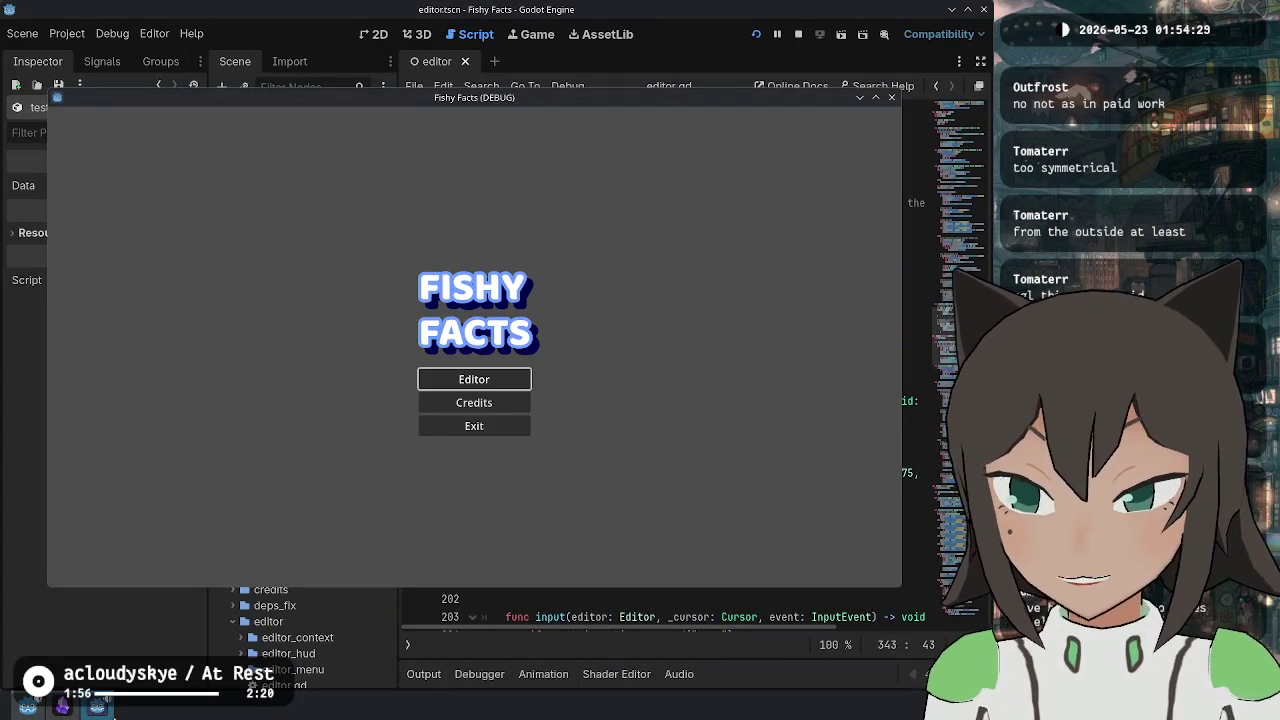
pyautogui.click(62, 706)
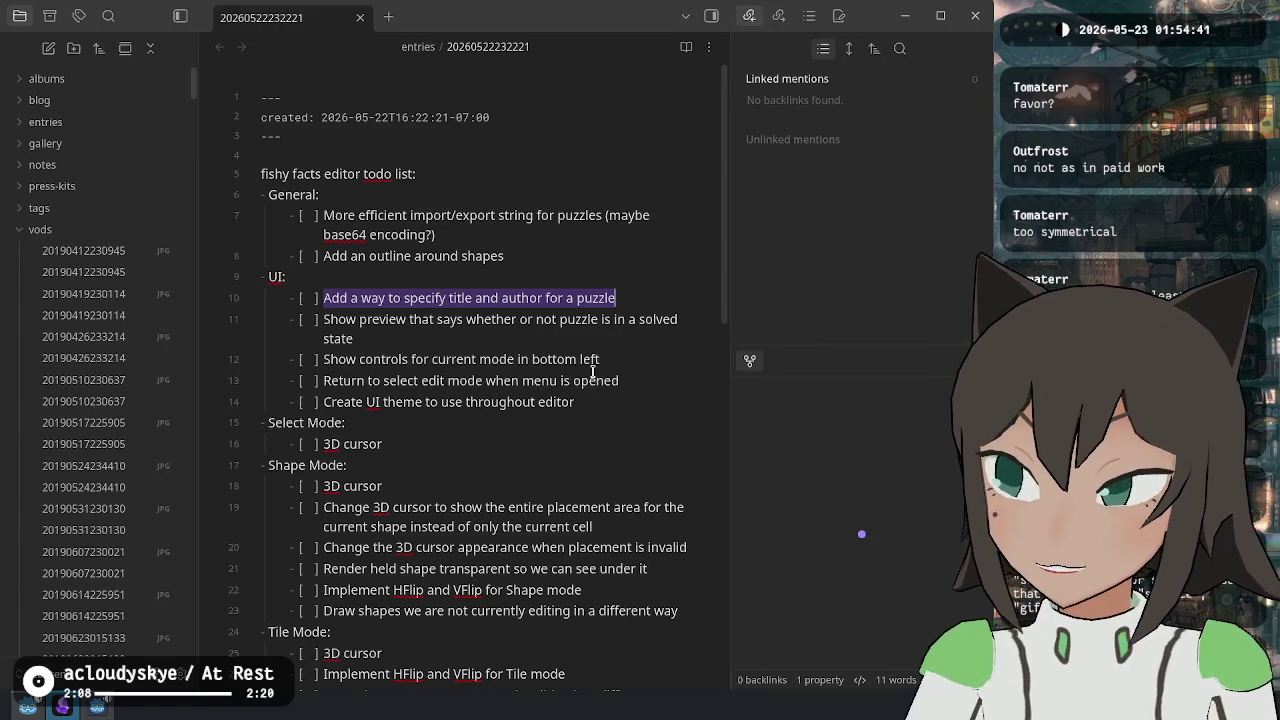
# - Select the title-and-author todo item, then enter the puzzle editor and open its pop-up menu
pyautogui.click(518, 256)
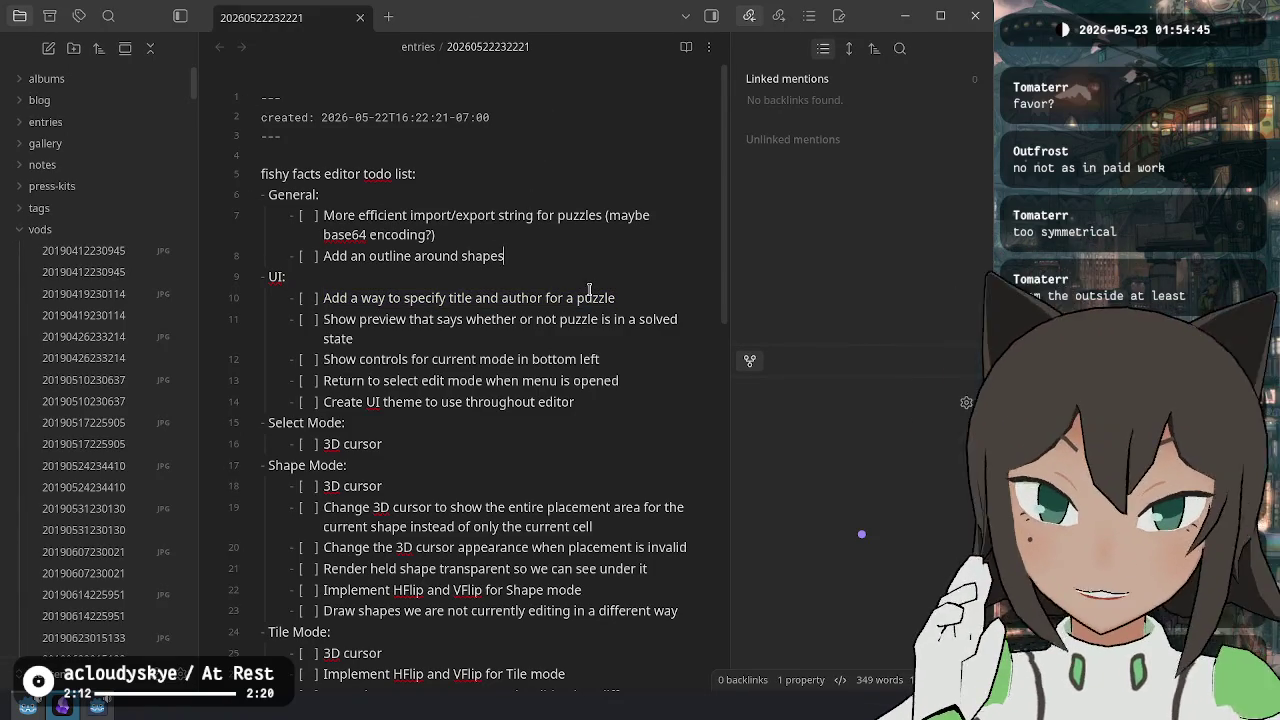
pyautogui.moveTo(620, 297); pyautogui.dragTo(320, 302)
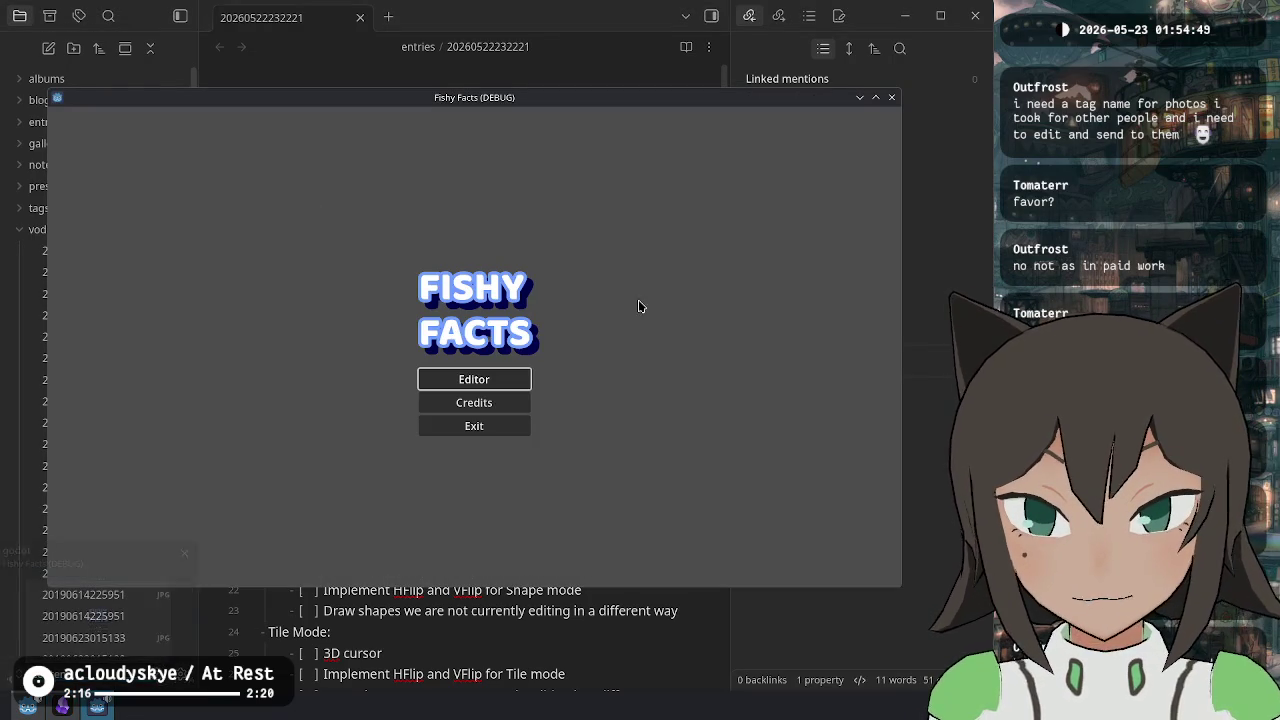
pyautogui.click(474, 377)
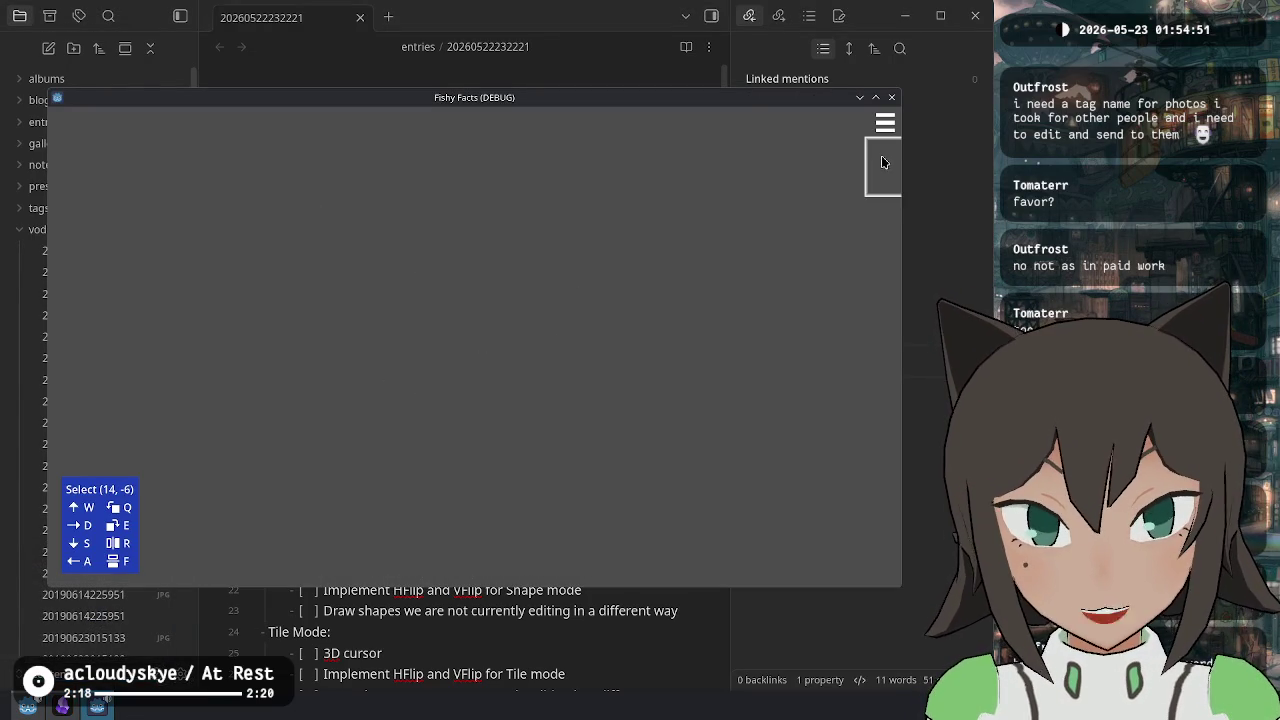
pyautogui.click(884, 126)
# - Close the Fishy Facts debug window and collapse the levels and scenes folders
pyautogui.click(891, 97)
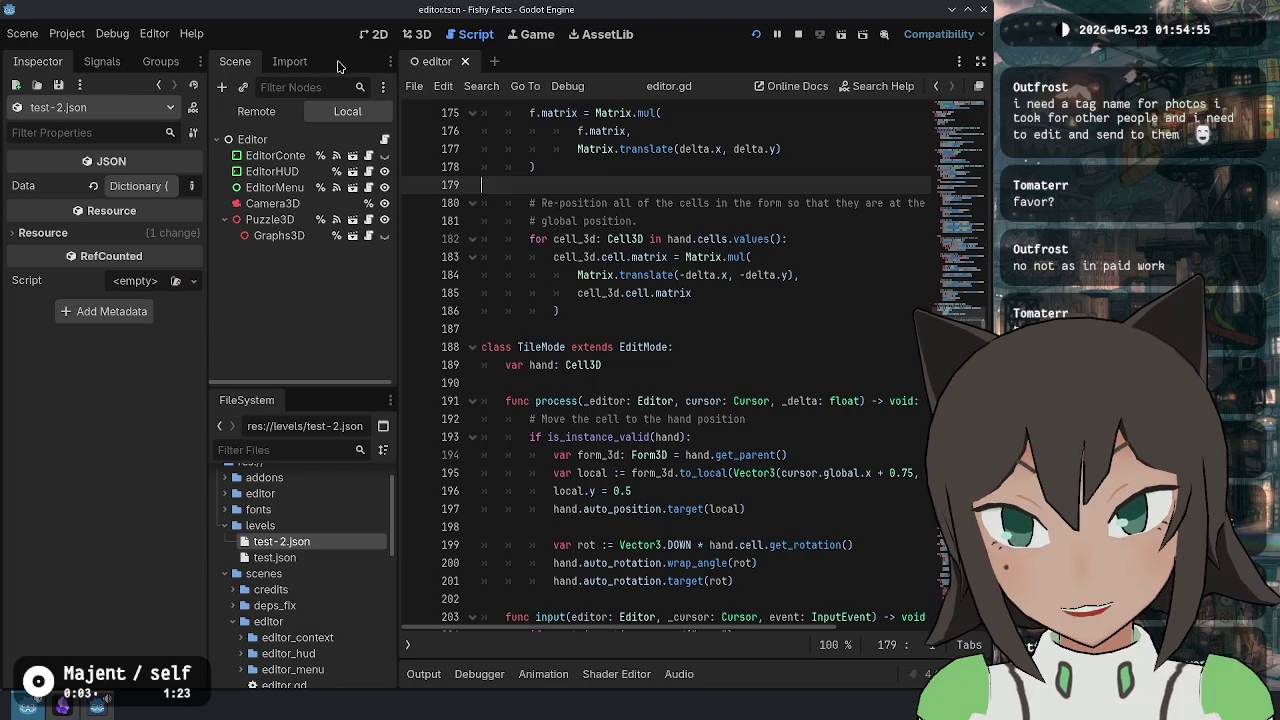
pyautogui.click(220, 527)
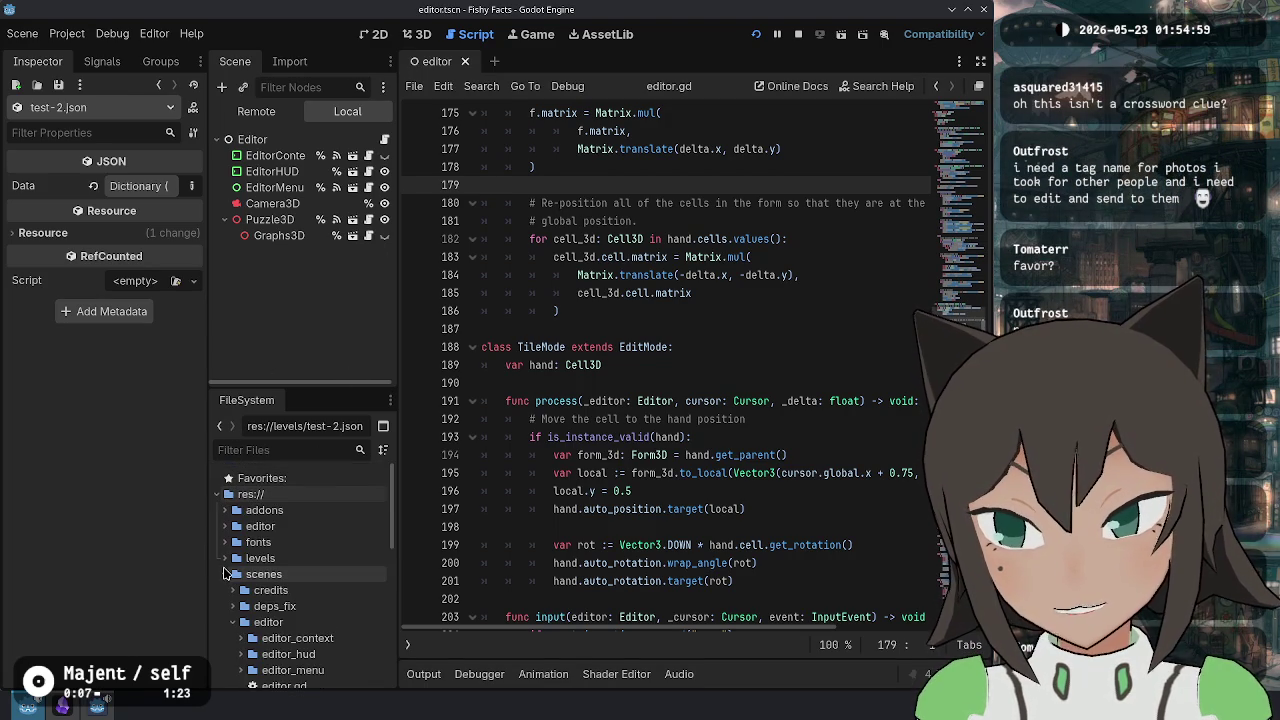
pyautogui.click(224, 568)
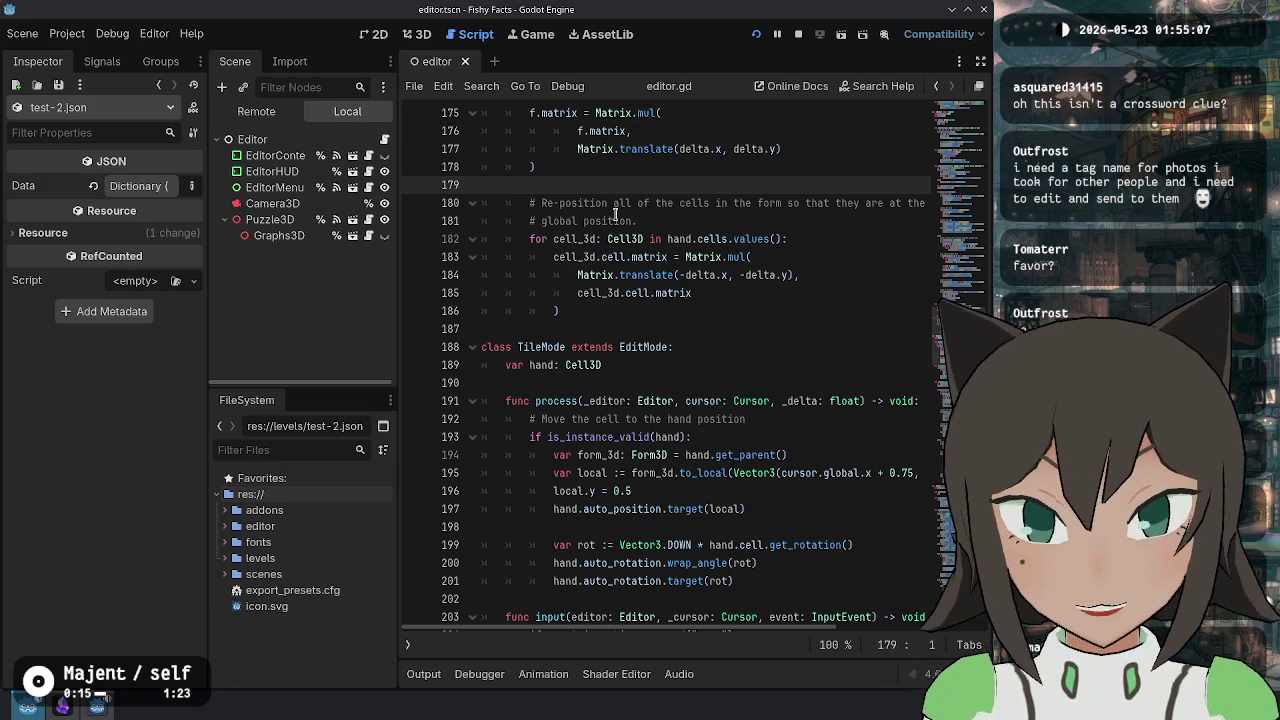
# - Move the caret through lines 182–186 of editor.gd and up to line 172
pyautogui.click(642, 347)
pyautogui.click(745, 310)
pyautogui.click(800, 275)
pyautogui.click(899, 221)
pyautogui.click(834, 329)
pyautogui.click(820, 275)
pyautogui.click(836, 239)
pyautogui.click(820, 296)
pyautogui.click(803, 318)
pyautogui.click(828, 290)
pyautogui.scroll(4, 839, 250)
pyautogui.scroll(2, 757, 275)
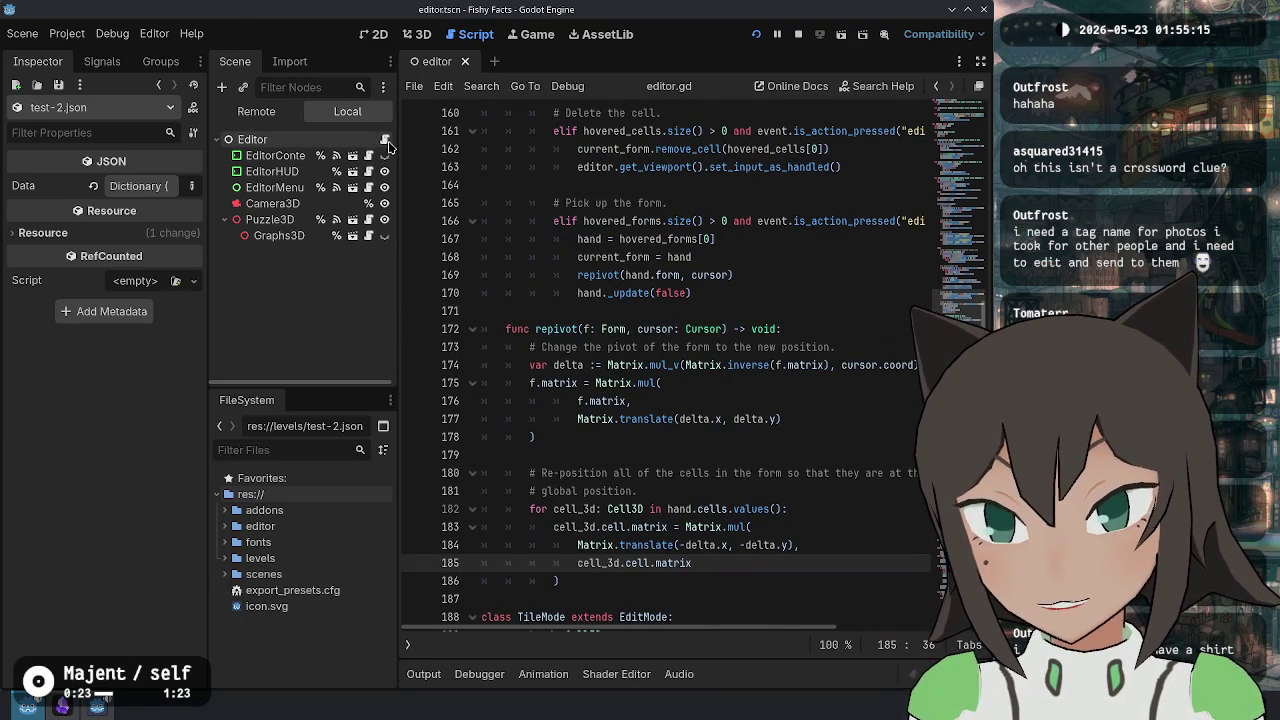
pyautogui.click(702, 329)
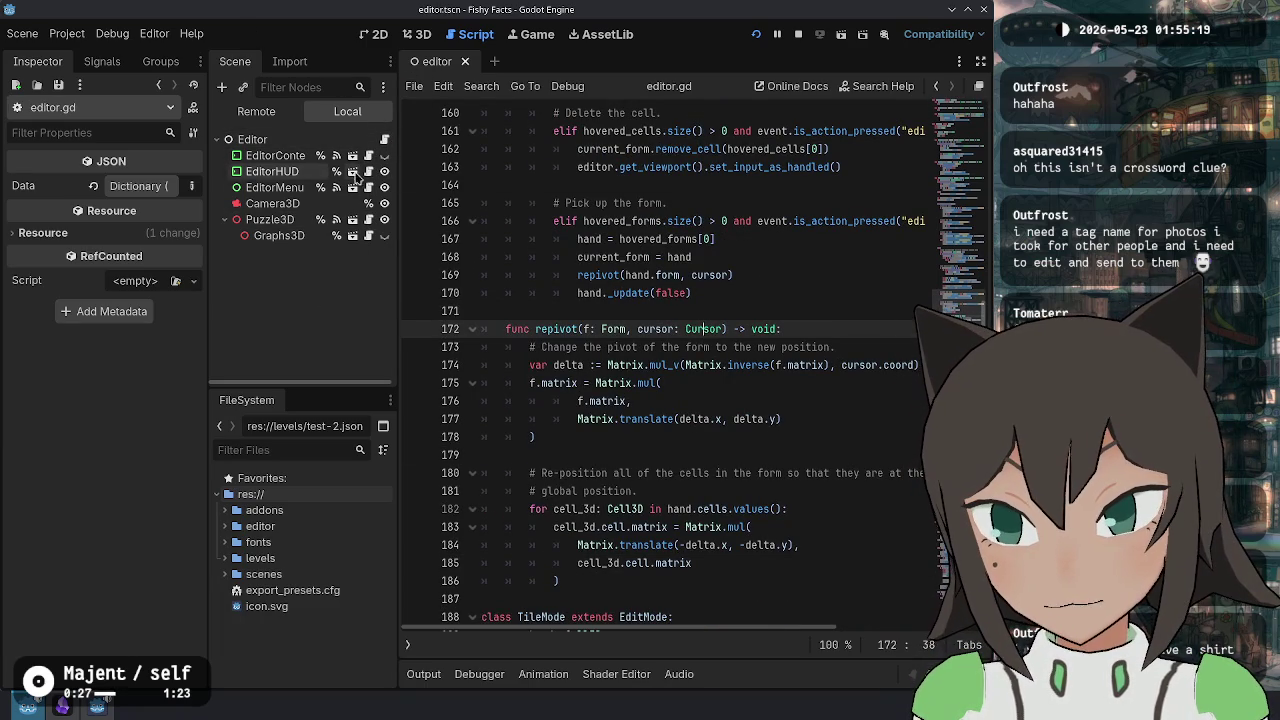
# - Select the EditorMenu node and switch the main view between 3D and 2D
pyautogui.click(262, 172)
pyautogui.click(274, 187)
pyautogui.click(417, 34)
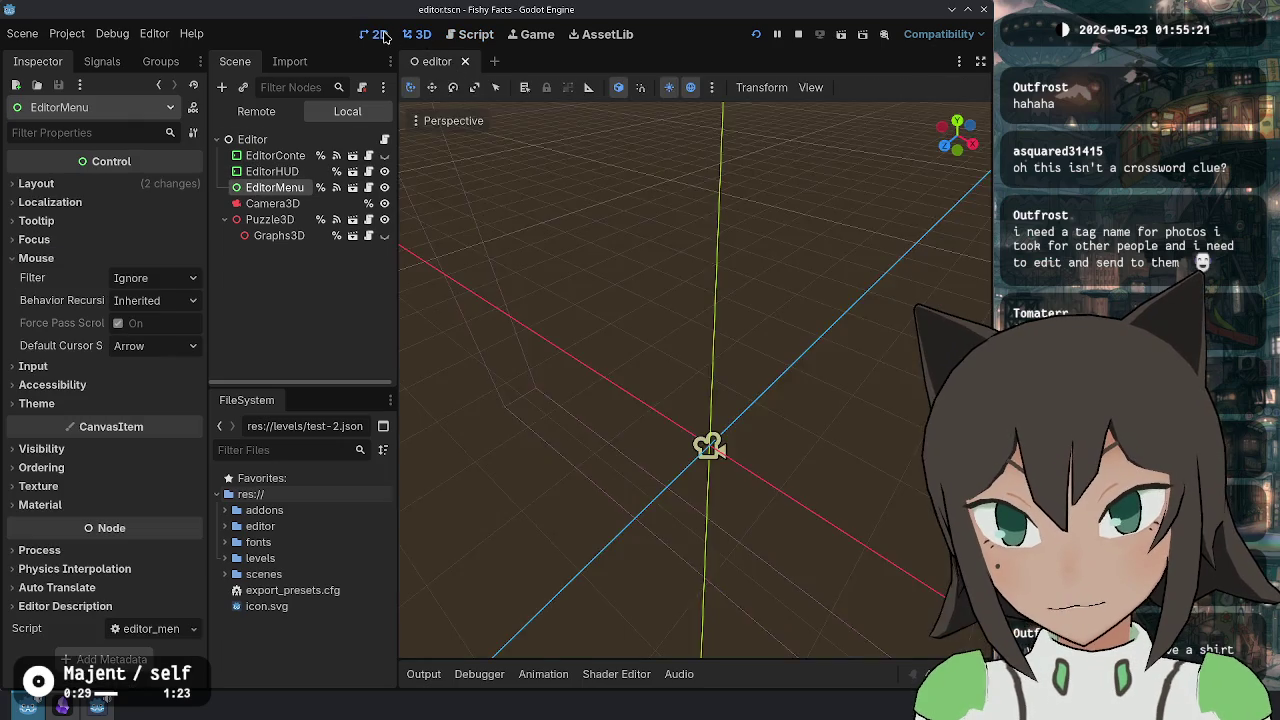
# - Open the EditorMenu scene in its own tab and check the title-and-author todo item
pyautogui.click(375, 34)
pyautogui.click(358, 188)
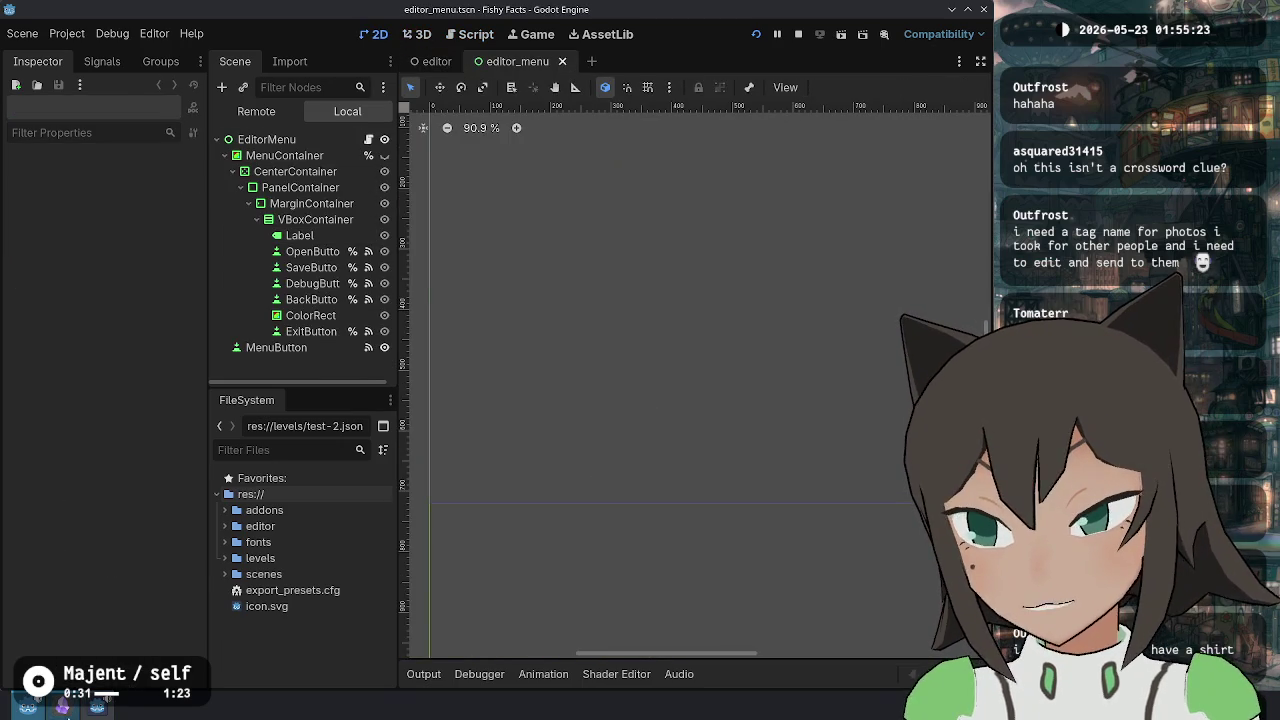
pyautogui.click(62, 707)
pyautogui.moveTo(615, 298); pyautogui.dragTo(328, 300)
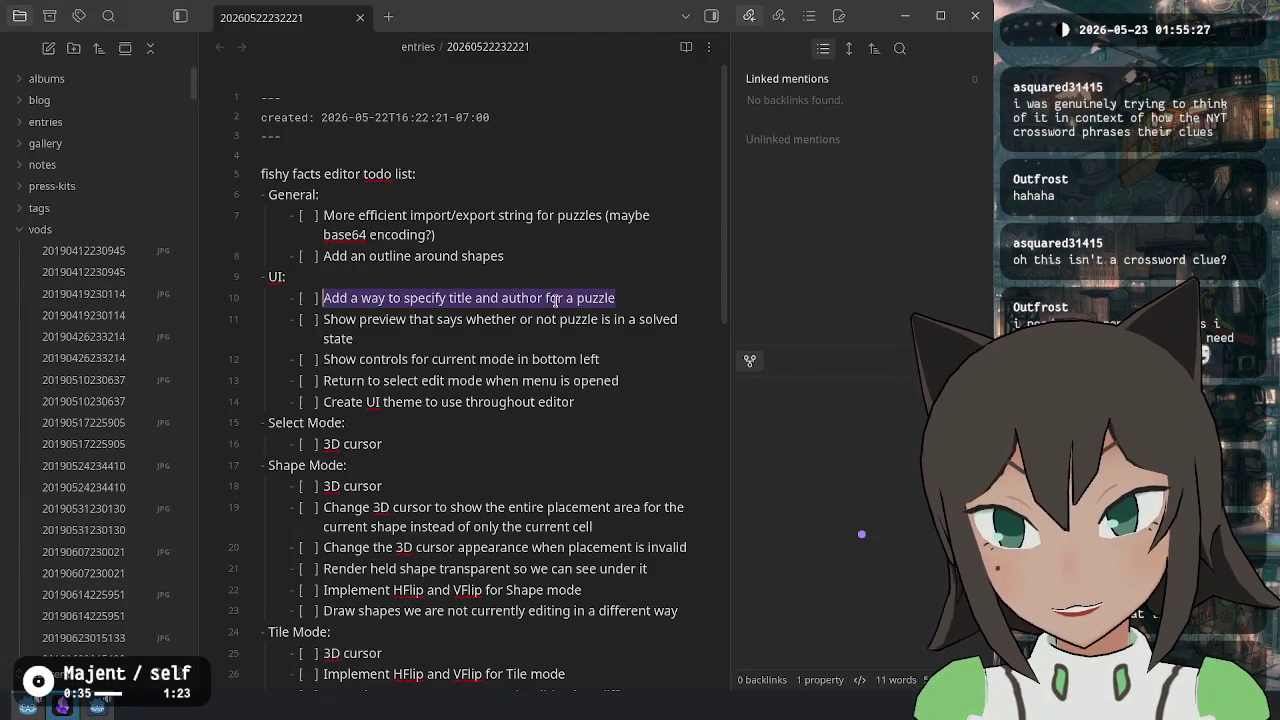
pyautogui.hotkey('alt', 'Tab')
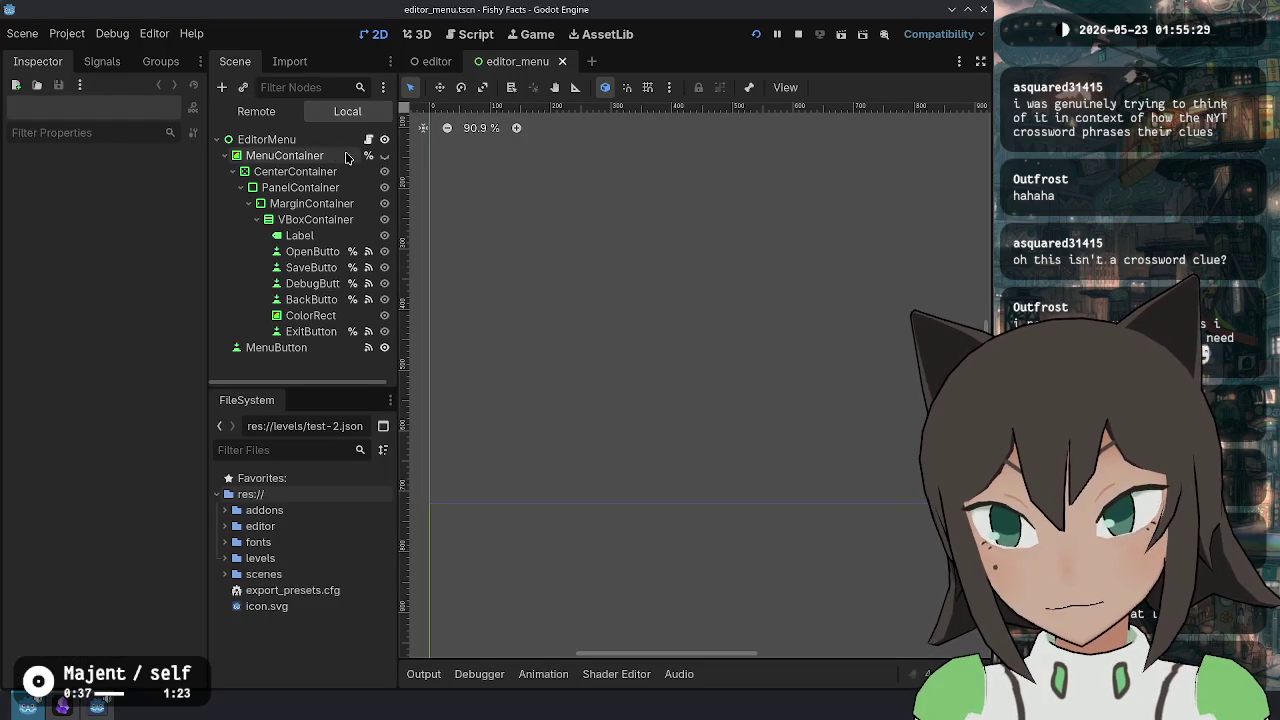
# - Make the CenterContainer menu panel visible and center it on the 2D canvas
pyautogui.click(385, 172)
pyautogui.moveTo(874, 277)
pyautogui.mouseDown()
pyautogui.moveTo(723, 311)
pyautogui.moveTo(607, 288)
pyautogui.mouseUp()
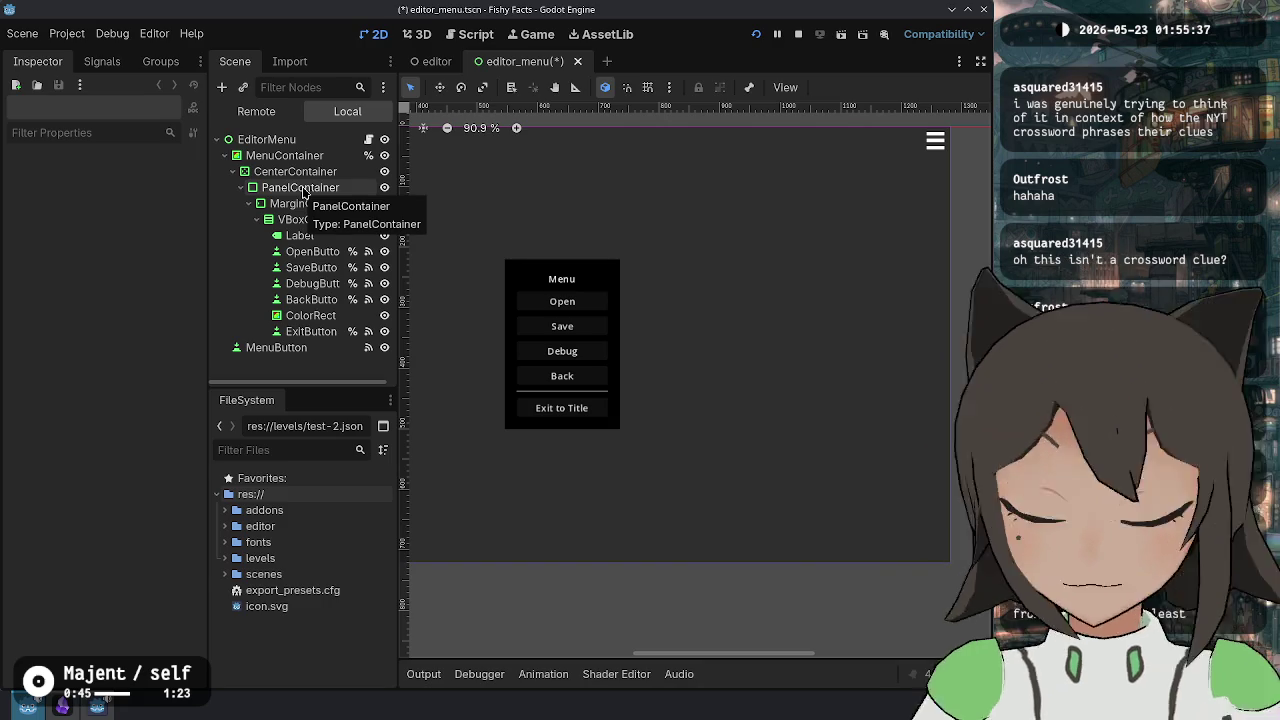
pyautogui.moveTo(518, 300); pyautogui.dragTo(643, 303)
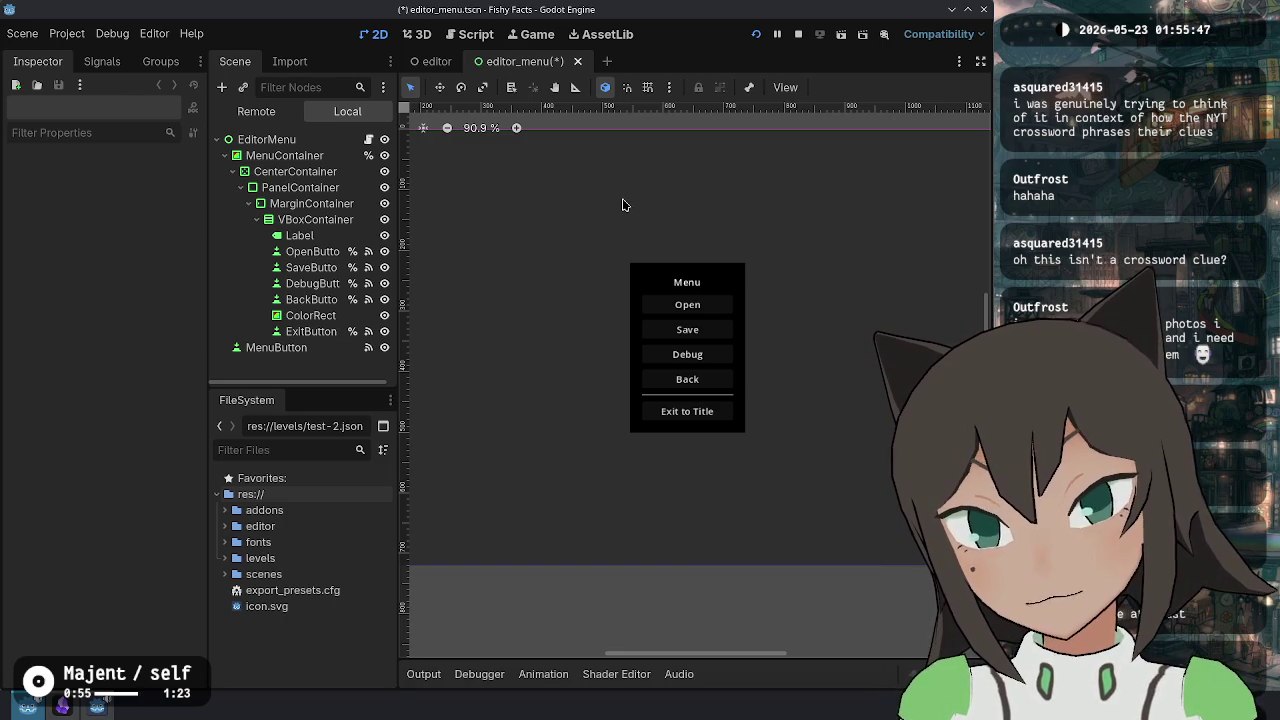
pyautogui.scroll(-3, 620, 289)
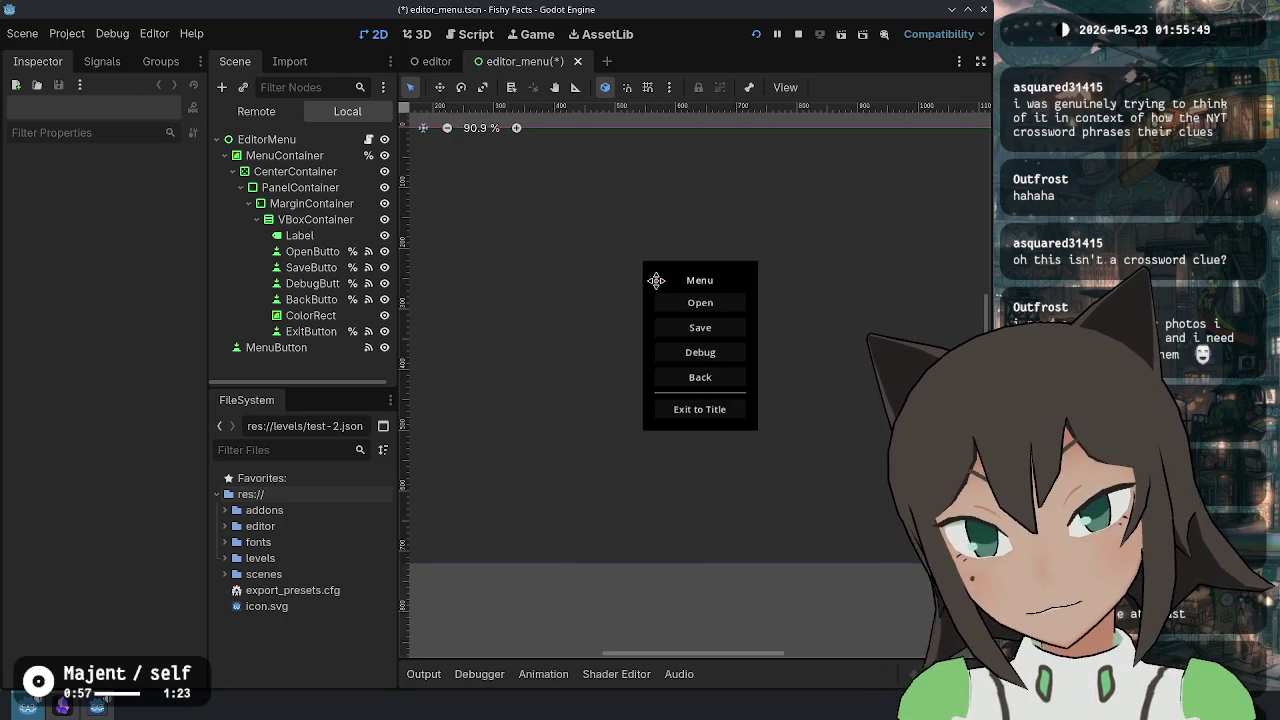
pyautogui.scroll(-4, 811, 343)
pyautogui.scroll(3, 799, 341)
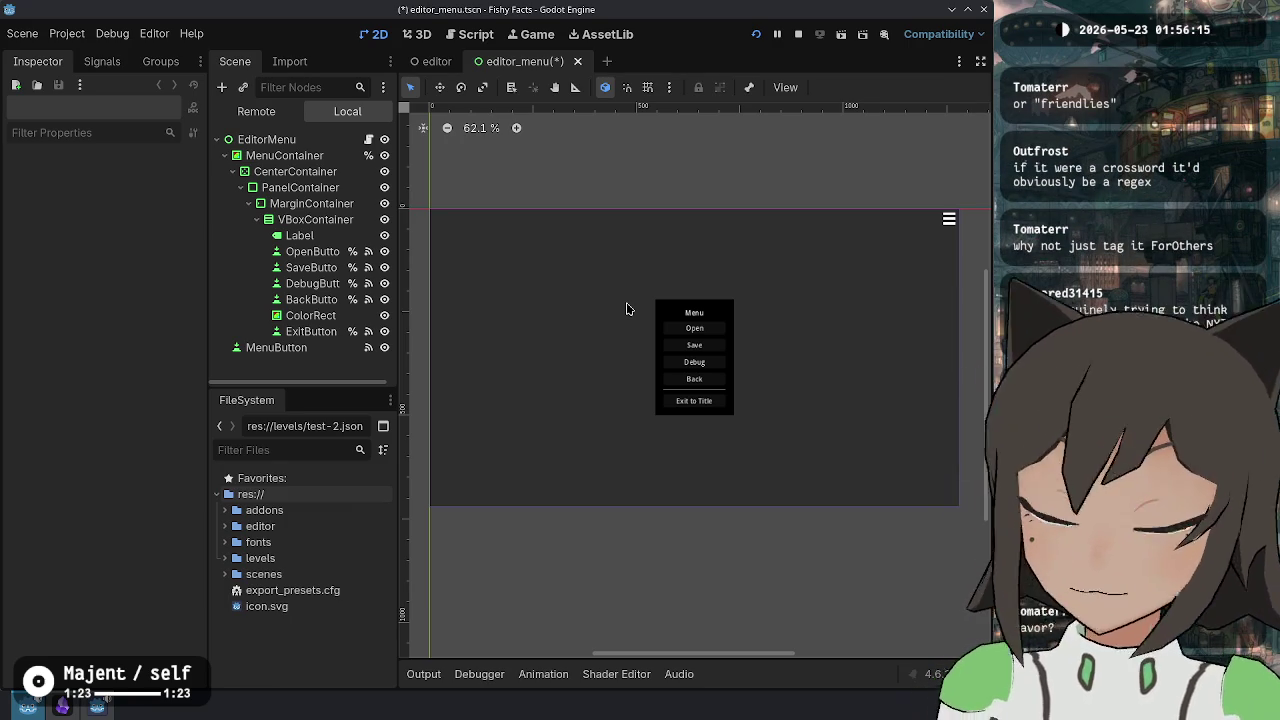
# - Inspect the EditorMenu, MenuContainer, CenterContainer and PanelContainer node properties
pyautogui.click(313, 142)
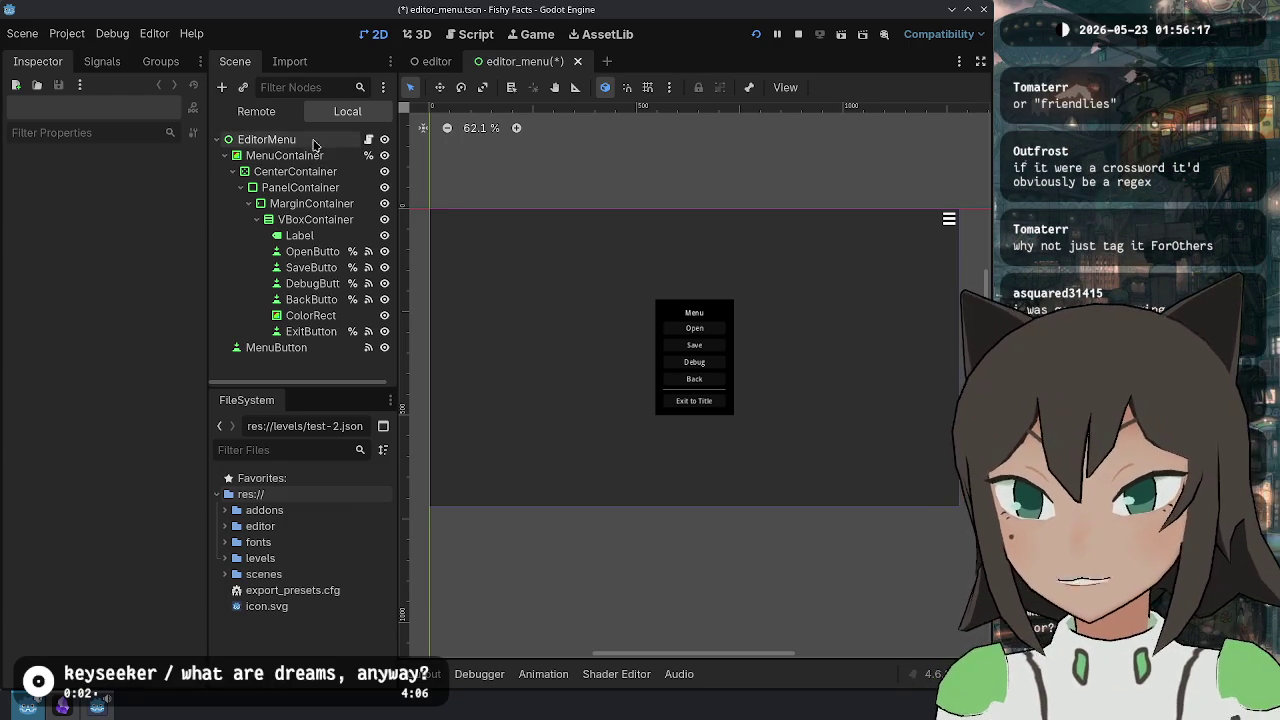
pyautogui.click(285, 155)
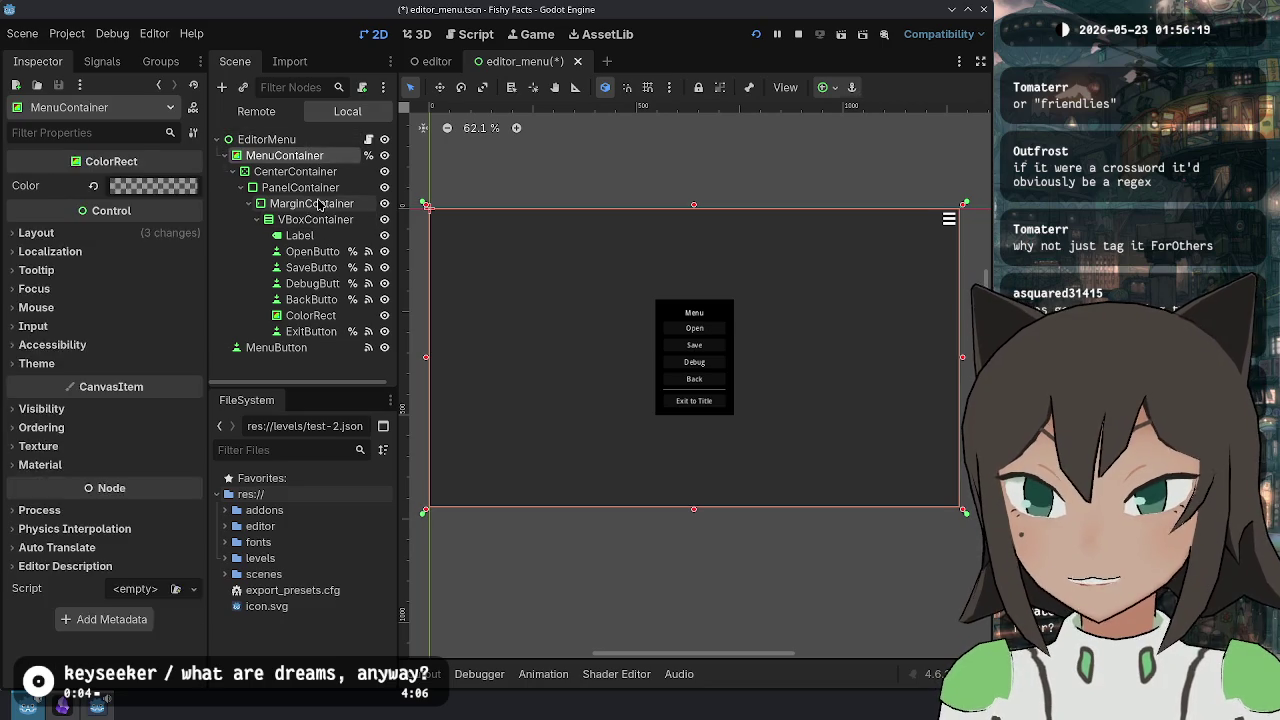
pyautogui.click(300, 187)
pyautogui.click(310, 172)
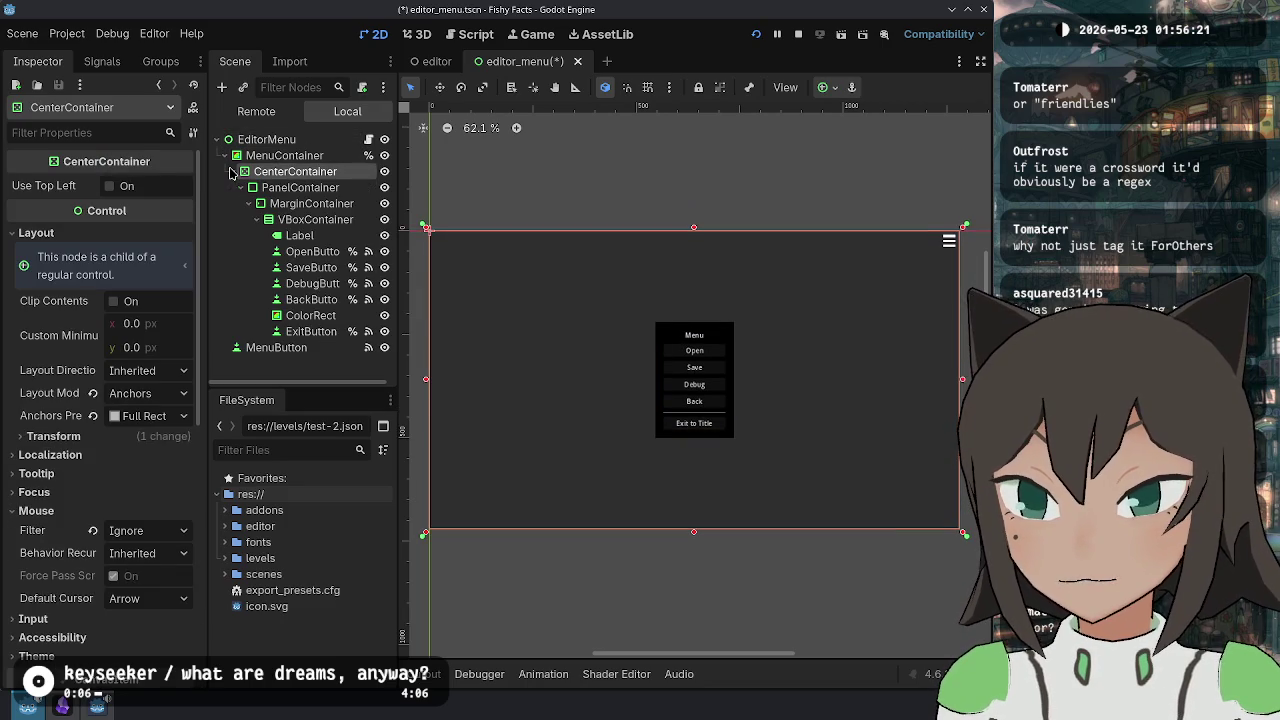
pyautogui.click(280, 140)
pyautogui.click(304, 159)
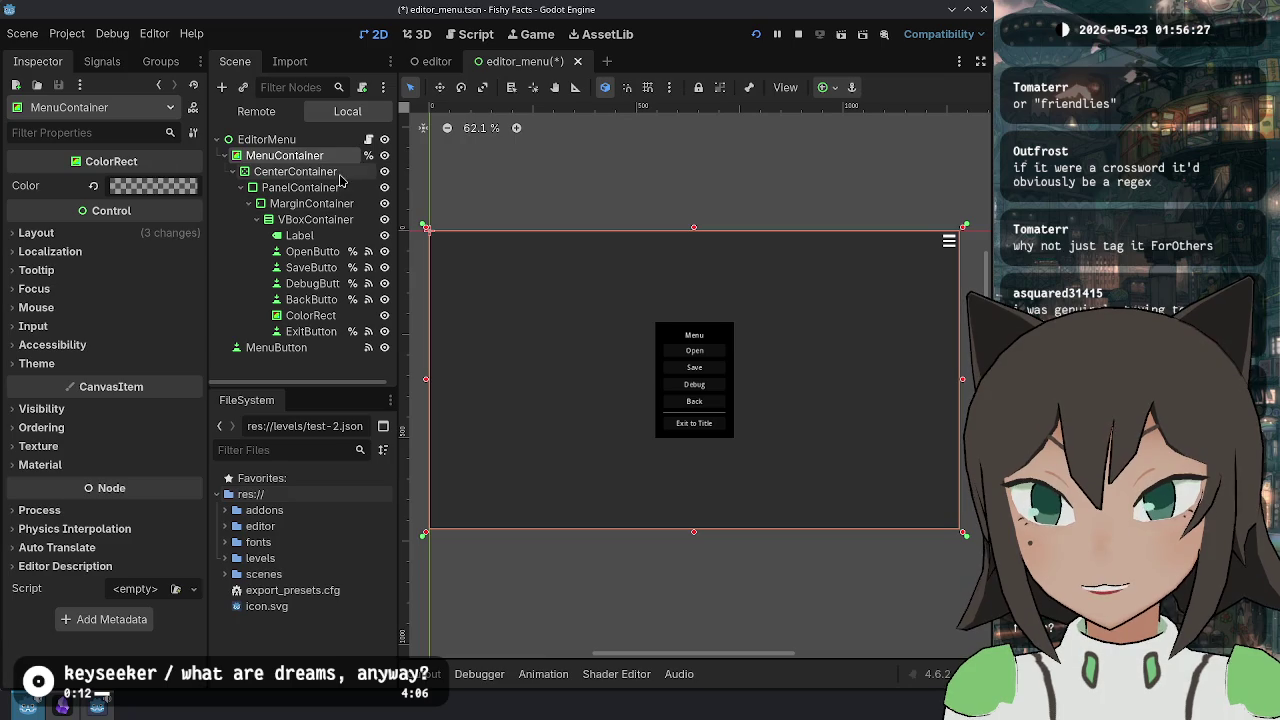
pyautogui.click(343, 175)
pyautogui.click(336, 189)
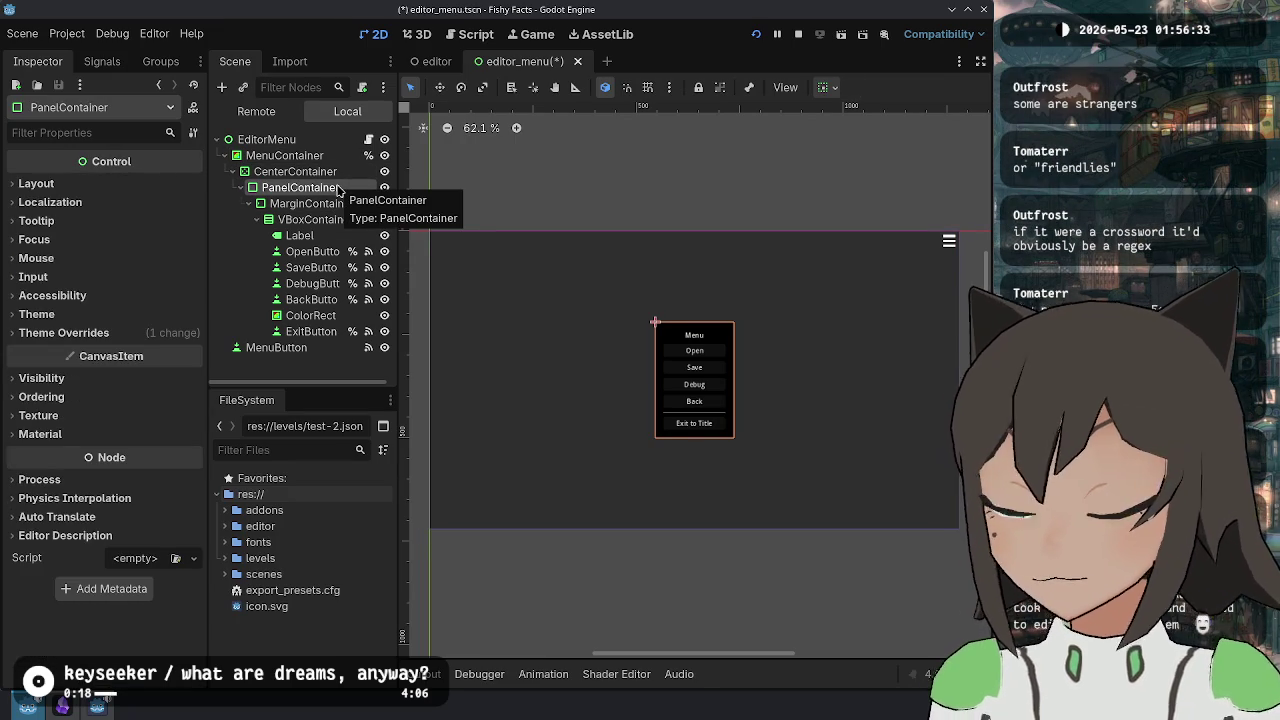
# - Inspect MarginContainer and PanelContainer, then save the scene and run the game in debug
pyautogui.rightClick(345, 189)
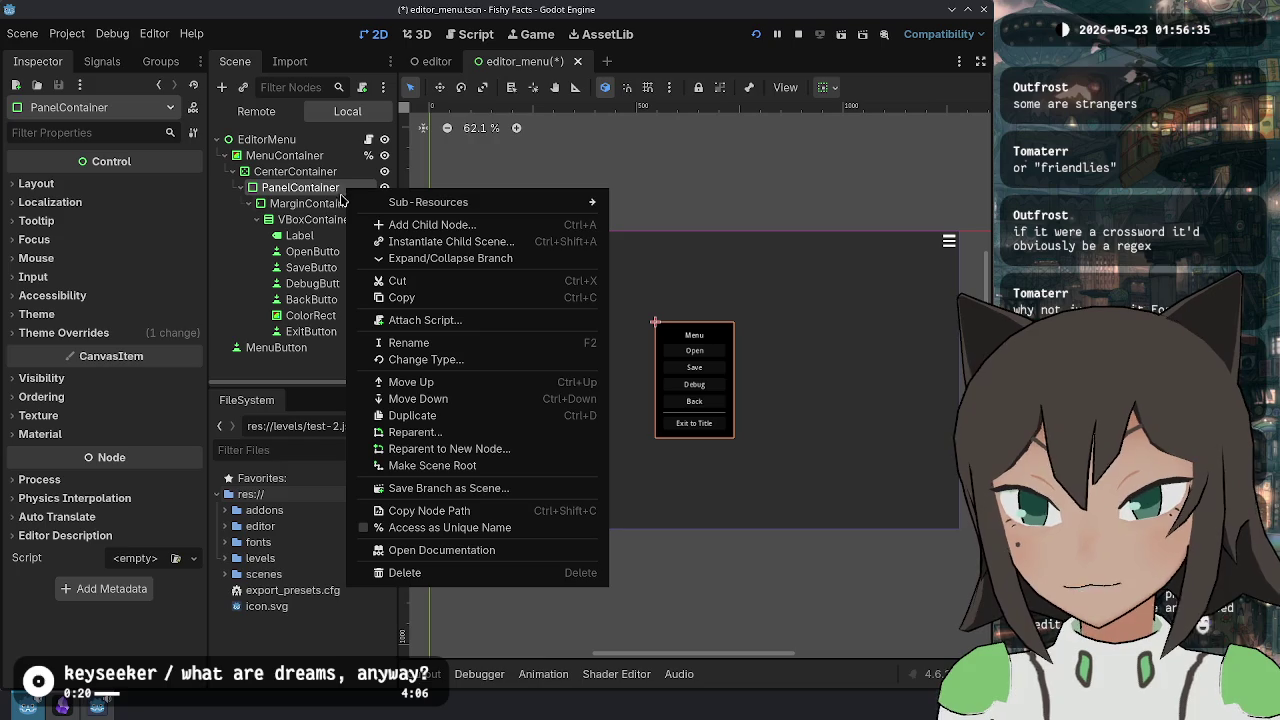
pyautogui.click(310, 203)
pyautogui.click(310, 203)
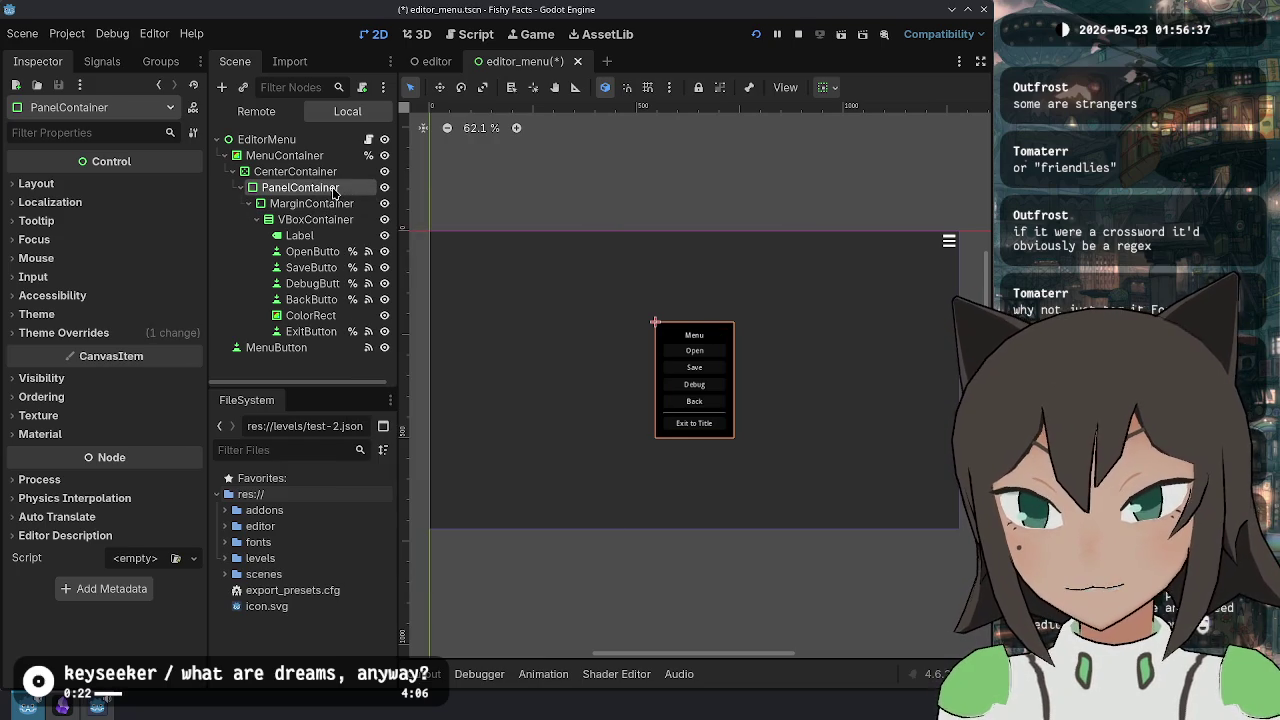
pyautogui.click(300, 171)
pyautogui.click(300, 187)
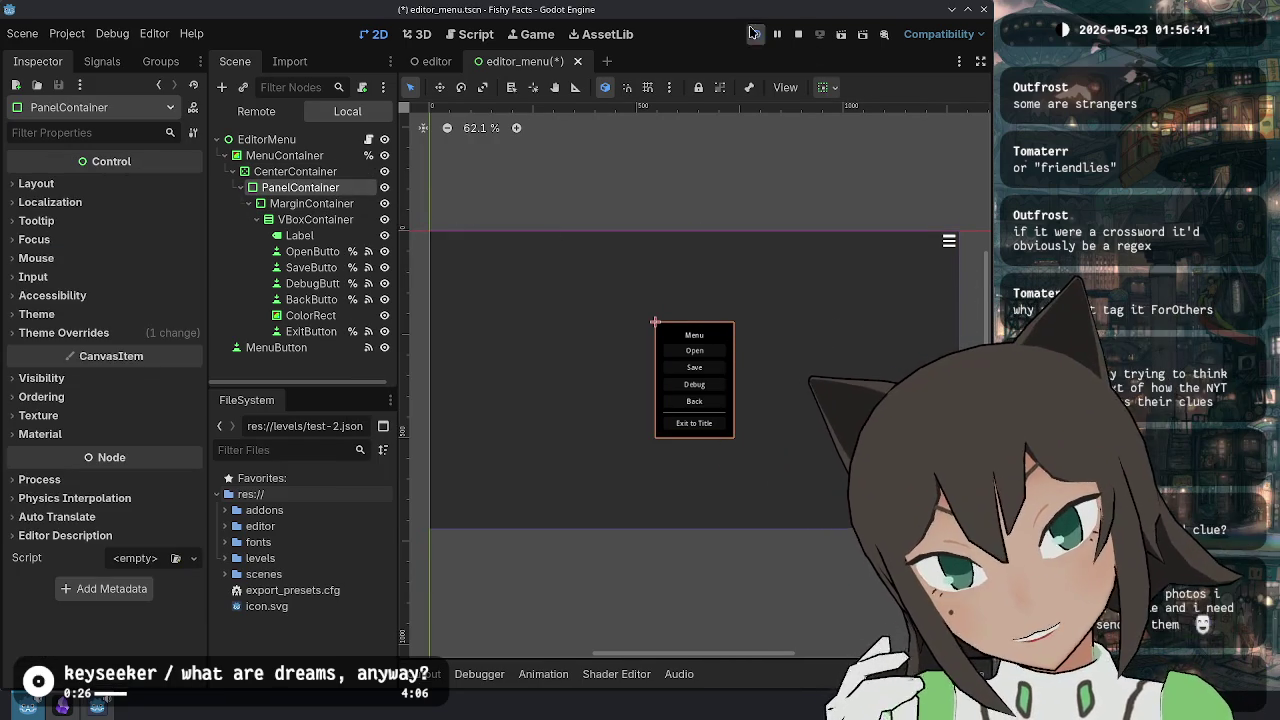
pyautogui.click(754, 33)
# - Hide MenuContainer by default in the Scene dock and relaunch the game with F5
pyautogui.press('Return')
pyautogui.press('Escape')
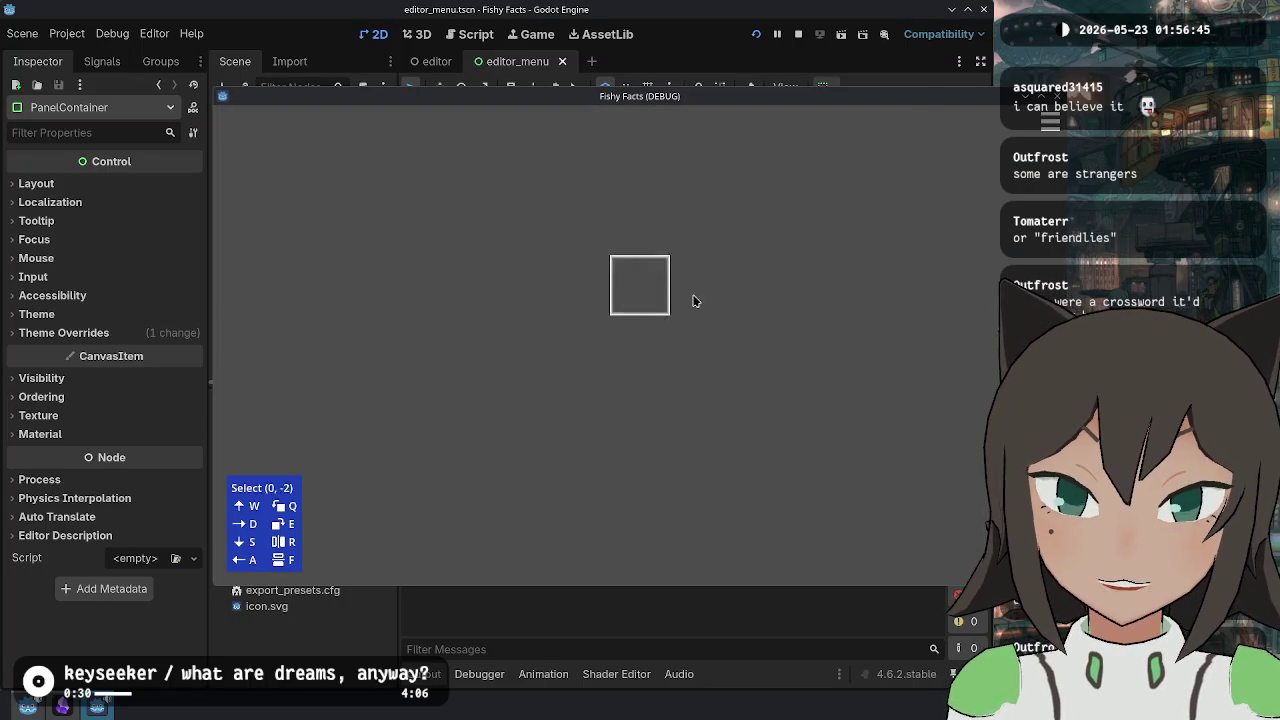
pyautogui.hotkey('alt', 'Tab')
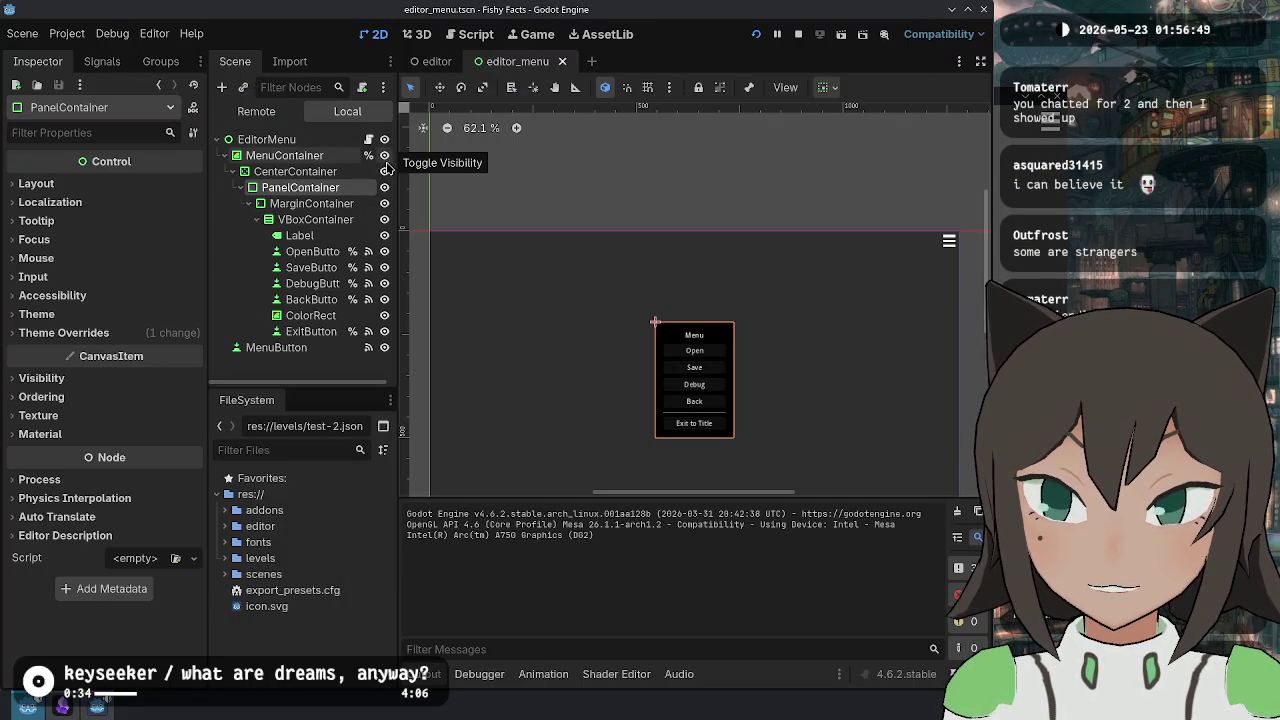
pyautogui.click(385, 157)
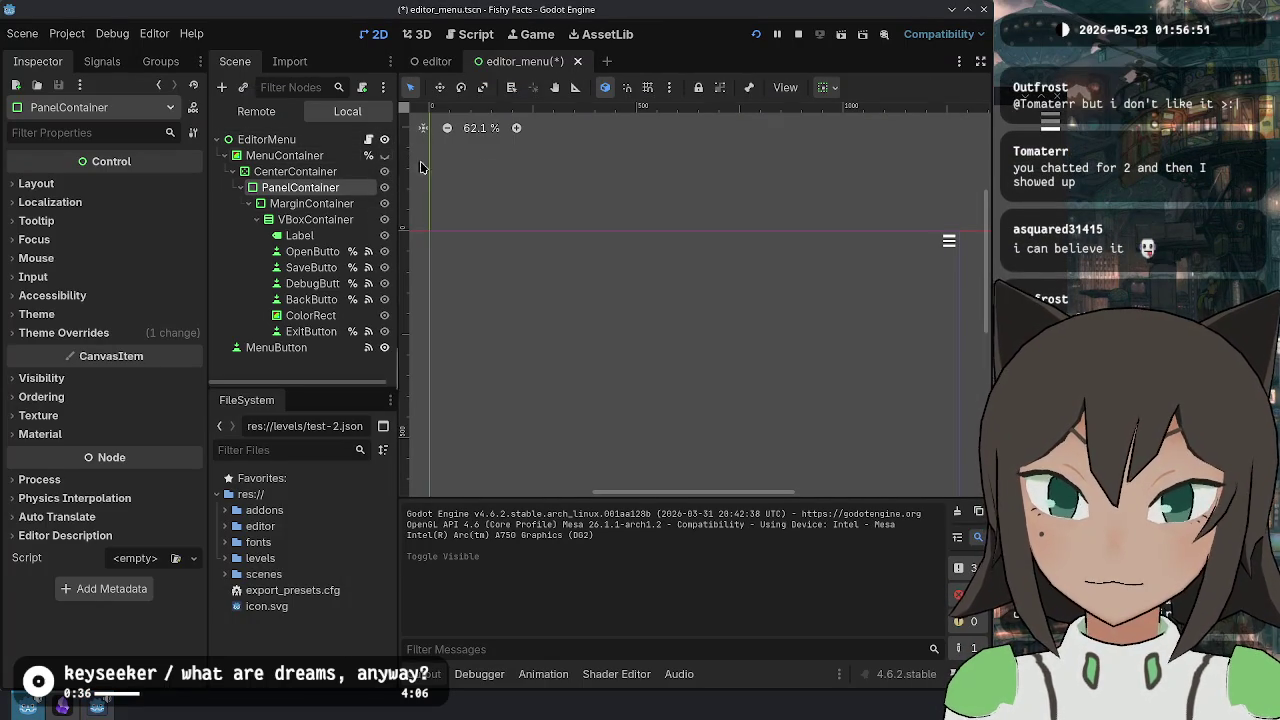
pyautogui.press('F5')
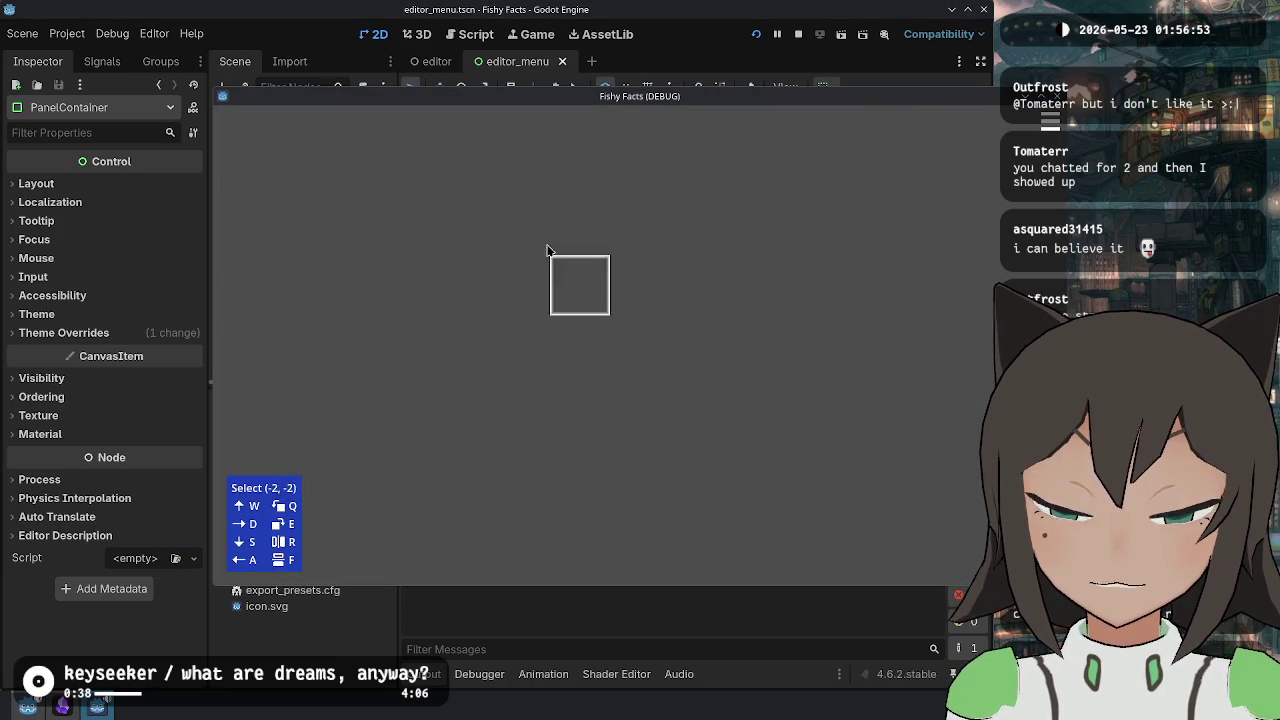
# - Test grid cell edit options in-game, then open the pop-up menu with Escape
pyautogui.click(340, 170)
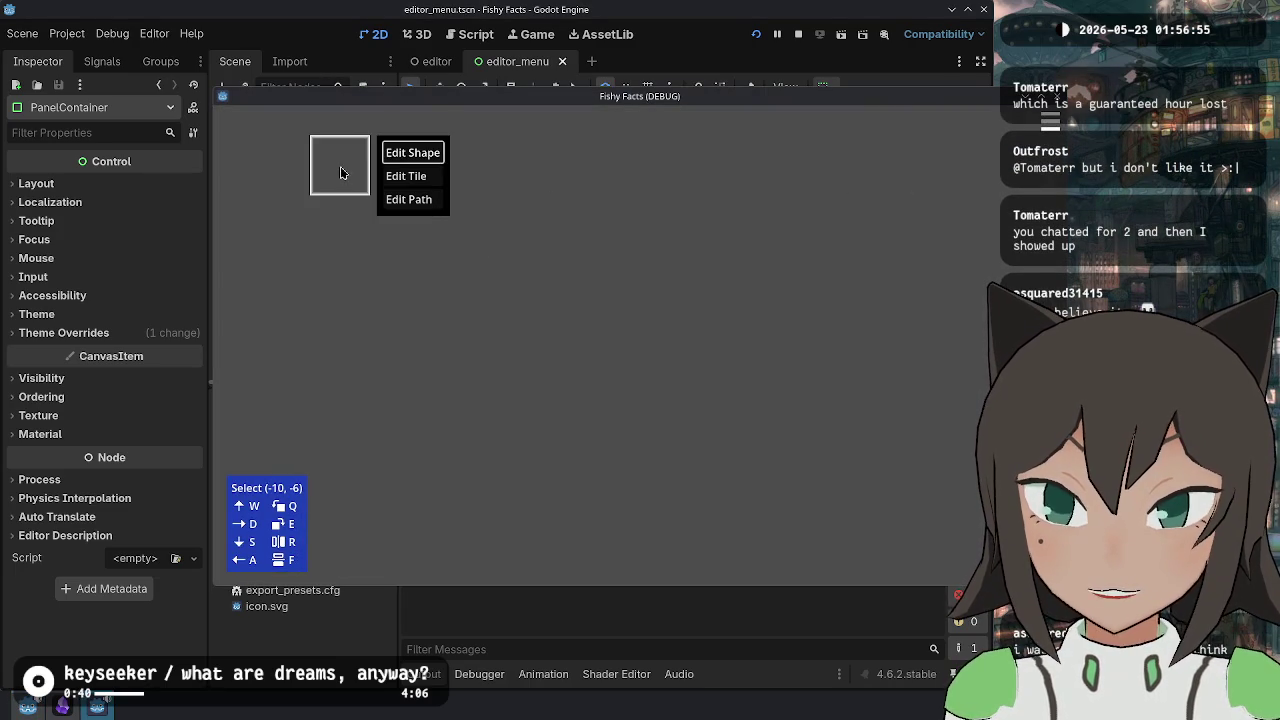
pyautogui.click(354, 157)
pyautogui.press('s')
pyautogui.press('s')
pyautogui.press('s')
pyautogui.press('a')
pyautogui.press('a')
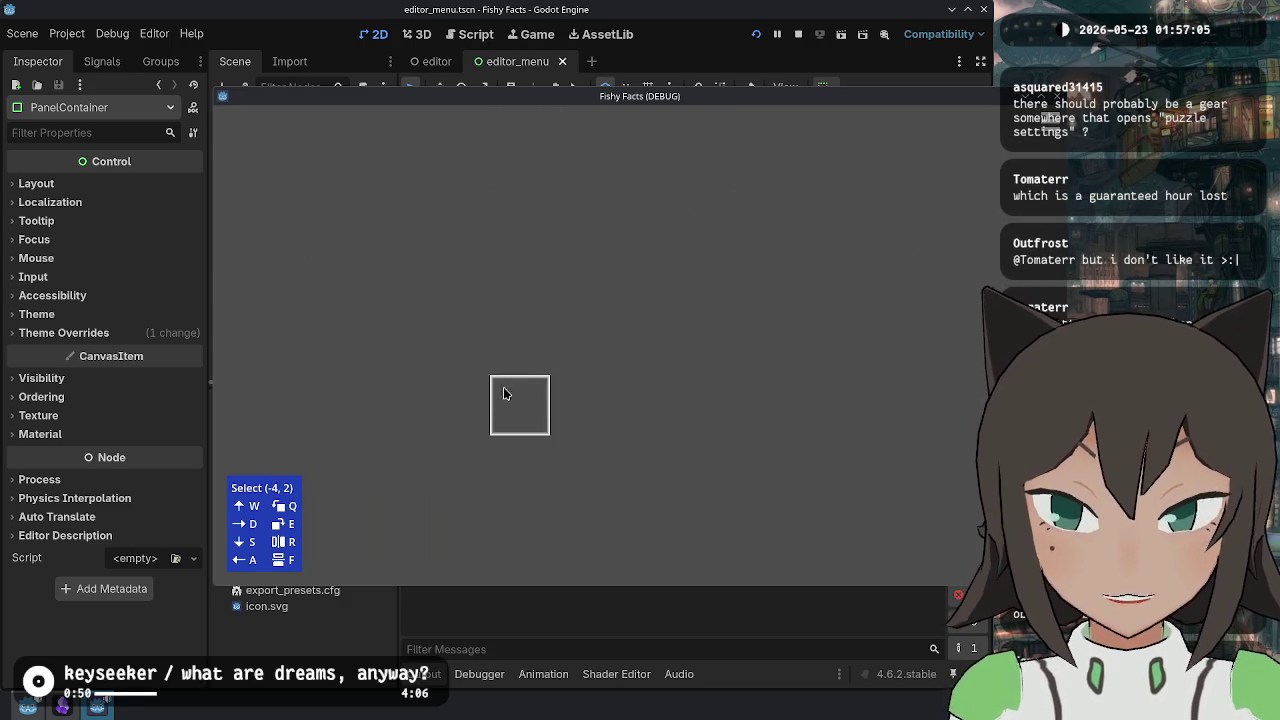
pyautogui.rightClick(635, 341)
pyautogui.click(599, 244)
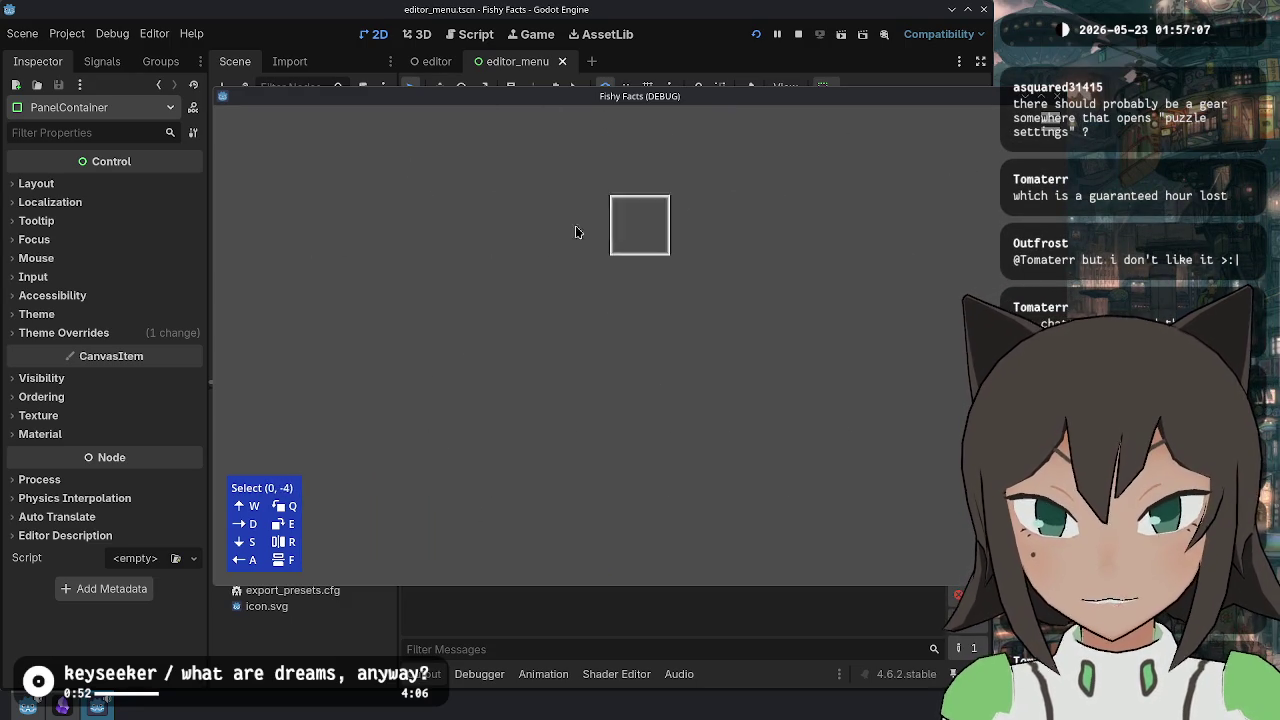
pyautogui.rightClick(483, 203)
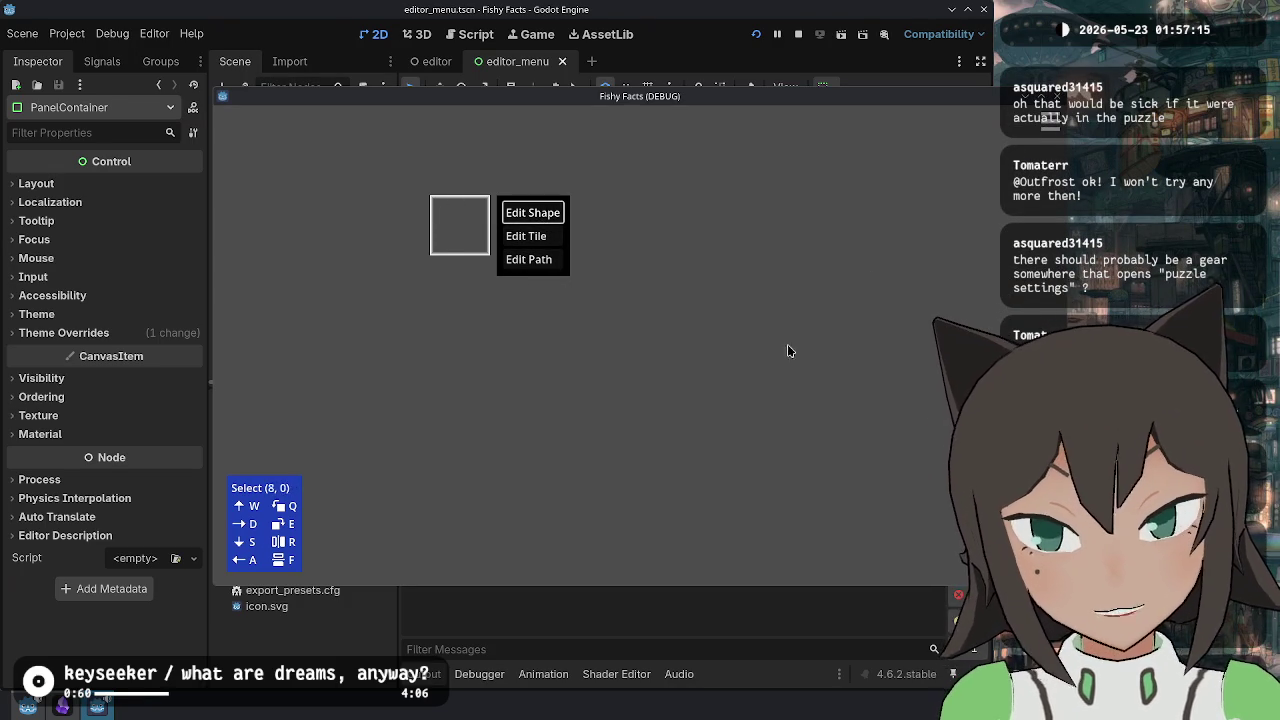
pyautogui.click(623, 300)
pyautogui.rightClick(625, 302)
pyautogui.press('Escape')
pyautogui.press('Escape')
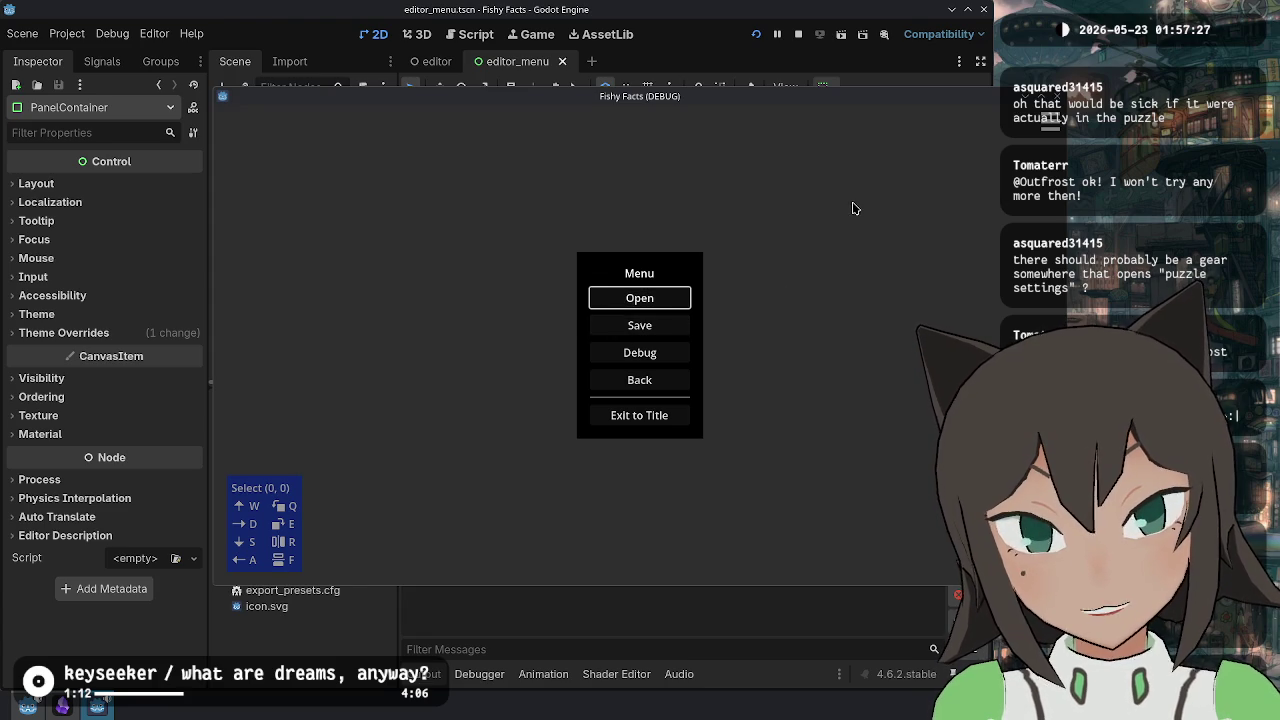
# - Dismiss the pause menu, open and close a cell's edit options, then reopen the menu
pyautogui.press('Escape')
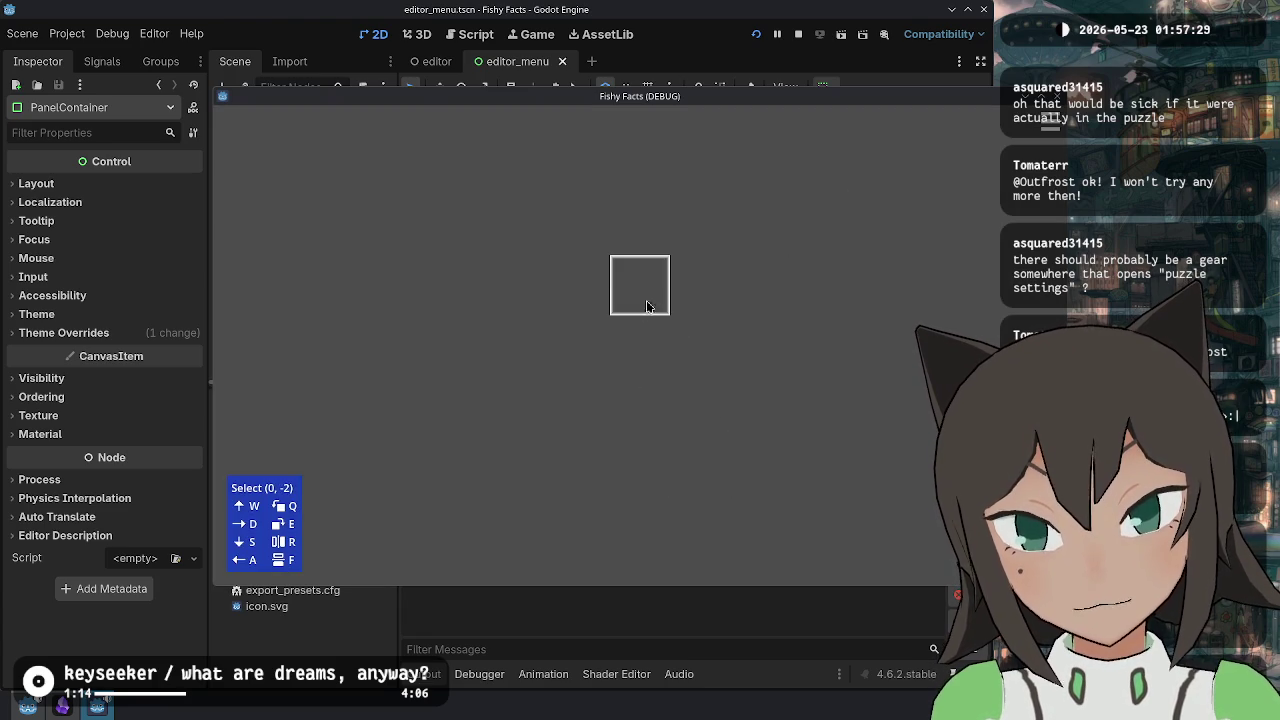
pyautogui.rightClick(646, 335)
pyautogui.press('Escape')
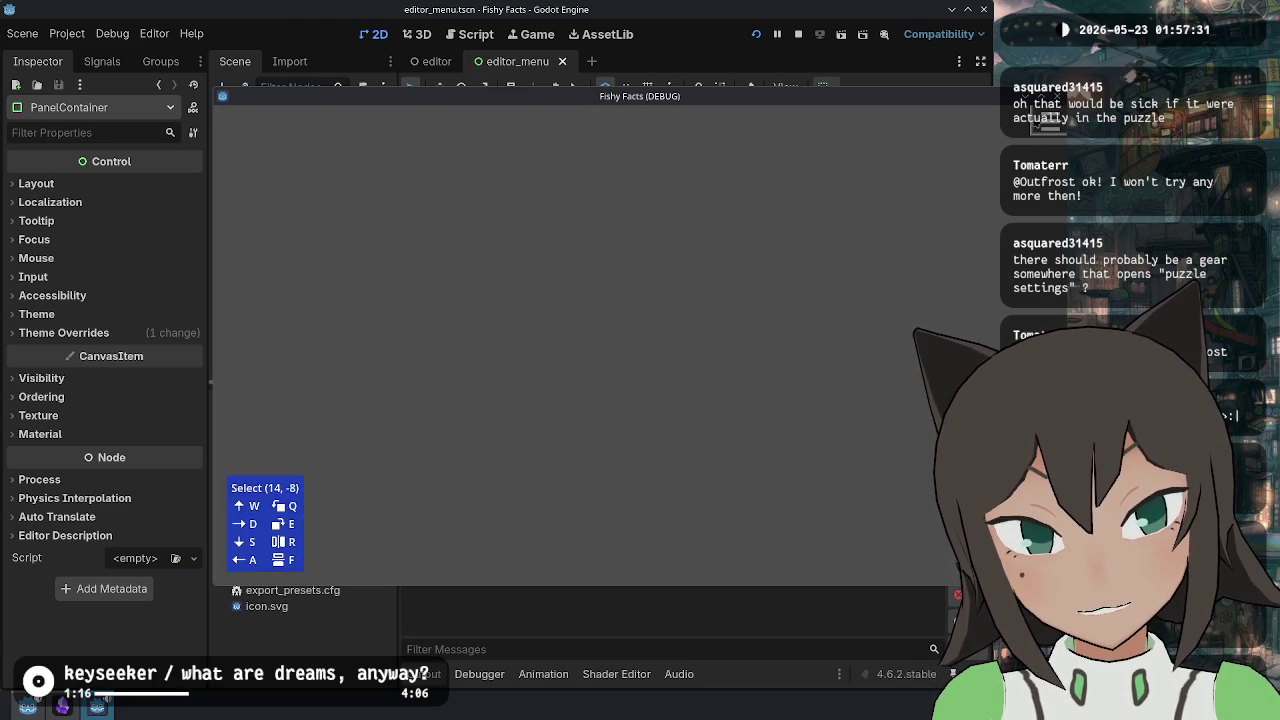
pyautogui.press('Escape')
pyautogui.press('Escape')
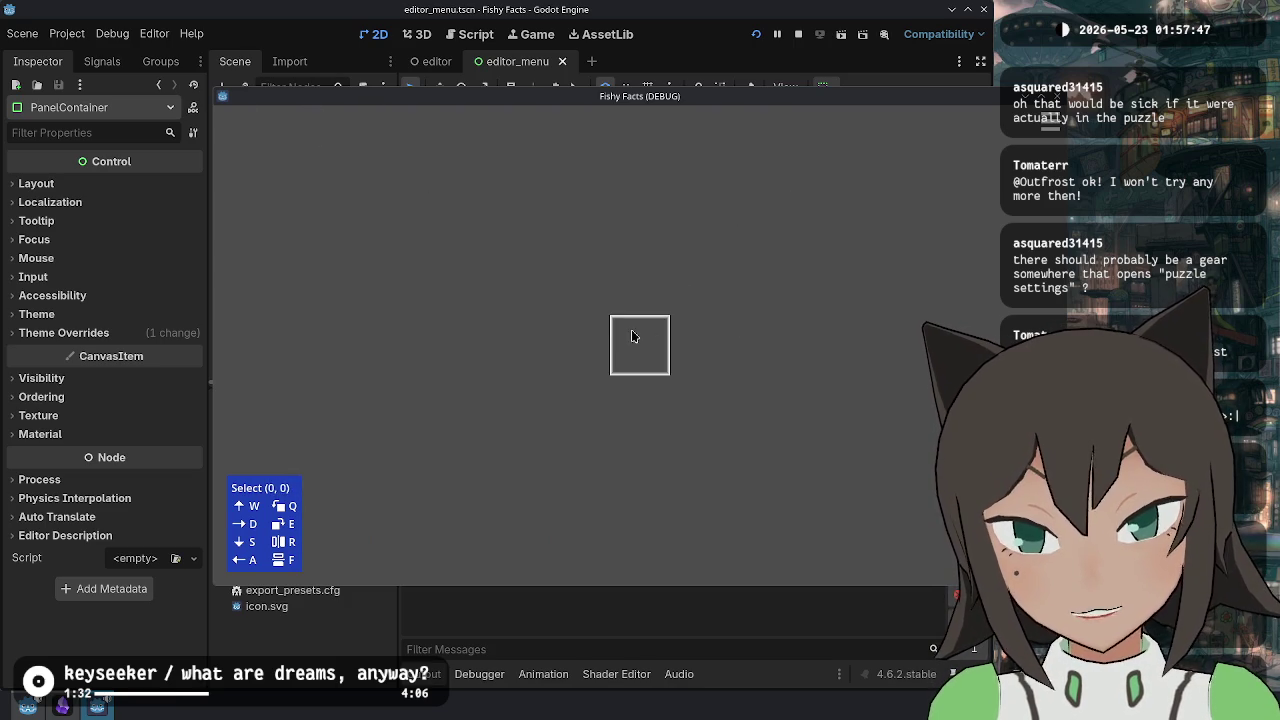
# - Move the grid selector one cell at a time with WASD, toggling cell options with F
pyautogui.press('a')
pyautogui.press('a')
pyautogui.press('s')
pyautogui.press('d')
pyautogui.press('w')
pyautogui.press('d')
pyautogui.press('a')
pyautogui.press('a')
pyautogui.press('s')
pyautogui.press('s')
pyautogui.press('f')
pyautogui.press('f')
pyautogui.press('d')
pyautogui.press('d')
pyautogui.press('a')
pyautogui.press('a')
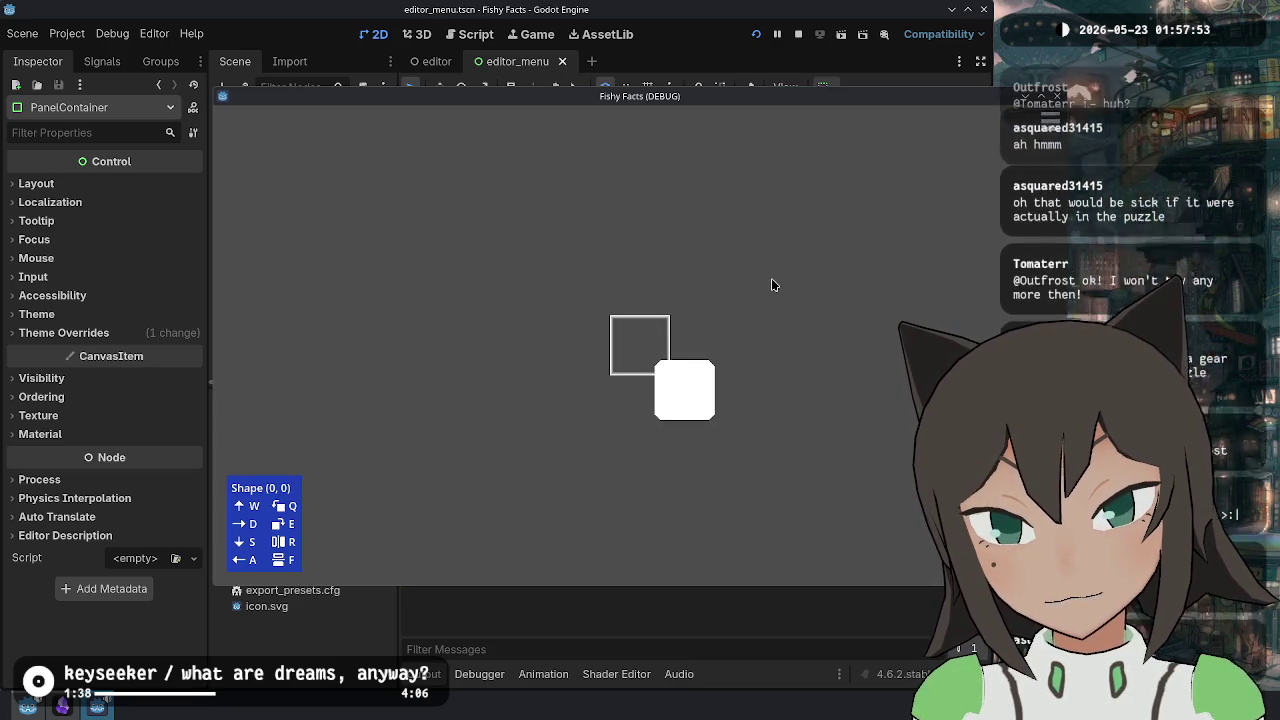
# - Sweep the selection across the grid with WASD, back to the origin, then far right
pyautogui.press('d')
pyautogui.press('a')
pyautogui.press('a')
pyautogui.press('d')
pyautogui.press('d')
pyautogui.press('w')
pyautogui.press('d')
pyautogui.press('d')
pyautogui.press('s')
pyautogui.press('d')
pyautogui.press('s')
pyautogui.press('d')
pyautogui.press('d')
pyautogui.press('w')
pyautogui.press('w')
pyautogui.press('w')
pyautogui.press('w')
pyautogui.press('w')
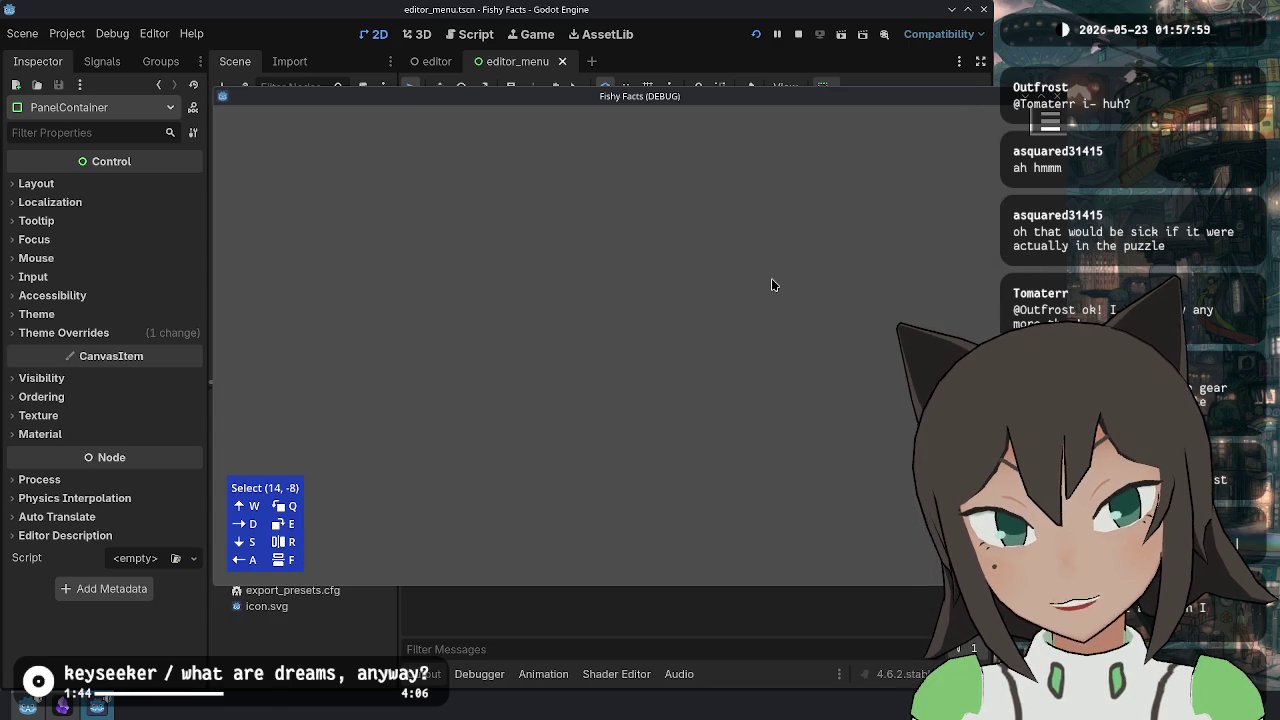
pyautogui.press('a')
pyautogui.press('a')
pyautogui.press('a')
pyautogui.press('s')
pyautogui.press('s')
pyautogui.press('s')
pyautogui.press('a')
pyautogui.press('s')
pyautogui.press('a')
pyautogui.press('s')
pyautogui.press('a')
pyautogui.press('s')
pyautogui.press('w')
pyautogui.press('w')
pyautogui.press('d')
pyautogui.press('d')
pyautogui.press('d')
pyautogui.press('d')
pyautogui.press('w')
pyautogui.press('w')
pyautogui.press('w')
pyautogui.press('w')
pyautogui.press('w')
pyautogui.press('s')
pyautogui.press('a')
pyautogui.press('s')
pyautogui.press('a')
pyautogui.press('s')
pyautogui.press('a')
pyautogui.press('s')
pyautogui.press('a')
pyautogui.press('s')
pyautogui.press('a')
pyautogui.press('s')
pyautogui.press('a')
pyautogui.press('s')
pyautogui.press('a')
pyautogui.press('s')
pyautogui.press('a')
pyautogui.press('s')
pyautogui.press('s')
pyautogui.press('s')
pyautogui.press('w')
pyautogui.press('w')
pyautogui.press('w')
pyautogui.press('a')
pyautogui.press('a')
pyautogui.press('s')
pyautogui.press('s')
pyautogui.press('s')
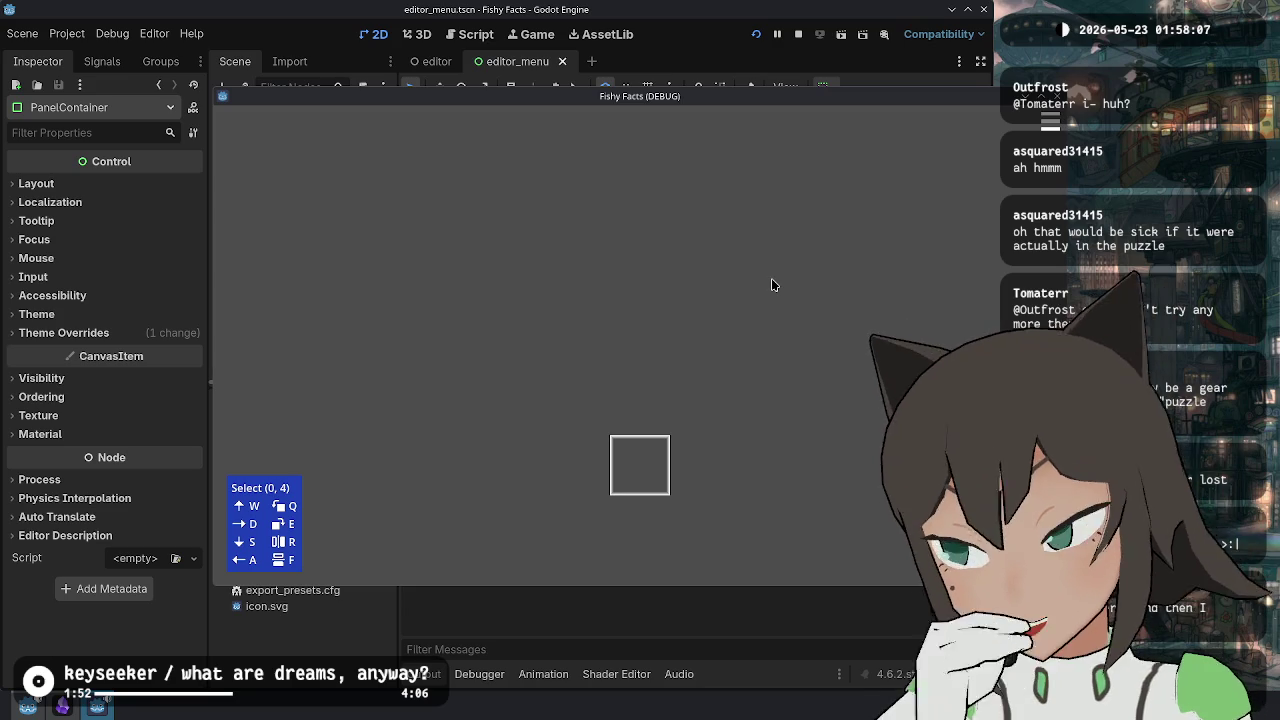
pyautogui.press('w')
pyautogui.press('a')
pyautogui.press('w')
pyautogui.press('a')
pyautogui.press('w')
pyautogui.press('a')
pyautogui.press('w')
pyautogui.press('a')
pyautogui.press('w')
pyautogui.press('a')
pyautogui.press('w')
pyautogui.press('a')
pyautogui.press('w')
pyautogui.press('a')
pyautogui.press('w')
pyautogui.press('a')
pyautogui.press('w')
pyautogui.press('a')
pyautogui.press('w')
pyautogui.press('a')
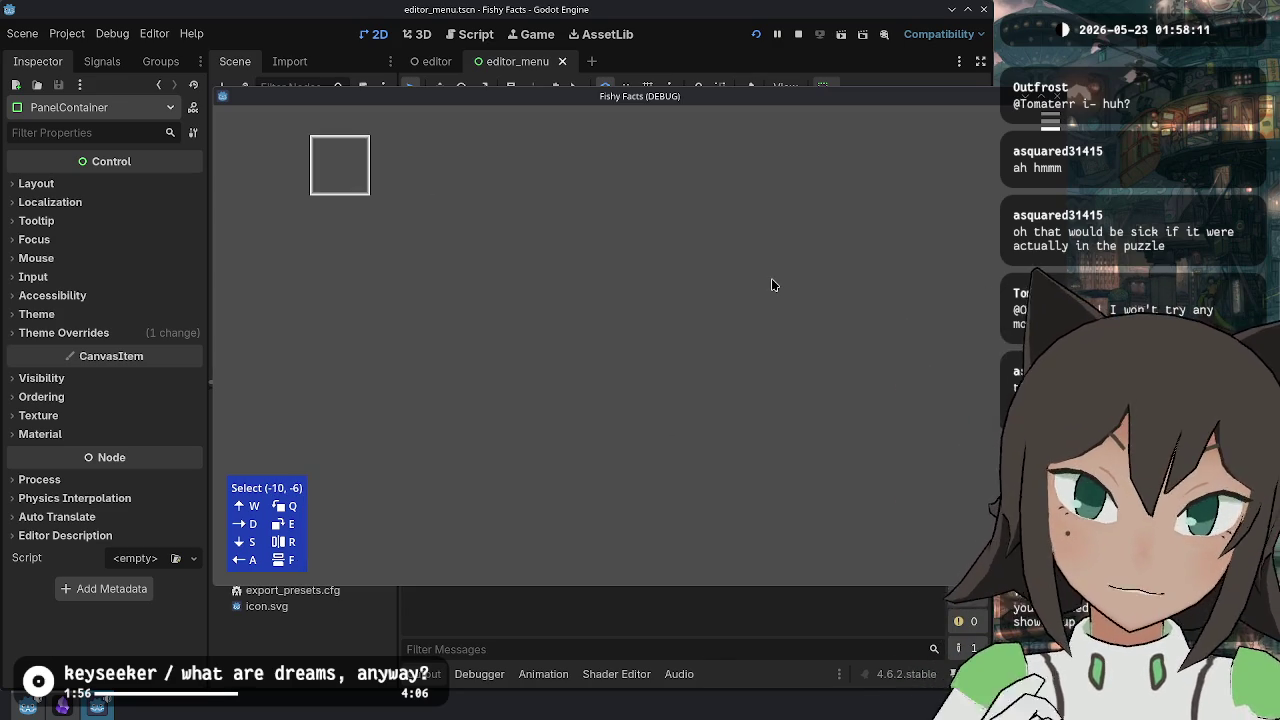
pyautogui.press('d')
pyautogui.press('d')
pyautogui.press('d')
# - Toggle the pause menu with Escape and a click to confirm it opens and closes
pyautogui.press('Escape')
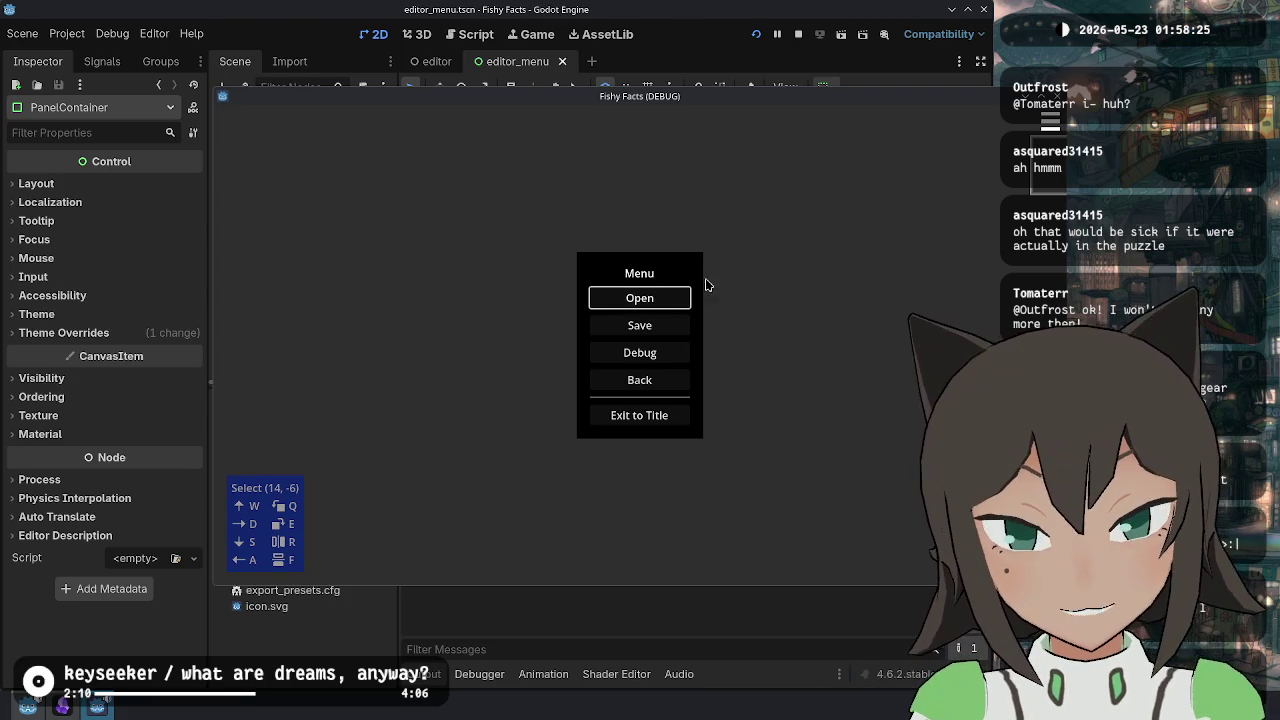
pyautogui.click(671, 381)
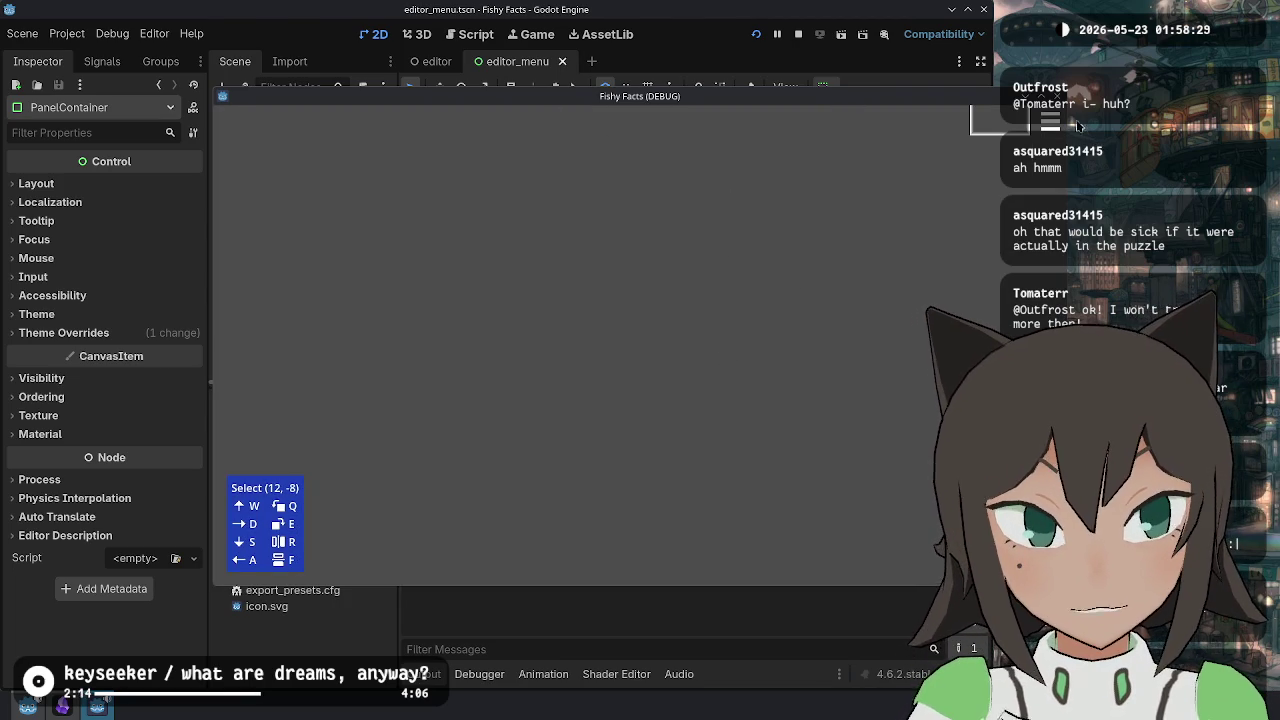
pyautogui.press('Escape')
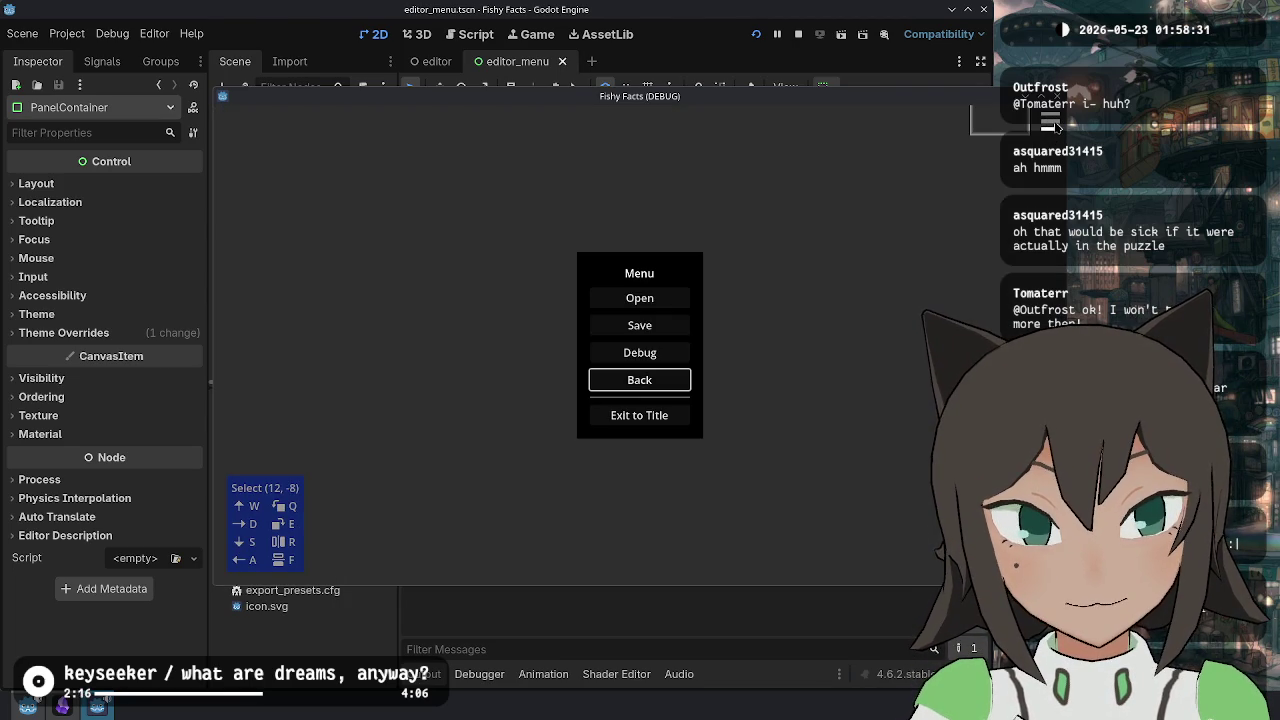
pyautogui.press('Escape')
pyautogui.press('Escape')
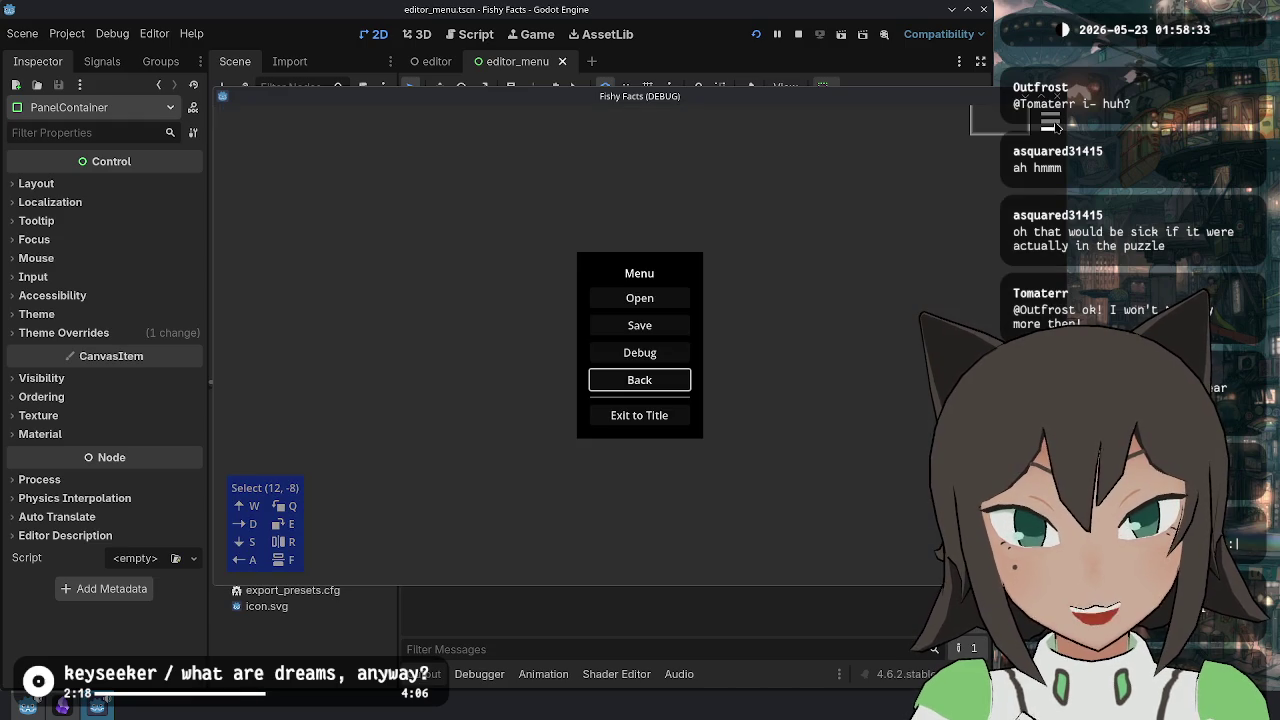
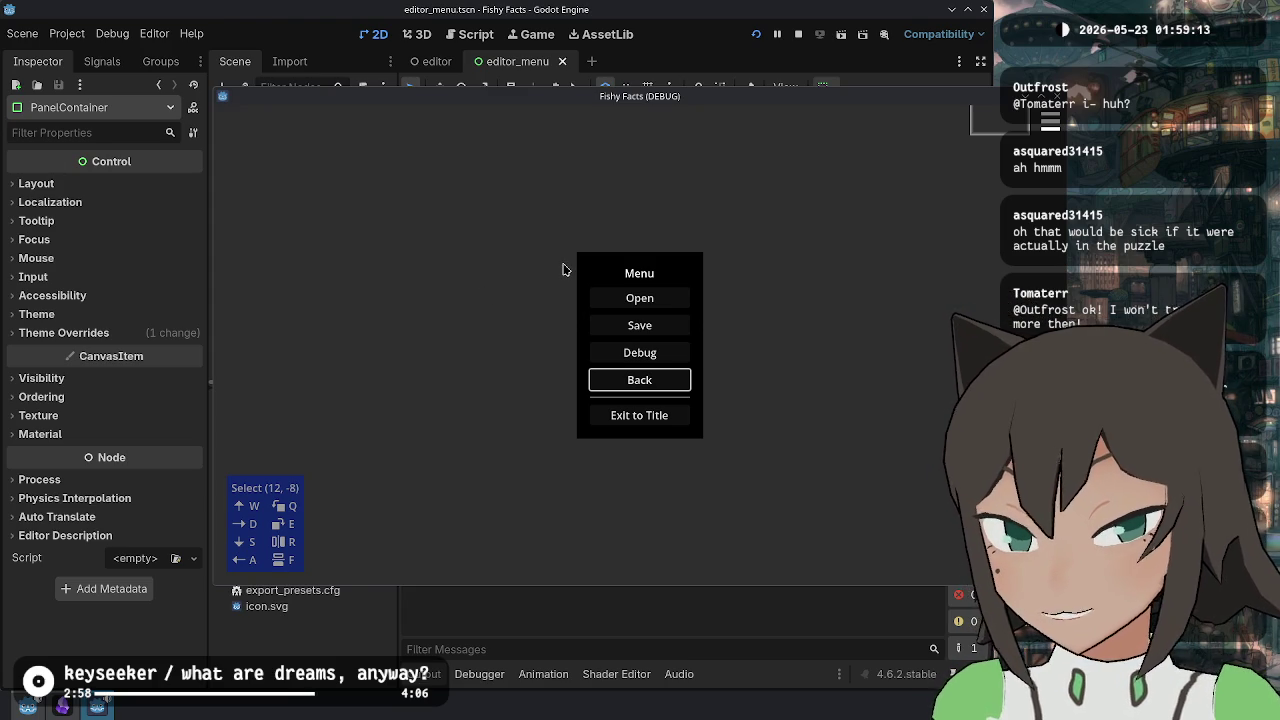
# - Close the in-game Menu with Back and try the Edit Shape/Tile/Path popup on grid squares
pyautogui.click(651, 379)
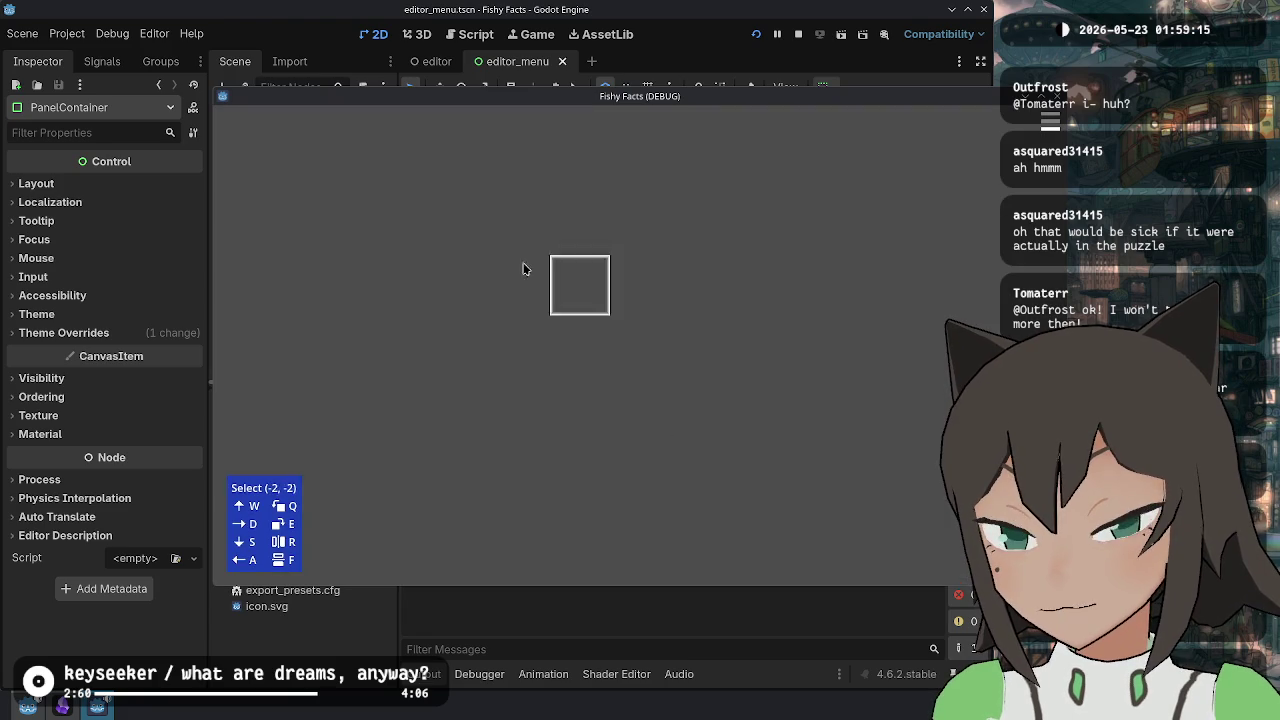
pyautogui.click(334, 182)
pyautogui.click(334, 175)
pyautogui.click(273, 178)
pyautogui.click(273, 178)
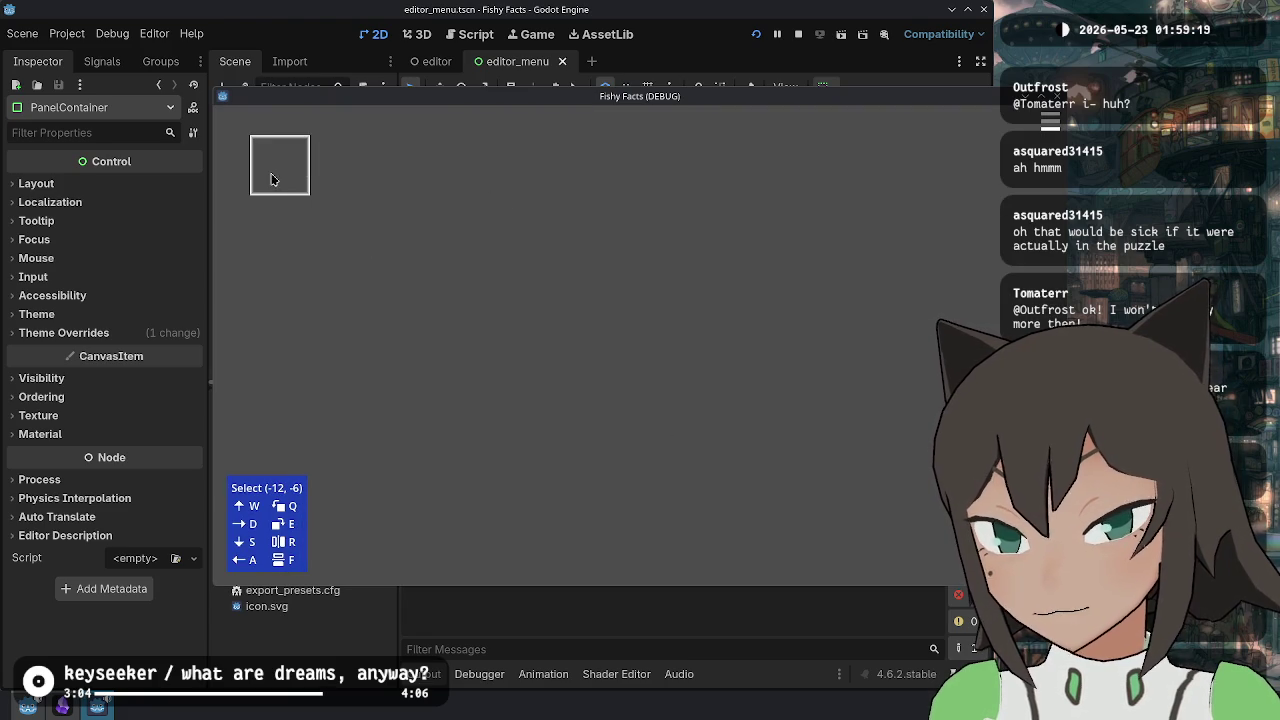
pyautogui.click(859, 180)
pyautogui.click(859, 180)
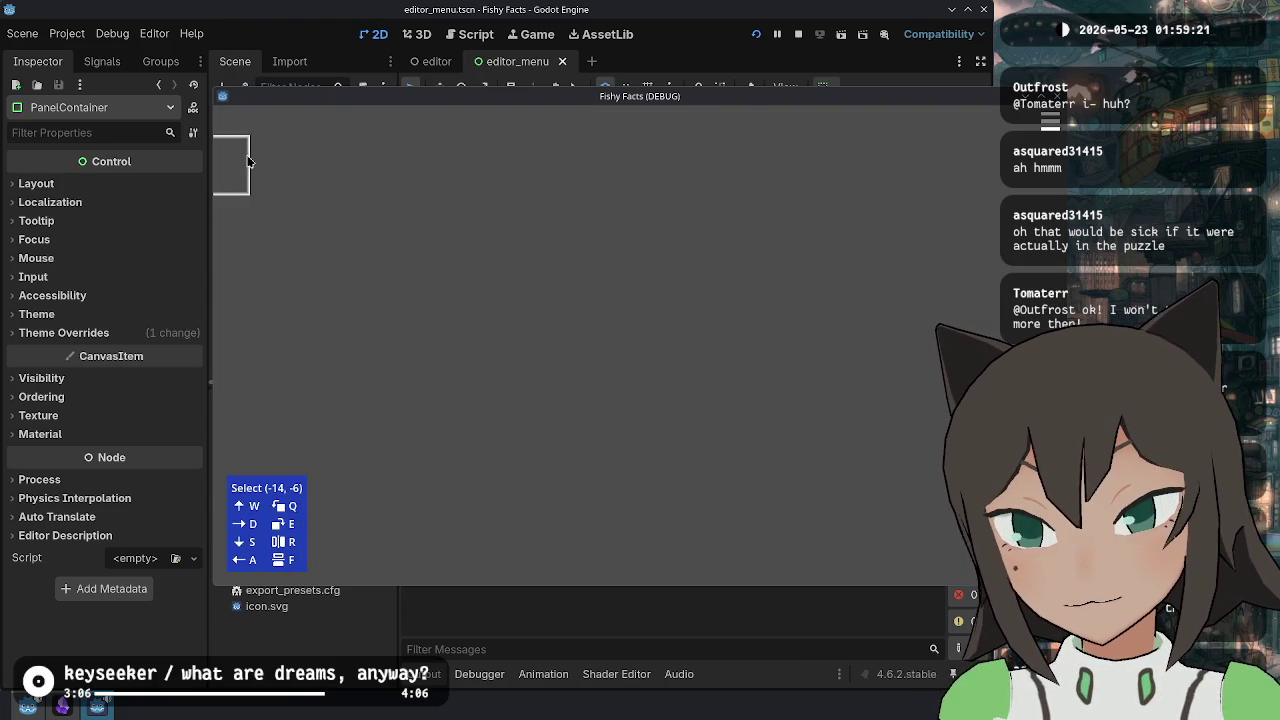
# - Repeatedly open and dismiss the edit popup on the top-left grid square
pyautogui.click(290, 152)
pyautogui.click(291, 160)
pyautogui.click(292, 186)
pyautogui.click(300, 186)
pyautogui.click(329, 177)
pyautogui.click(329, 177)
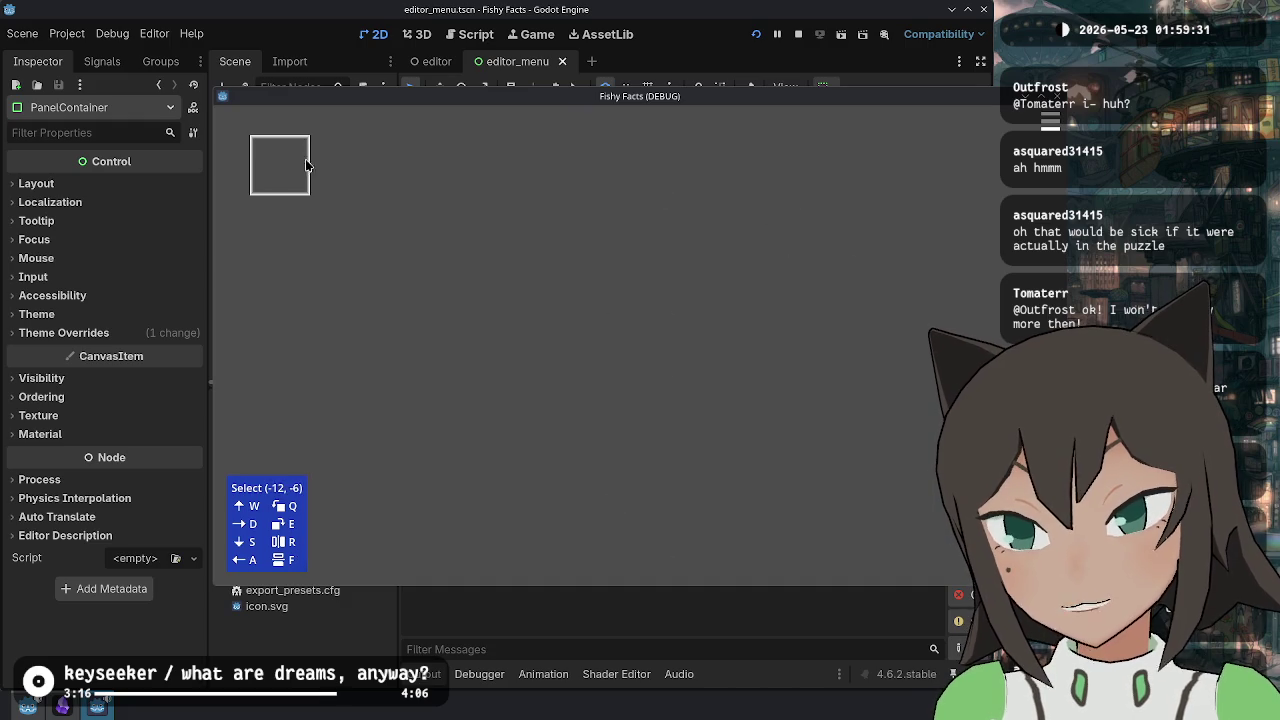
pyautogui.click(285, 176)
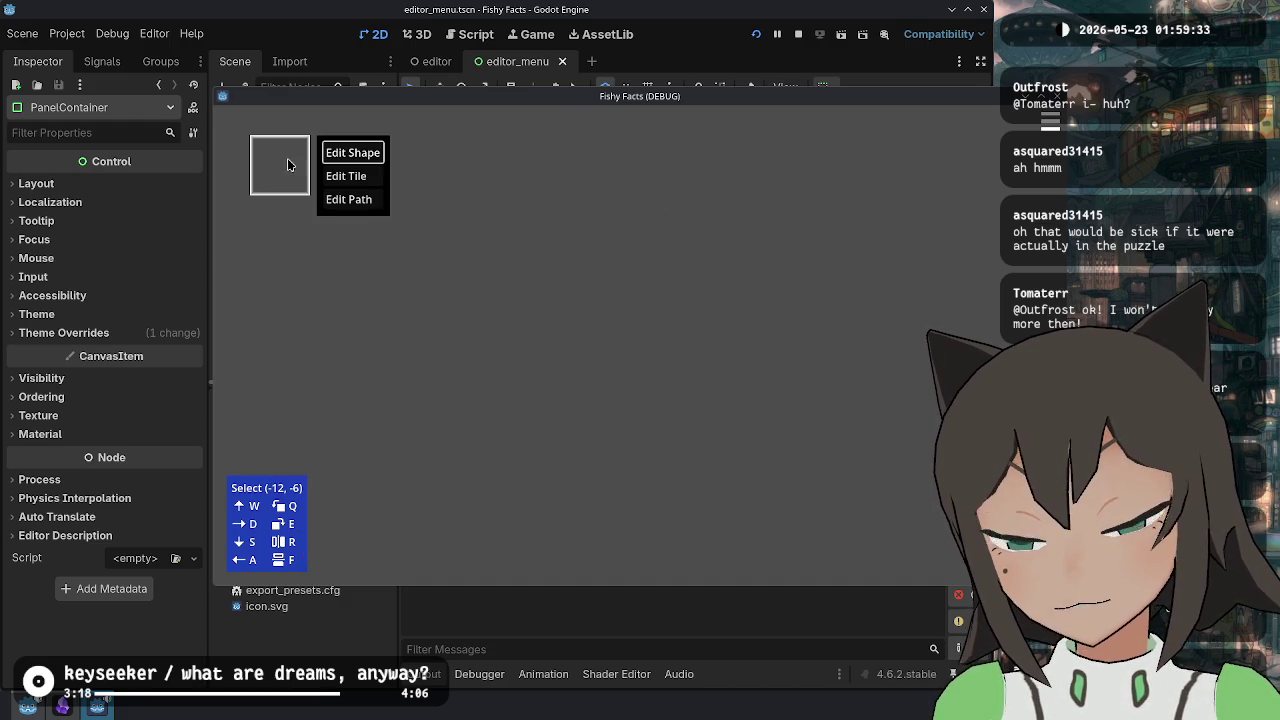
pyautogui.click(460, 284)
pyautogui.click(277, 161)
pyautogui.click(580, 286)
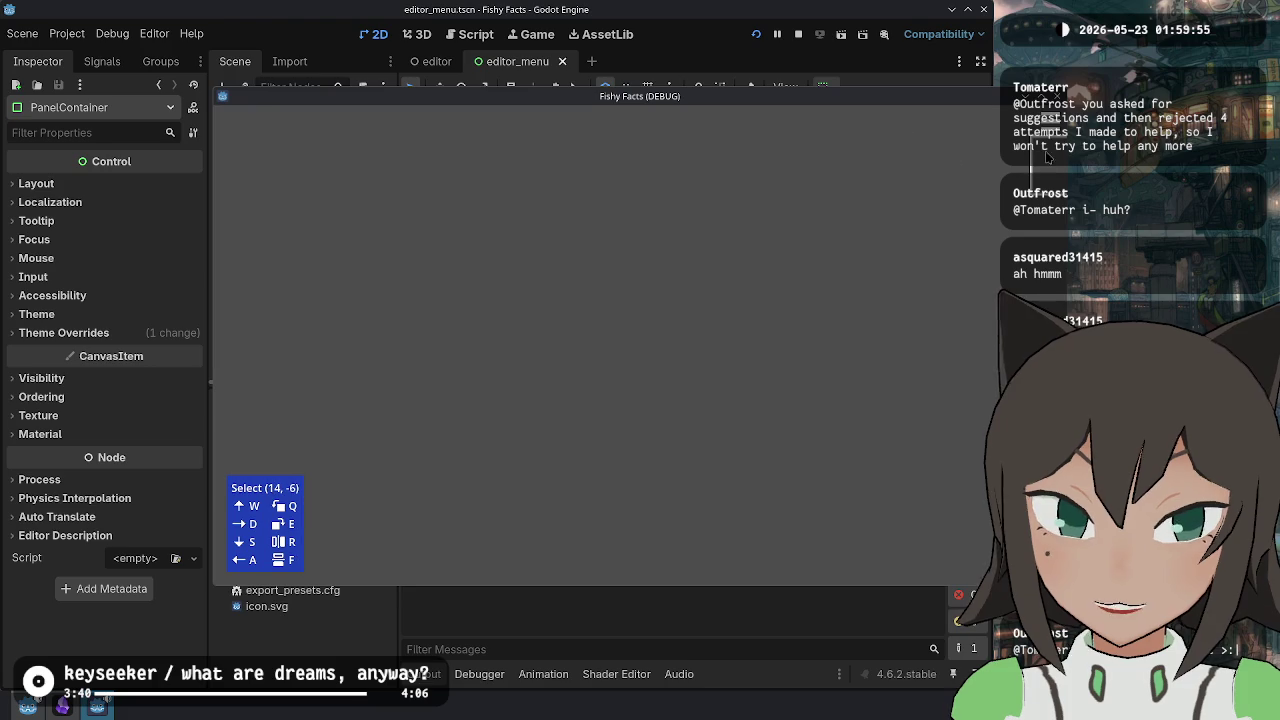
# - Move the game window aside, launch Krita from the launcher, and create a new 500×500 px image
pyautogui.moveTo(733, 90); pyautogui.dragTo(554, 93)
pyautogui.hotkey('alt', 'space')
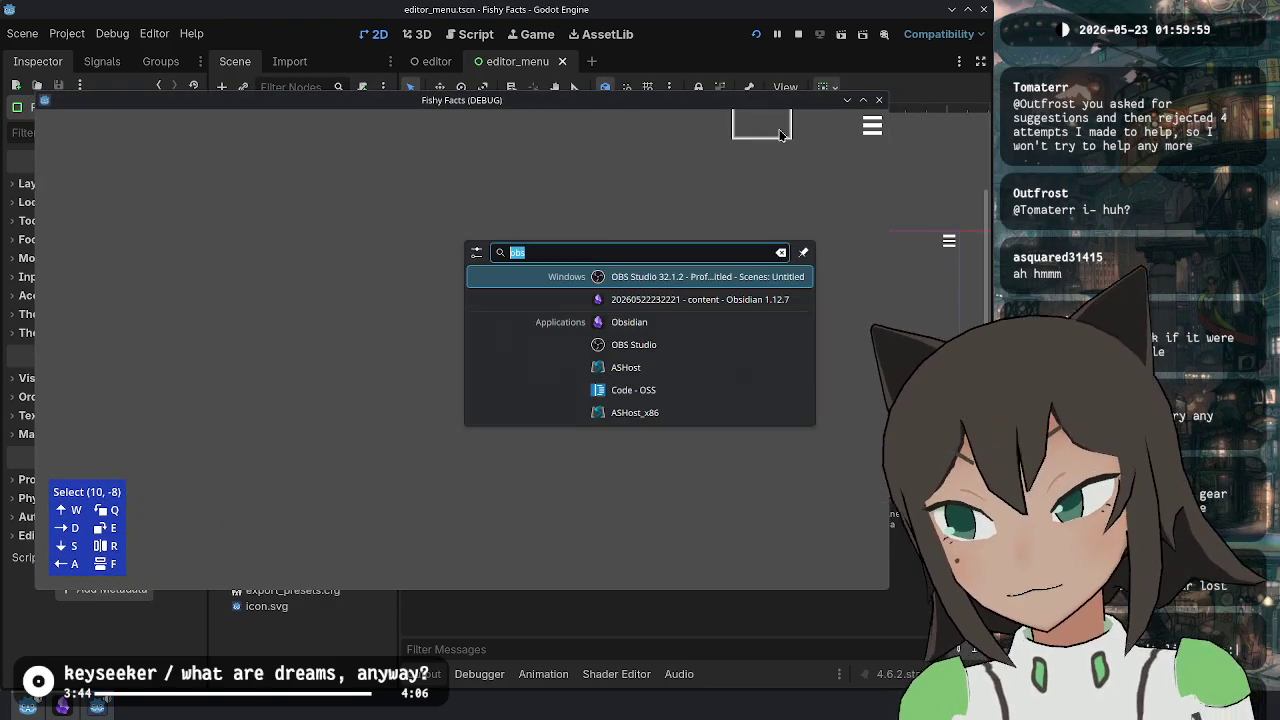
pyautogui.press('BackSpace')
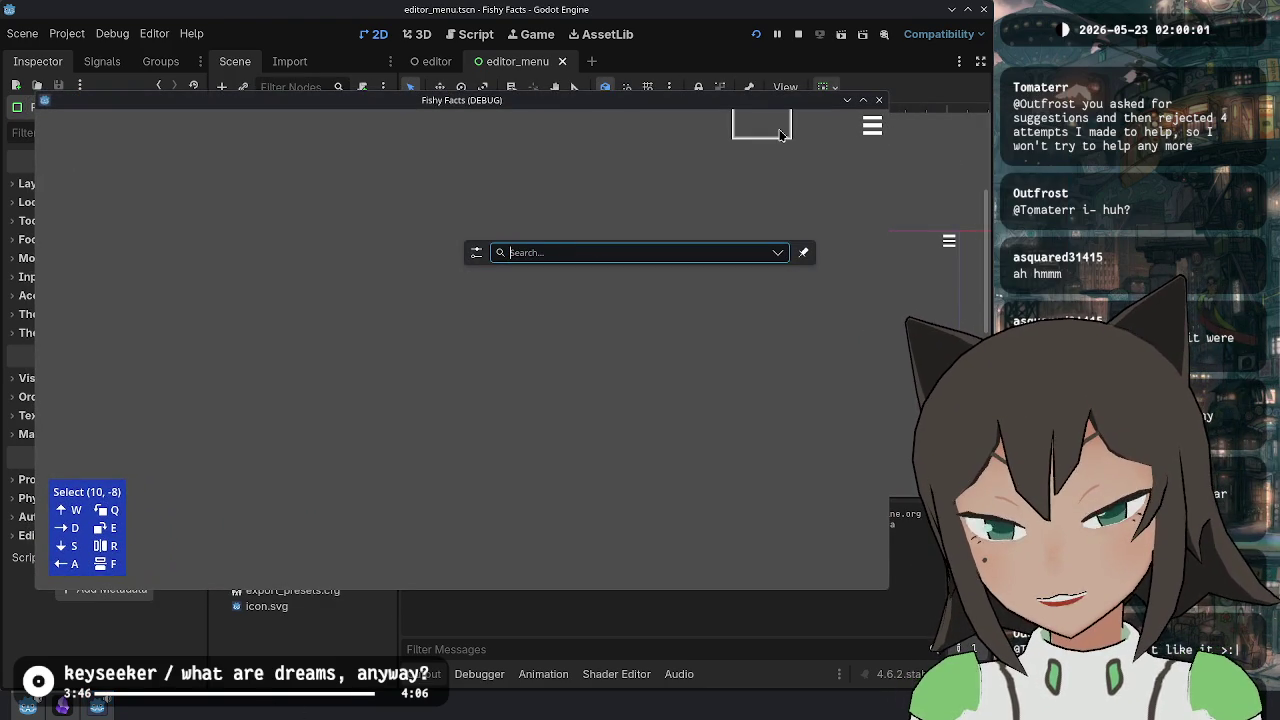
pyautogui.write('krita')
pyautogui.press('Return')
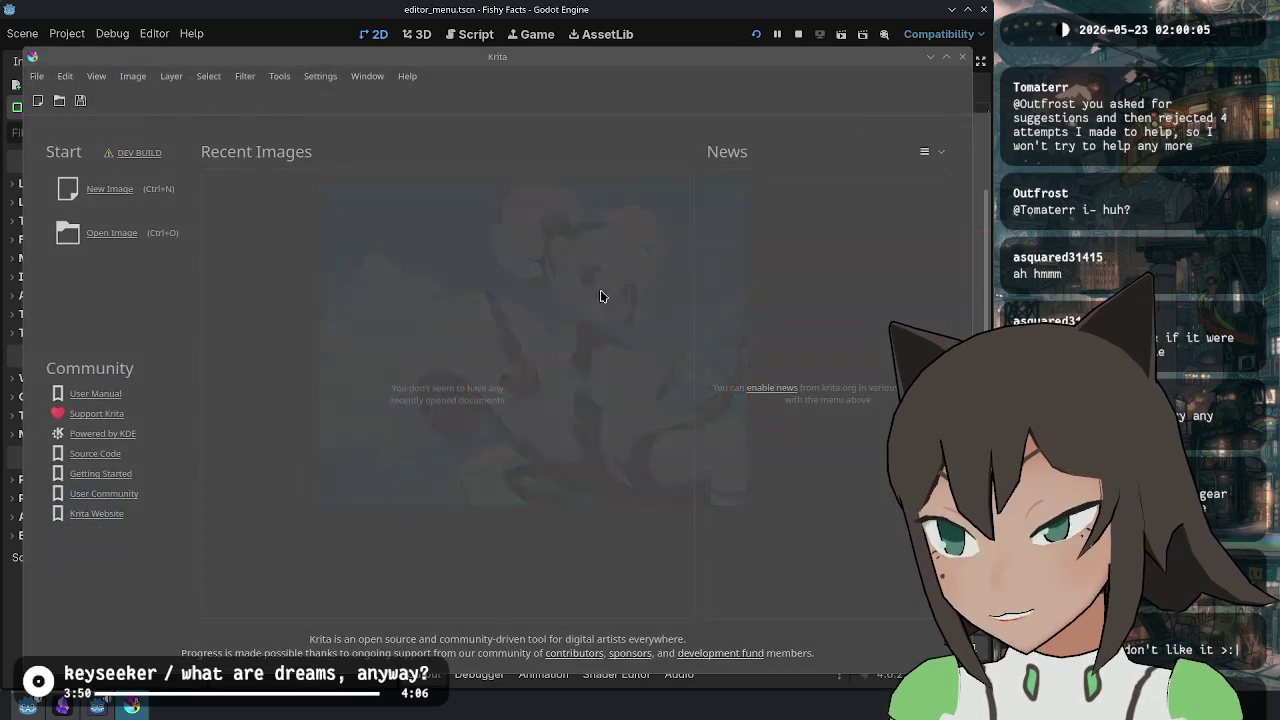
pyautogui.click(170, 193)
pyautogui.click(621, 519)
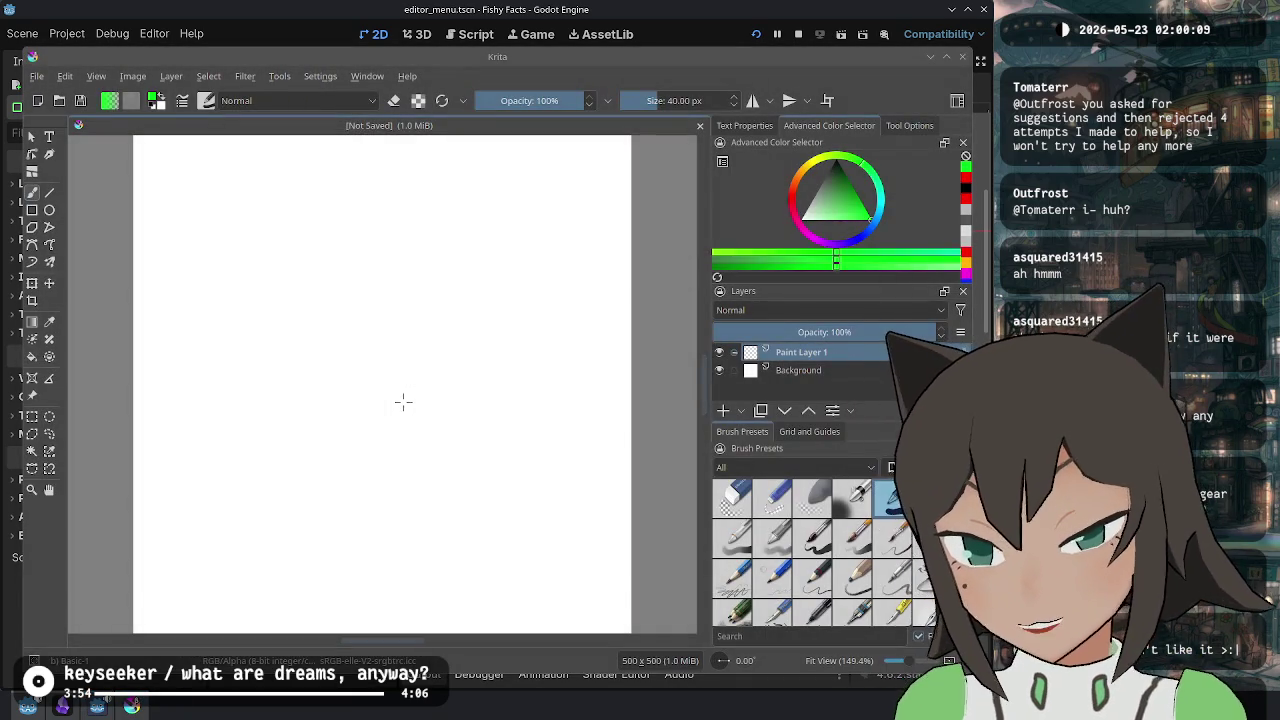
# - In Resize Canvas, try several anchor cells, ending on bottom-left, then close the dialog
pyautogui.hotkey('ctrl', 'alt', 'c')
pyautogui.click(466, 421)
pyautogui.click(482, 437)
pyautogui.click(482, 454)
pyautogui.click(449, 454)
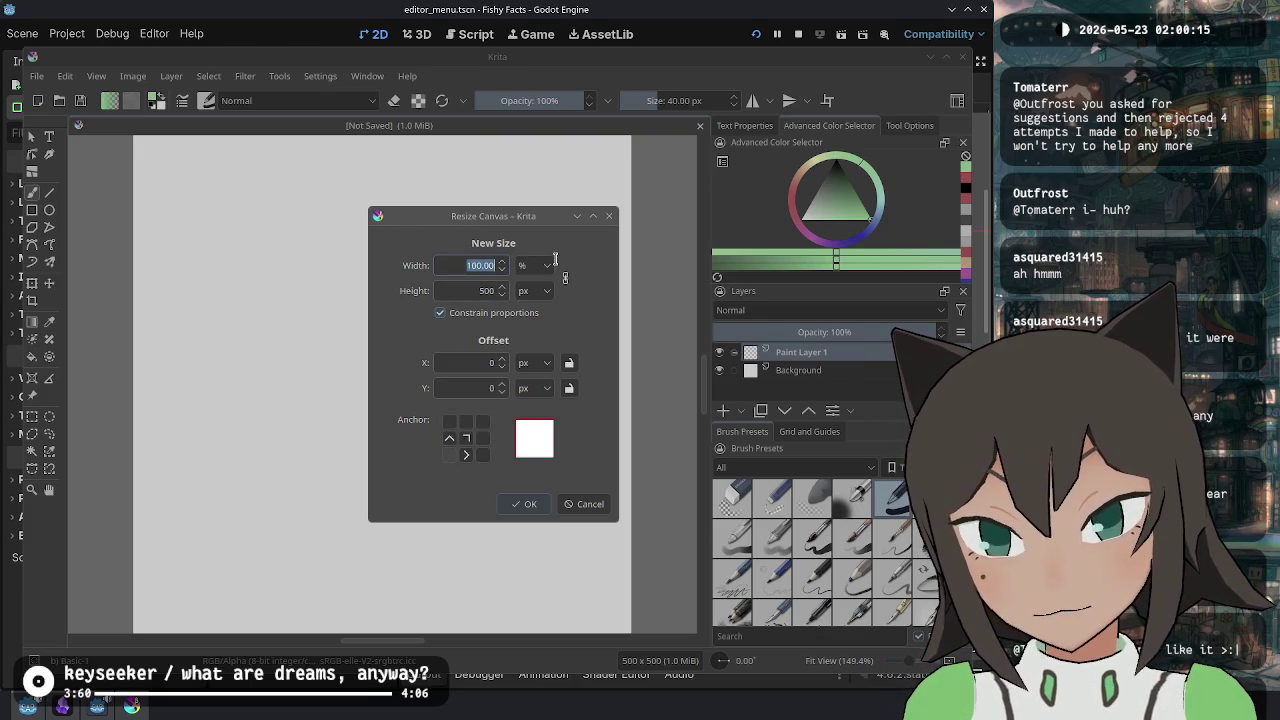
pyautogui.moveTo(486, 222); pyautogui.dragTo(358, 201)
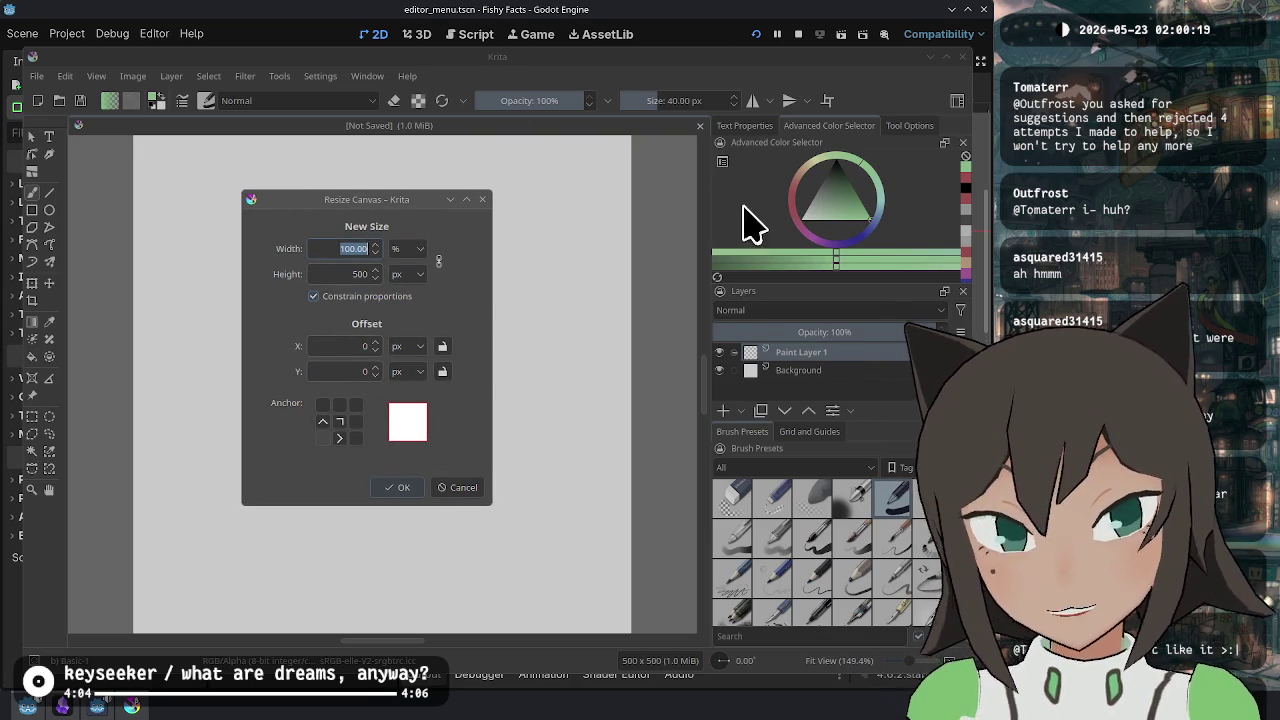
pyautogui.click(483, 200)
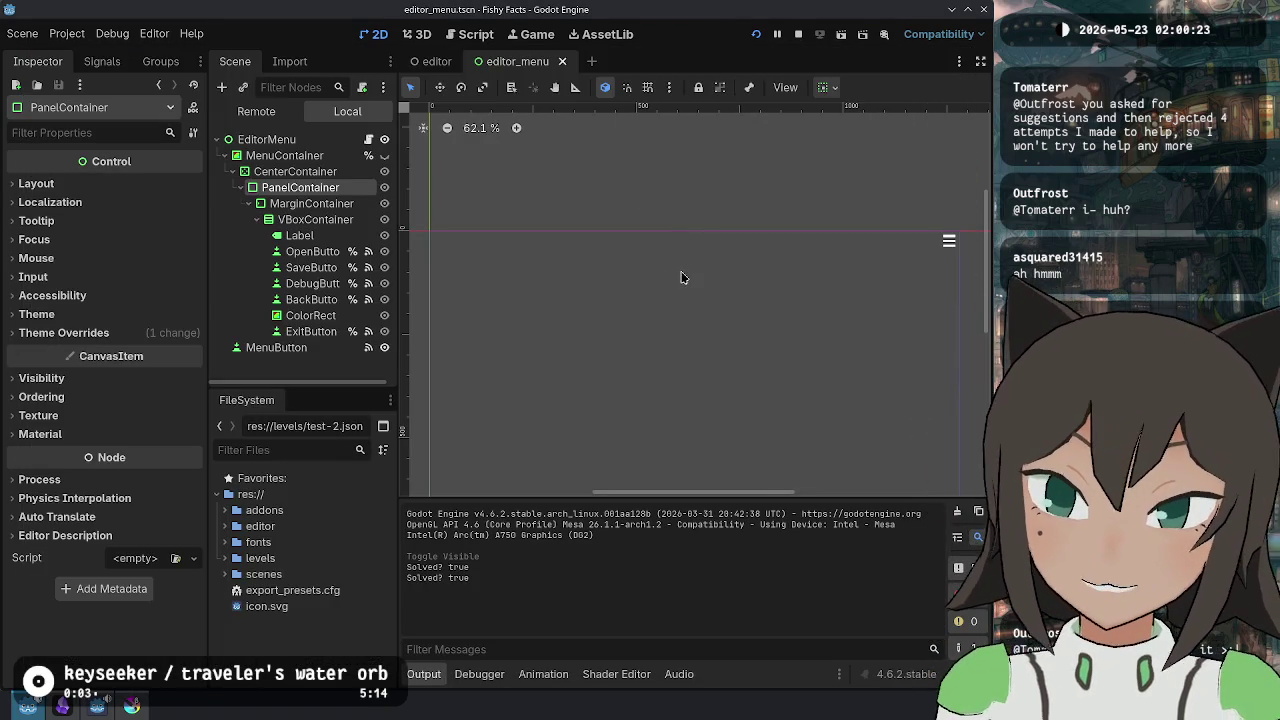
# - Make MenuContainer visible and select OpenButton in the node tree
pyautogui.scroll(-1, 680, 255)
pyautogui.click(384, 155)
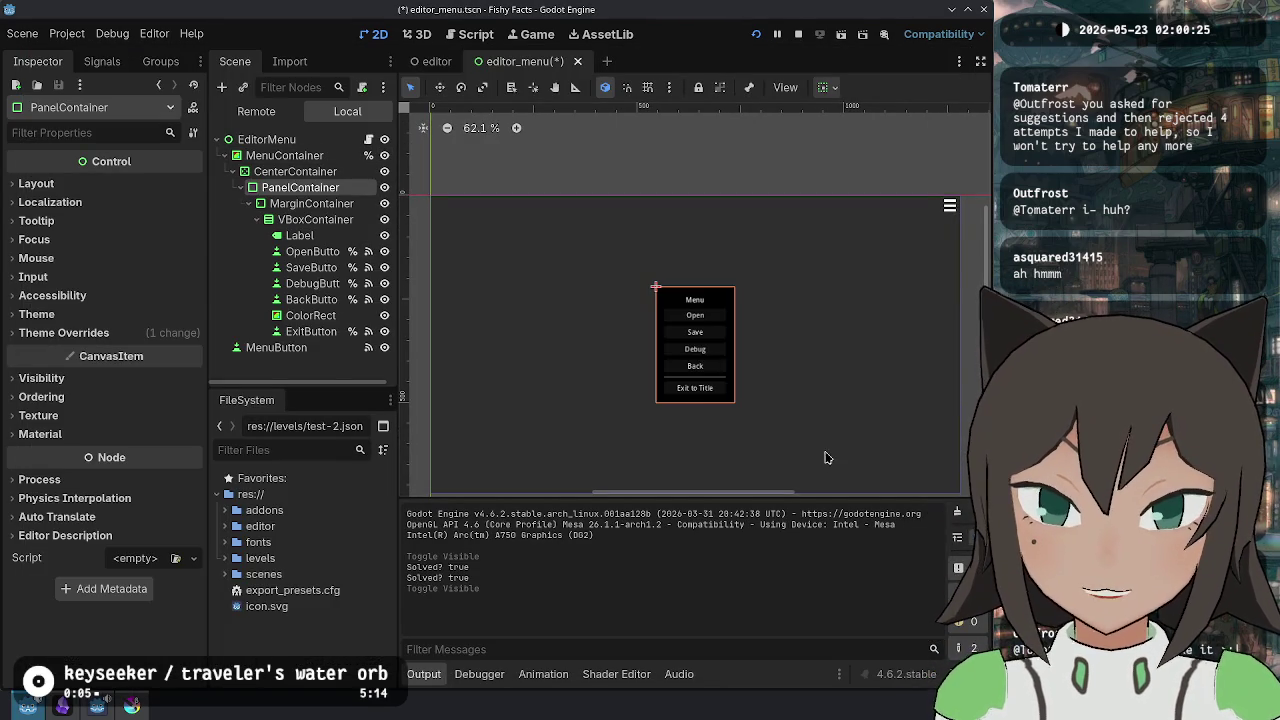
pyautogui.scroll(5, 718, 350)
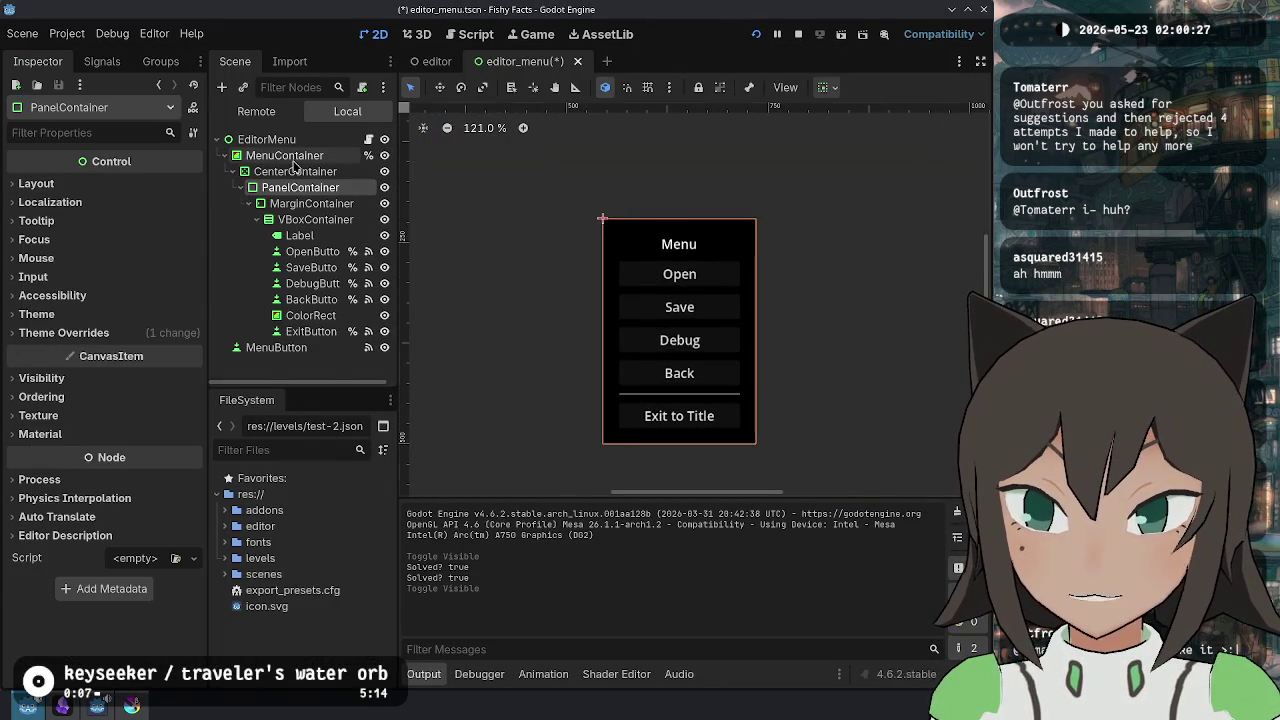
pyautogui.click(294, 171)
pyautogui.click(310, 203)
pyautogui.click(300, 235)
pyautogui.click(315, 219)
pyautogui.click(319, 237)
pyautogui.click(317, 255)
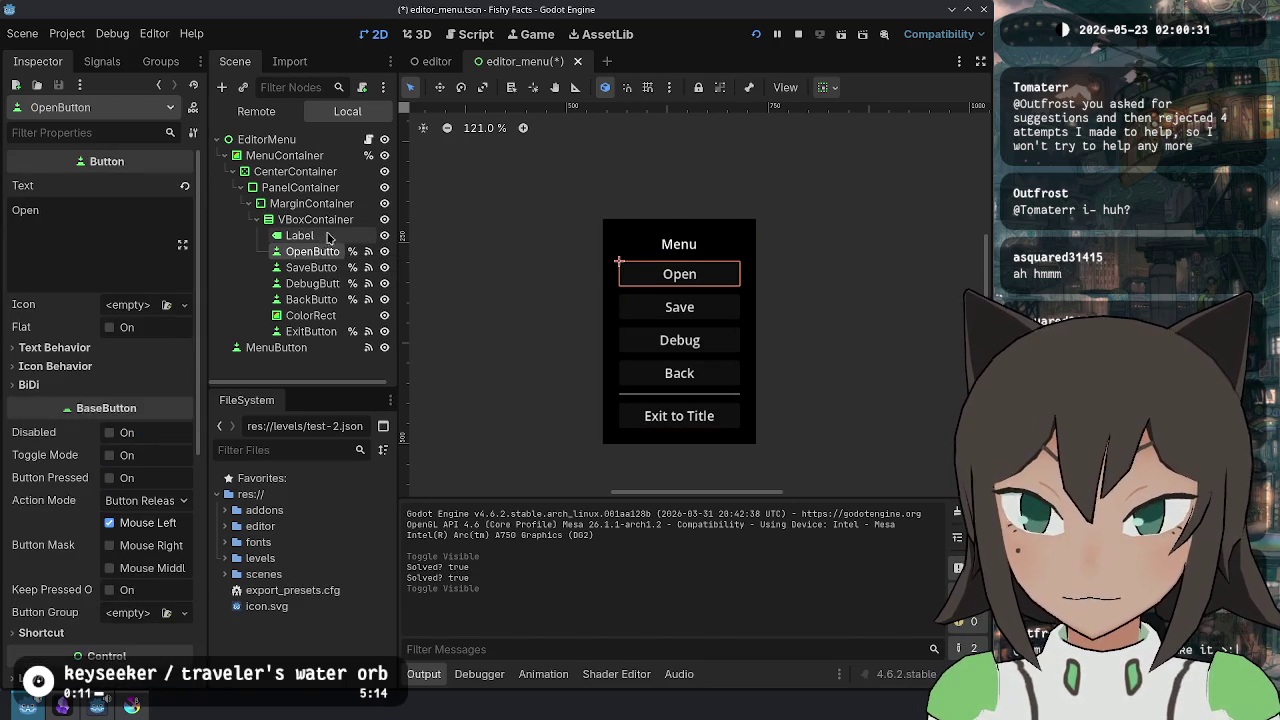
# - Duplicate OpenButton above the original as EditMetadata with text 'Edit Metadata'
pyautogui.hotkey('ctrl', 'd')
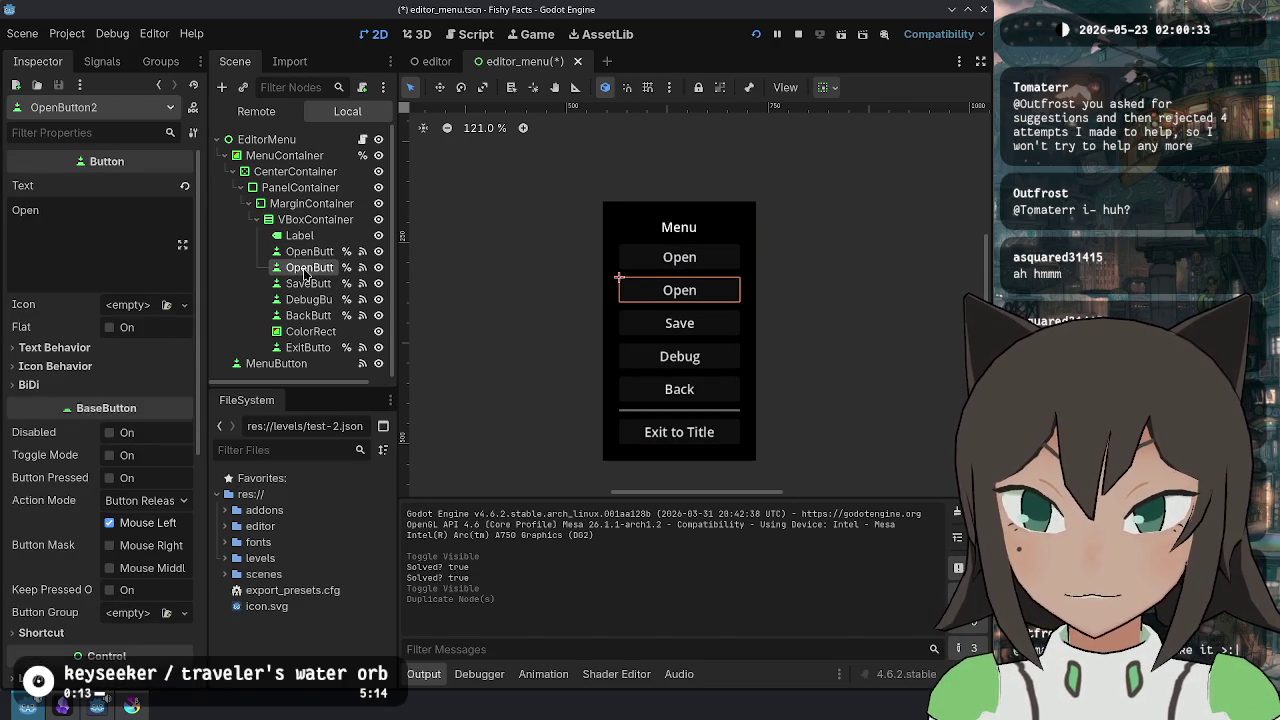
pyautogui.moveTo(306, 268); pyautogui.dragTo(310, 246)
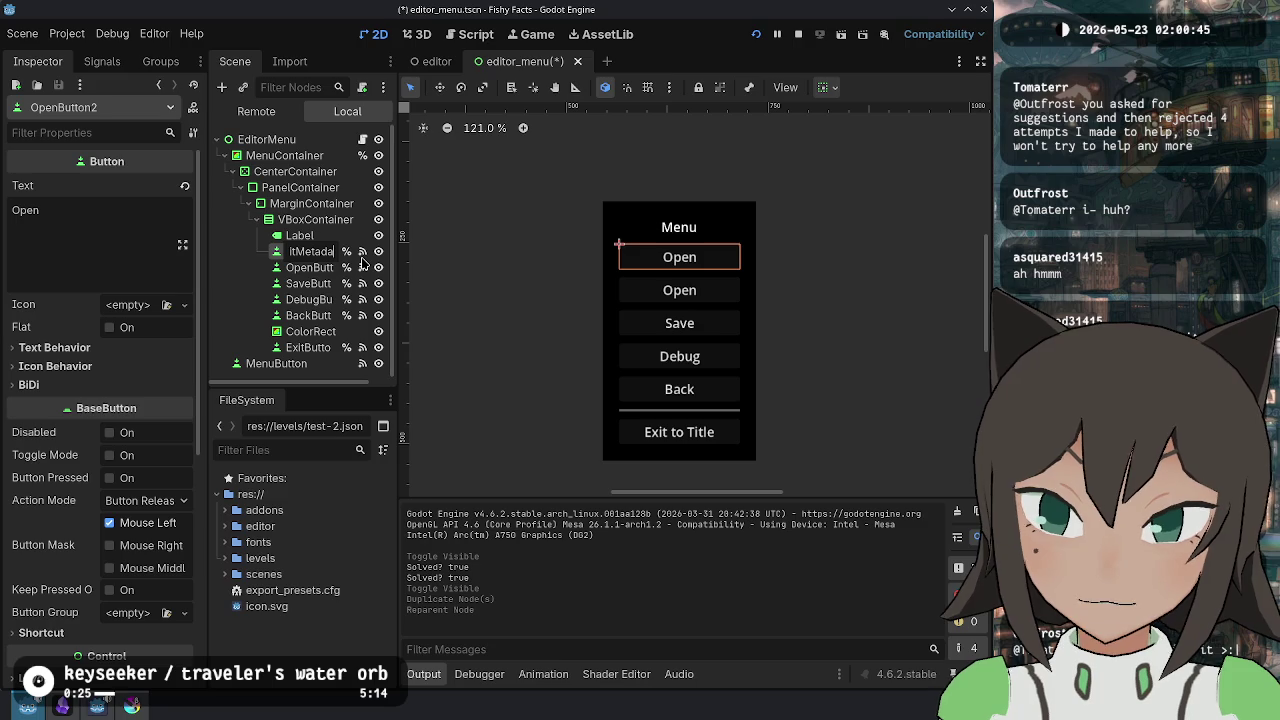
pyautogui.press('Return')
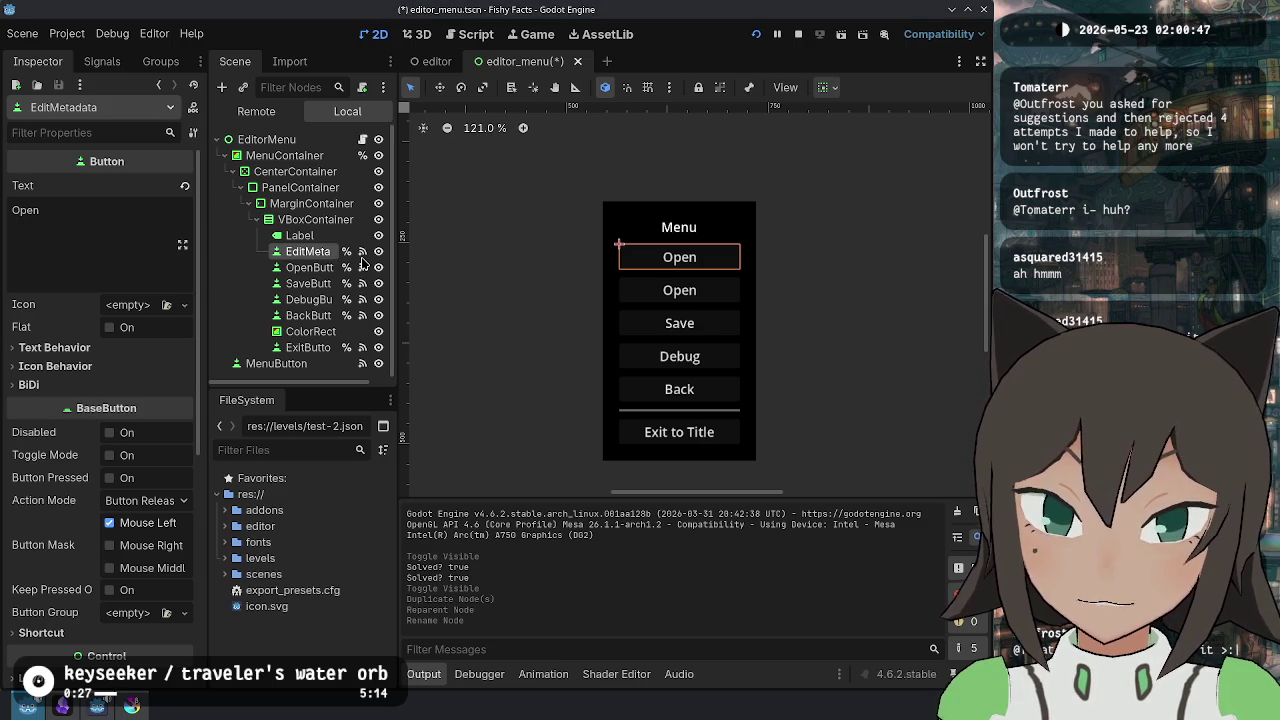
pyautogui.doubleClick(63, 208)
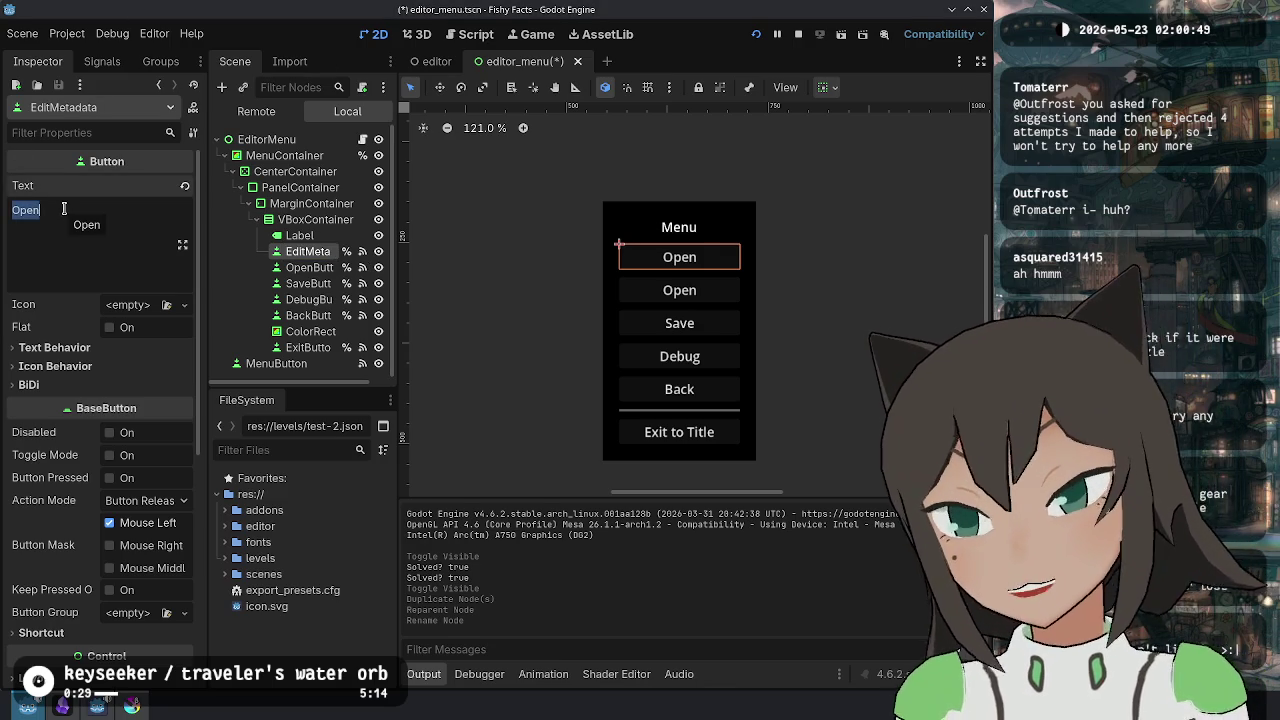
pyautogui.write('Edit Metadata')
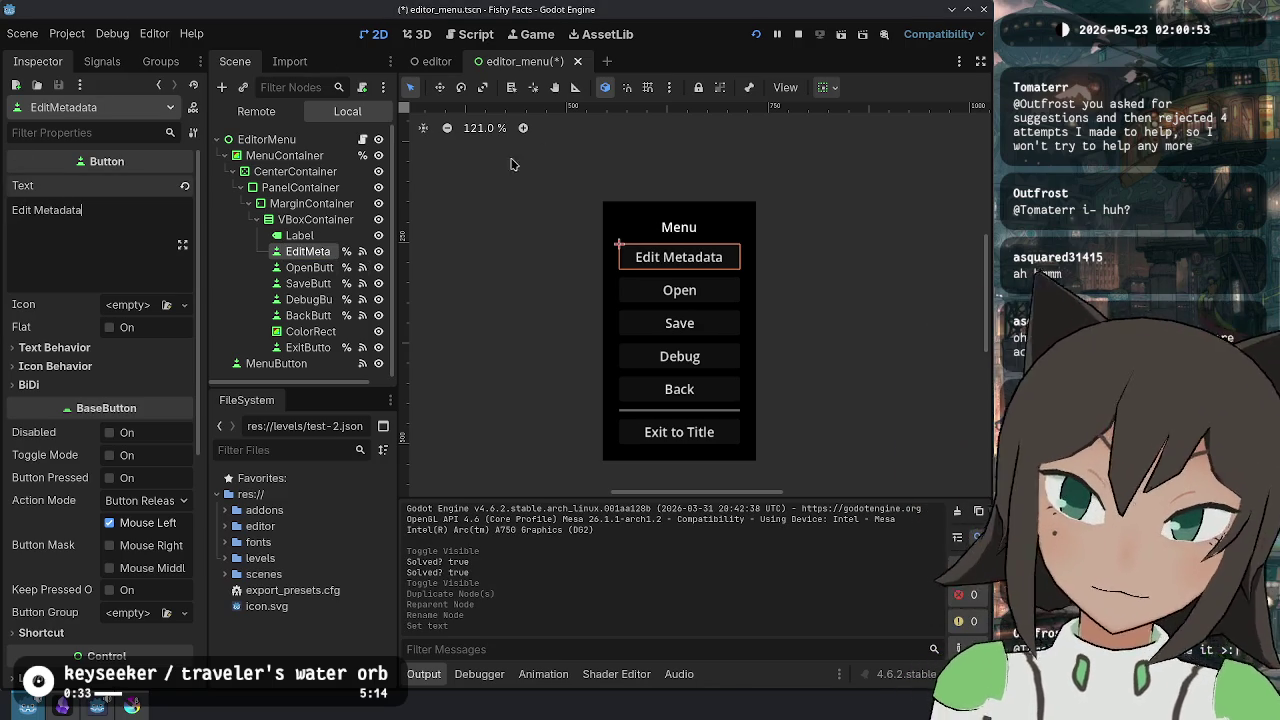
# - Delete the EditMetadata button again
pyautogui.click(310, 238)
pyautogui.click(320, 252)
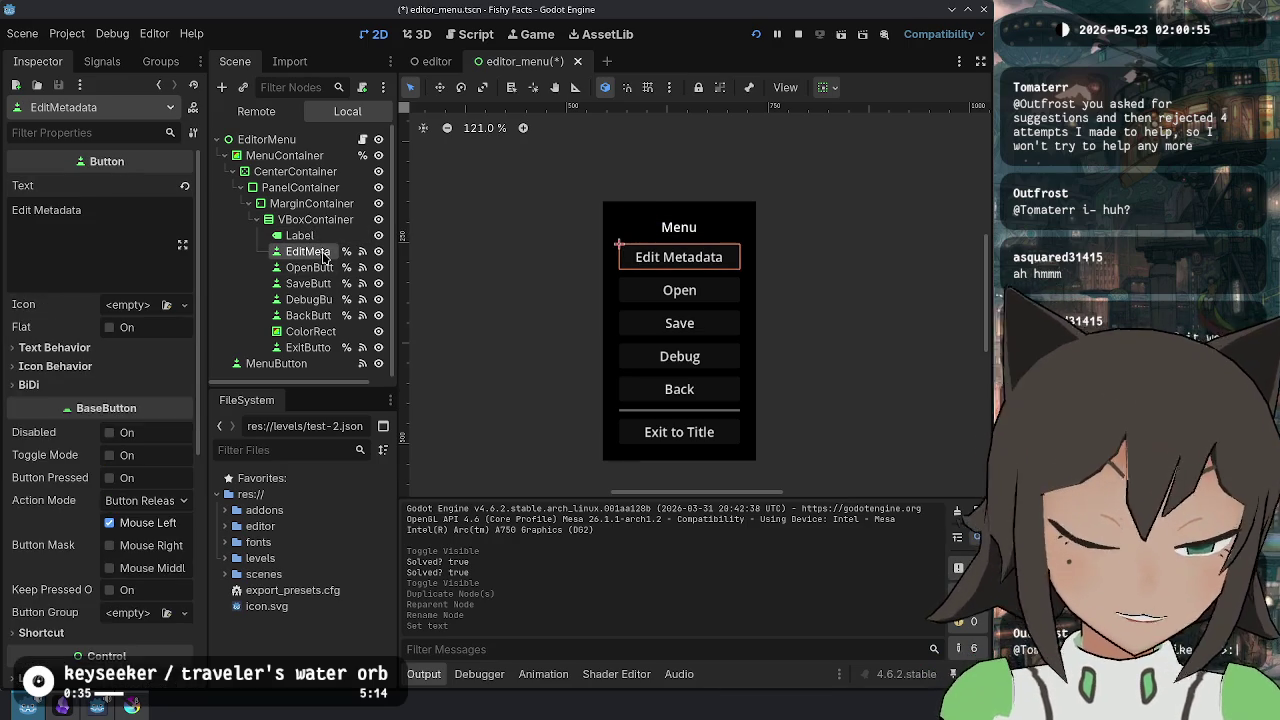
pyautogui.press('Delete')
pyautogui.press('Return')
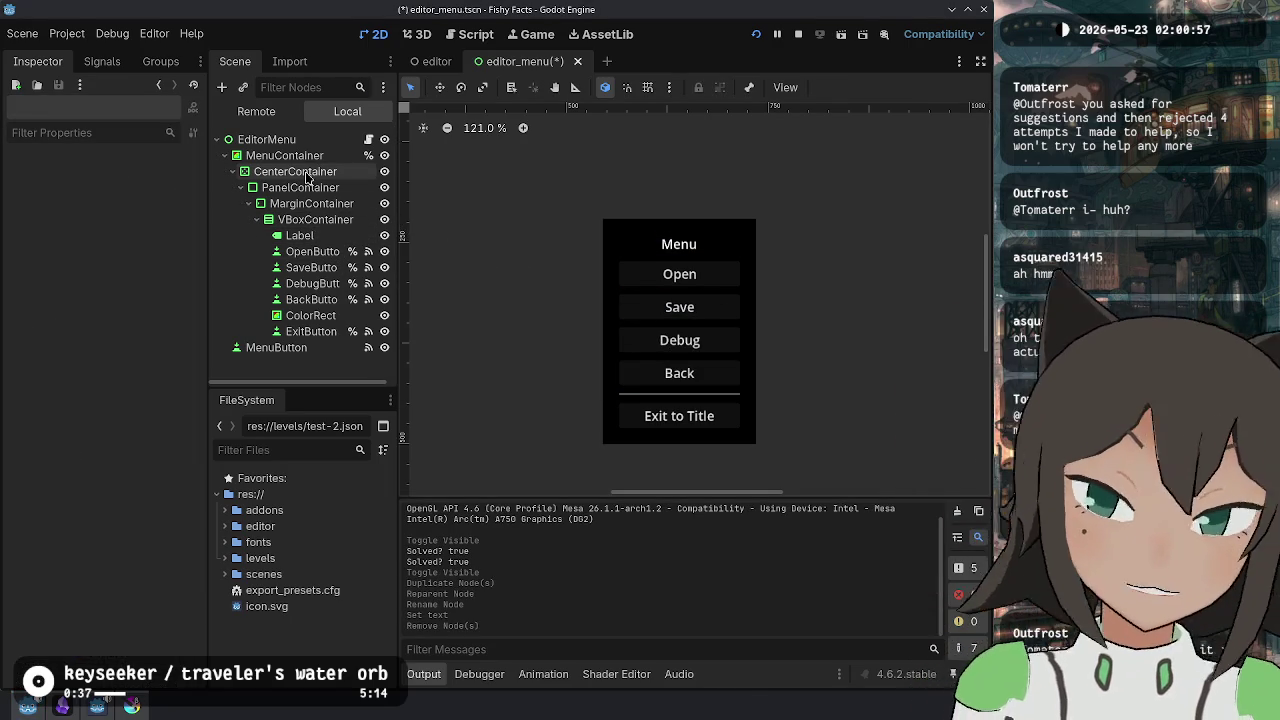
# - Step through the menu's container hierarchy down to MarginContainer
pyautogui.click(295, 171)
pyautogui.click(285, 155)
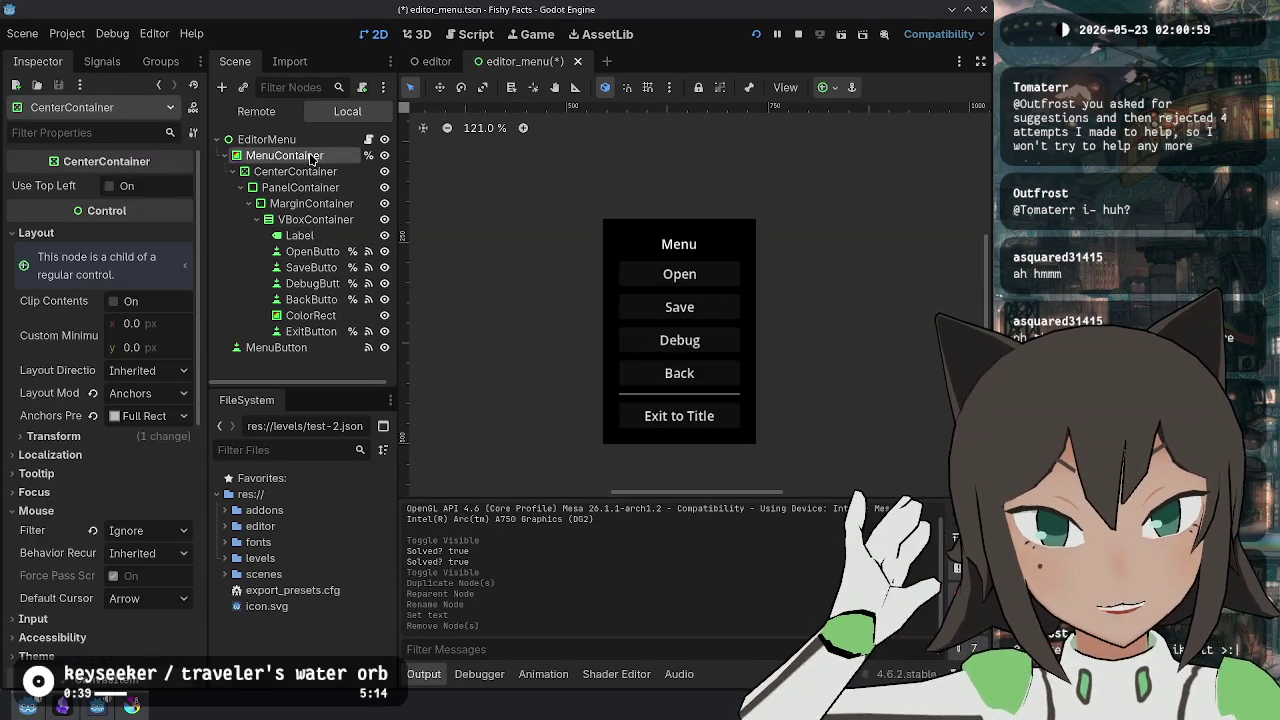
pyautogui.click(295, 171)
pyautogui.click(300, 187)
pyautogui.click(311, 203)
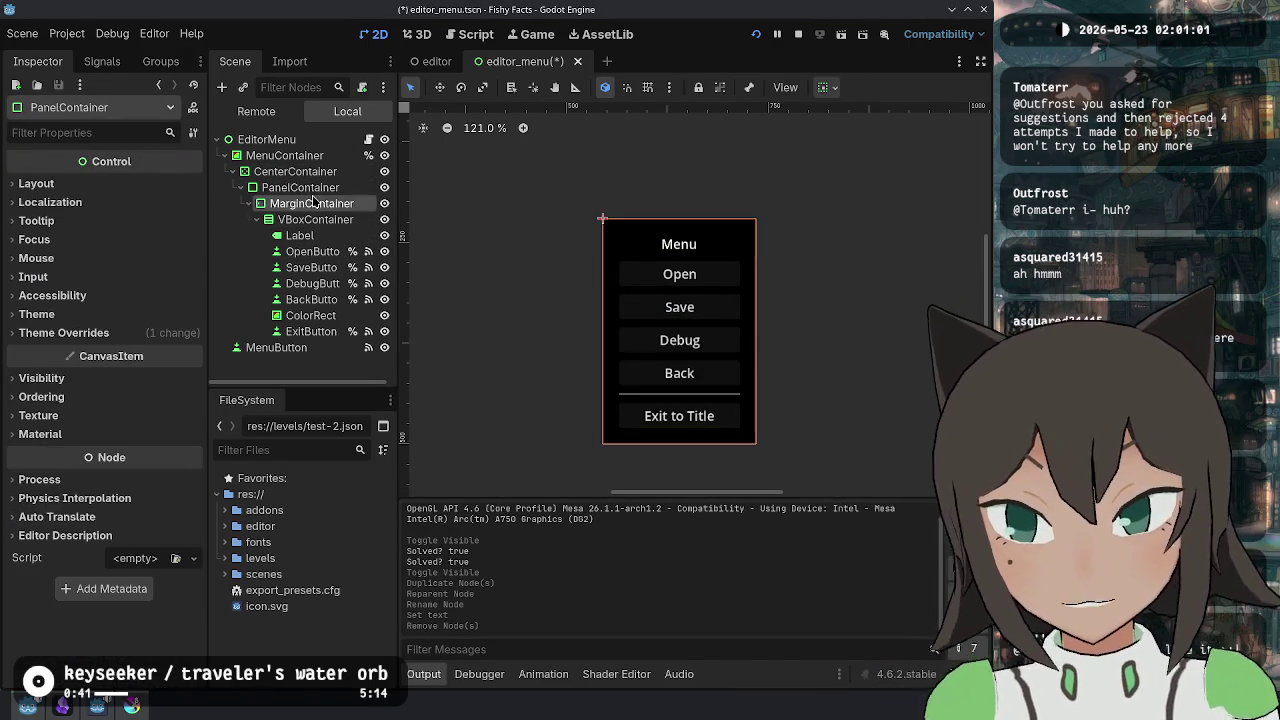
pyautogui.click(320, 204)
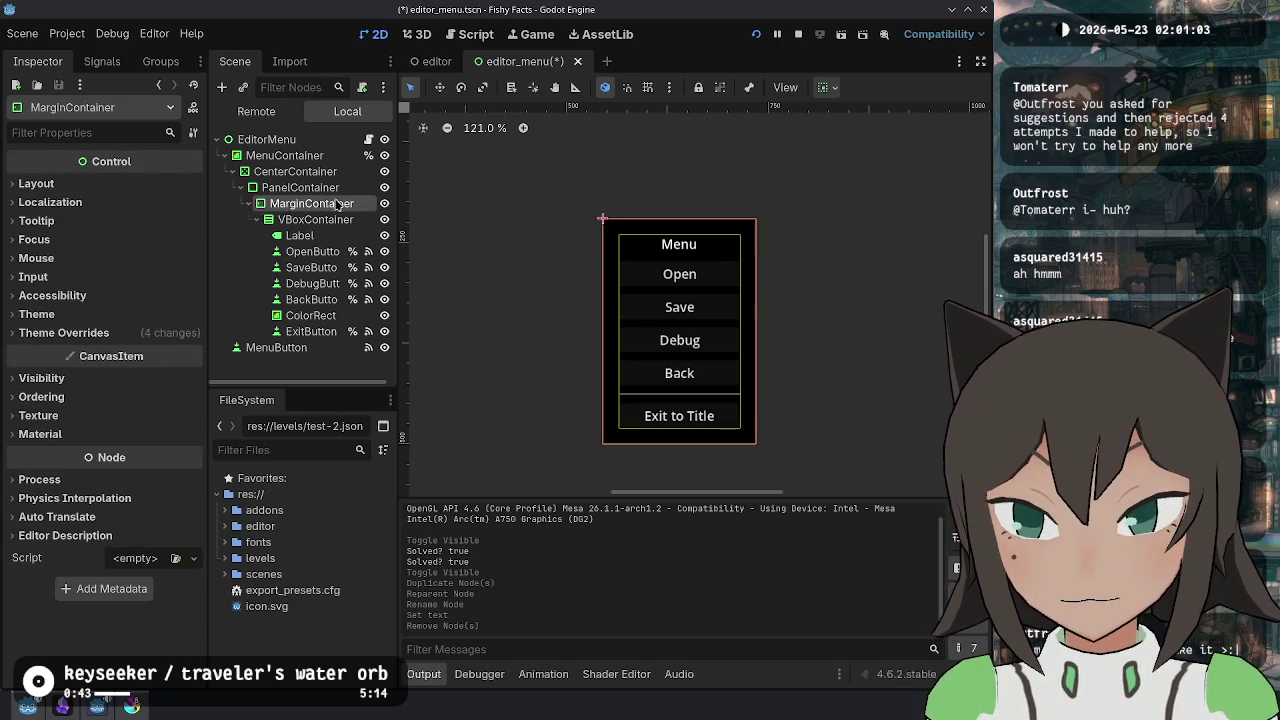
pyautogui.rightClick(337, 205)
# - Wrap VBoxContainer in a new HBoxContainer and add a second VBoxContainer beside it
pyautogui.click(490, 214)
pyautogui.write('hbox')
pyautogui.press('Return')
pyautogui.moveTo(315, 220)
pyautogui.mouseDown()
pyautogui.moveTo(340, 226)
pyautogui.moveTo(318, 348)
pyautogui.mouseUp()
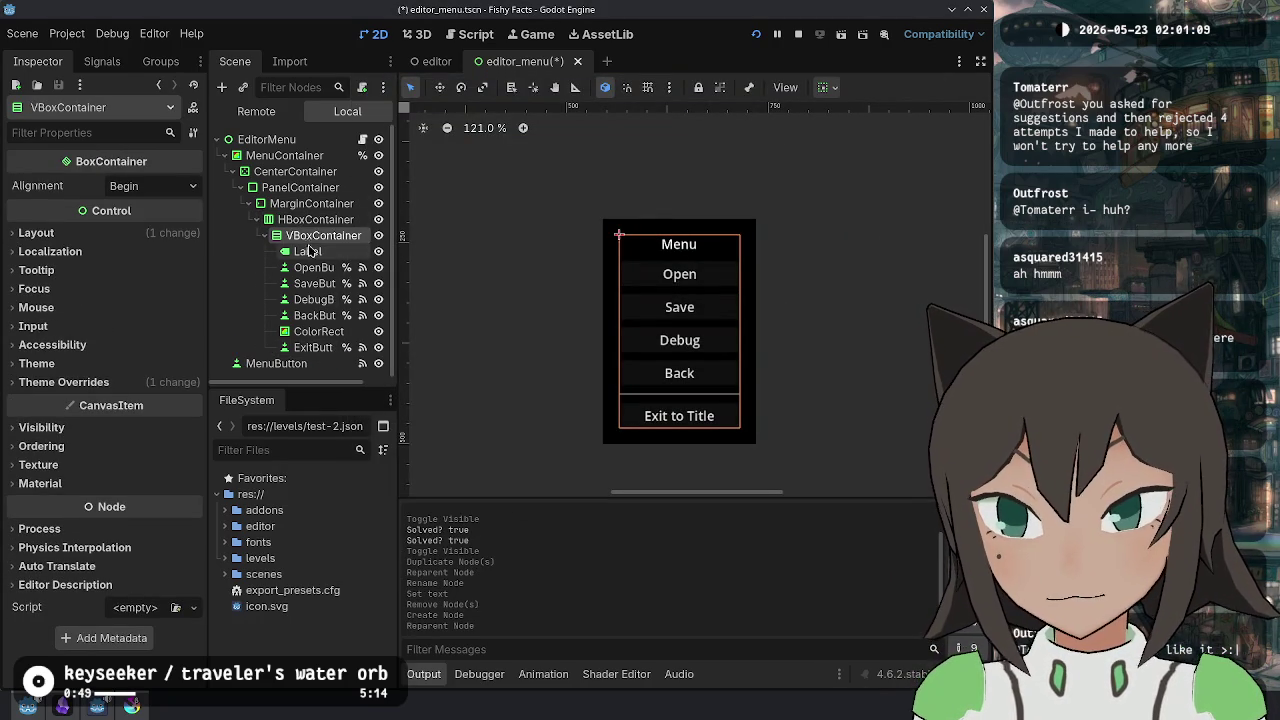
pyautogui.click(265, 235)
pyautogui.rightClick(306, 219)
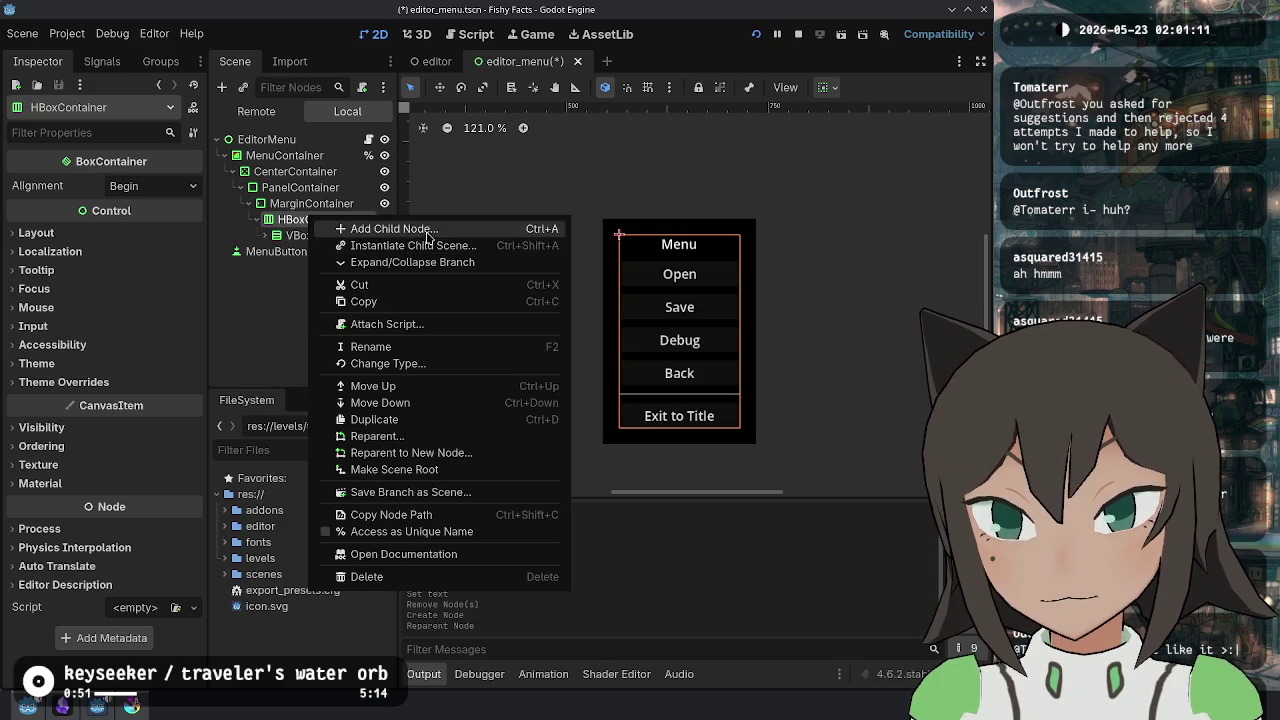
pyautogui.click(426, 230)
pyautogui.write('vbox')
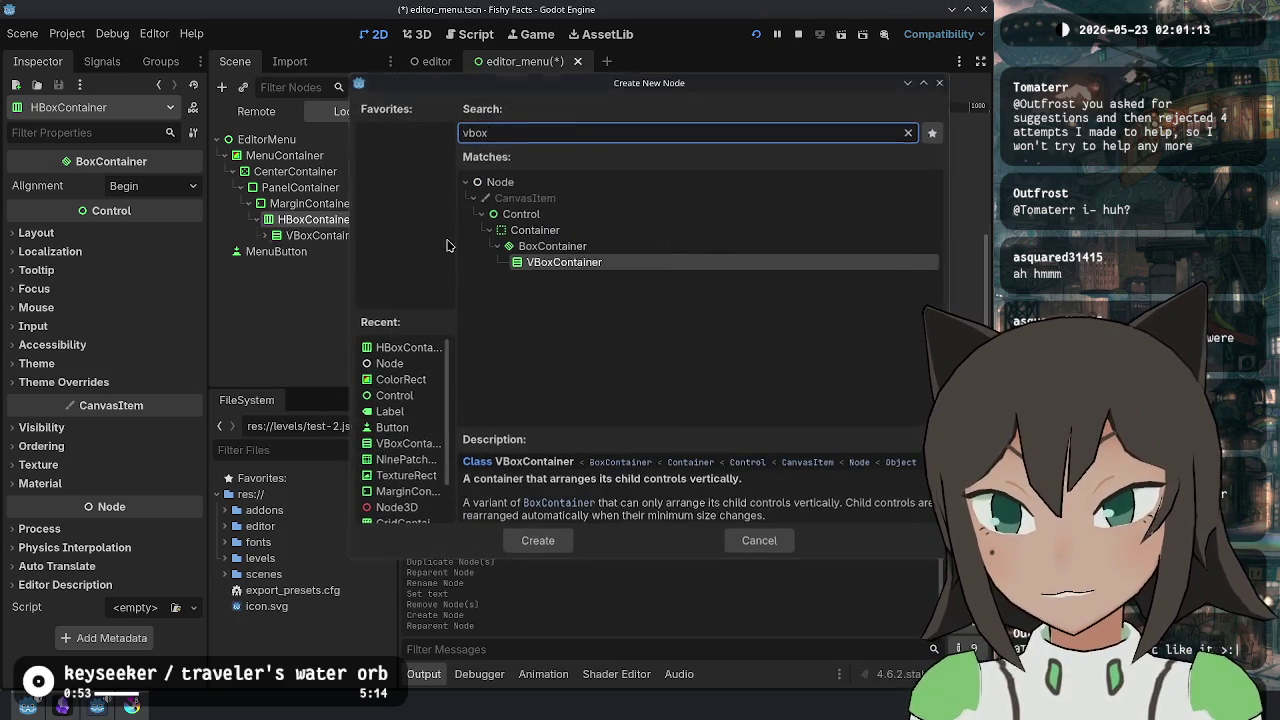
pyautogui.press('Return')
# - Add a LineEdit text field under VBoxContainer2
pyautogui.rightClick(350, 252)
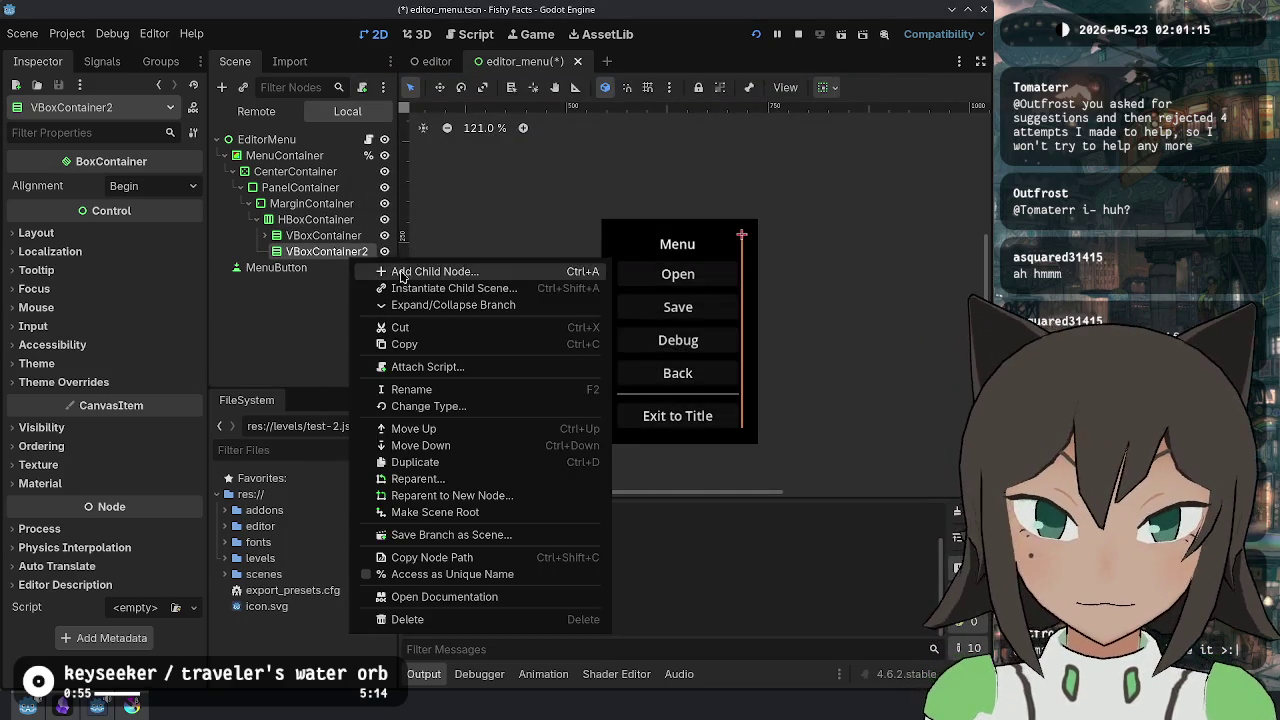
pyautogui.click(420, 266)
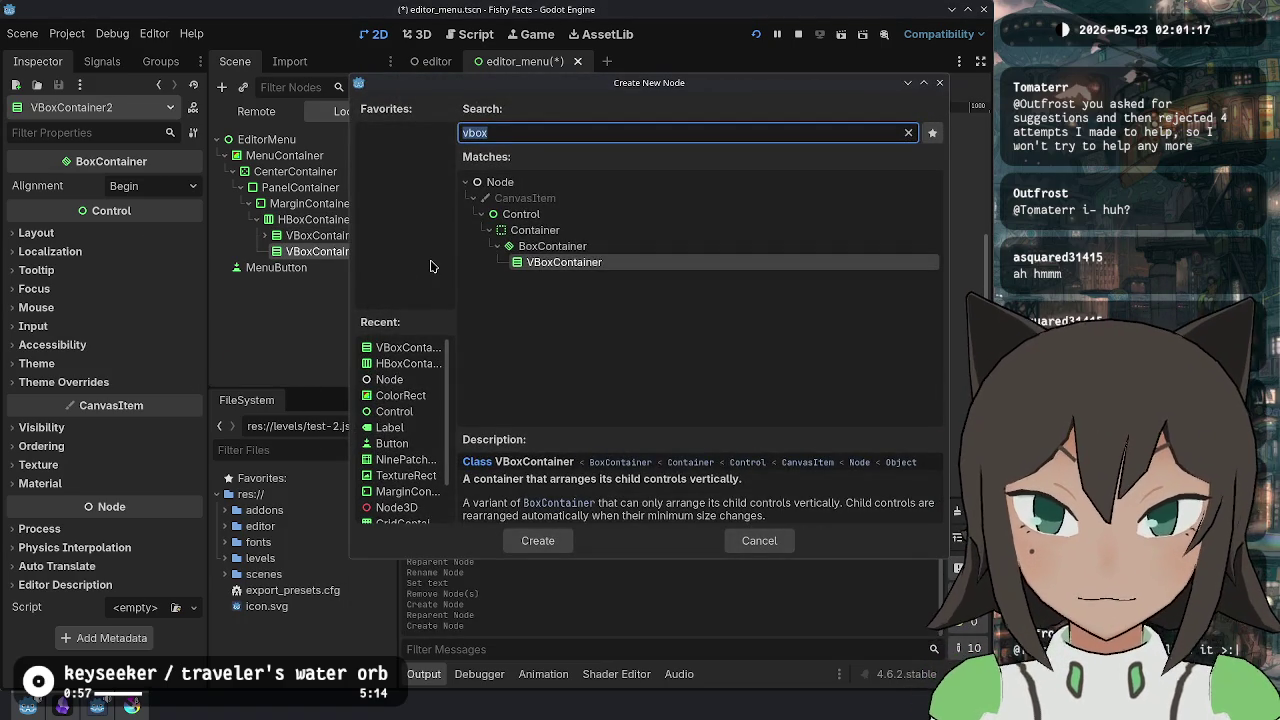
pyautogui.write('field')
pyautogui.press('BackSpace')
pyautogui.press('BackSpace')
pyautogui.press('BackSpace')
pyautogui.write('text')
pyautogui.press('BackSpace')
pyautogui.press('BackSpace')
pyautogui.press('BackSpace')
pyautogui.write('lineedit')
pyautogui.press('Return')
# - Add a Label node under VBoxContainer2
pyautogui.rightClick(300, 256)
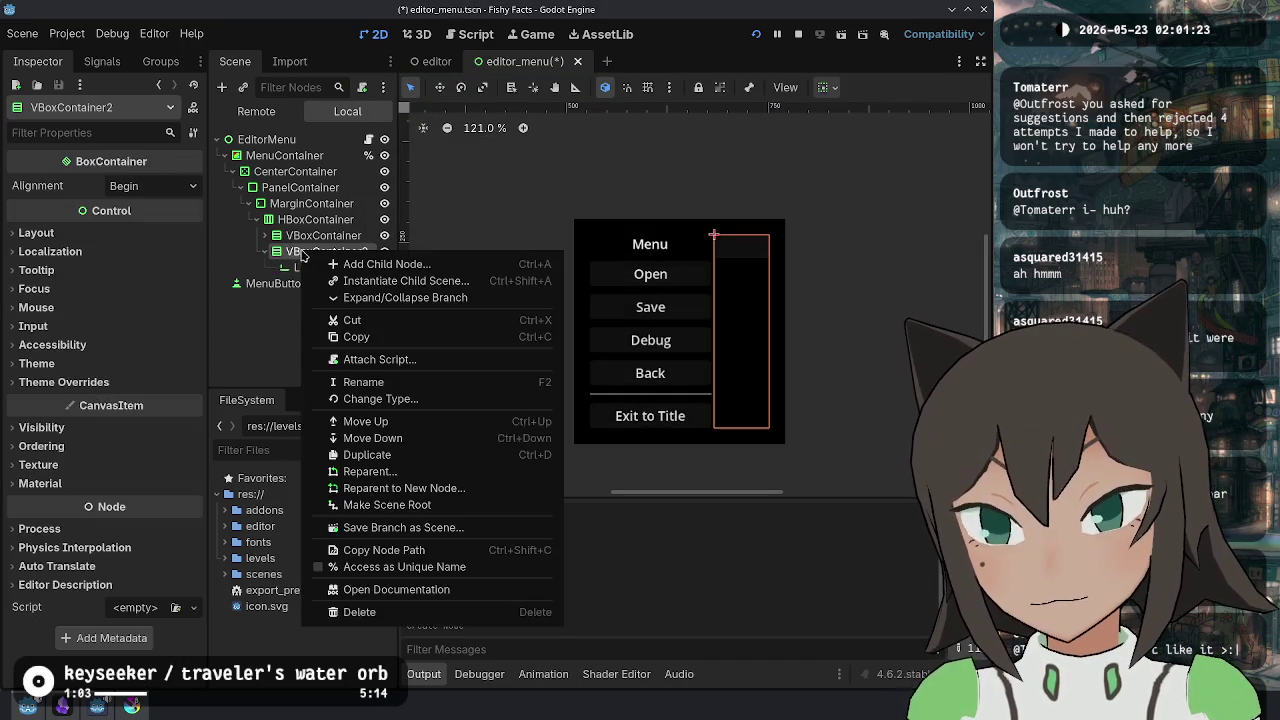
pyautogui.click(350, 264)
pyautogui.write('t')
pyautogui.press('BackSpace')
pyautogui.write('label')
pyautogui.press('Return')
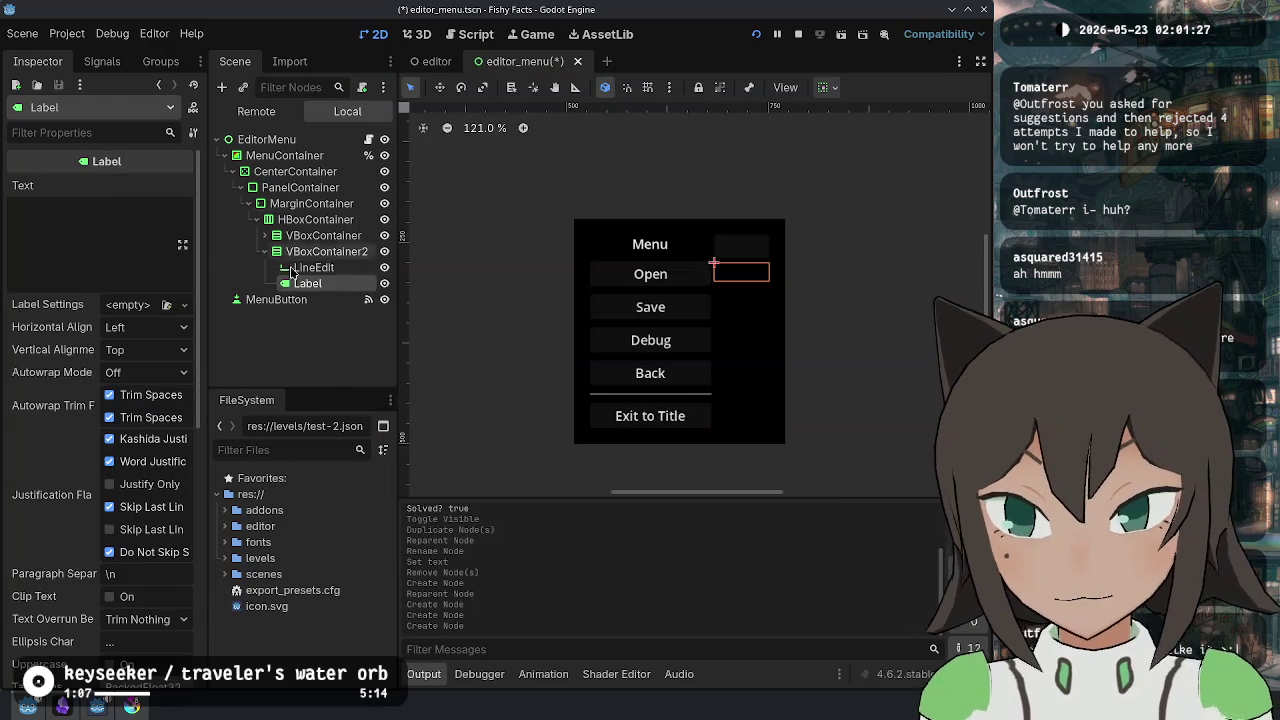
pyautogui.click(310, 267)
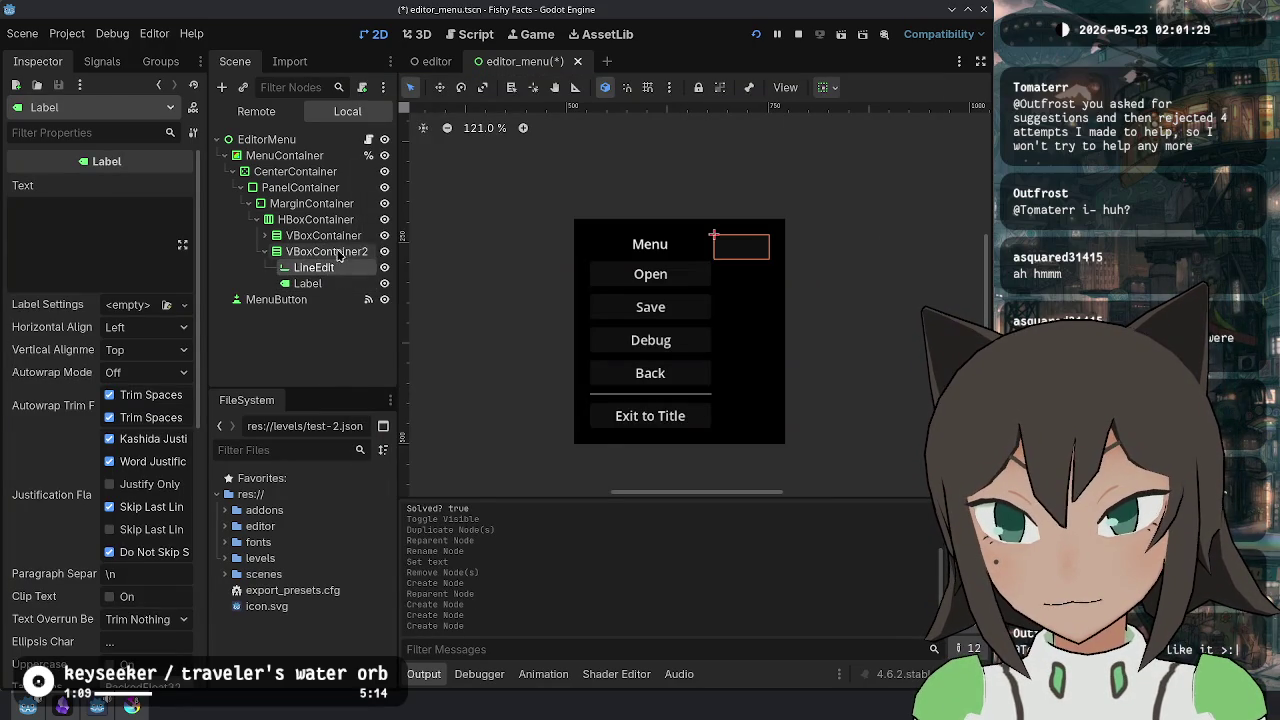
# - Put the Label in a new HBoxContainer row and set its text to Name
pyautogui.rightClick(337, 255)
pyautogui.click(380, 263)
pyautogui.write('hbox')
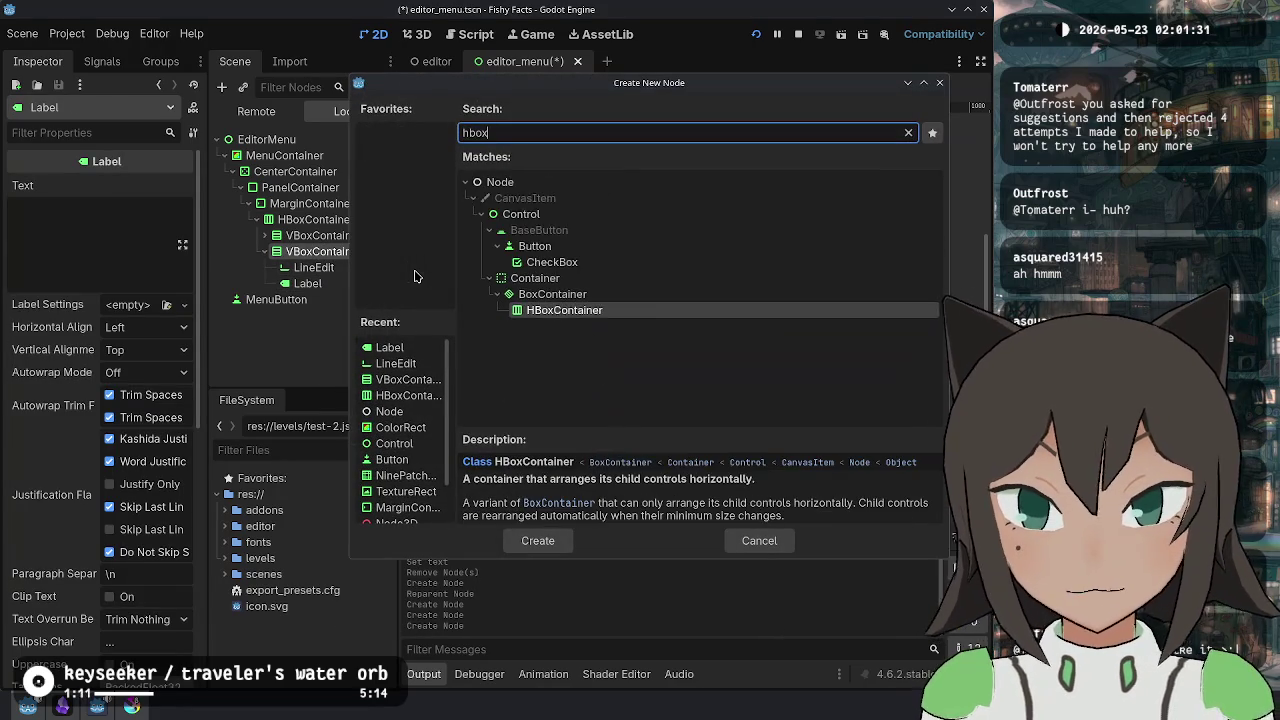
pyautogui.press('Return')
pyautogui.moveTo(315, 283); pyautogui.dragTo(332, 304)
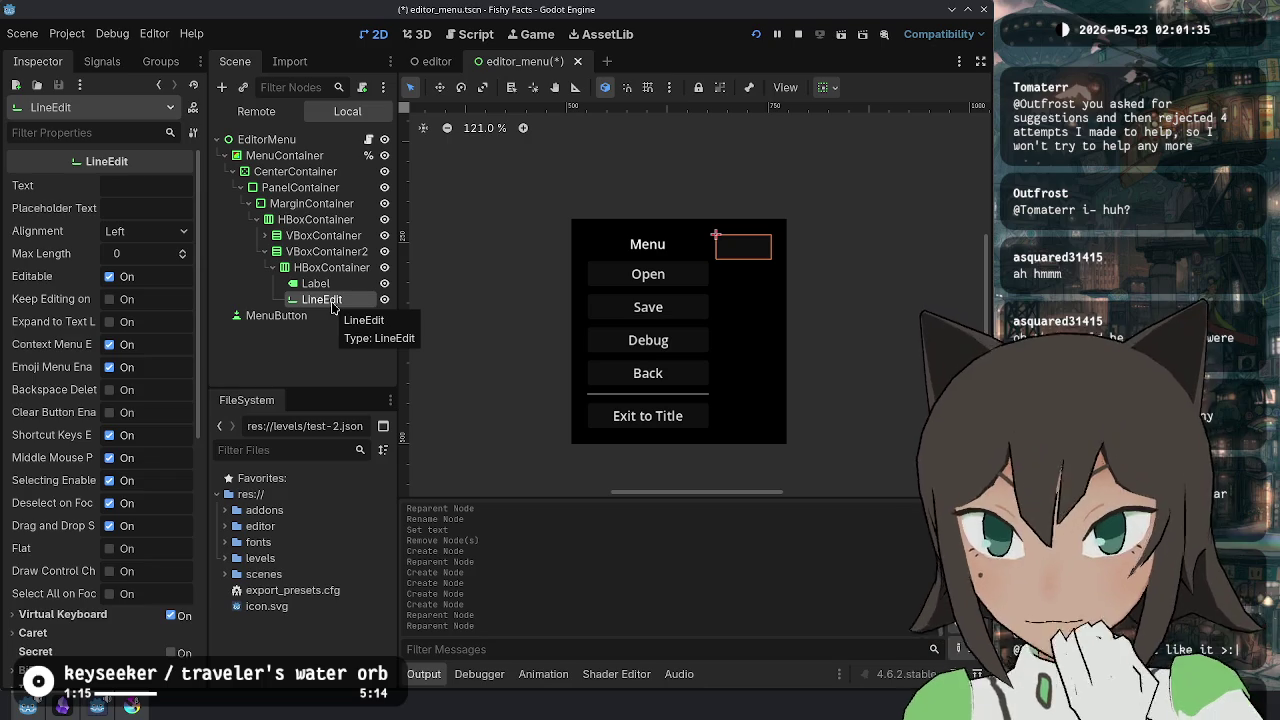
pyautogui.click(315, 283)
pyautogui.click(117, 231)
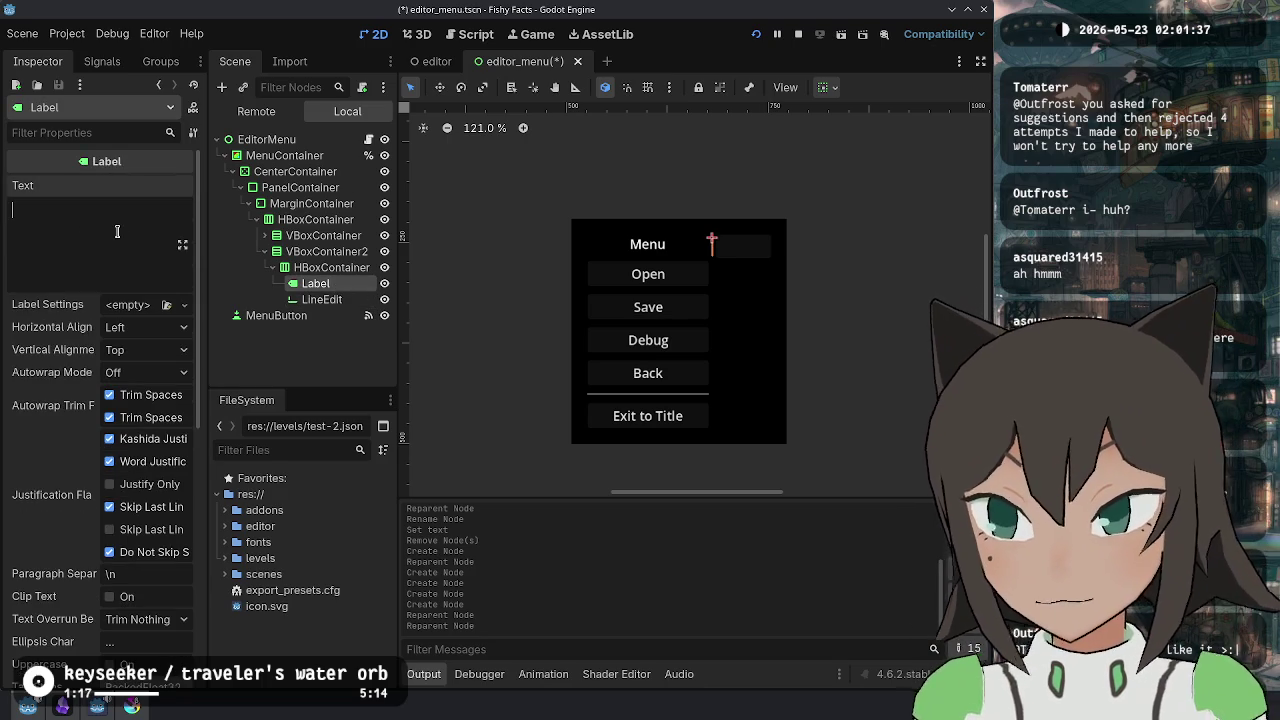
pyautogui.write('Name')
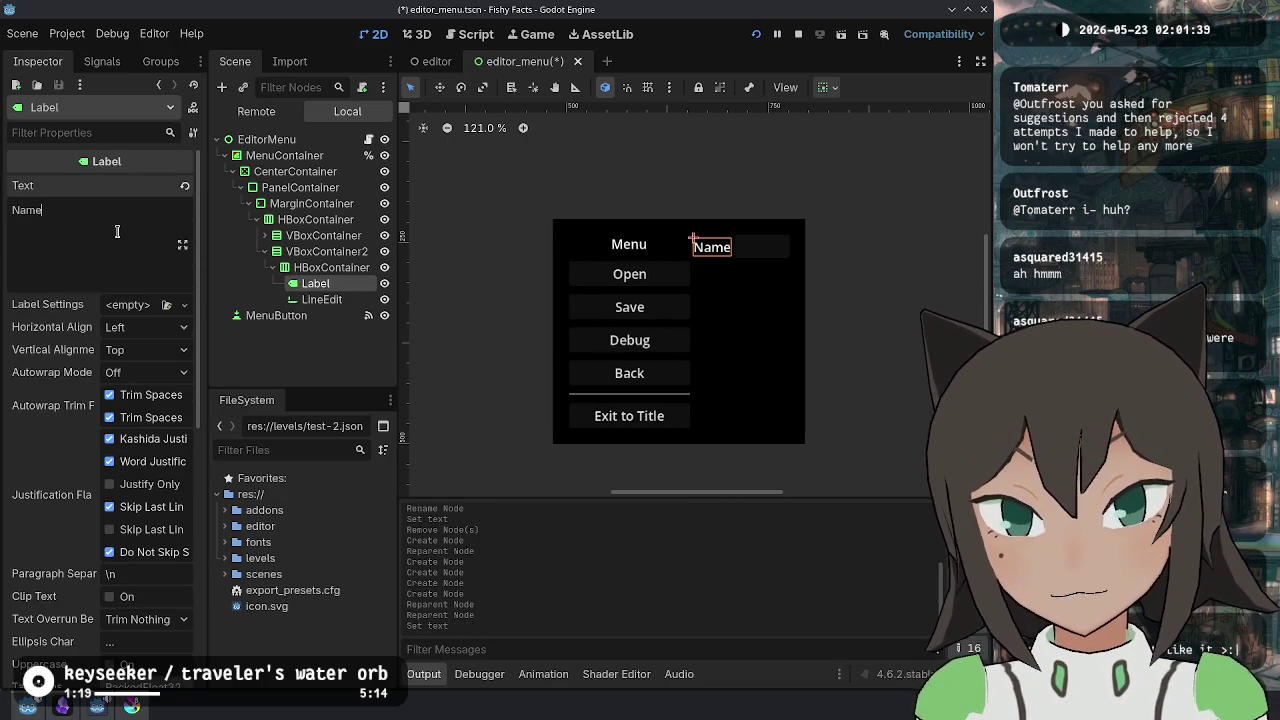
pyautogui.click(333, 268)
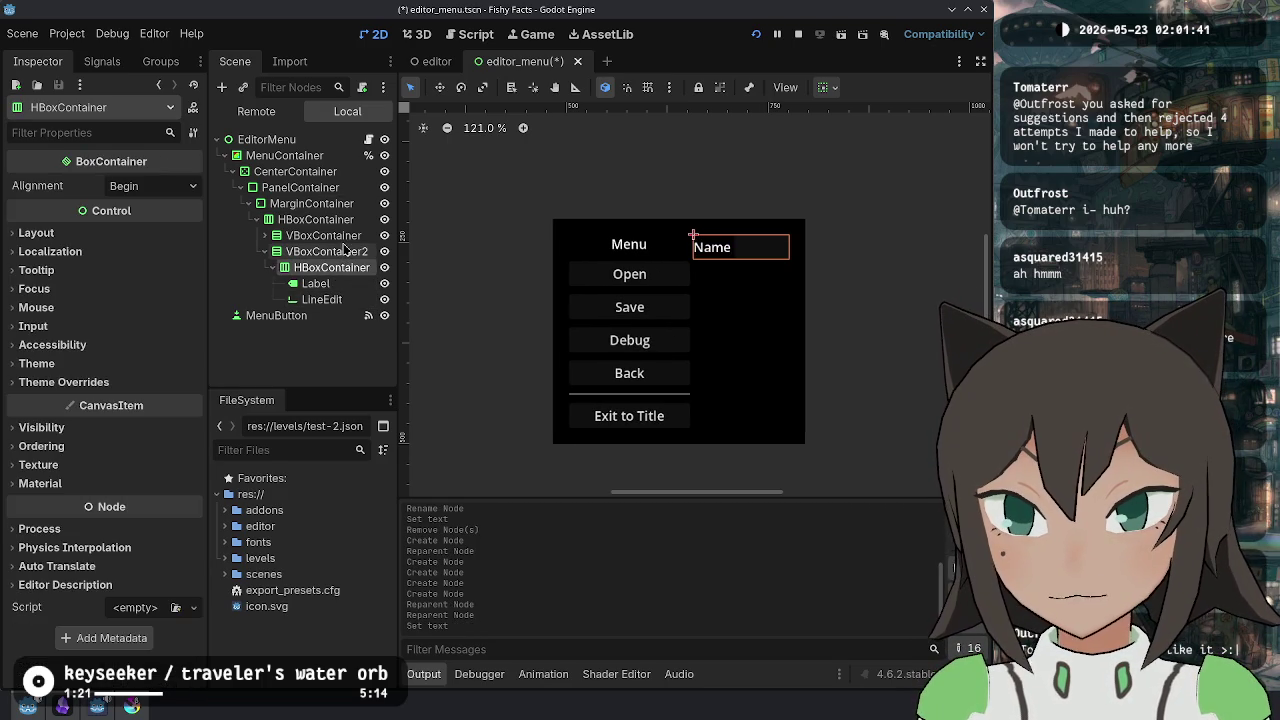
# - Copy the Menu heading into VBoxContainer2, move it to the top, and retitle it Metadata
pyautogui.click(265, 235)
pyautogui.click(307, 251)
pyautogui.hotkey('ctrl', 'c')
pyautogui.click(318, 363)
pyautogui.hotkey('ctrl', 'v')
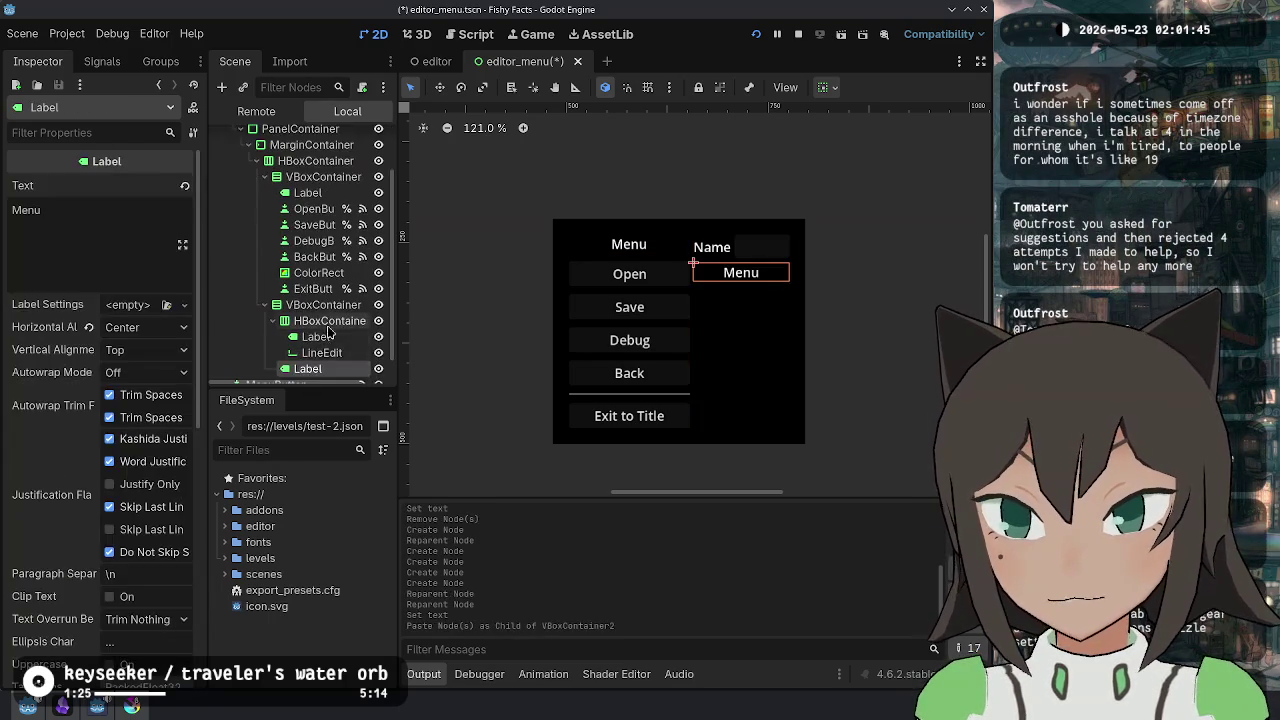
pyautogui.scroll(-1, 300, 350)
pyautogui.moveTo(296, 352)
pyautogui.mouseDown()
pyautogui.moveTo(325, 335)
pyautogui.moveTo(332, 294)
pyautogui.mouseUp()
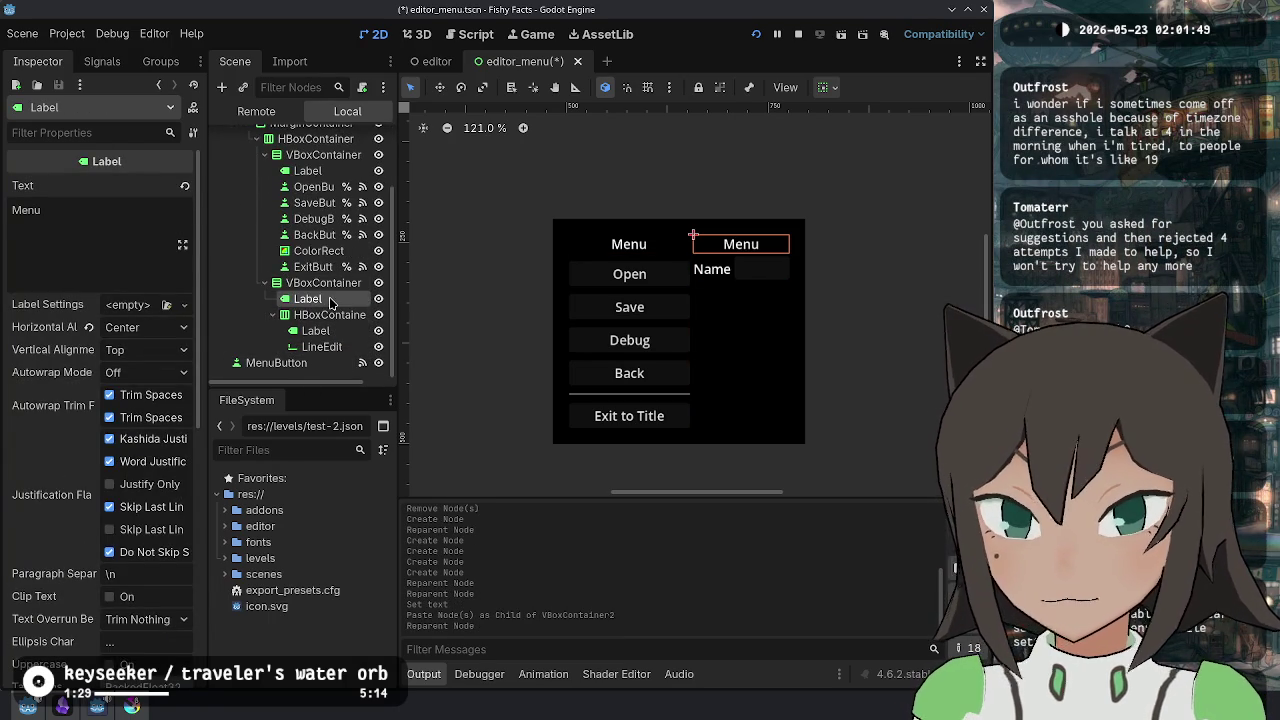
pyautogui.doubleClick(330, 300)
pyautogui.click(150, 237)
pyautogui.hotkey('ctrl', 'a')
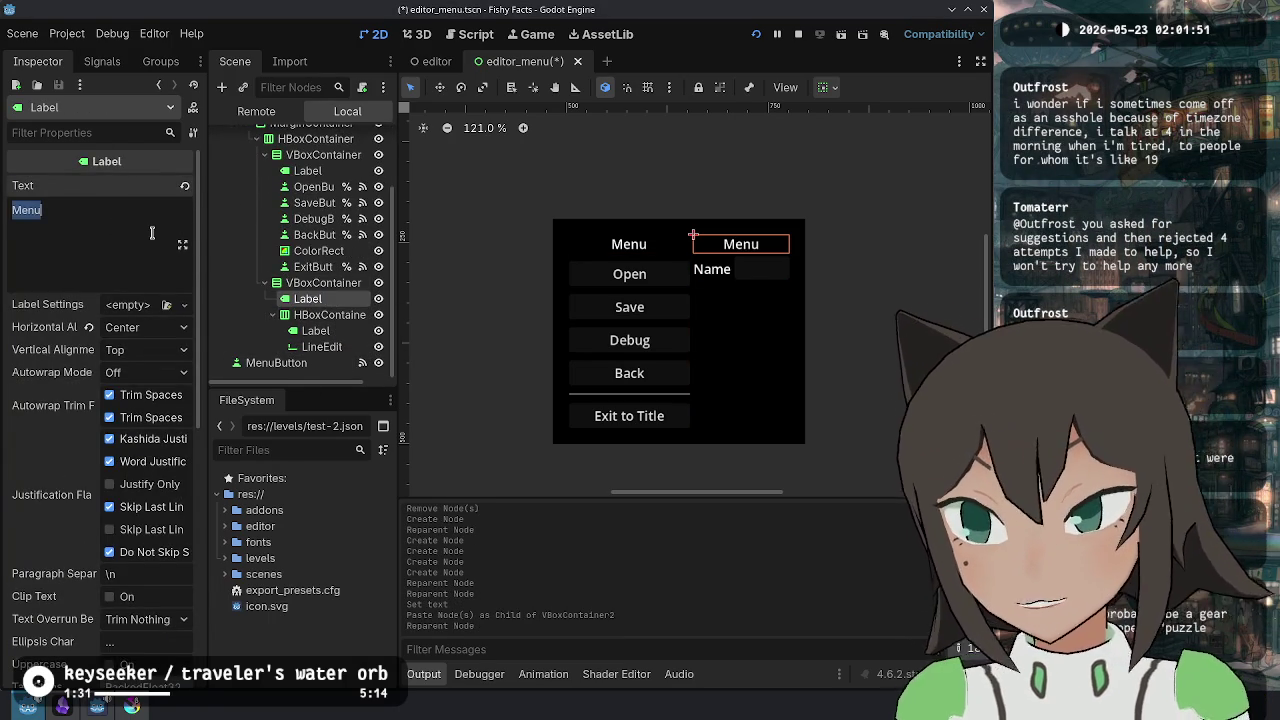
pyautogui.write('Metadata')
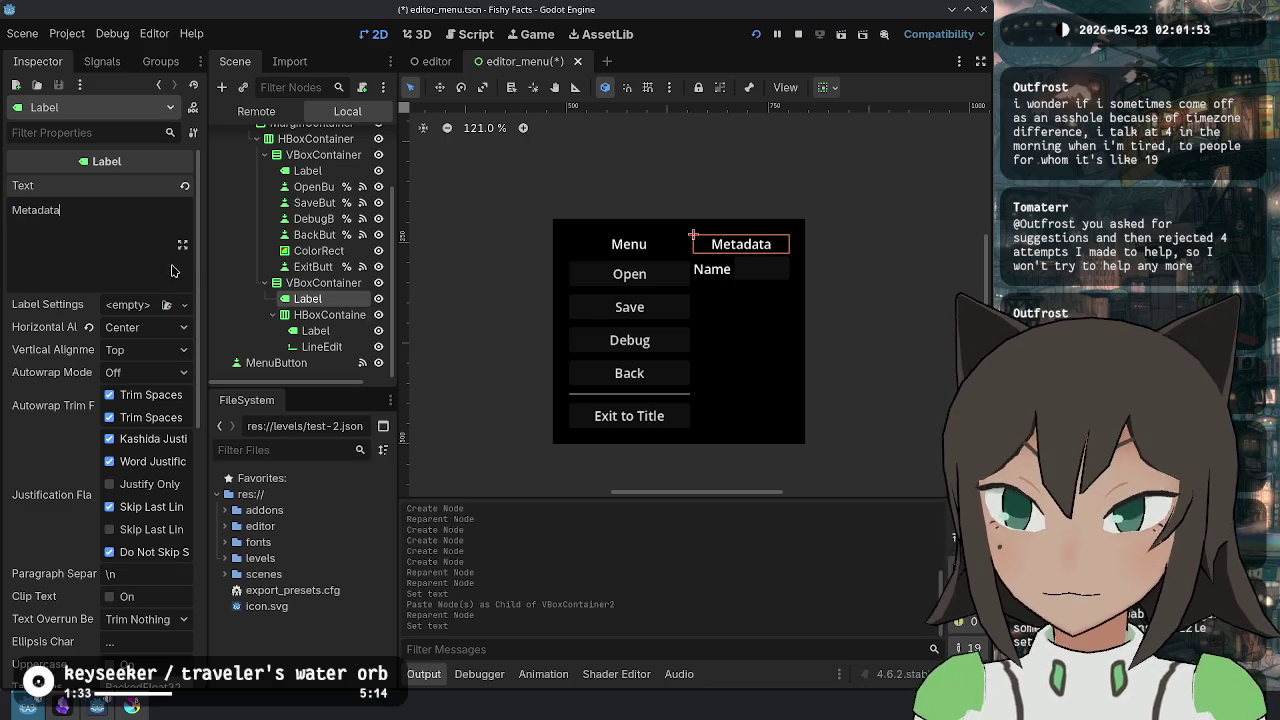
pyautogui.click(322, 283)
# - Add a ColorRect child to the outer HBoxContainer
pyautogui.scroll(3, 308, 225)
pyautogui.click(264, 235)
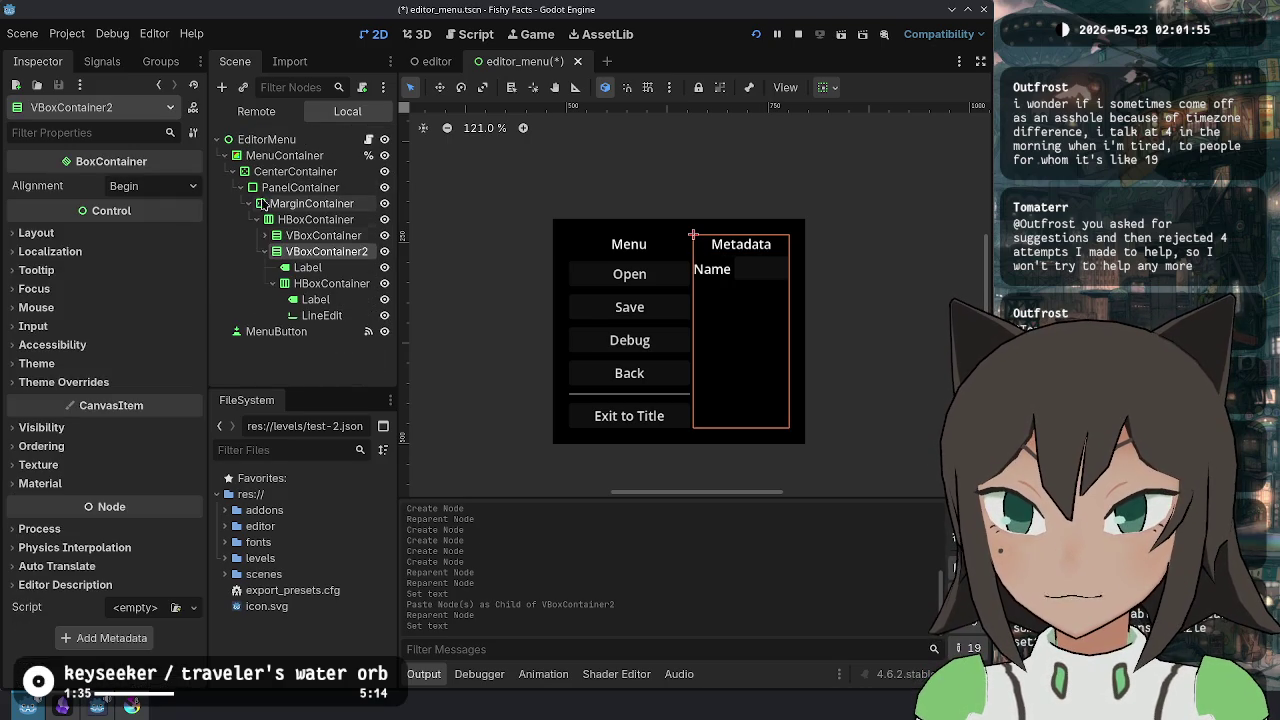
pyautogui.click(264, 251)
pyautogui.click(305, 220)
pyautogui.click(370, 237)
pyautogui.write('color')
pyautogui.press('Return')
# - Place the ColorRect between the two columns with Custom Minimum Size x of 2
pyautogui.moveTo(310, 267); pyautogui.dragTo(320, 244)
pyautogui.click(99, 235)
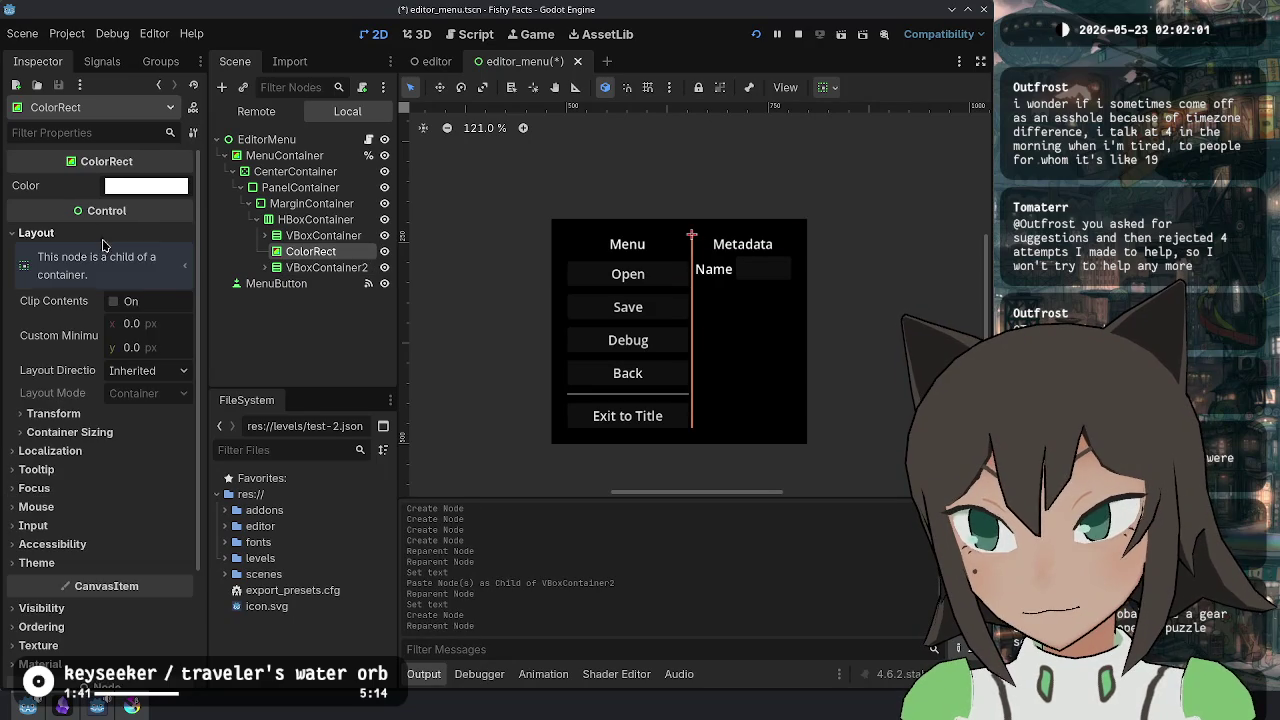
pyautogui.click(127, 434)
pyautogui.click(129, 430)
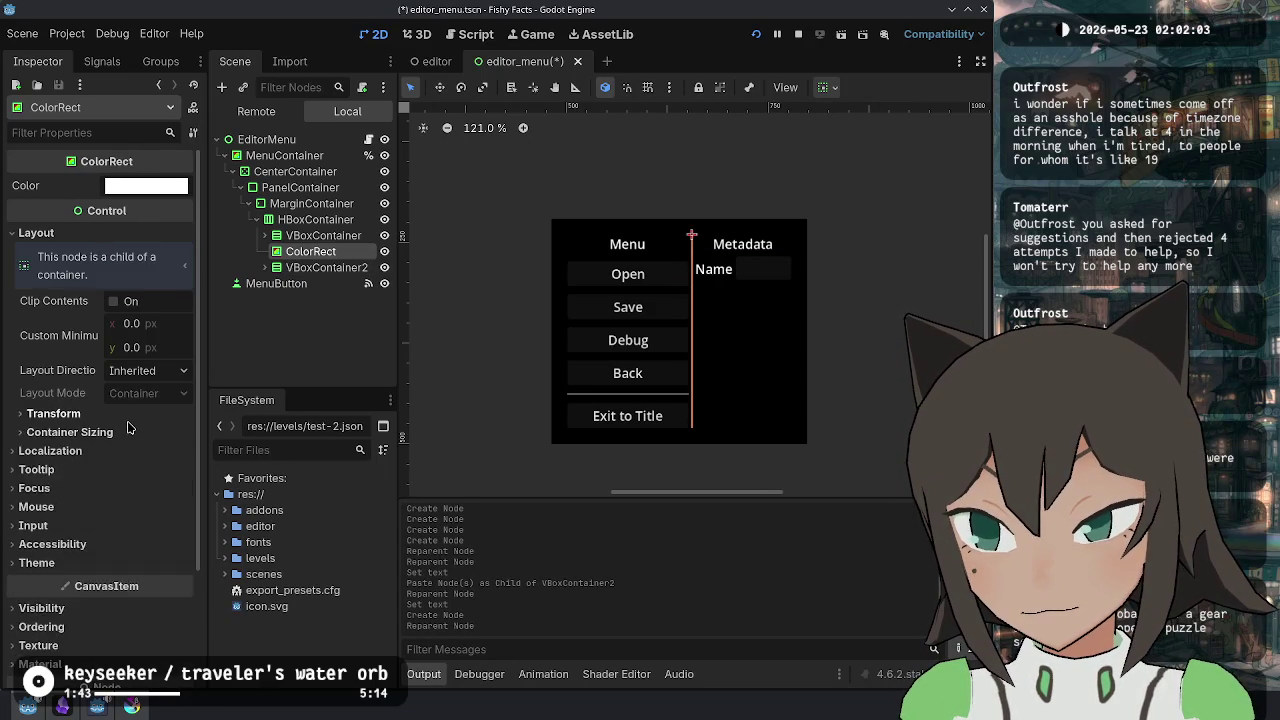
pyautogui.click(150, 326)
pyautogui.write('2')
pyautogui.press('Return')
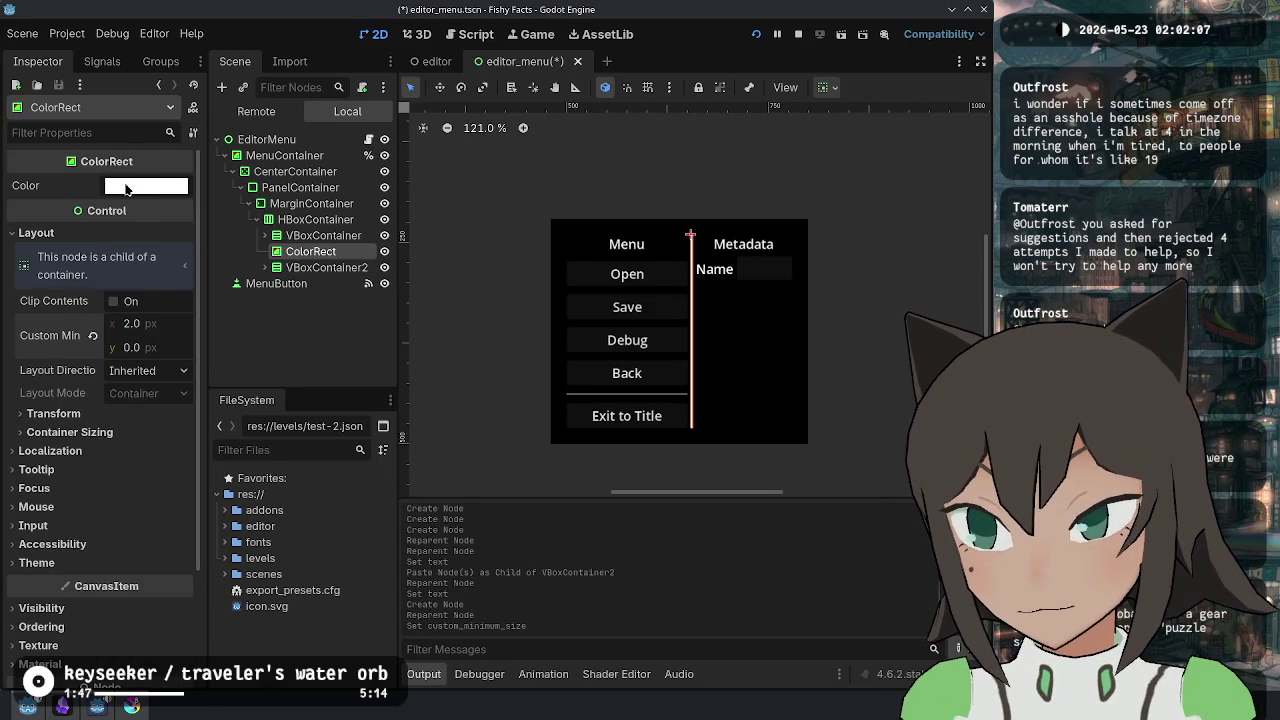
# - Set the divider ColorRect's colour alpha to 100 for a translucent white line
pyautogui.click(126, 188)
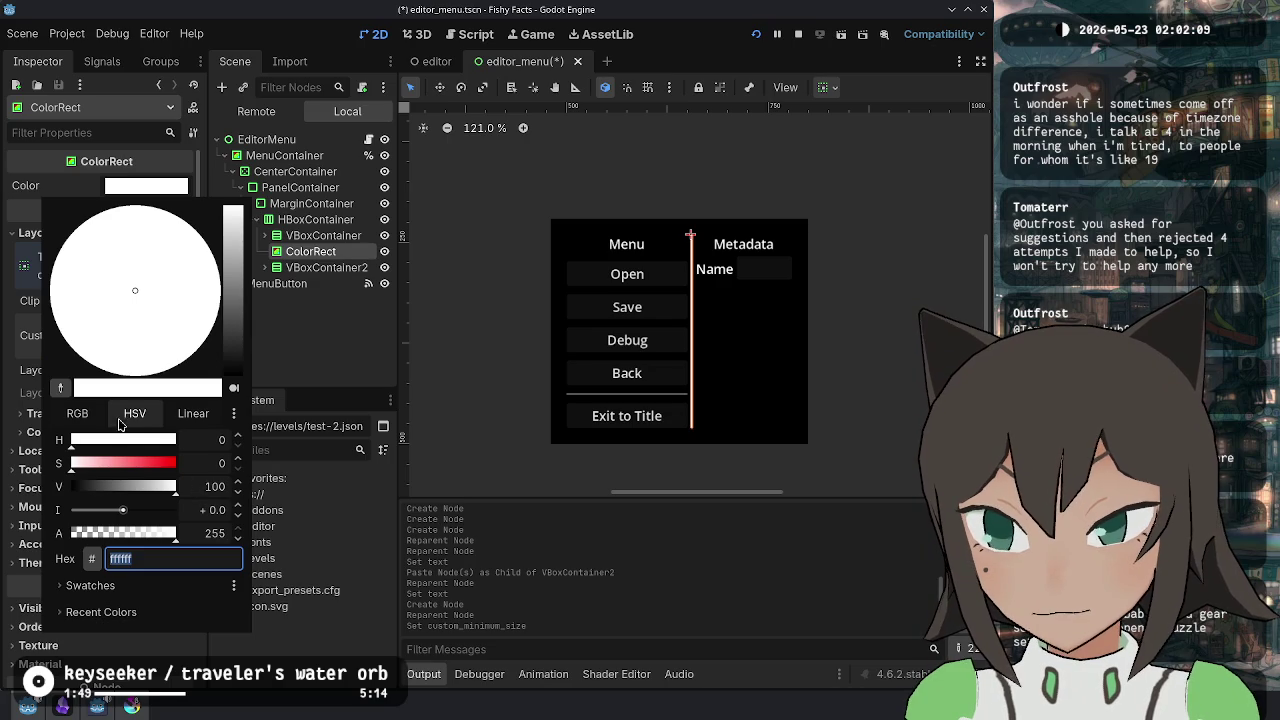
pyautogui.click(213, 489)
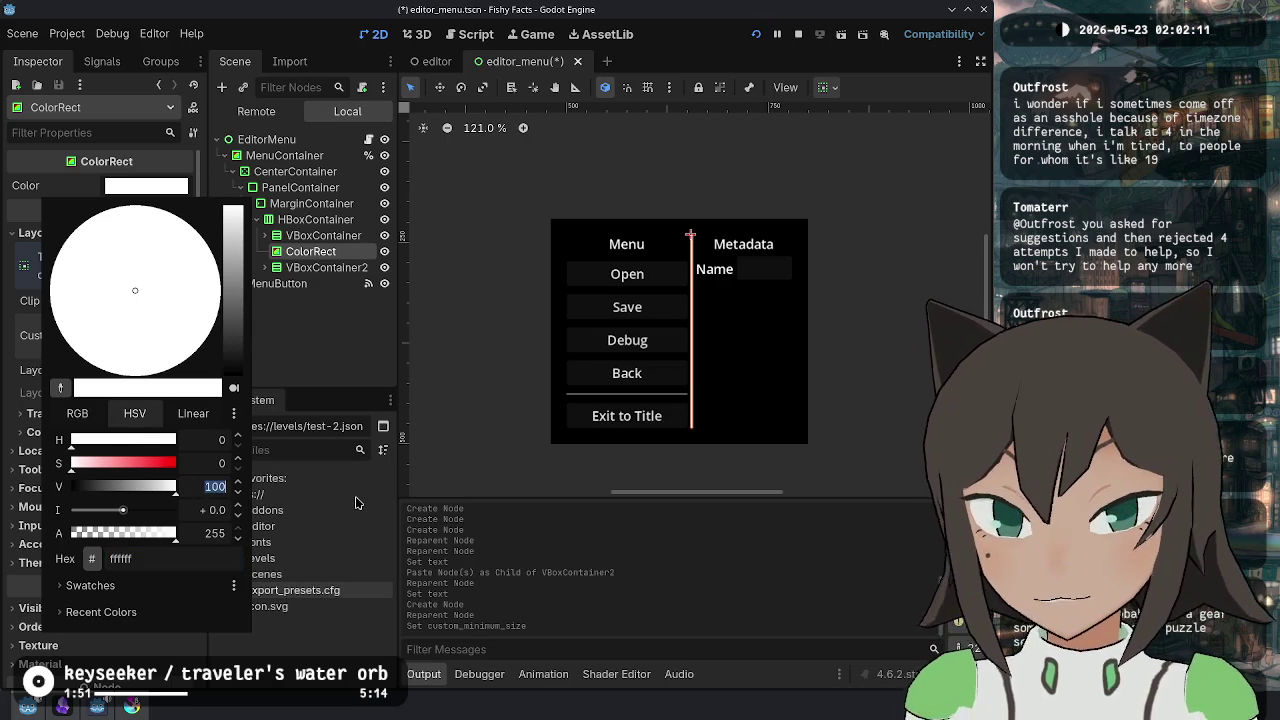
pyautogui.click(445, 563)
pyautogui.click(322, 357)
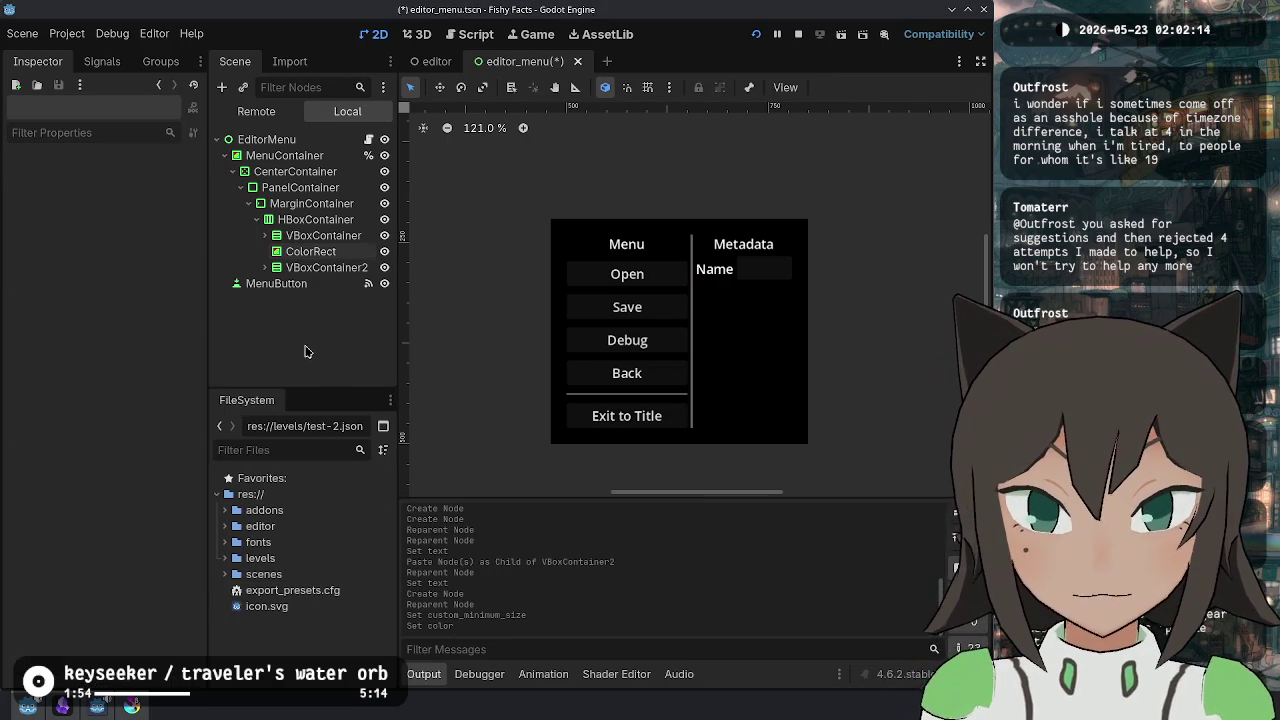
pyautogui.click(312, 251)
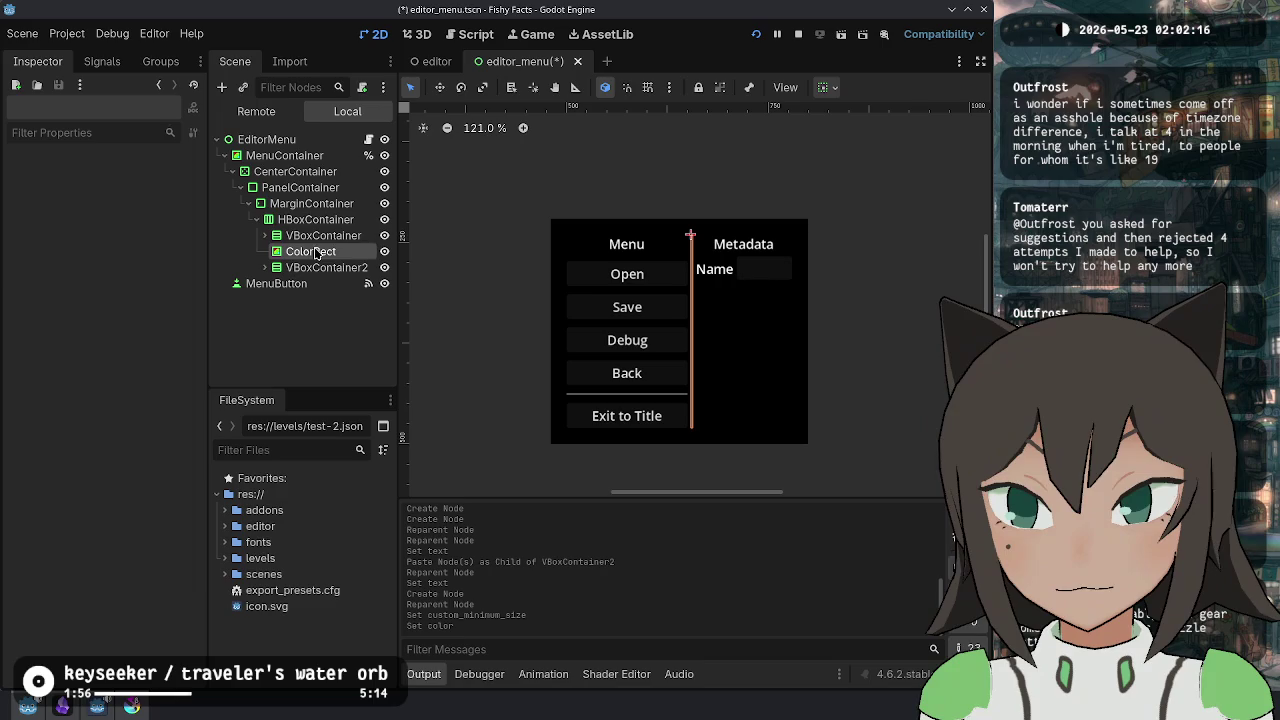
# - Compare with the separator above the Exit button, then reselect the divider and outer HBoxContainer
pyautogui.click(264, 235)
pyautogui.scroll(-1, 290, 280)
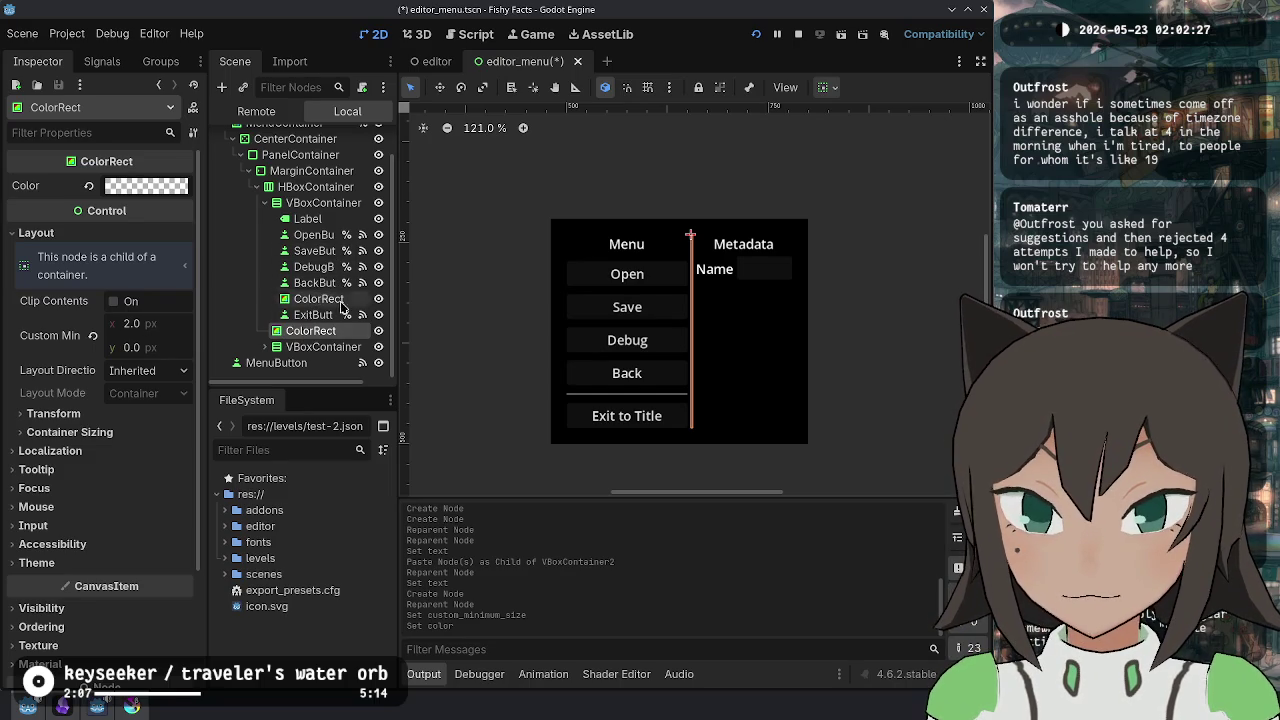
pyautogui.click(300, 299)
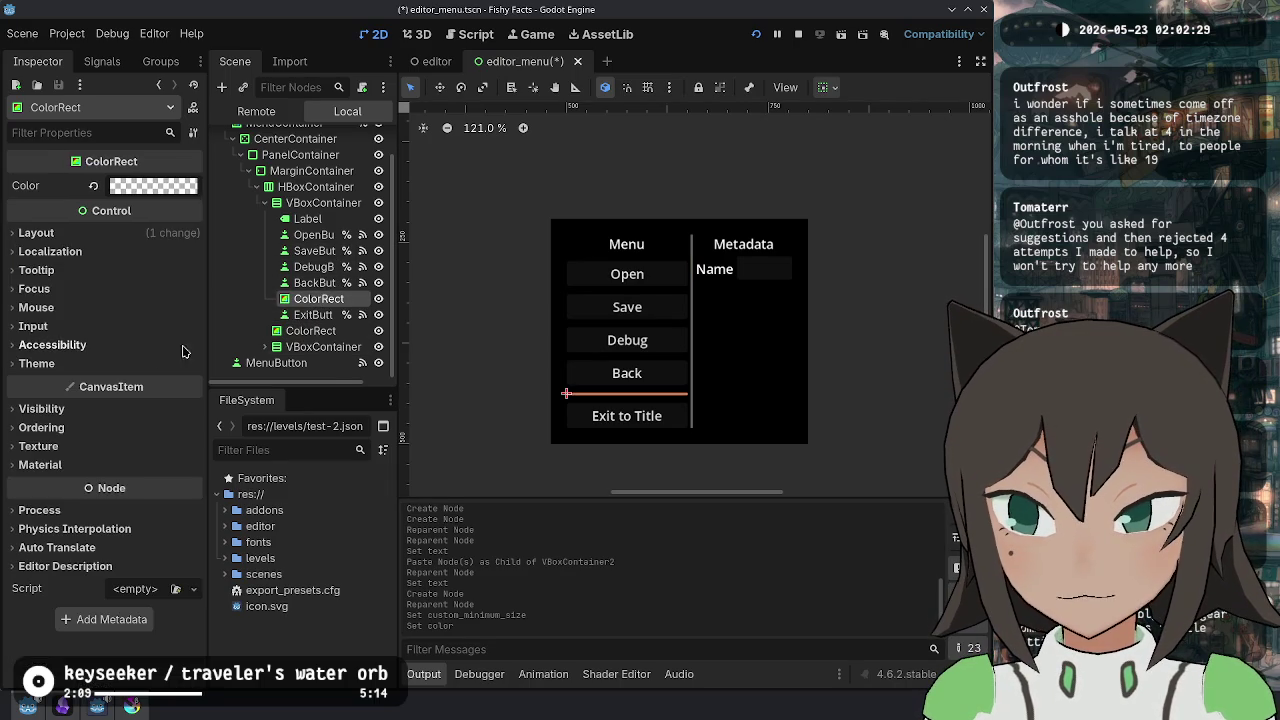
pyautogui.click(113, 232)
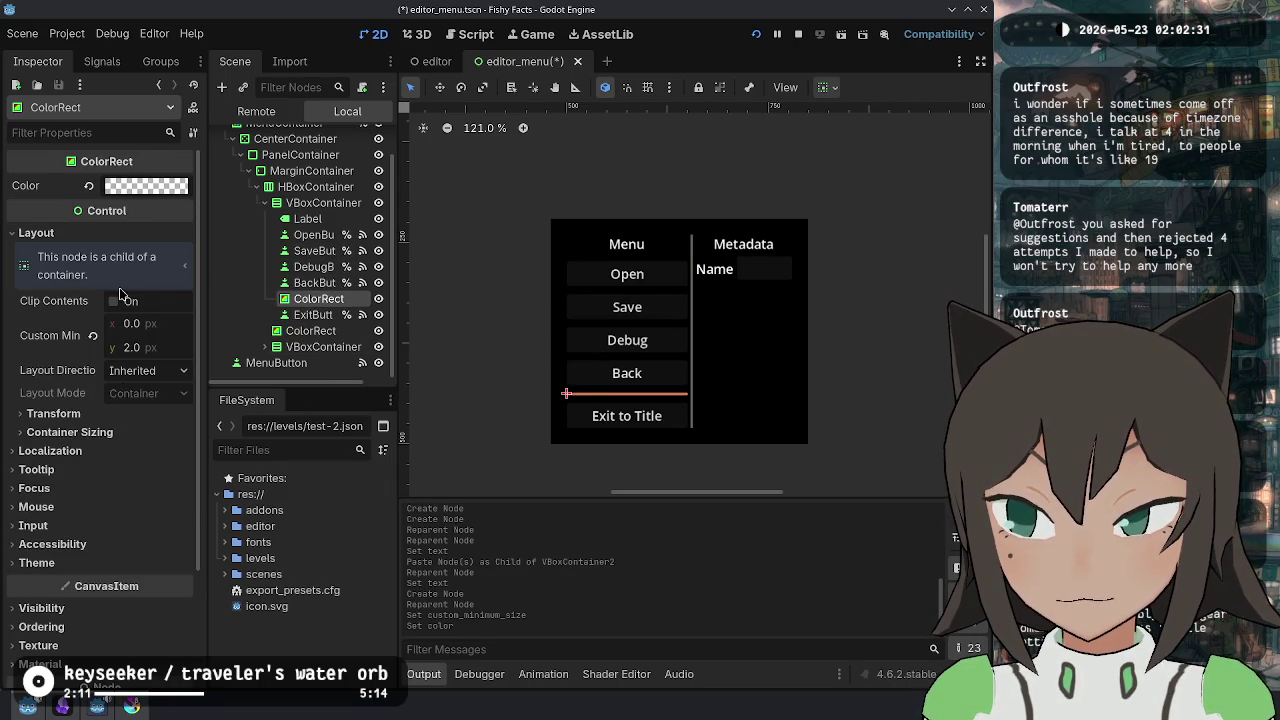
pyautogui.click(157, 187)
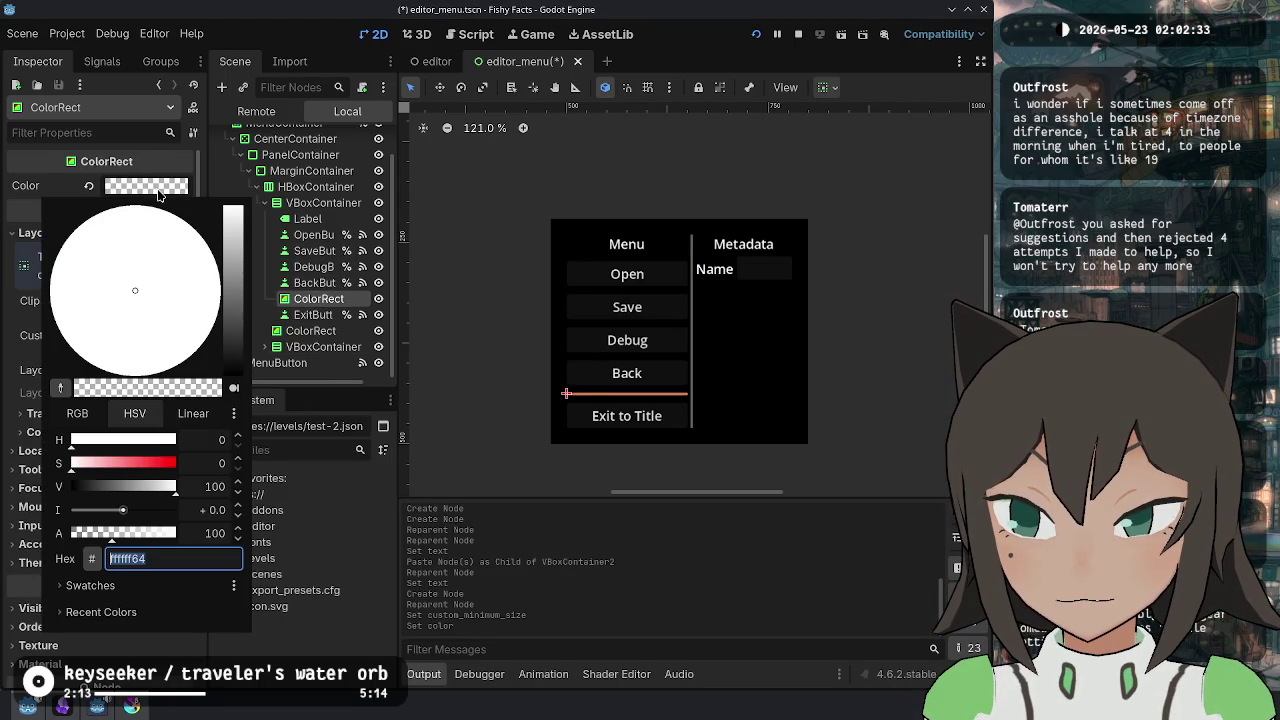
pyautogui.click(157, 194)
pyautogui.click(312, 331)
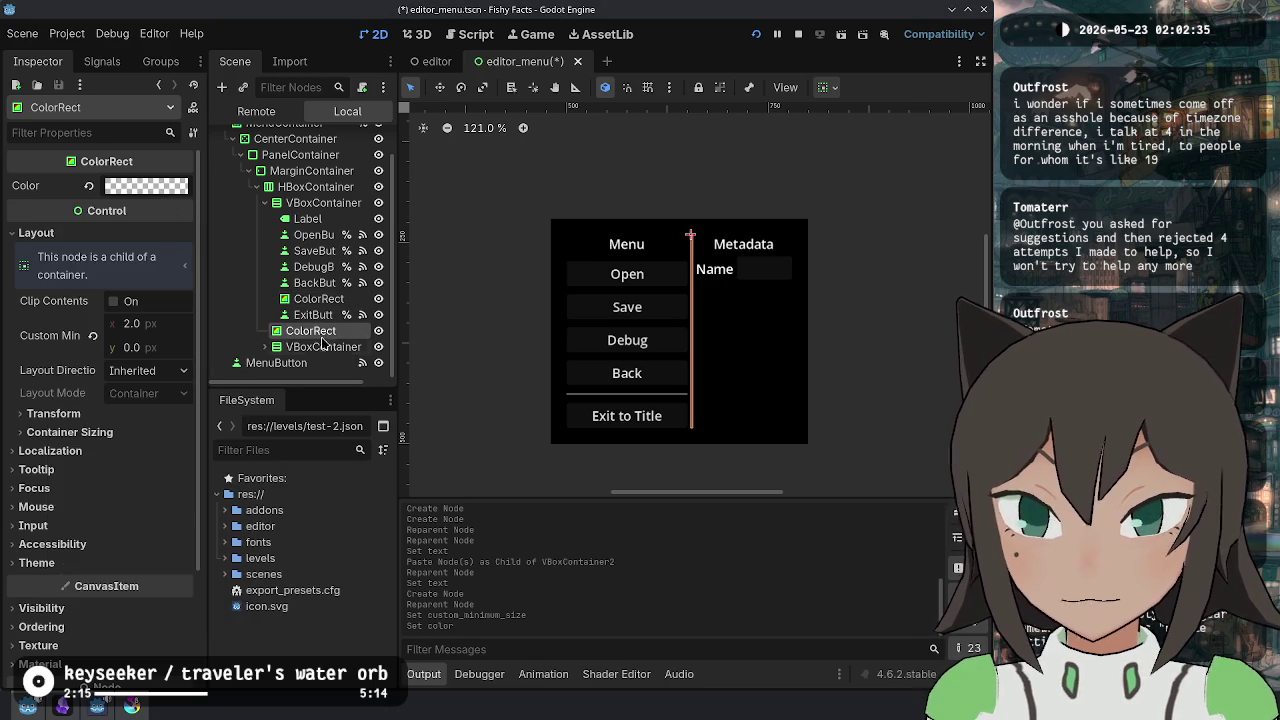
pyautogui.click(315, 187)
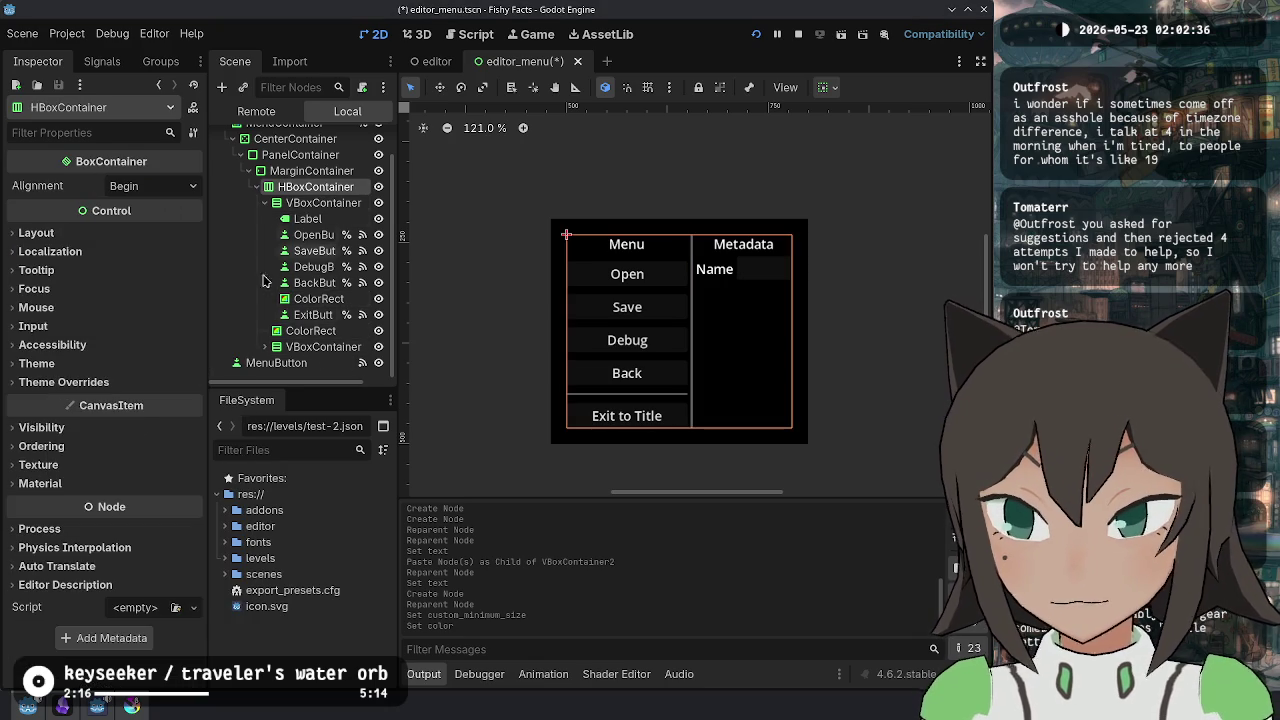
# - Set the HBoxContainer's theme constant Separation override to 10
pyautogui.click(113, 386)
pyautogui.click(130, 399)
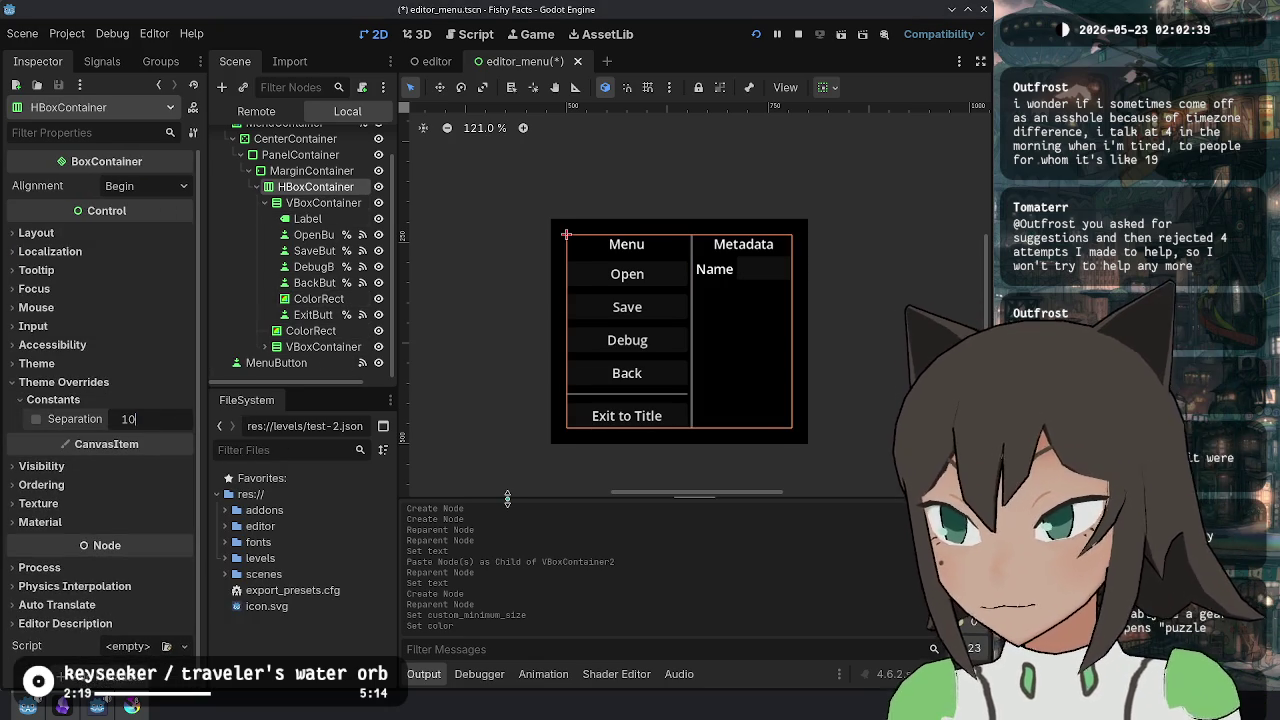
pyautogui.press('Return')
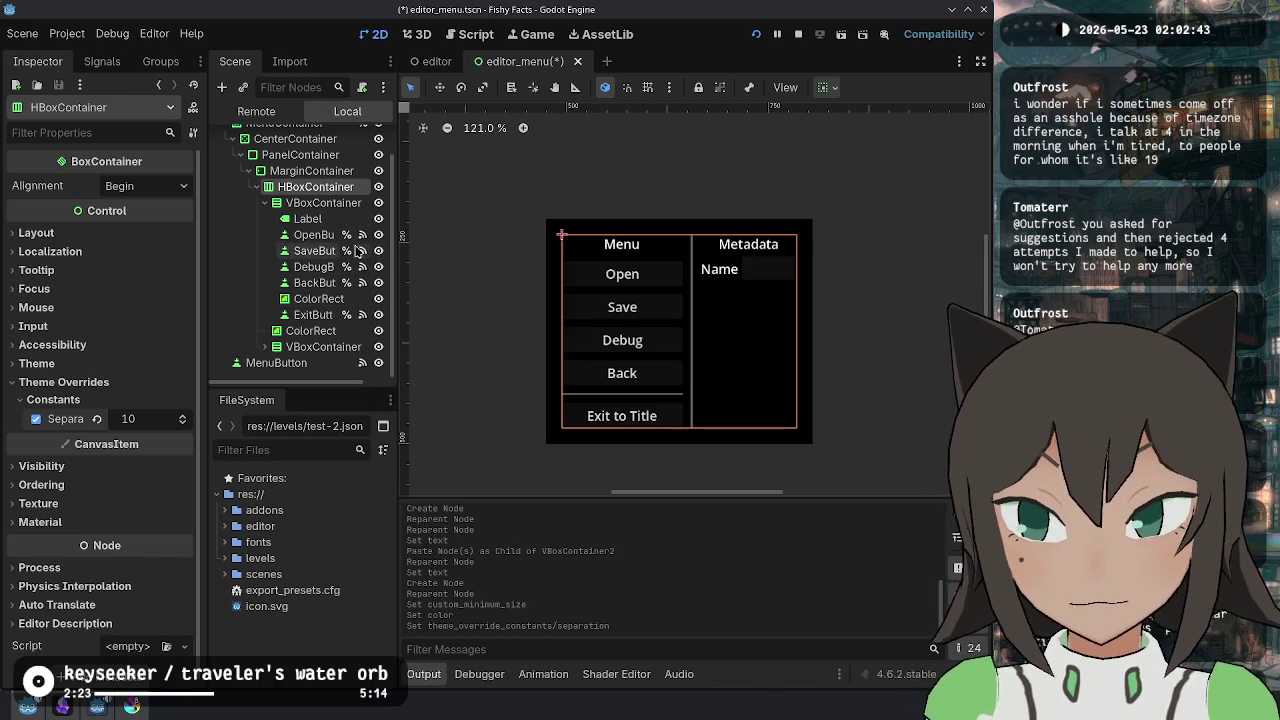
# - Duplicate the Name row under VBoxContainer2 and relabel the copy's Label as 'Author'
pyautogui.click(310, 234)
pyautogui.click(313, 267)
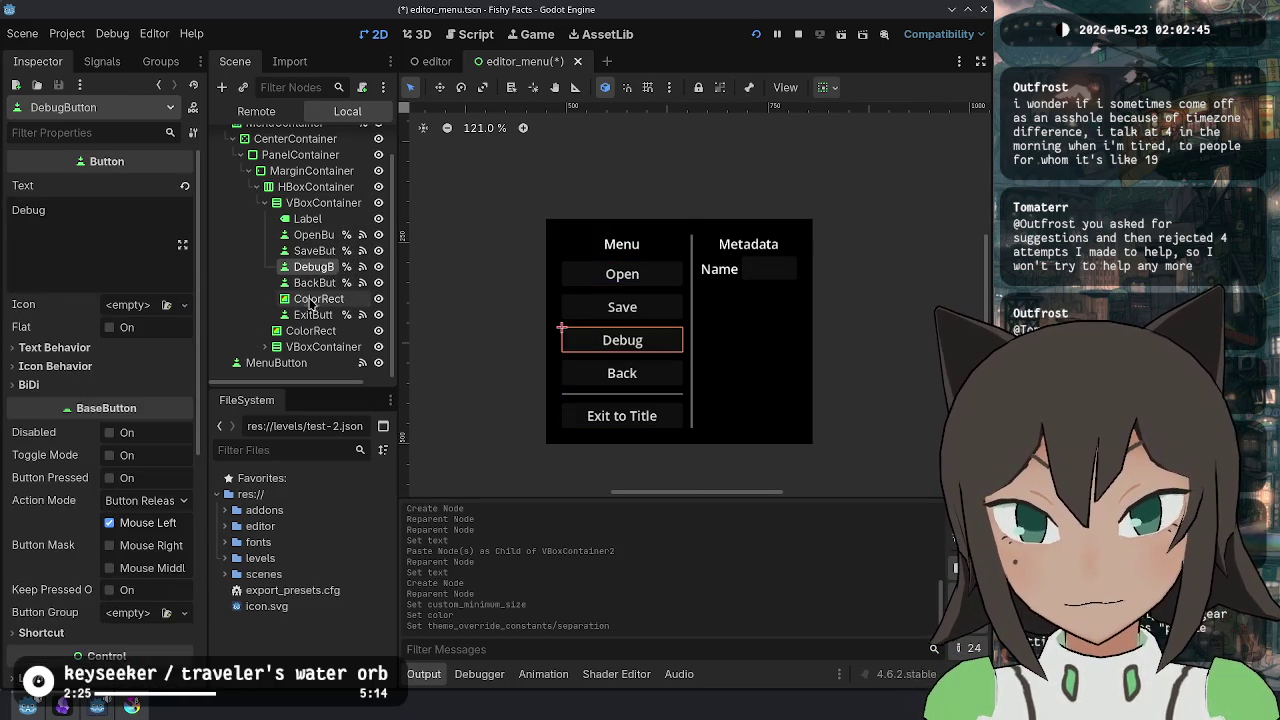
pyautogui.click(313, 300)
pyautogui.click(323, 346)
pyautogui.click(277, 203)
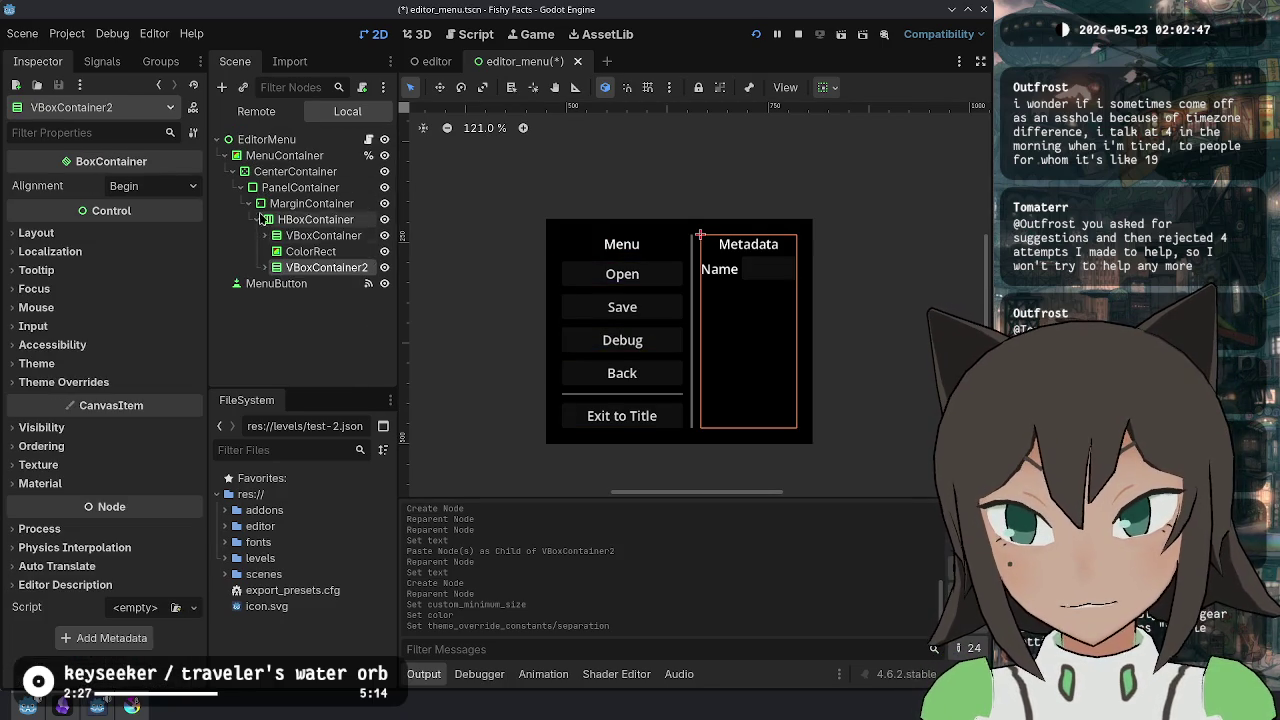
pyautogui.click(265, 267)
pyautogui.click(330, 300)
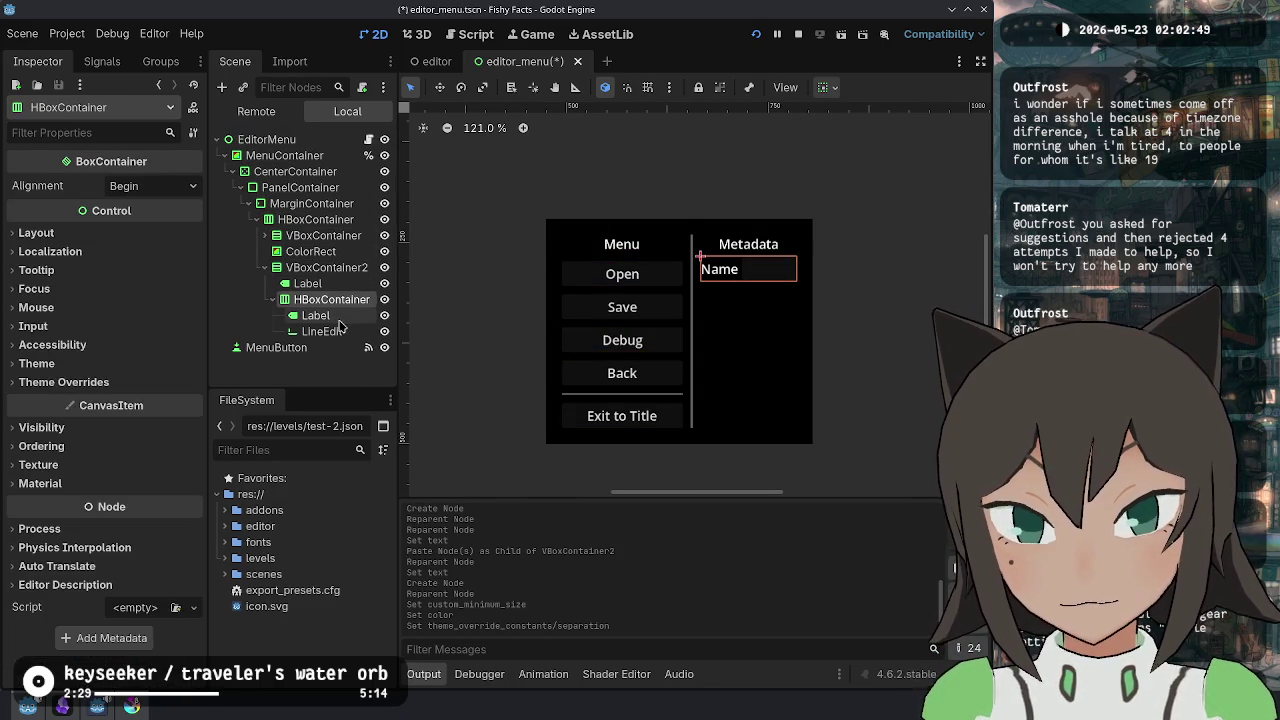
pyautogui.hotkey('ctrl', 'd')
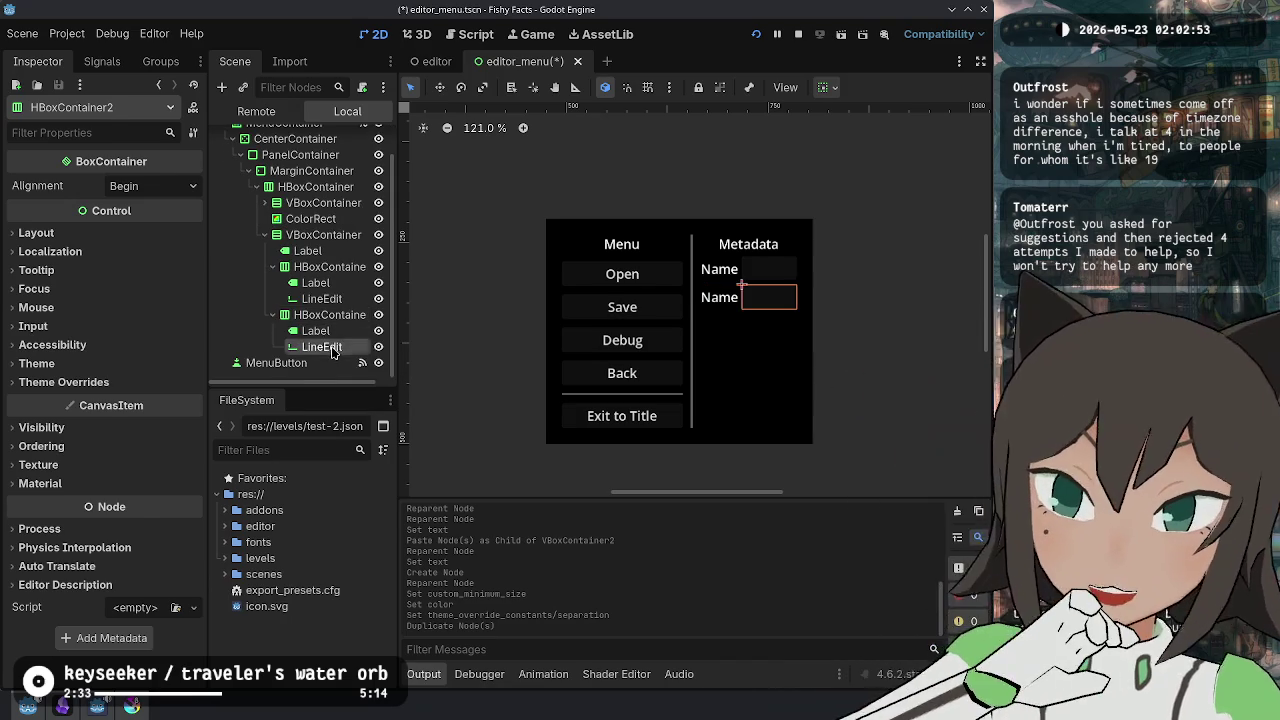
pyautogui.click(333, 350)
pyautogui.click(334, 332)
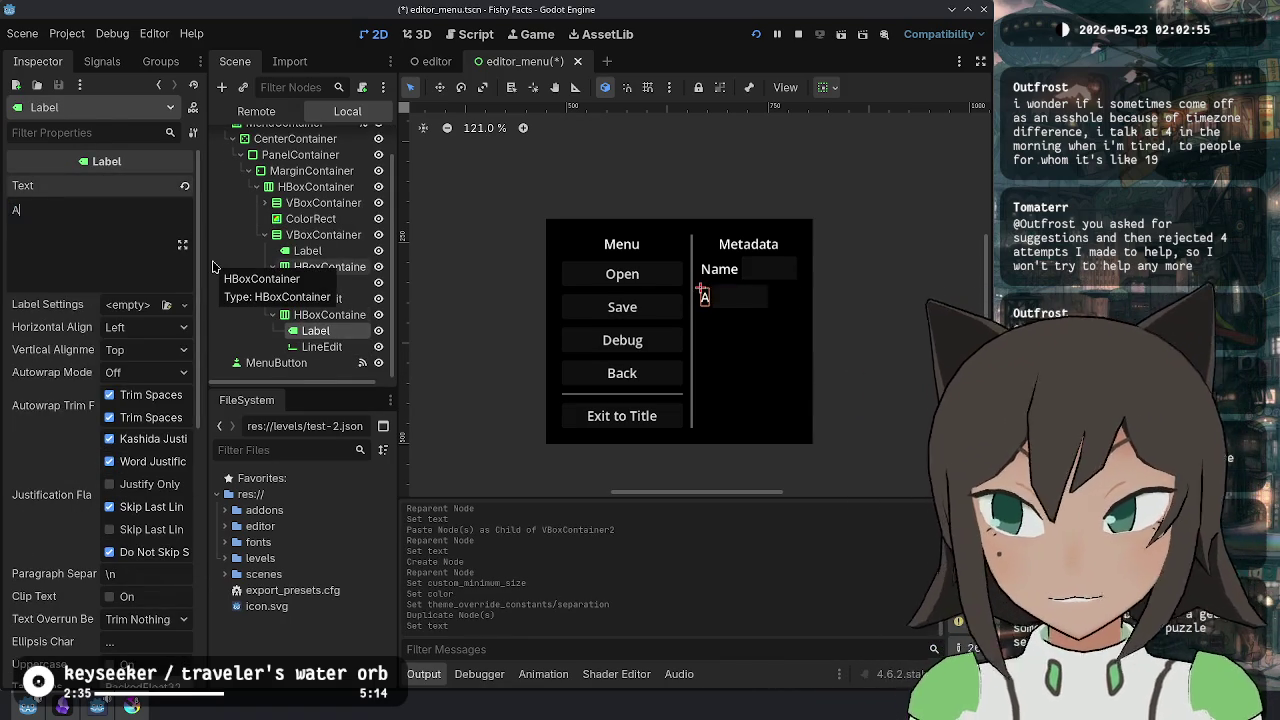
pyautogui.write('Author')
pyautogui.click(322, 347)
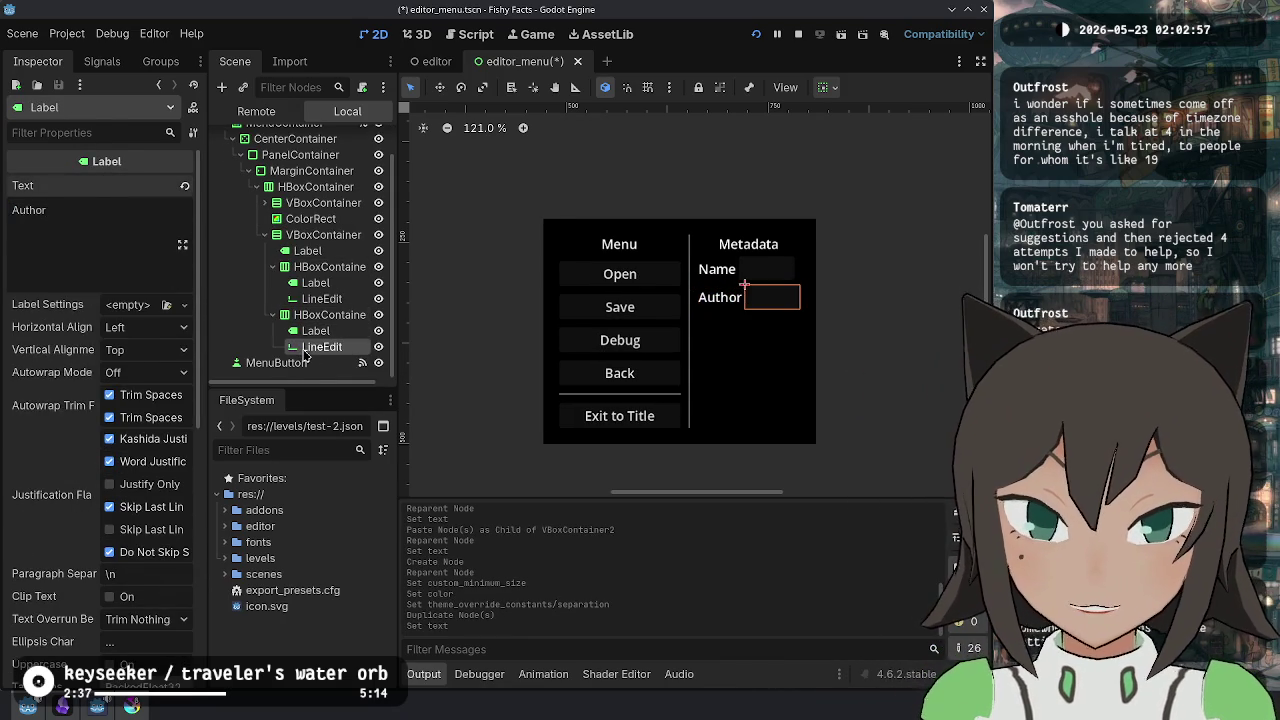
pyautogui.click(330, 331)
# - Select both Name and Author LineEdits and enable Container Sizing Horizontal Expand
pyautogui.click(333, 316)
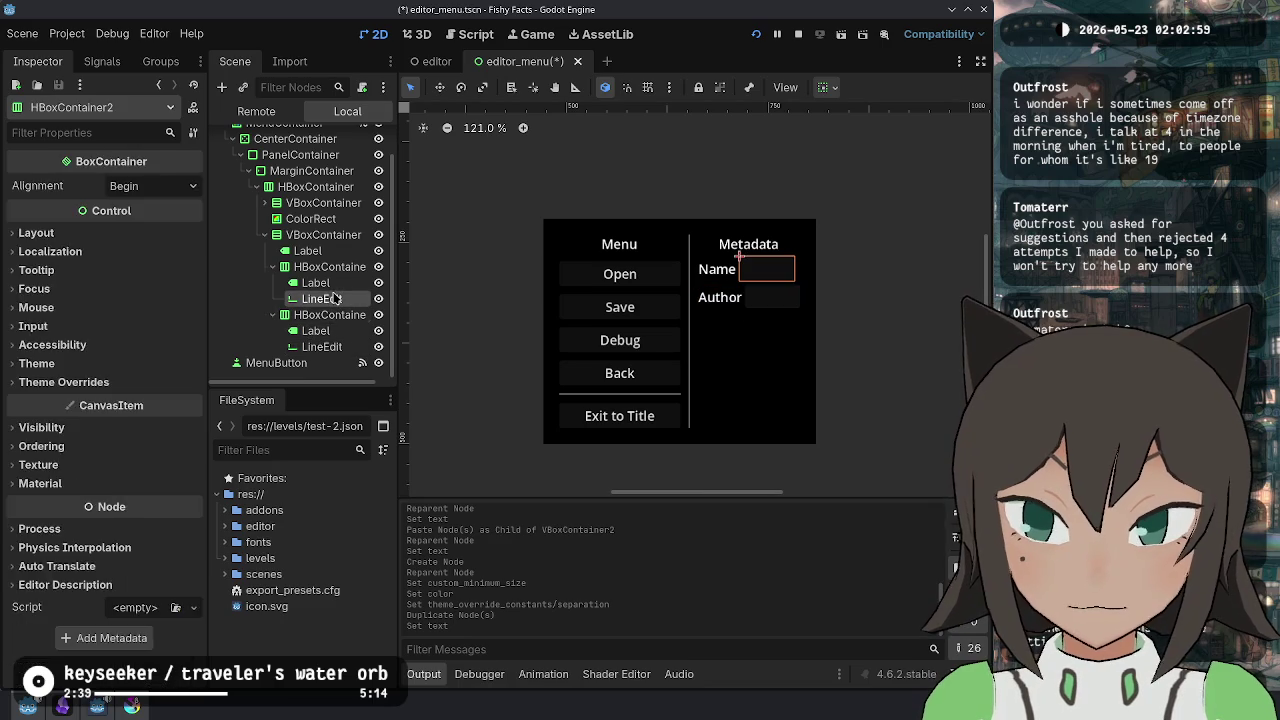
pyautogui.click(322, 298)
pyautogui.keyDown('ctrl'); pyautogui.click(322, 346); pyautogui.keyUp('ctrl')
pyautogui.scroll(-5, 110, 350)
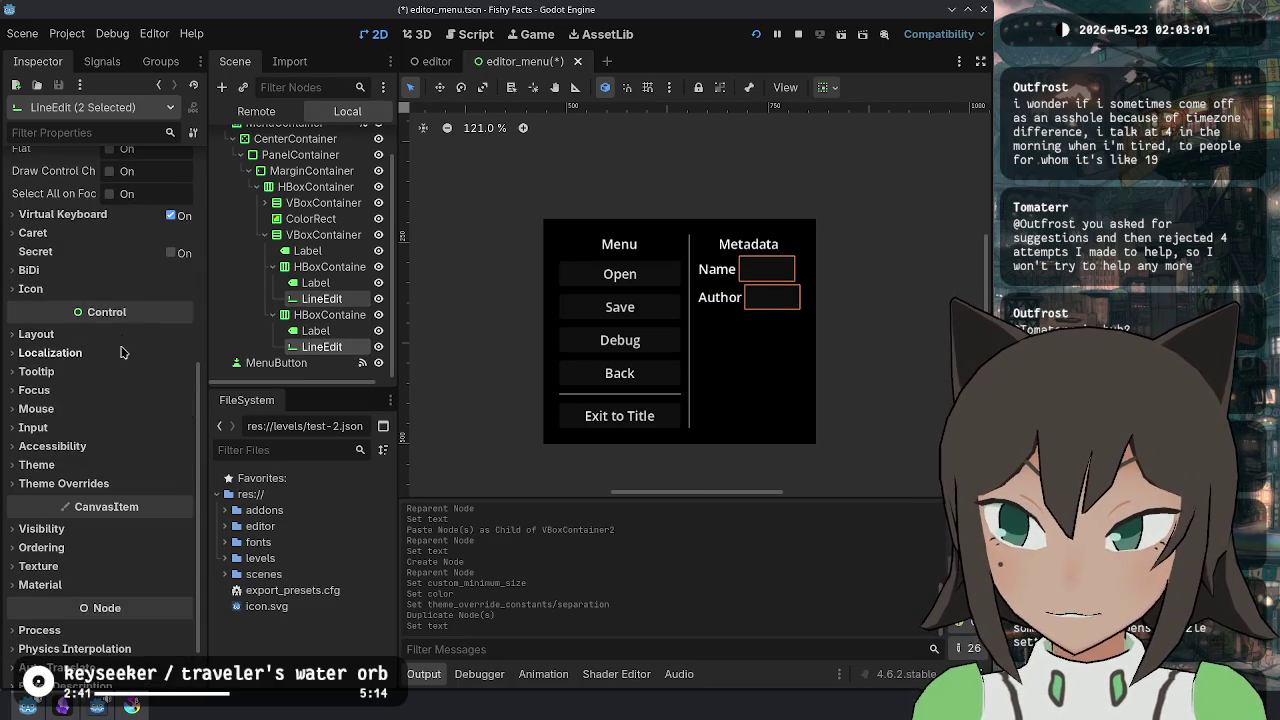
pyautogui.click(36, 334)
pyautogui.click(126, 482)
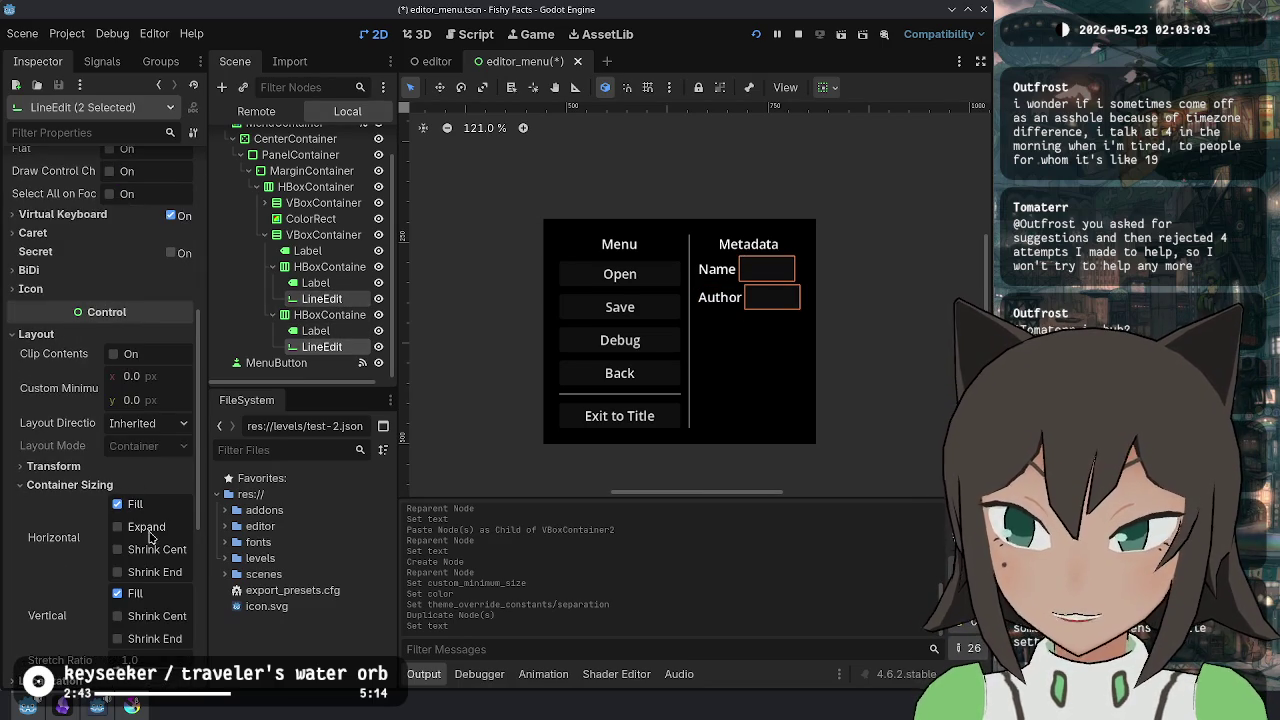
pyautogui.click(117, 527)
pyautogui.click(326, 267)
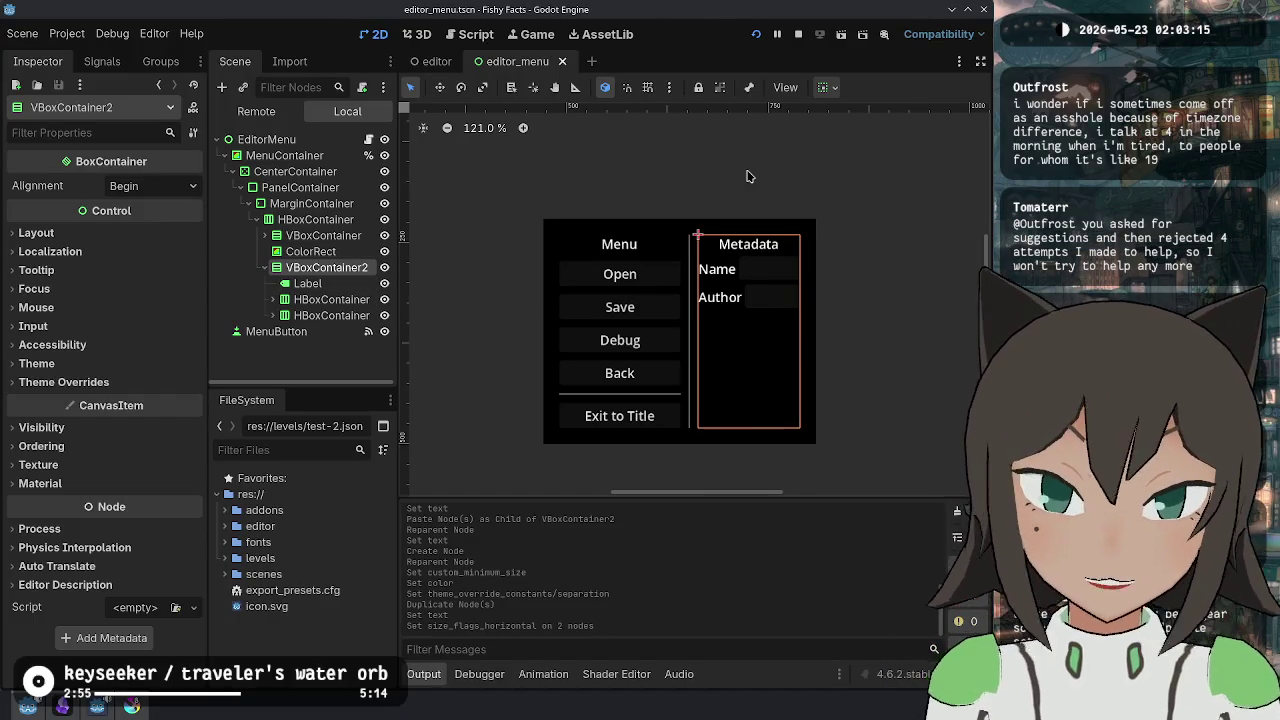
# - Set Separation to 10 on both the Name and Author row HBoxContainers, then save
pyautogui.click(331, 284)
pyautogui.click(332, 300)
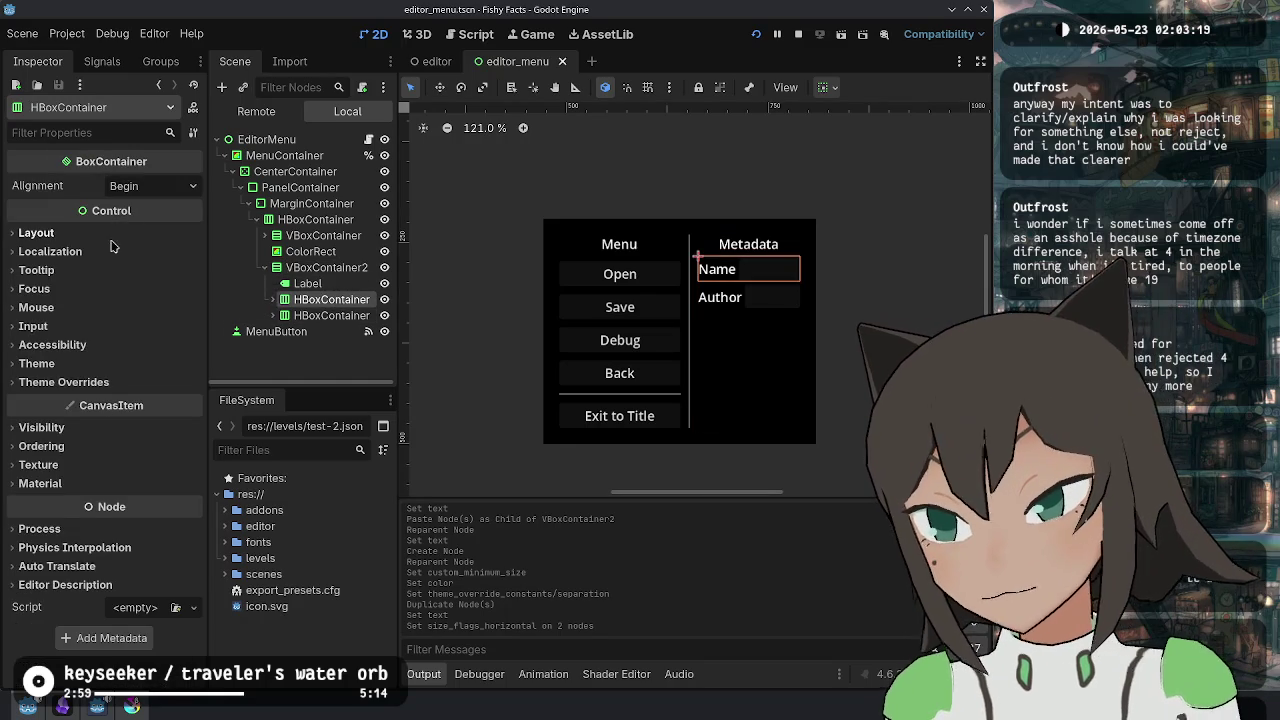
pyautogui.click(96, 386)
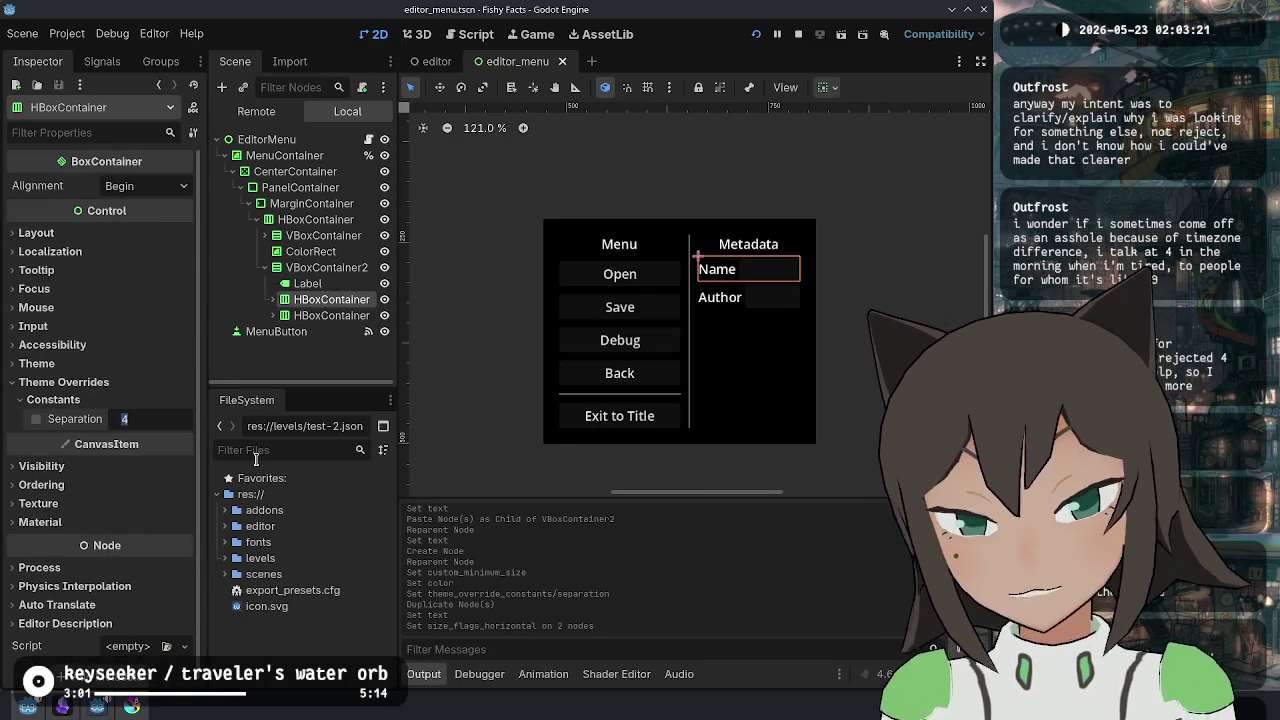
pyautogui.write('10')
pyautogui.press('Return')
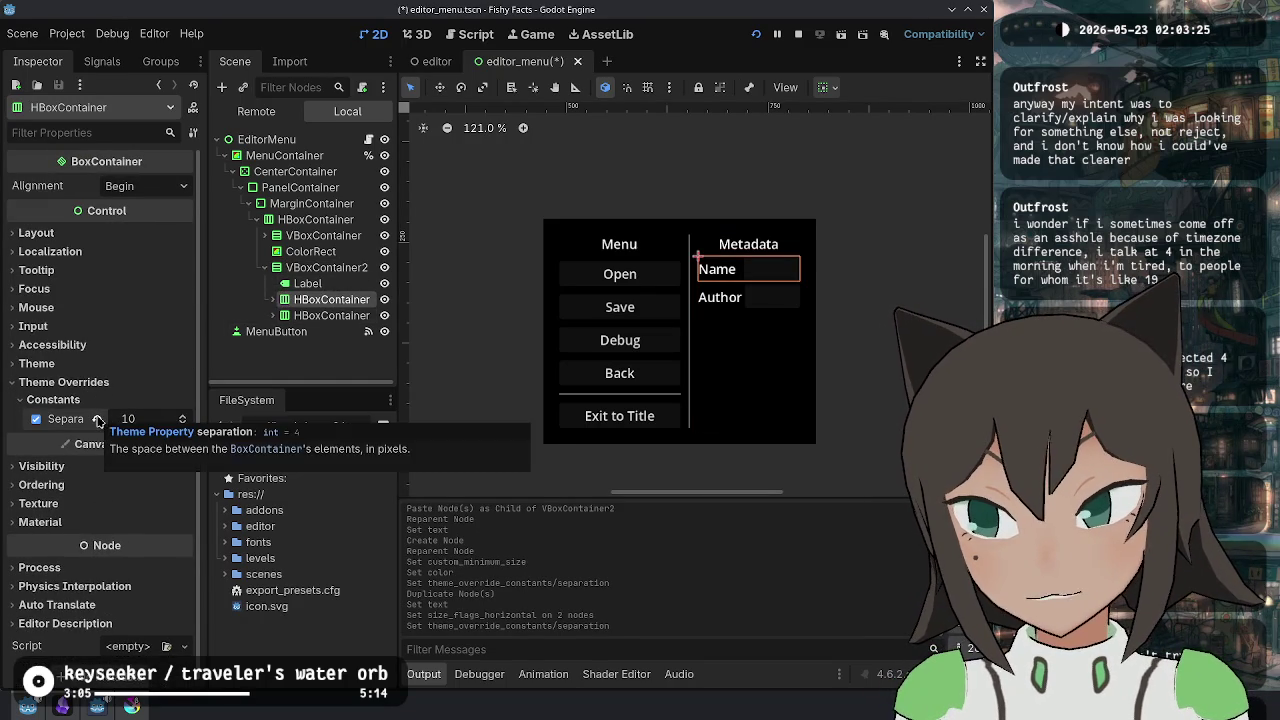
pyautogui.click(330, 315)
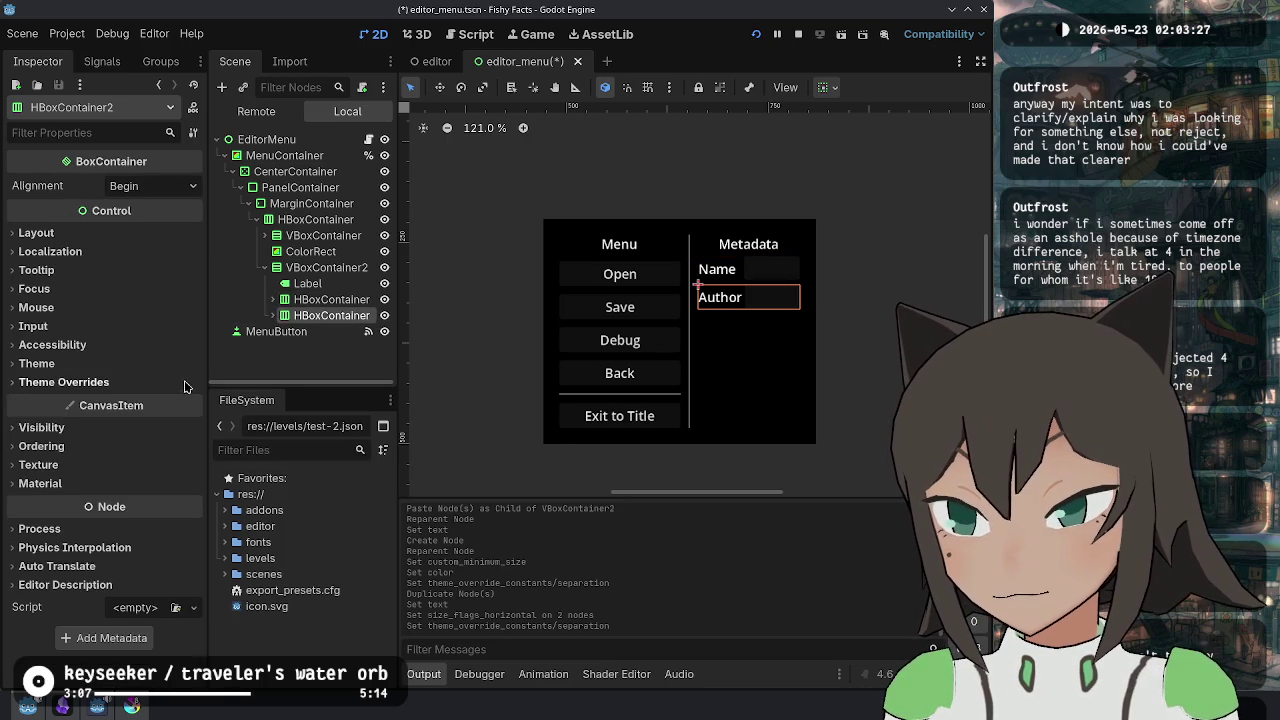
pyautogui.click(70, 382)
pyautogui.click(55, 400)
pyautogui.click(140, 419)
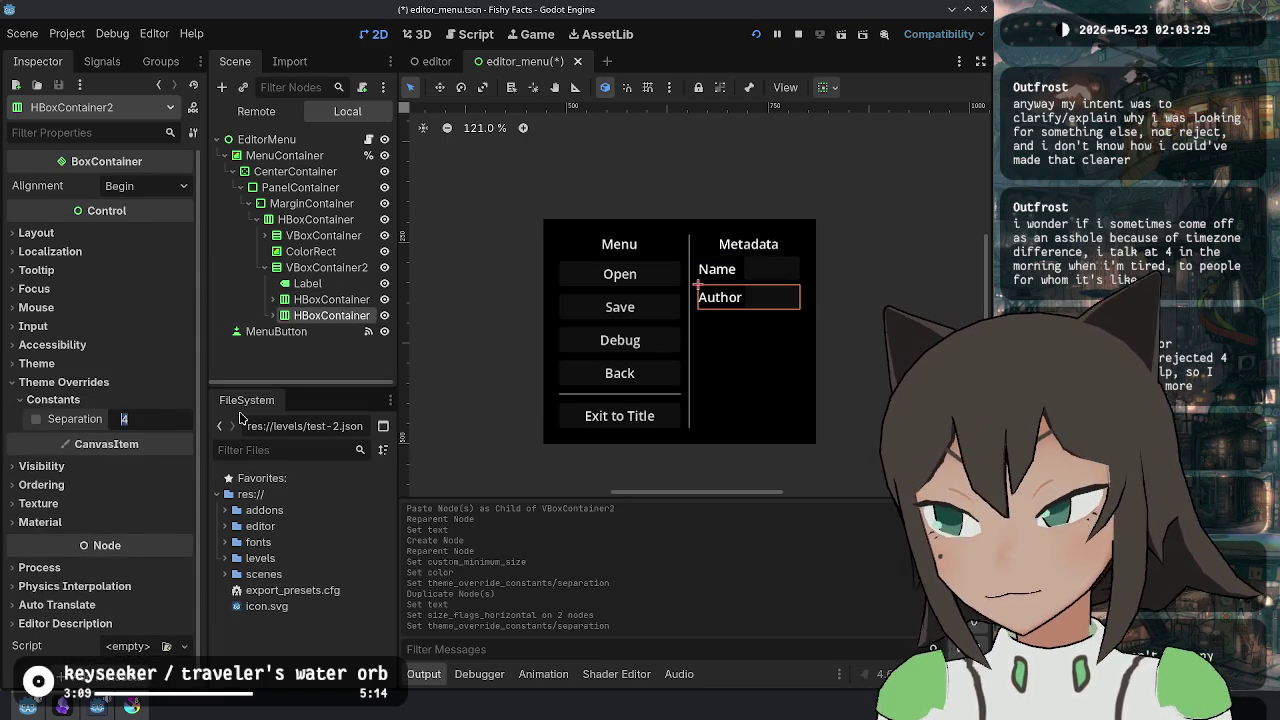
pyautogui.press('Return')
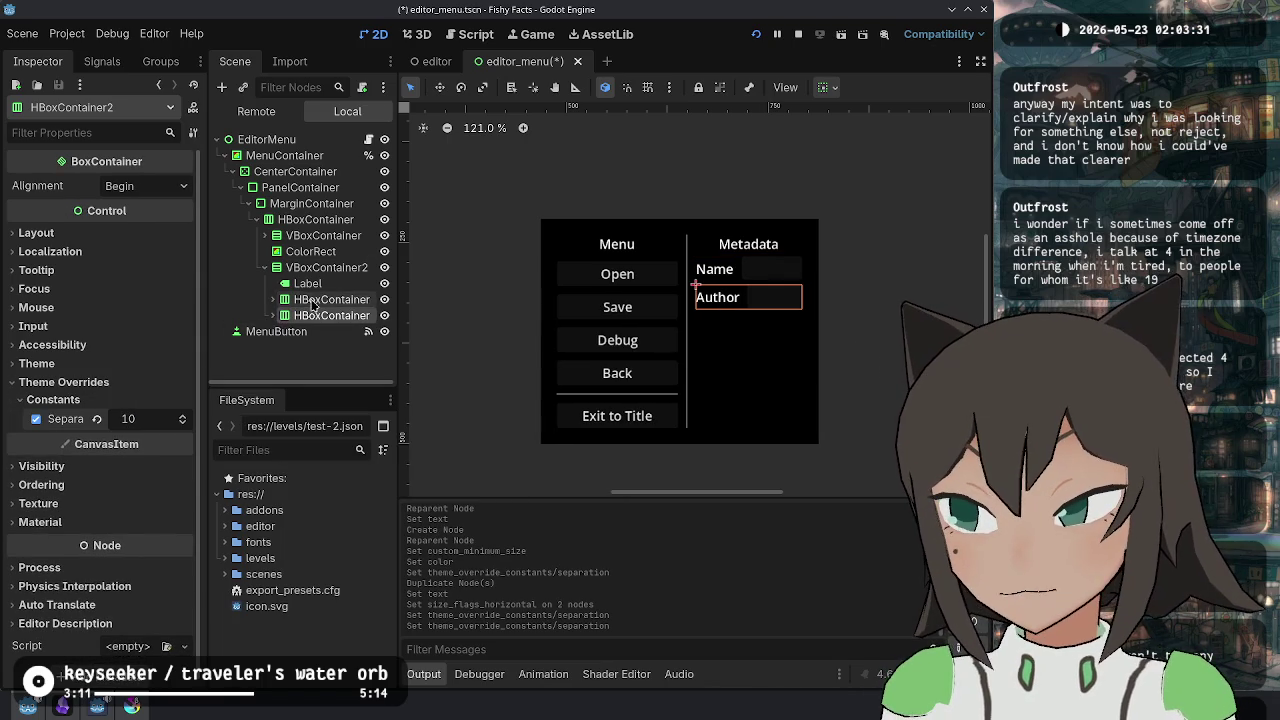
pyautogui.hotkey('ctrl', 's')
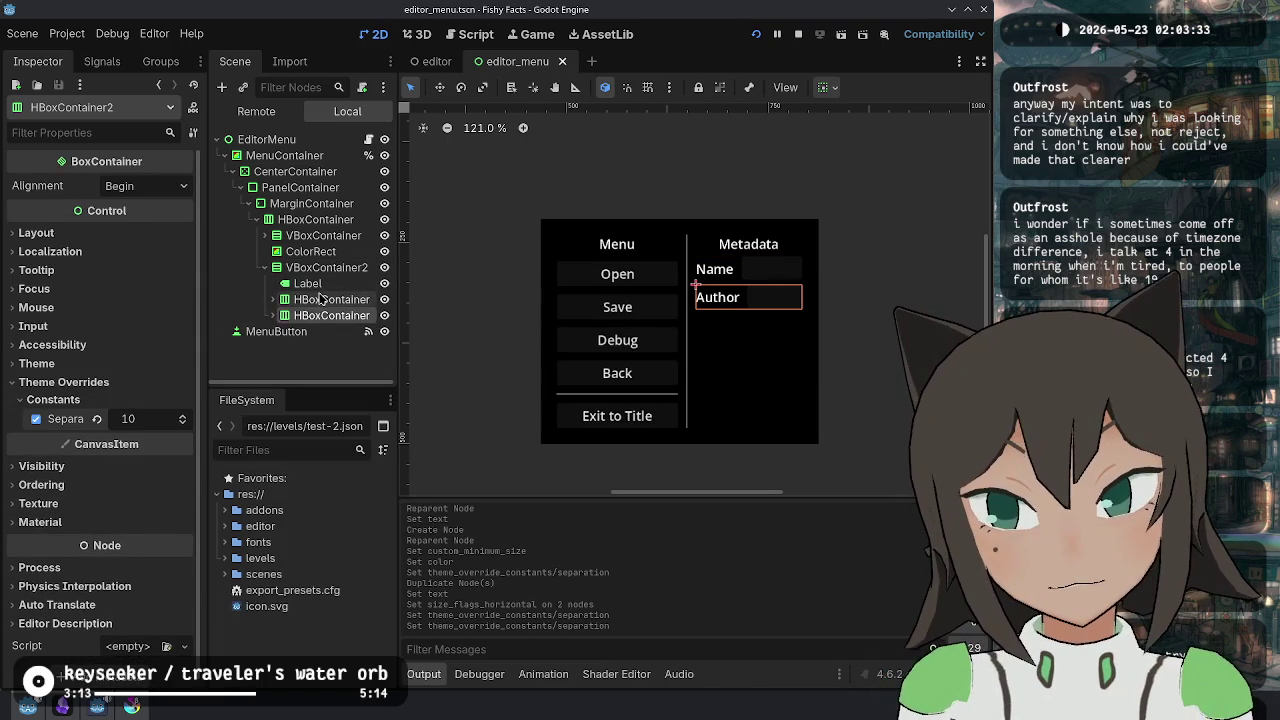
# - Set VBoxContainer2's Custom Minimum Size x to 300 to widen the Metadata column
pyautogui.click(340, 270)
pyautogui.click(265, 267)
pyautogui.click(322, 235)
pyautogui.click(300, 268)
pyautogui.click(266, 268)
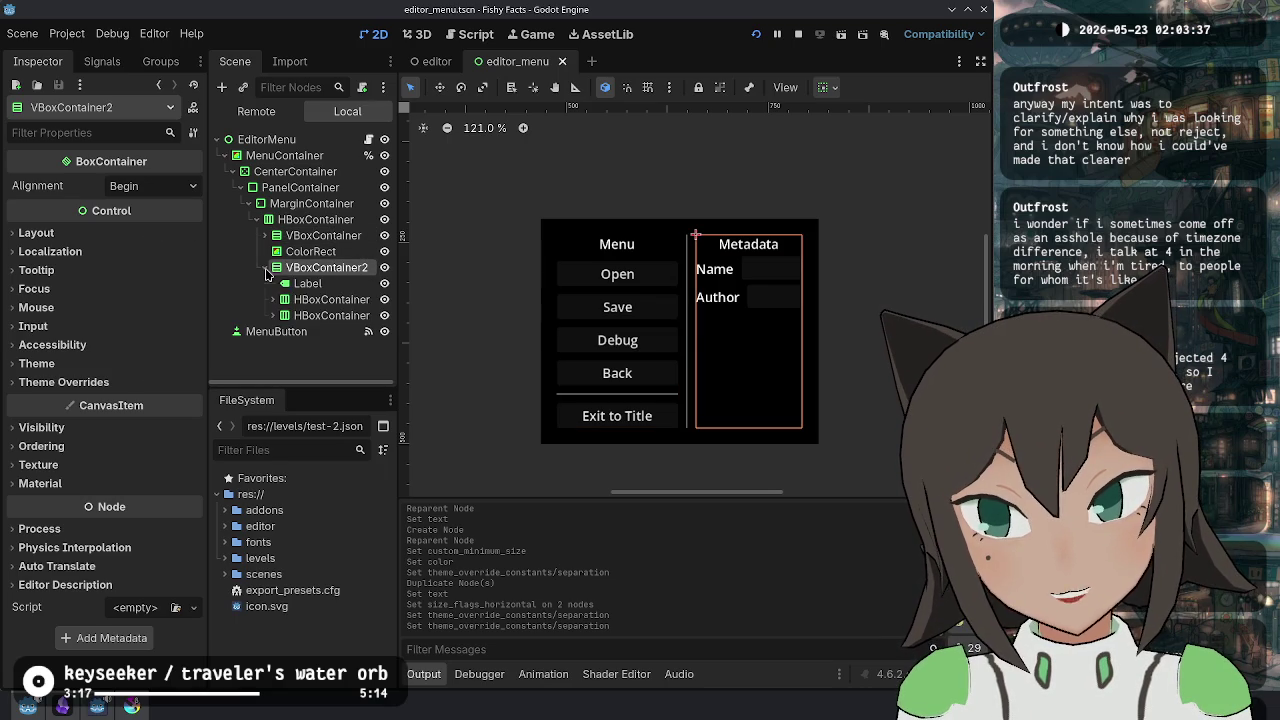
pyautogui.click(330, 299)
pyautogui.click(330, 315)
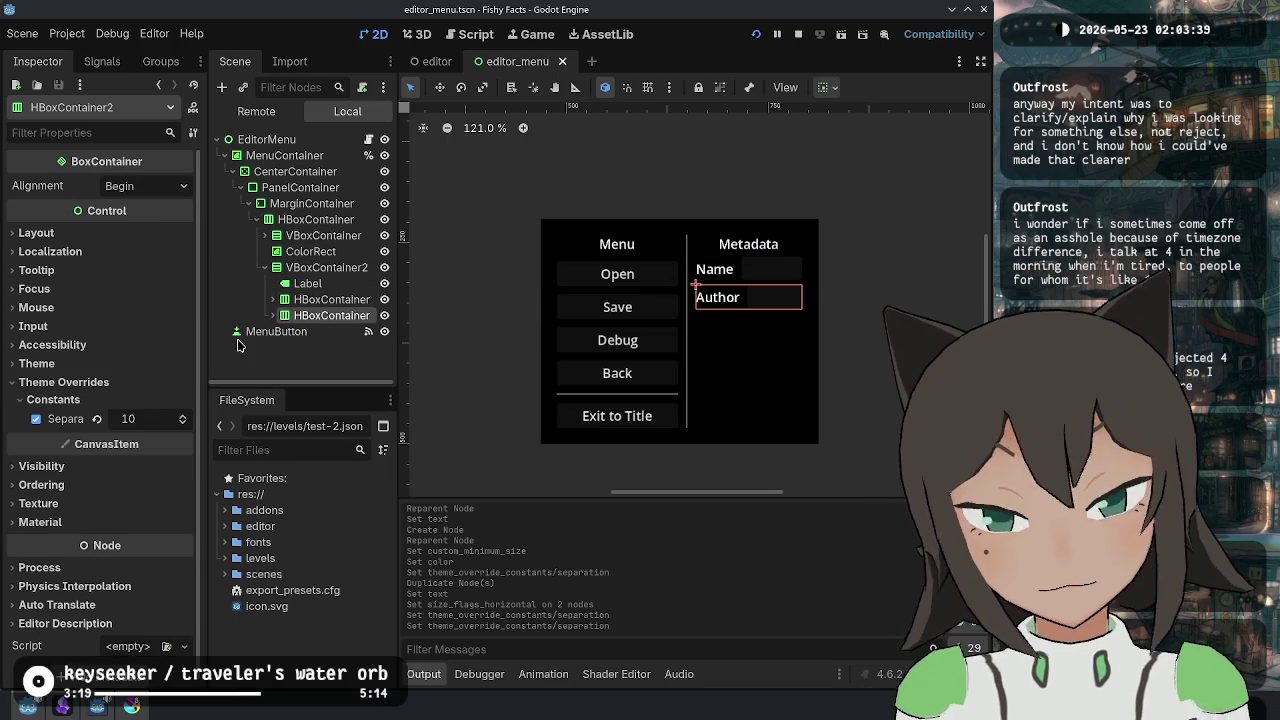
pyautogui.click(330, 299)
pyautogui.click(326, 267)
pyautogui.click(133, 236)
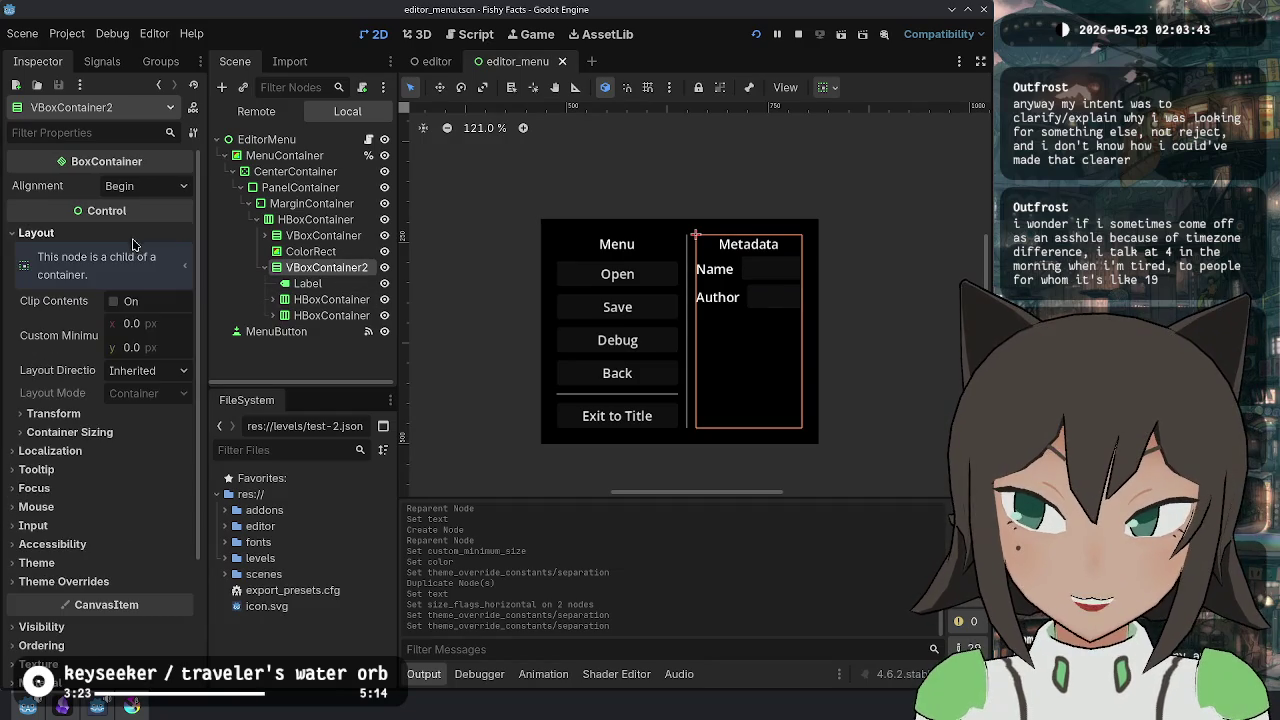
pyautogui.click(154, 325)
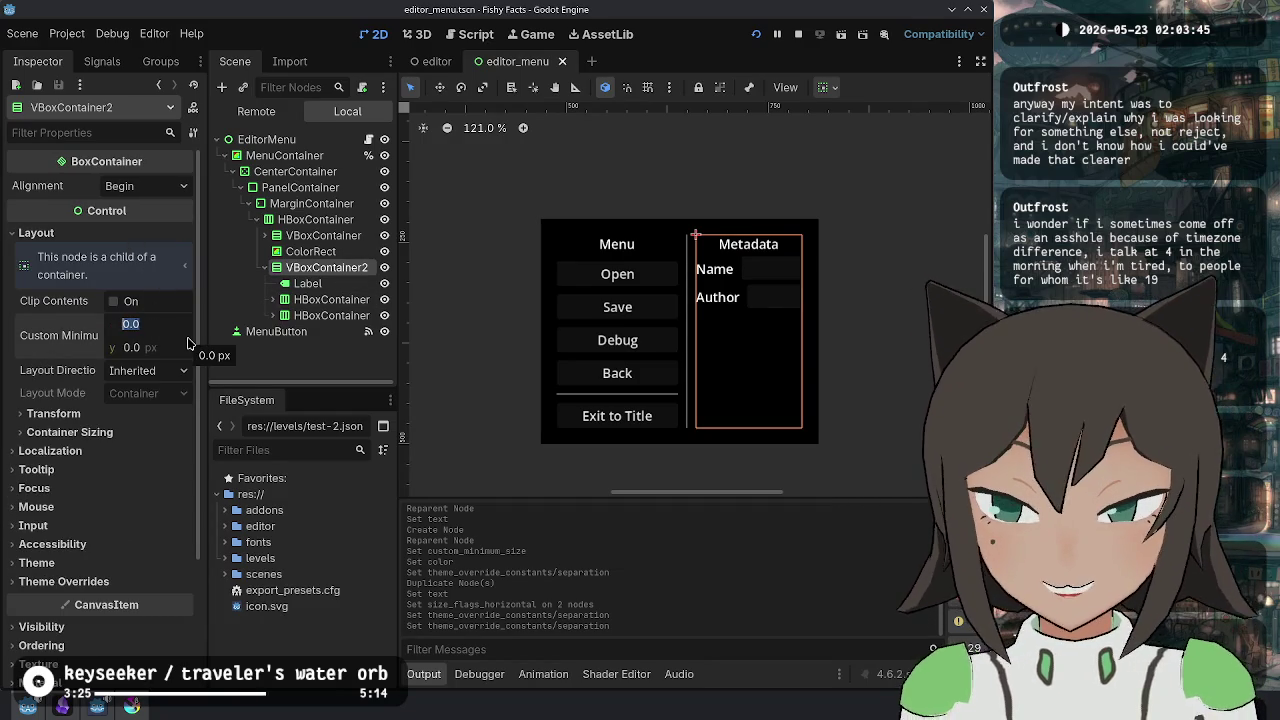
pyautogui.write('300')
pyautogui.press('Return')
pyautogui.click(327, 362)
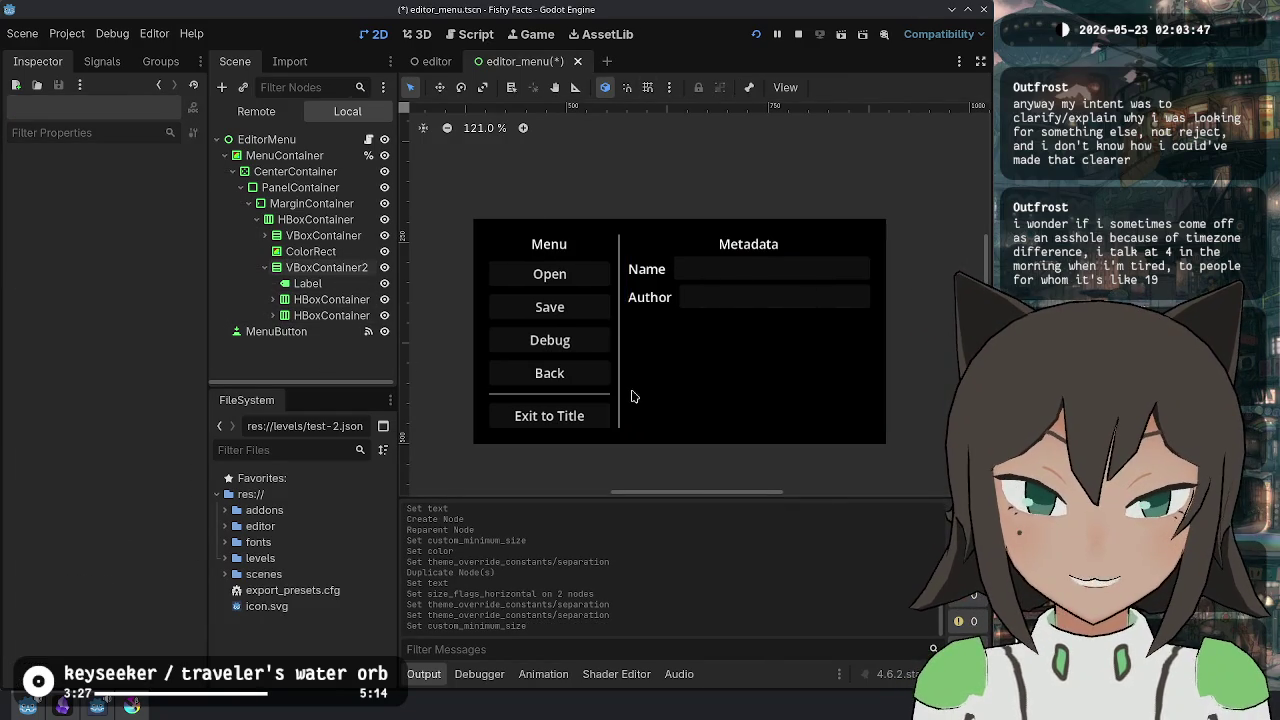
pyautogui.scroll(-6, 757, 418)
pyautogui.scroll(-2, 790, 370)
# - Save, run the game, and check keyboard focus moves between menu buttons and Name/Author fields
pyautogui.hotkey('ctrl', 's')
pyautogui.click(758, 35)
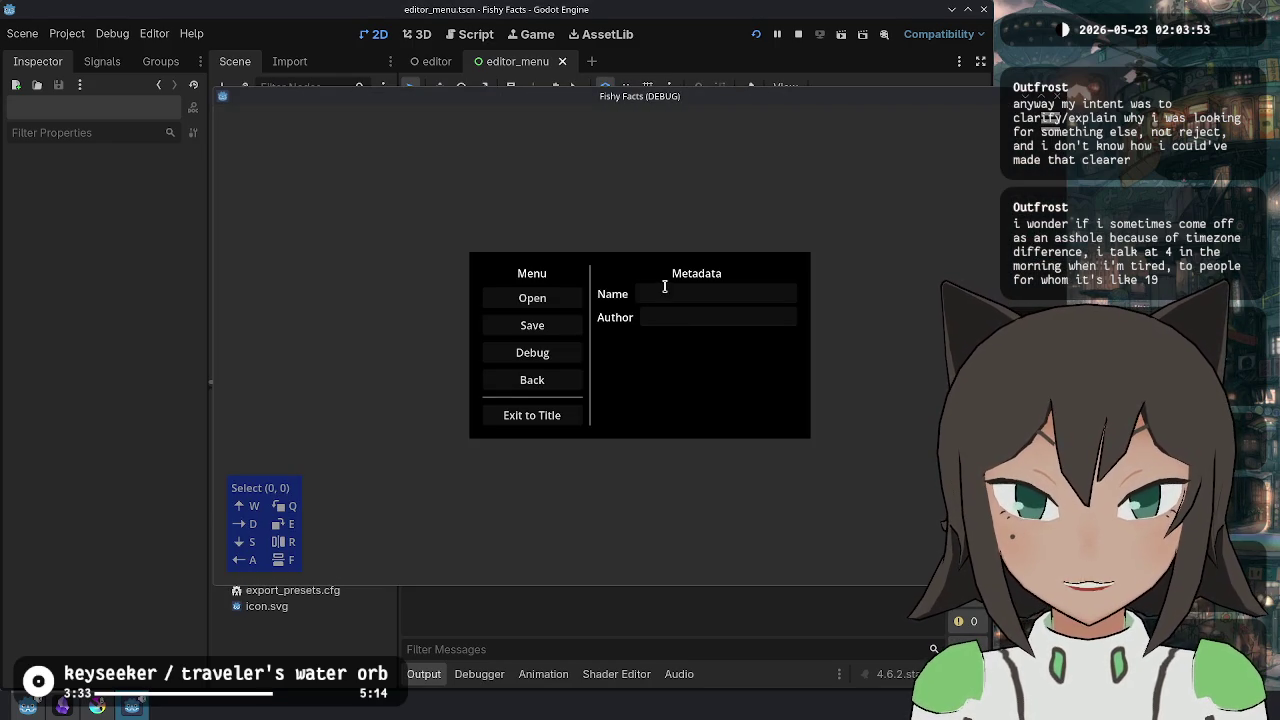
pyautogui.hotkey('shift', 'Tab')
pyautogui.press('Up')
pyautogui.press('Up')
pyautogui.press('Up')
pyautogui.press('Right')
pyautogui.press('Left')
pyautogui.press('Down')
pyautogui.press('Down')
pyautogui.press('Down')
pyautogui.press('Right')
pyautogui.press('Down')
pyautogui.press('Left')
pyautogui.press('Right')
pyautogui.press('Up')
pyautogui.press('Left')
pyautogui.press('Up')
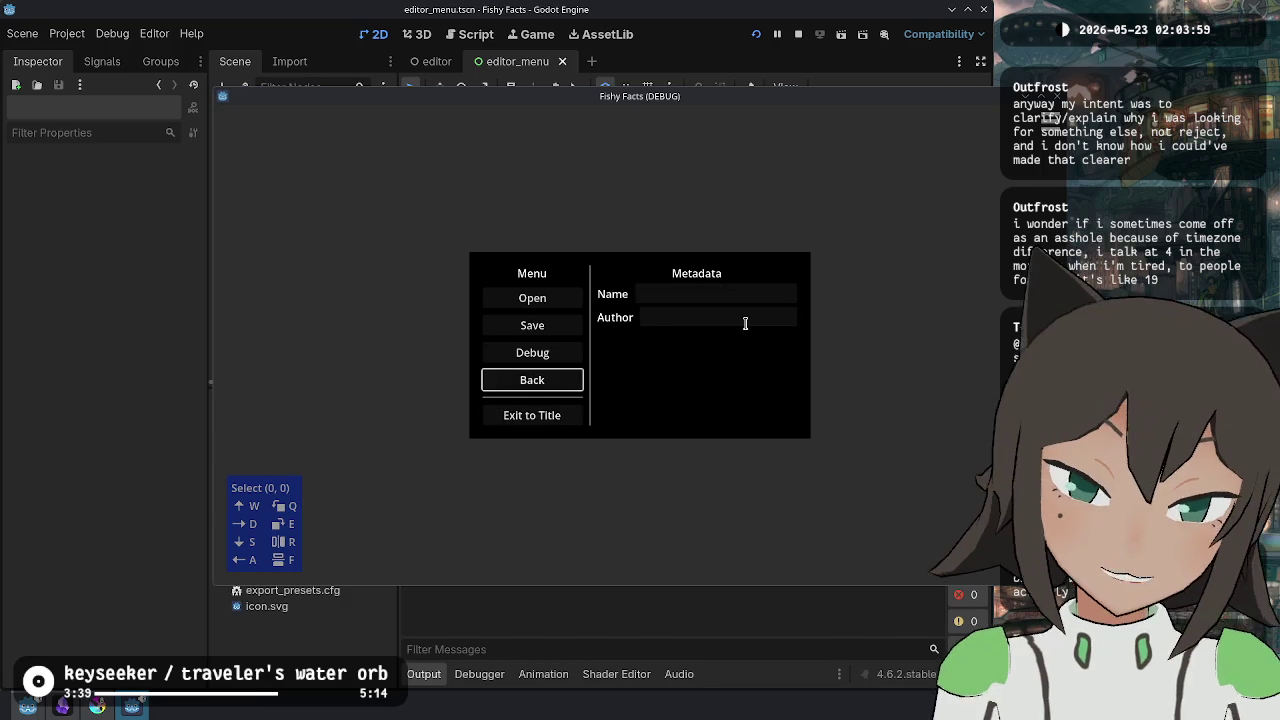
pyautogui.press('Up')
pyautogui.press('Up')
pyautogui.press('Right')
pyautogui.press('Left')
pyautogui.press('Down')
pyautogui.press('Down')
pyautogui.press('Down')
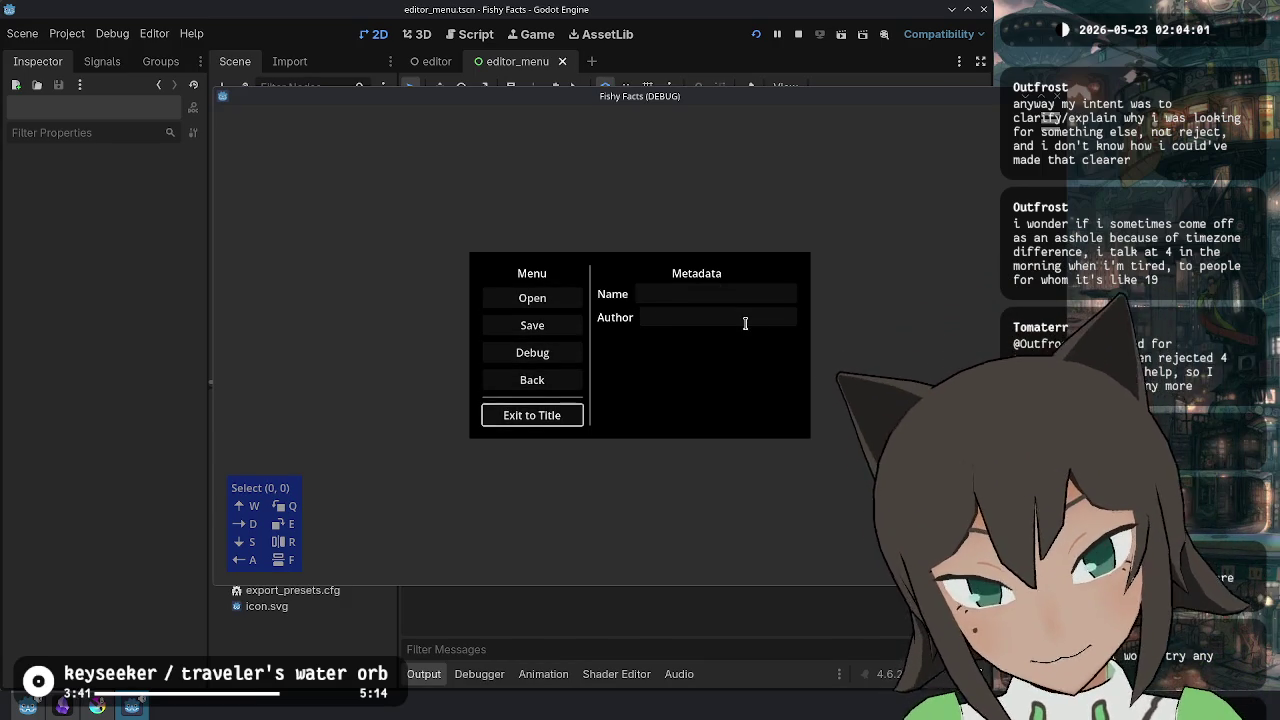
pyautogui.press('Right')
pyautogui.press('Left')
pyautogui.press('Up')
pyautogui.press('Up')
pyautogui.press('Up')
pyautogui.press('Up')
pyautogui.press('Down')
pyautogui.press('Down')
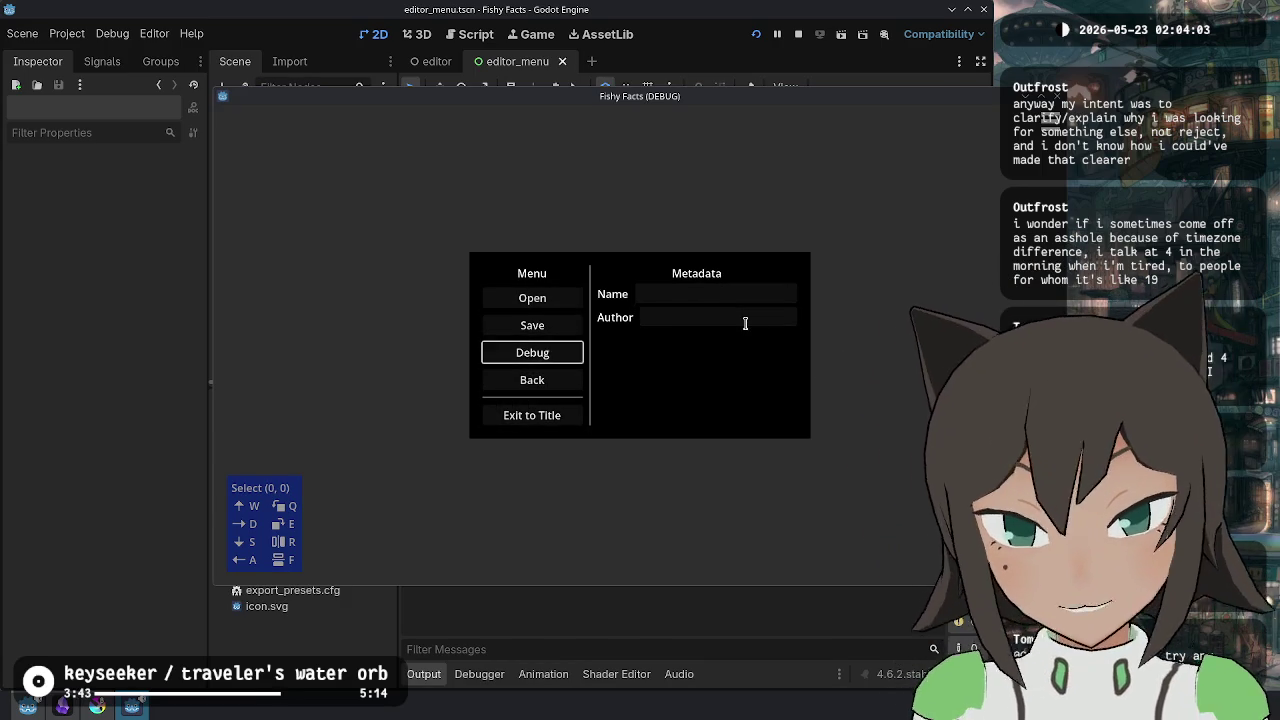
pyautogui.press('Down')
pyautogui.press('Down')
pyautogui.press('Right')
pyautogui.press('Up')
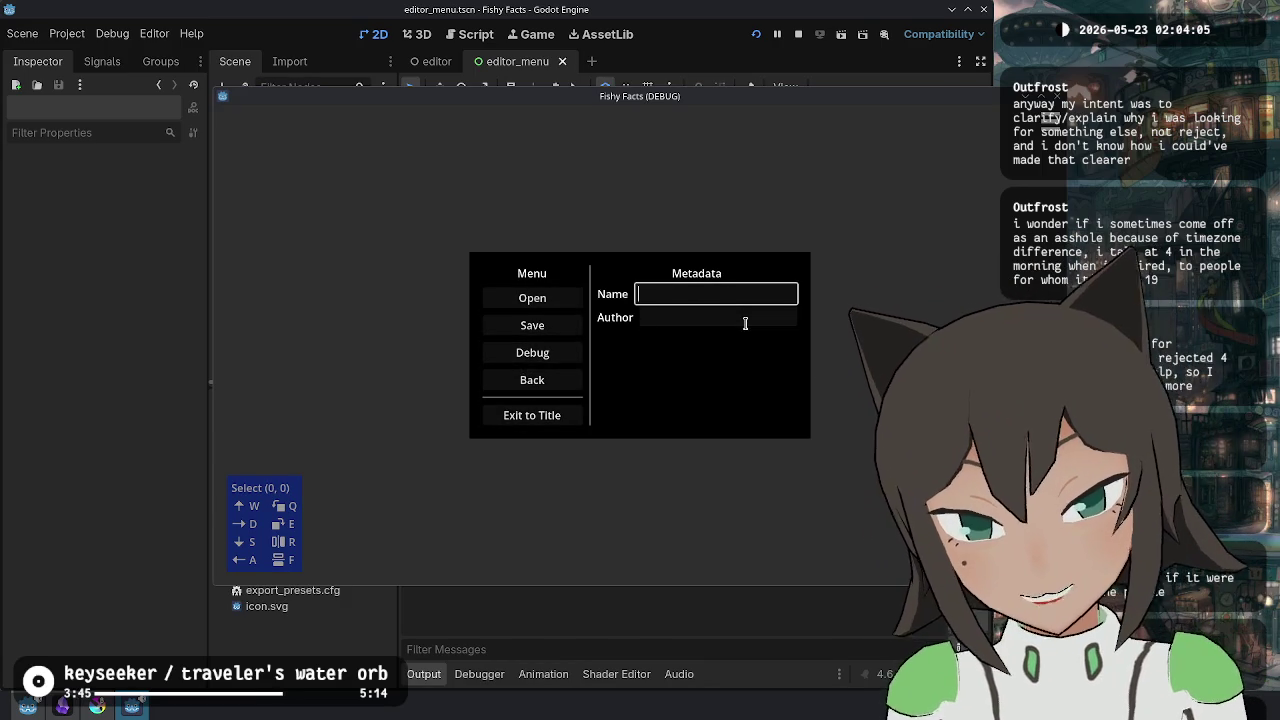
pyautogui.press('Down')
pyautogui.press('Up')
pyautogui.press('Down')
pyautogui.press('Tab')
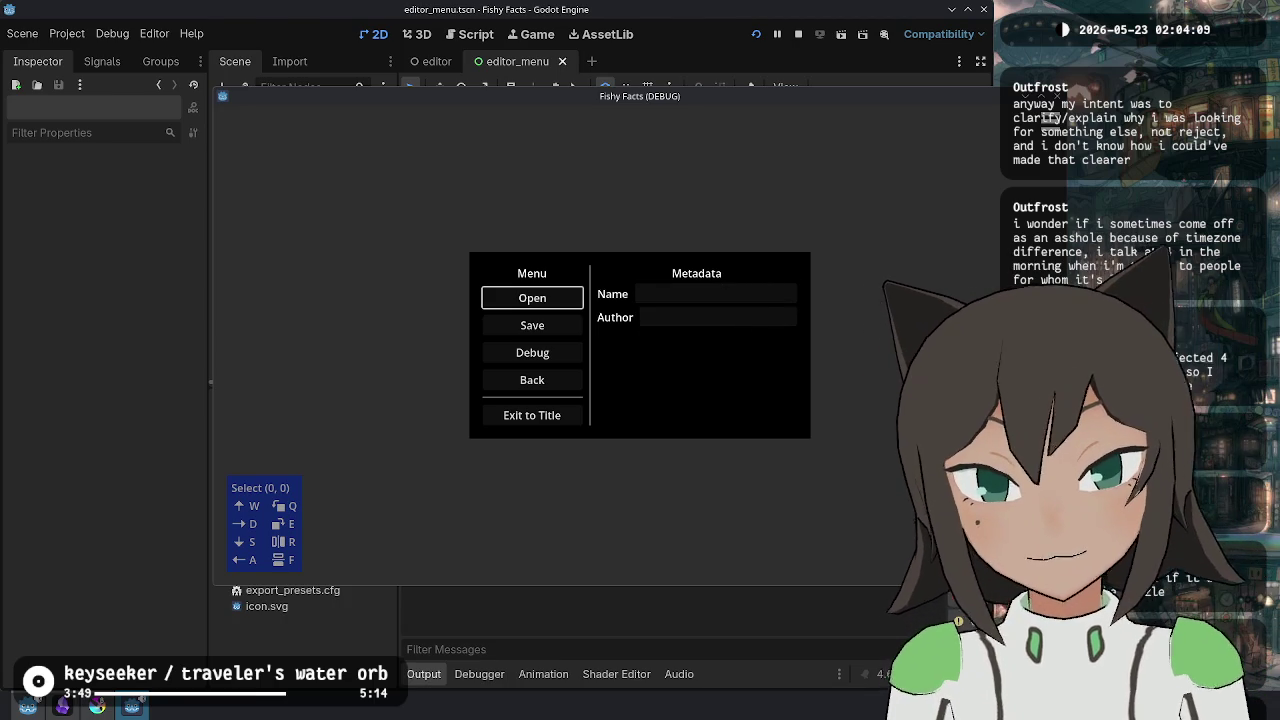
# - Click into the Author and Name fields, then close the running game with F8
pyautogui.click(644, 318)
pyautogui.click(709, 296)
pyautogui.click(717, 317)
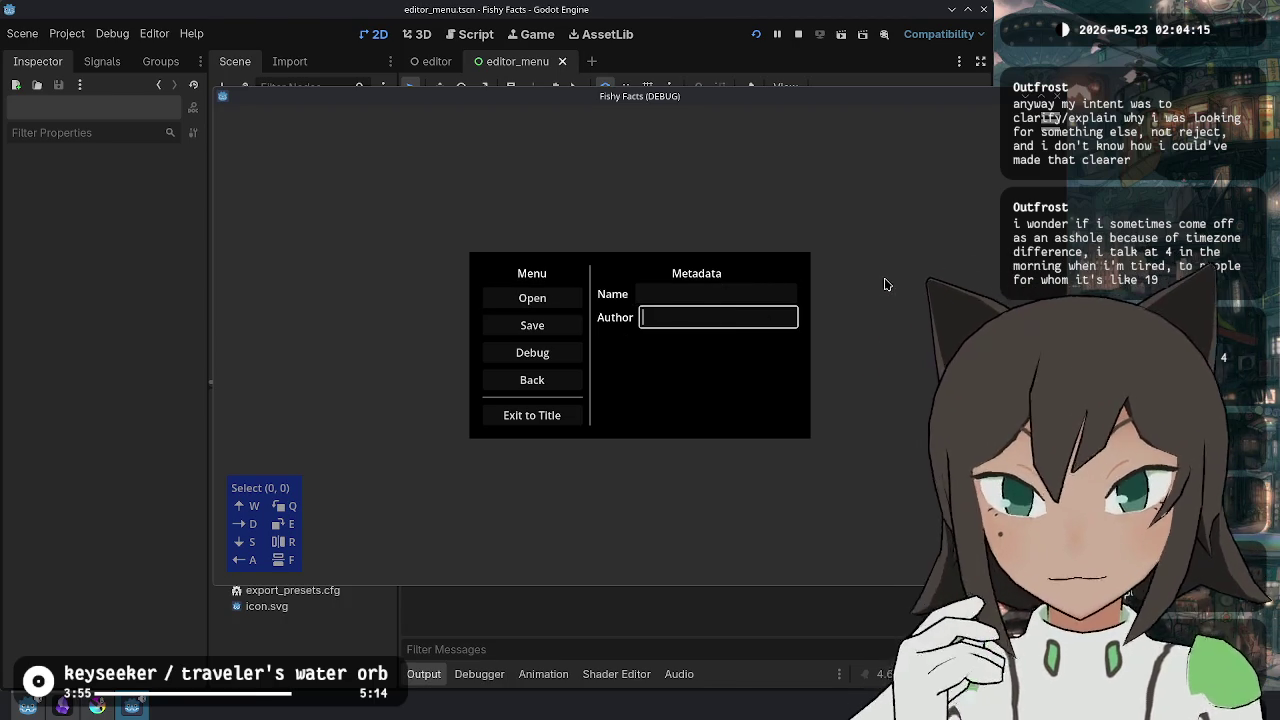
pyautogui.press('F8')
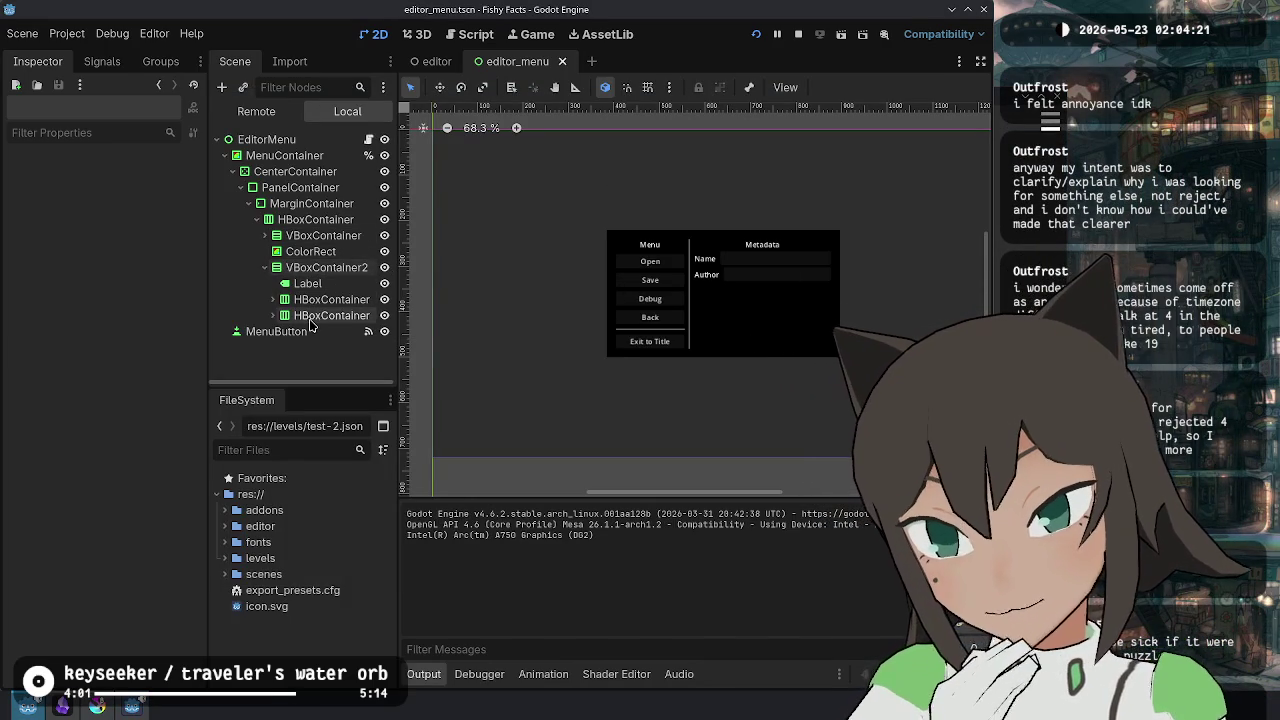
# - Inspect the Name and Author row containers and Metadata column, recentring the canvas on the panel
pyautogui.click(311, 316)
pyautogui.click(320, 299)
pyautogui.press('Up')
pyautogui.press('Up')
pyautogui.click(322, 299)
pyautogui.click(320, 315)
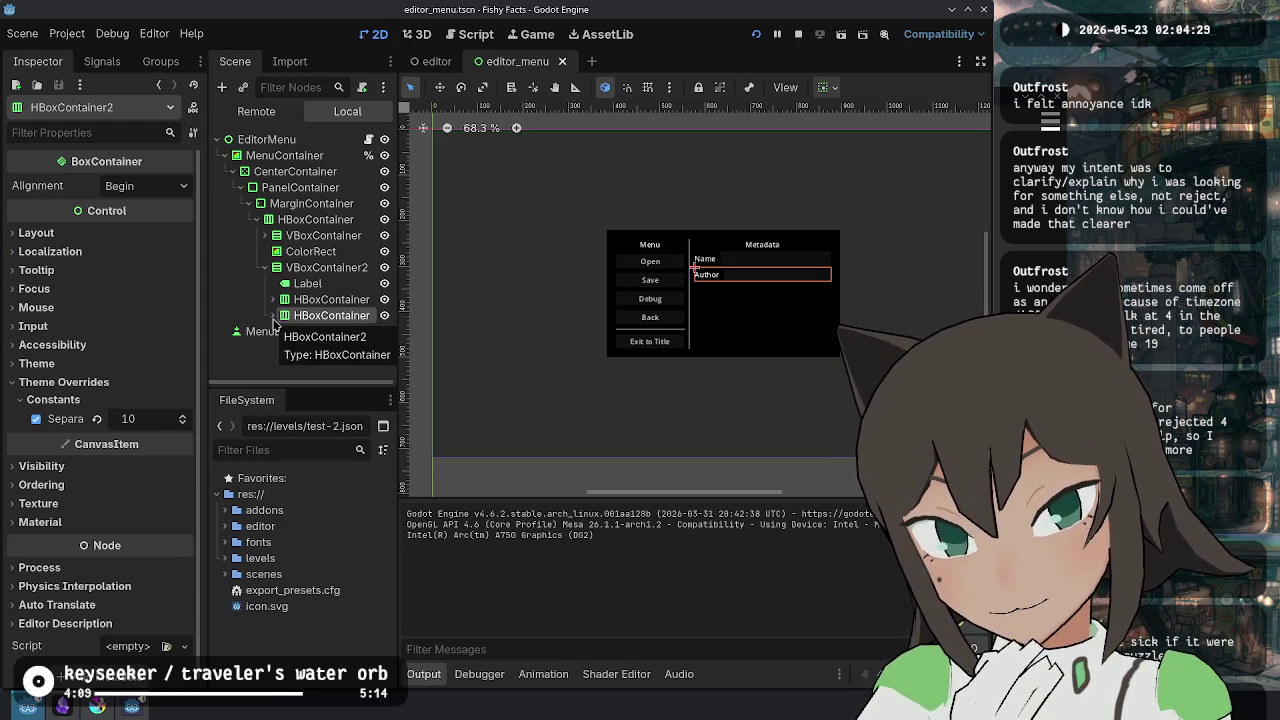
pyautogui.click(335, 268)
pyautogui.click(322, 315)
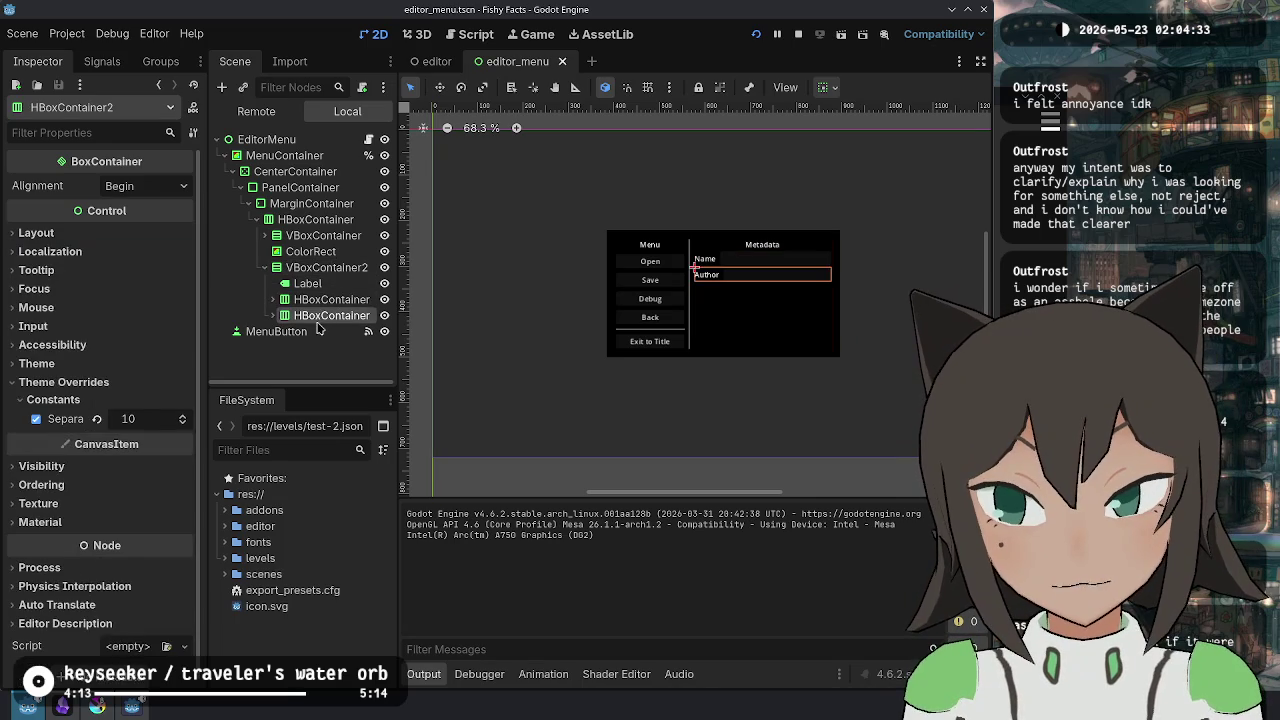
pyautogui.click(273, 315)
pyautogui.click(273, 315)
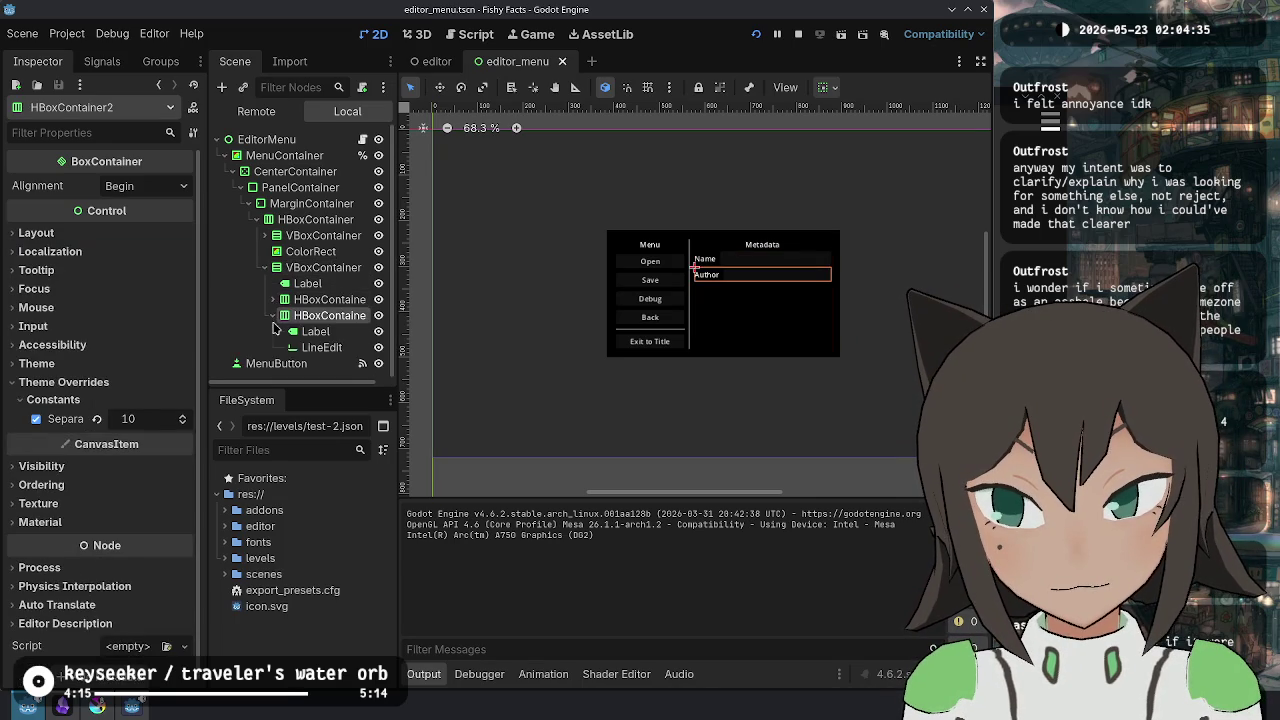
pyautogui.click(324, 300)
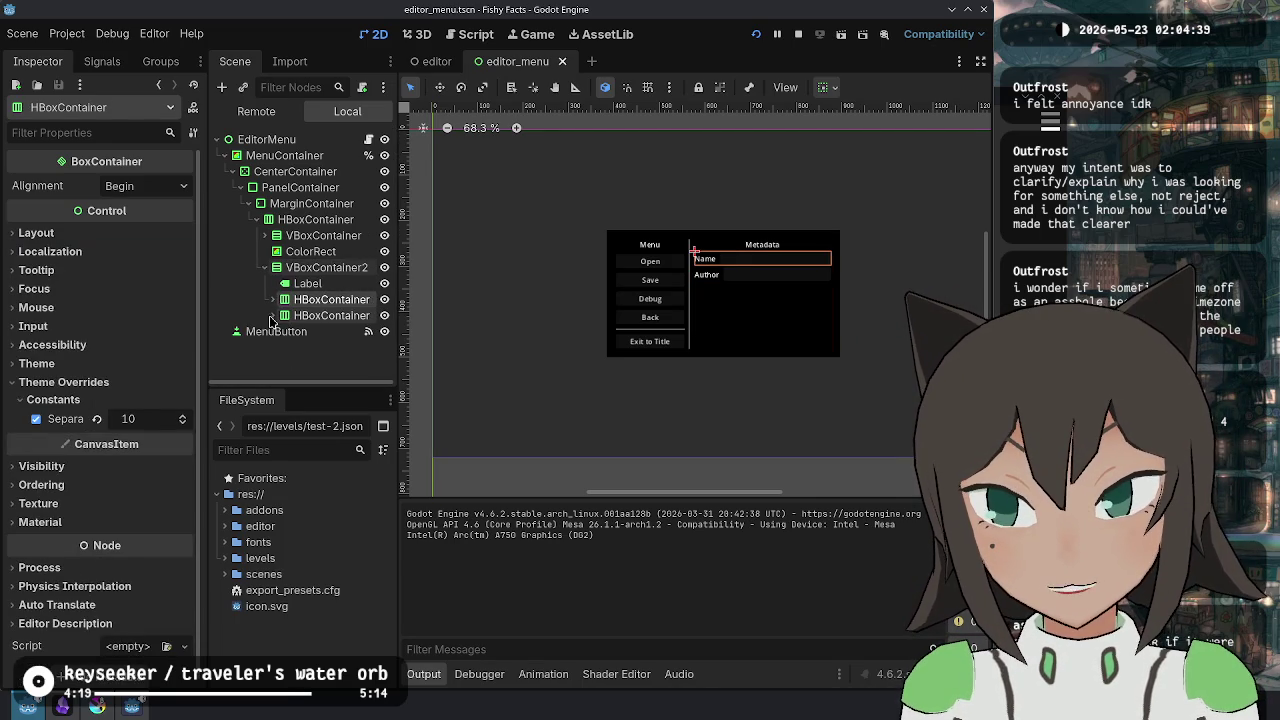
pyautogui.scroll(7, 740, 285)
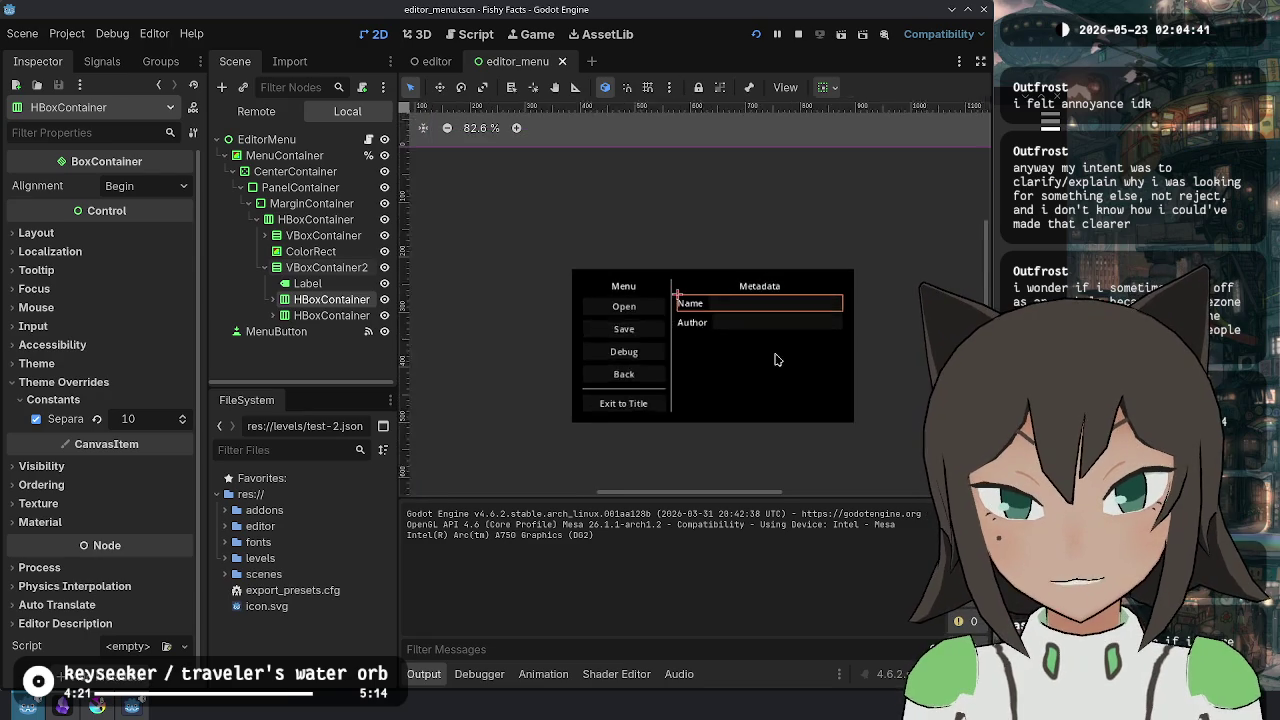
pyautogui.moveTo(703, 372); pyautogui.dragTo(718, 362)
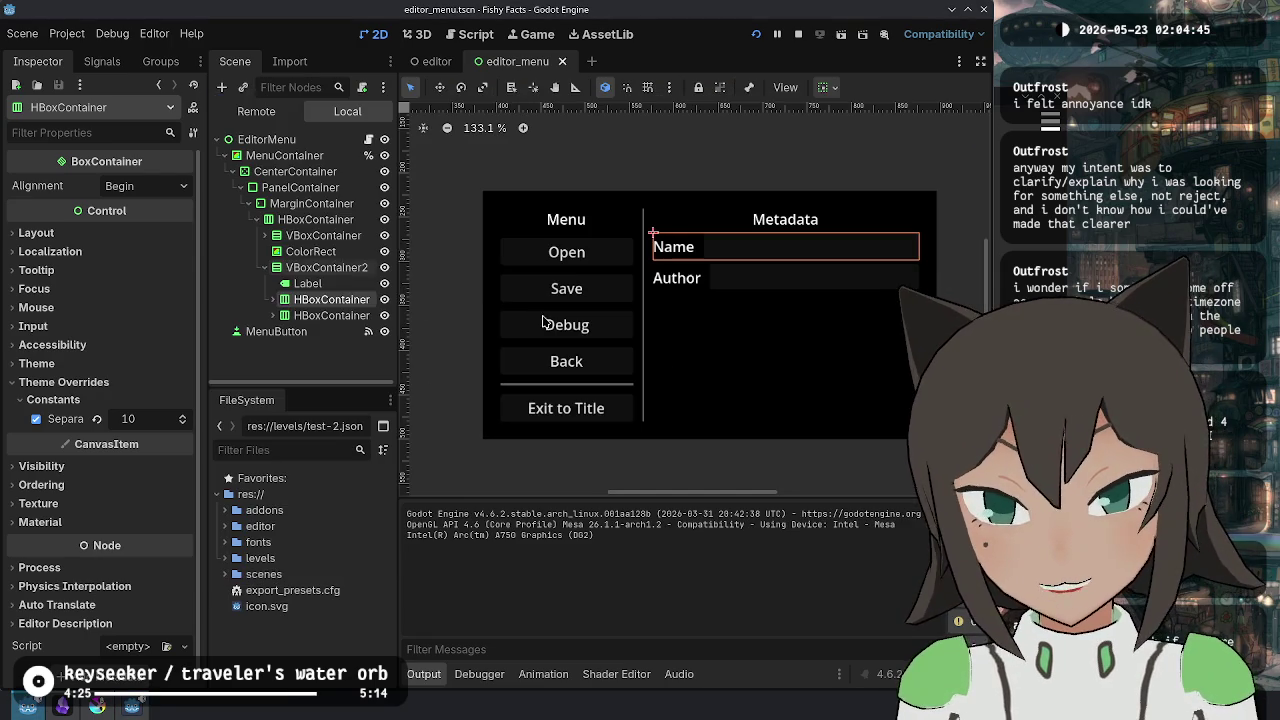
# - Step through ColorRect, HBoxContainer, CenterContainer, PanelContainer, MarginContainer and VBoxContainer2 to the Metadata label
pyautogui.click(312, 238)
pyautogui.click(312, 251)
pyautogui.click(316, 219)
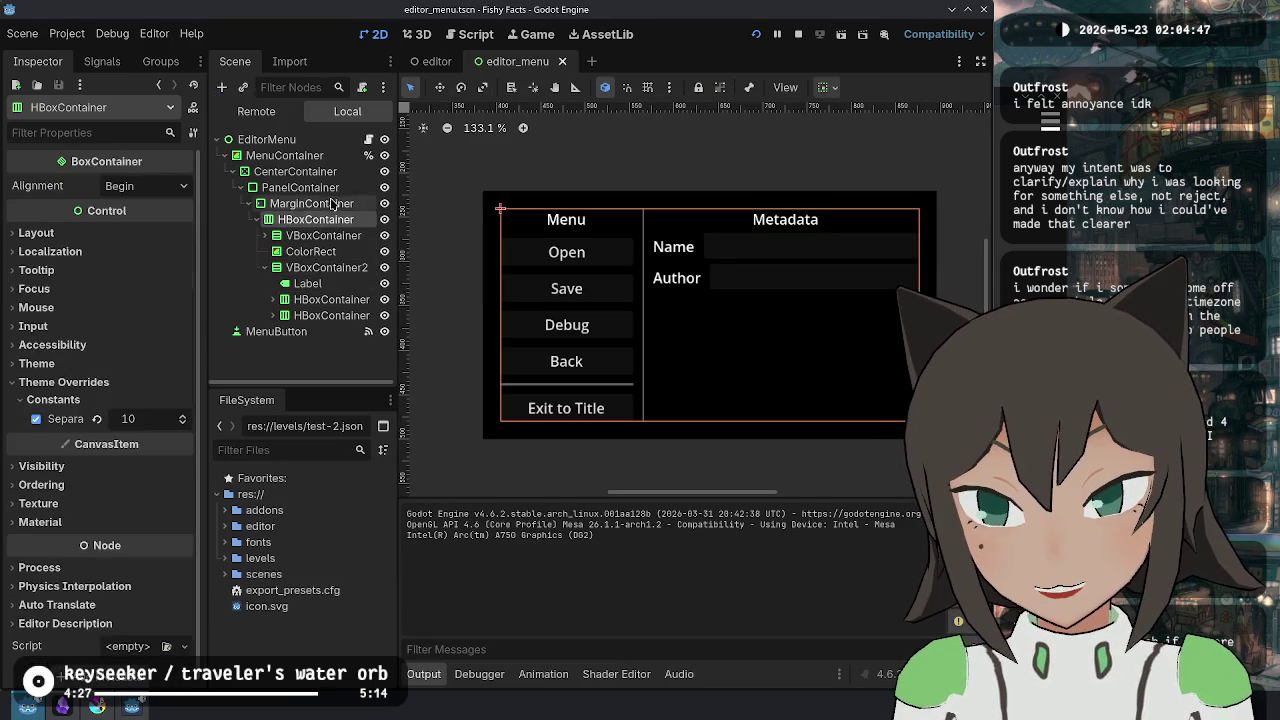
pyautogui.click(300, 171)
pyautogui.click(330, 188)
pyautogui.click(338, 203)
pyautogui.click(340, 267)
pyautogui.click(345, 284)
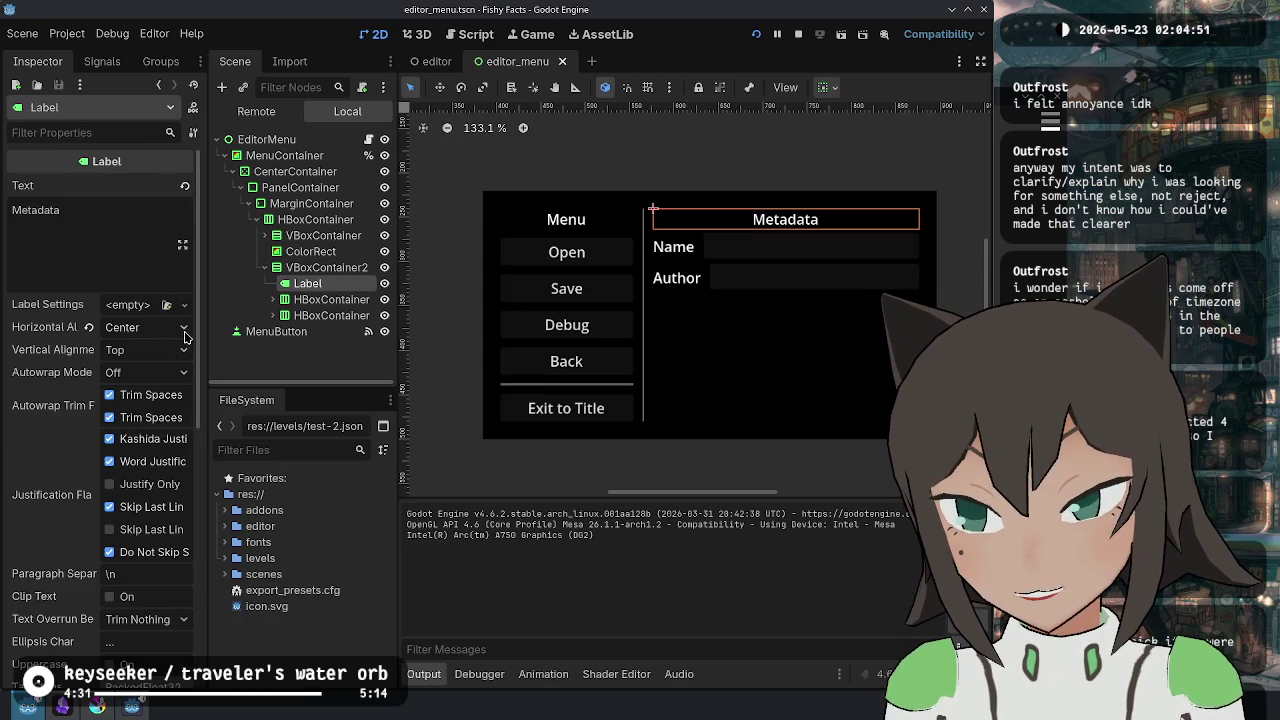
pyautogui.scroll(-5, 143, 477)
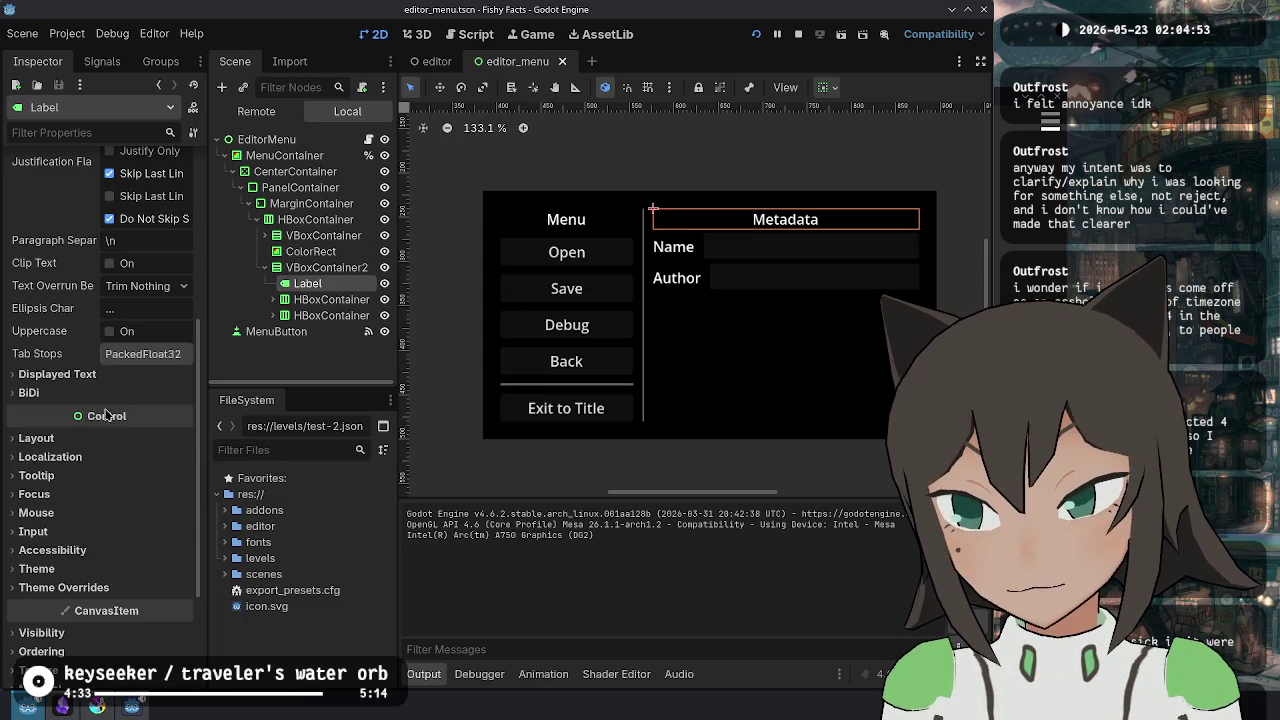
pyautogui.click(128, 380)
pyautogui.click(88, 375)
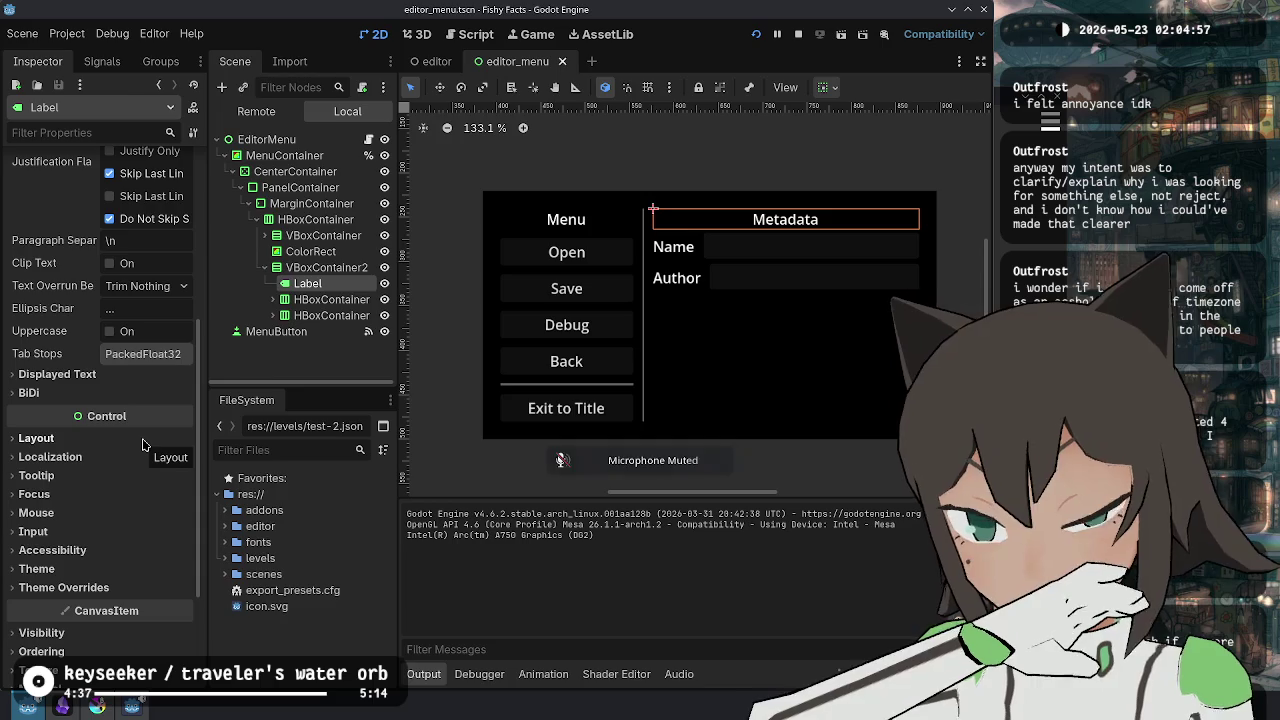
pyautogui.press('XF86AudioMicMute')
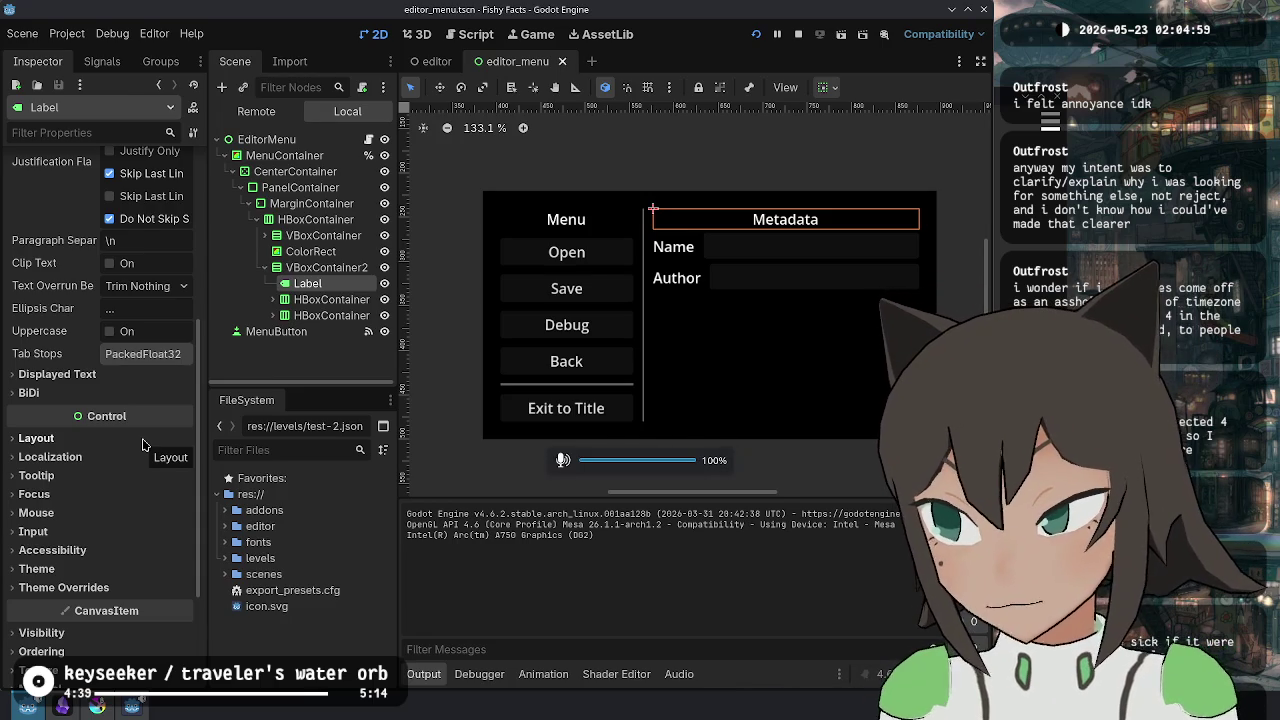
pyautogui.click(143, 443)
pyautogui.click(145, 443)
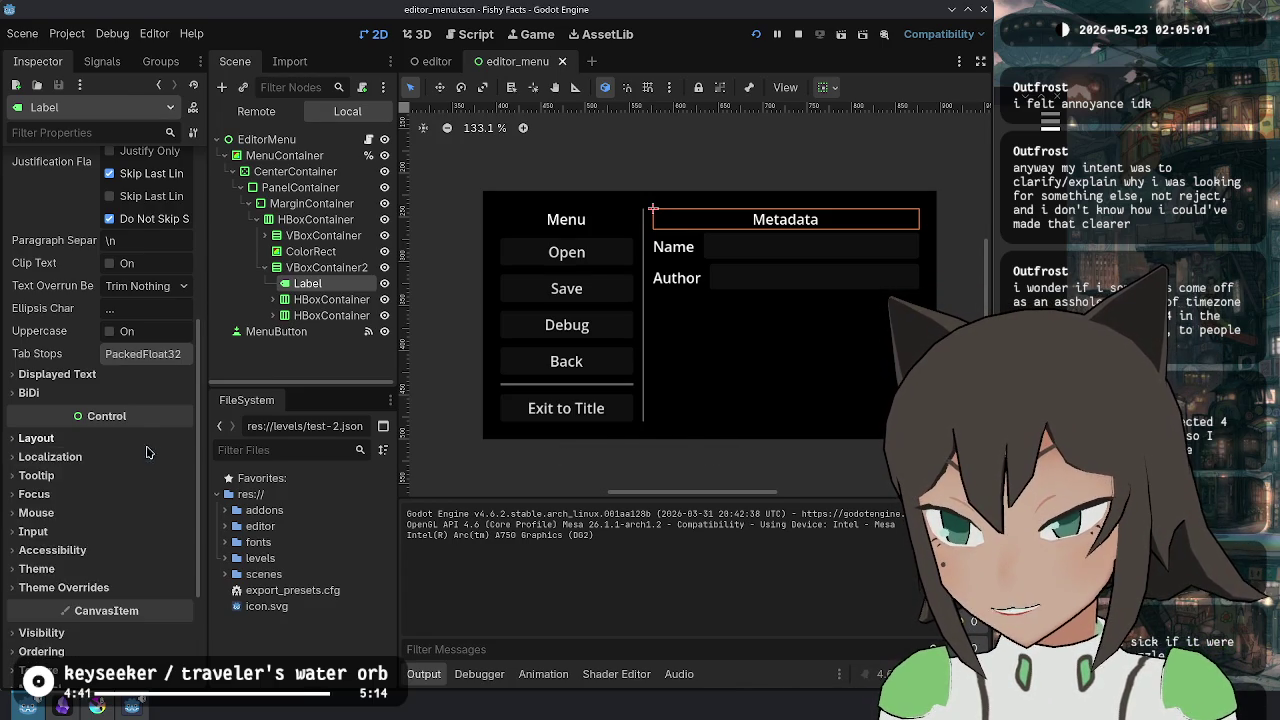
pyautogui.click(147, 444)
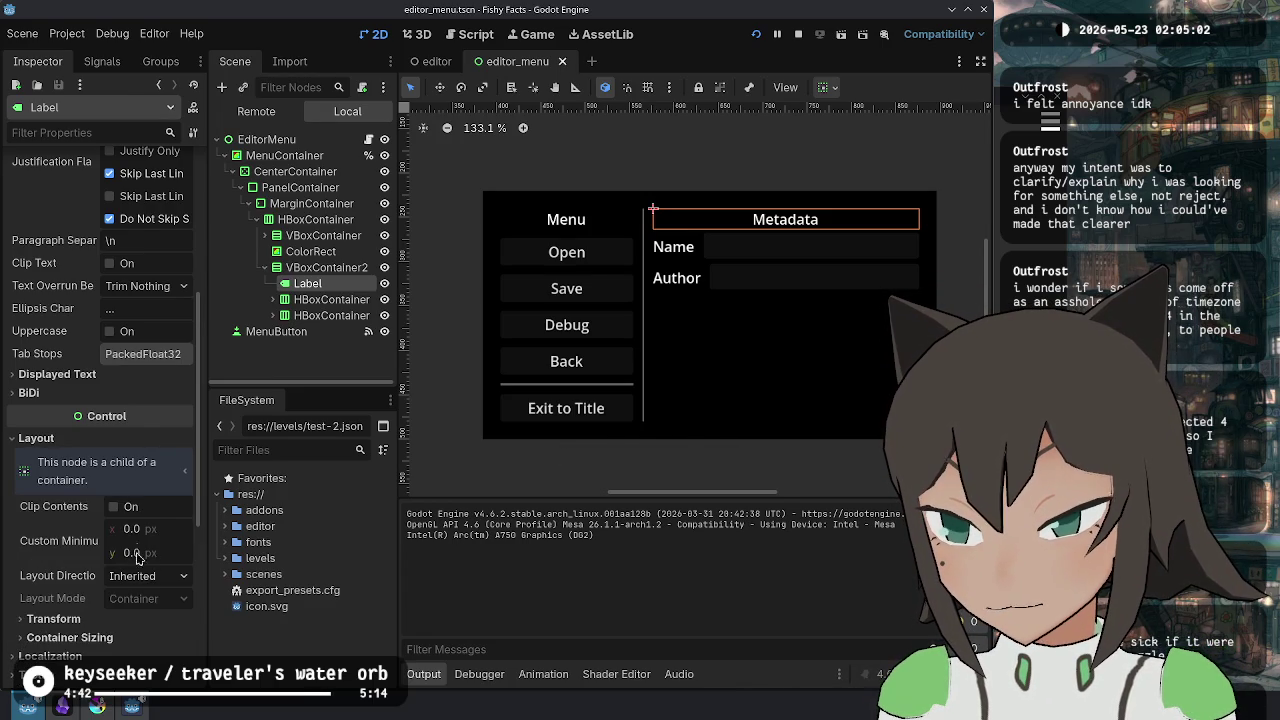
pyautogui.click(133, 622)
pyautogui.scroll(-3, 150, 540)
pyautogui.scroll(-2, 123, 337)
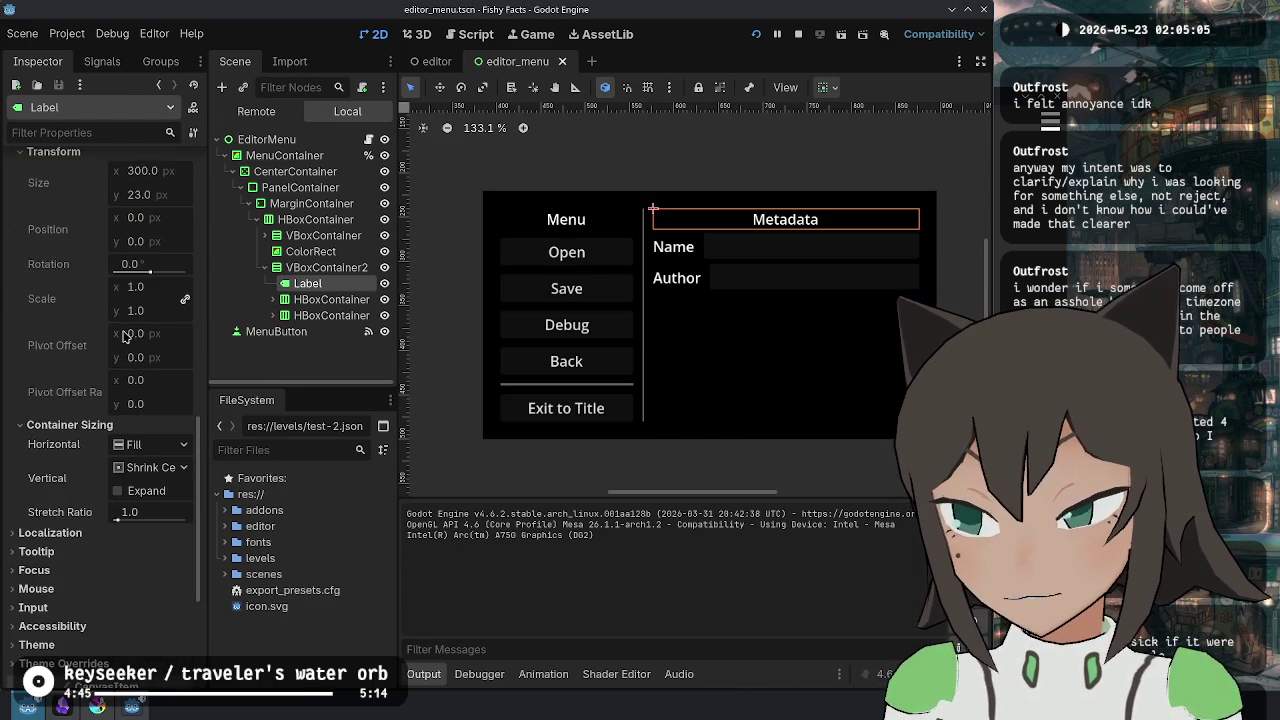
pyautogui.scroll(-1, 125, 400)
pyautogui.scroll(2, 78, 440)
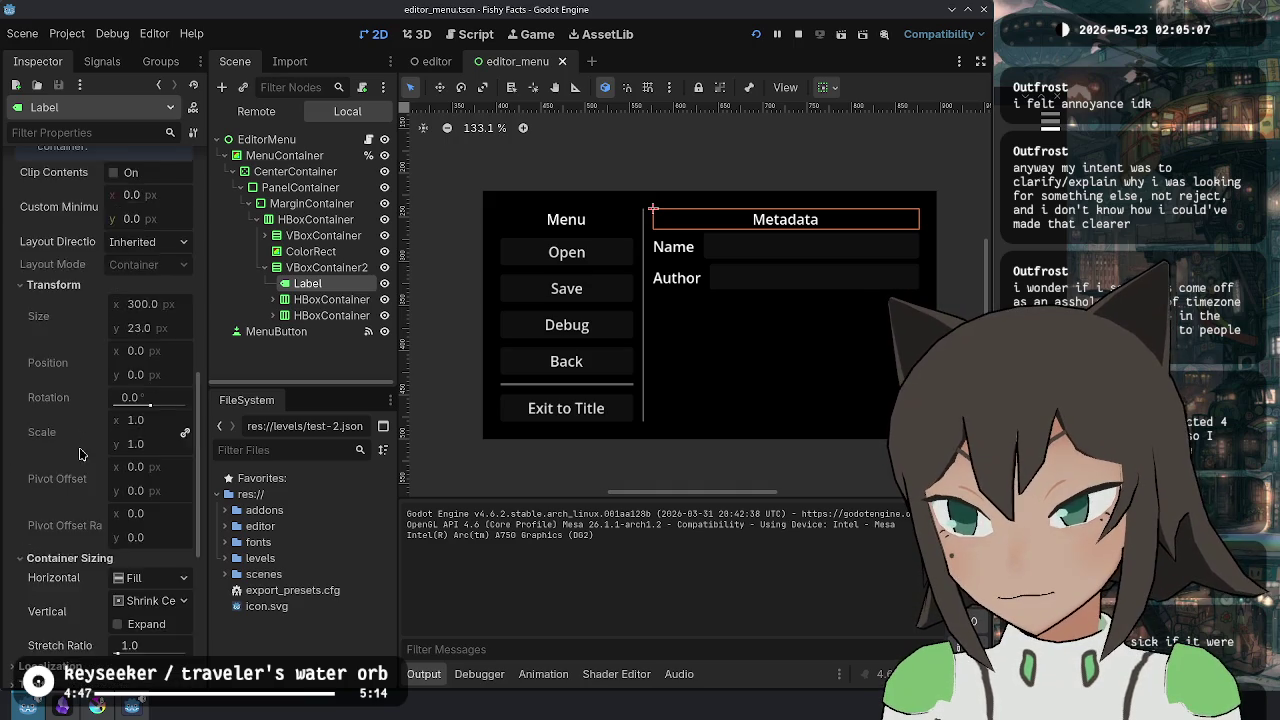
pyautogui.click(100, 484)
pyautogui.click(104, 504)
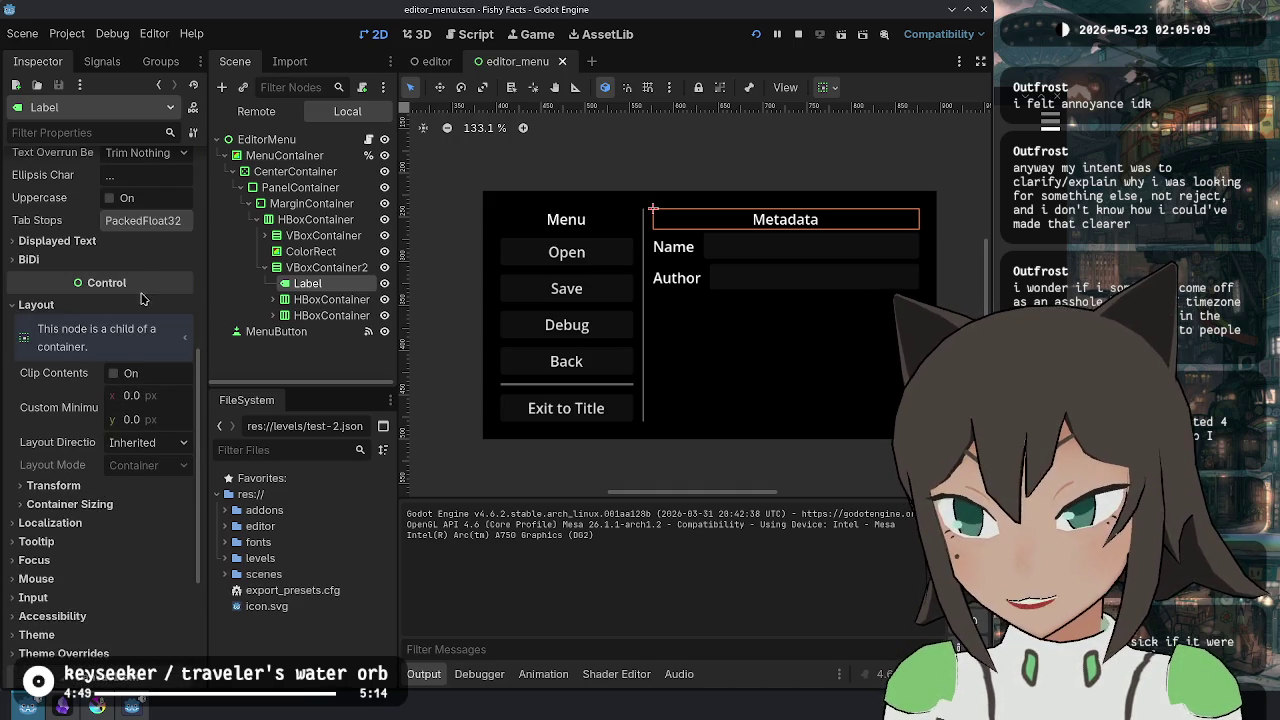
pyautogui.scroll(5, 143, 299)
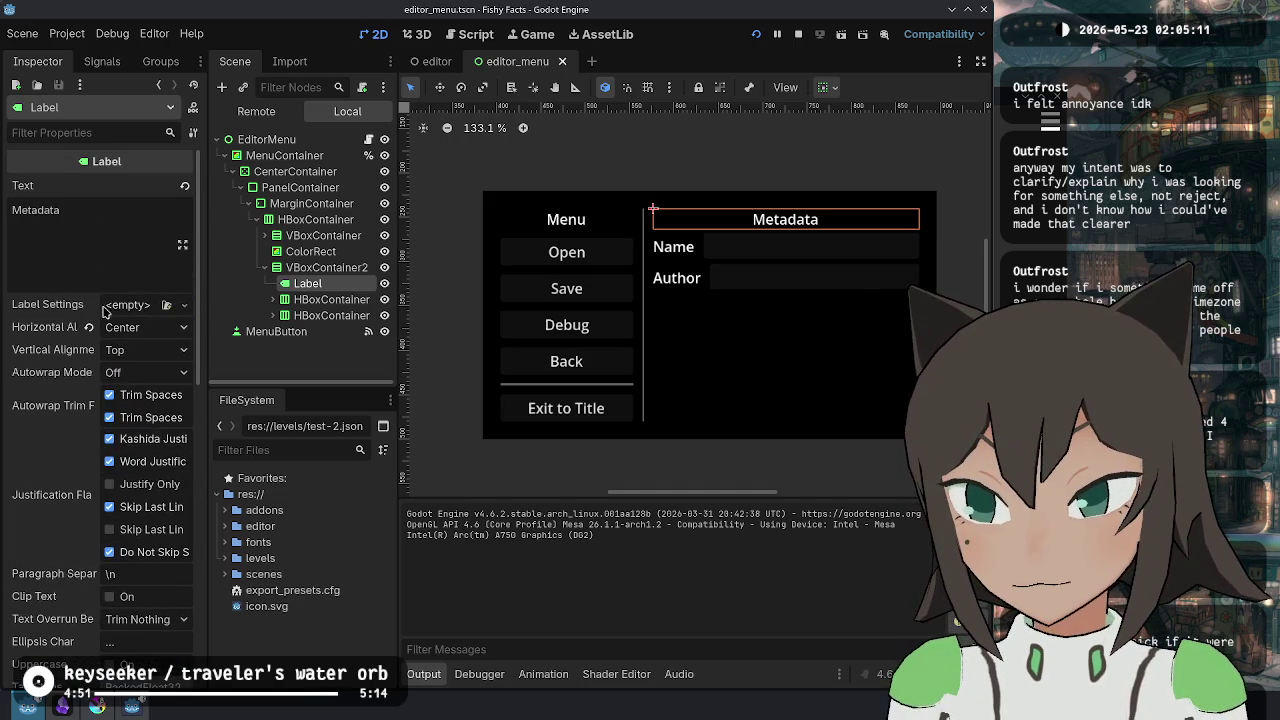
pyautogui.click(180, 311)
pyautogui.click(130, 340)
pyautogui.click(142, 305)
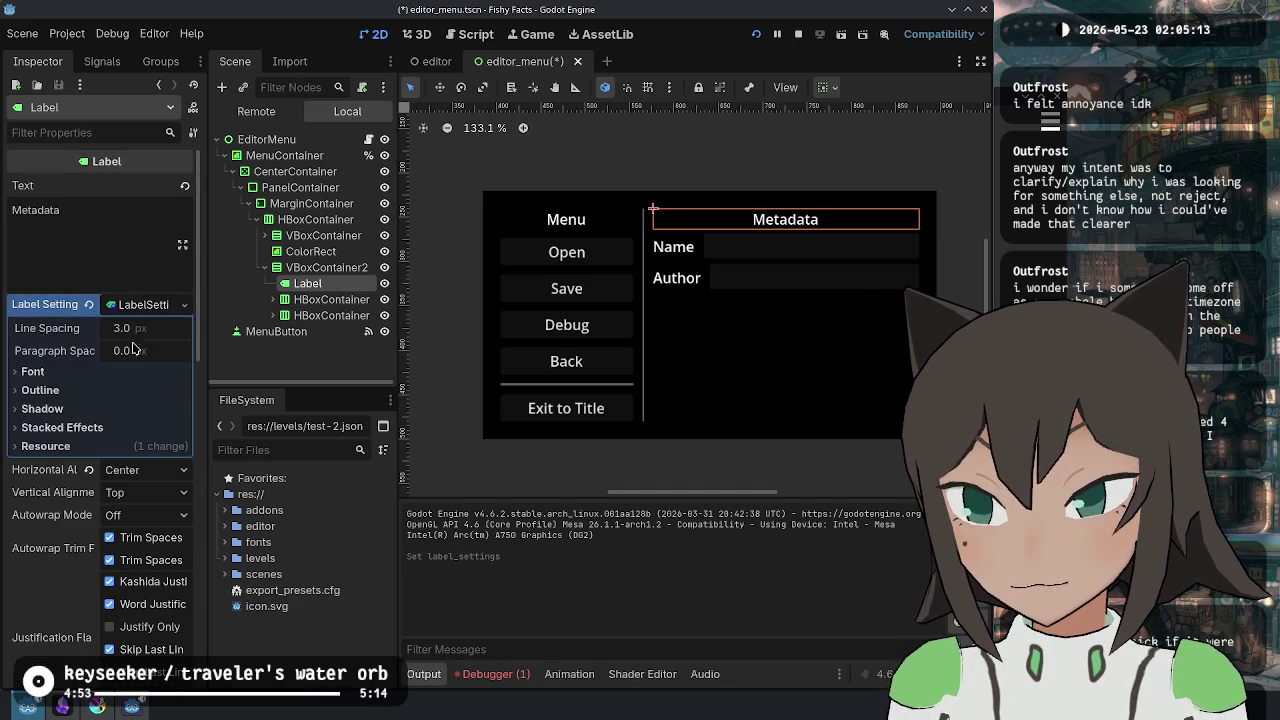
pyautogui.click(33, 371)
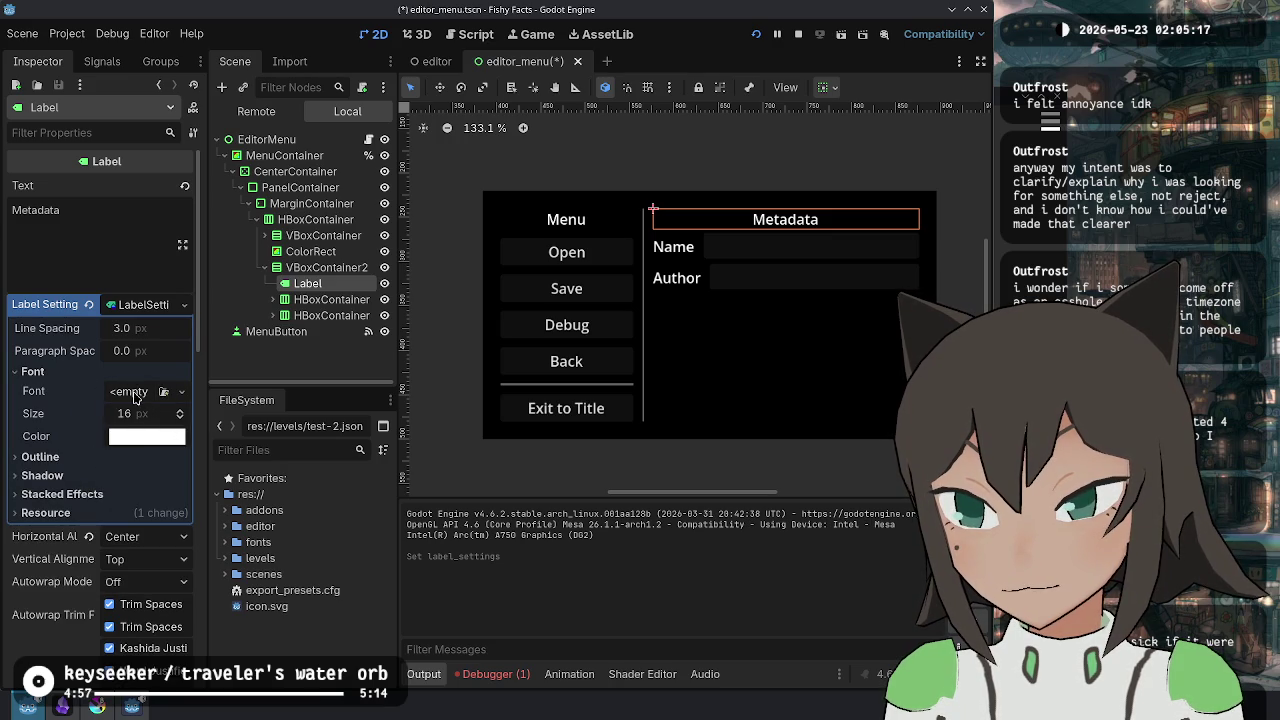
pyautogui.click(40, 456)
pyautogui.click(42, 526)
pyautogui.click(40, 456)
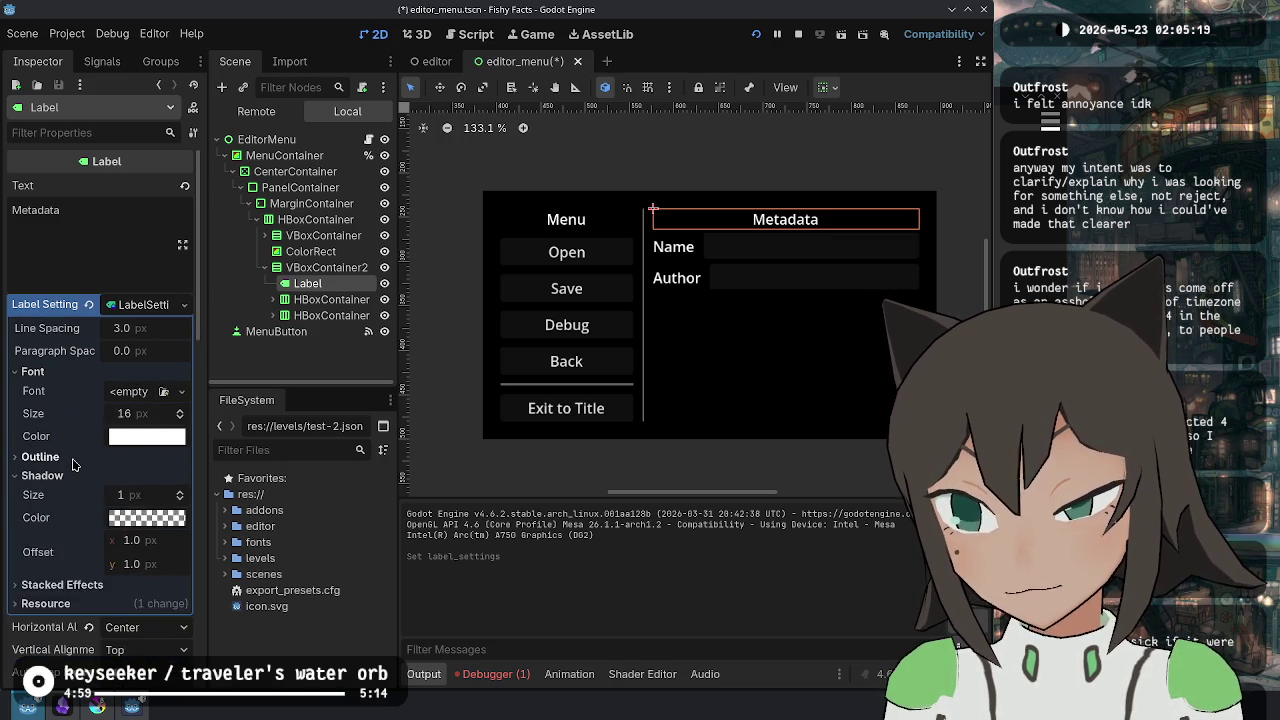
pyautogui.click(42, 475)
pyautogui.click(62, 494)
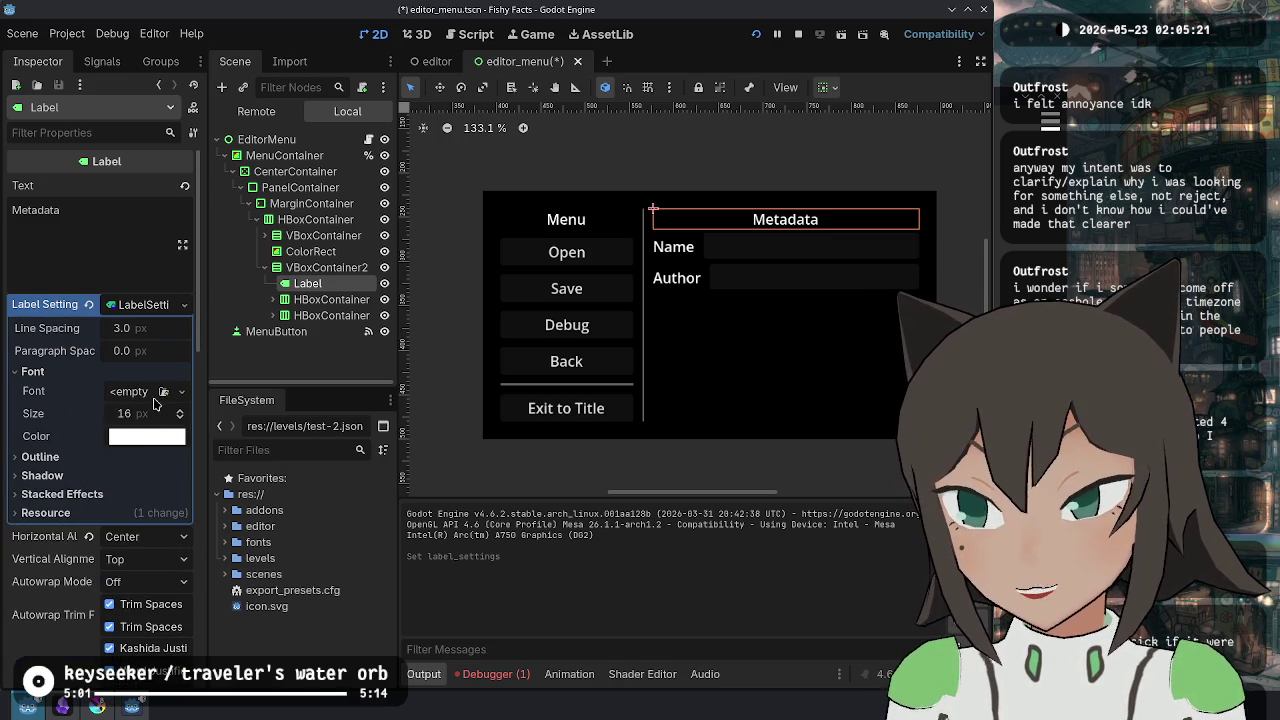
pyautogui.click(145, 418)
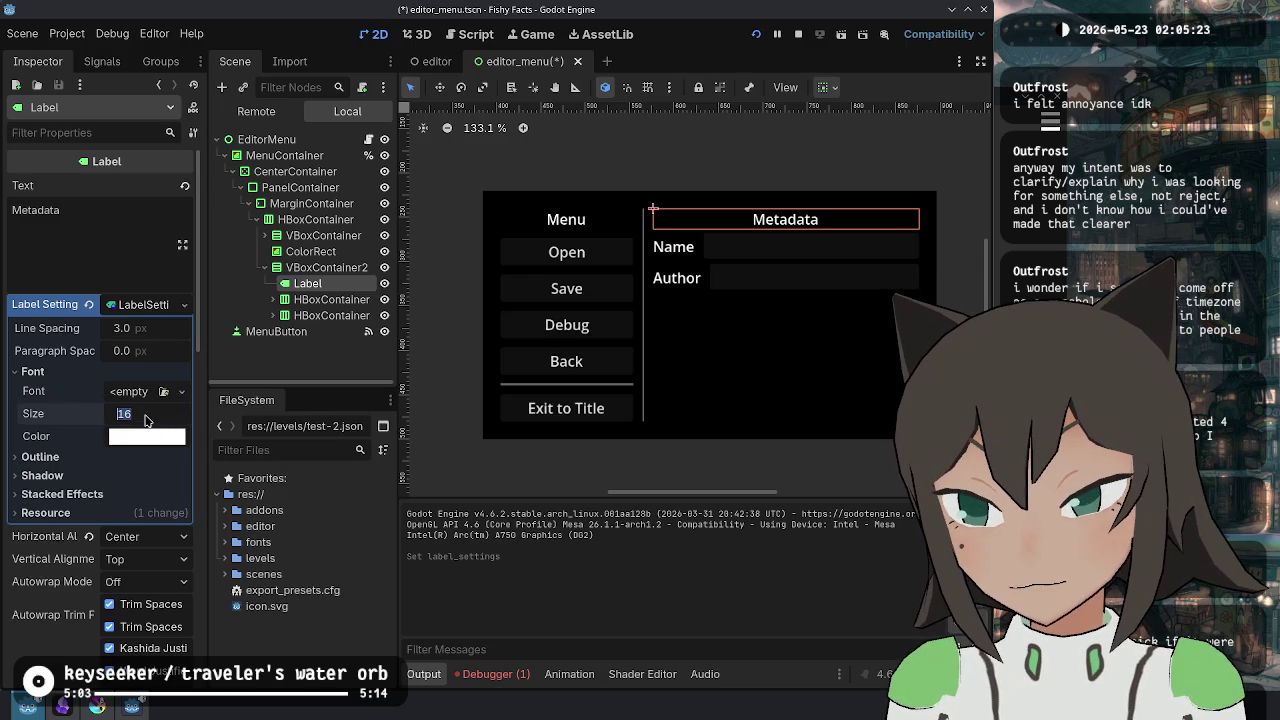
pyautogui.press('Return')
pyautogui.click(85, 462)
pyautogui.click(85, 462)
pyautogui.click(86, 496)
pyautogui.click(85, 496)
pyautogui.click(87, 305)
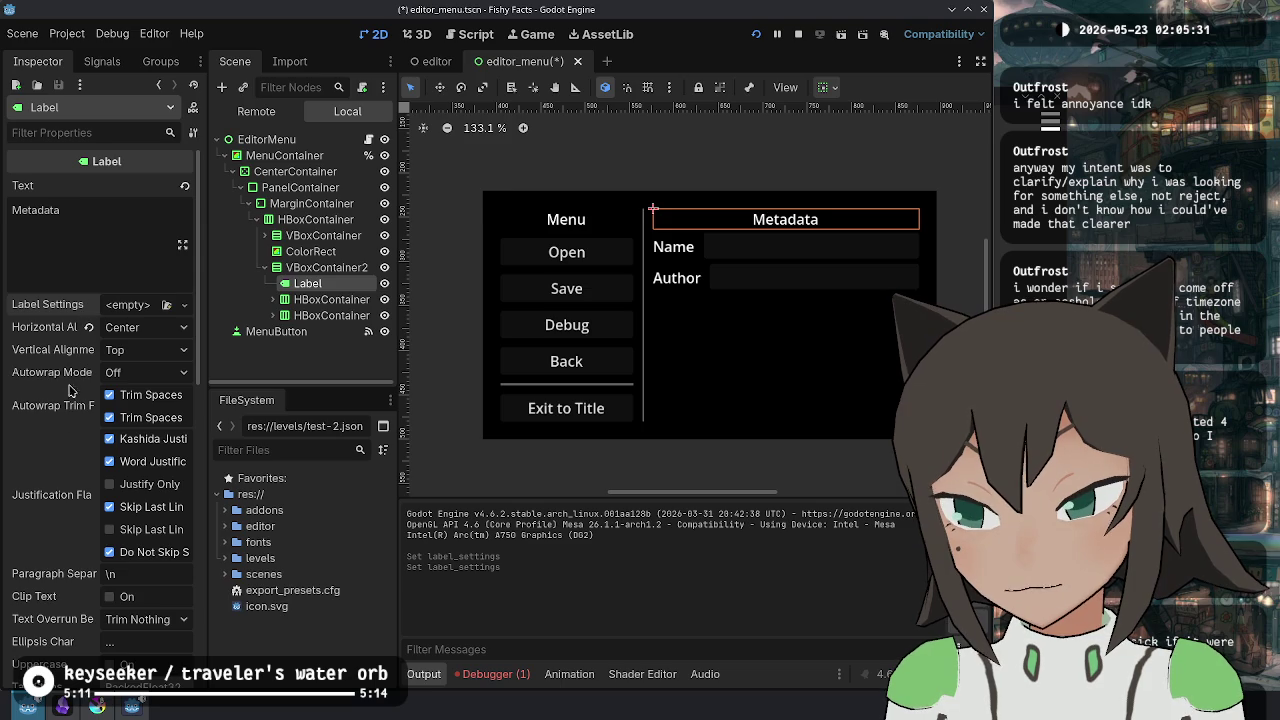
pyautogui.scroll(-3, 66, 450)
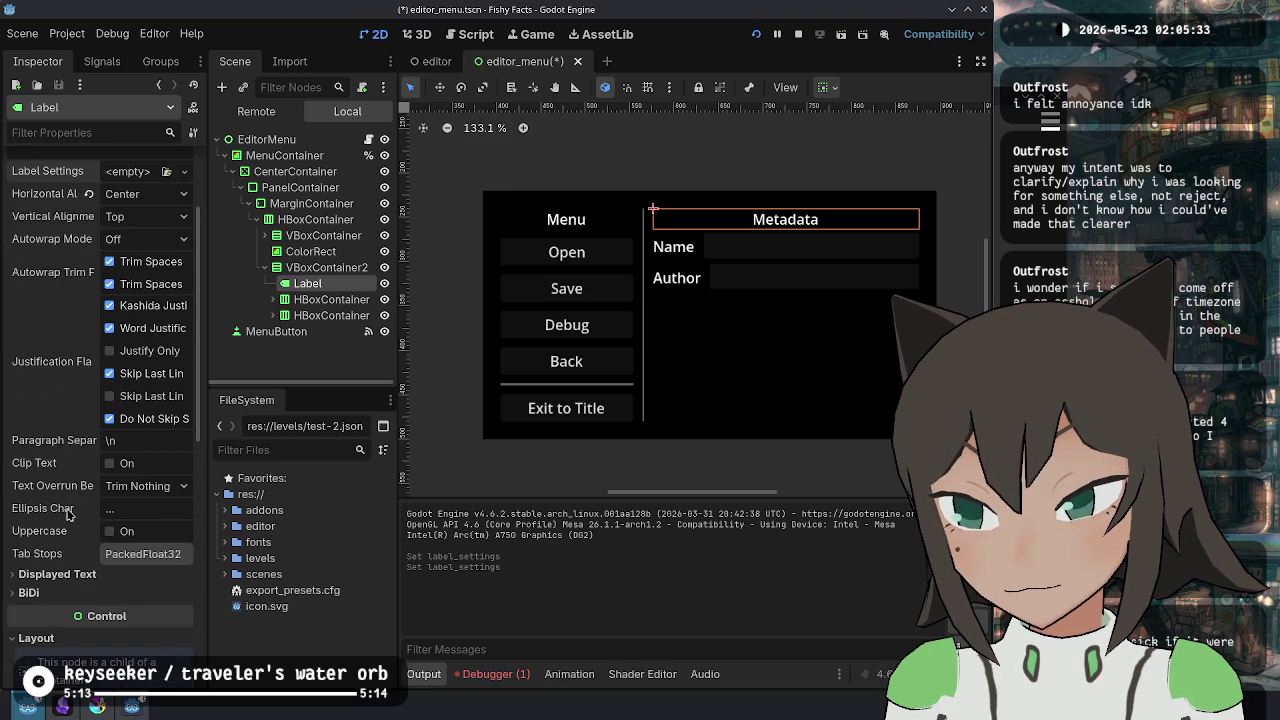
pyautogui.click(60, 576)
pyautogui.scroll(-5, 64, 576)
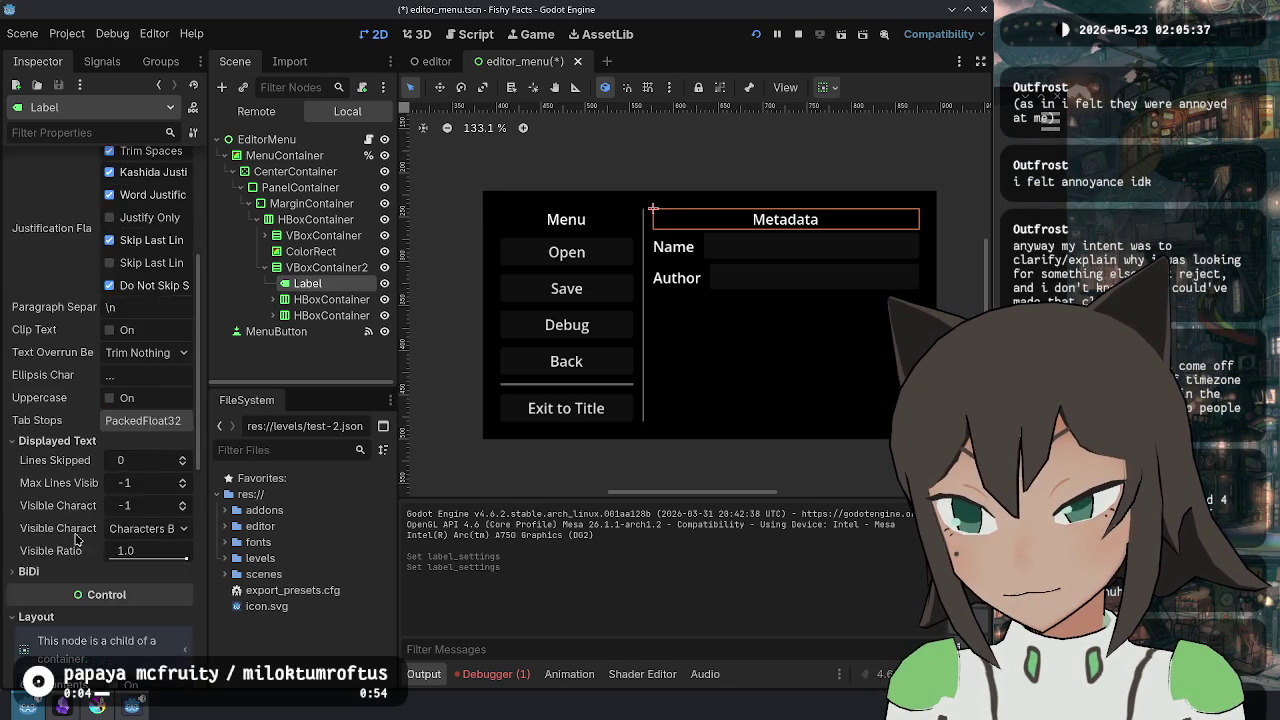
pyautogui.click(54, 376)
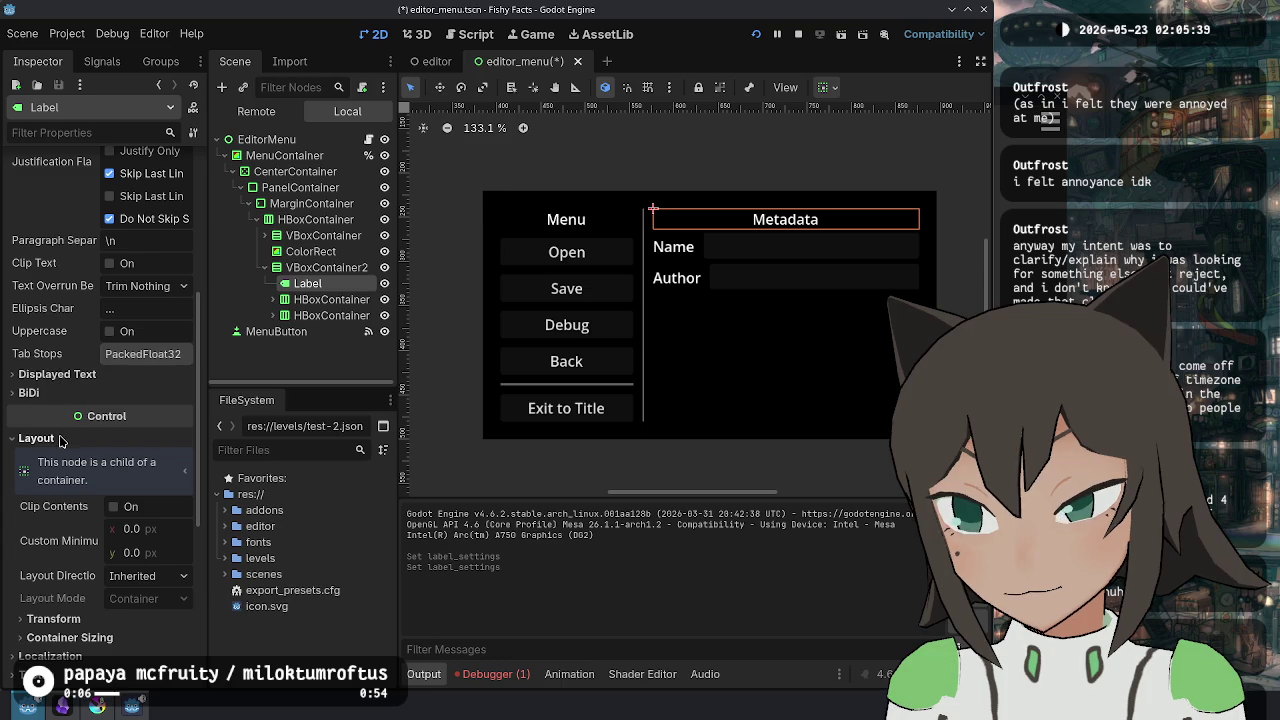
pyautogui.click(82, 396)
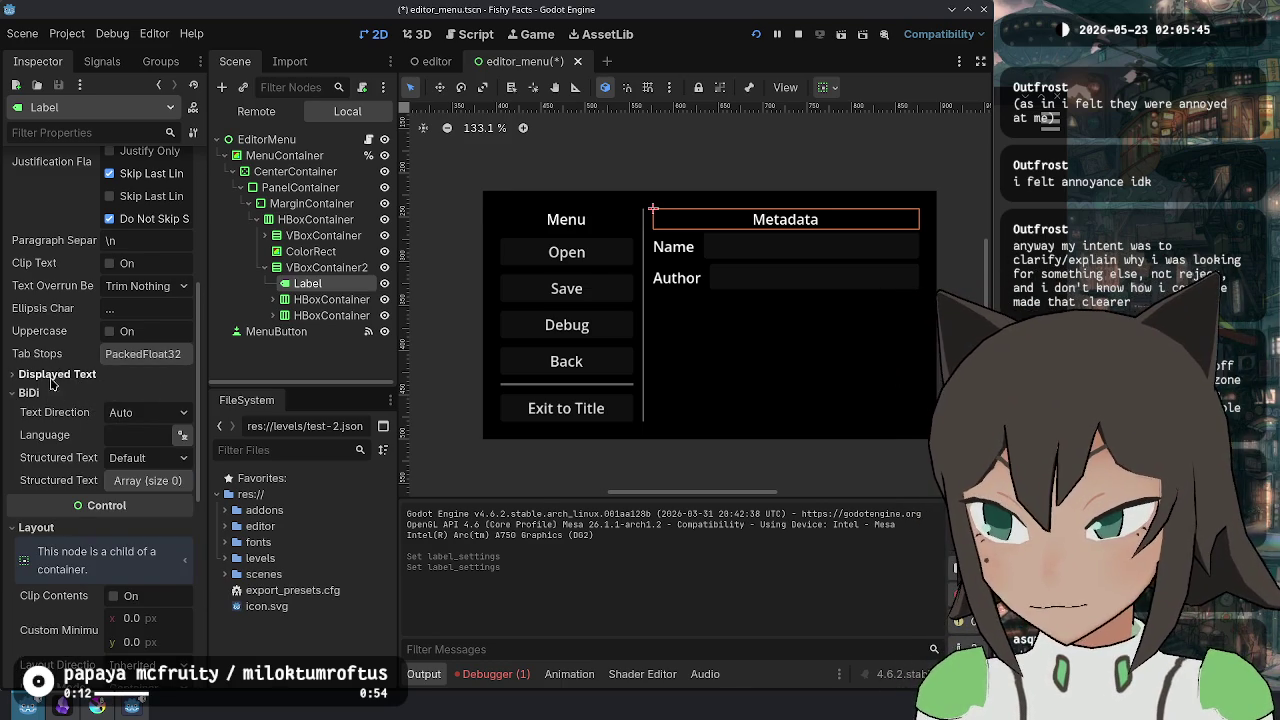
pyautogui.click(88, 380)
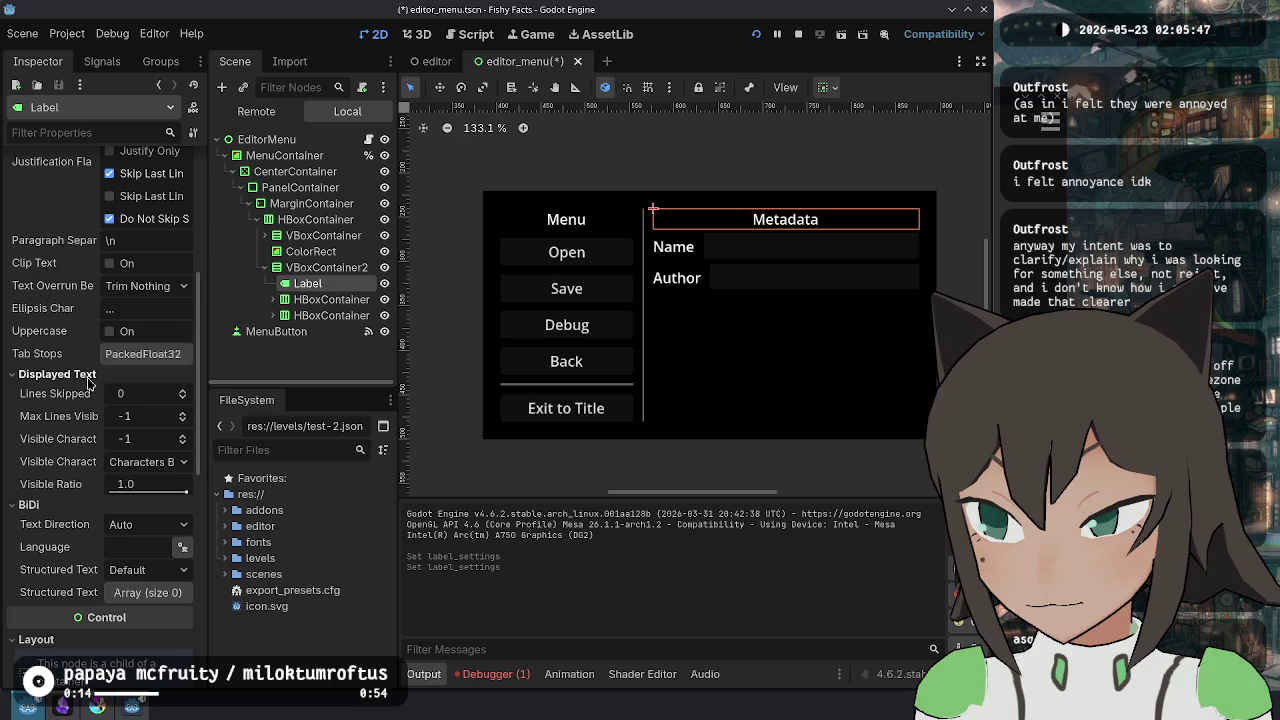
pyautogui.click(86, 375)
pyautogui.click(76, 394)
pyautogui.scroll(-5, 85, 520)
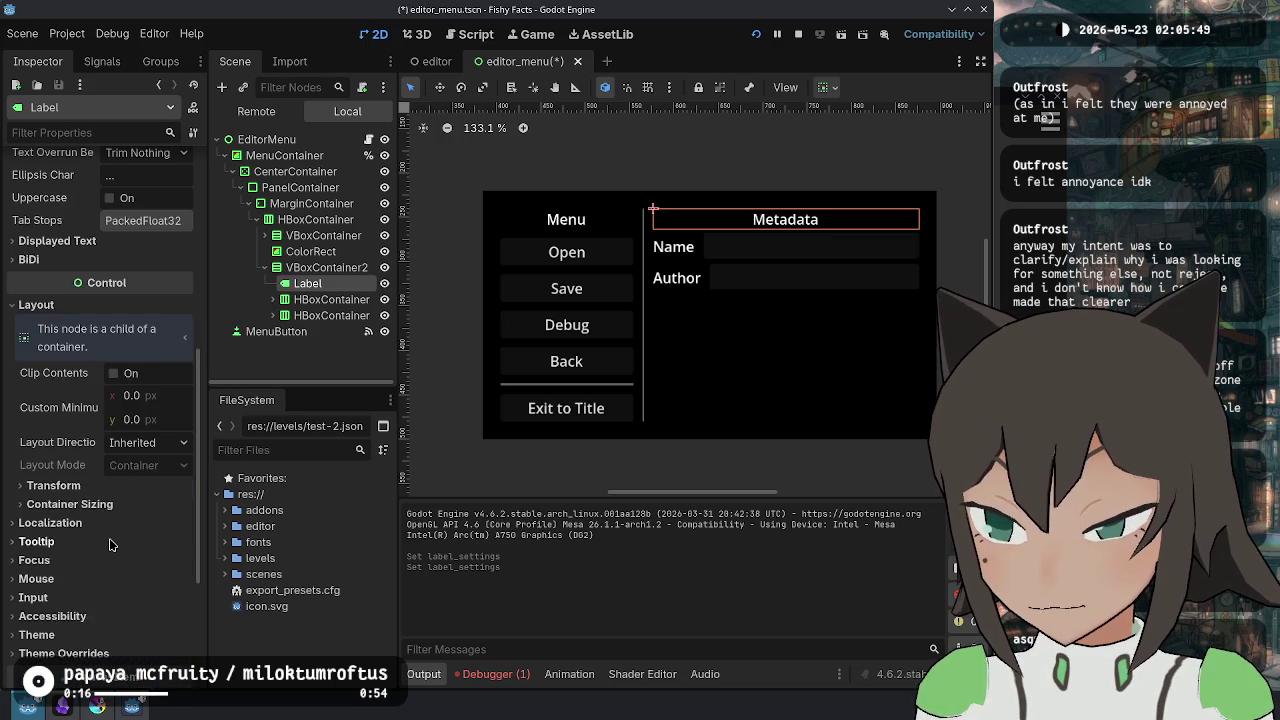
pyautogui.click(115, 432)
pyautogui.click(115, 425)
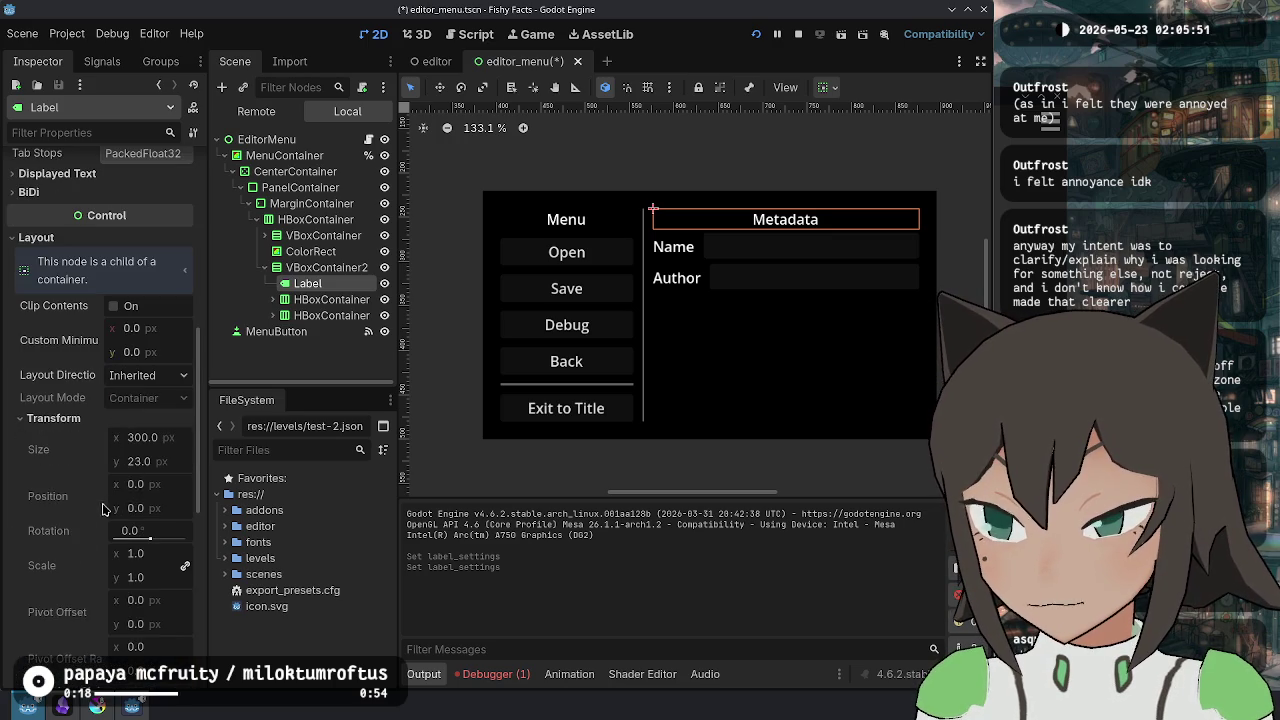
pyautogui.scroll(7, 90, 450)
pyautogui.scroll(-7, 70, 440)
pyautogui.click(63, 421)
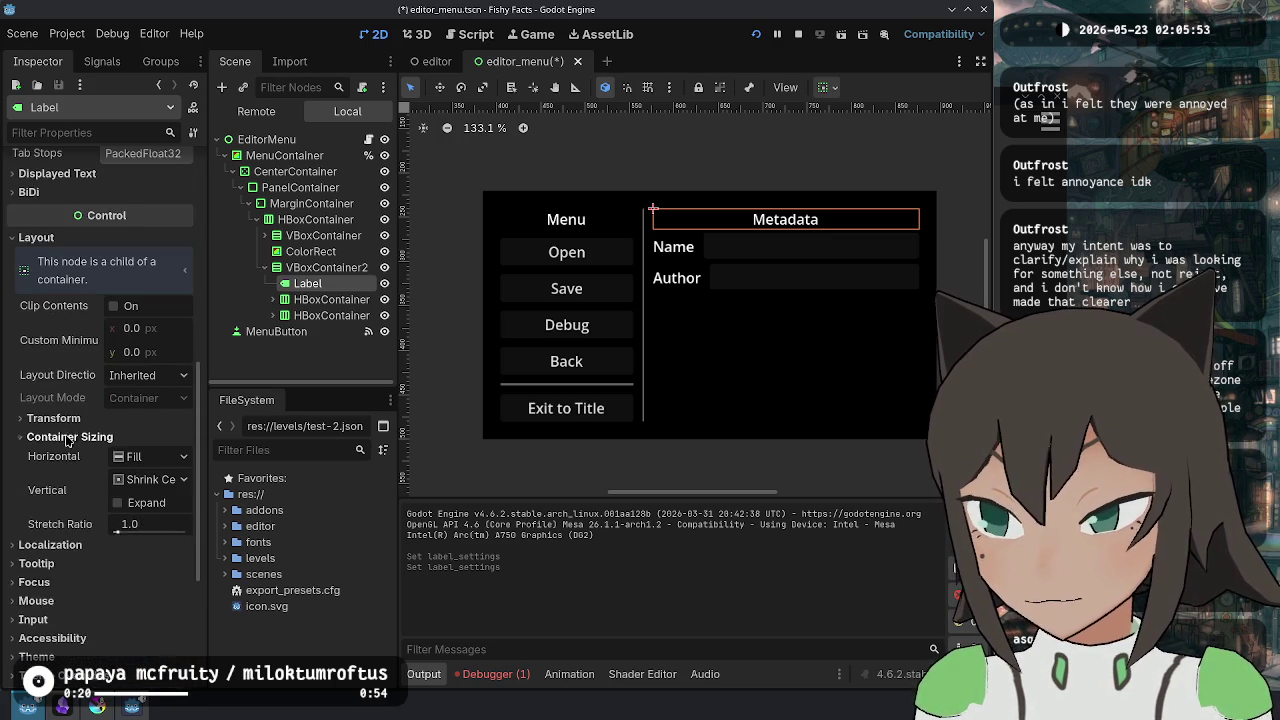
pyautogui.click(60, 432)
pyautogui.scroll(8, 85, 468)
pyautogui.scroll(5, 85, 468)
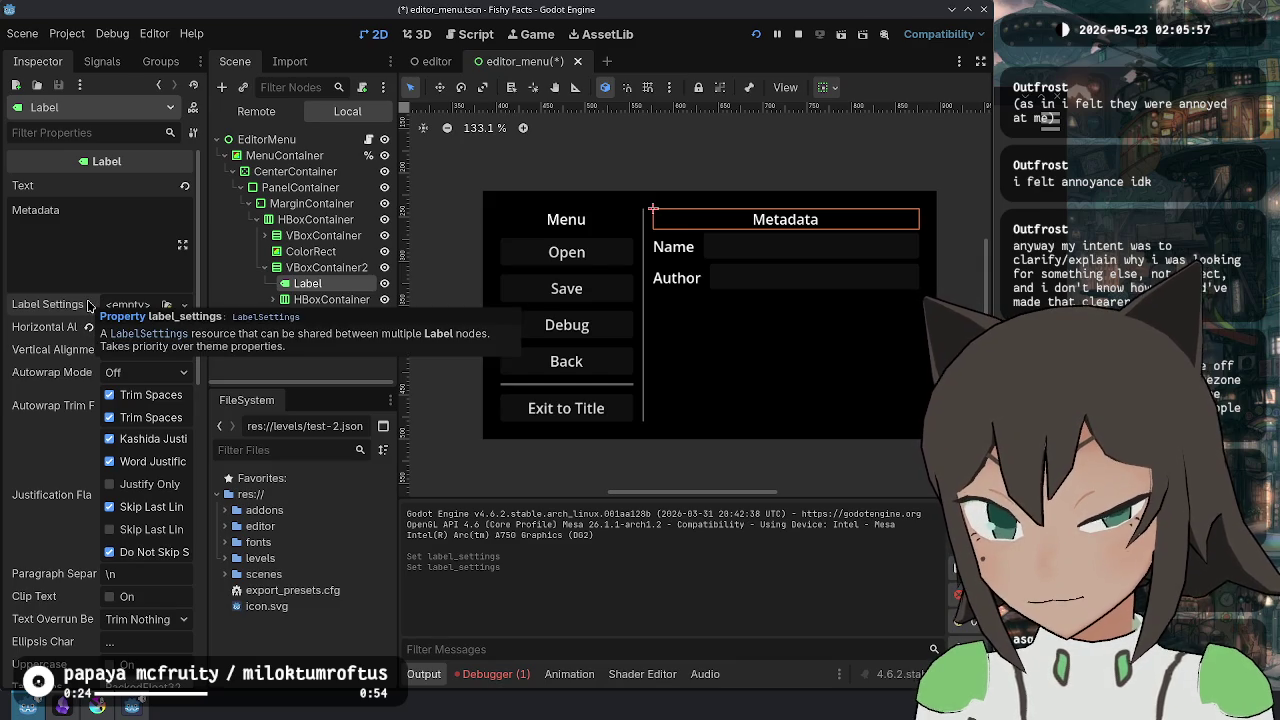
# - Give the Metadata heading new Label Settings and look through its font, outline and shadow sections
pyautogui.click(133, 305)
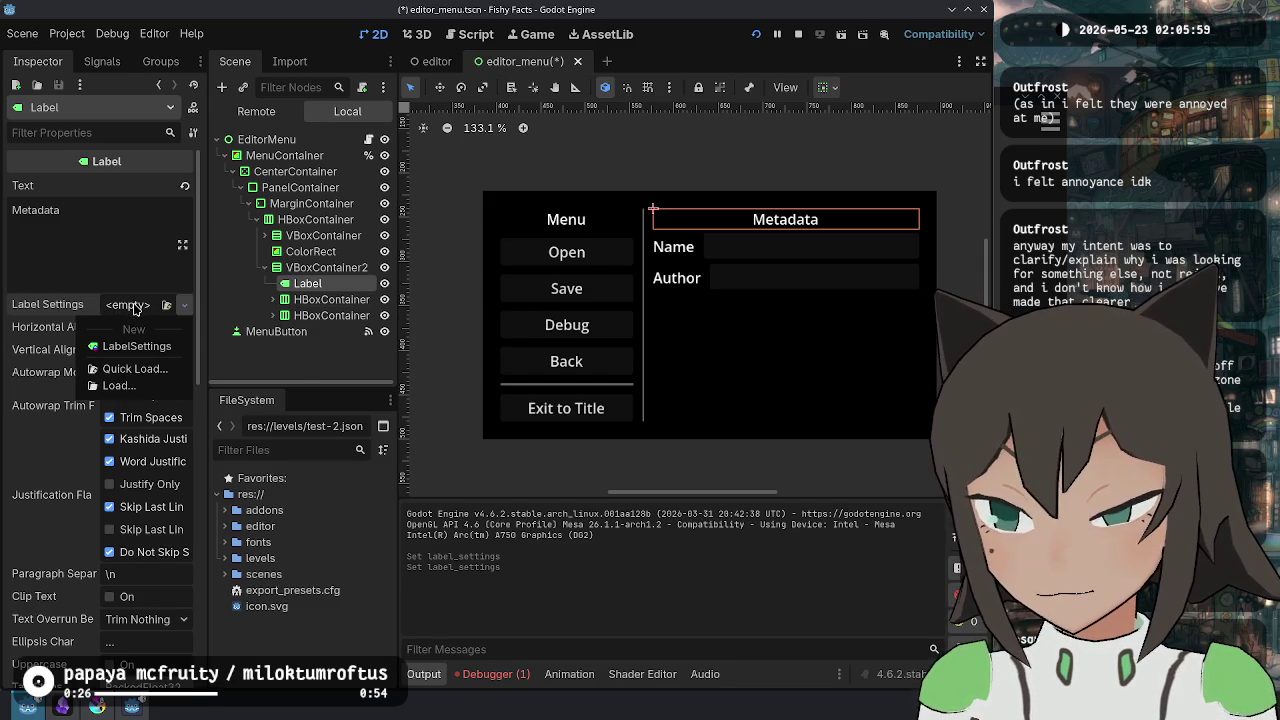
pyautogui.click(136, 346)
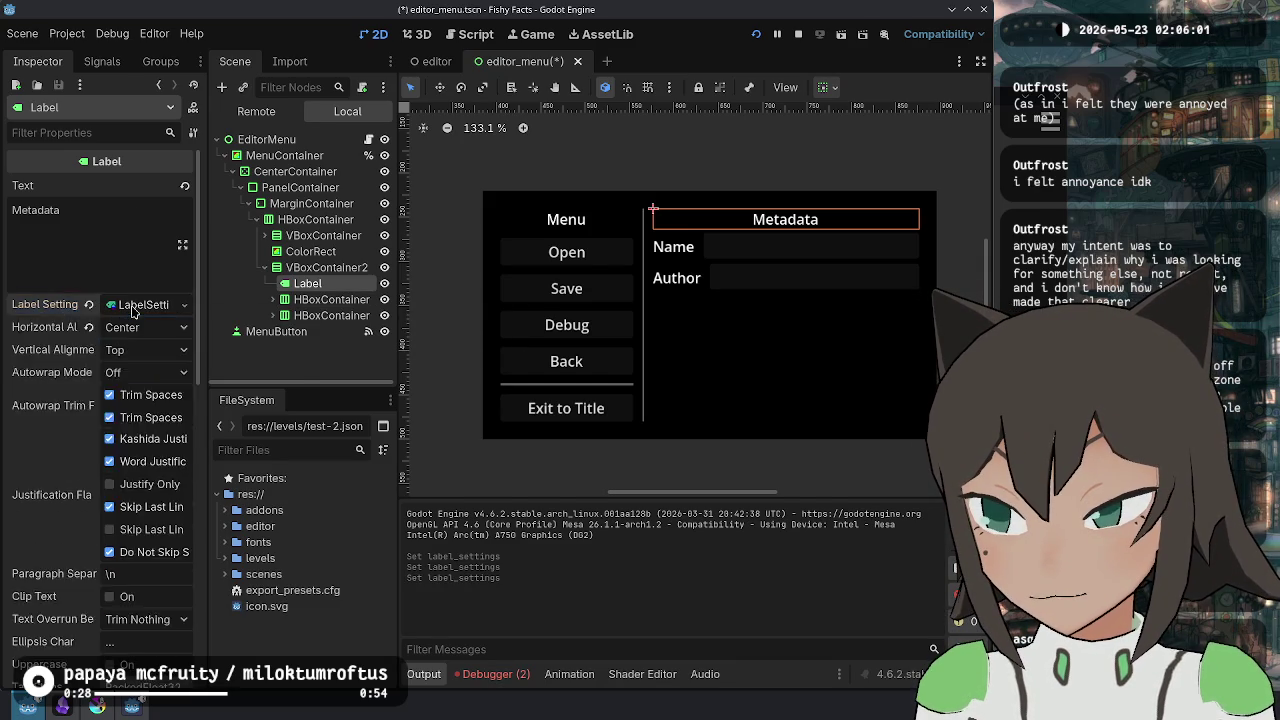
pyautogui.click(77, 372)
pyautogui.click(63, 460)
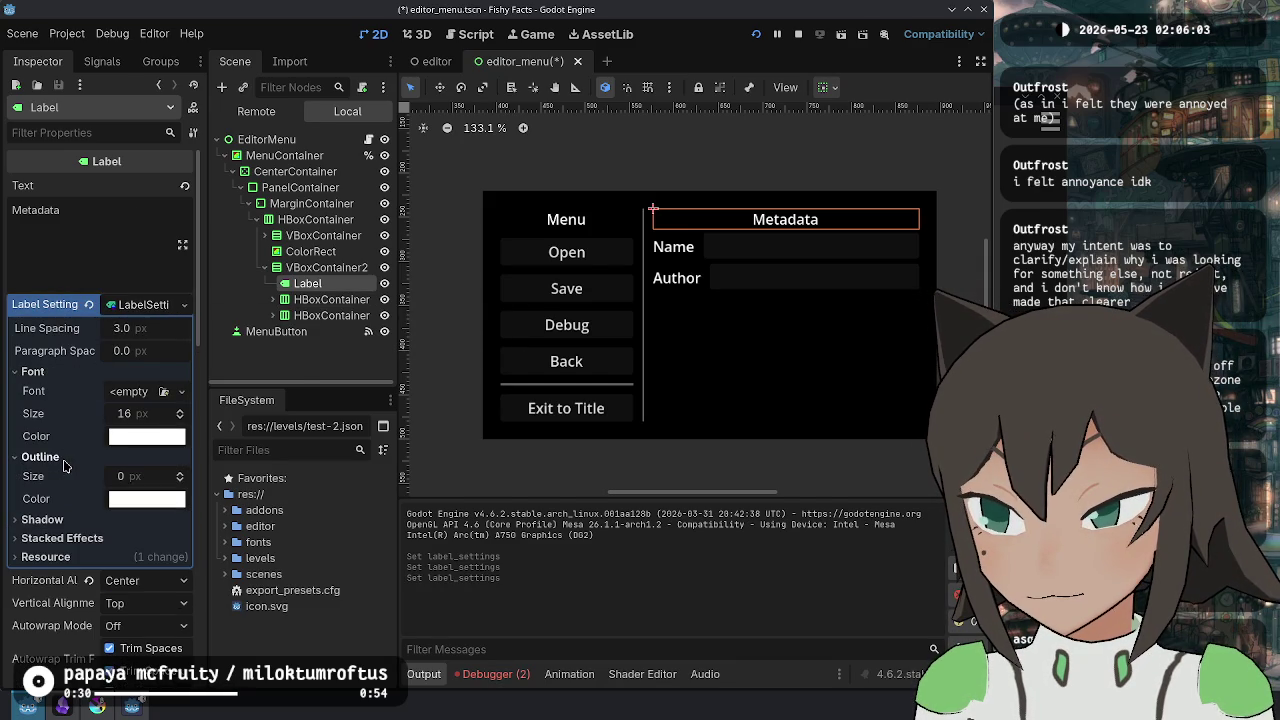
pyautogui.click(50, 519)
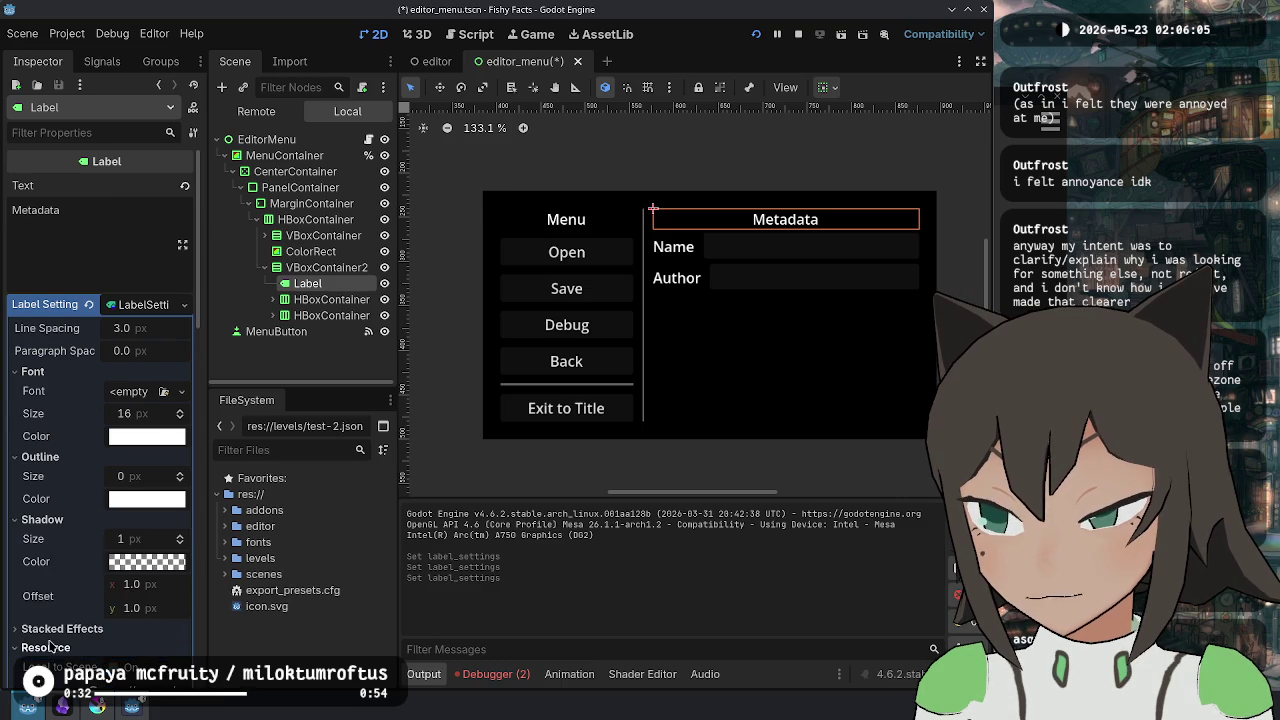
pyautogui.click(95, 628)
pyautogui.click(93, 505)
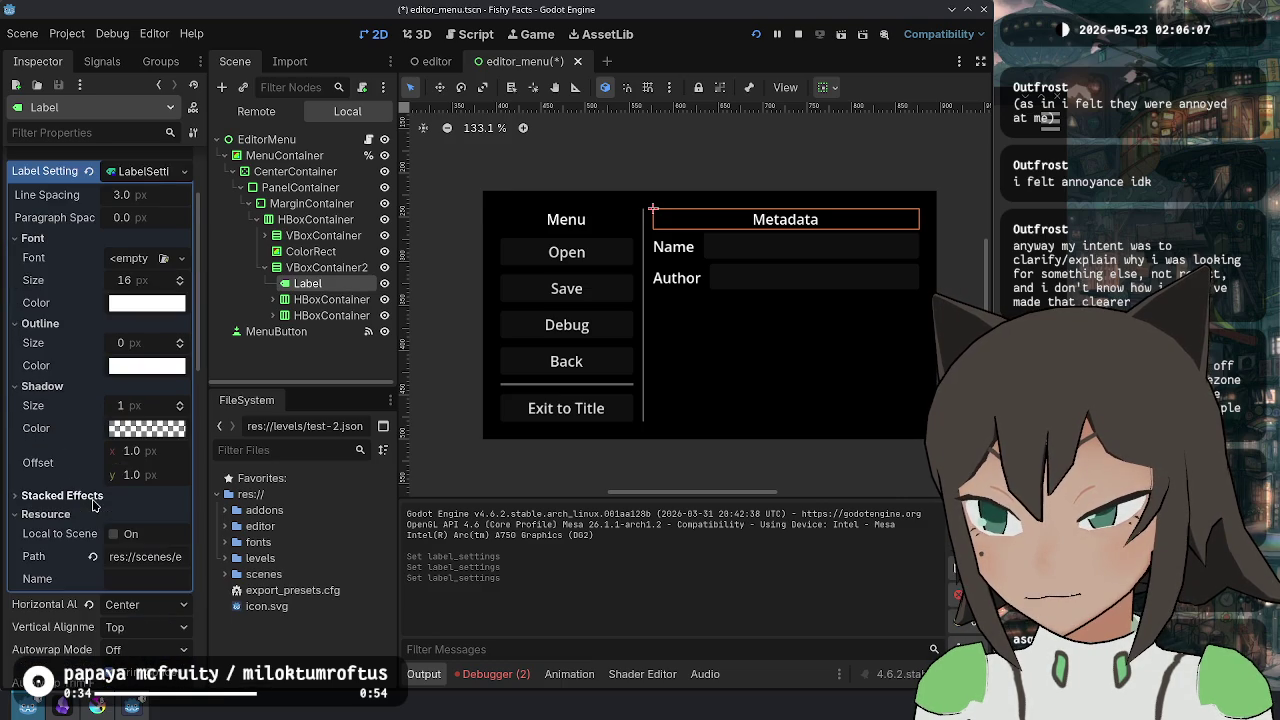
# - Try outline sizes of 2 px and 1 px, then clear the Label Settings back to empty
pyautogui.scroll(3, 86, 440)
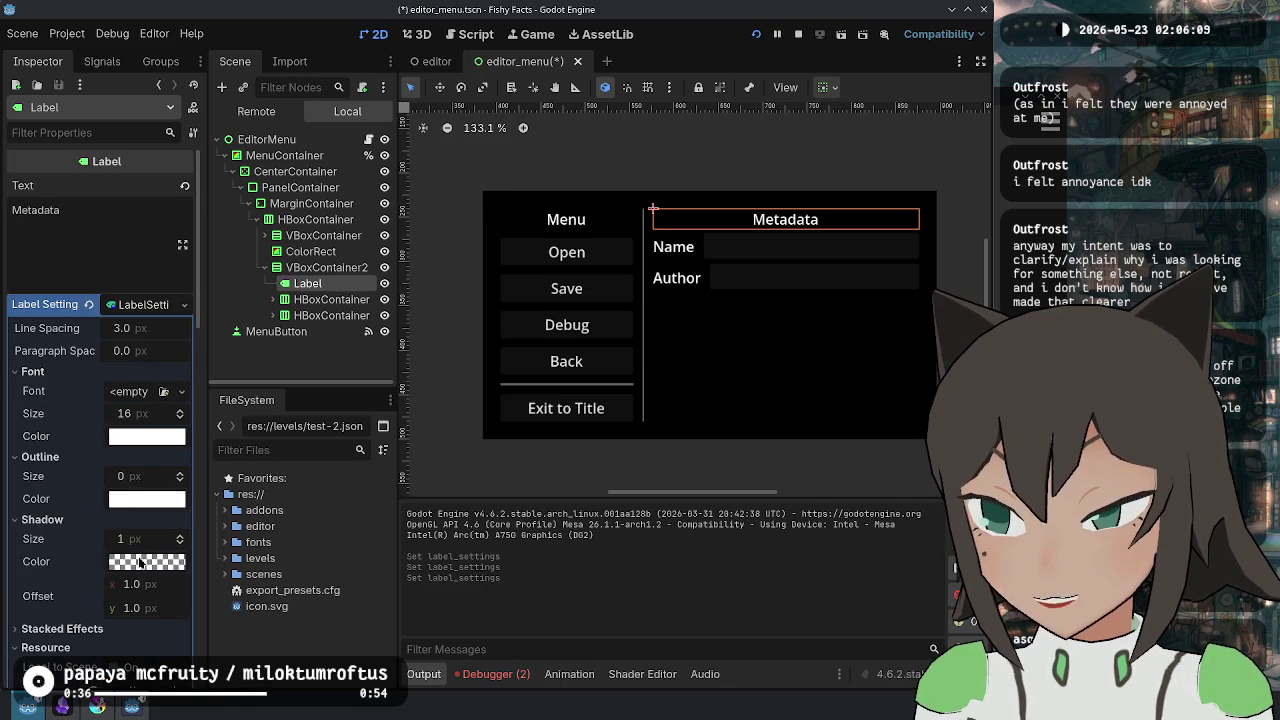
pyautogui.click(131, 478)
pyautogui.write('2')
pyautogui.press('Return')
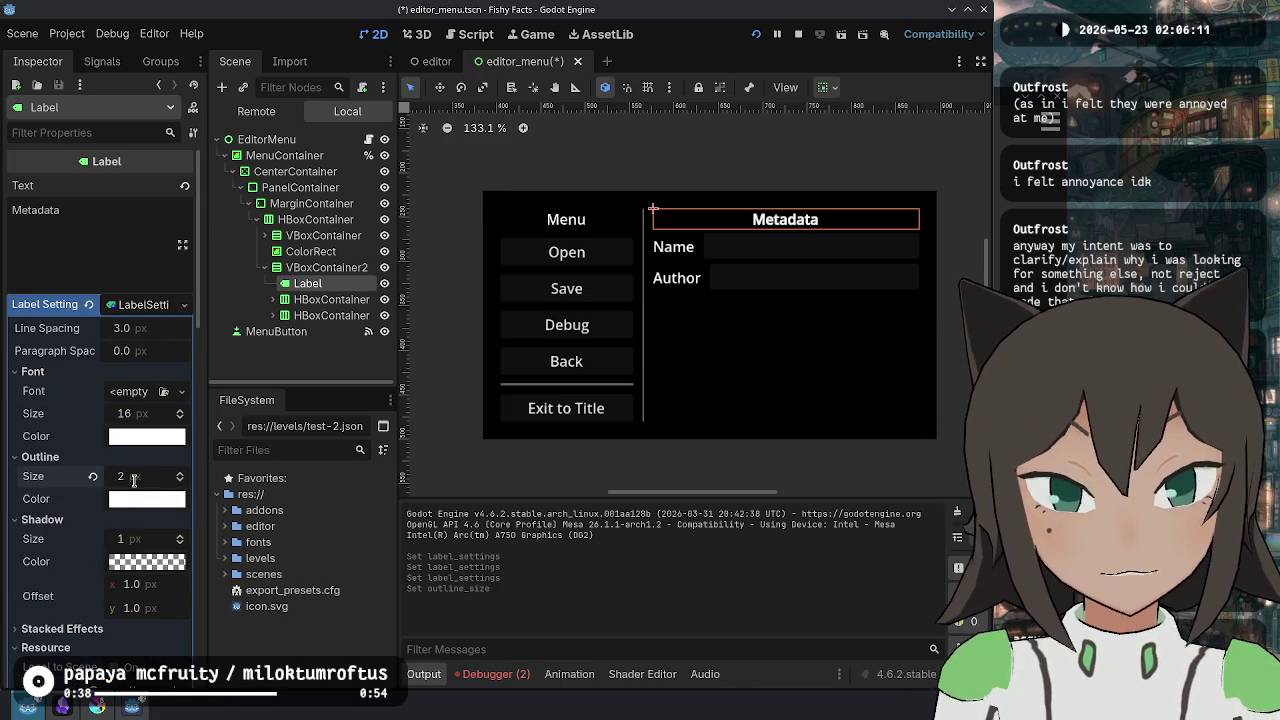
pyautogui.moveTo(126, 483); pyautogui.dragTo(131, 482)
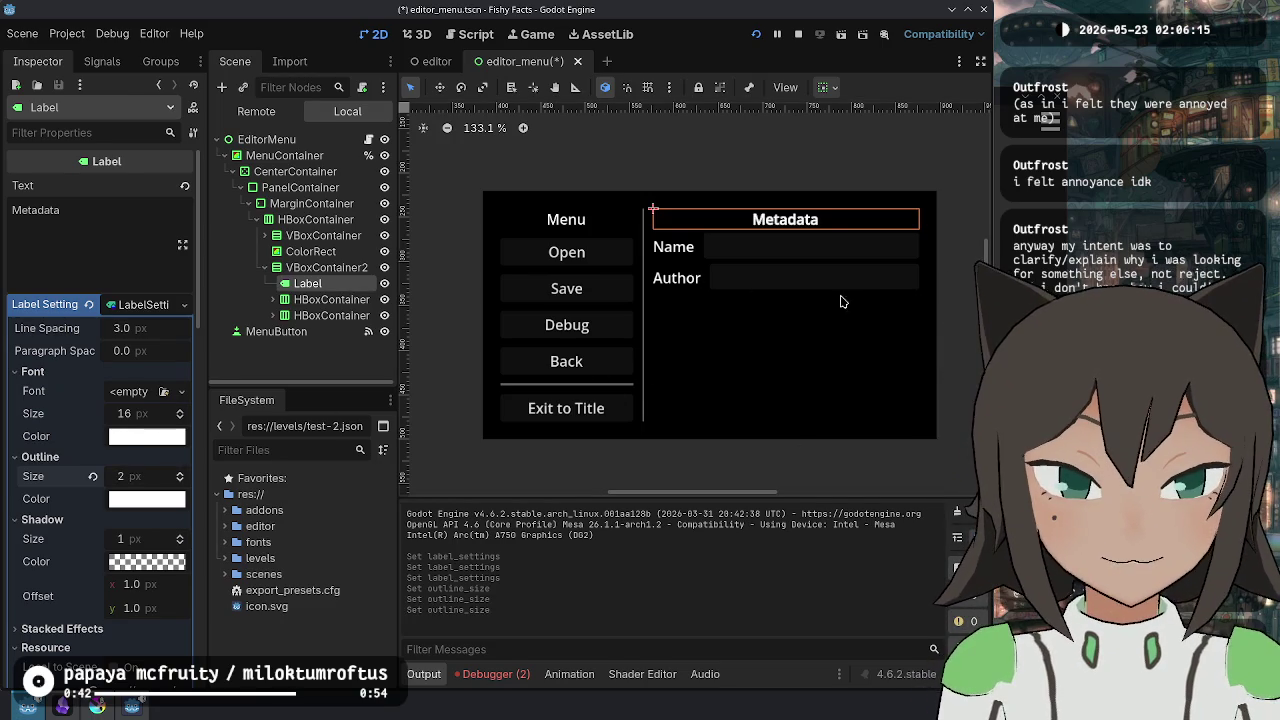
pyautogui.scroll(4, 789, 167)
pyautogui.scroll(5, 792, 235)
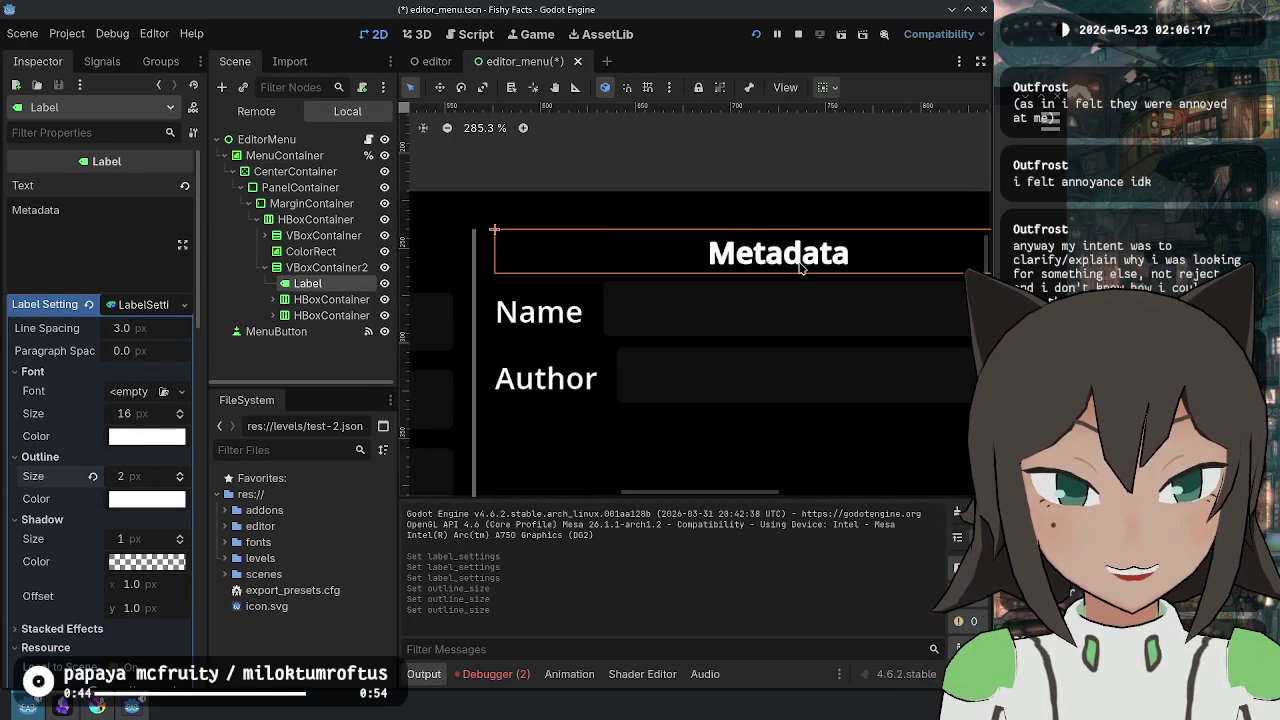
pyautogui.scroll(-4, 788, 318)
pyautogui.scroll(-9, 790, 328)
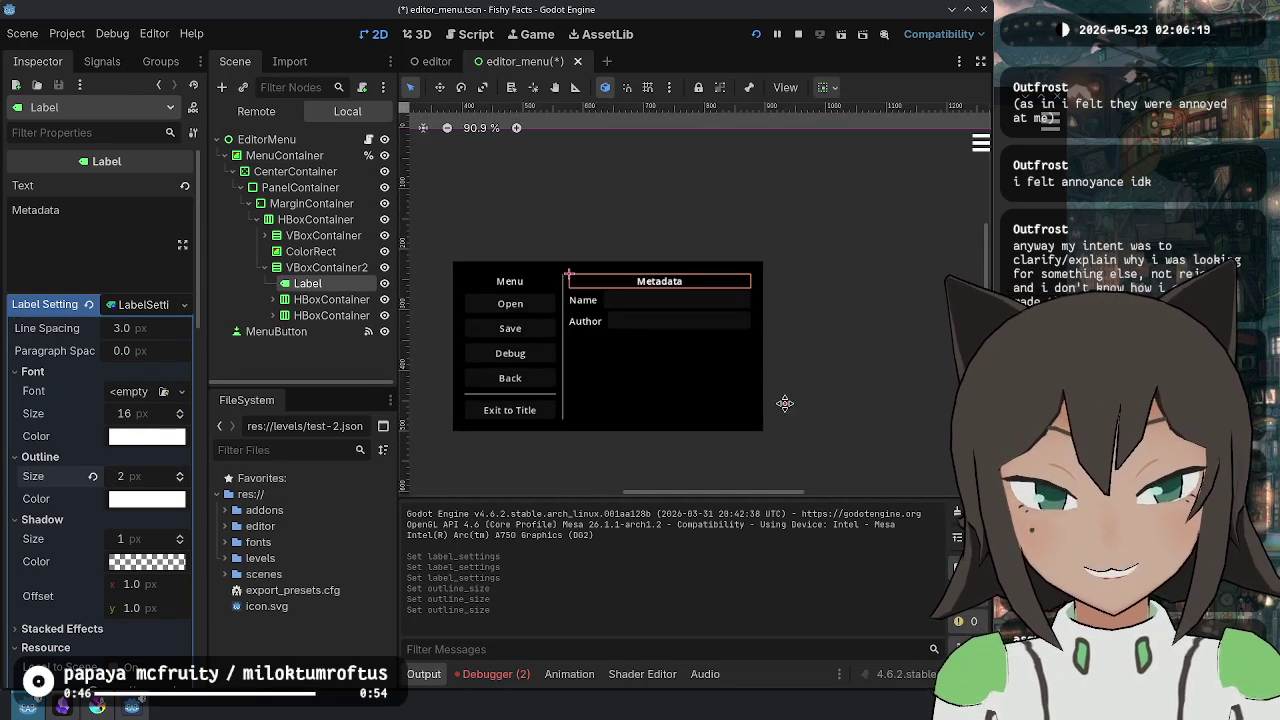
pyautogui.click(89, 304)
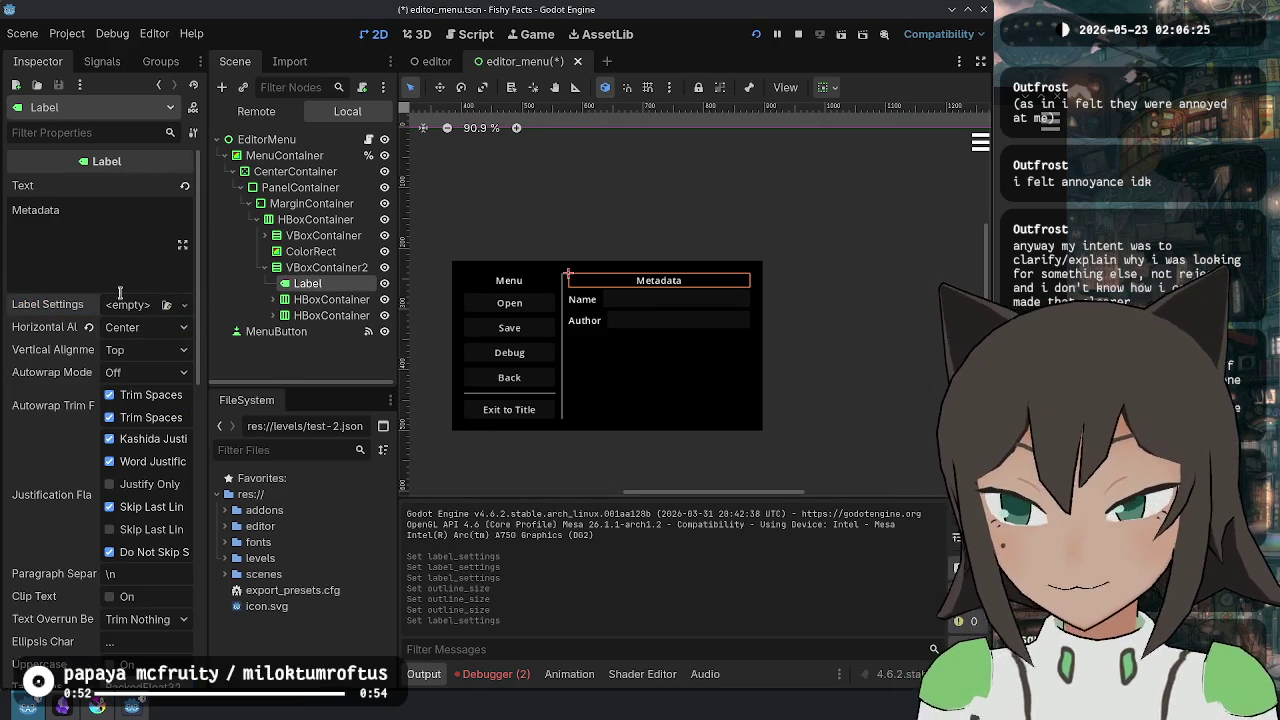
# - Give the Metadata label a new LabelSettings with Outline Size 2
pyautogui.click(183, 304)
pyautogui.click(146, 342)
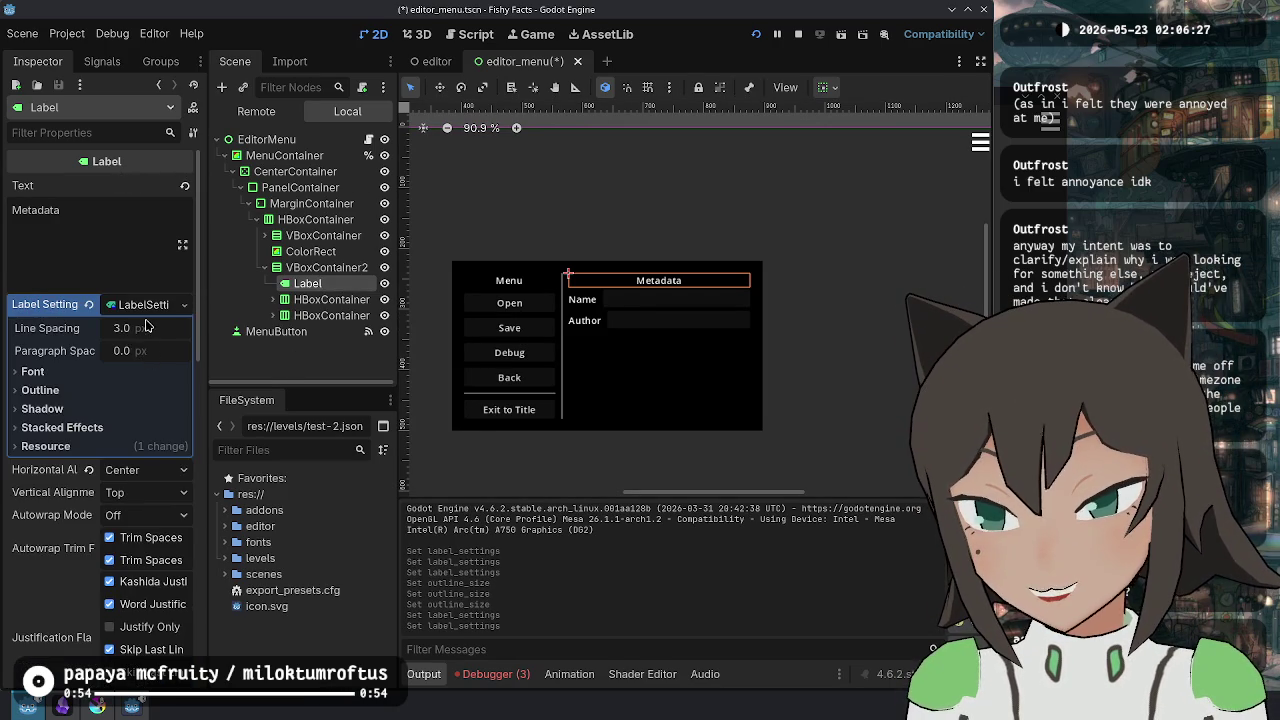
pyautogui.doubleClick(45, 409)
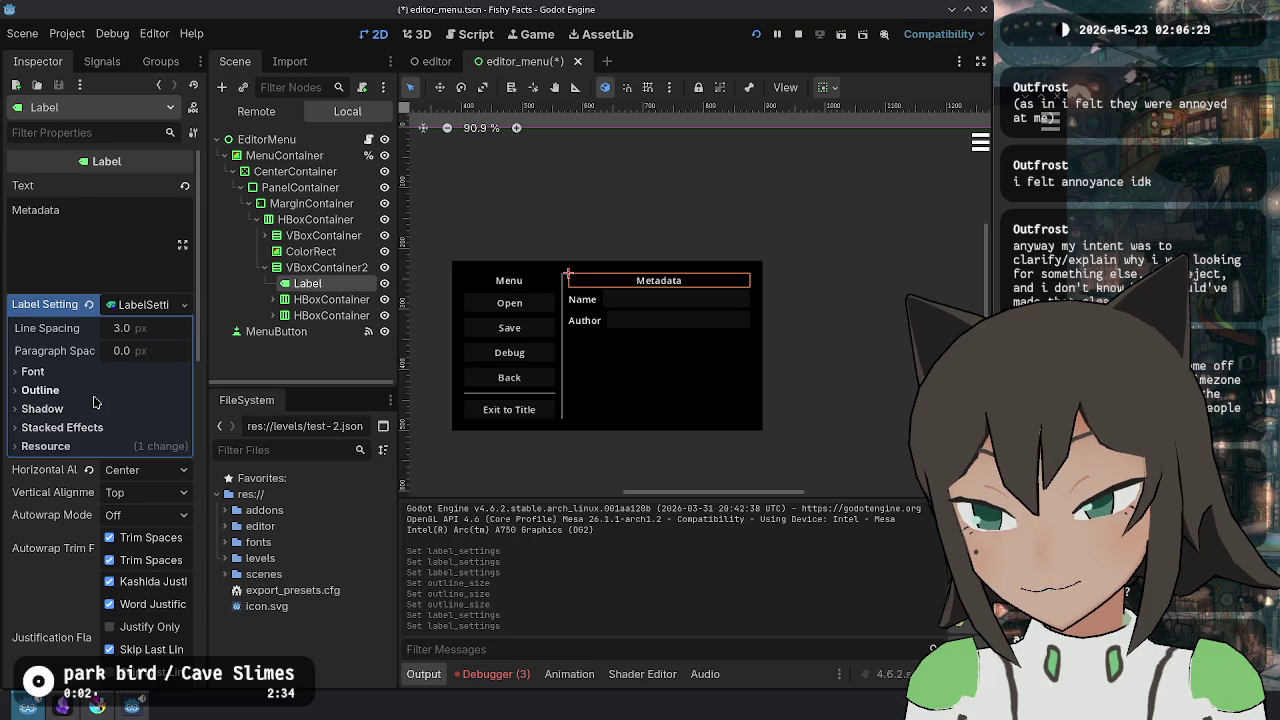
pyautogui.click(40, 390)
pyautogui.write('2')
pyautogui.press('Return')
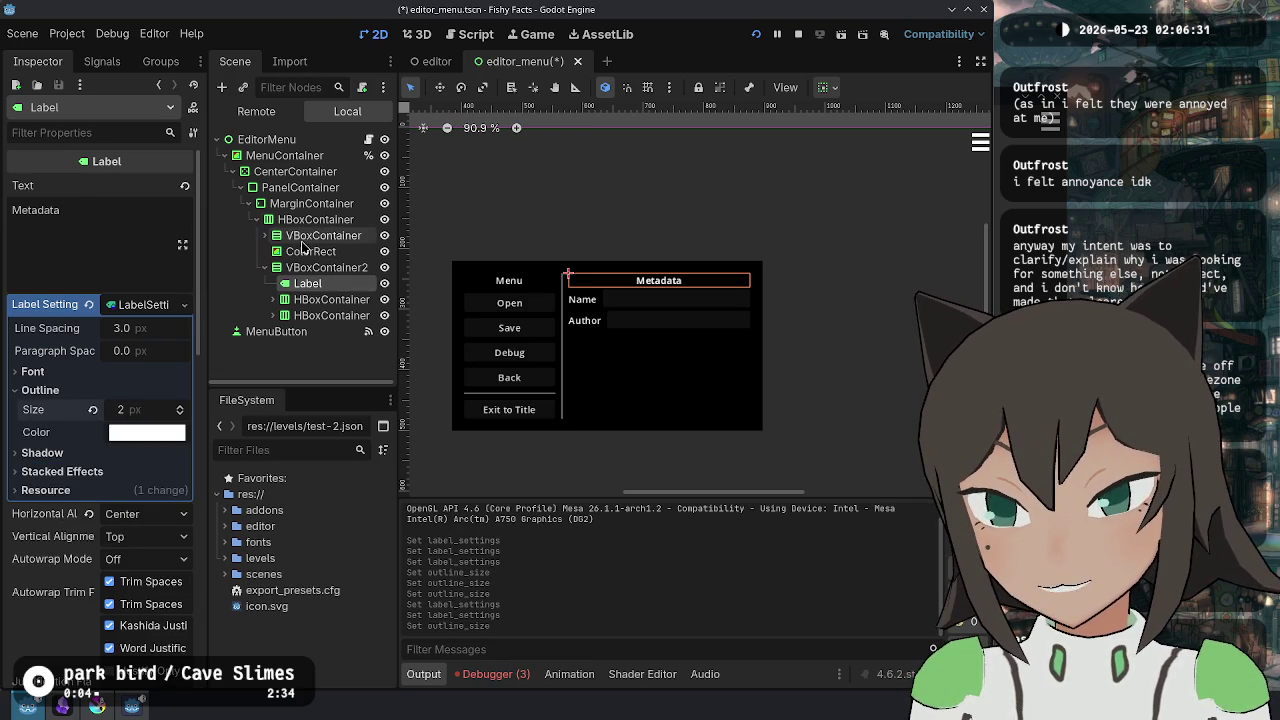
# - Copy the Metadata label's LabelSettings resource
pyautogui.click(249, 203)
pyautogui.click(241, 187)
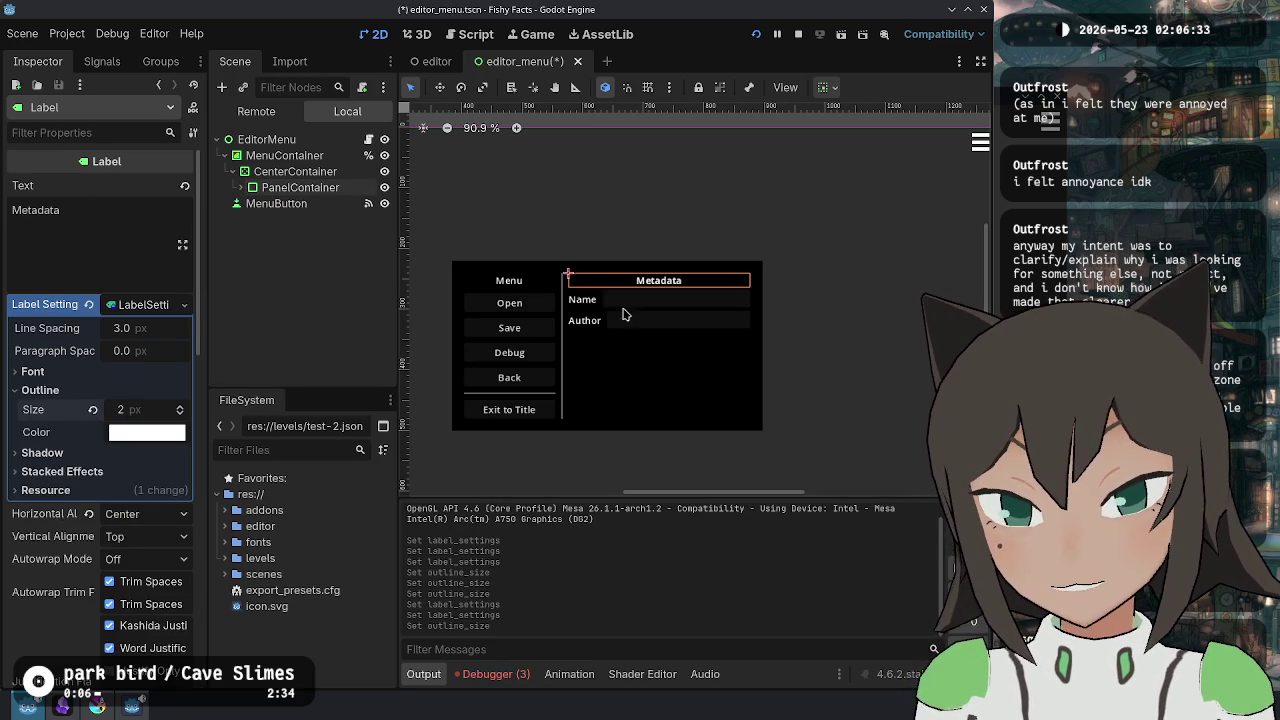
pyautogui.click(241, 187)
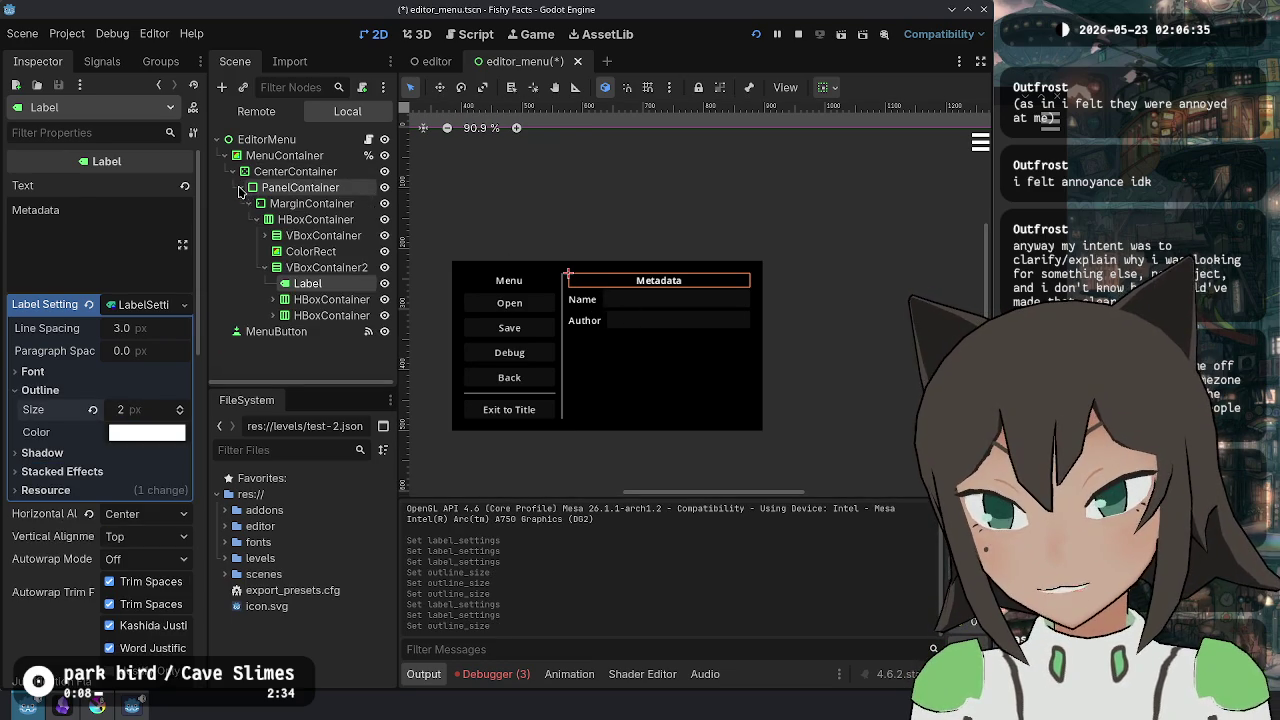
pyautogui.click(262, 236)
pyautogui.click(305, 251)
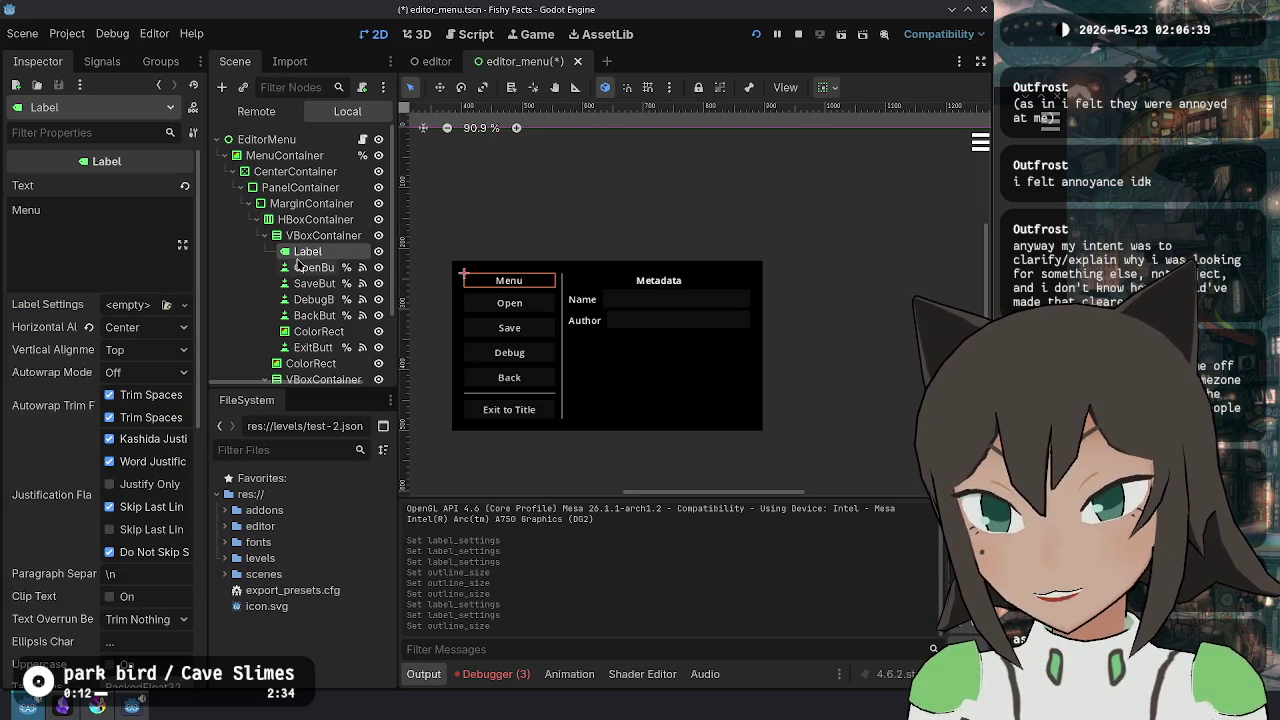
pyautogui.scroll(-3, 318, 310)
pyautogui.click(307, 315)
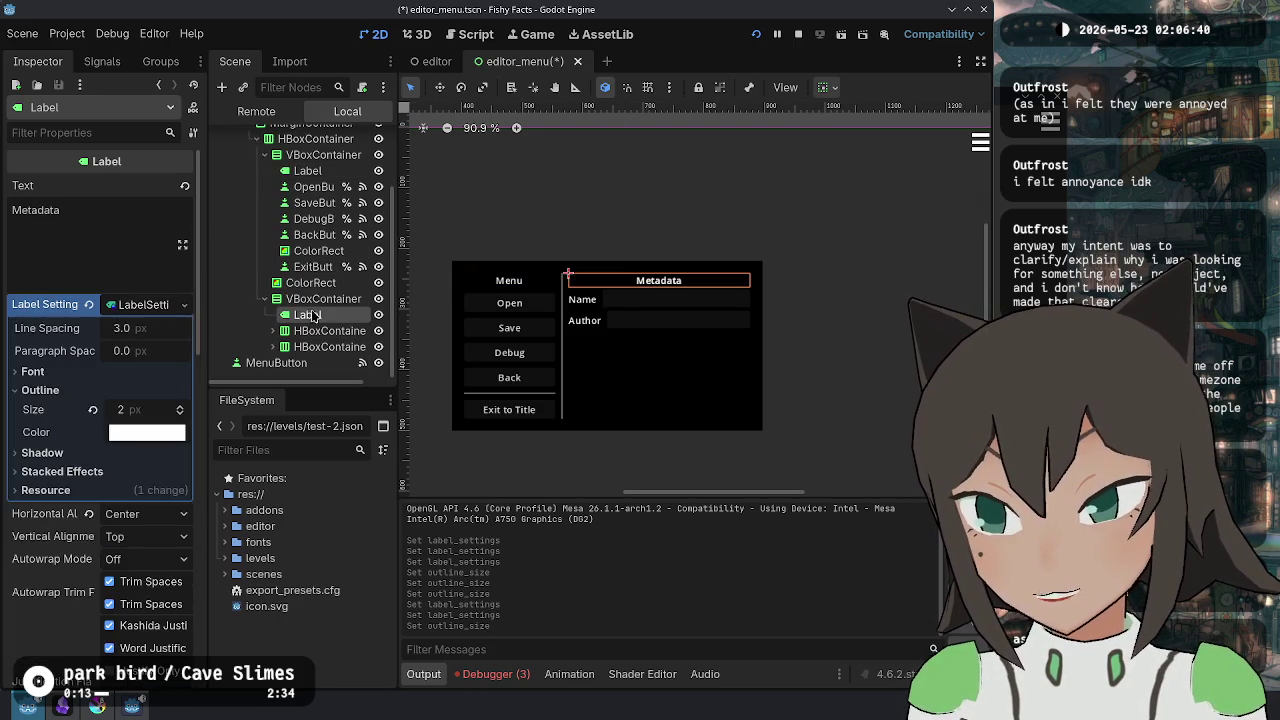
pyautogui.click(130, 308)
pyautogui.press('Escape')
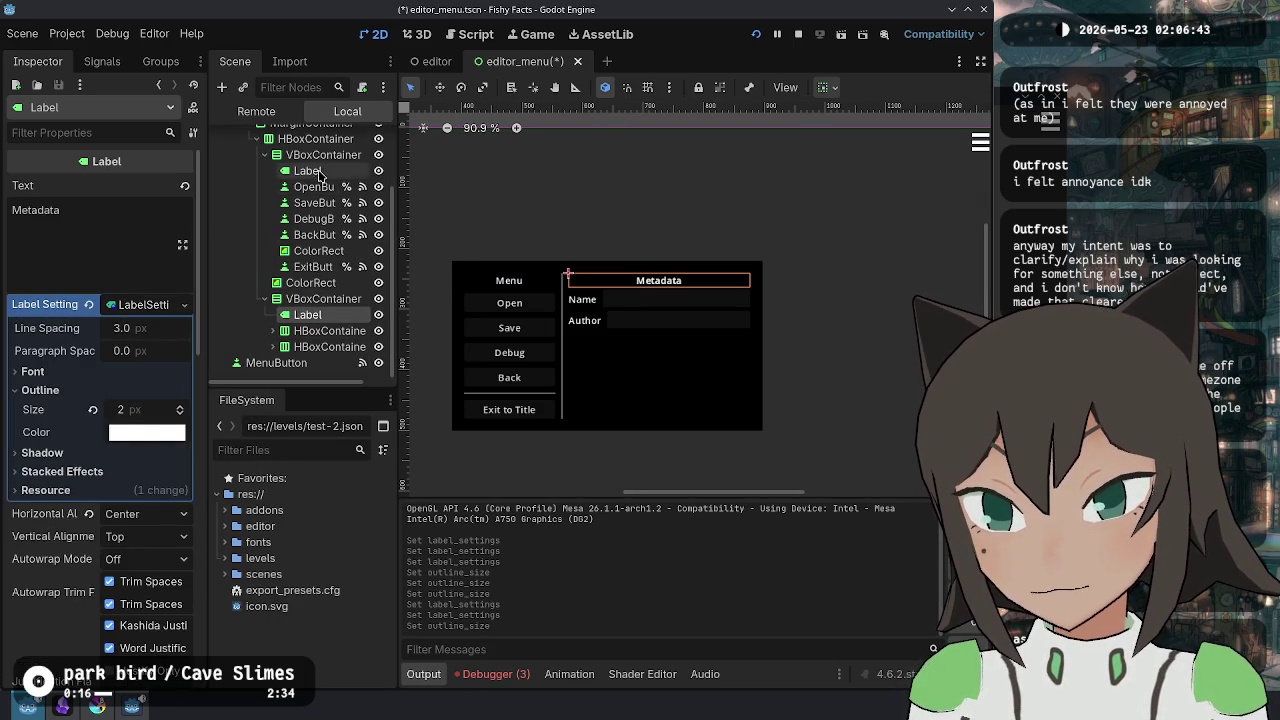
# - Paste the copied LabelSettings into the Menu label and save the scene
pyautogui.click(307, 171)
pyautogui.click(130, 304)
pyautogui.click(200, 400)
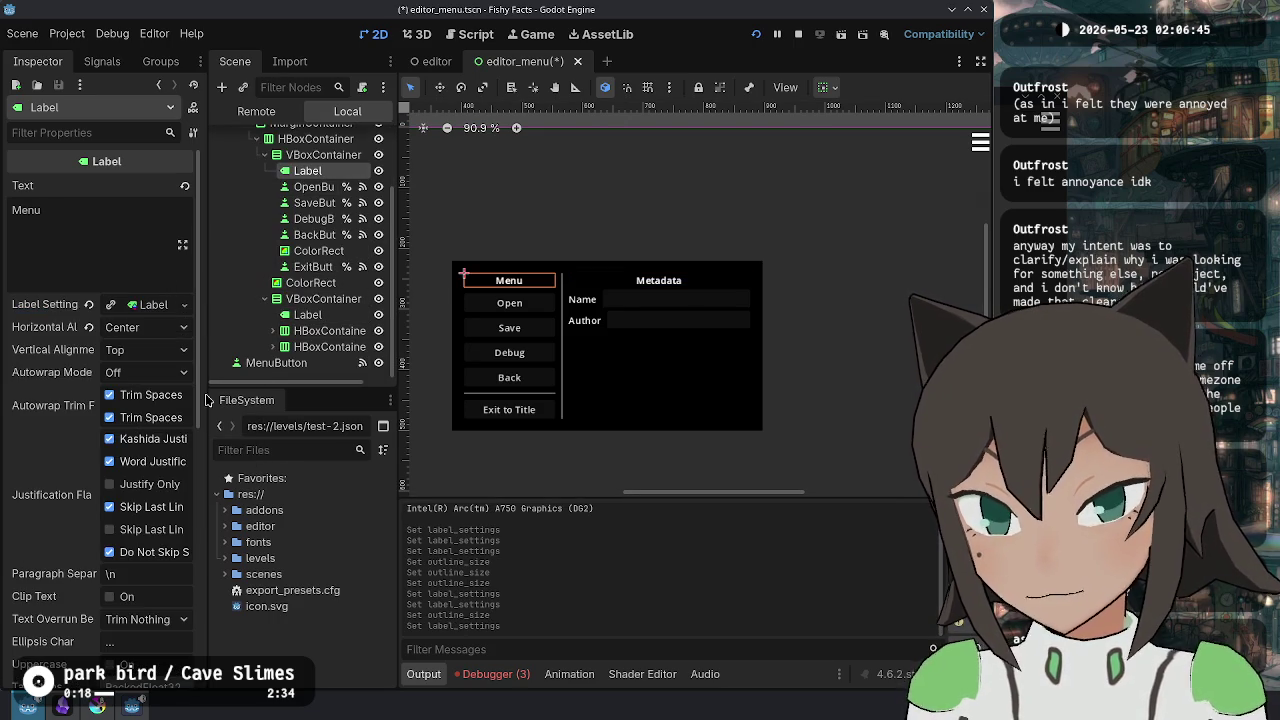
pyautogui.hotkey('ctrl', 's')
# - Frame the CenterContainer in the viewport and save the scene again
pyautogui.scroll(6, 680, 330)
pyautogui.scroll(-3, 700, 300)
pyautogui.hscroll(5, 720, 350)
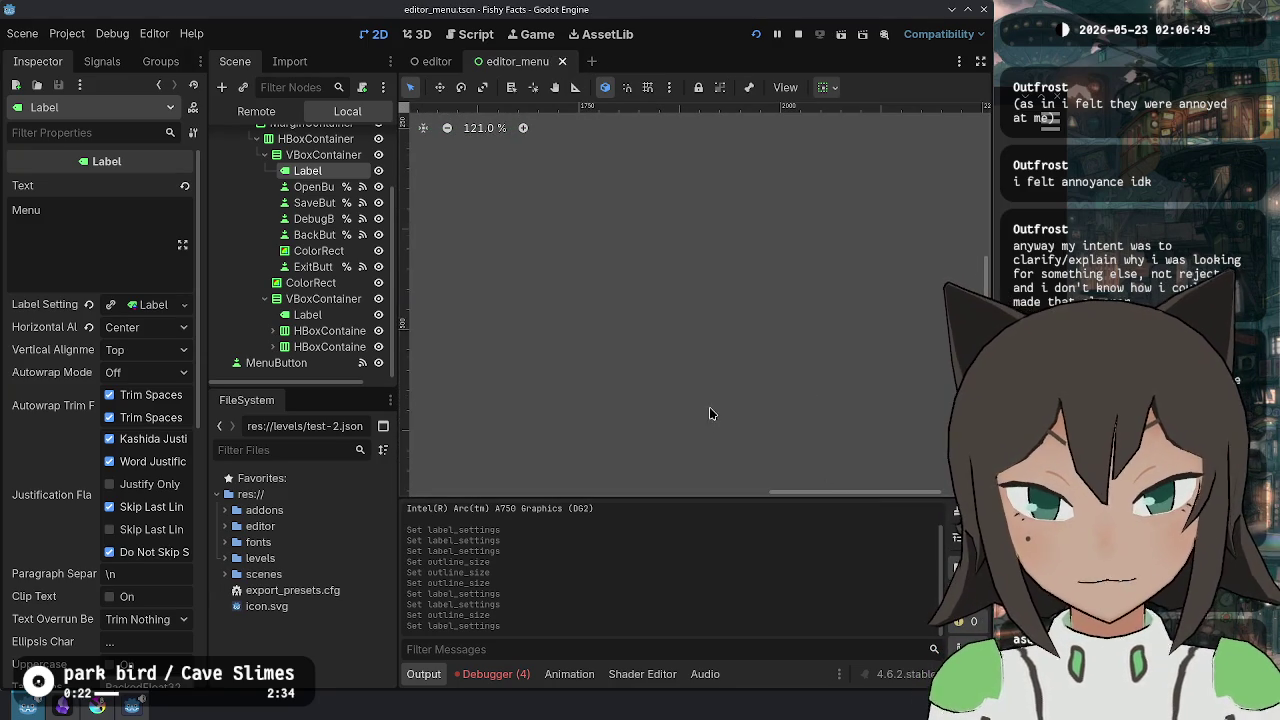
pyautogui.scroll(-5, 696, 399)
pyautogui.hscroll(-3, 689, 354)
pyautogui.scroll(4, 668, 312)
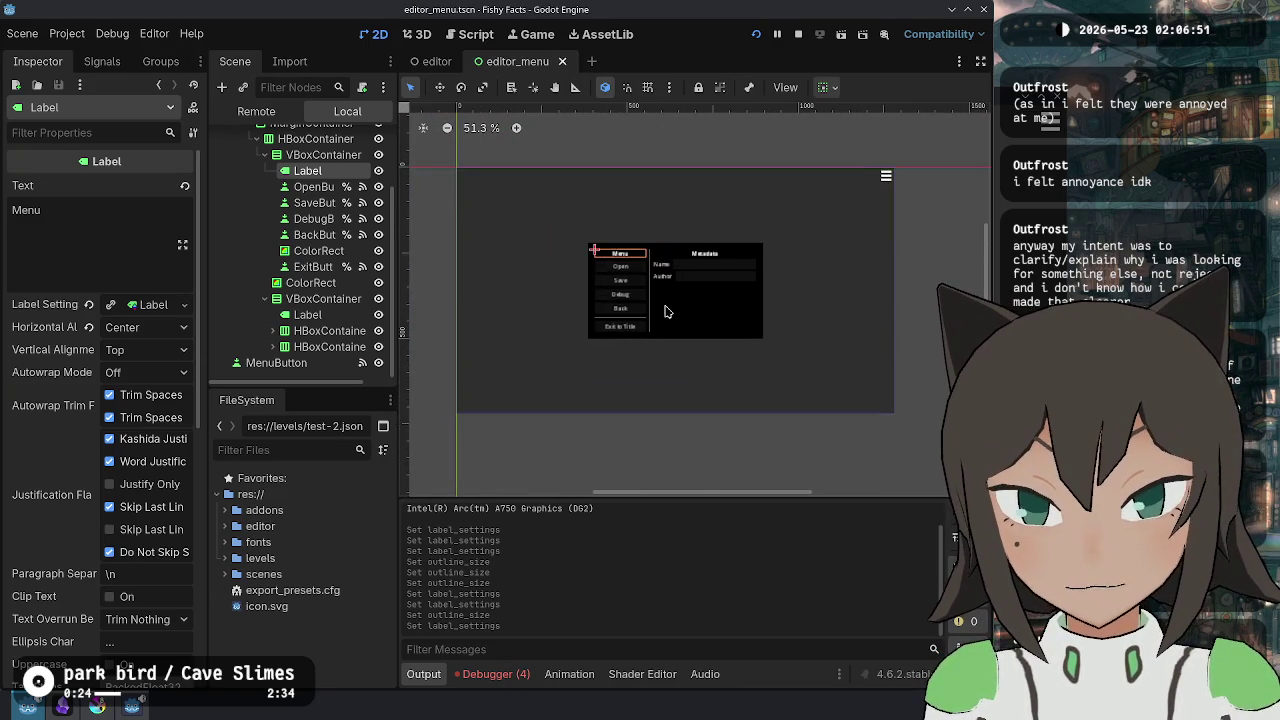
pyautogui.click(663, 360)
pyautogui.press('f')
pyautogui.scroll(-2, 680, 290)
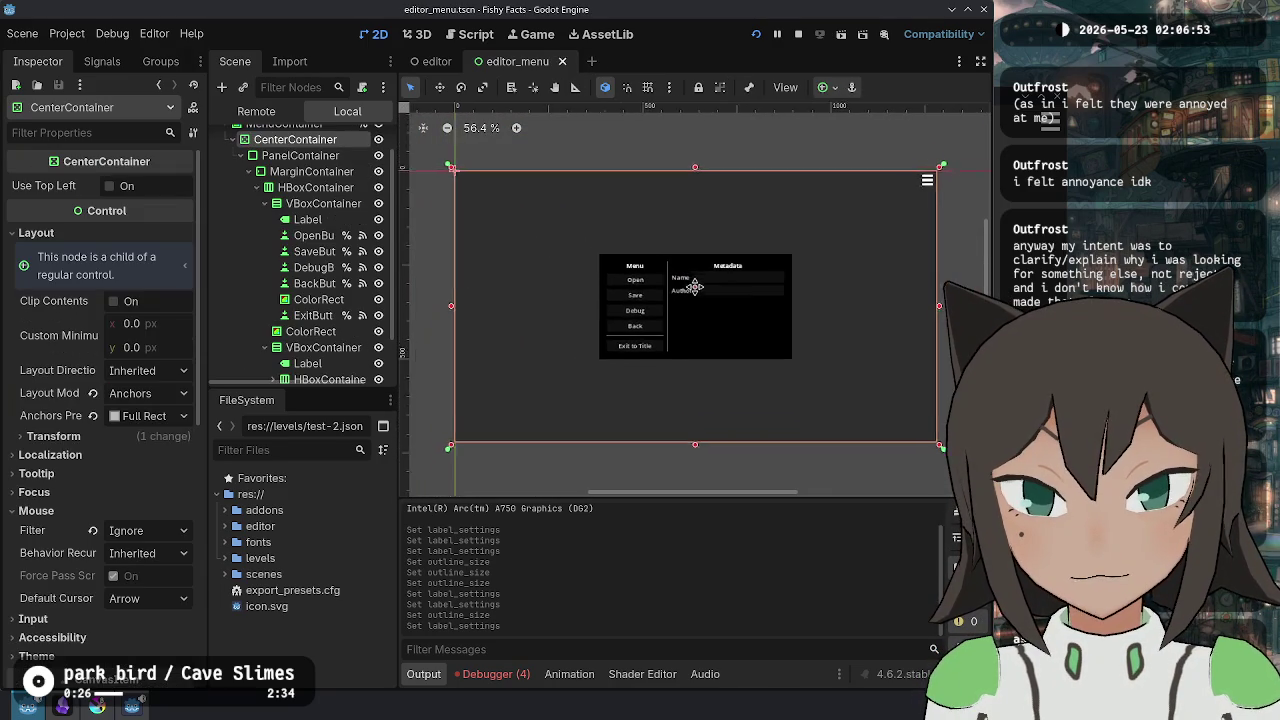
pyautogui.hotkey('ctrl', 's')
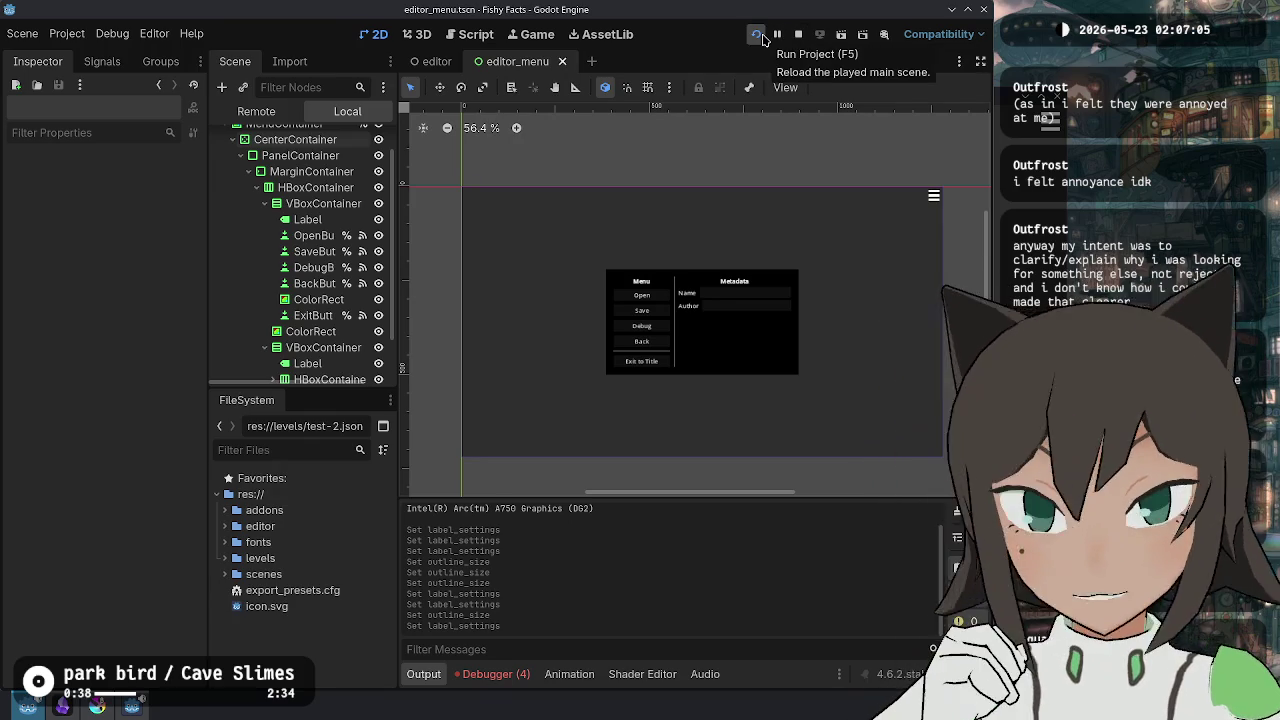
# - Run the project and bring up the puzzle editor menu
pyautogui.click(762, 35)
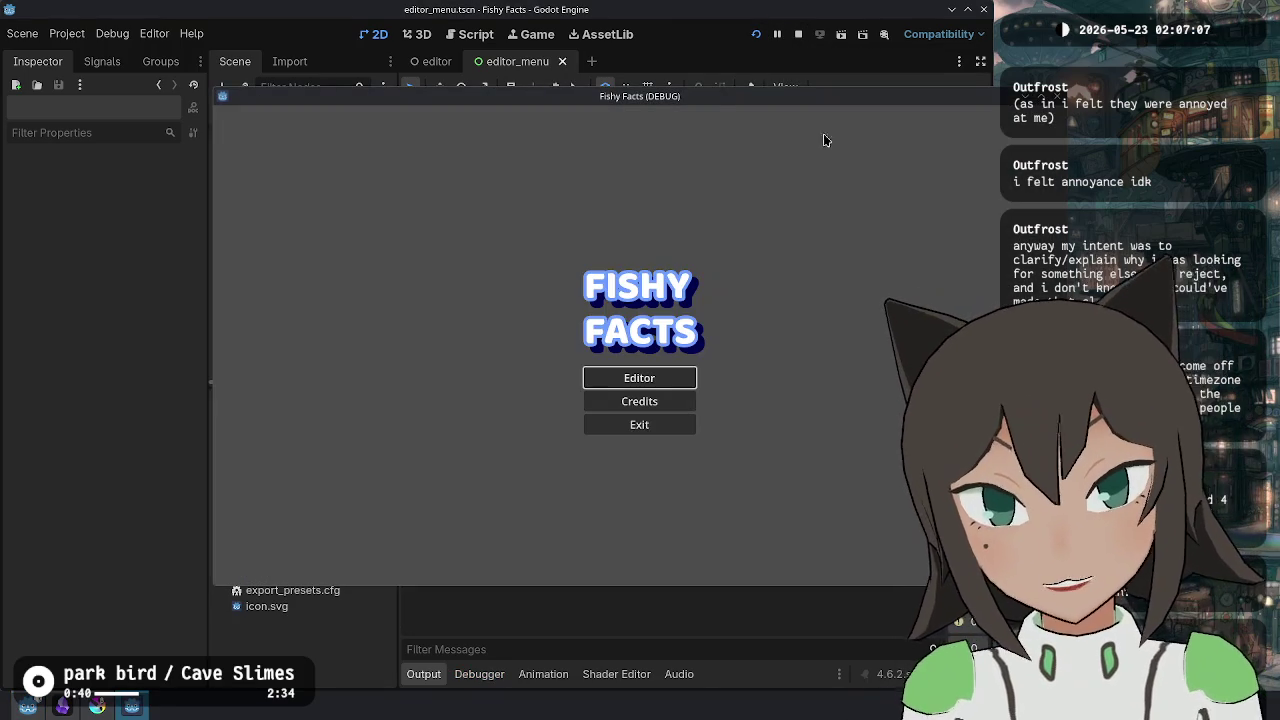
pyautogui.press('s')
pyautogui.press('s')
pyautogui.press('Escape')
pyautogui.press('Escape')
pyautogui.press('s')
pyautogui.press('s')
pyautogui.press('s')
pyautogui.press('s')
pyautogui.press('w')
pyautogui.press('w')
pyautogui.press('w')
pyautogui.press('d')
pyautogui.press('a')
pyautogui.press('d')
pyautogui.press('a')
pyautogui.press('s')
# - Enter 'Hello World!' in the Name field and Tab between the Name and Author fields
pyautogui.press('d')
pyautogui.press('a')
pyautogui.press('d')
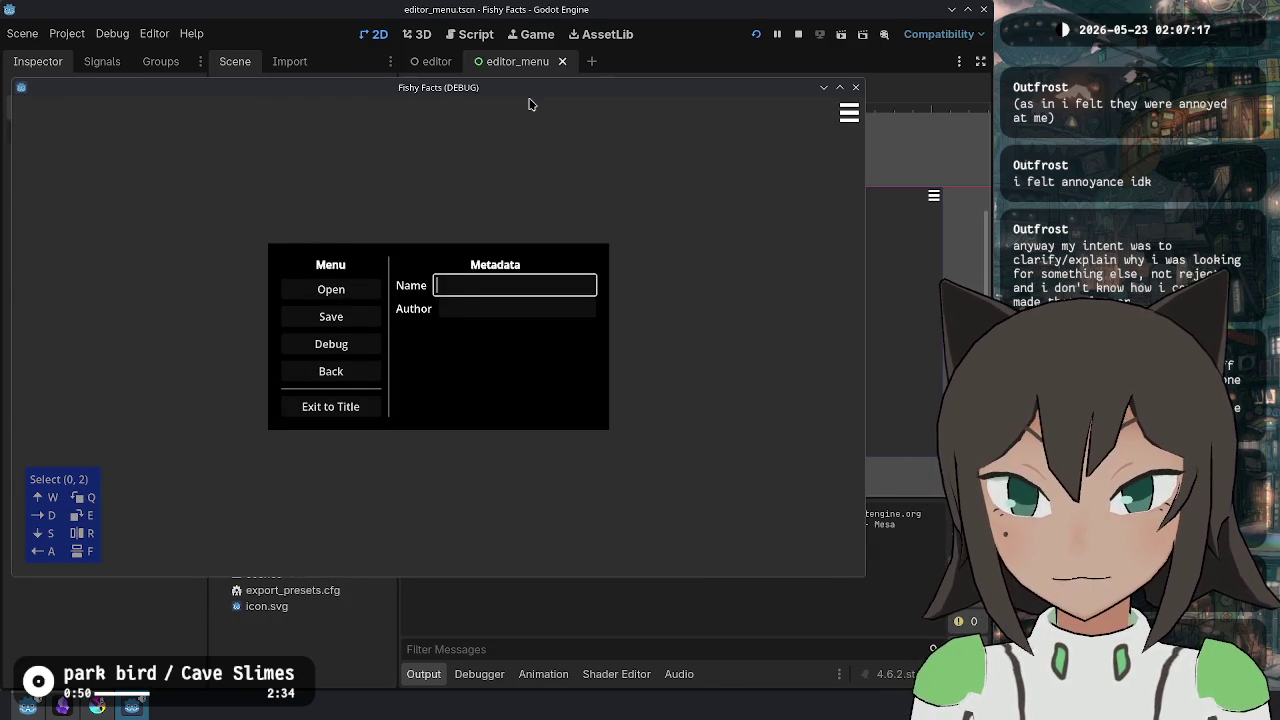
pyautogui.write('HelloWorld!')
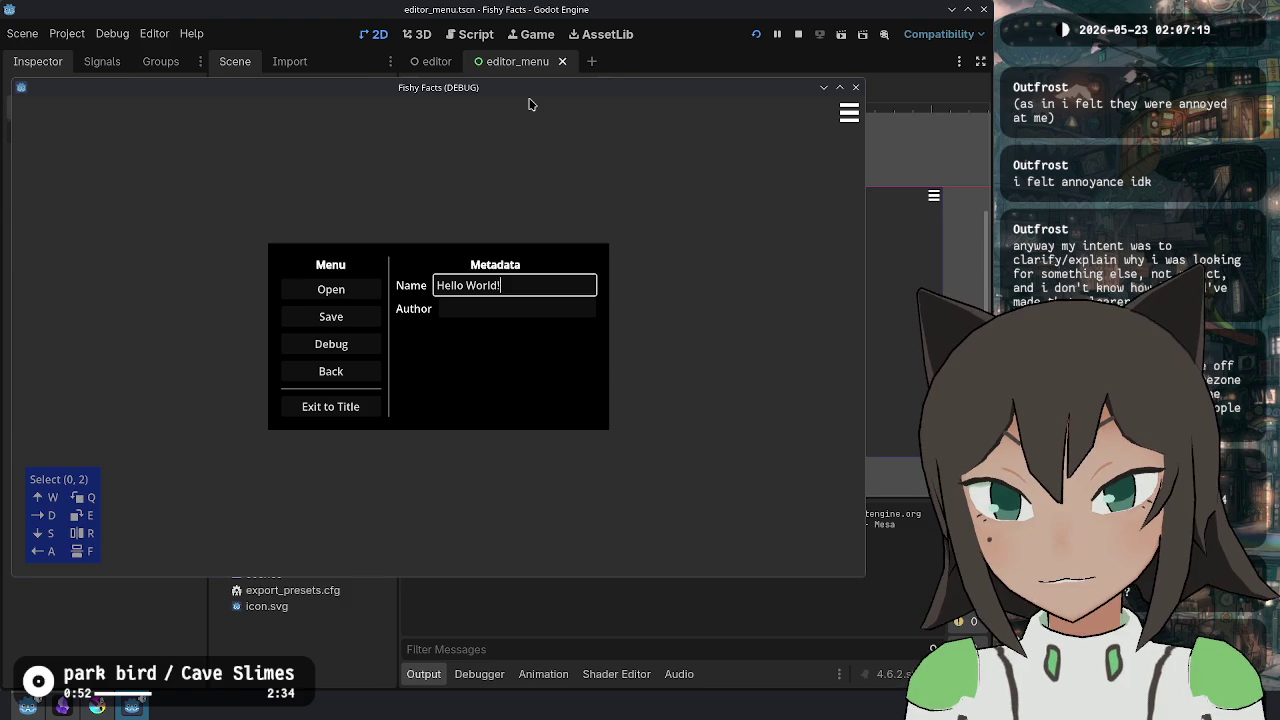
pyautogui.press('Tab')
pyautogui.hotkey('shift', 'Tab')
pyautogui.press('Tab')
pyautogui.hotkey('shift', 'Tab')
pyautogui.hotkey('shift', 'Tab')
pyautogui.press('Tab')
pyautogui.press('Tab')
# - Test arrow-key focus down the menu buttons to Back and back up to Open
pyautogui.press('Left')
pyautogui.press('Right')
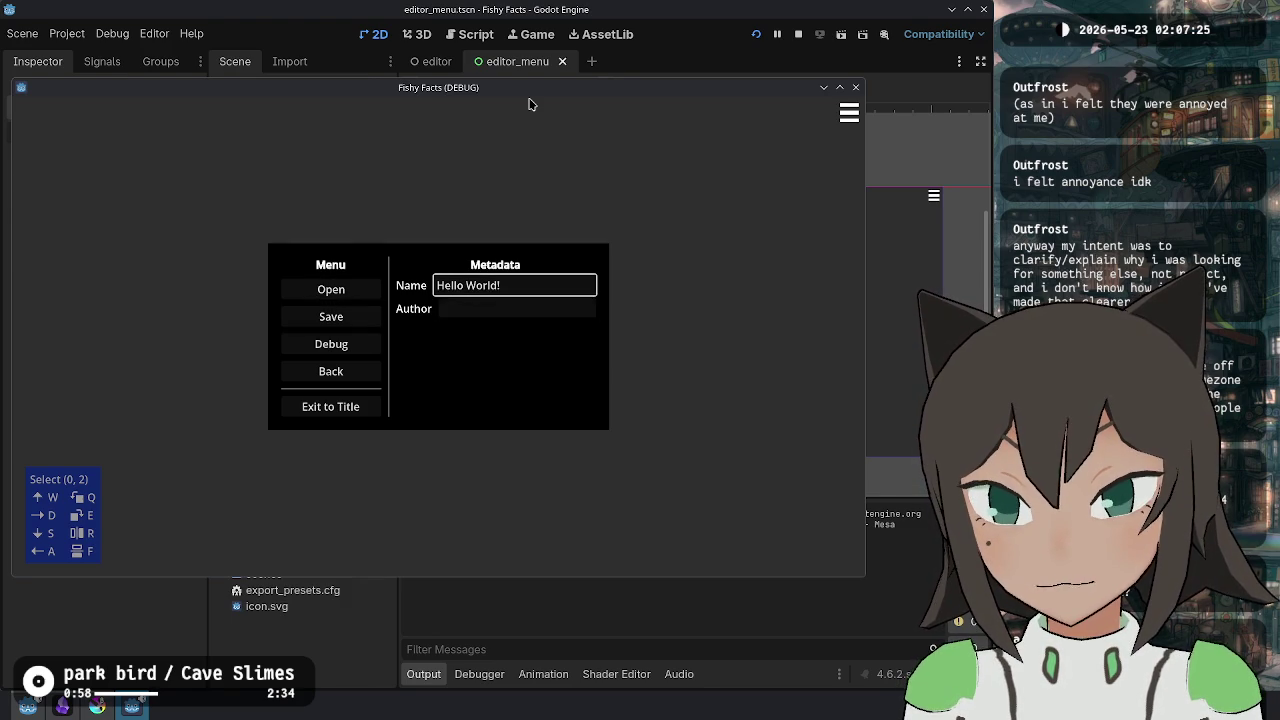
pyautogui.press('Down')
pyautogui.press('Left')
pyautogui.press('Down')
pyautogui.press('Down')
pyautogui.press('Up')
pyautogui.press('Up')
pyautogui.press('Up')
pyautogui.press('Right')
pyautogui.press('Left')
pyautogui.press('Down')
pyautogui.press('Right')
pyautogui.press('Left')
# - Cycle arrow-key focus around the fields and buttons, close the menu, and stop the game
pyautogui.press('Down')
pyautogui.press('Down')
pyautogui.press('Down')
pyautogui.press('Right')
pyautogui.press('Up')
pyautogui.press('Left')
pyautogui.press('Down')
pyautogui.press('Right')
pyautogui.press('Left')
pyautogui.press('Down')
pyautogui.press('Down')
pyautogui.press('Right')
pyautogui.press('Up')
pyautogui.press('Left')
pyautogui.press('Down')
pyautogui.press('Down')
pyautogui.press('Down')
pyautogui.press('Up')
pyautogui.press('Up')
pyautogui.press('Right')
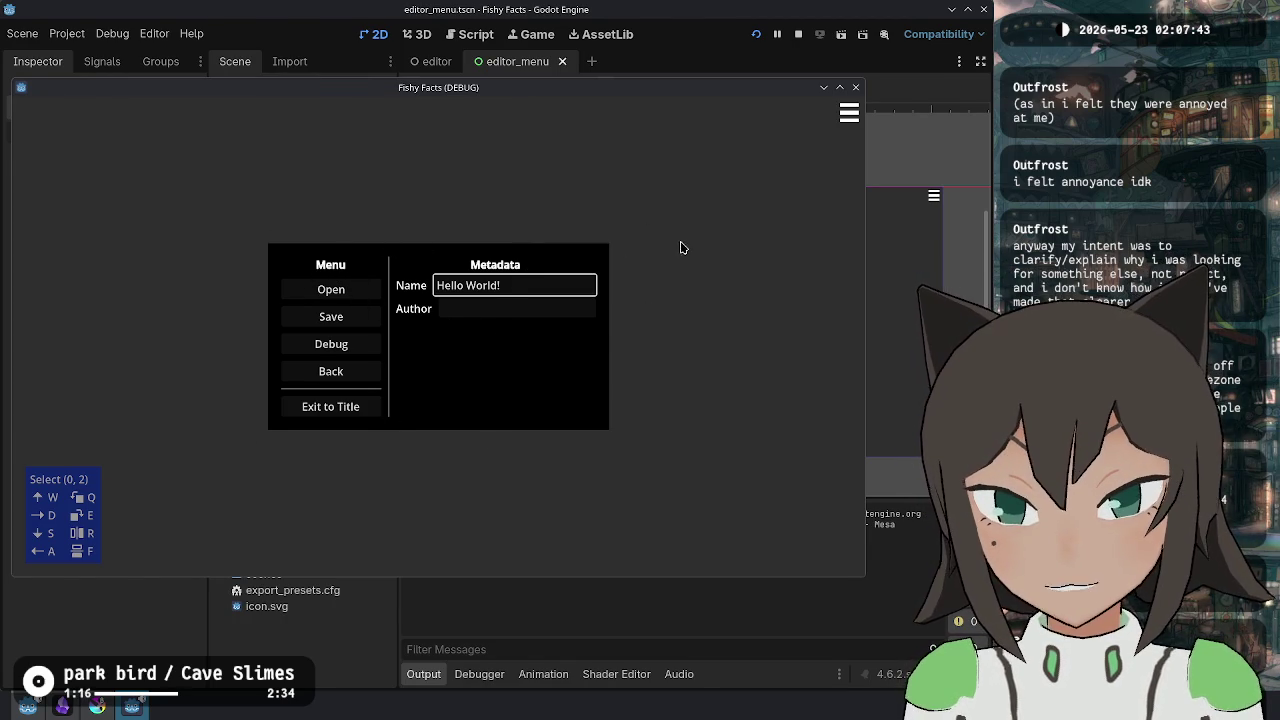
pyautogui.press('Escape')
pyautogui.press('Escape')
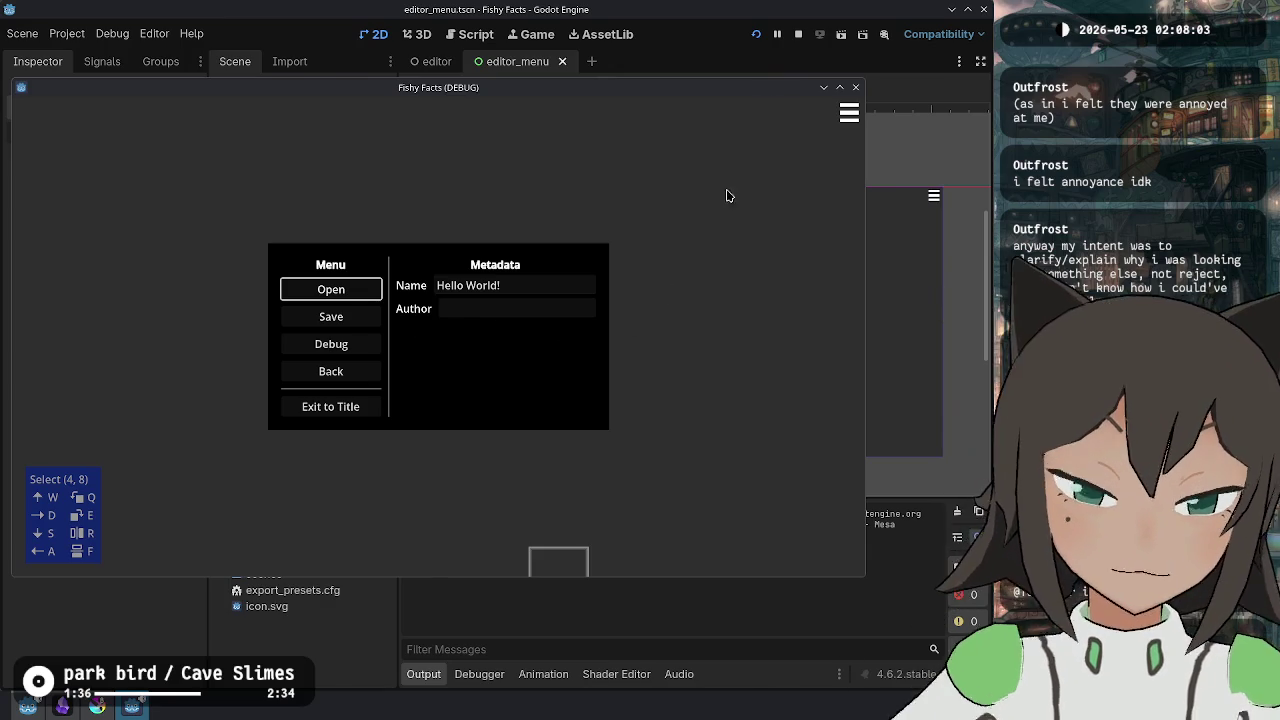
pyautogui.click(798, 34)
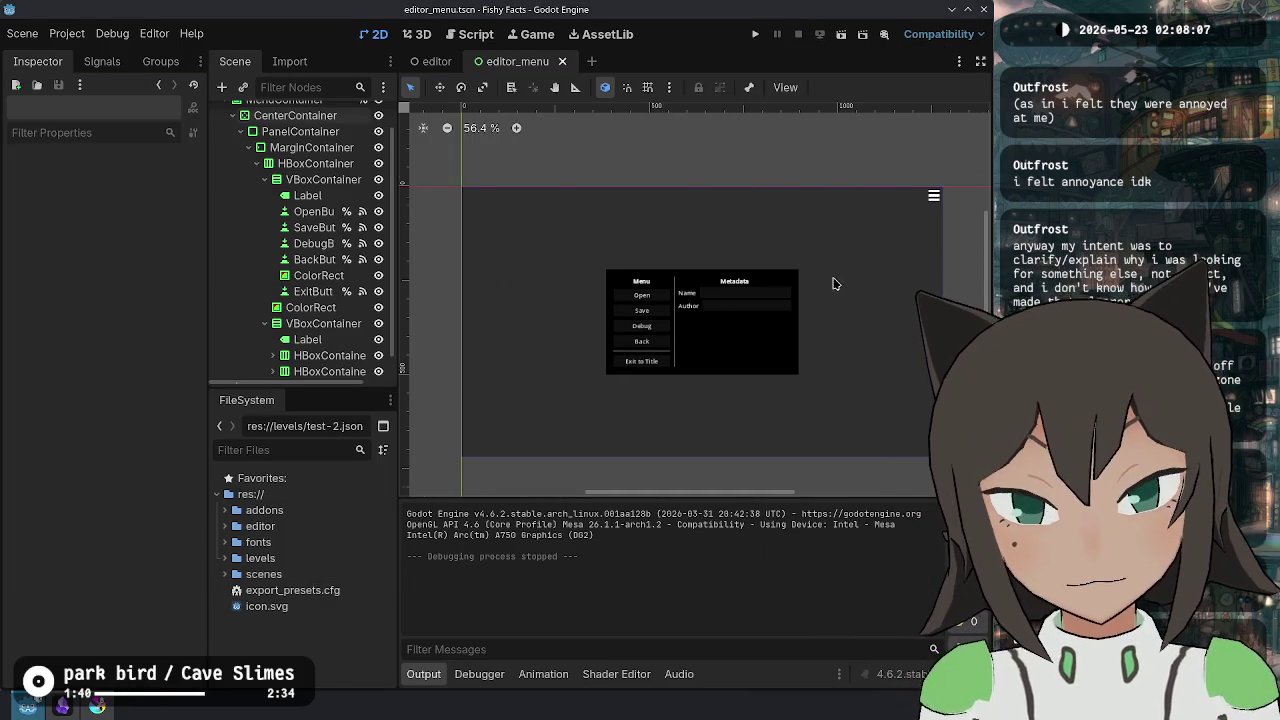
# - Append a colon to the Name and Author label texts and save the scene
pyautogui.scroll(5, 835, 284)
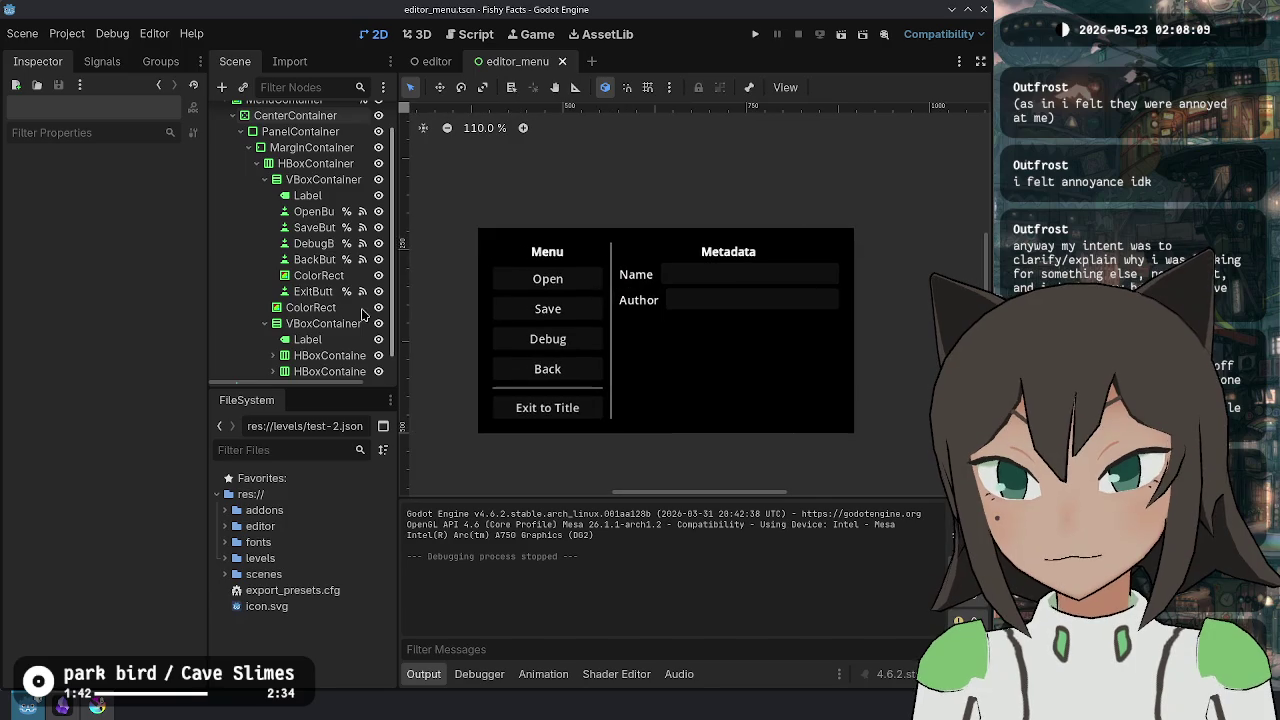
pyautogui.scroll(-1, 370, 320)
pyautogui.click(336, 330)
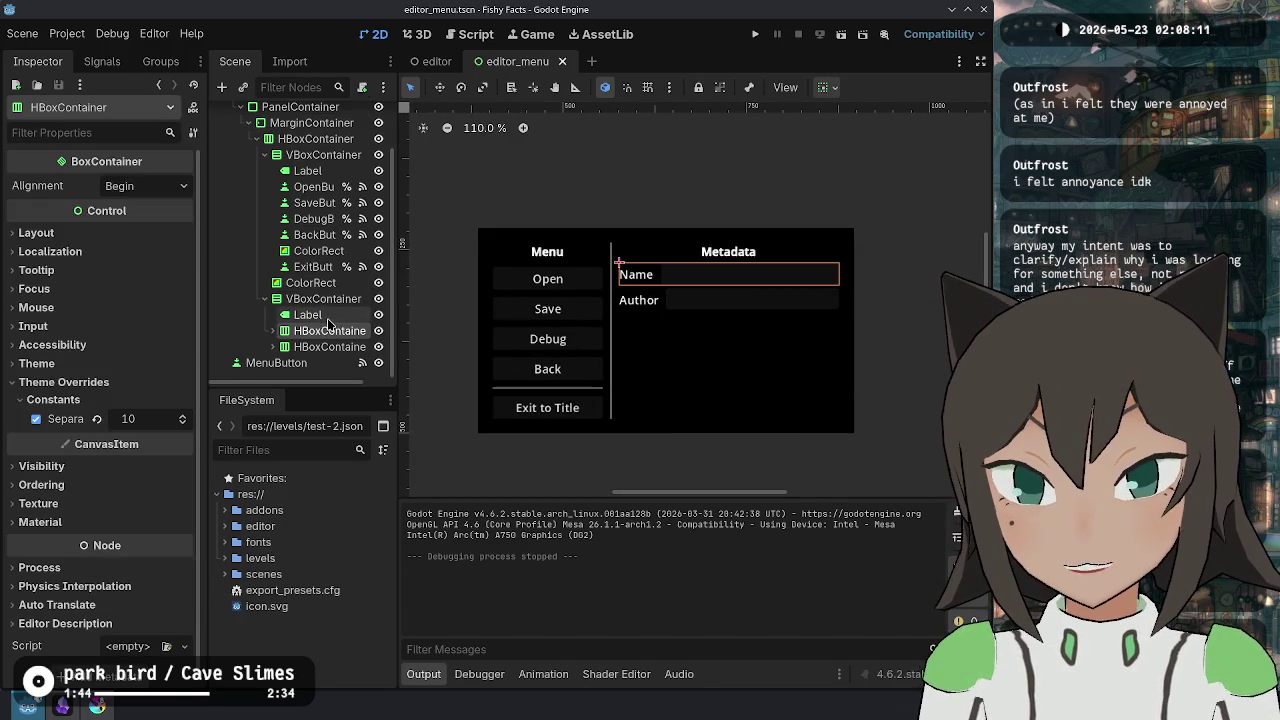
pyautogui.click(272, 346)
pyautogui.click(272, 330)
pyautogui.scroll(-2, 330, 310)
pyautogui.click(315, 282)
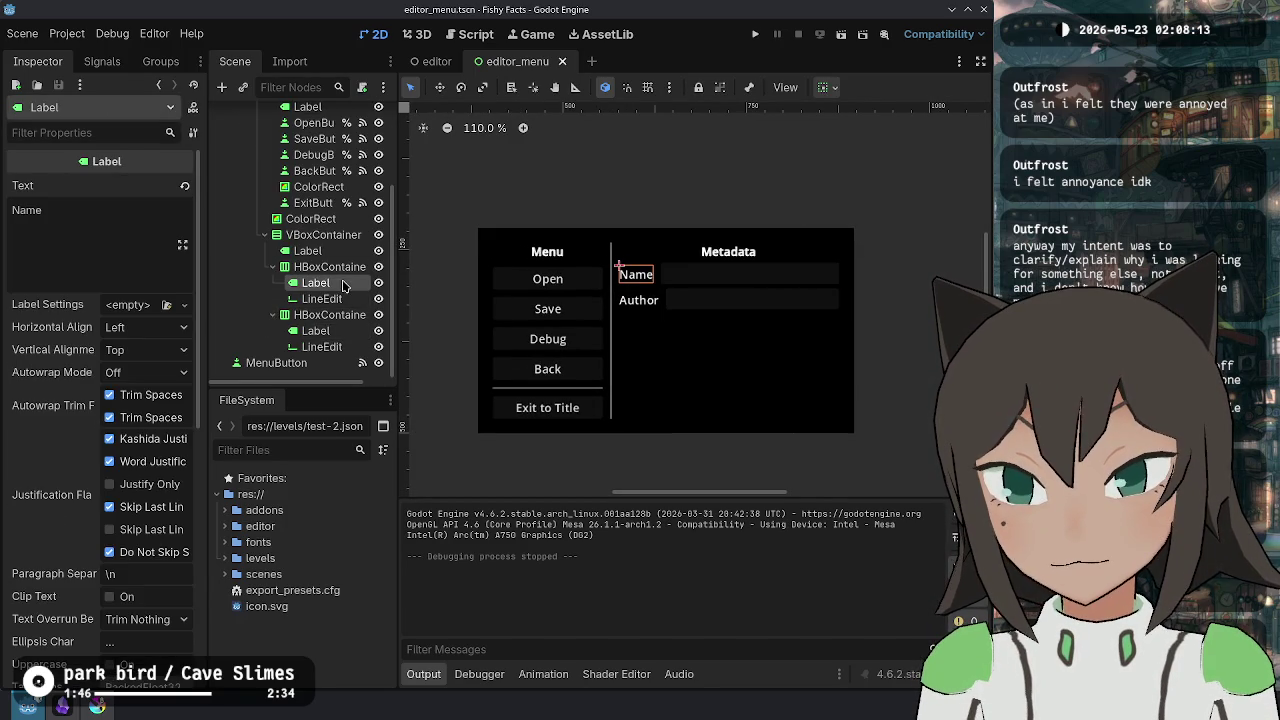
pyautogui.click(100, 230)
pyautogui.write(':')
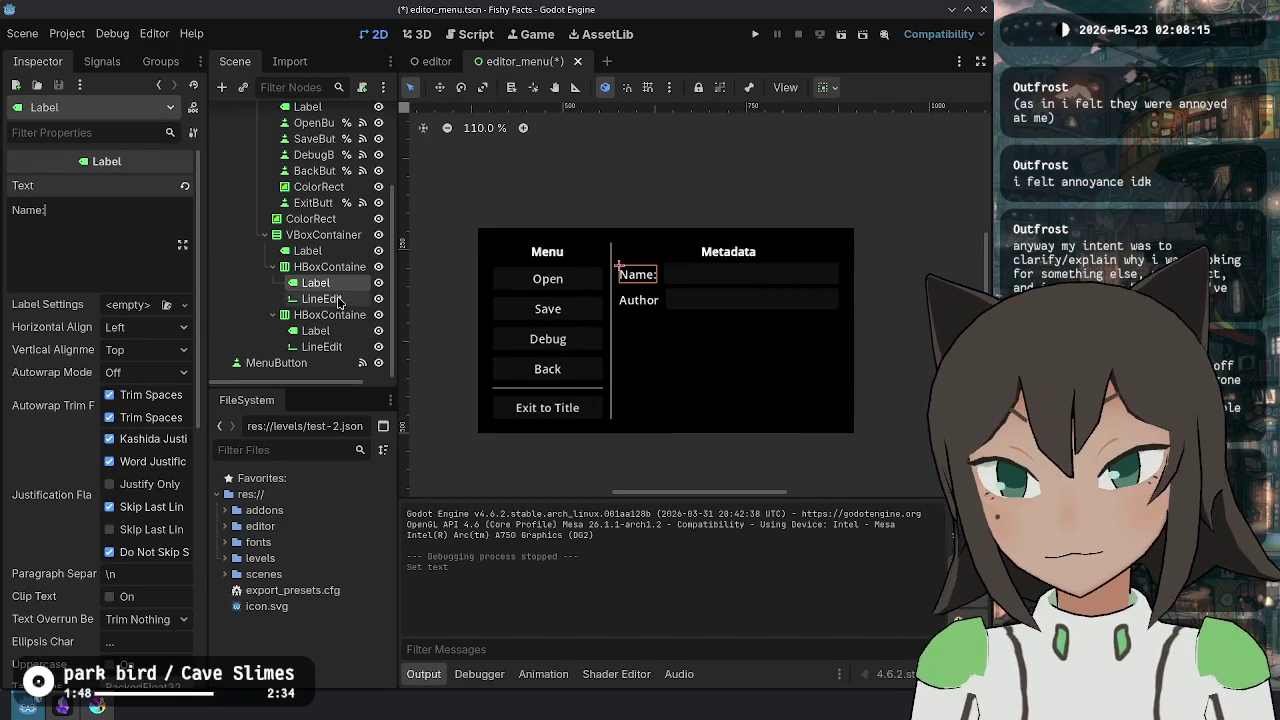
pyautogui.click(315, 330)
pyautogui.click(134, 220)
pyautogui.write(':')
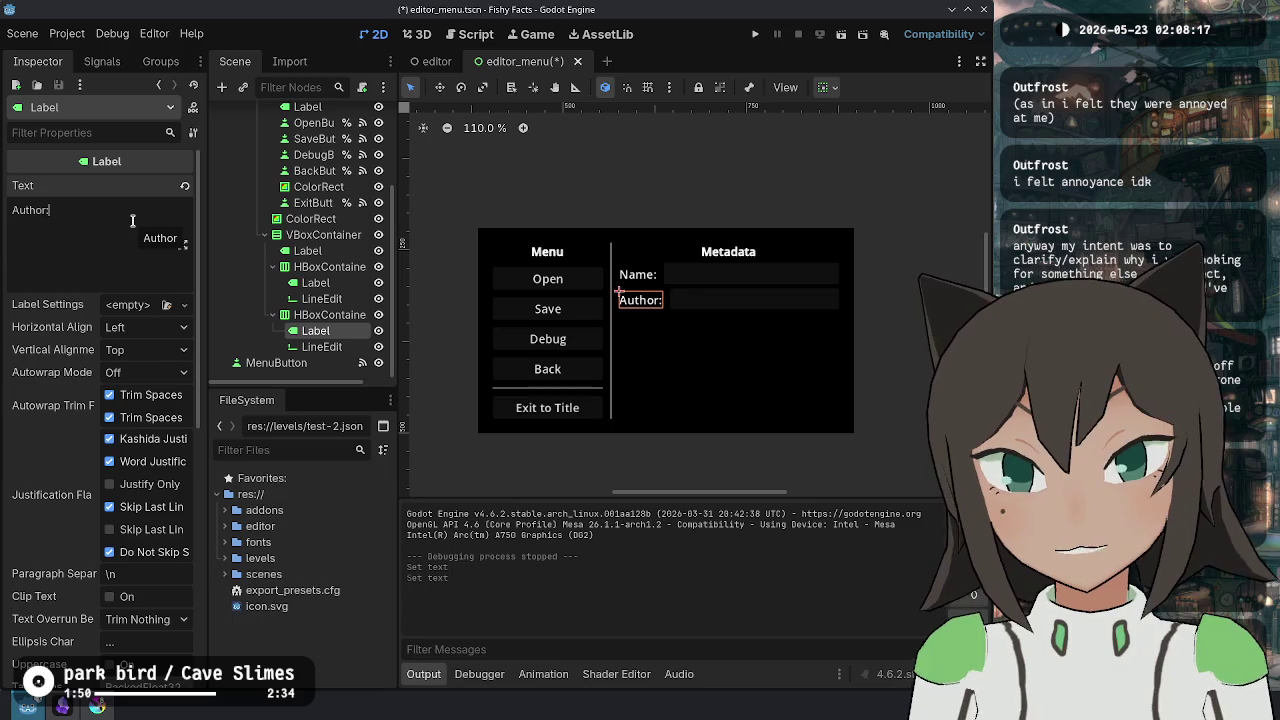
pyautogui.hotkey('ctrl', 's')
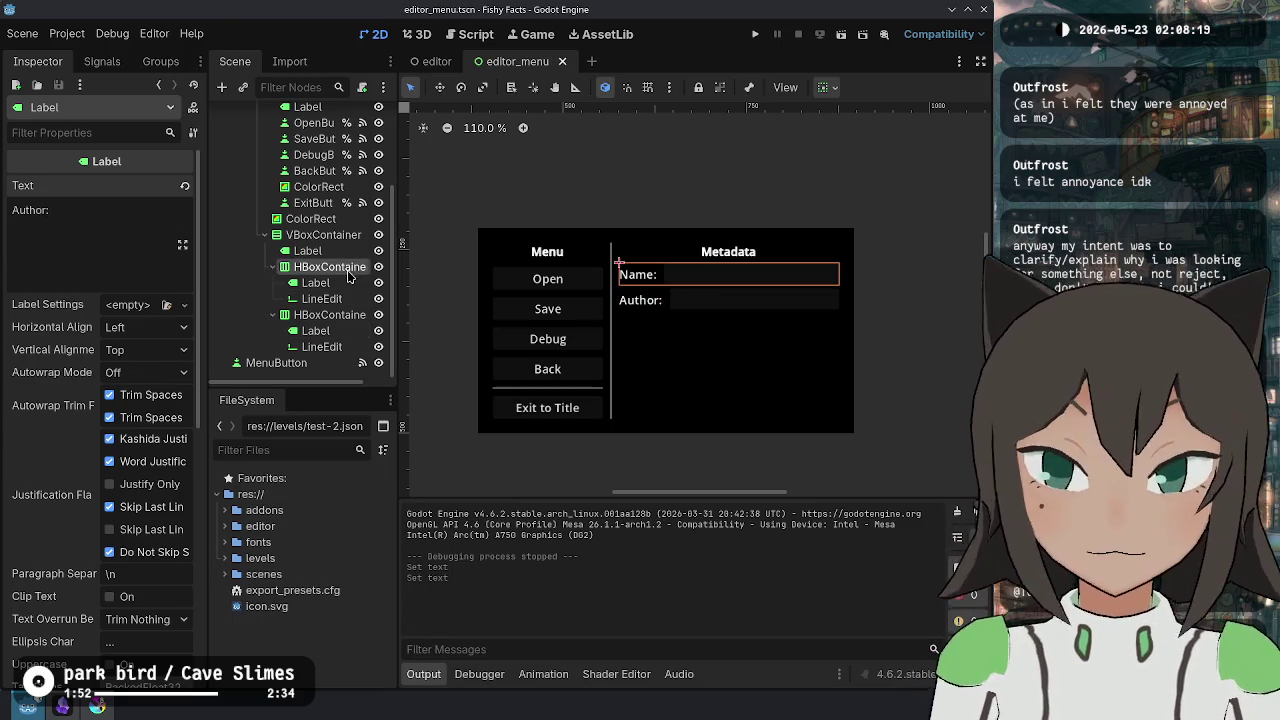
# - Rename the row containers to NameContainer and AuthorContainer
pyautogui.click(350, 268)
pyautogui.write('Name')
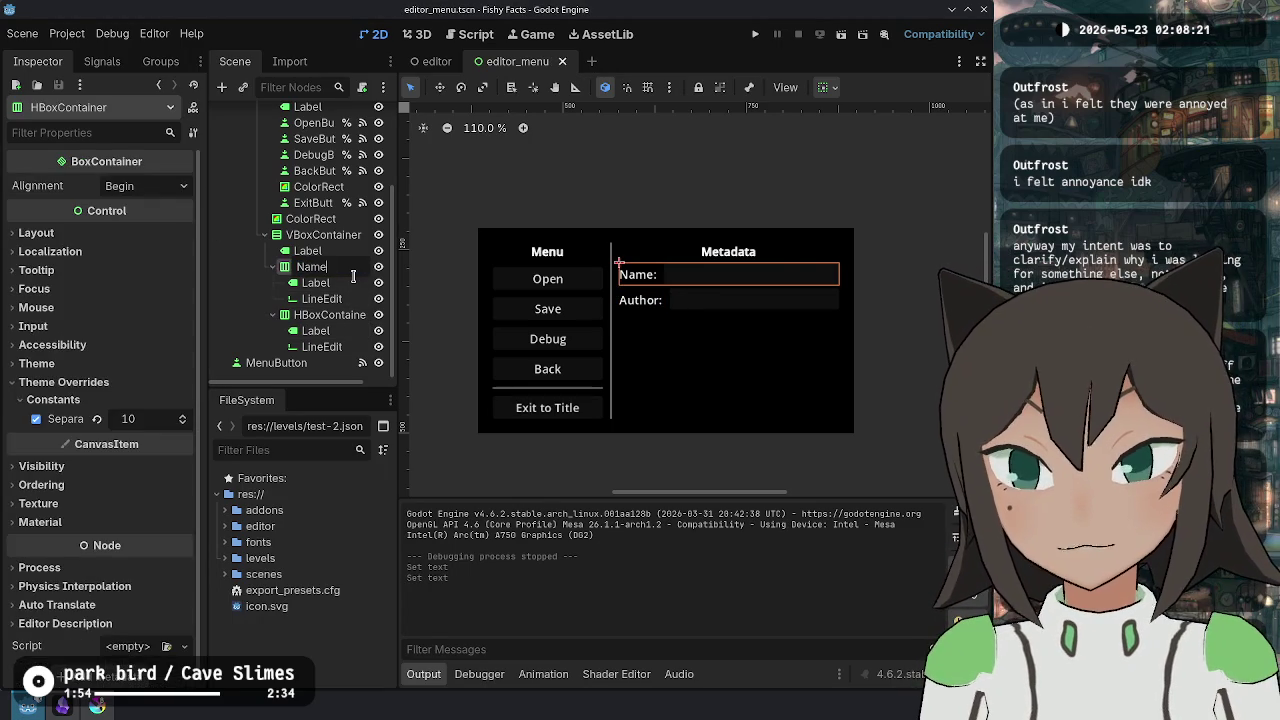
pyautogui.write('ner')
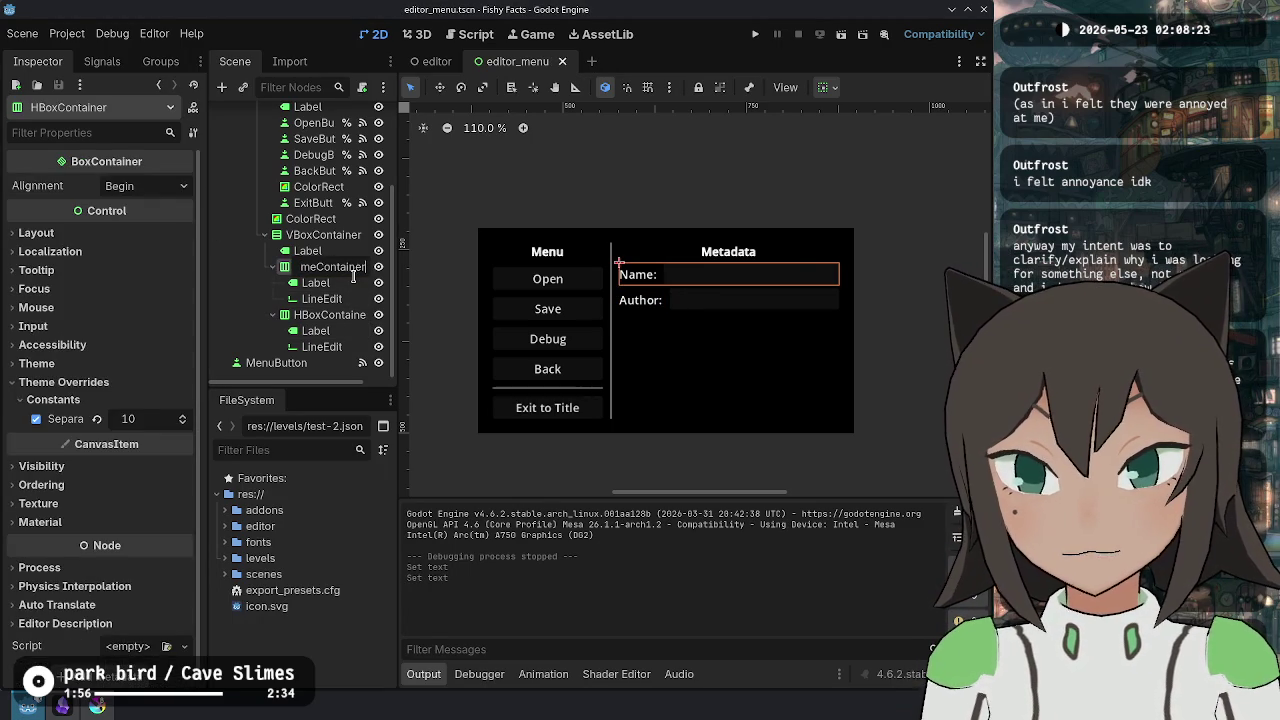
pyautogui.press('Return')
pyautogui.press('Down')
pyautogui.press('Down')
pyautogui.press('Down')
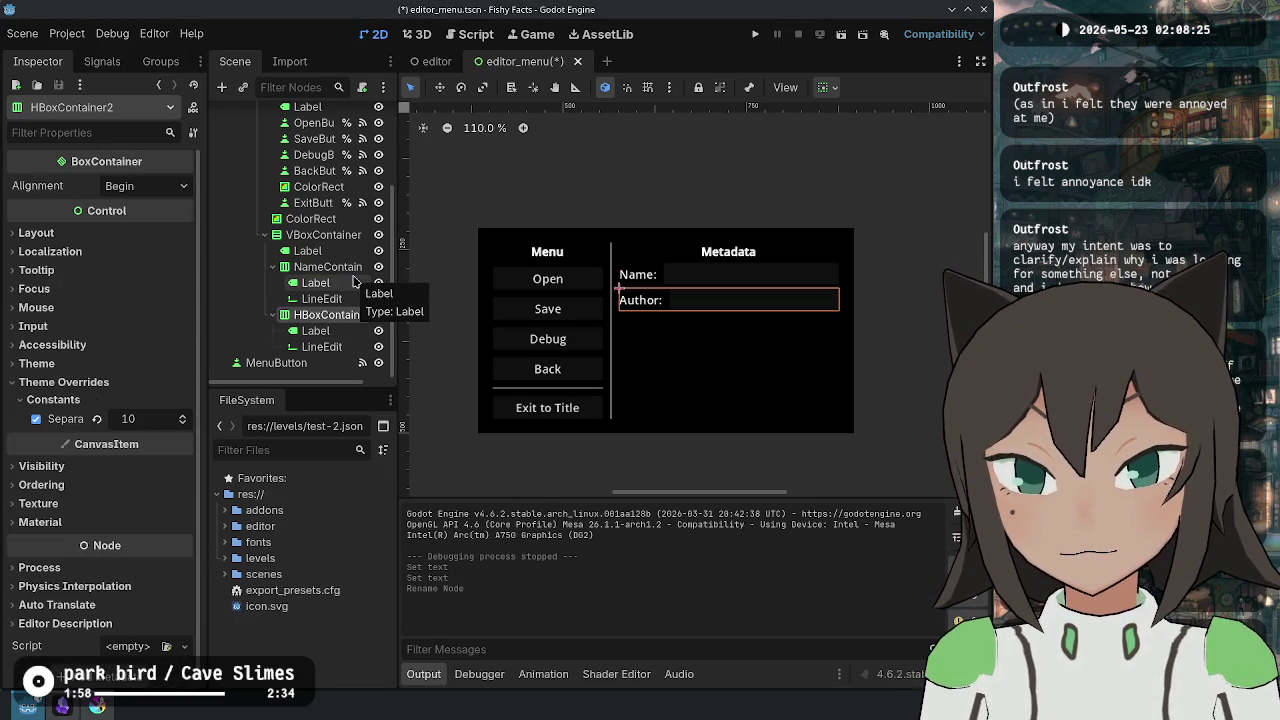
pyautogui.write('AuthorCont')
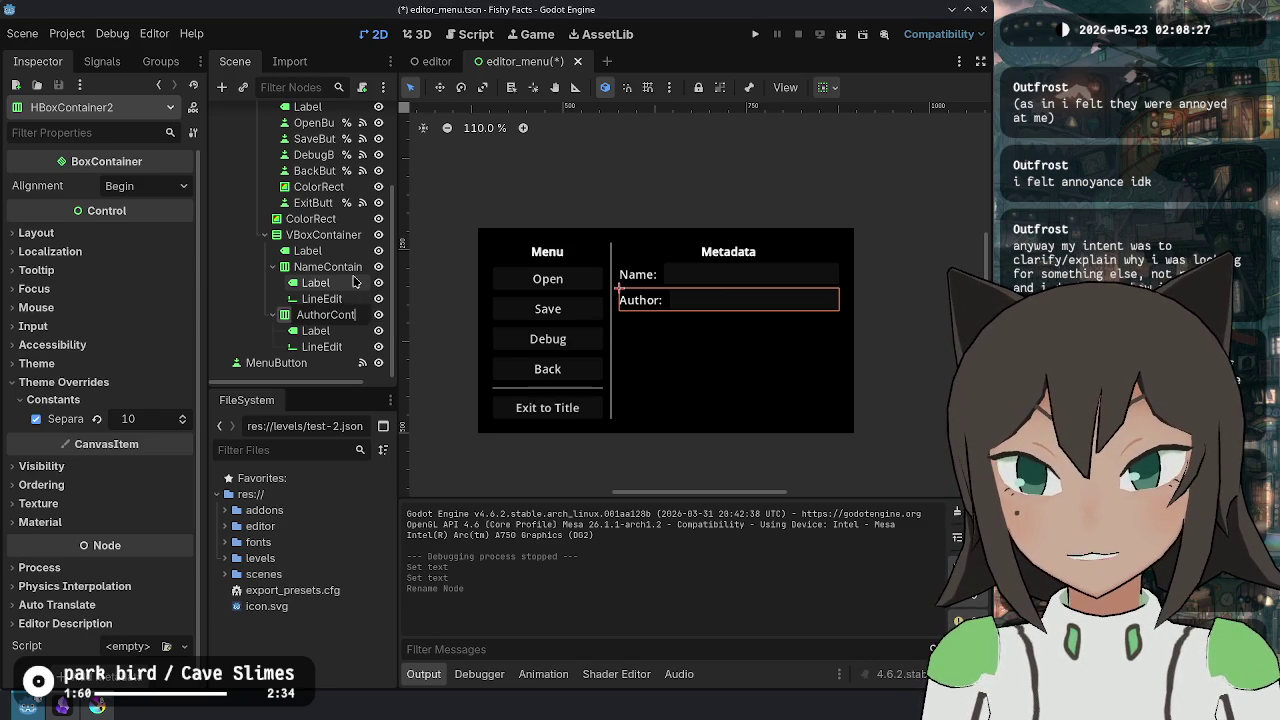
pyautogui.write('ner')
pyautogui.press('Return')
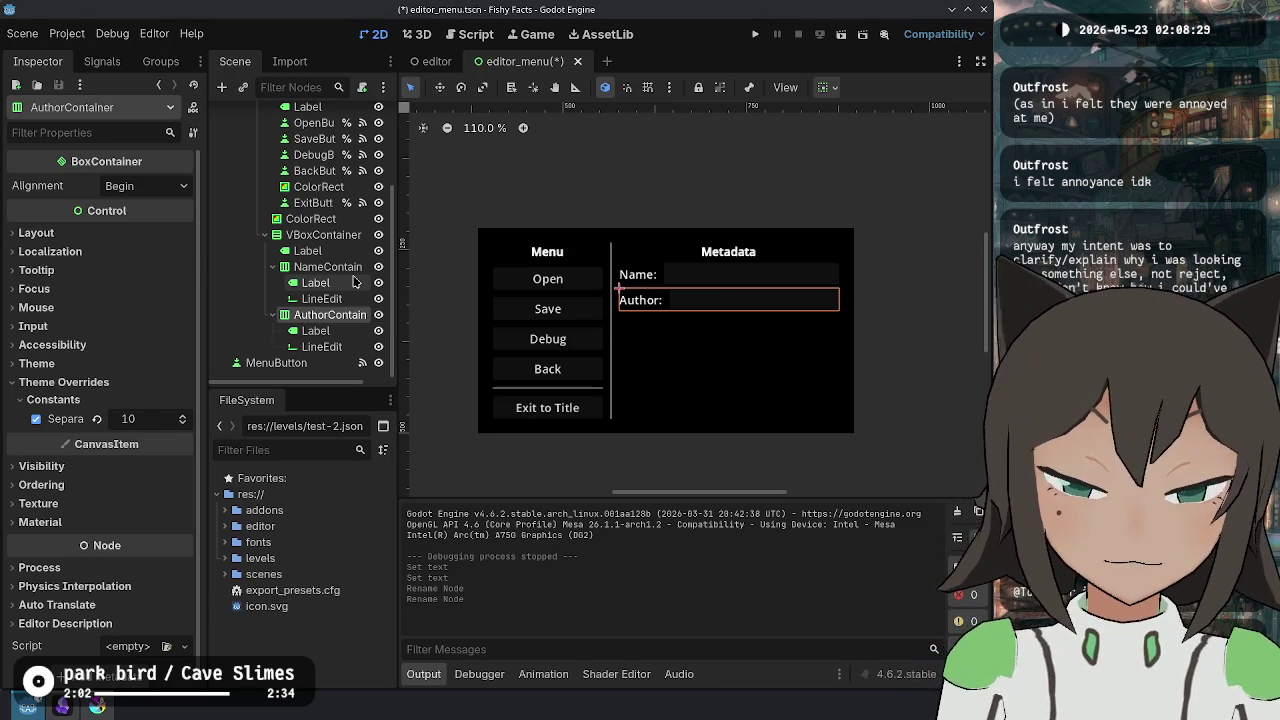
# - Rename the row labels to NameLabel and AuthorLabel and save
pyautogui.click(354, 282)
pyautogui.write('me')
pyautogui.press('Return')
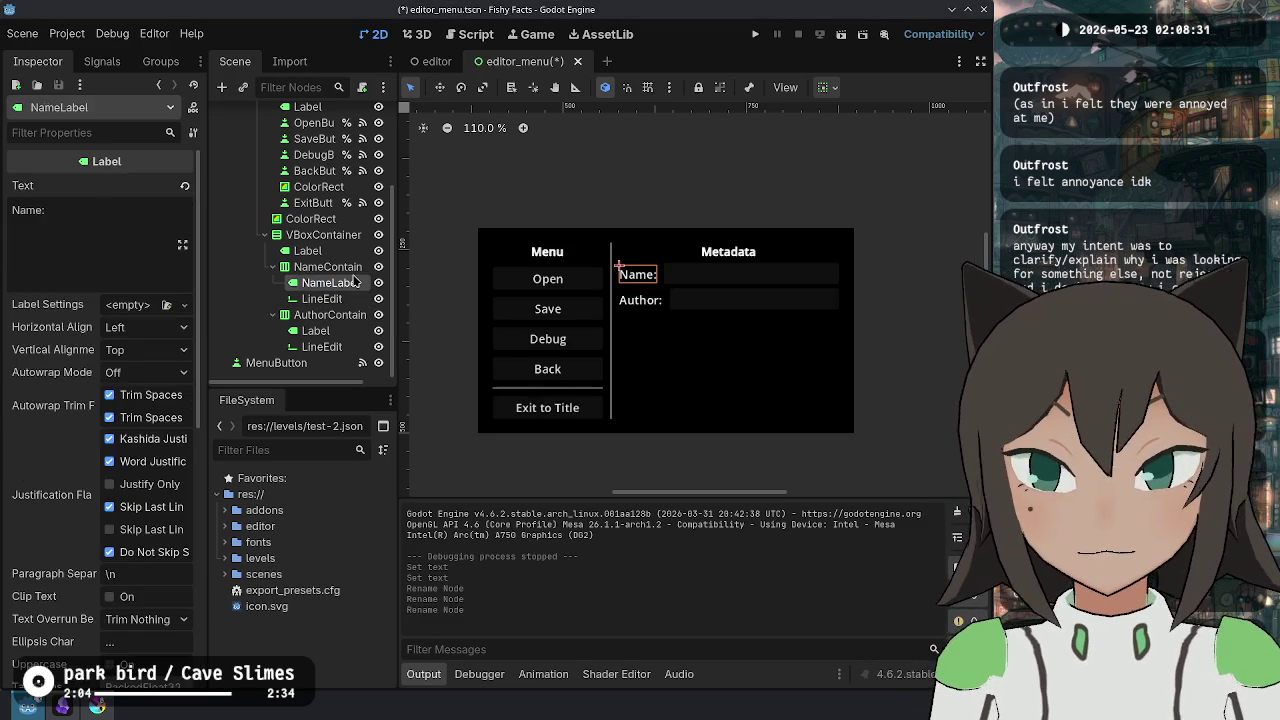
pyautogui.press('Down')
pyautogui.press('Down')
pyautogui.press('Down')
pyautogui.press('F2')
pyautogui.press('Home')
pyautogui.write('A')
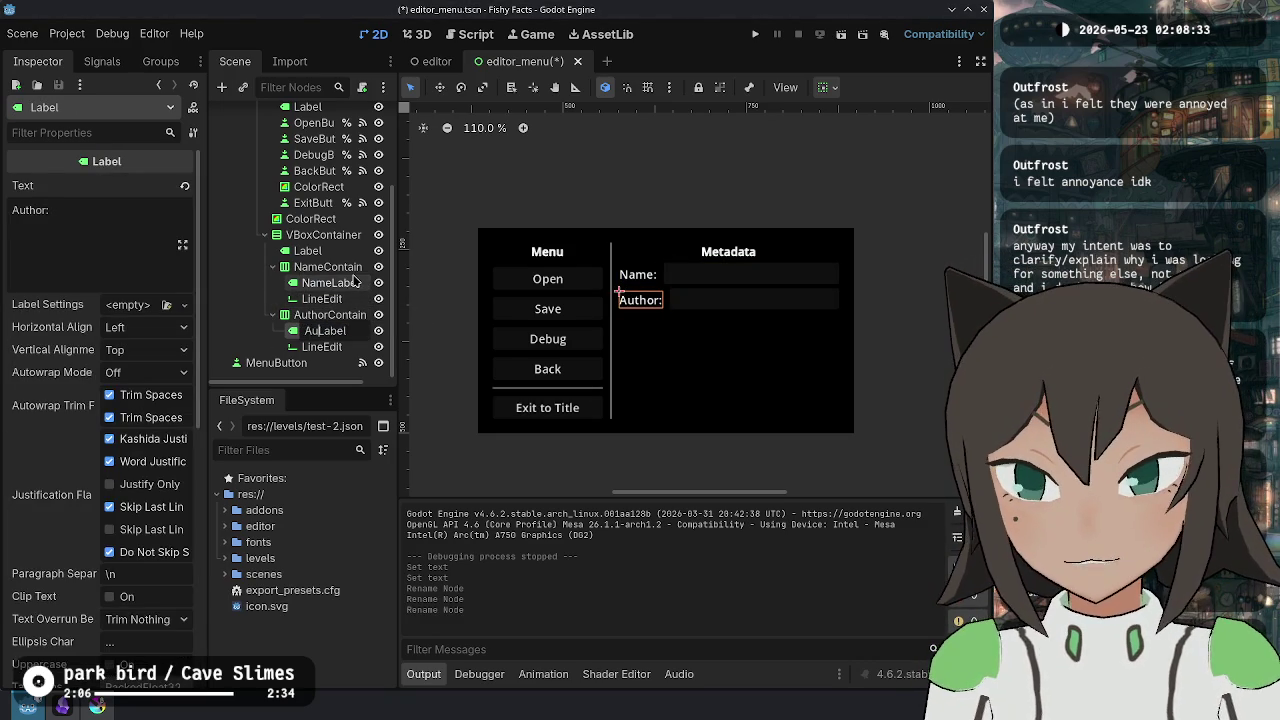
pyautogui.press('Return')
pyautogui.hotkey('ctrl', 's')
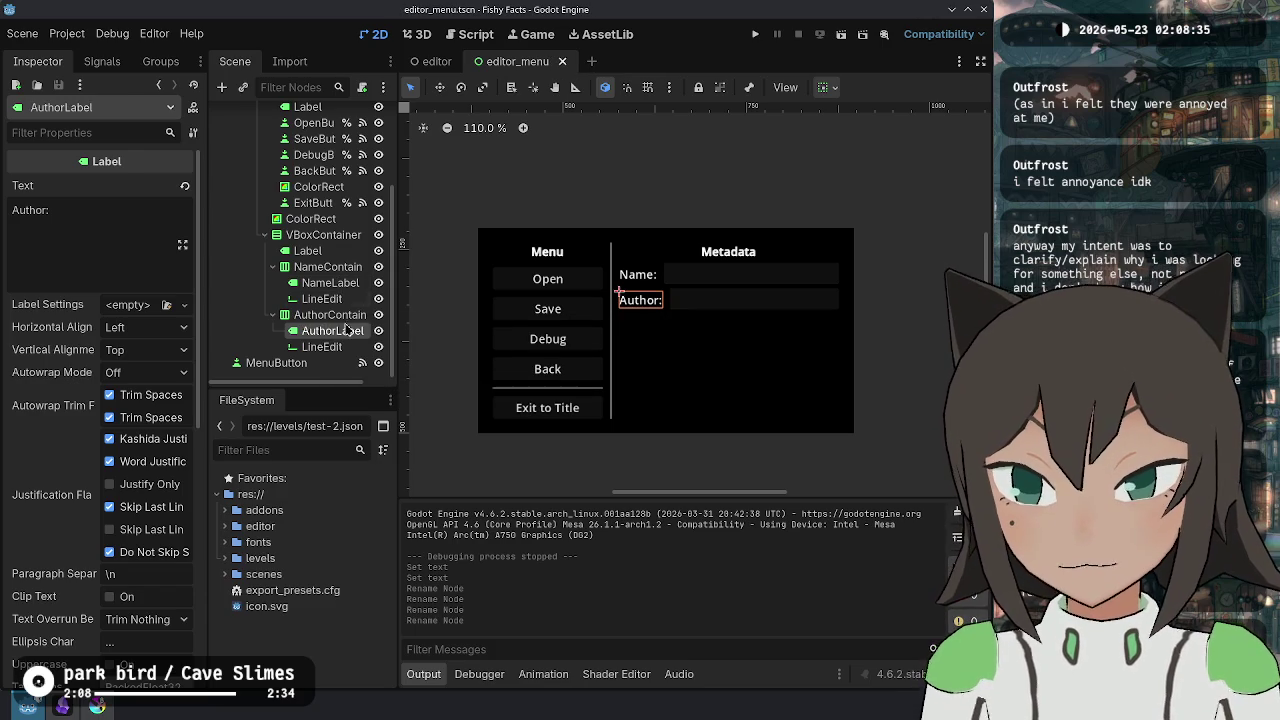
# - Rename the text fields to NameEdit and AuthorEdit, save, and open the EditorMenu script
pyautogui.click(324, 350)
pyautogui.press('F2')
pyautogui.press('Home')
pyautogui.write('Aut')
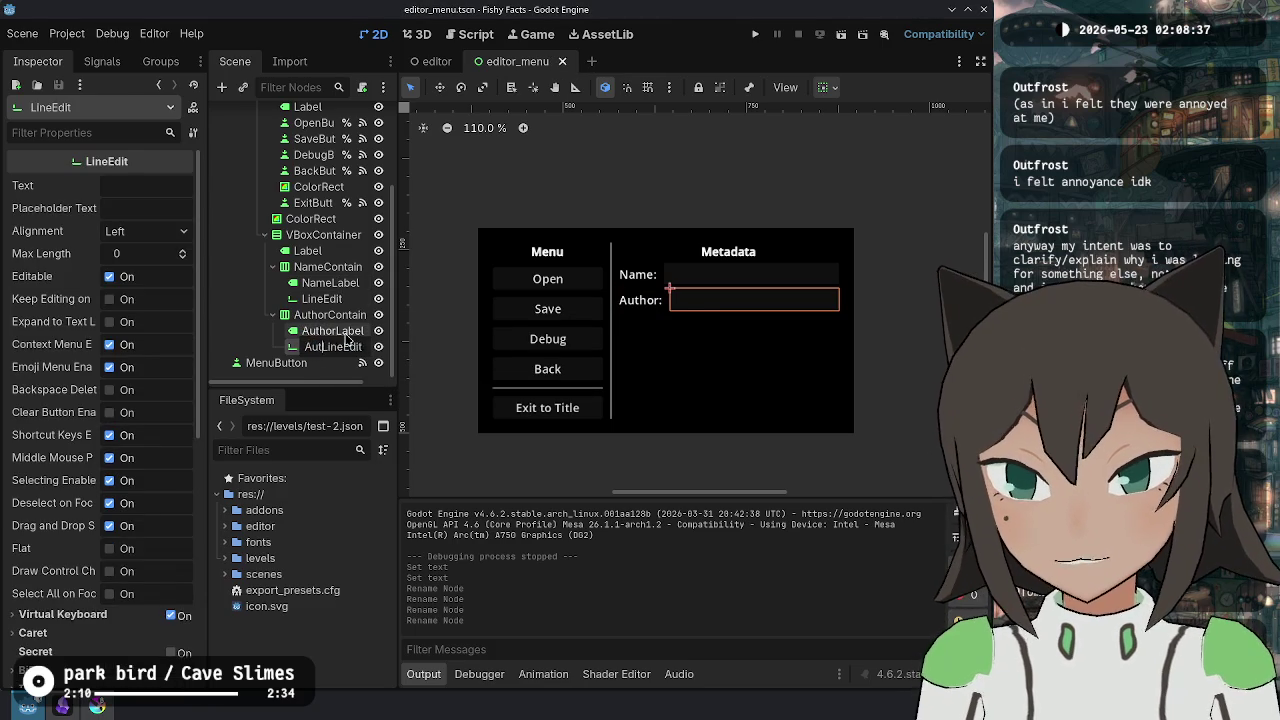
pyautogui.press('Return')
pyautogui.press('Up')
pyautogui.press('Up')
pyautogui.press('Up')
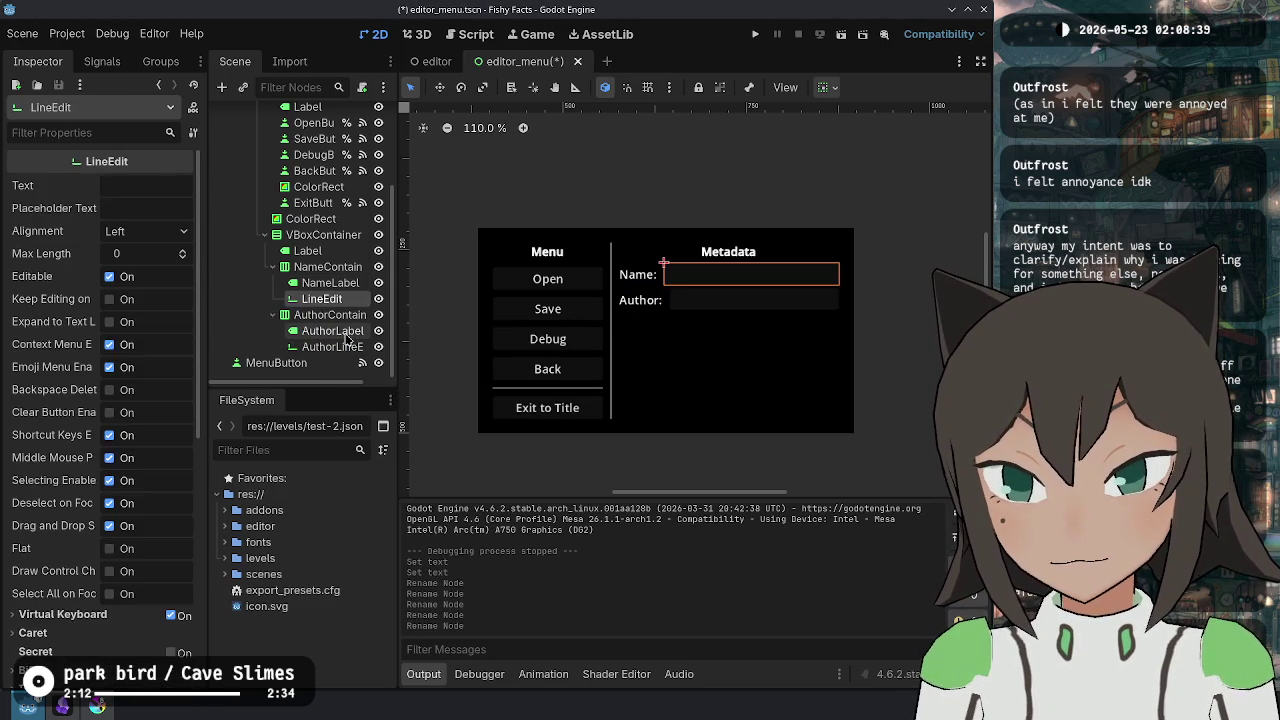
pyautogui.write('Name')
pyautogui.press('Return')
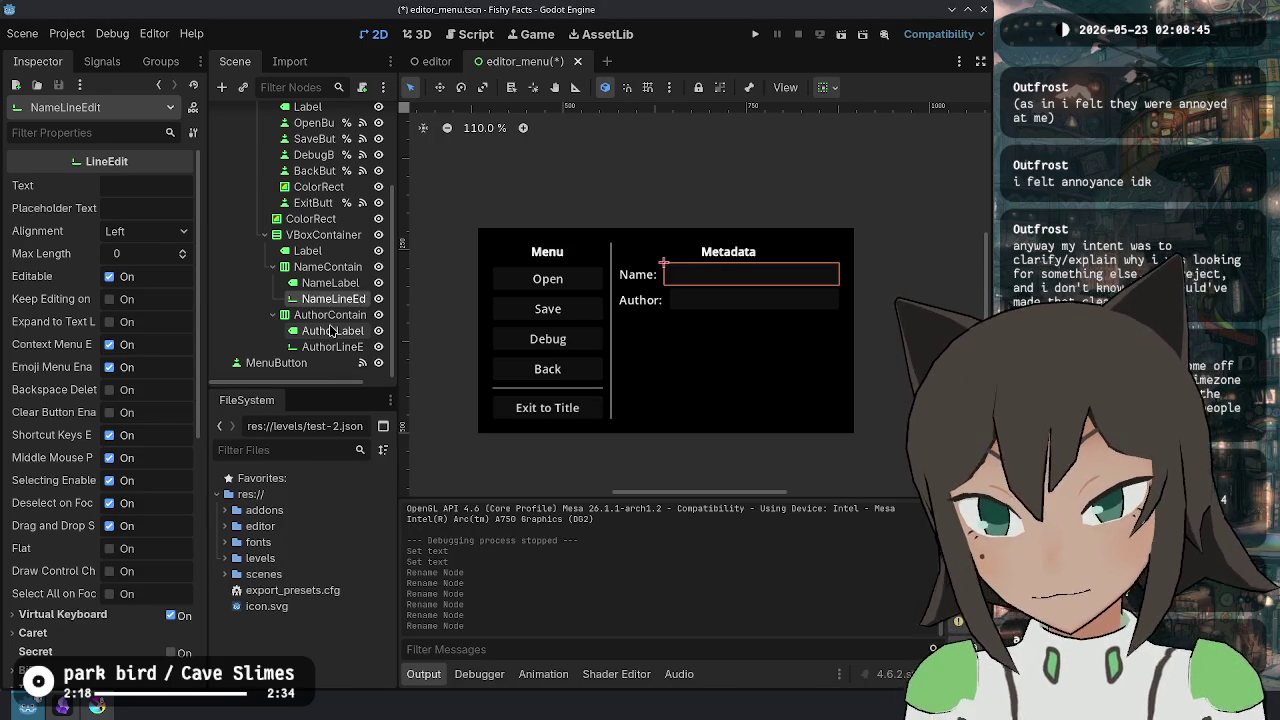
pyautogui.press('Down')
pyautogui.press('Down')
pyautogui.press('Down')
pyautogui.press('F2')
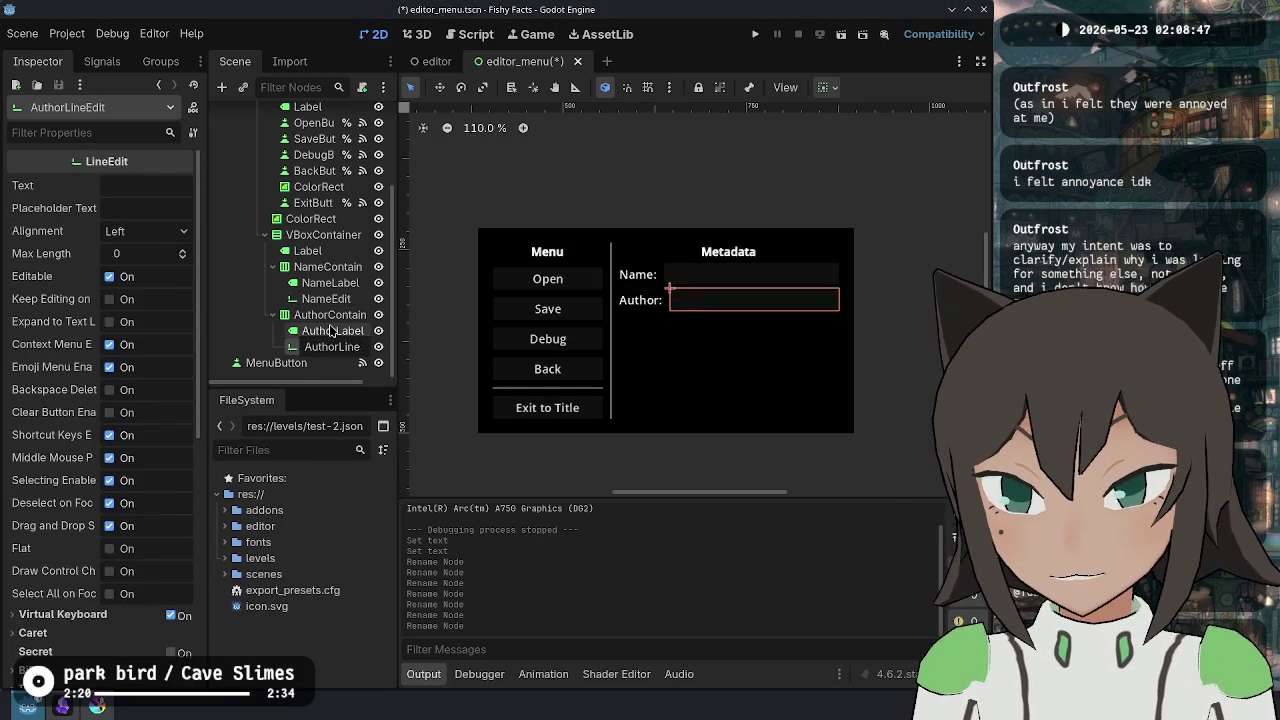
pyautogui.write('Edit')
pyautogui.press('Return')
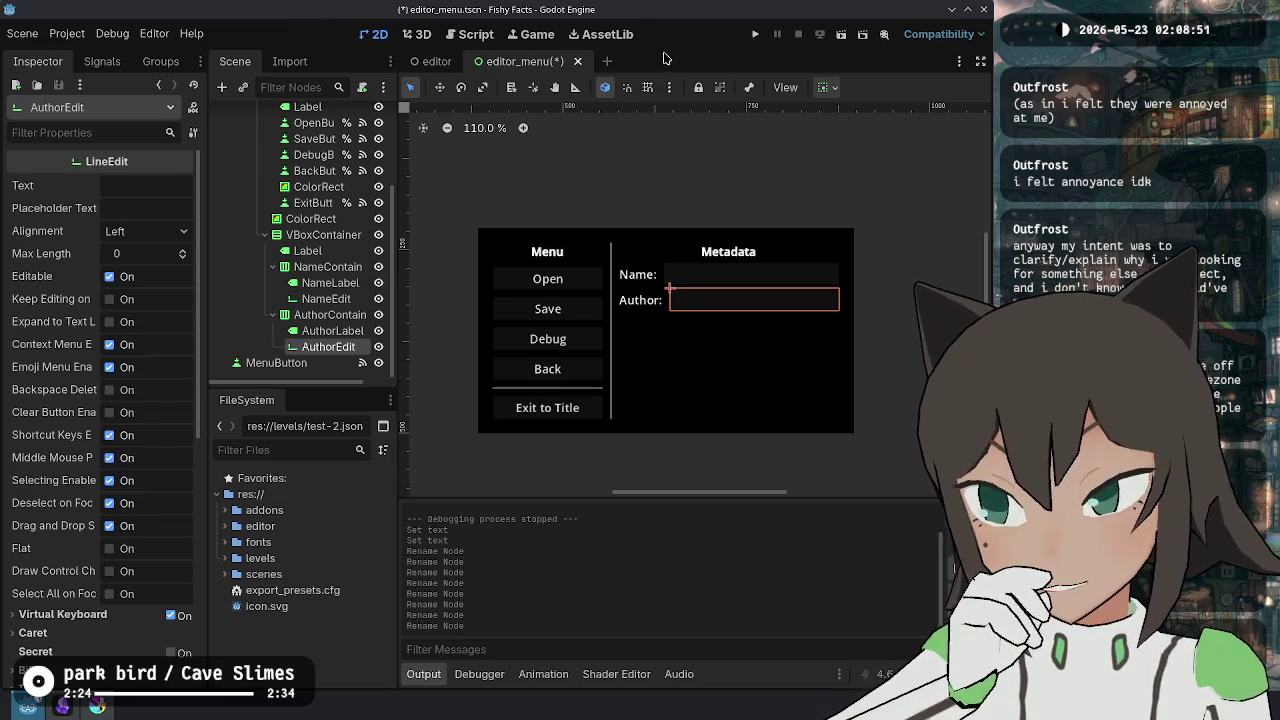
pyautogui.hotkey('ctrl', 's')
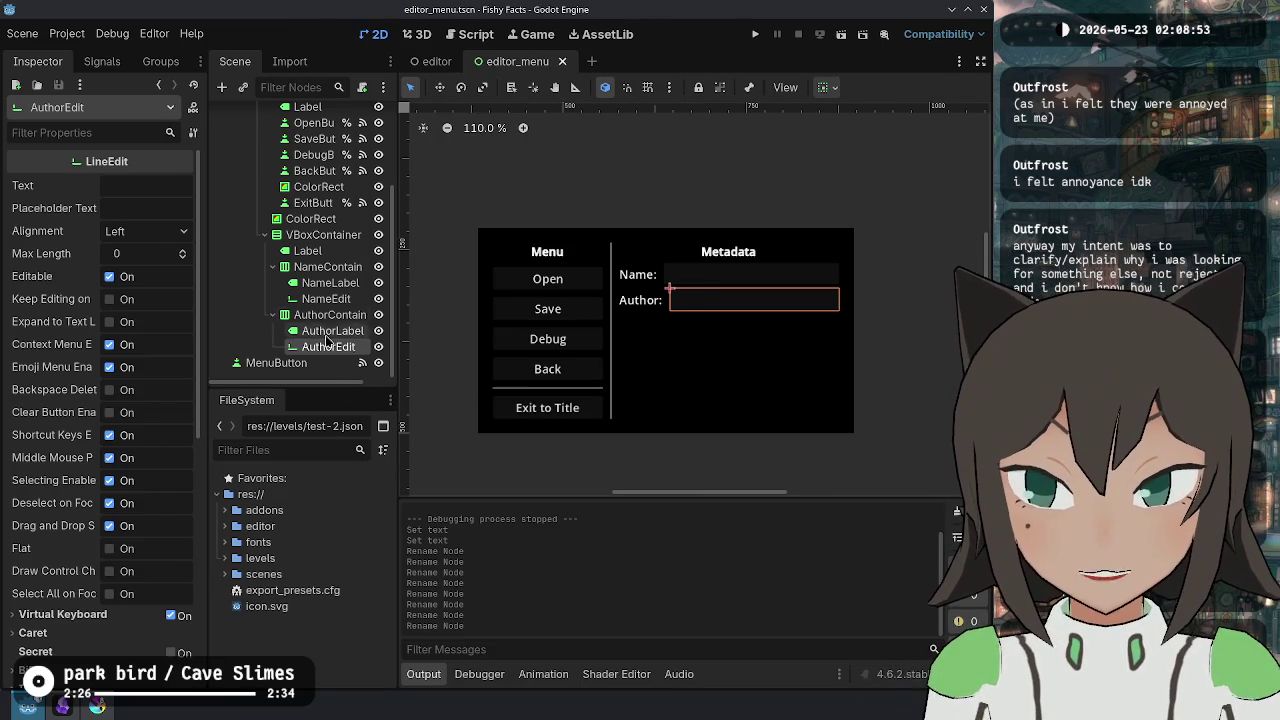
pyautogui.scroll(4, 345, 348)
pyautogui.click(362, 116)
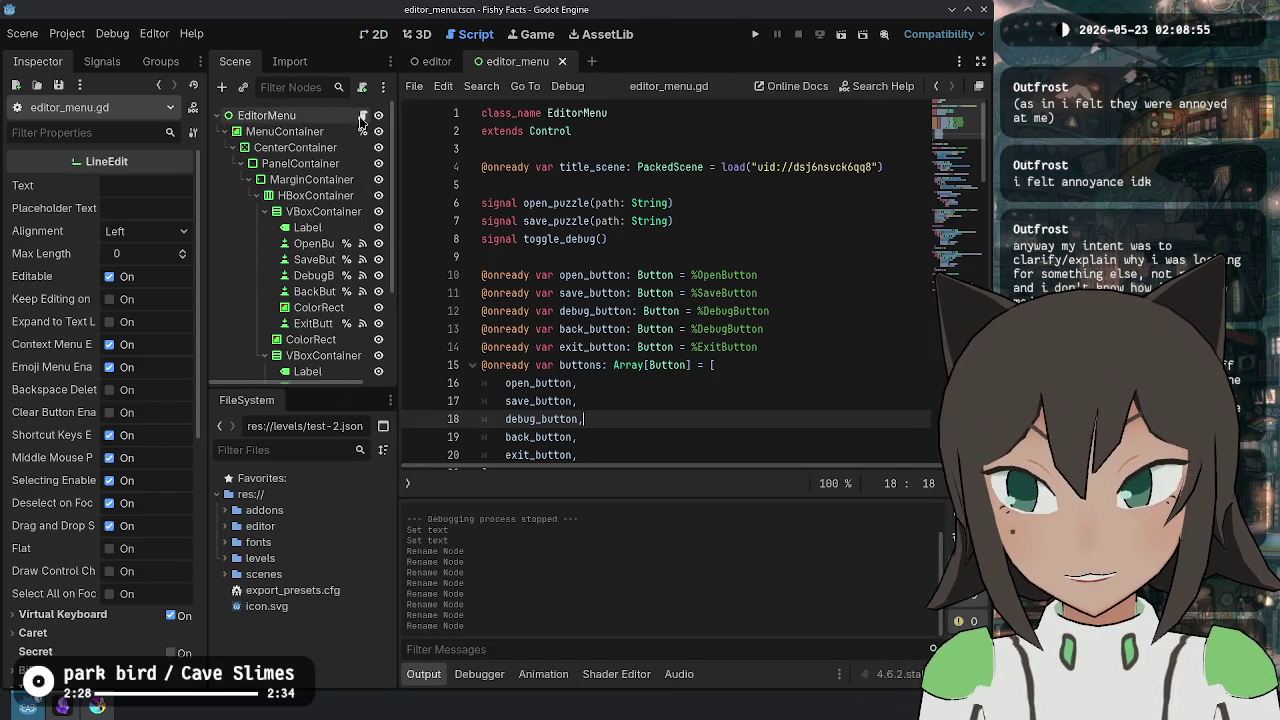
# - Add a set_puzzle_name(name: String) signal line below save_puzzle
pyautogui.click(755, 220)
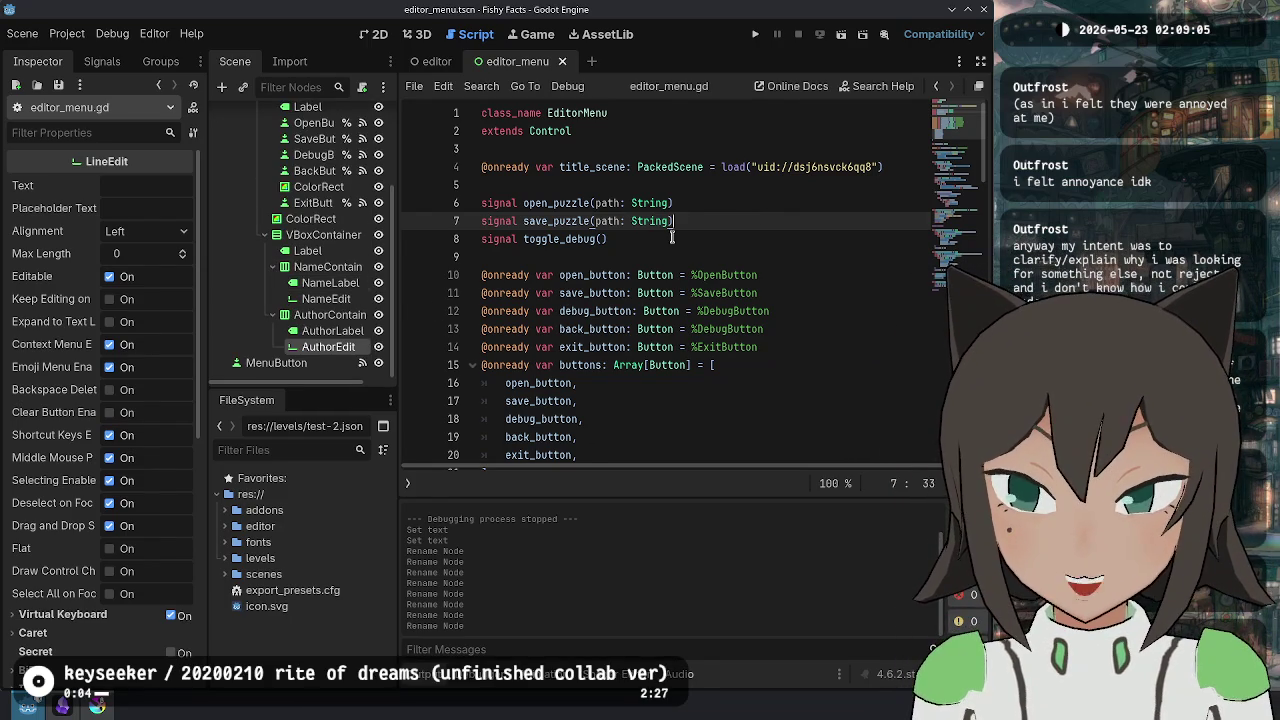
pyautogui.click(718, 205)
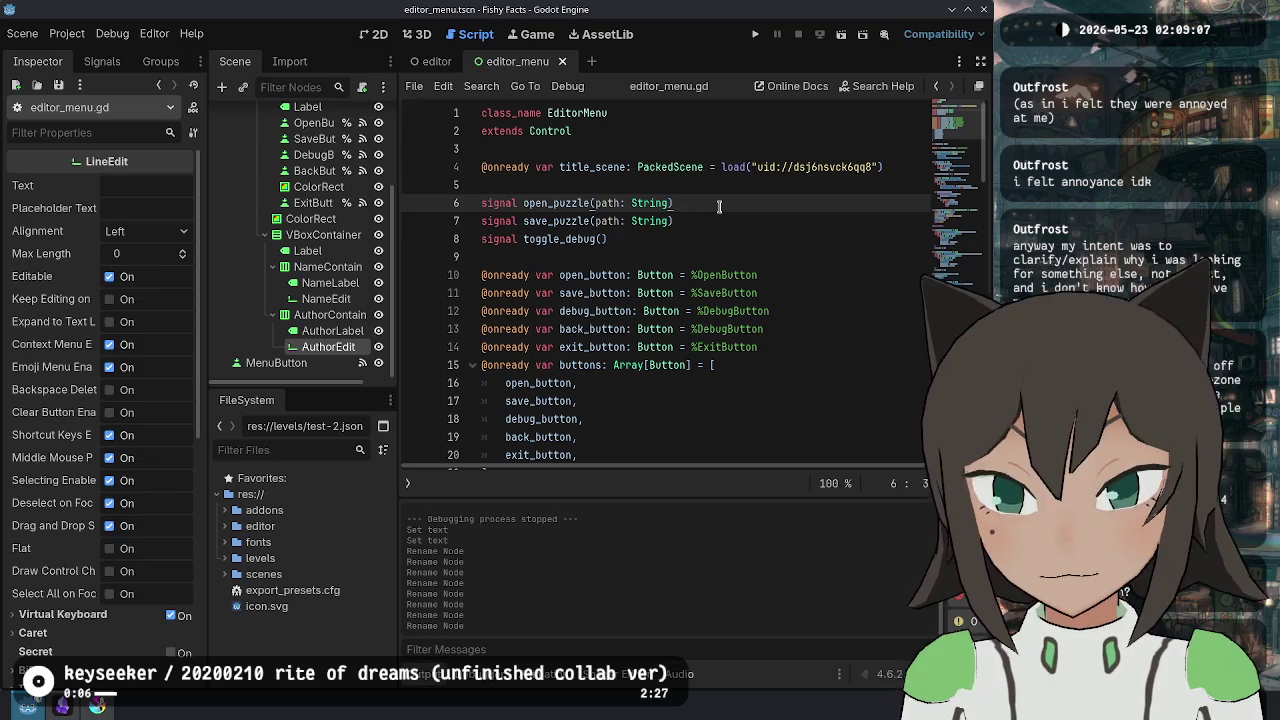
pyautogui.press('Down')
pyautogui.press('Return')
pyautogui.write('signal ')
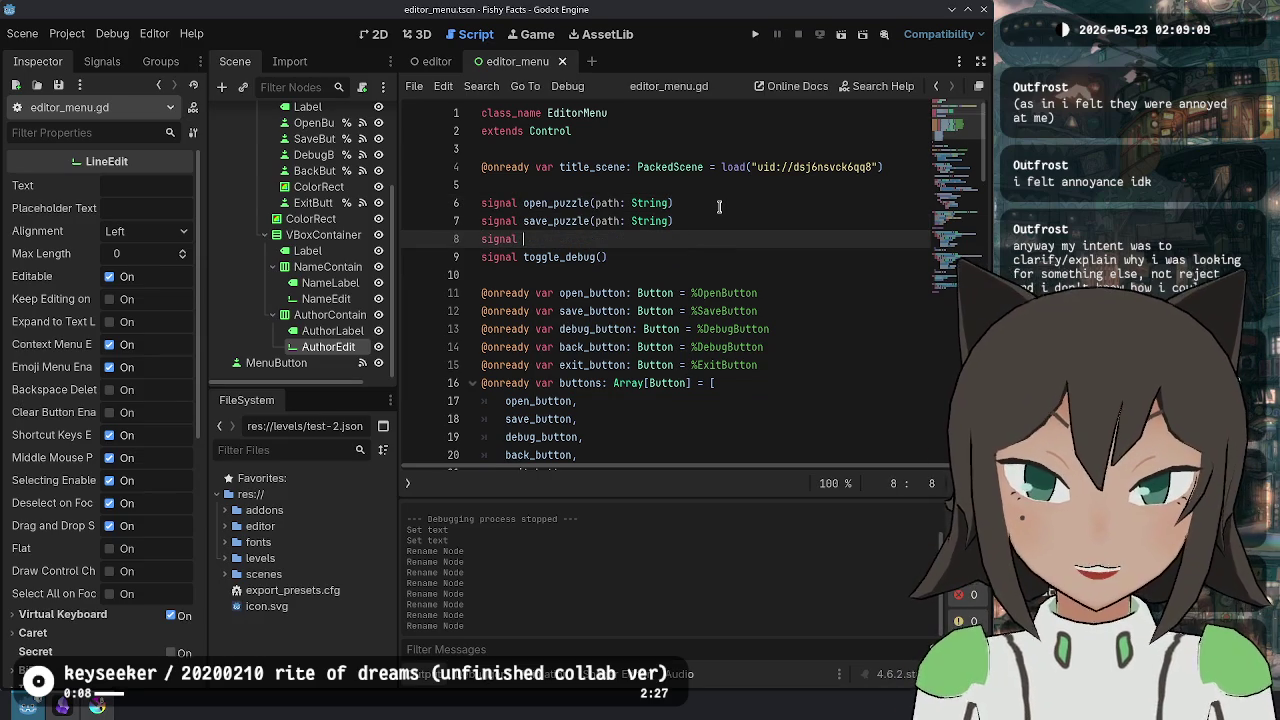
pyautogui.write('set_name')
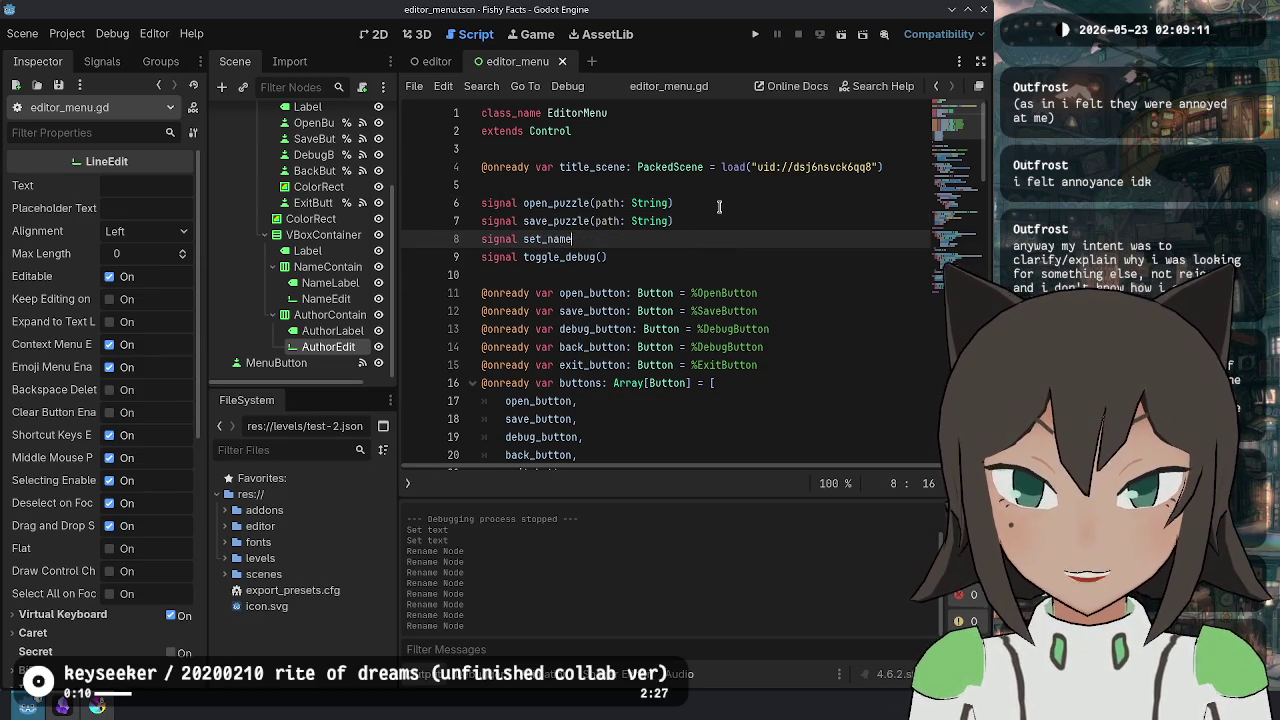
pyautogui.write('puzzle_name(')
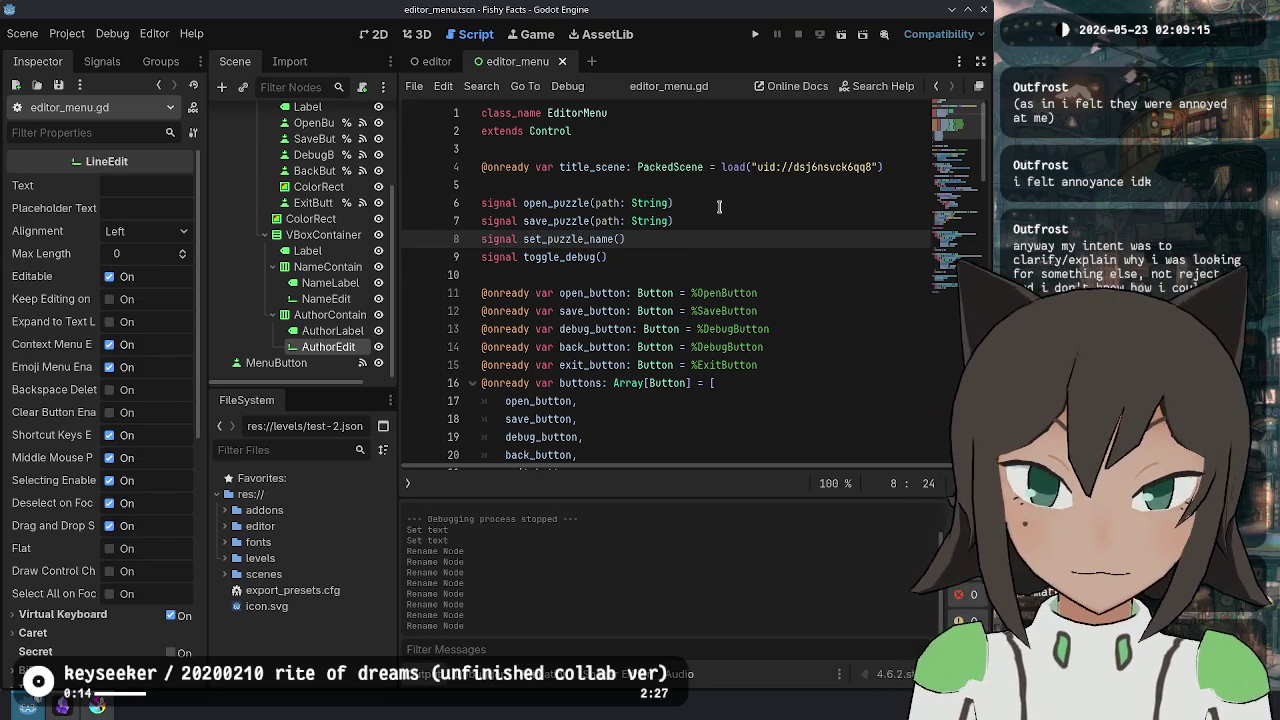
pyautogui.write('name: String')
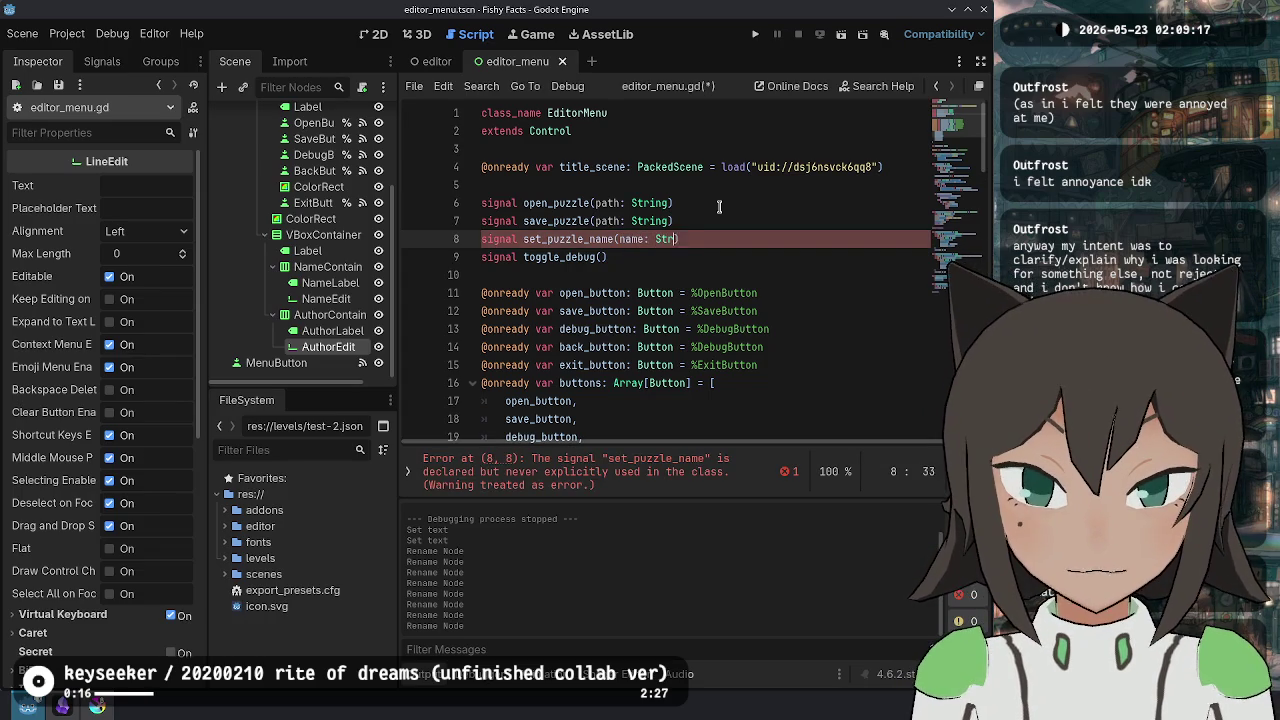
# - Duplicate it into a set_puzzle_author(str: String) signal
pyautogui.hotkey('ctrl', 'd')
pyautogui.hotkey('ctrl', 'Left')
pyautogui.hotkey('ctrl', 'Left')
pyautogui.hotkey('ctrl', 'Left')
pyautogui.press('BackSpace')
pyautogui.press('BackSpace')
pyautogui.press('BackSpace')
pyautogui.write('author')
pyautogui.press('Right')
pyautogui.press('Delete')
pyautogui.press('Delete')
pyautogui.press('Delete')
pyautogui.write('str')
# - Change set_puzzle_name's parameter to str and save the script
pyautogui.press('Up')
pyautogui.press('BackSpace')
pyautogui.press('BackSpace')
pyautogui.press('BackSpace')
pyautogui.write('str')
pyautogui.press('Down')
pyautogui.press('Down')
pyautogui.press('Up')
pyautogui.press('Up')
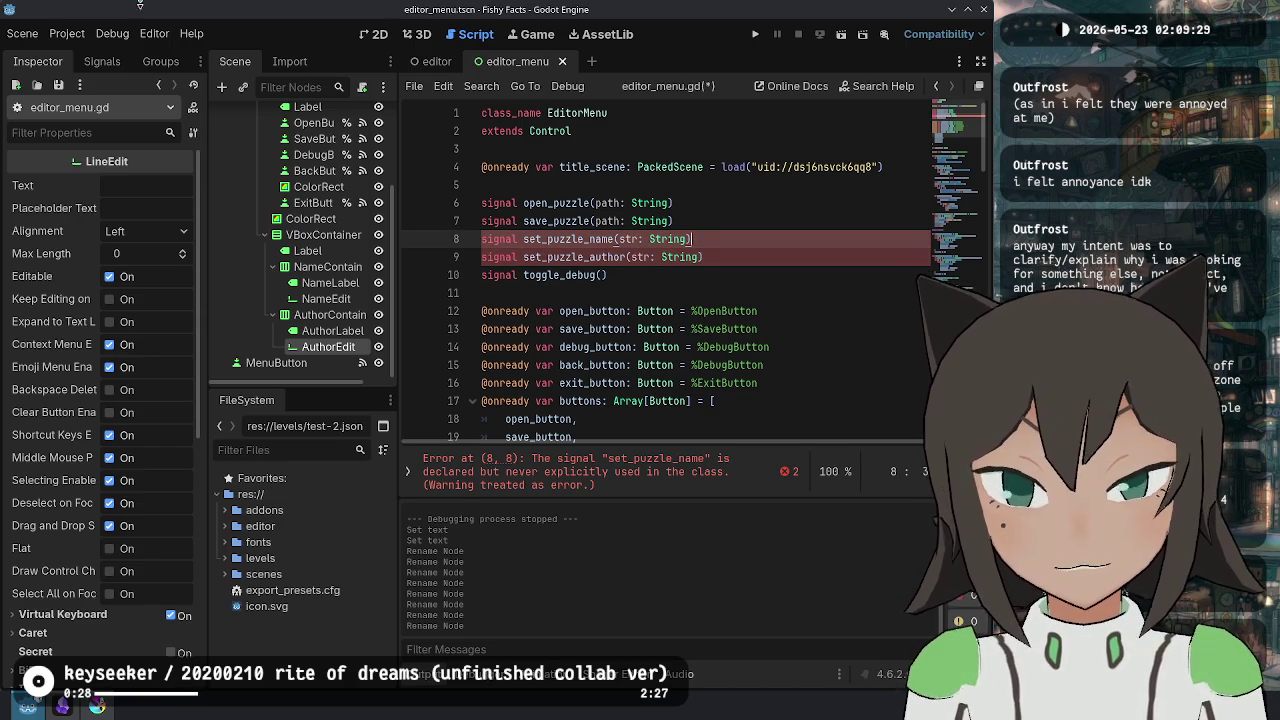
pyautogui.hotkey('ctrl', 's')
pyautogui.hotkey('ctrl', 'End')
pyautogui.click(326, 298)
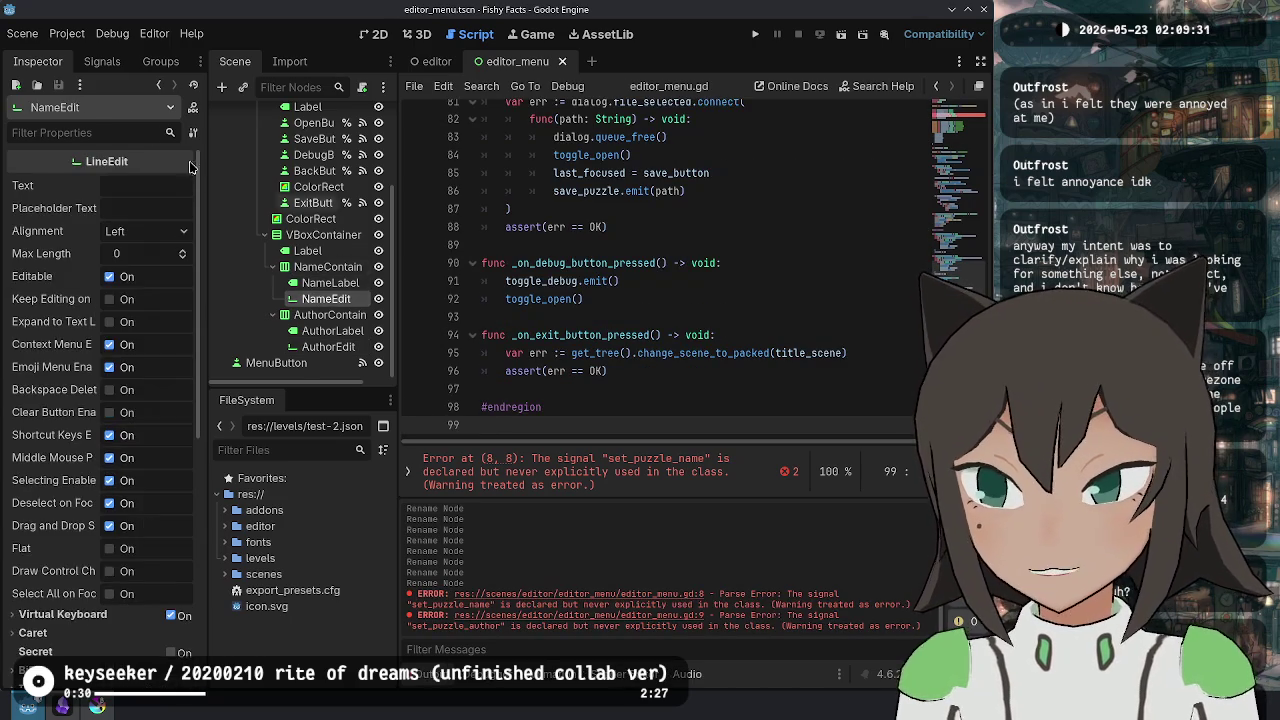
# - Connect NameEdit's text_changed signal to a new _on_name_changed method
pyautogui.click(101, 62)
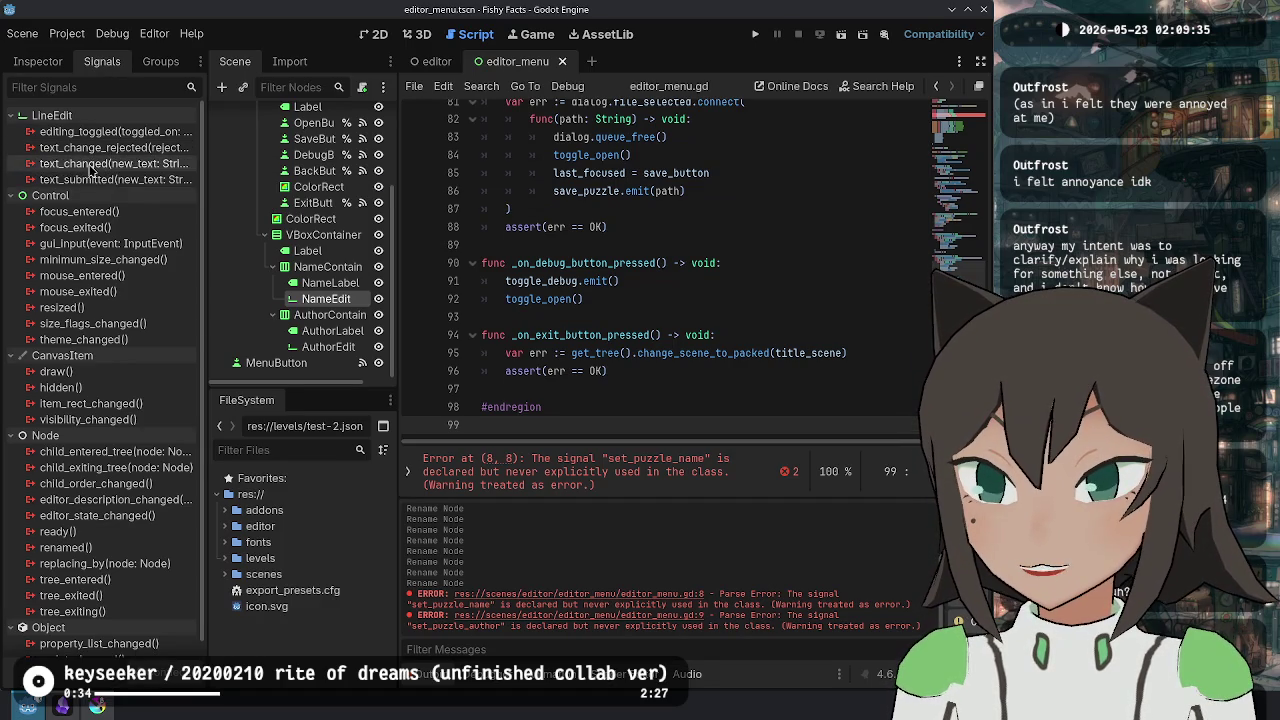
pyautogui.moveTo(97, 186)
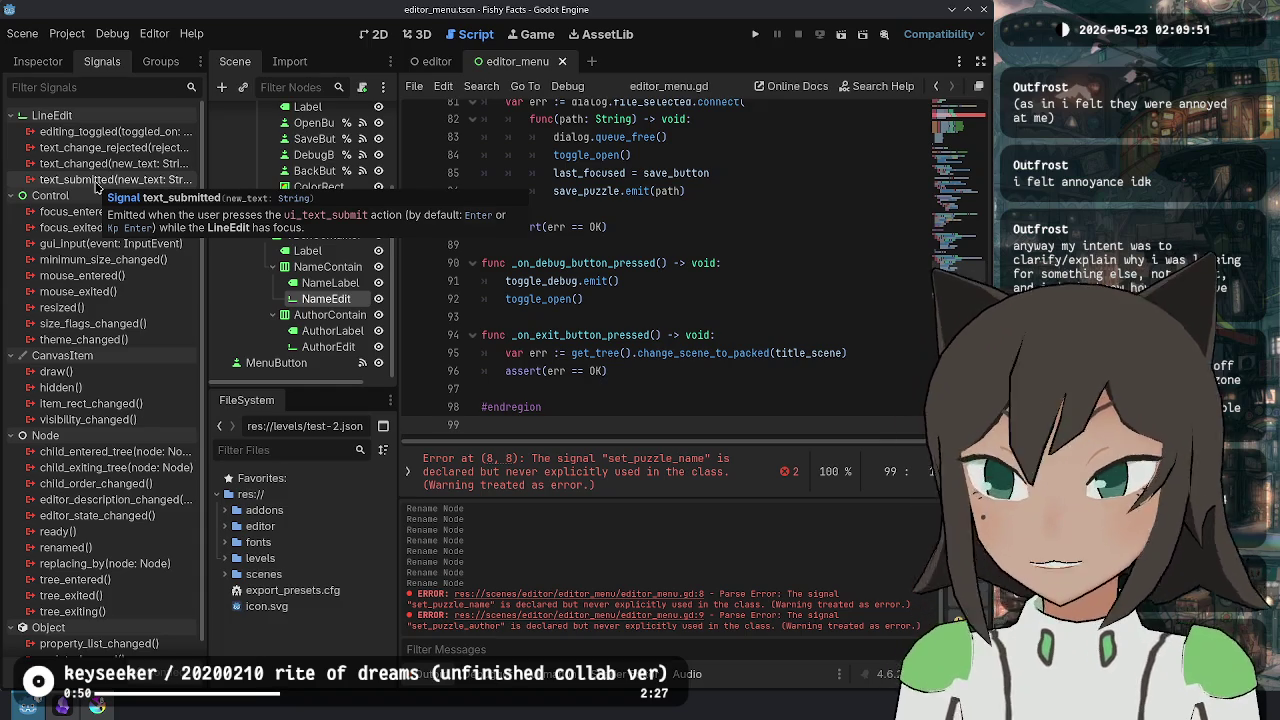
pyautogui.doubleClick(110, 165)
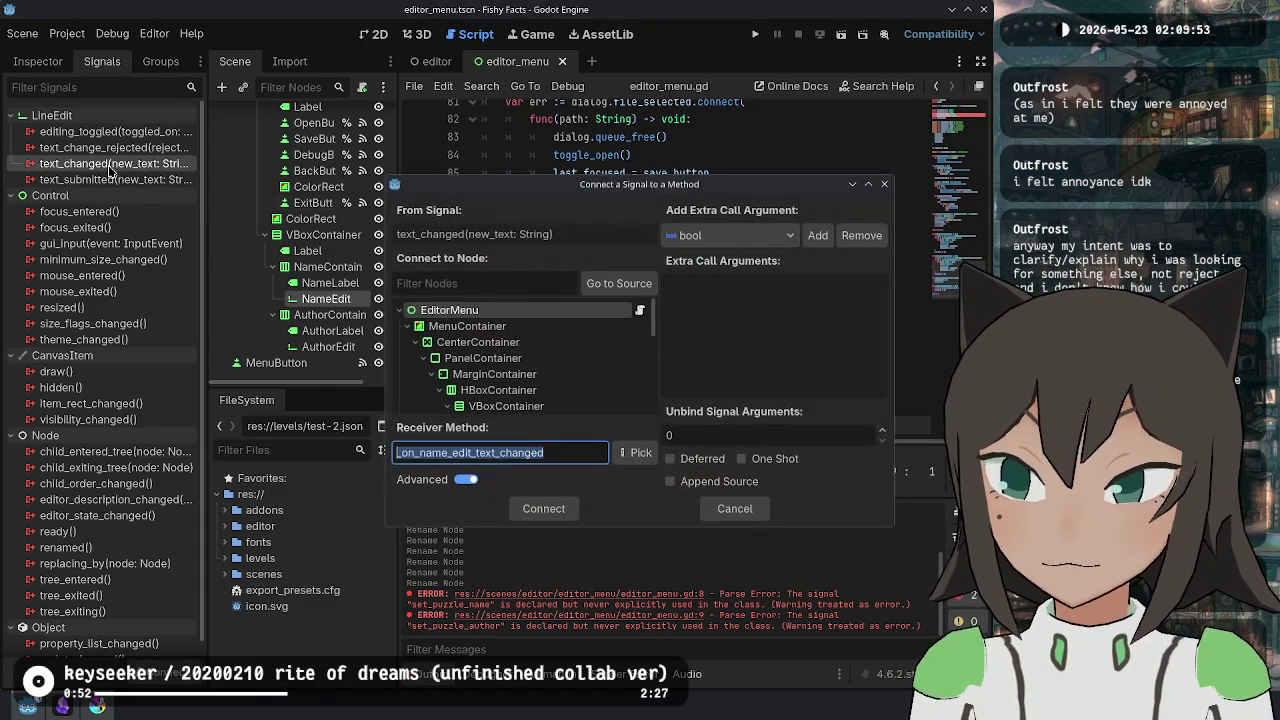
pyautogui.click(578, 459)
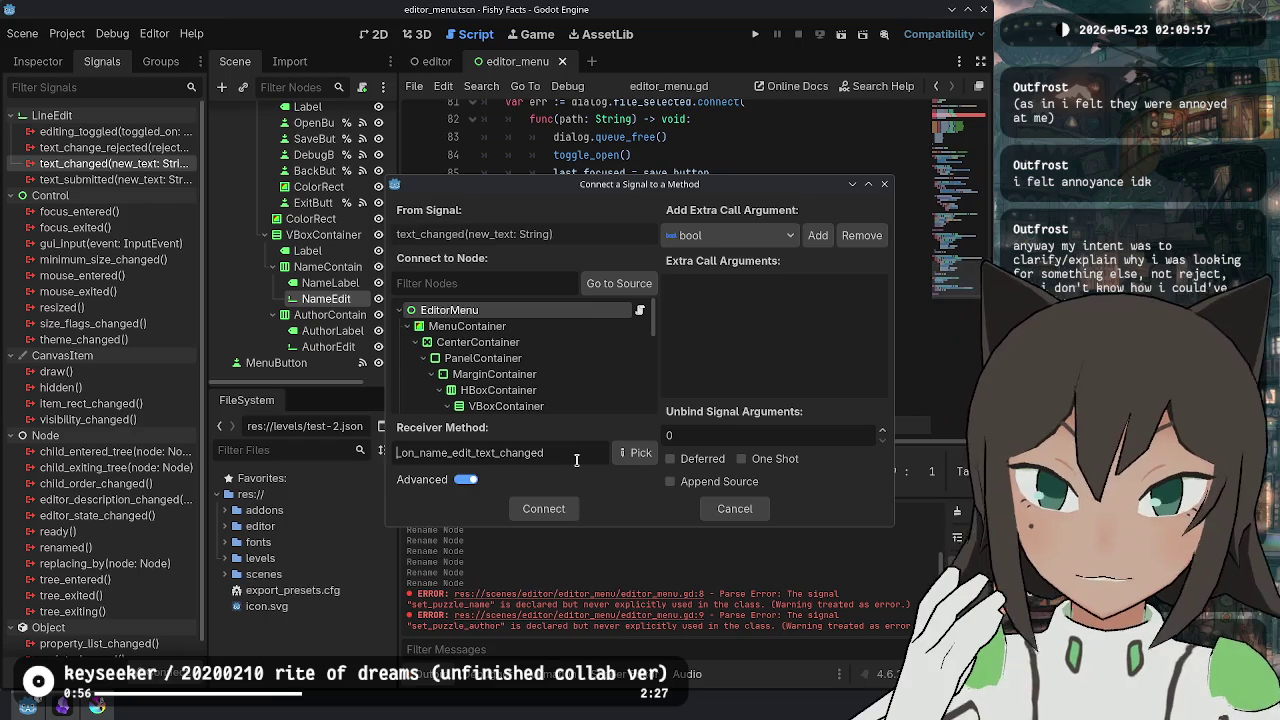
pyautogui.press('BackSpace')
pyautogui.press('BackSpace')
pyautogui.press('BackSpace')
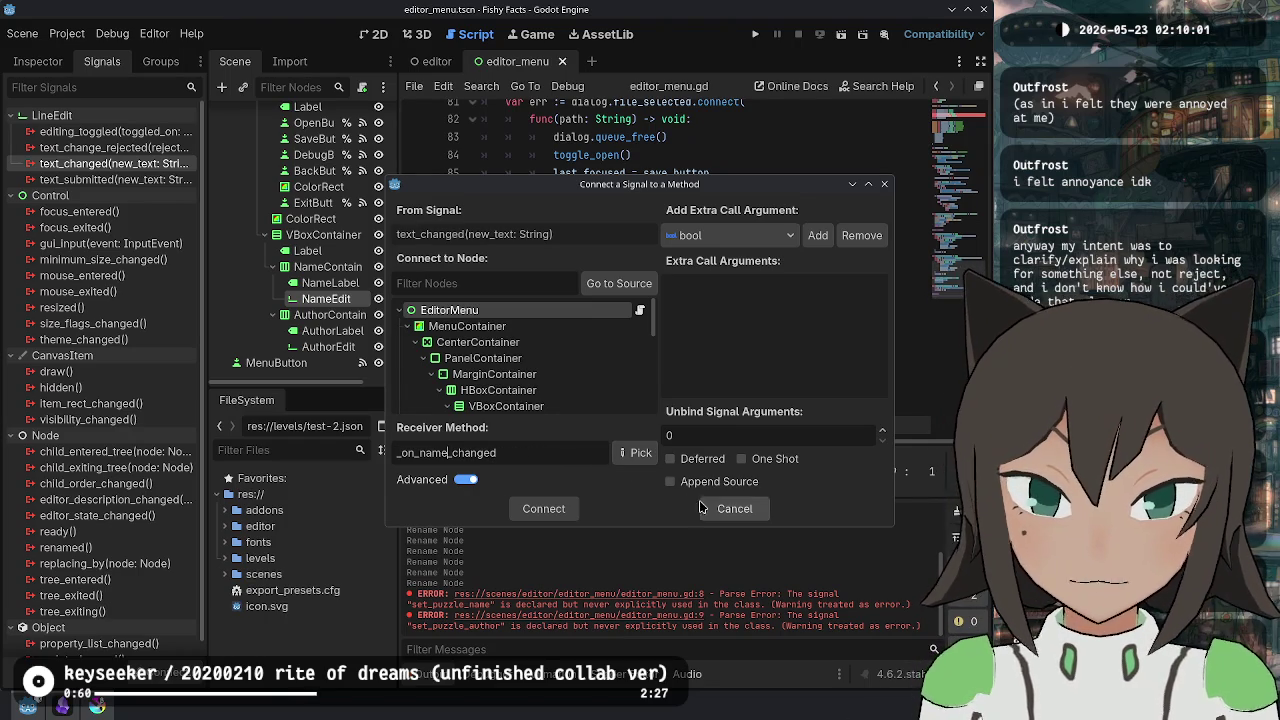
pyautogui.click(543, 508)
# - Cancel an accidental text_submitted connection and begin connecting AuthorEdit's text_changed signal
pyautogui.doubleClick(110, 195)
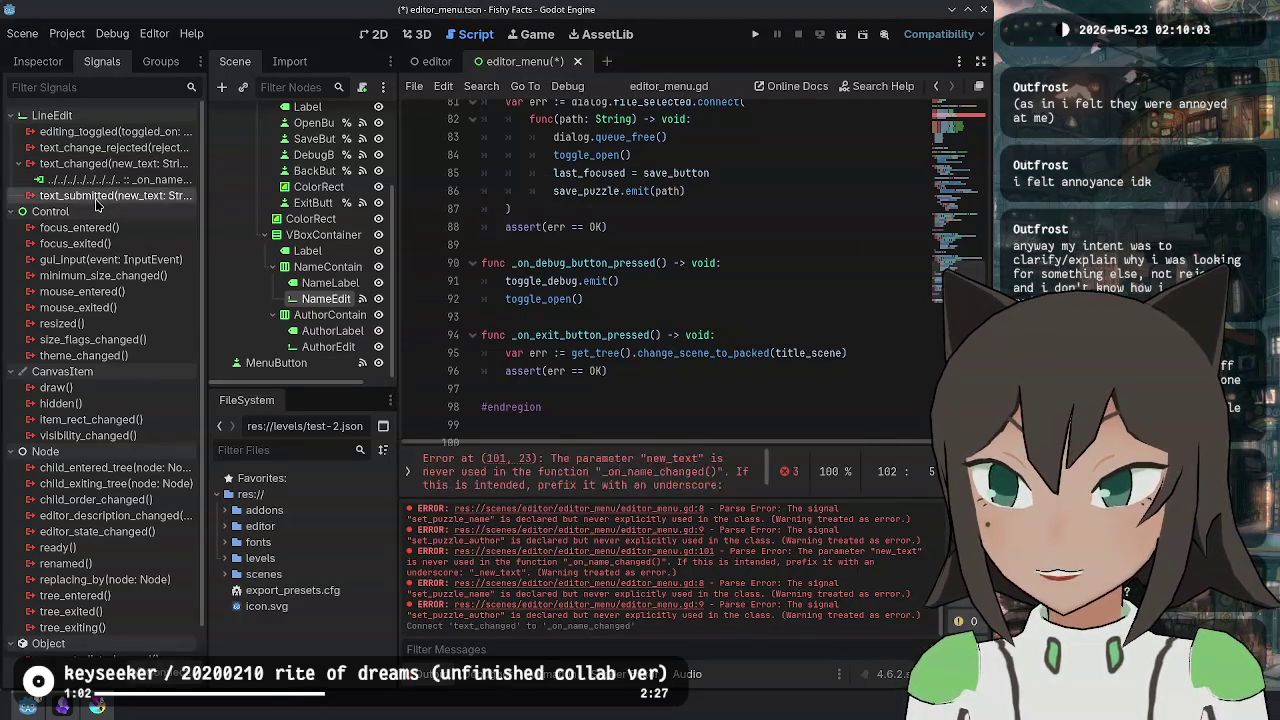
pyautogui.press('Escape')
pyautogui.click(328, 346)
pyautogui.doubleClick(110, 163)
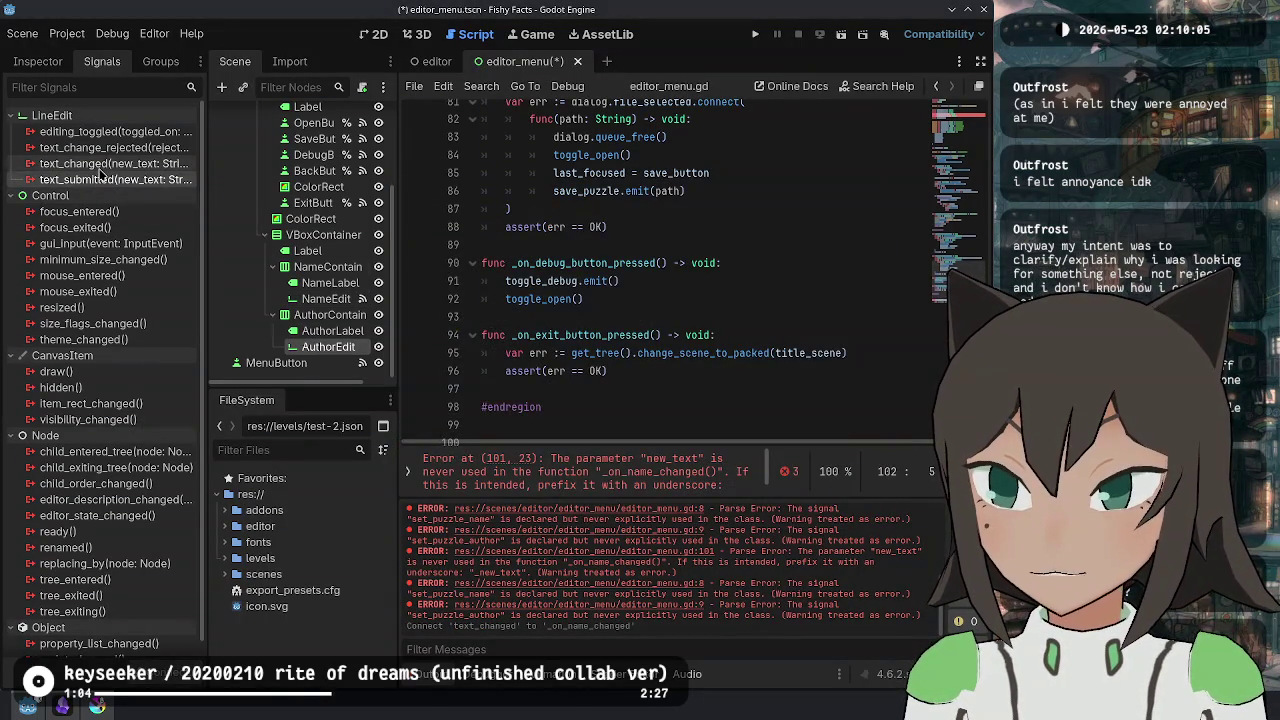
# - Trim the receiver to _on_author_changed and connect AuthorEdit's text_changed signal
pyautogui.click(457, 453)
pyautogui.hotkey('shift', 'Right')
pyautogui.hotkey('shift', 'Right')
pyautogui.hotkey('shift', 'Right')
pyautogui.press('Delete')
pyautogui.press('Return')
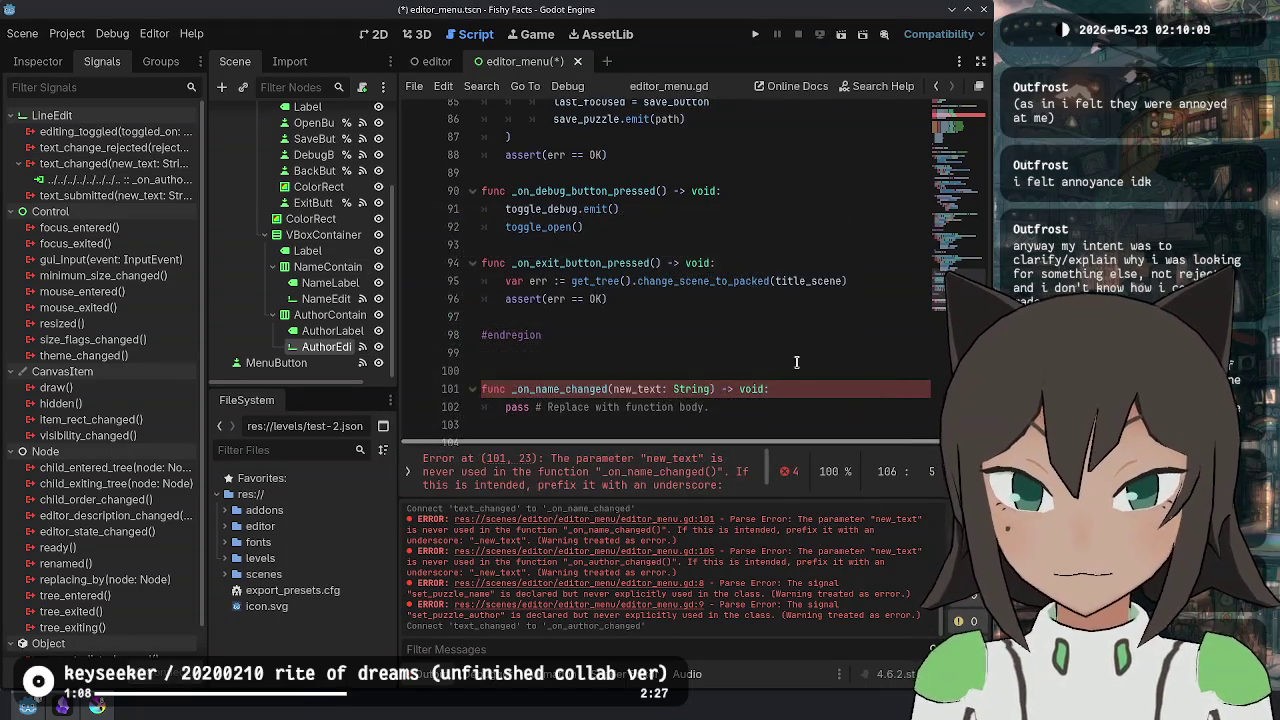
# - Remove the extra blank line above the new handler stubs in editor_menu.gd
pyautogui.moveTo(590, 310); pyautogui.dragTo(530, 425)
pyautogui.press('Delete')
pyautogui.hotkey('ctrl', 'z')
pyautogui.click(530, 252)
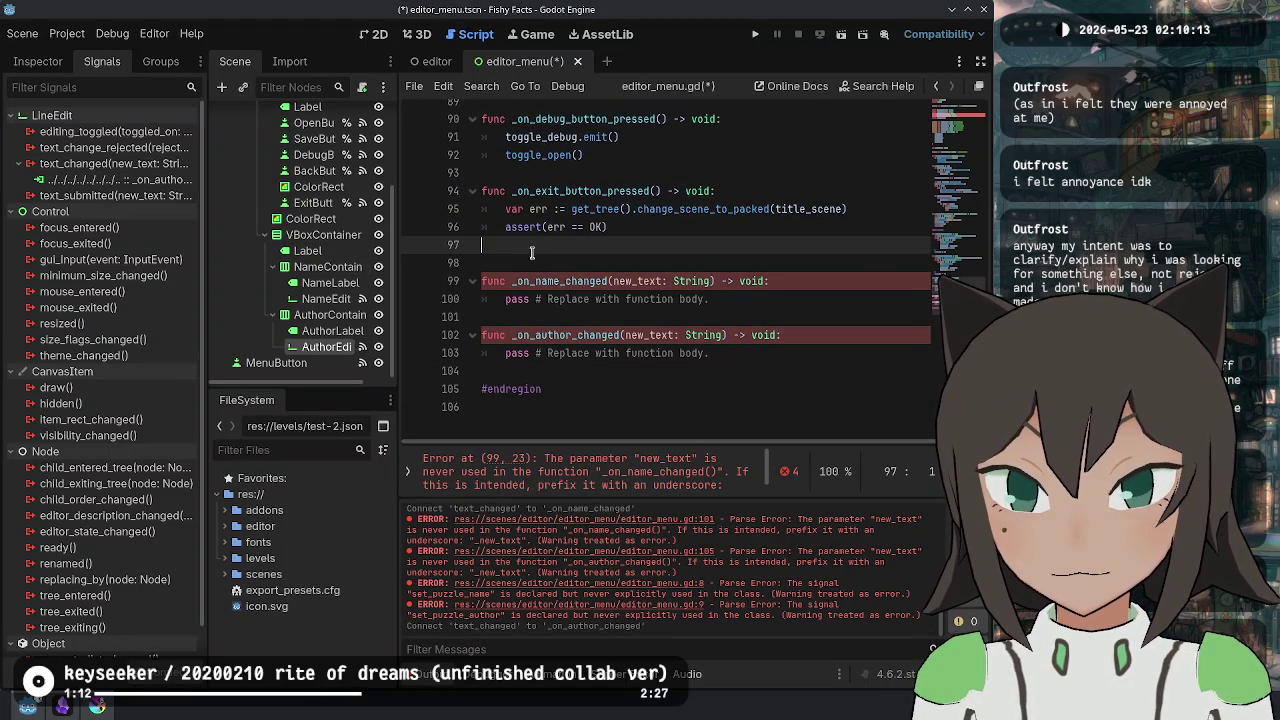
pyautogui.press('Delete')
# - Replace the _on_name_changed placeholder body with set_puzzle_name from autocomplete
pyautogui.click(796, 281)
pyautogui.press('Home')
pyautogui.hotkey('shift', 'End')
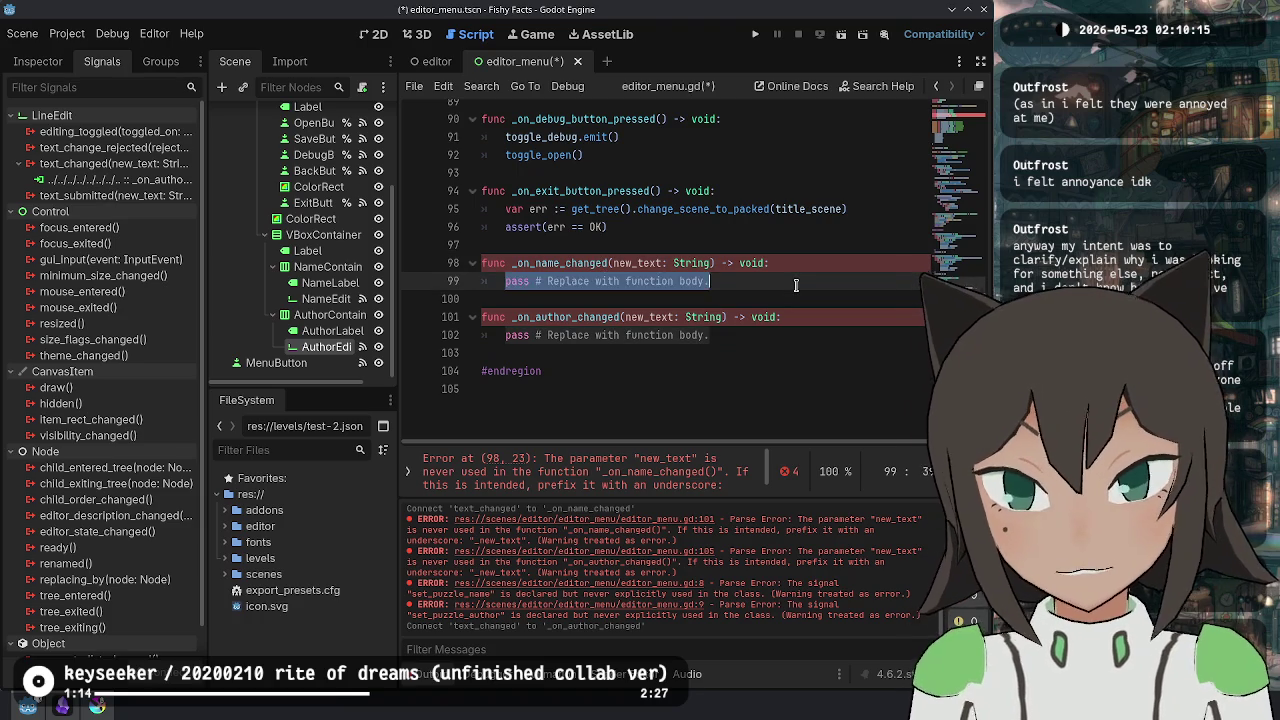
pyautogui.write('name')
pyautogui.scroll(1, 796, 285)
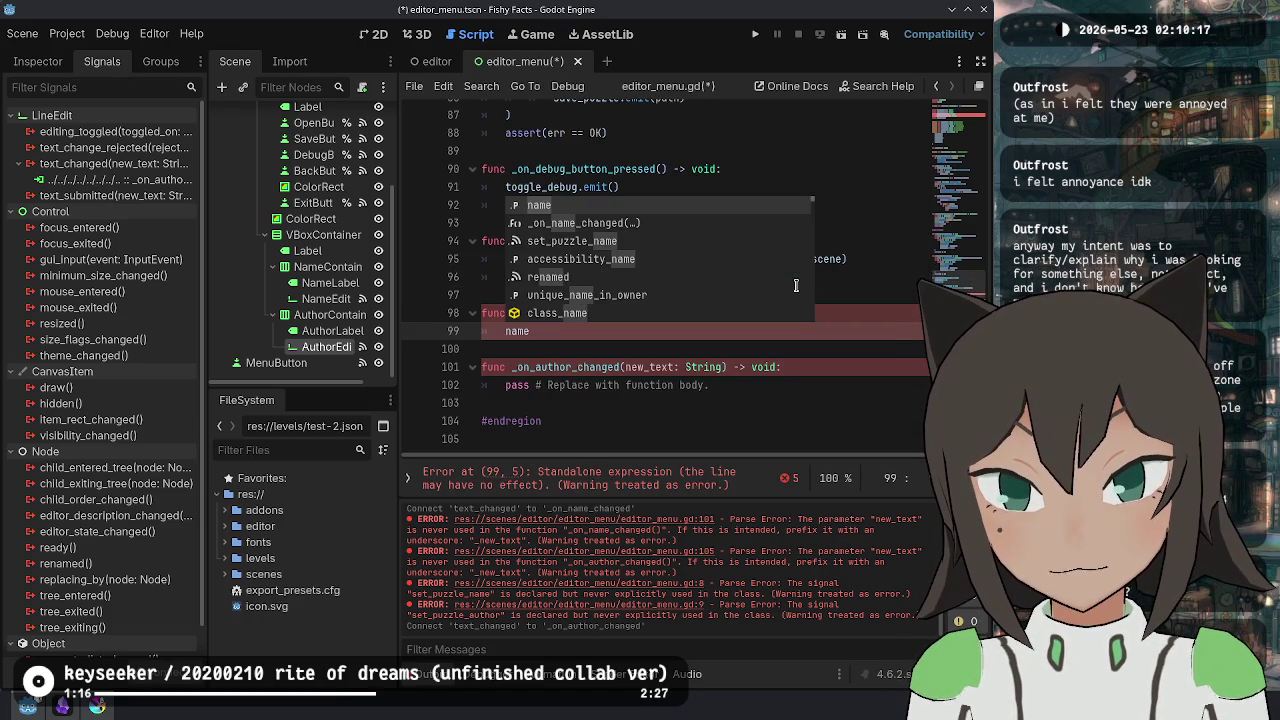
pyautogui.press('Down')
pyautogui.press('Down')
pyautogui.press('Return')
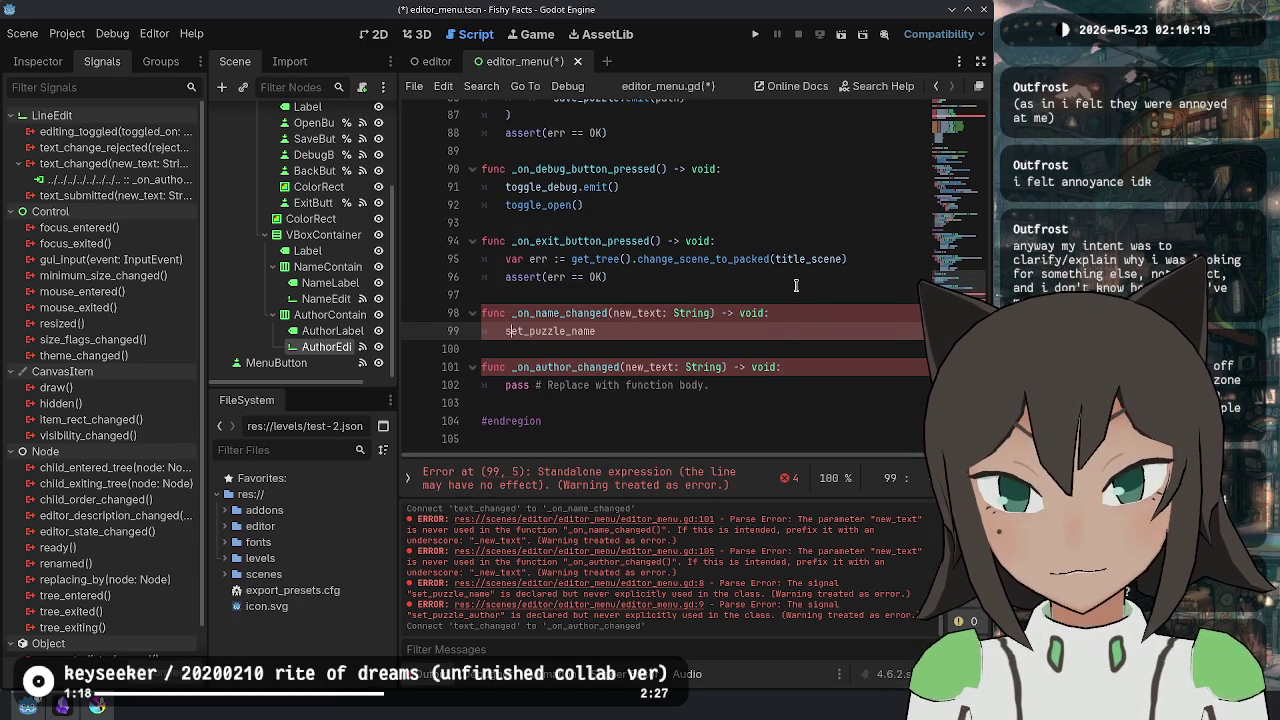
# - Edit the line 99 identifier into puzzle_name_changed and return to the signal declarations
pyautogui.press('BackSpace')
pyautogui.press('BackSpace')
pyautogui.press('BackSpace')
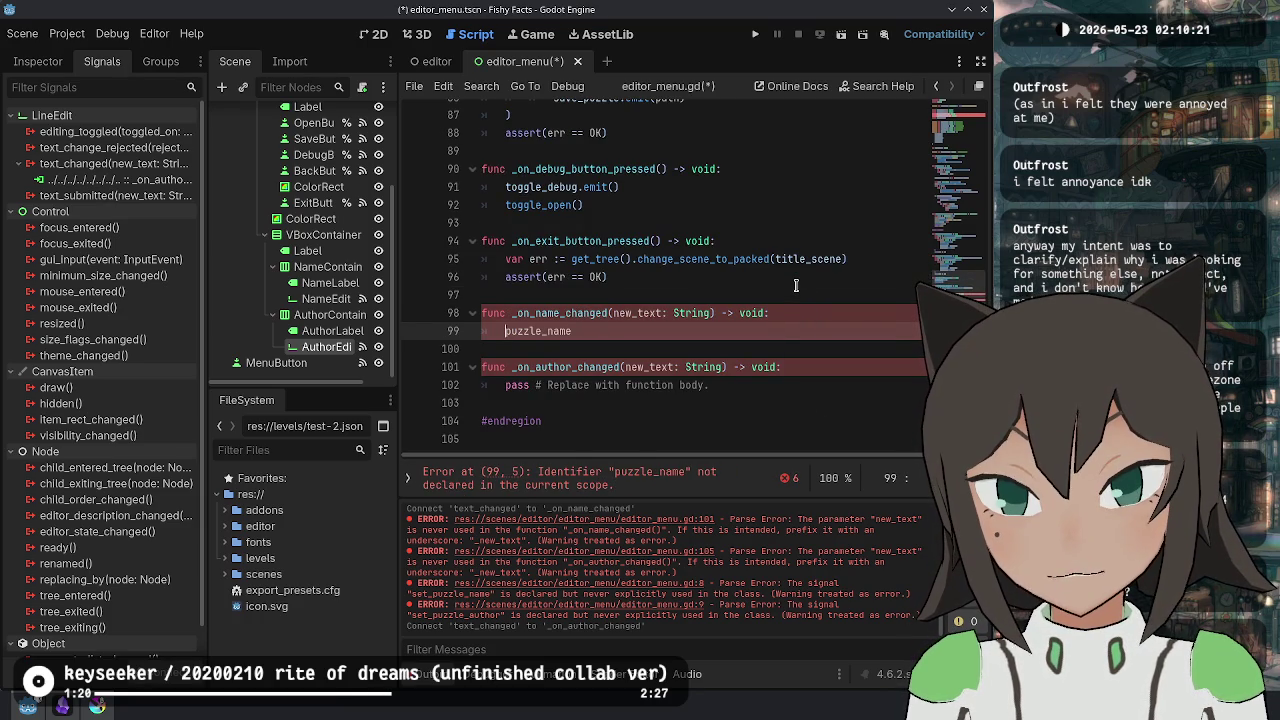
pyautogui.hotkey('ctrl', 'Delete')
pyautogui.write('name_')
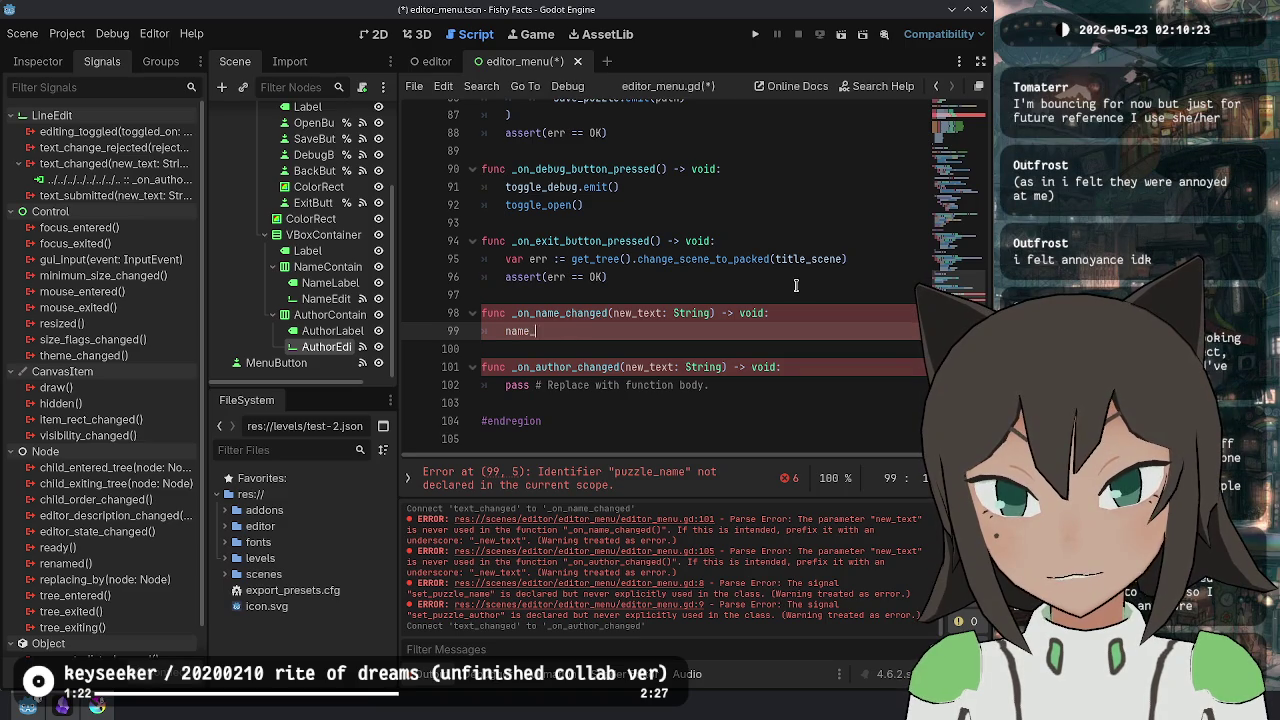
pyautogui.write('changed')
pyautogui.press('BackSpace')
pyautogui.press('BackSpace')
pyautogui.press('BackSpace')
pyautogui.press('Home')
pyautogui.write('puzzle_')
pyautogui.press('Home')
pyautogui.write('set_')
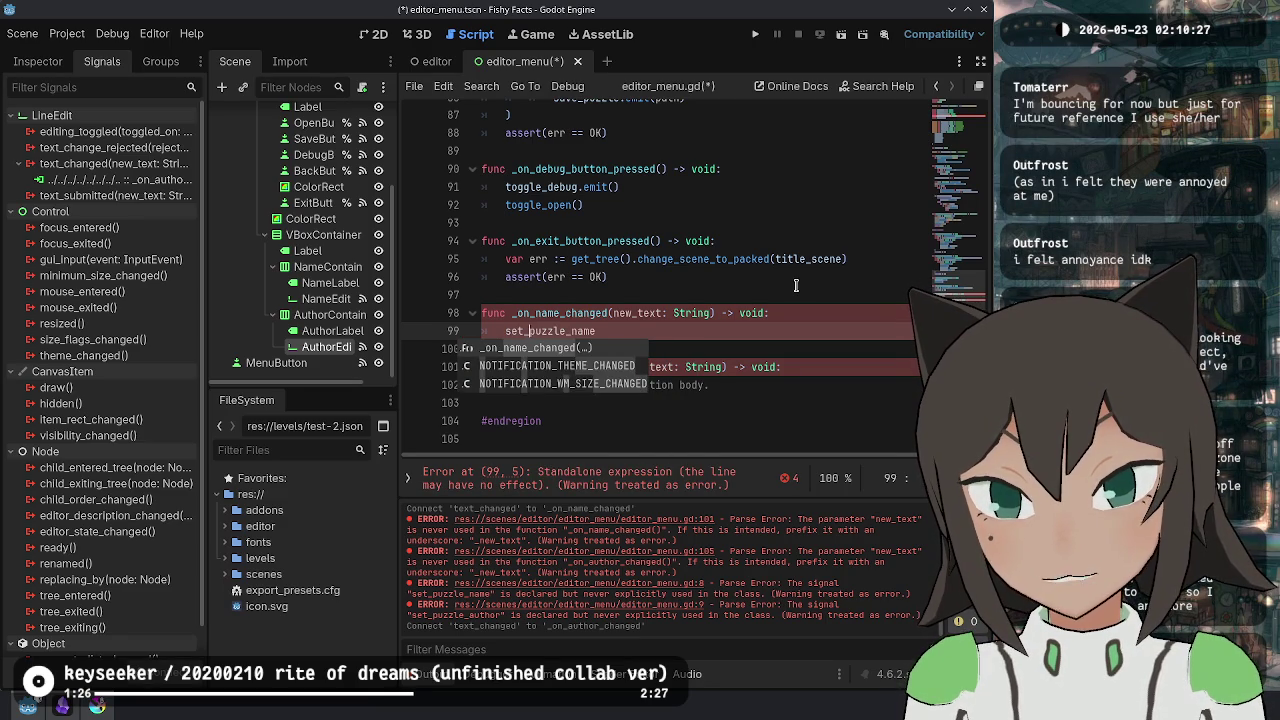
pyautogui.press('BackSpace')
pyautogui.press('BackSpace')
pyautogui.press('BackSpace')
pyautogui.press('End')
pyautogui.press('BackSpace')
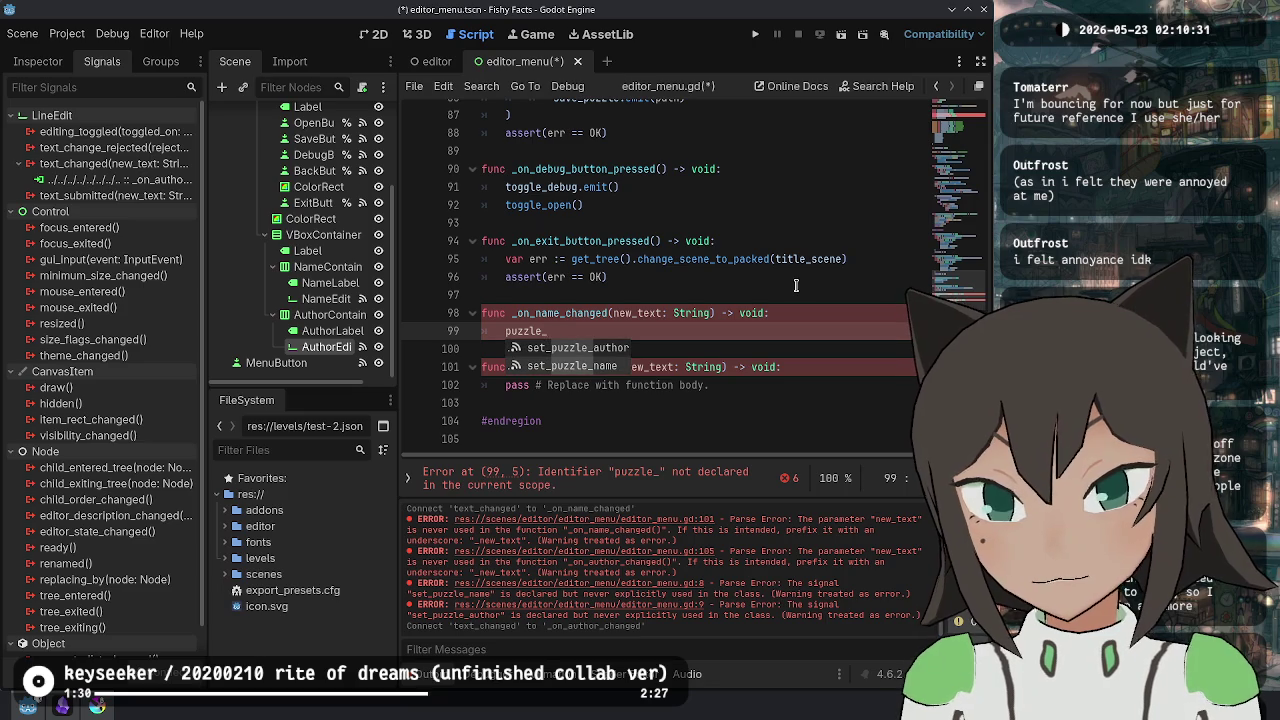
pyautogui.press('Down')
pyautogui.press('Return')
pyautogui.write('_changed')
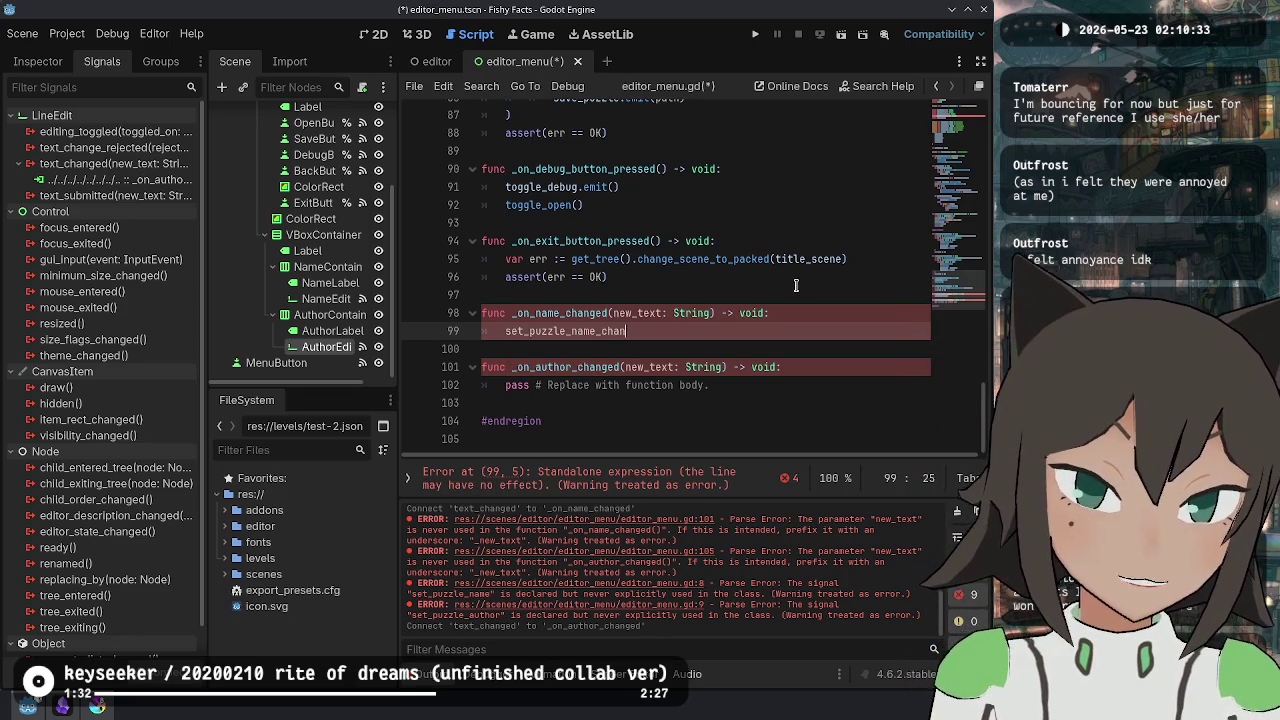
pyautogui.hotkey('shift', 'Home')
pyautogui.hotkey('ctrl', 'c')
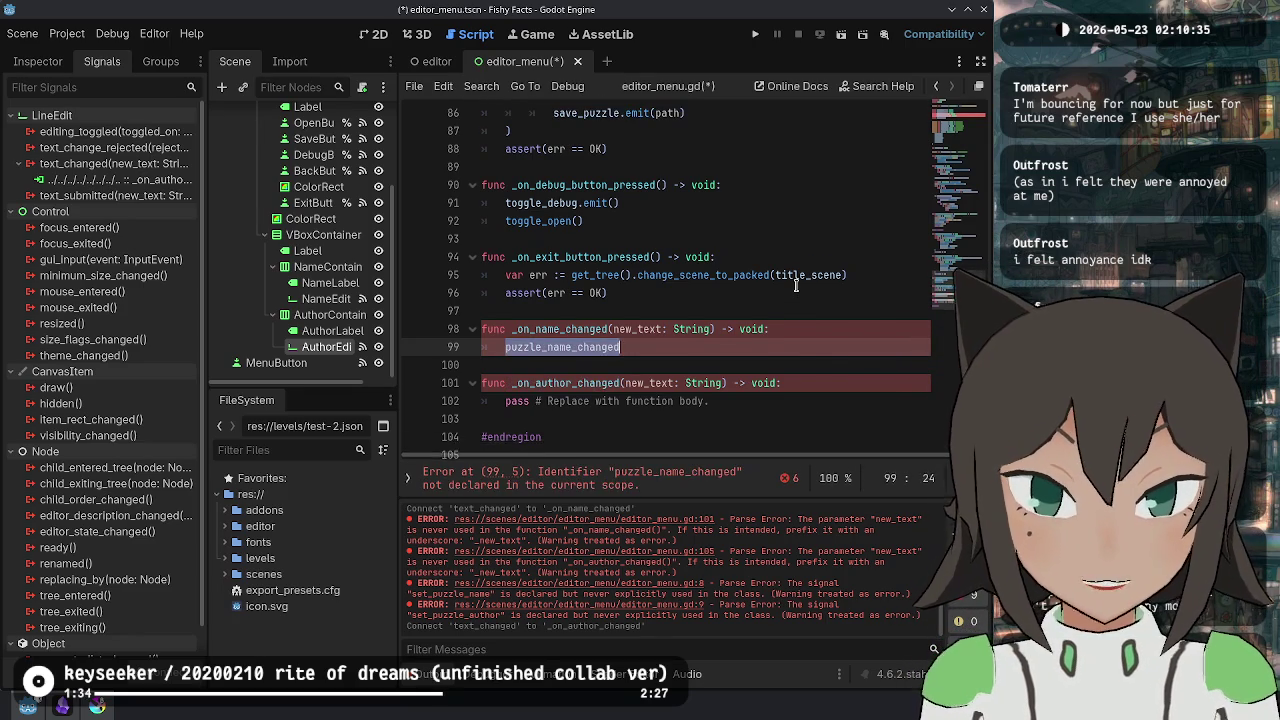
pyautogui.hotkey('ctrl', 'Home')
pyautogui.press('Down')
pyautogui.press('Down')
pyautogui.press('Down')
# - Rename the line 8–9 signals to puzzle_name_changed and puzzle_author_changed and save
pyautogui.hotkey('ctrl', 'shift', 'Right')
pyautogui.hotkey('ctrl', 'v')
pyautogui.press('Down')
pyautogui.hotkey('ctrl', 'shift', 'Left')
pyautogui.write('puzzle_auth')
pyautogui.write('or_changed')
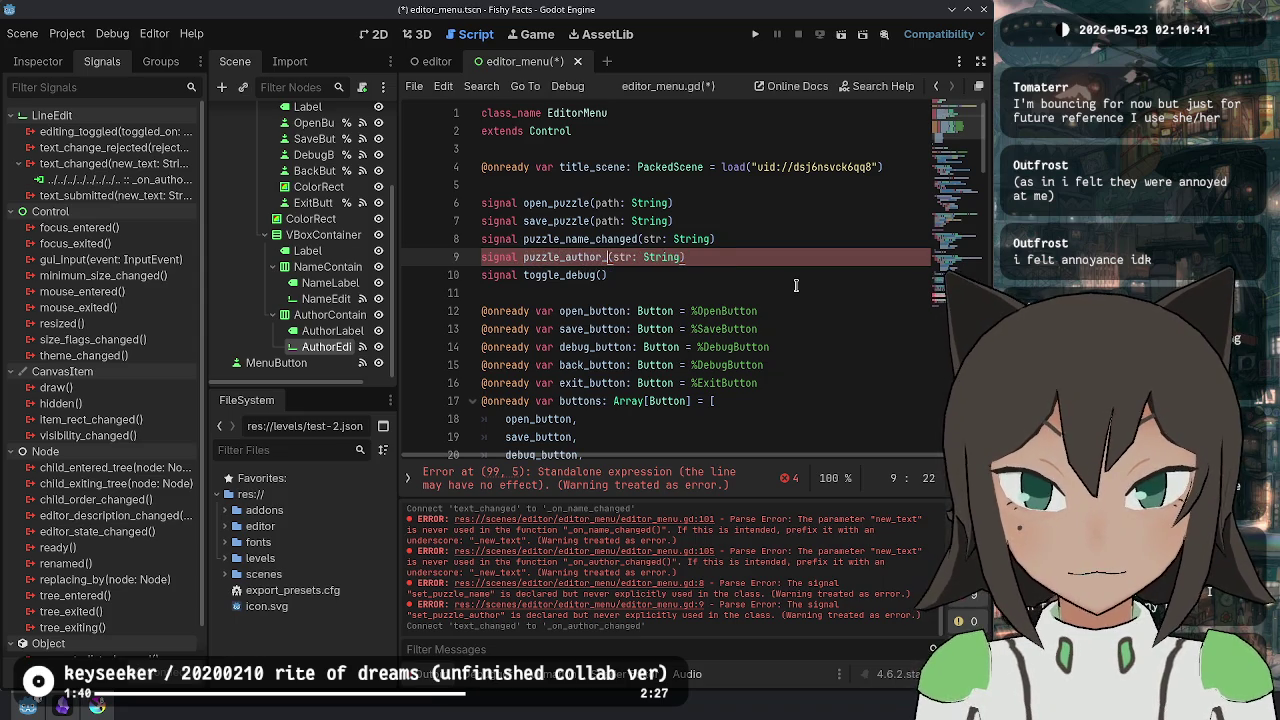
pyautogui.hotkey('ctrl', 's')
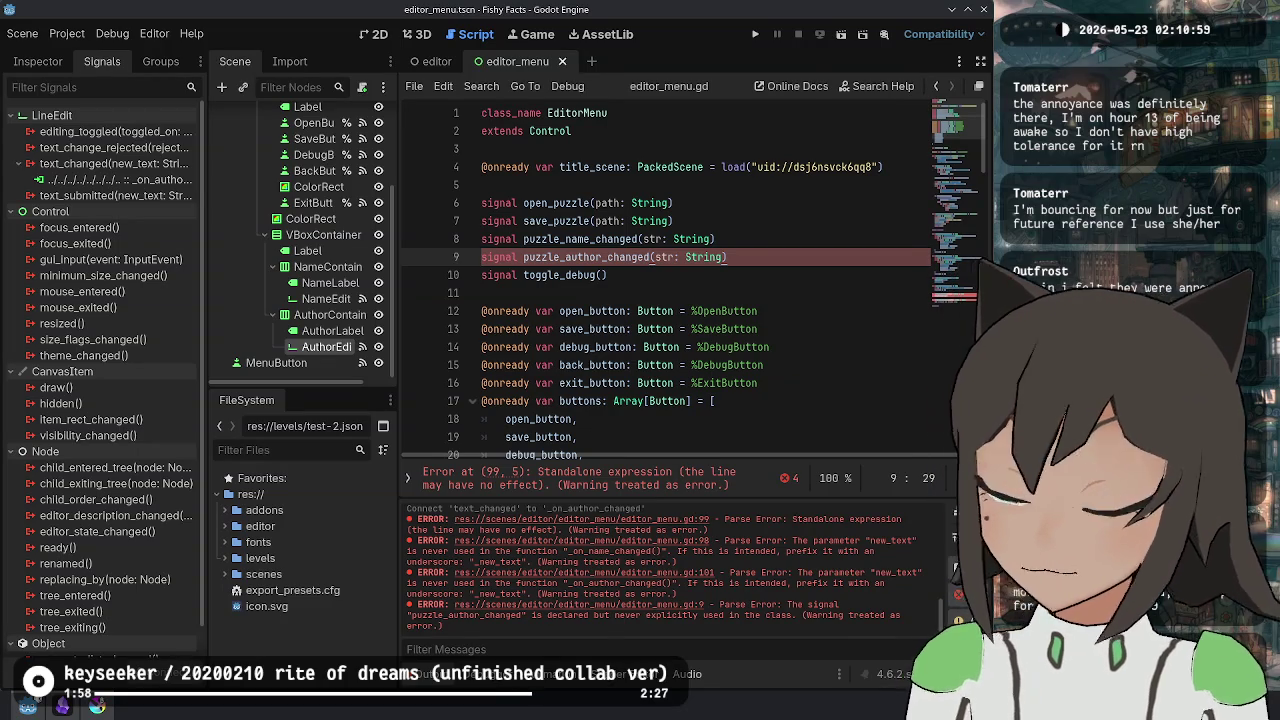
# - Make the handlers call puzzle_author_changed.emit(new_text) and puzzle_name_changed.emit(new_text), then save
pyautogui.click(826, 276)
pyautogui.click(748, 240)
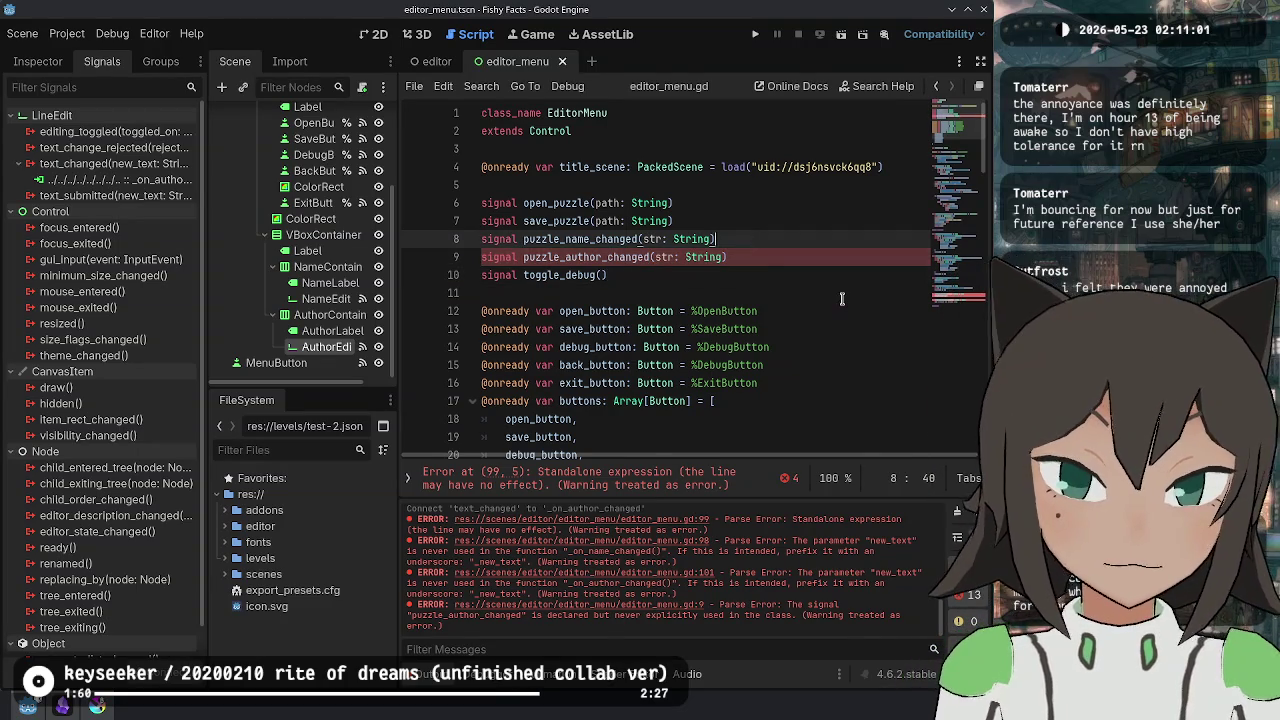
pyautogui.press('Down')
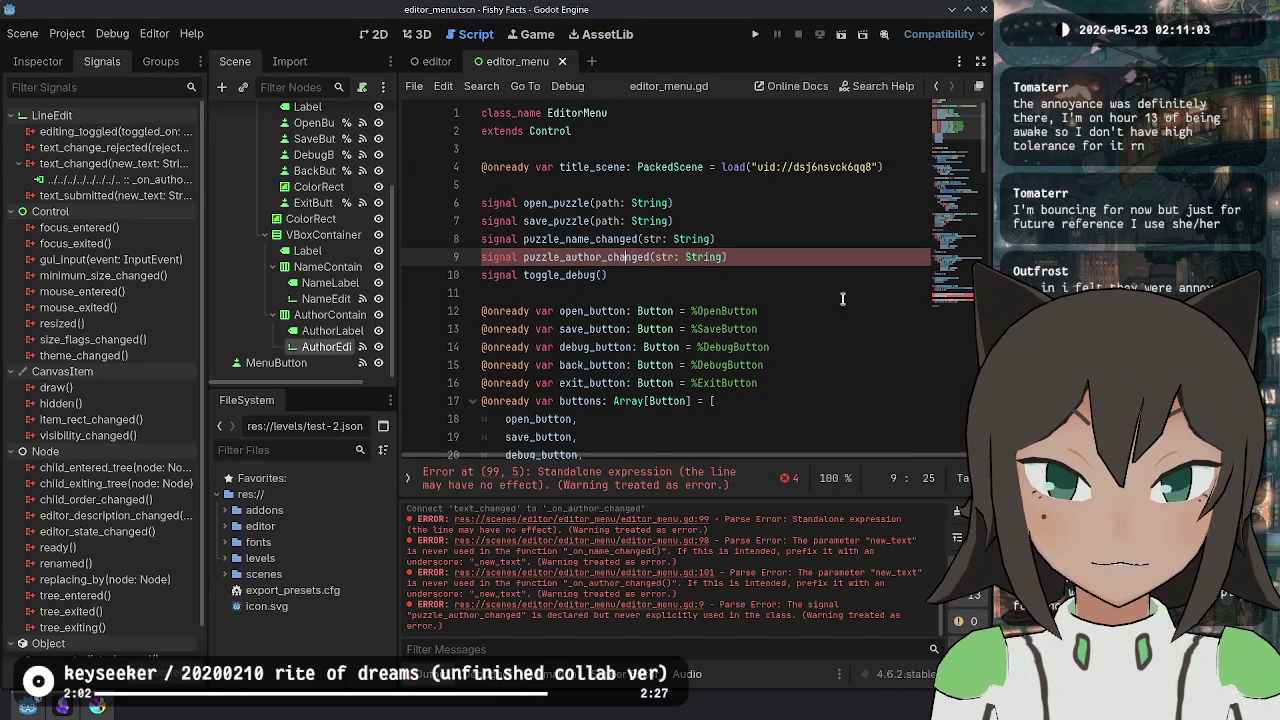
pyautogui.hotkey('ctrl', 'End')
pyautogui.hotkey('shift', 'End')
pyautogui.write('puzzle_author_changed.emit(new_text')
pyautogui.press('Up')
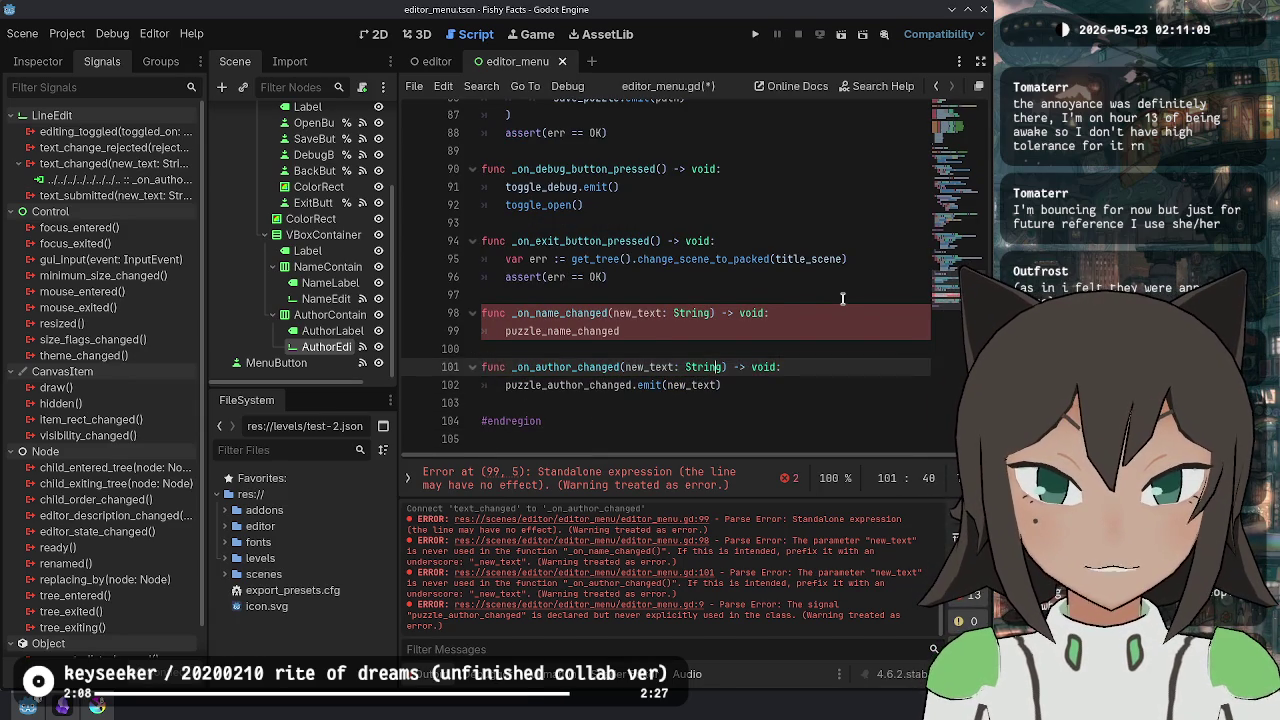
pyautogui.press('Up')
pyautogui.press('Up')
pyautogui.write('.emit(new_text')
pyautogui.hotkey('ctrl', 's')
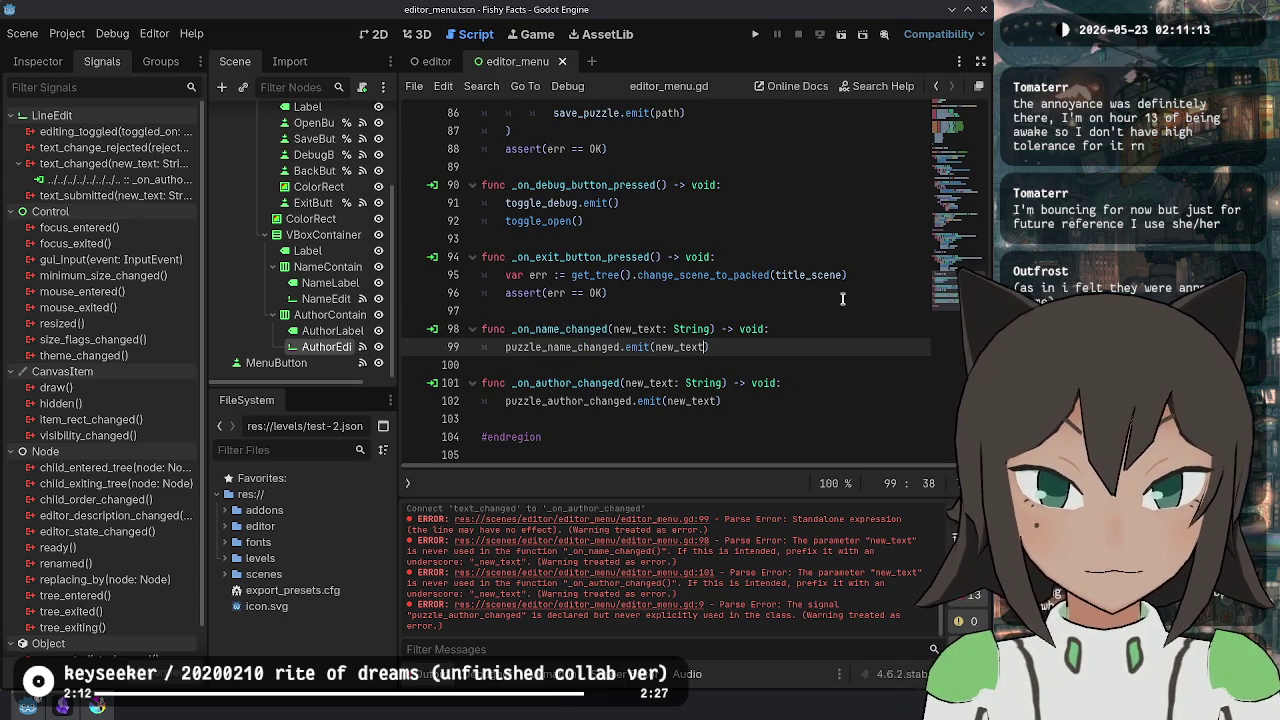
pyautogui.click(588, 452)
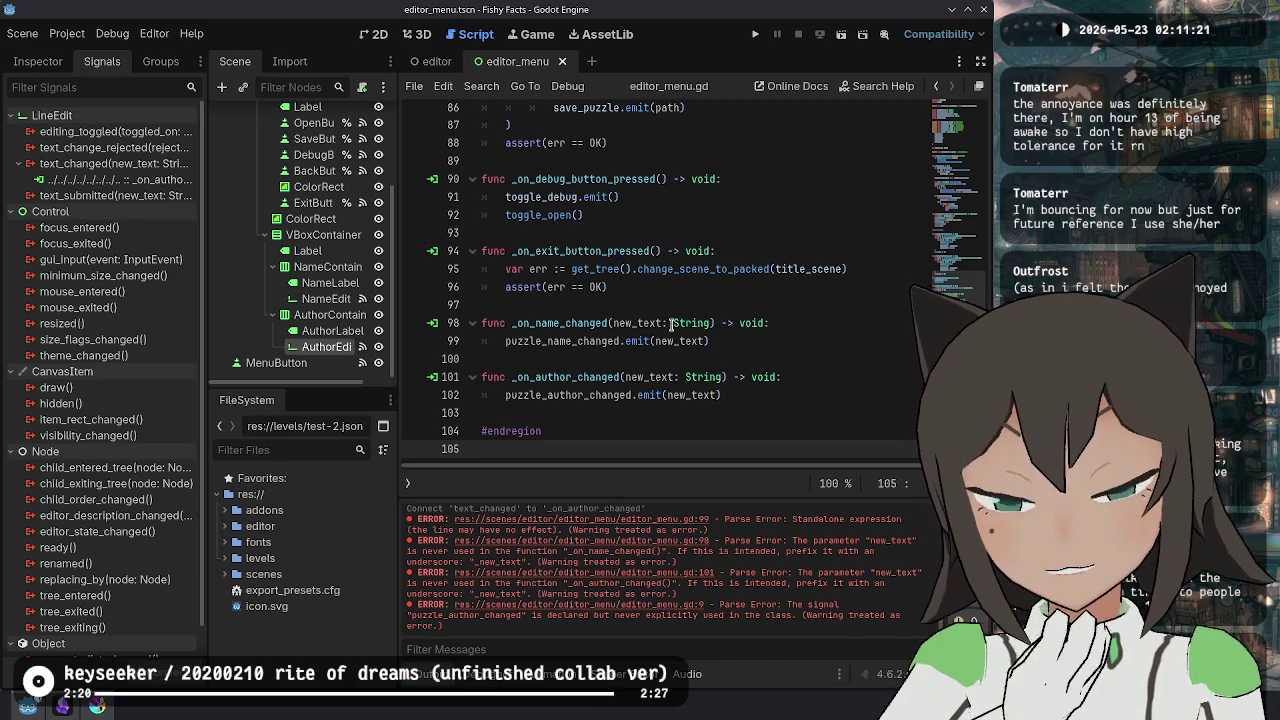
pyautogui.click(581, 343)
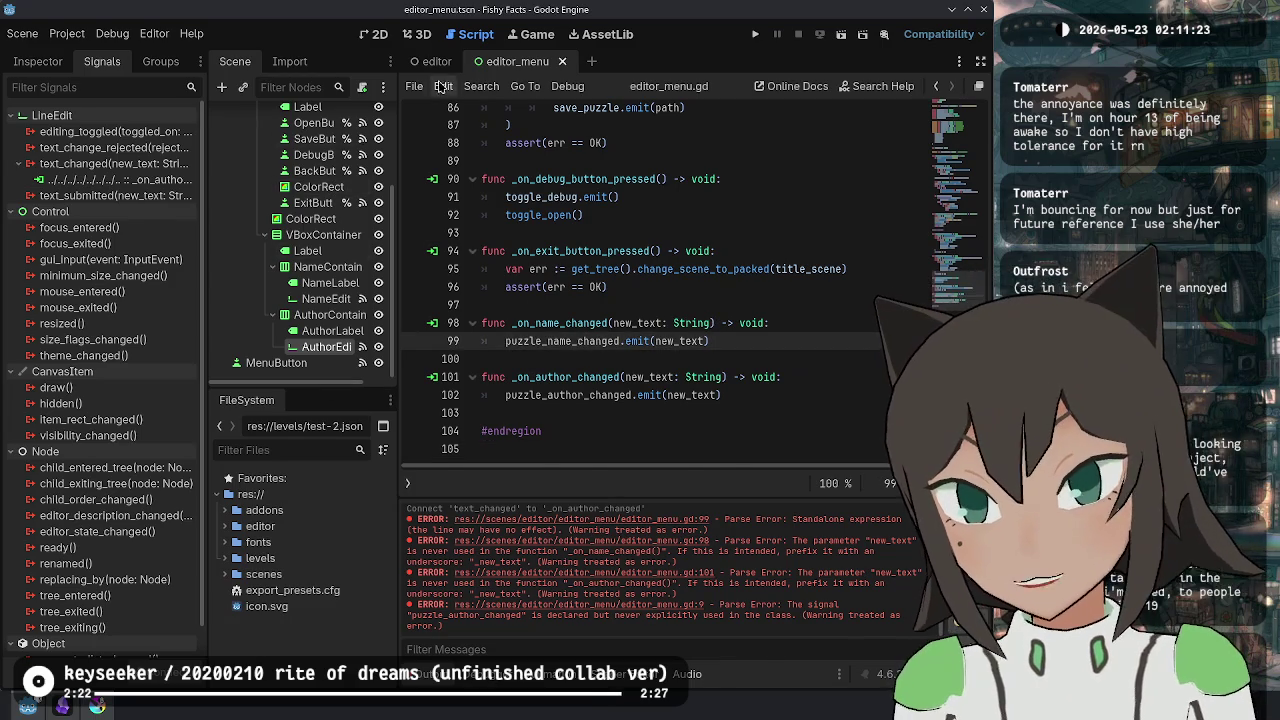
# - In the editor scene, connect puzzle_author_changed to a new _on_puzzle_author_changed handler
pyautogui.click(436, 61)
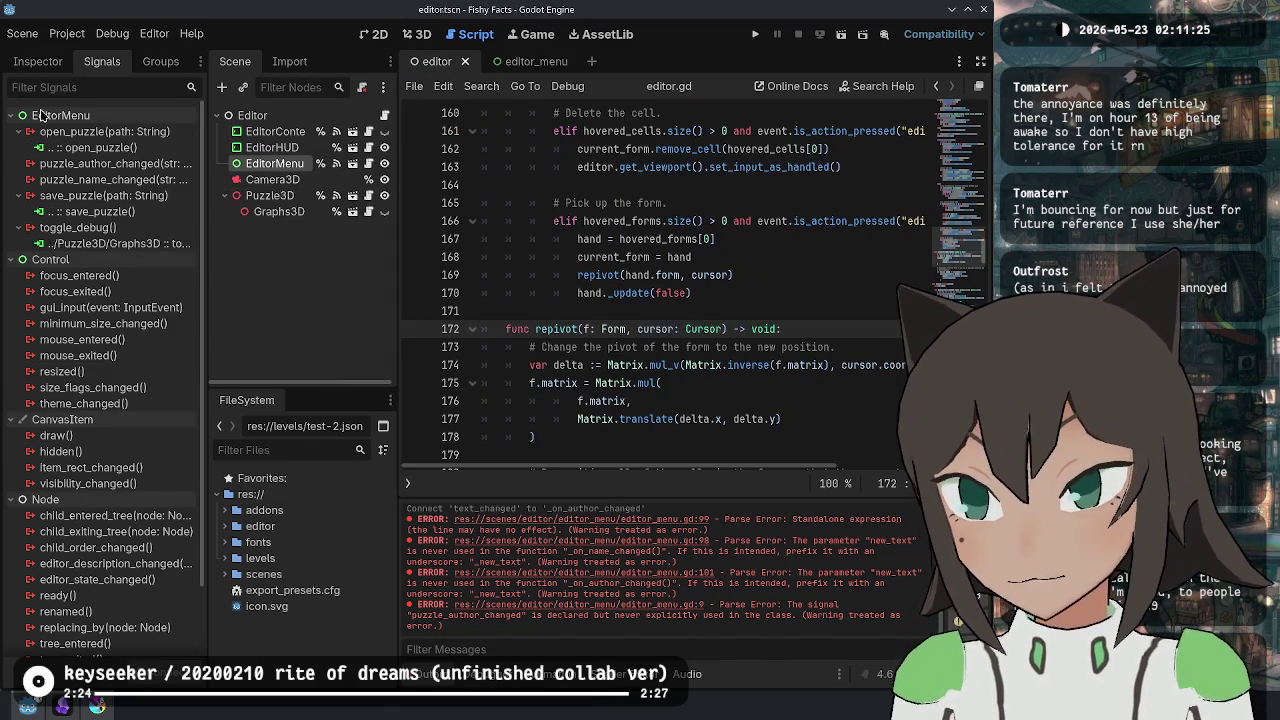
pyautogui.doubleClick(108, 164)
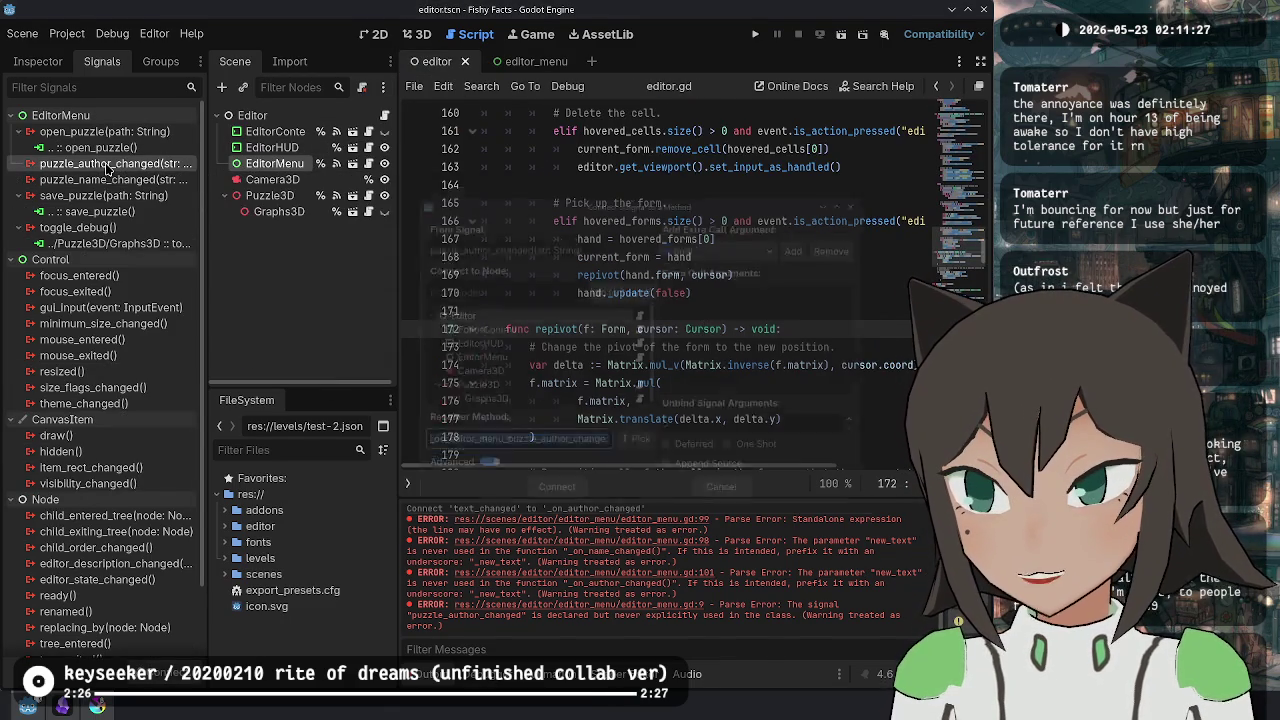
pyautogui.click(432, 455)
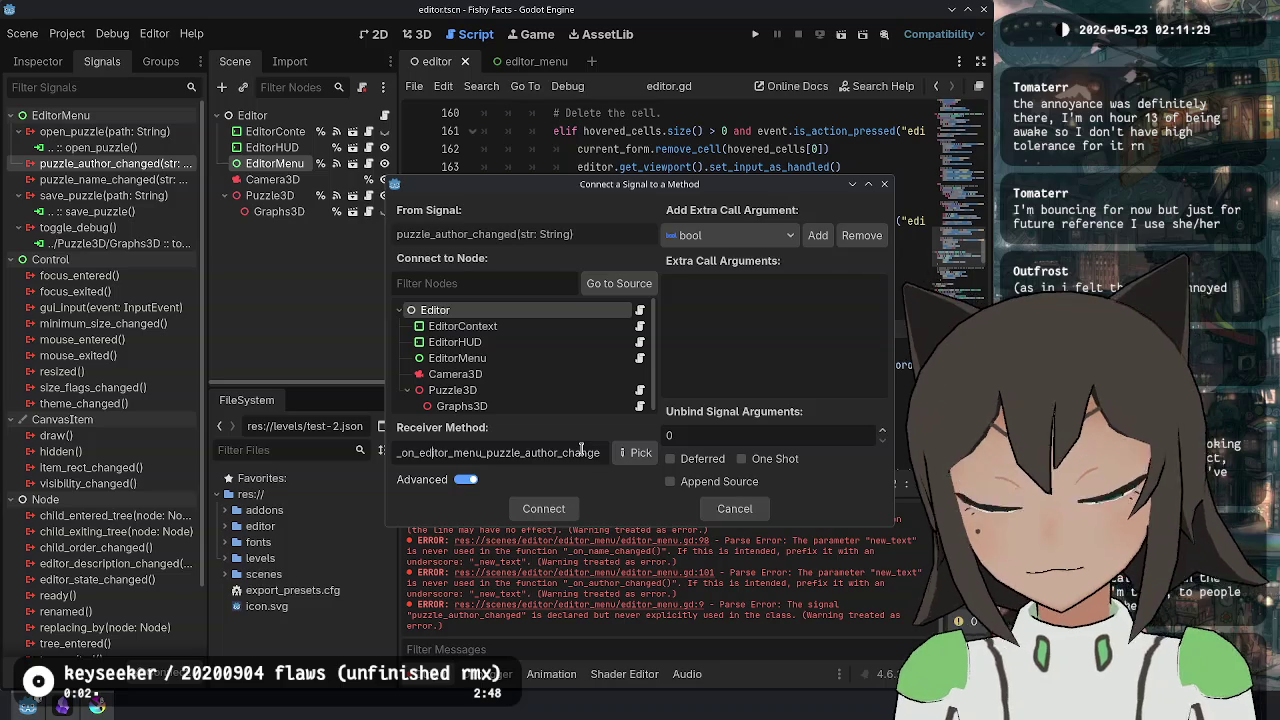
pyautogui.hotkey('ctrl', 'BackSpace')
pyautogui.write('on')
pyautogui.press('Home')
pyautogui.write('_')
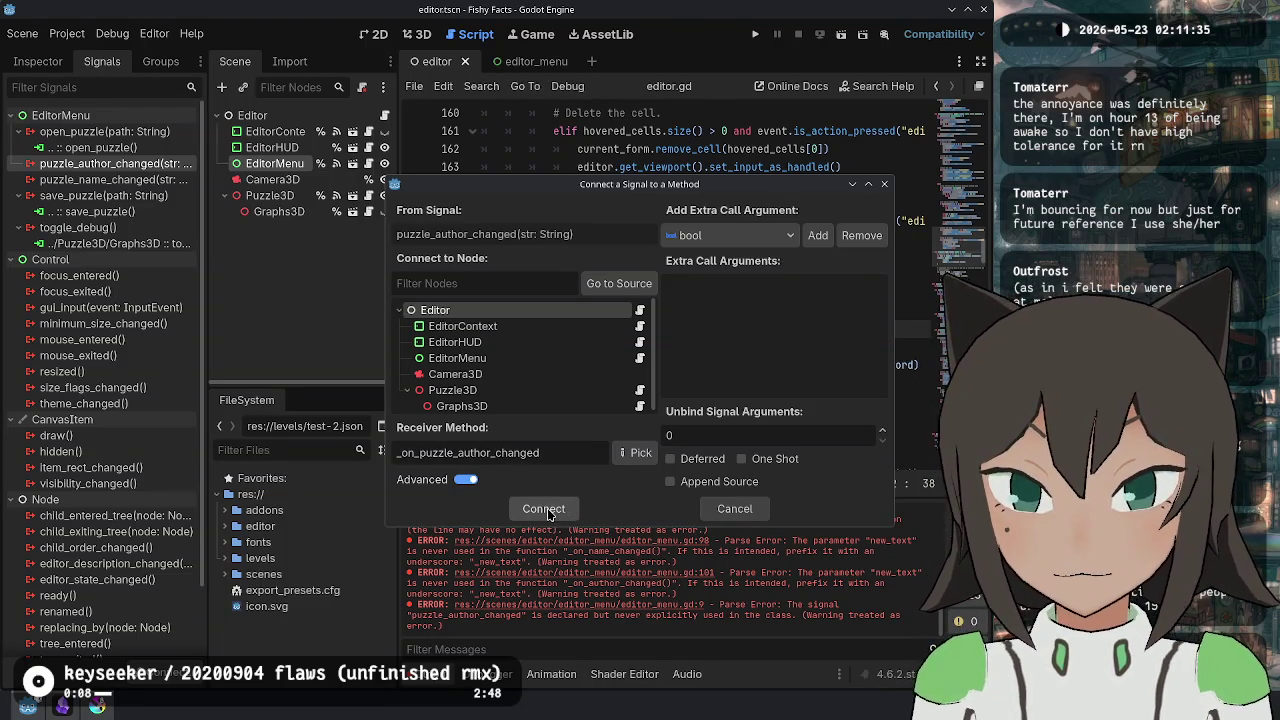
pyautogui.click(550, 512)
# - Connect puzzle_name_changed to a new _on_puzzle_name_changed handler in editor.gd
pyautogui.doubleClick(120, 196)
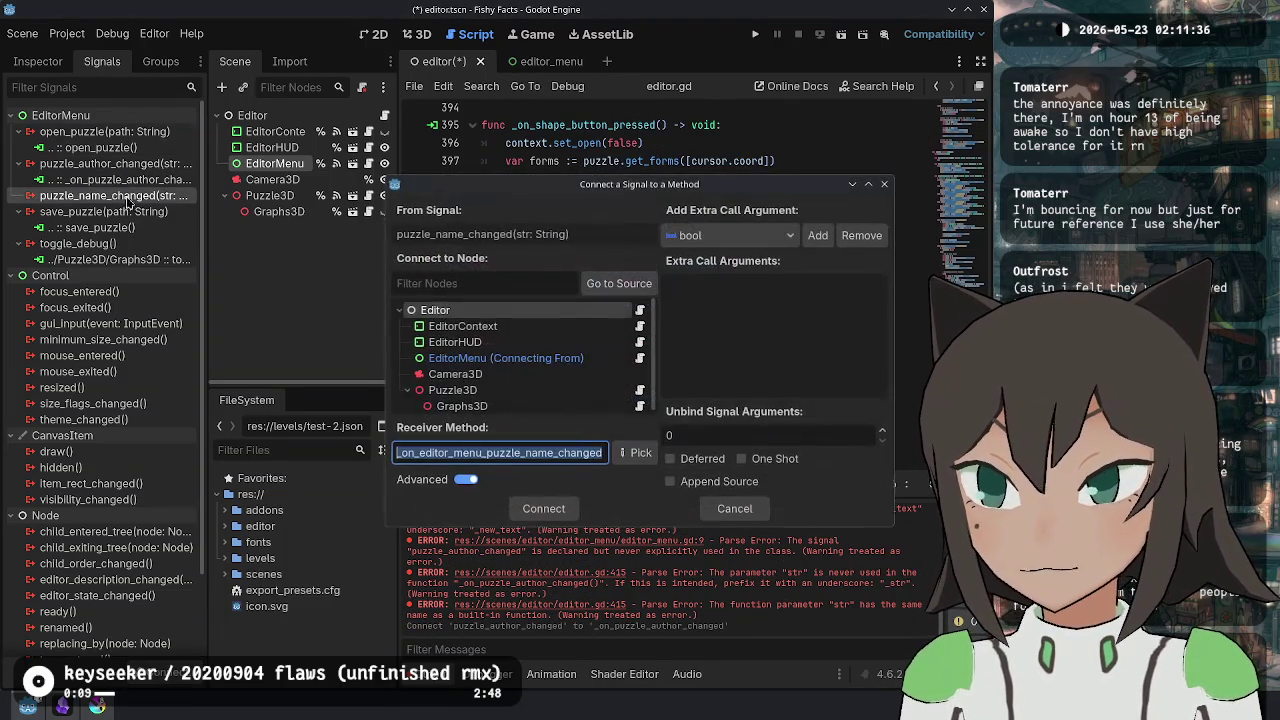
pyautogui.click(452, 452)
pyautogui.press('BackSpace')
pyautogui.press('BackSpace')
pyautogui.press('BackSpace')
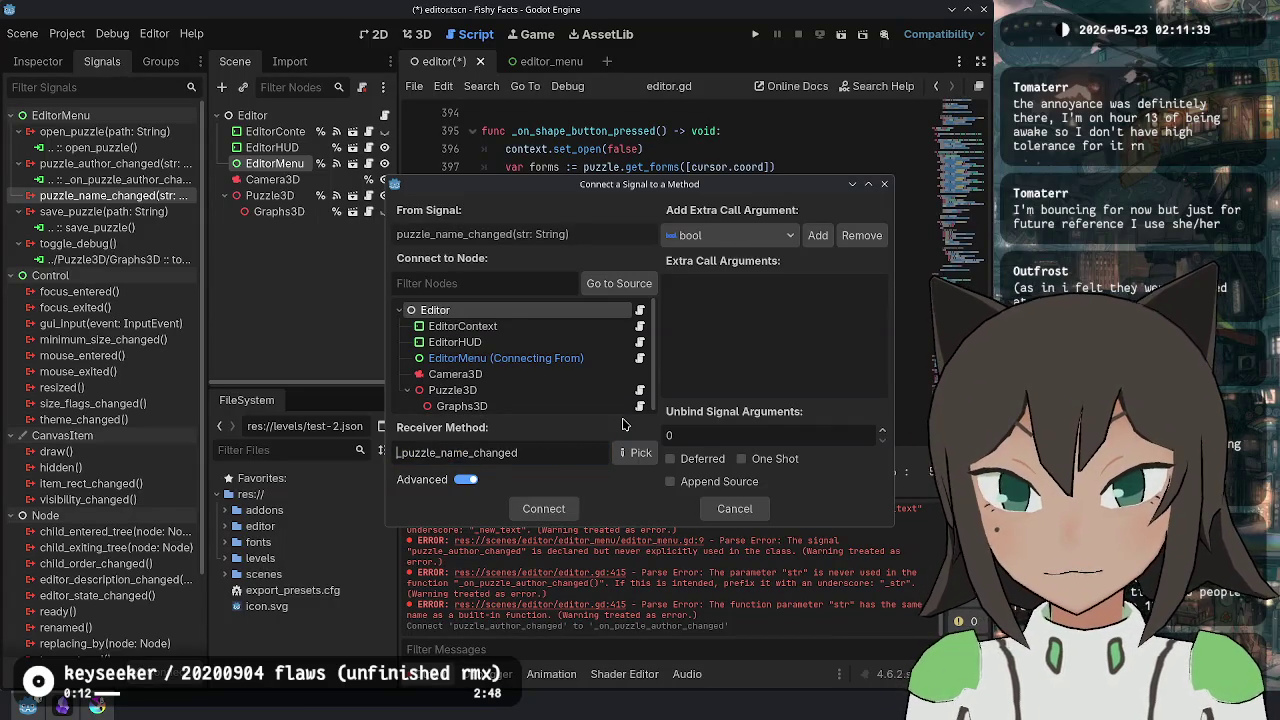
pyautogui.write('_on_')
pyautogui.press('Return')
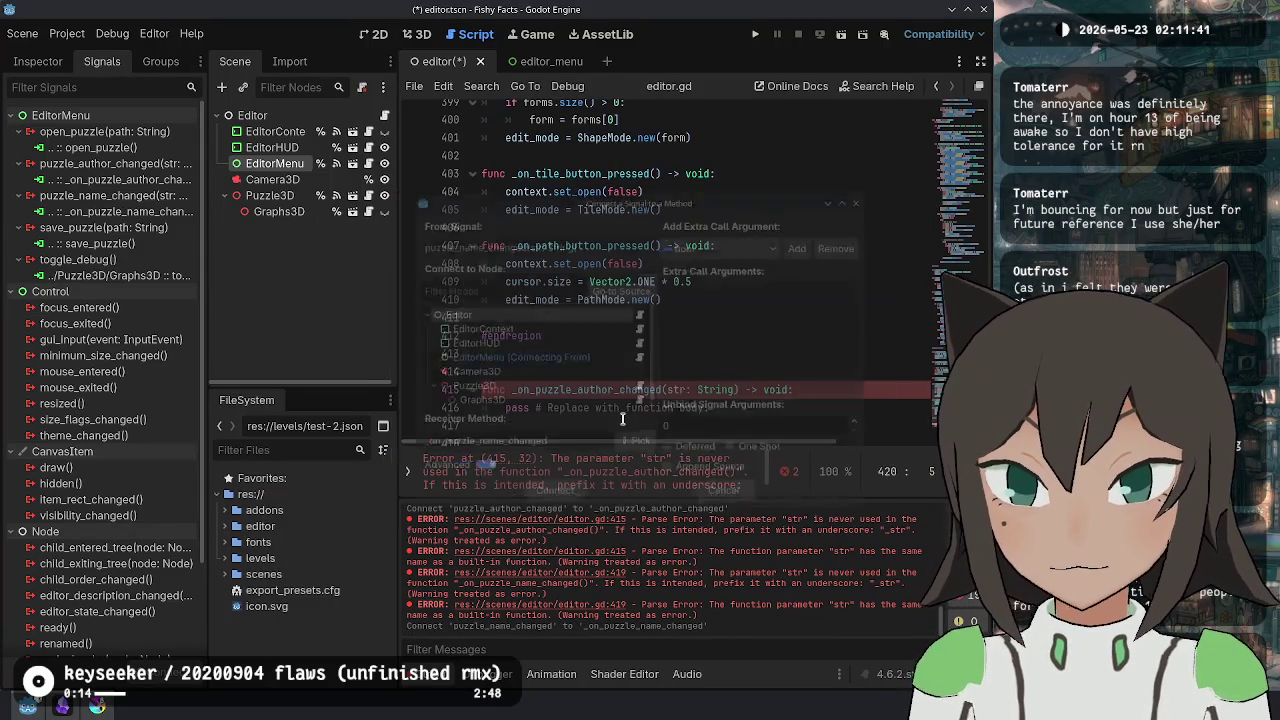
# - Replace a handler's pass placeholder in editor.gd with puzzle.name = str
pyautogui.scroll(-4, 576, 327)
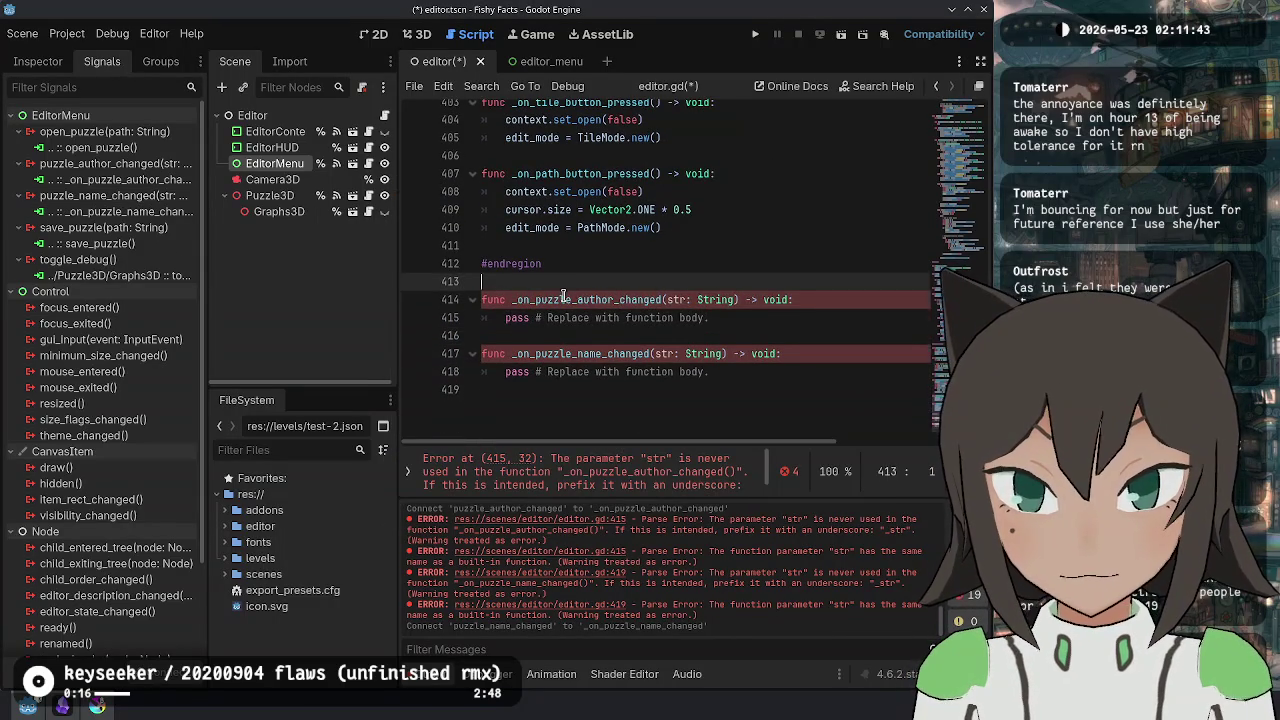
pyautogui.hotkey('ctrl', 'z')
pyautogui.scroll(4, 593, 247)
pyautogui.scroll(-3, 593, 247)
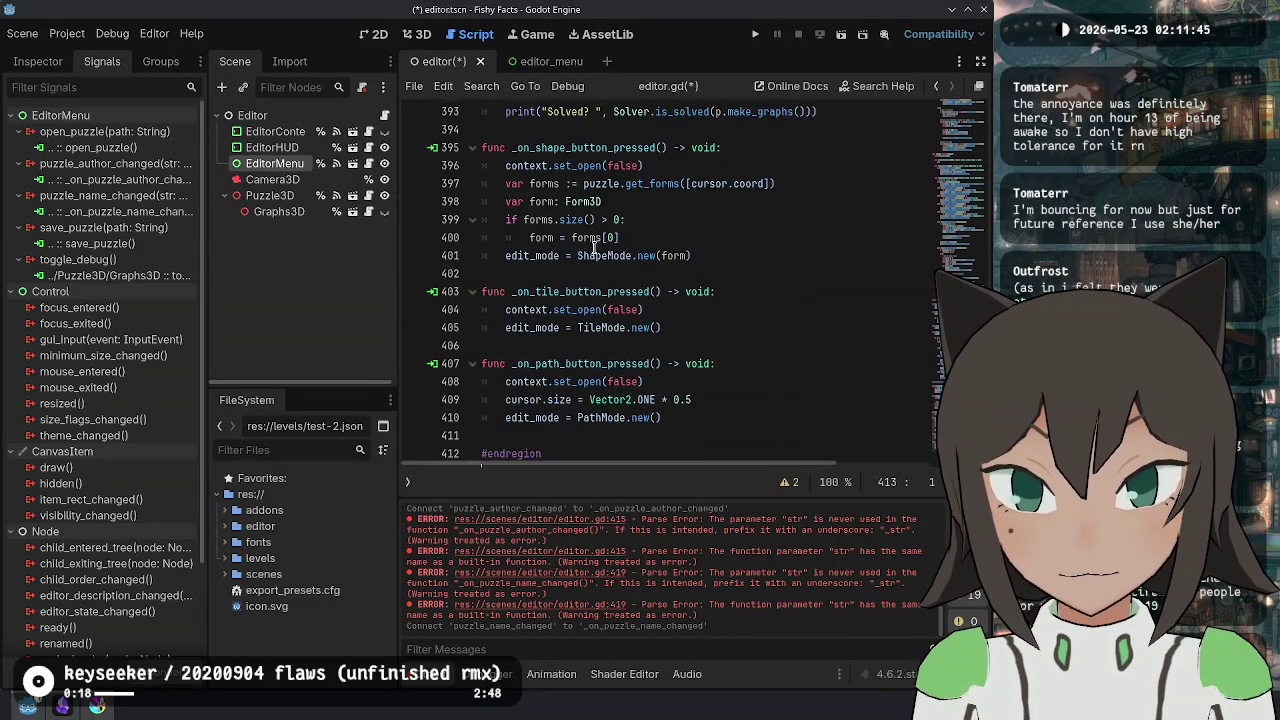
pyautogui.click(637, 430)
pyautogui.scroll(4, 580, 325)
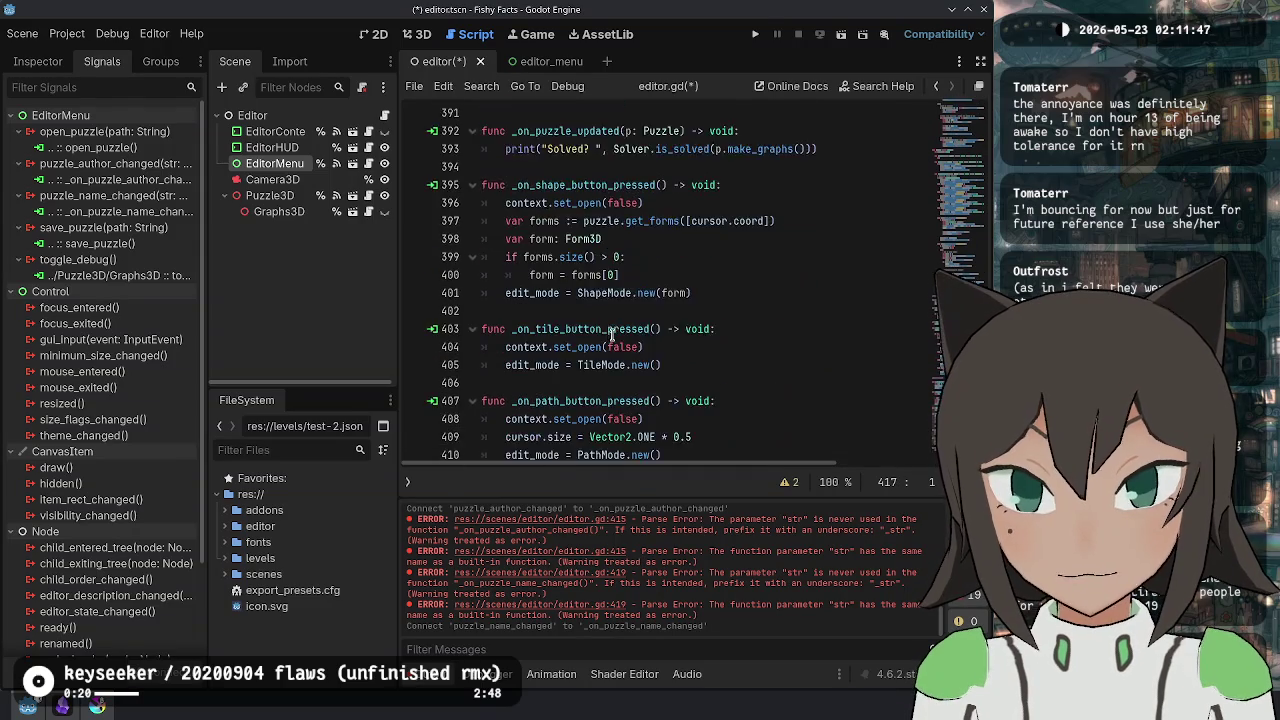
pyautogui.scroll(-4, 613, 333)
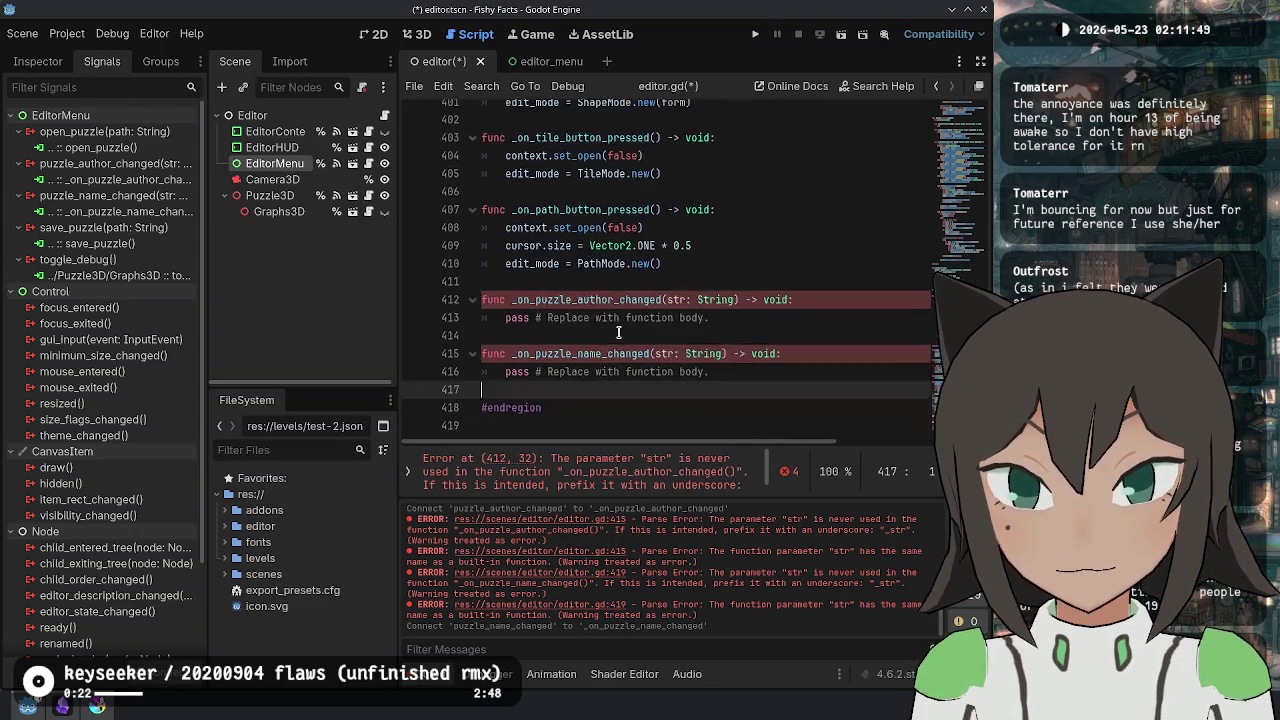
pyautogui.click(587, 317)
pyautogui.press('Home')
pyautogui.hotkey('shift', 'End')
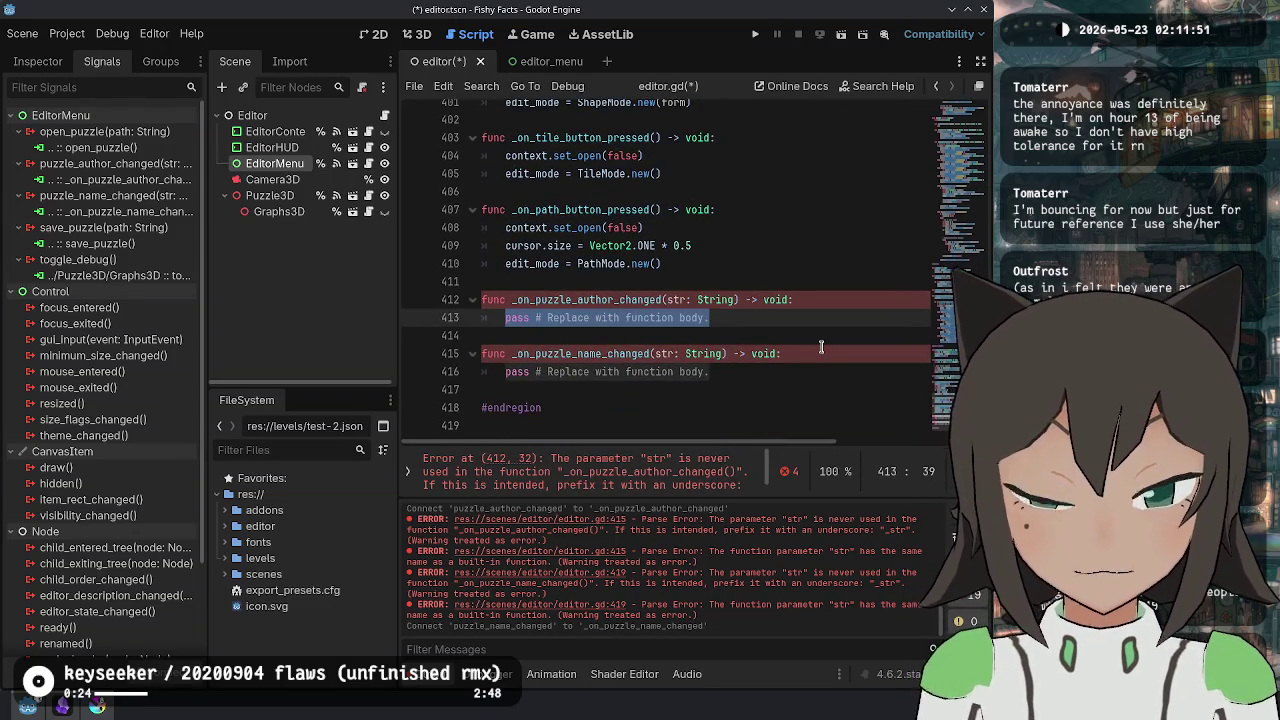
pyautogui.write('puzzle')
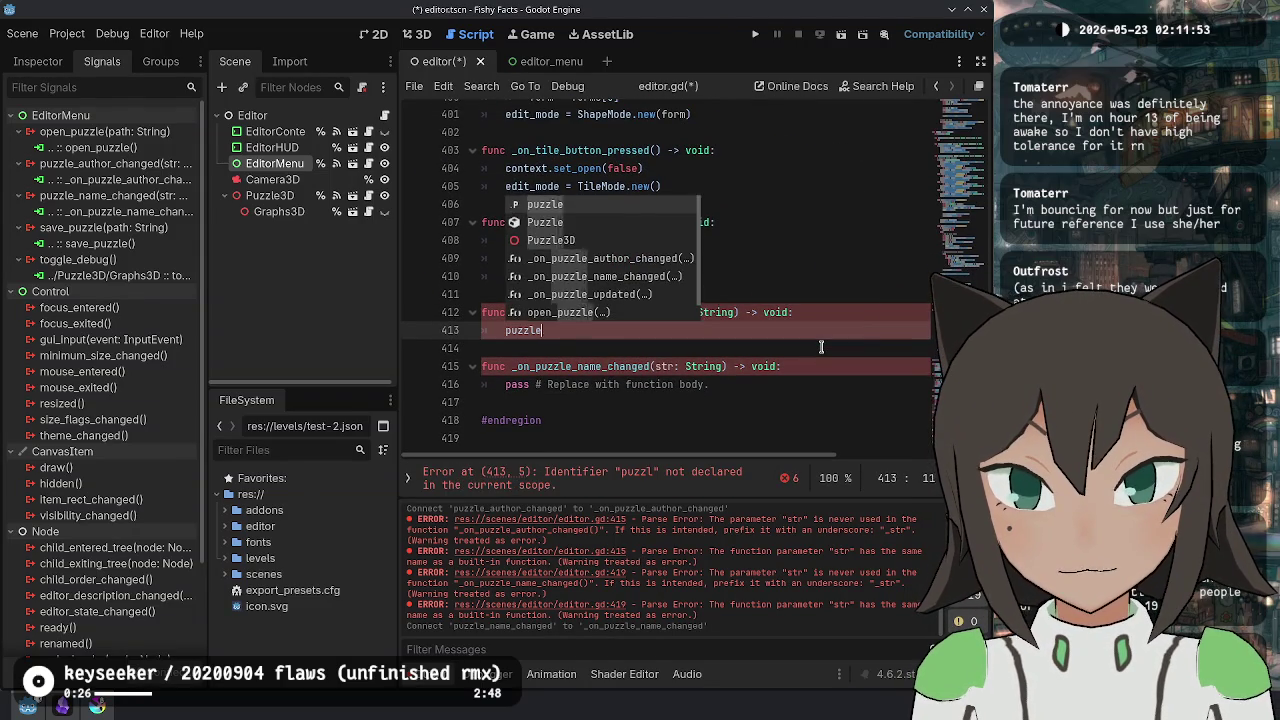
pyautogui.write('.name = n')
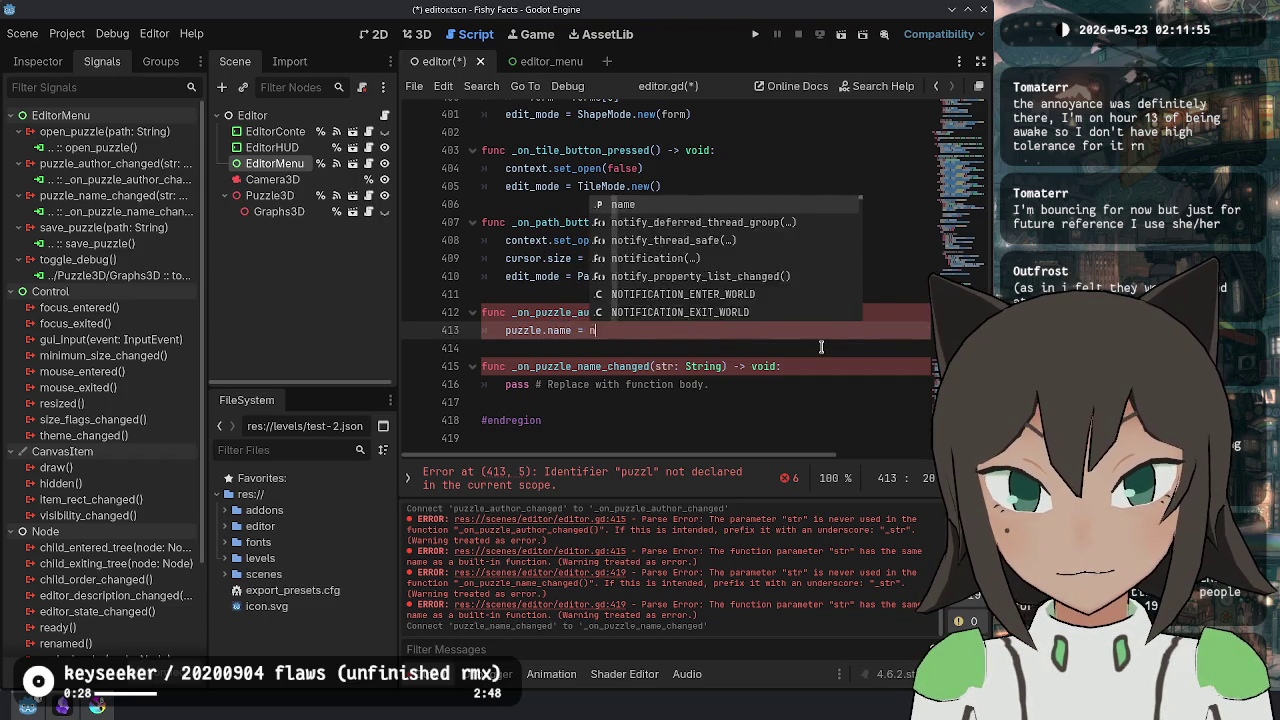
pyautogui.press('BackSpace')
pyautogui.write('str')
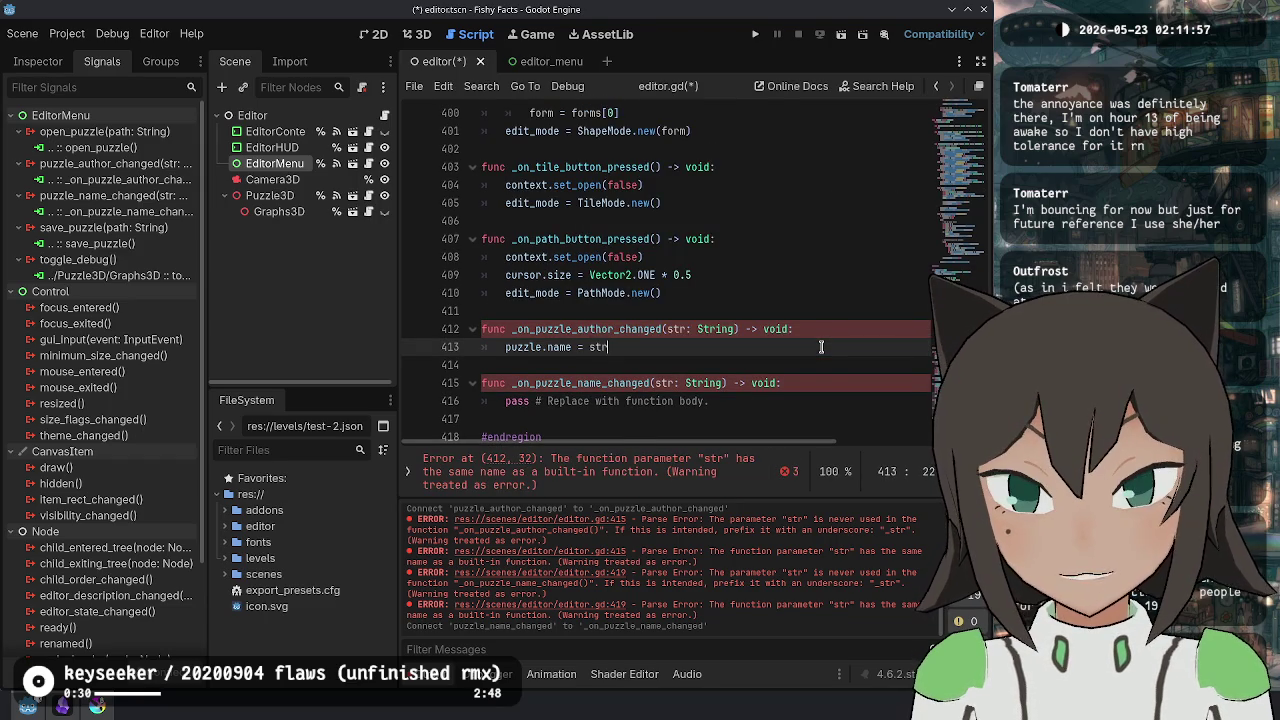
# - Duplicate the assignment as puzzle.author = str for the other handler and save editor.gd
pyautogui.hotkey('ctrl', 'c')
pyautogui.press('Down')
pyautogui.press('Down')
pyautogui.press('Down')
pyautogui.hotkey('ctrl', 'v')
pyautogui.hotkey('ctrl', 'shift', 'k')
pyautogui.hotkey('ctrl', 'Delete')
pyautogui.write('auth')
pyautogui.press('Escape')
pyautogui.press('Up')
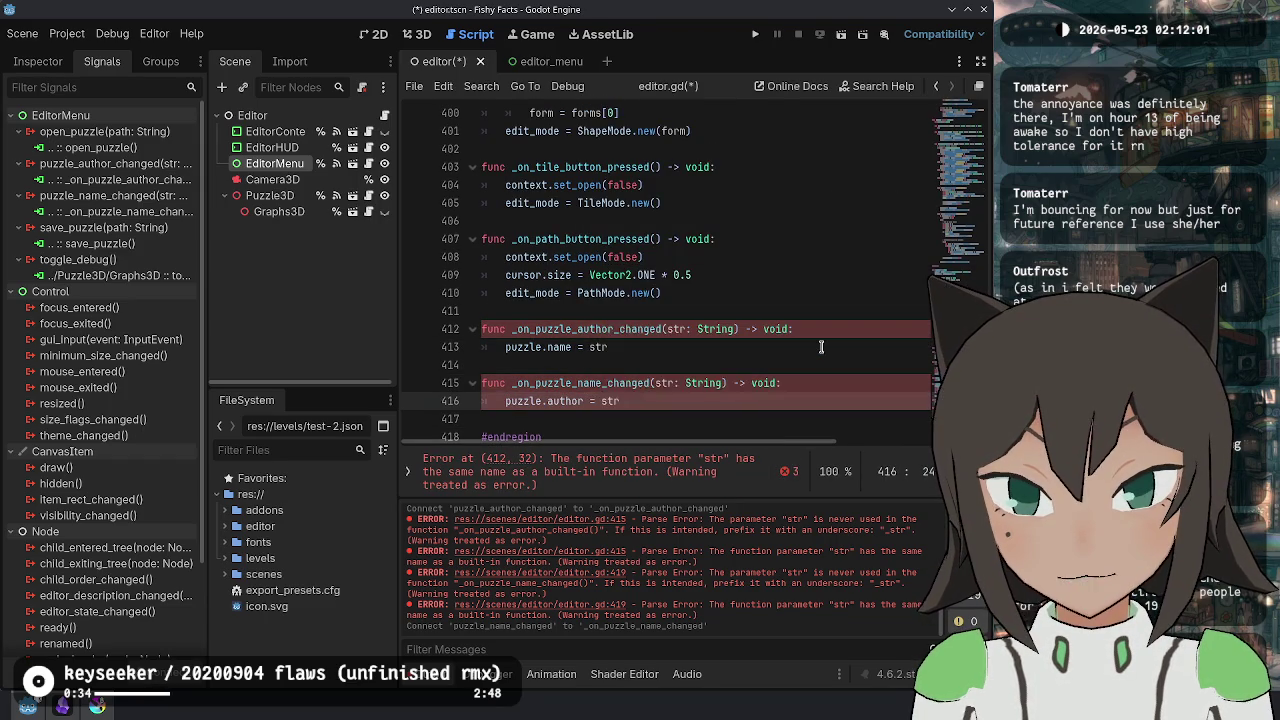
pyautogui.hotkey('ctrl', 's')
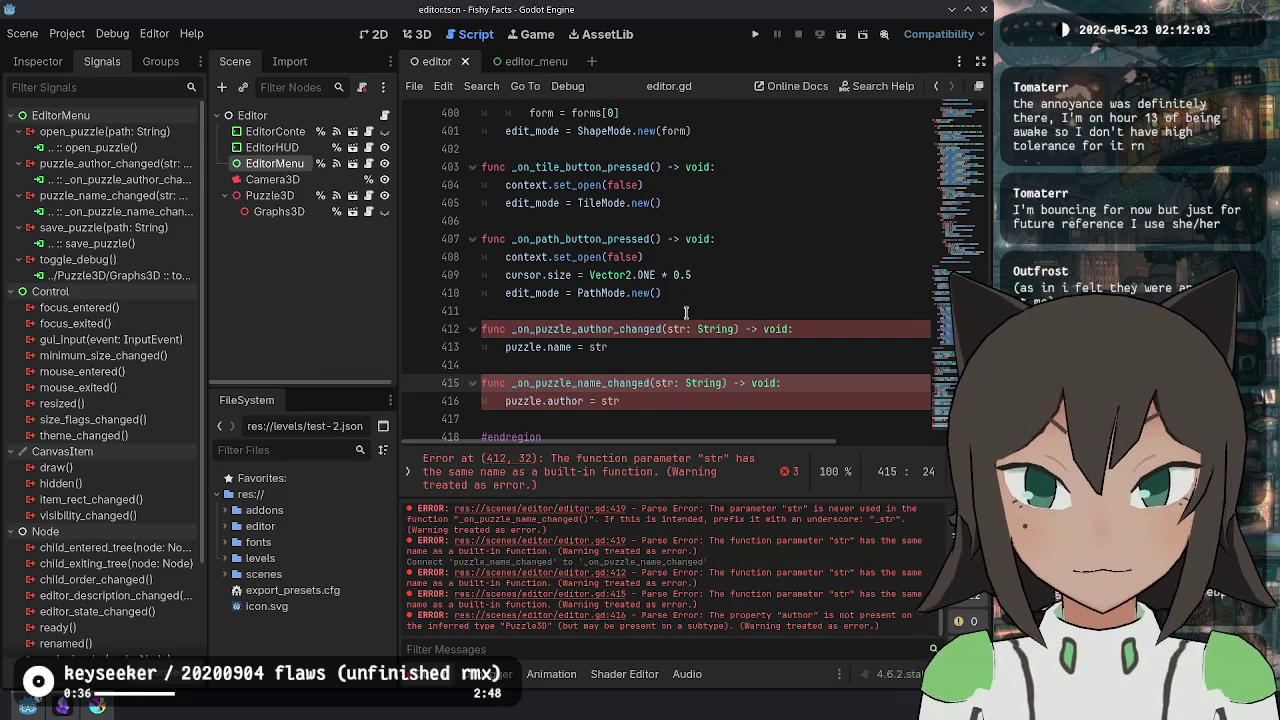
# - Rename str to new_text in both editor.gd handlers' parameters and bodies, and save
pyautogui.doubleClick(675, 331)
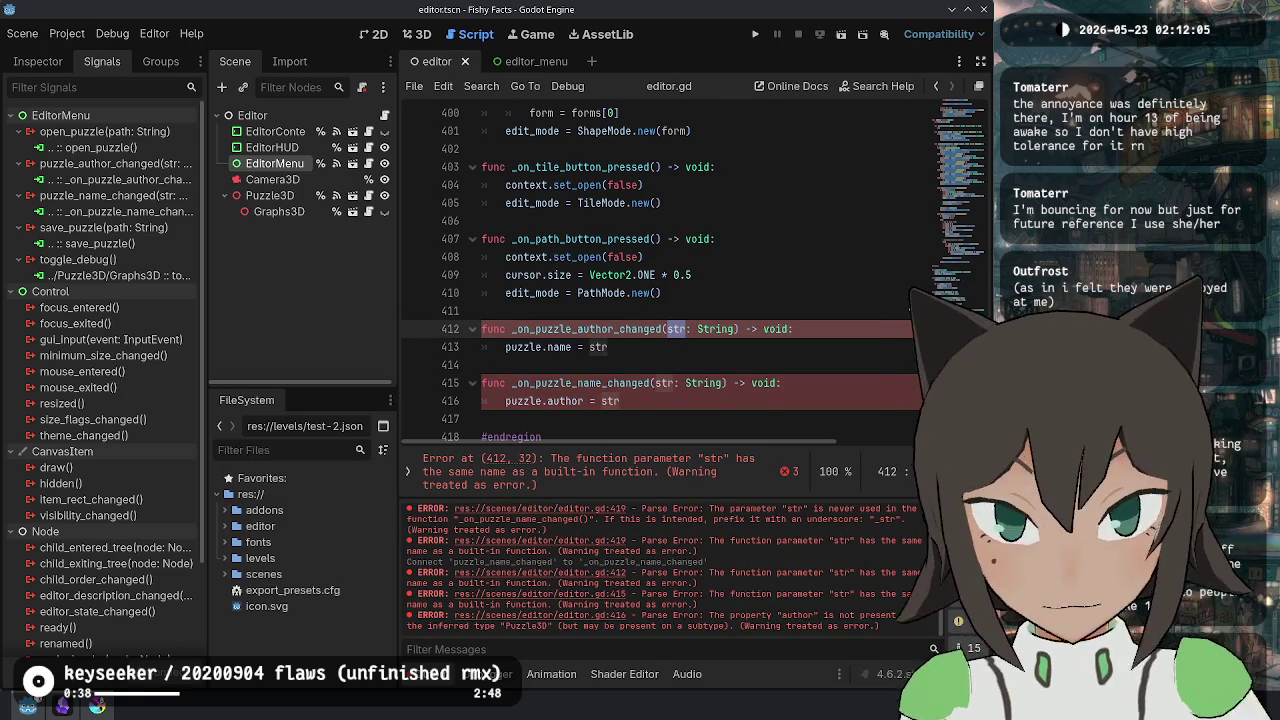
pyautogui.write('new_text')
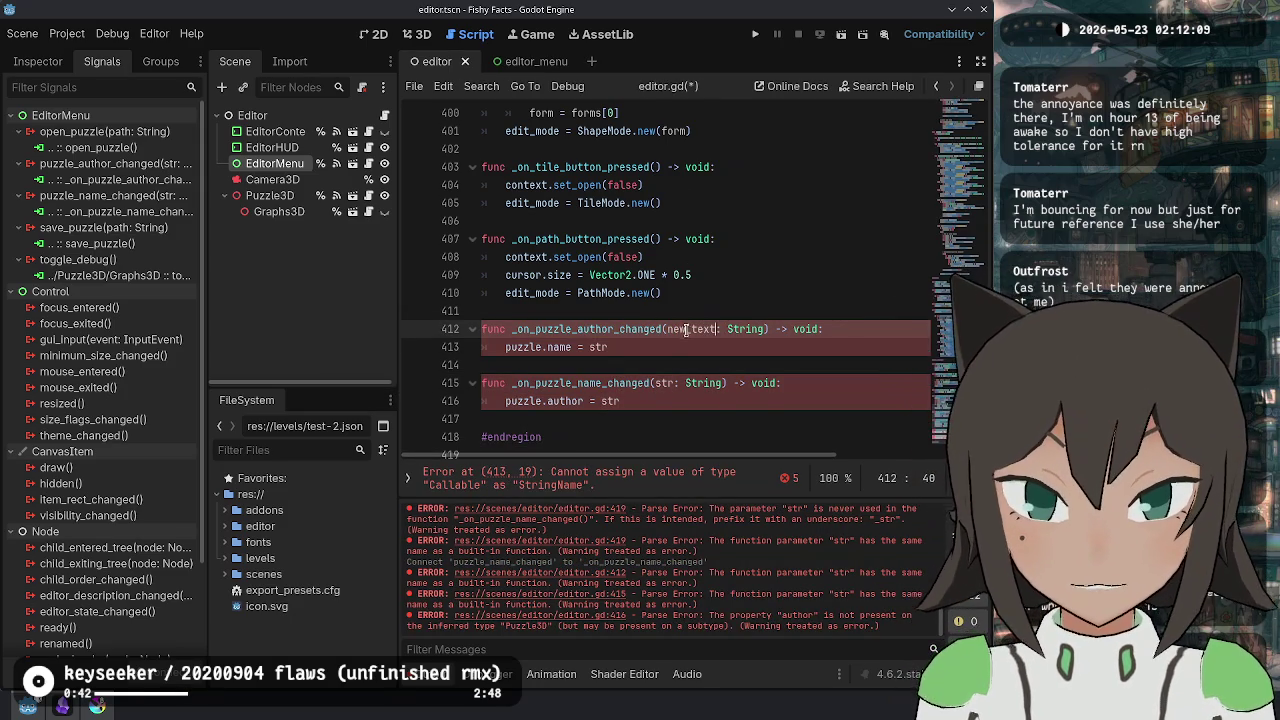
pyautogui.doubleClick(686, 331)
pyautogui.hotkey('ctrl', 'c')
pyautogui.doubleClick(598, 347)
pyautogui.hotkey('ctrl', 'v')
pyautogui.doubleClick(664, 383)
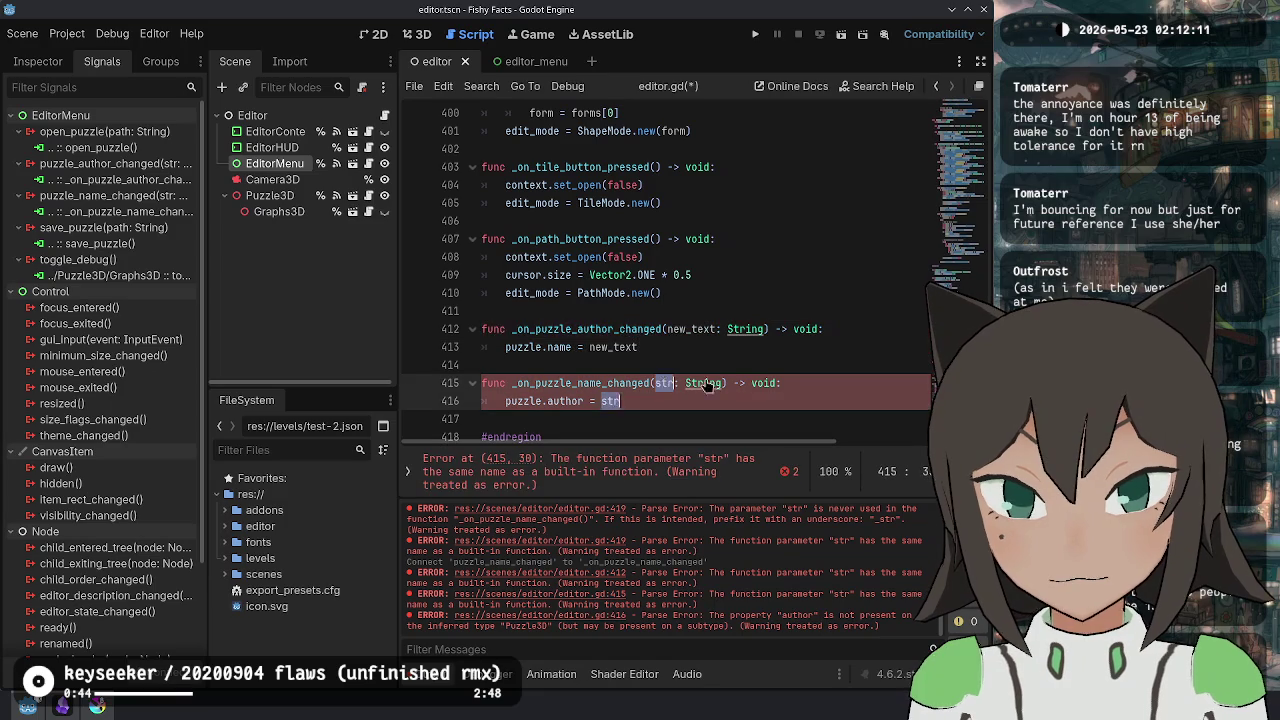
pyautogui.hotkey('ctrl', 'v')
pyautogui.doubleClick(610, 401)
pyautogui.hotkey('ctrl', 'v')
pyautogui.hotkey('ctrl', 's')
pyautogui.click(812, 329)
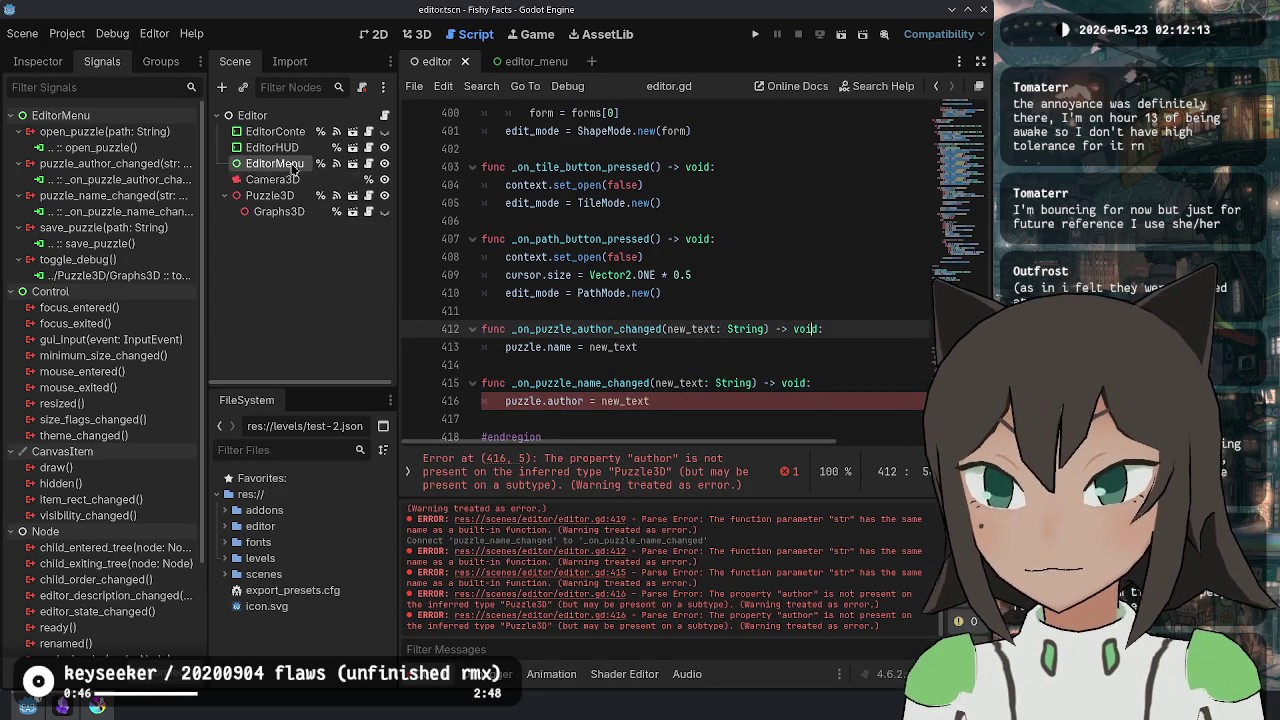
# - Change str to new_text in the puzzle_name_changed and puzzle_author_changed signal declarations
pyautogui.click(368, 164)
pyautogui.click(768, 383)
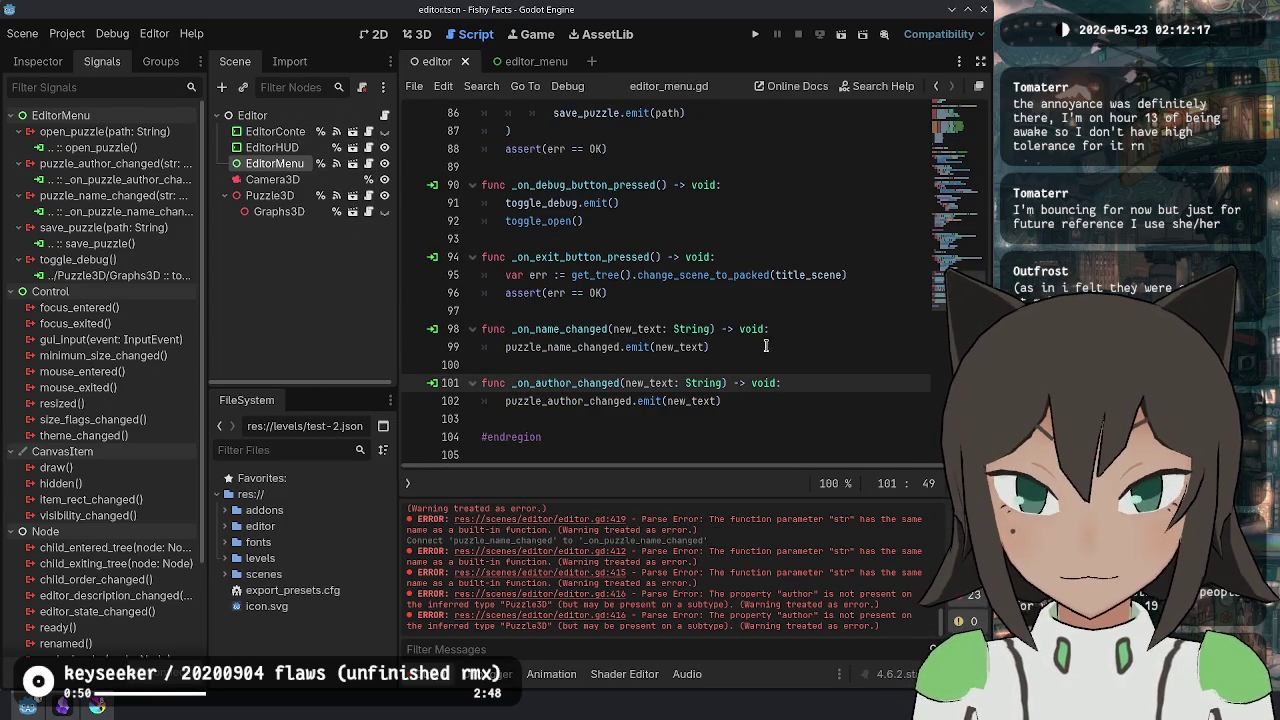
pyautogui.hotkey('ctrl', 'Home')
pyautogui.doubleClick(651, 240)
pyautogui.hotkey('ctrl', 'v')
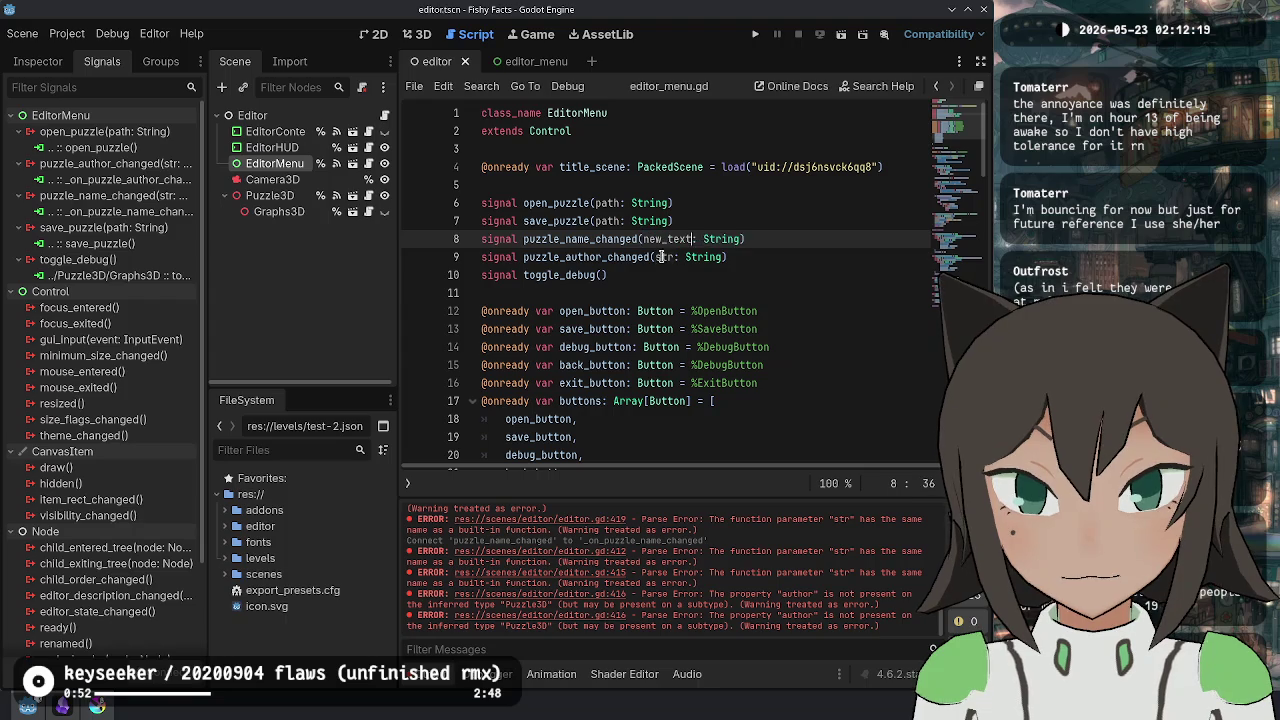
pyautogui.doubleClick(664, 257)
pyautogui.hotkey('ctrl', 'v')
# - Check the puzzle.name documentation and locate the puzzle variable declaration in editor.gd
pyautogui.click(384, 115)
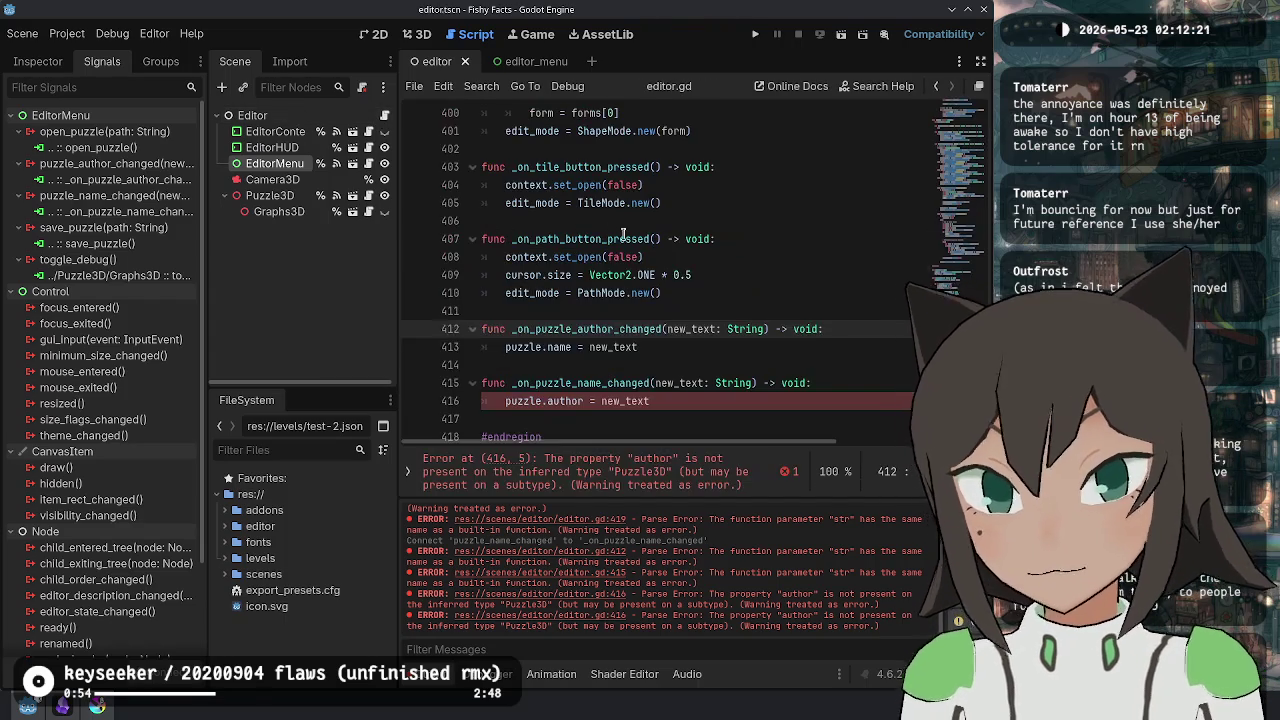
pyautogui.keyDown('ctrl'); pyautogui.click(560, 347); pyautogui.keyUp('ctrl')
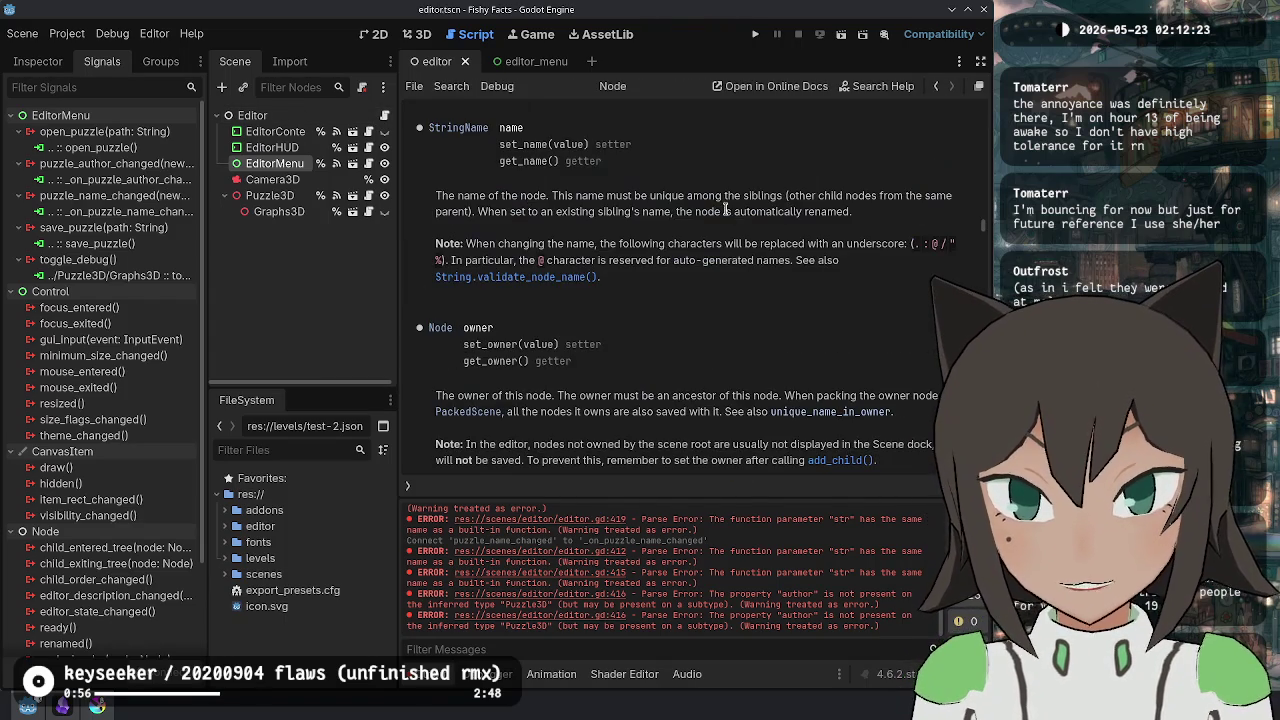
pyautogui.hotkey('alt', 'Left')
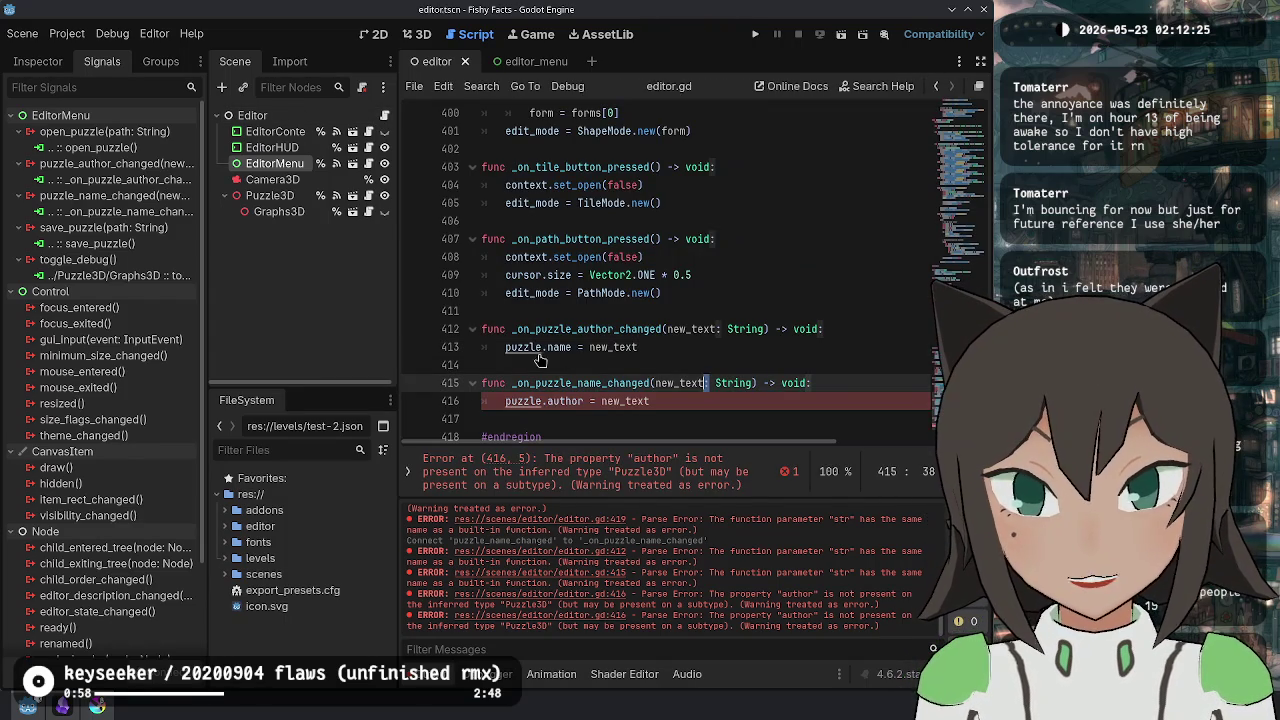
pyautogui.keyDown('ctrl'); pyautogui.click(528, 354); pyautogui.keyUp('ctrl')
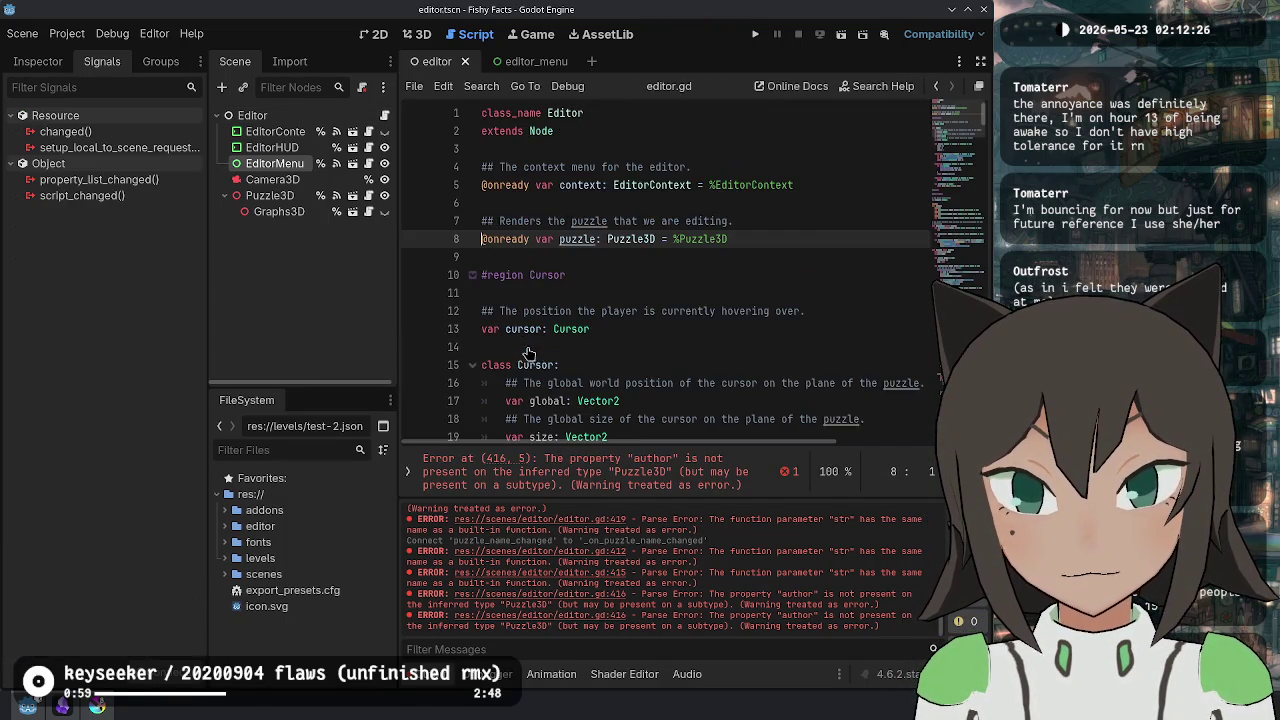
# - Change the handler assignments to puzzle.puzzle.author and puzzle.puzzle.name in editor.gd
pyautogui.keyDown('ctrl'); pyautogui.click(631, 241); pyautogui.keyUp('ctrl')
pyautogui.hotkey('alt', 'Left')
pyautogui.hotkey('ctrl', 'End')
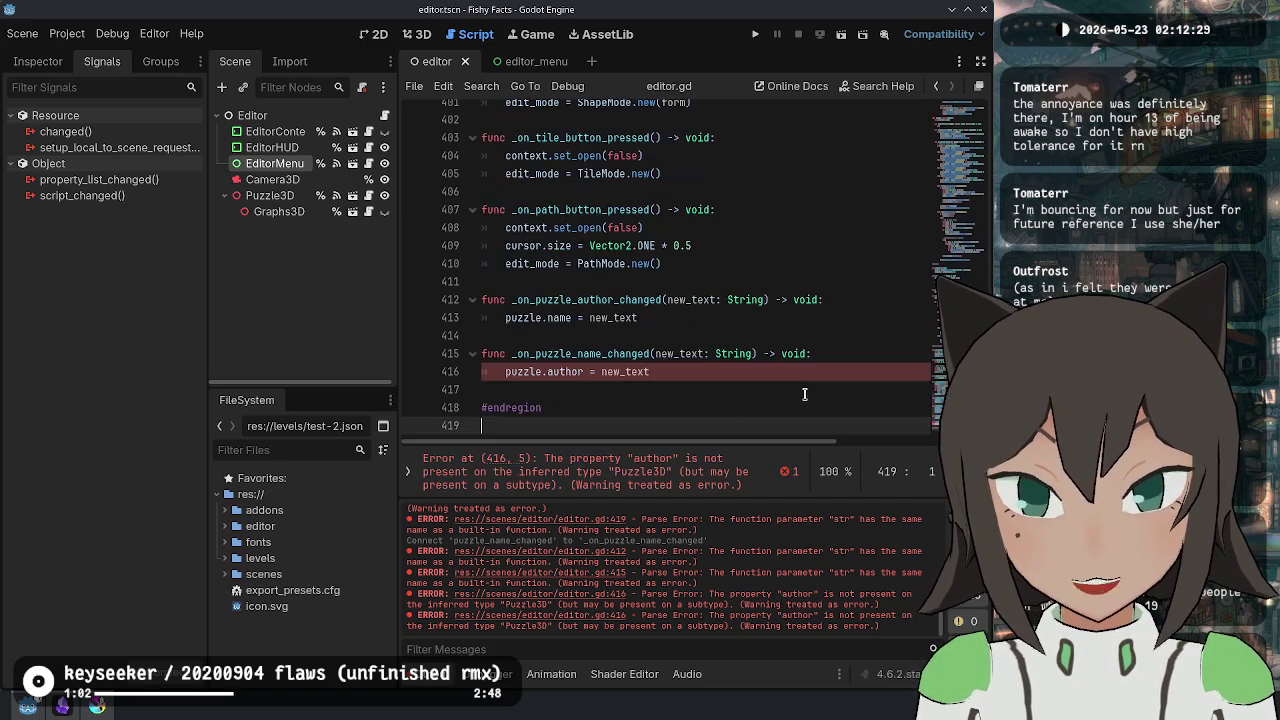
pyautogui.click(548, 317)
pyautogui.write('puzzle.')
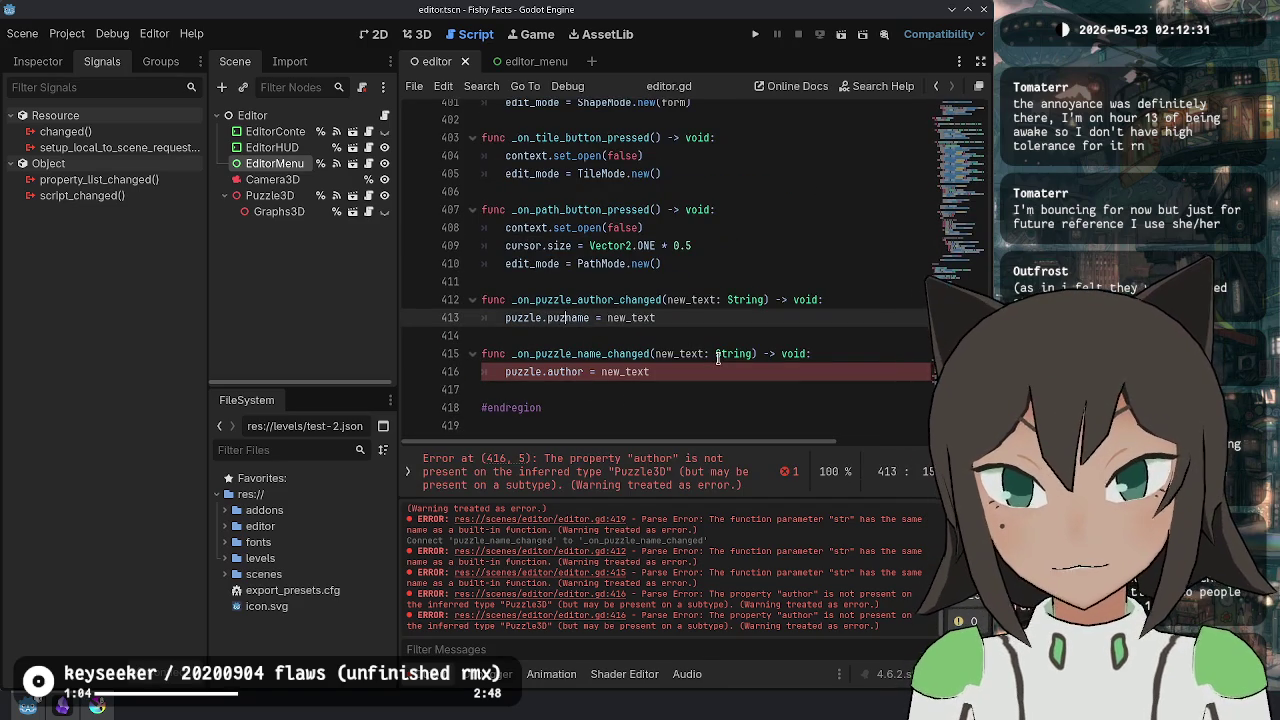
pyautogui.press('Escape')
pyautogui.press('Down')
pyautogui.press('Down')
pyautogui.press('Down')
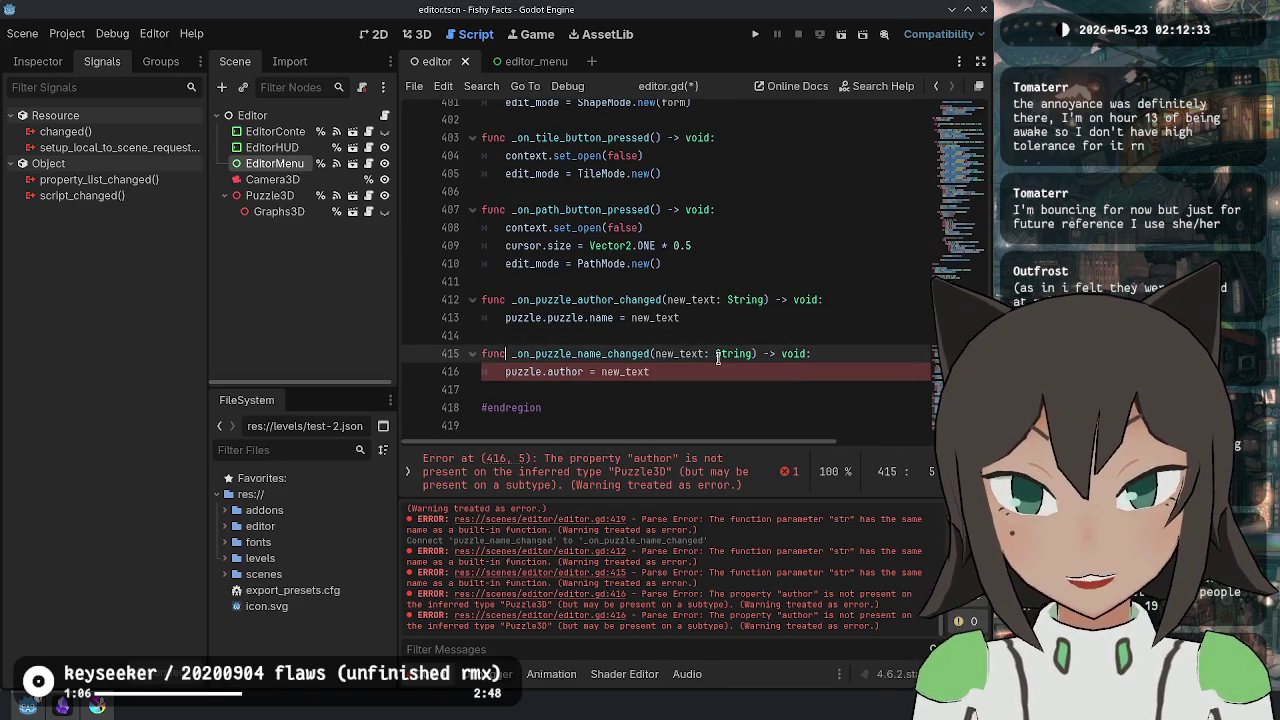
pyautogui.press('Home')
pyautogui.hotkey('ctrl', 'shift', 'Right')
pyautogui.write('puzzle.puzzle')
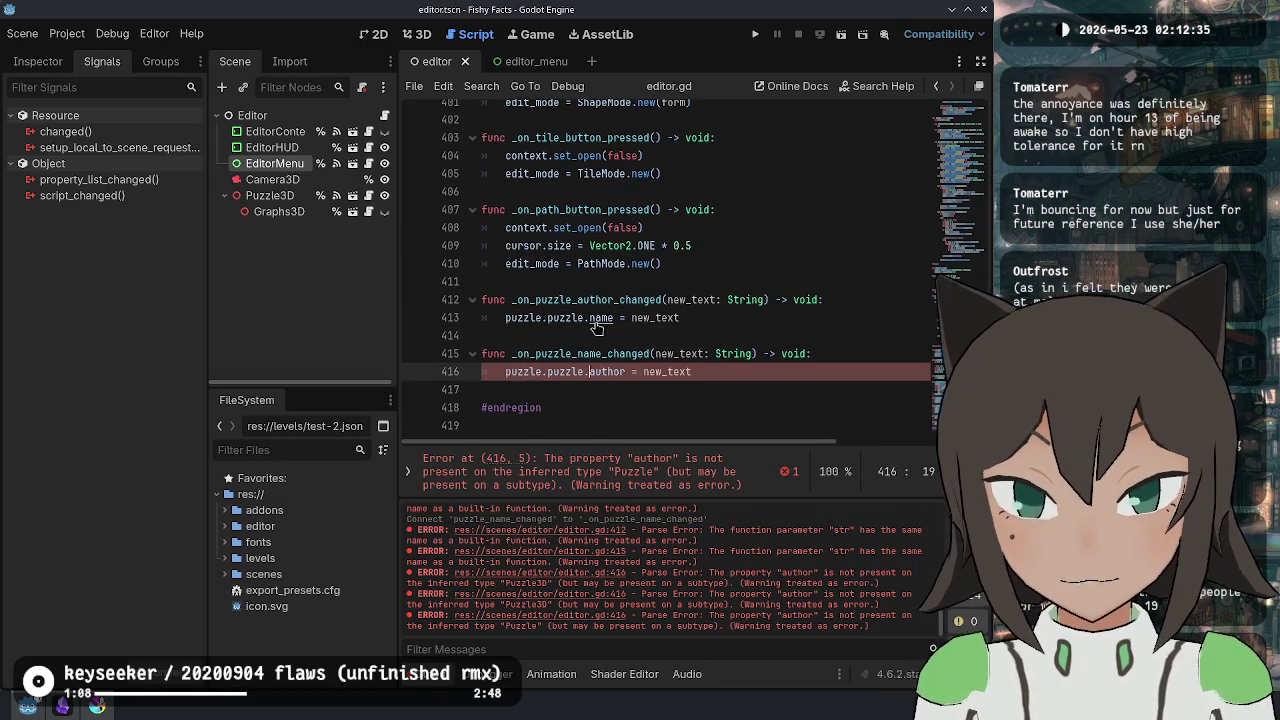
# - In puzzle.gd, duplicate the name declaration as a documented 'var author: String' and save
pyautogui.keyDown('ctrl'); pyautogui.click(602, 317); pyautogui.keyUp('ctrl')
pyautogui.scroll(2, 723, 209)
pyautogui.moveTo(640, 203); pyautogui.dragTo(628, 160)
pyautogui.hotkey('ctrl', 'shift', 'd')
pyautogui.press('Up')
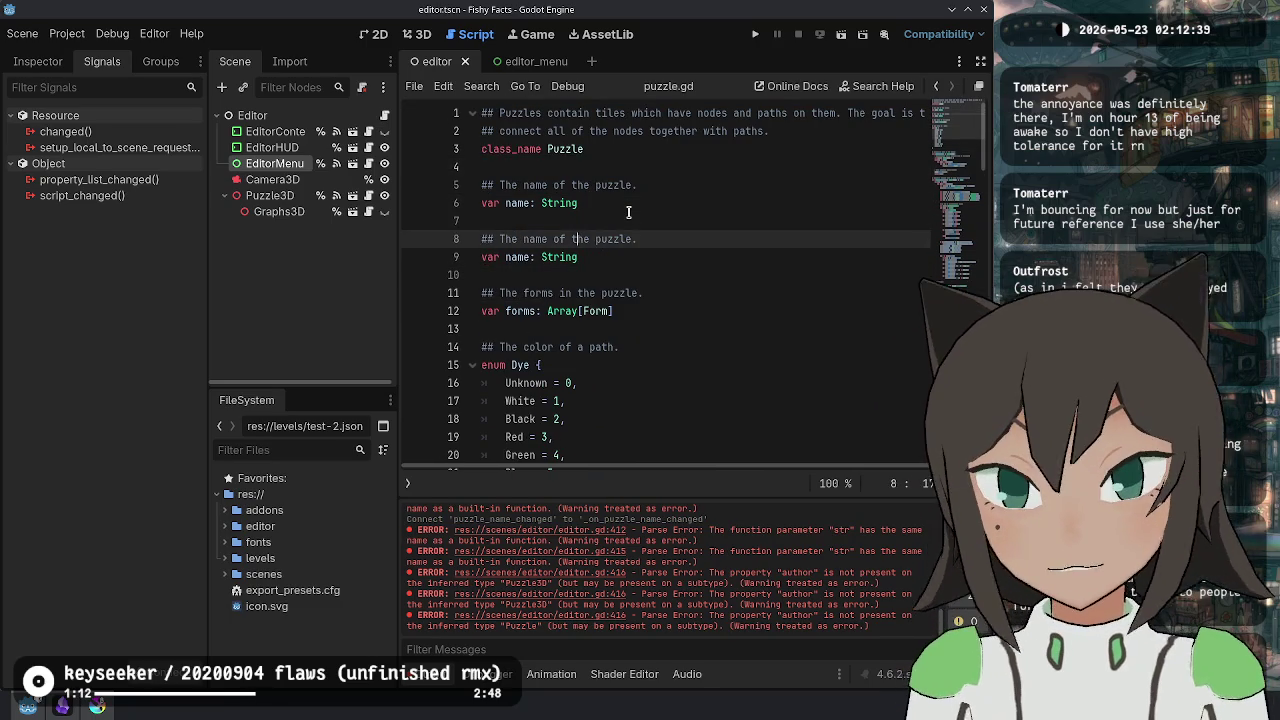
pyautogui.hotkey('ctrl', 'BackSpace')
pyautogui.write('au')
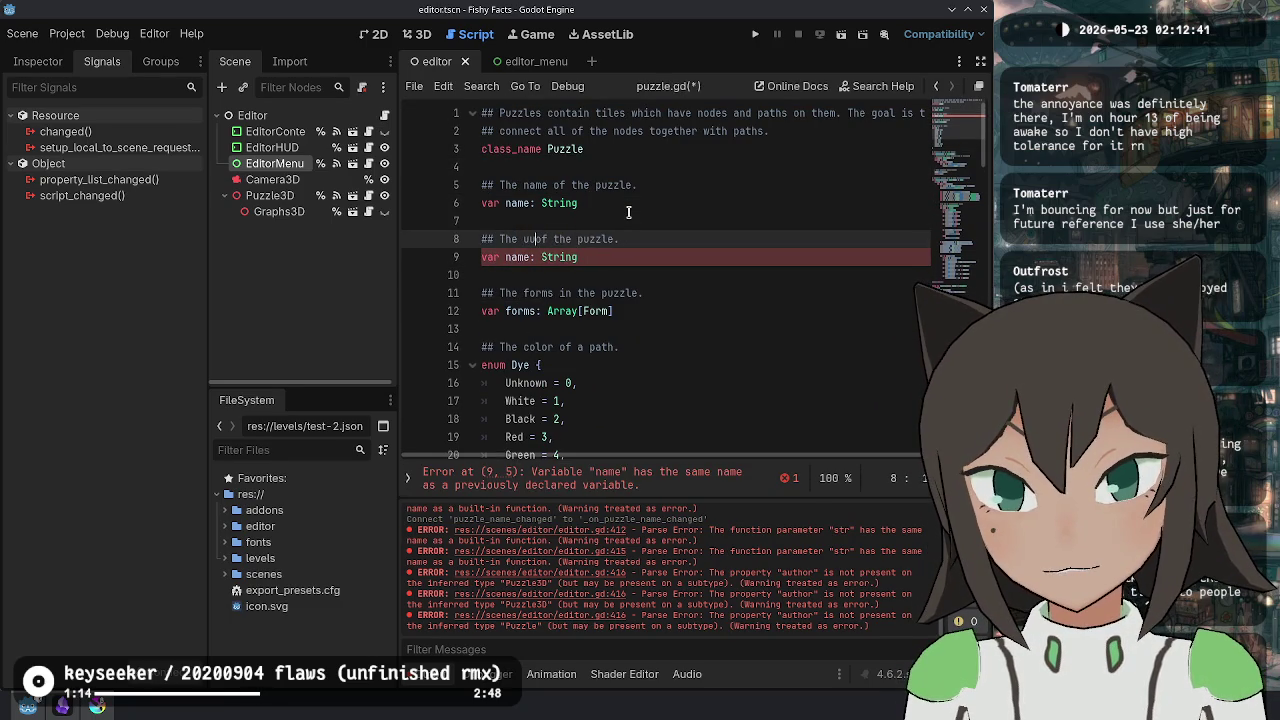
pyautogui.write('thor')
pyautogui.hotkey('ctrl', 's')
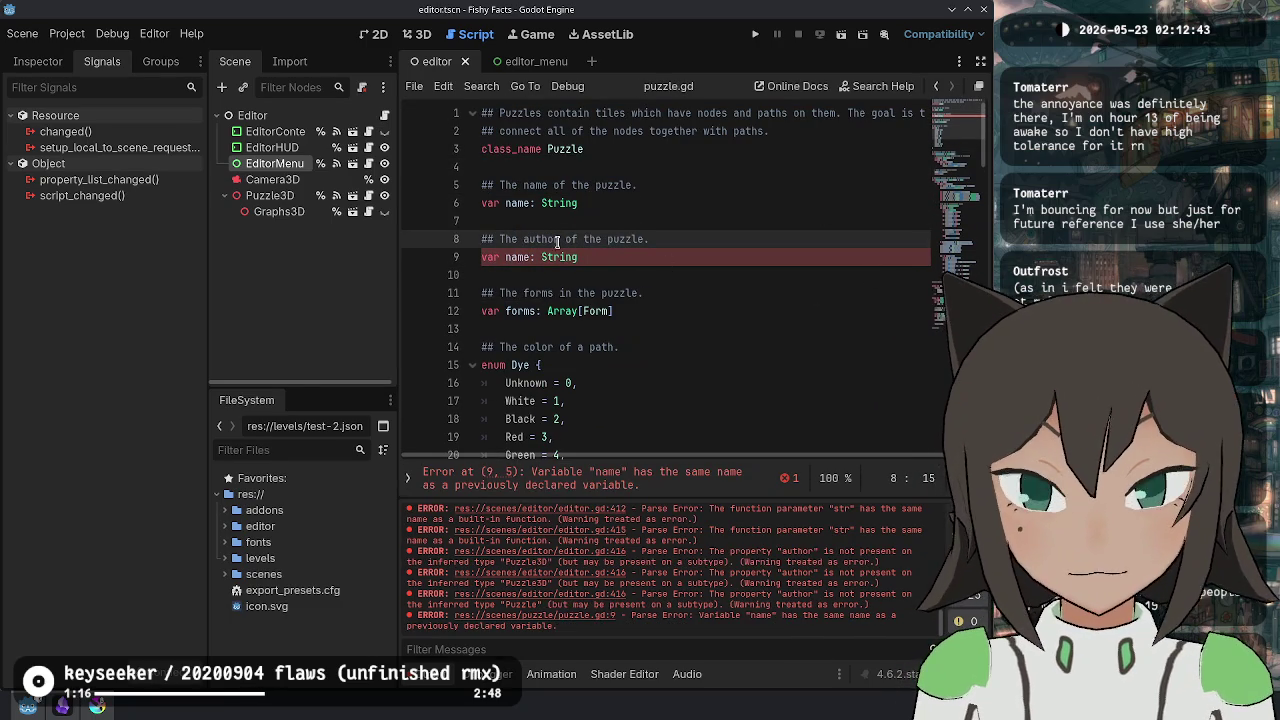
pyautogui.doubleClick(516, 257)
pyautogui.write('author')
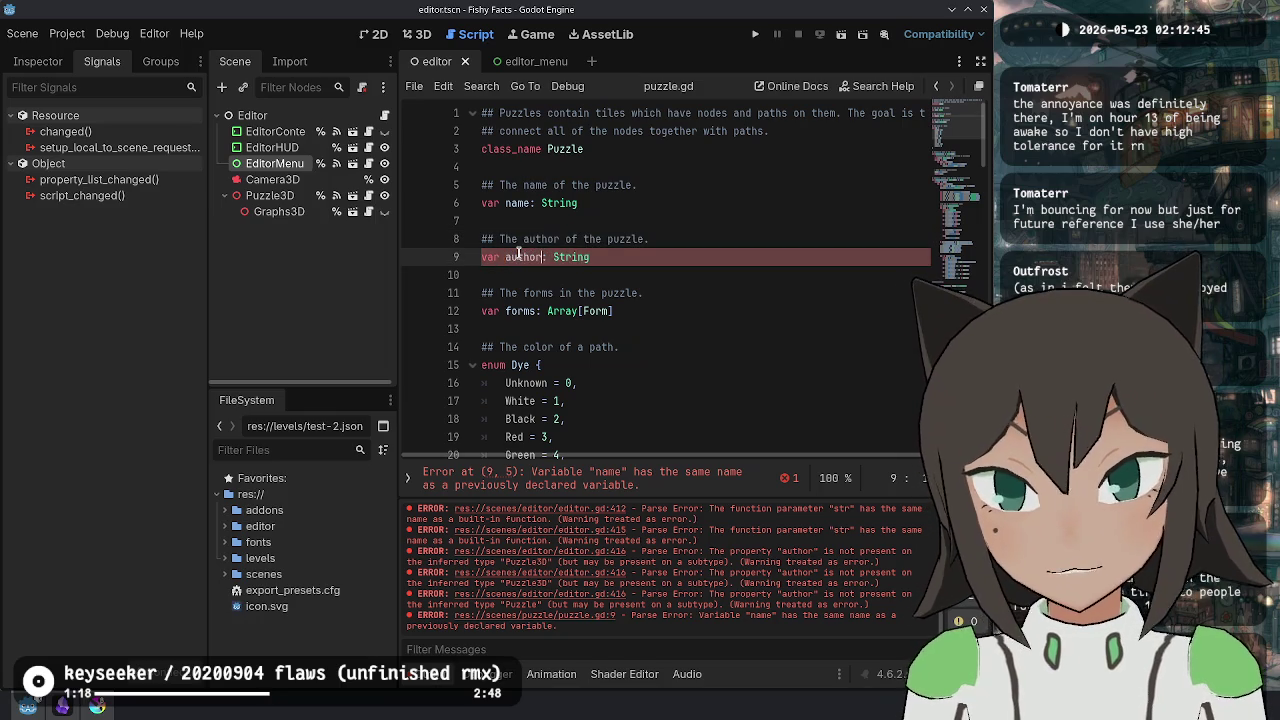
pyautogui.click(700, 365)
pyautogui.hotkey('ctrl', 's')
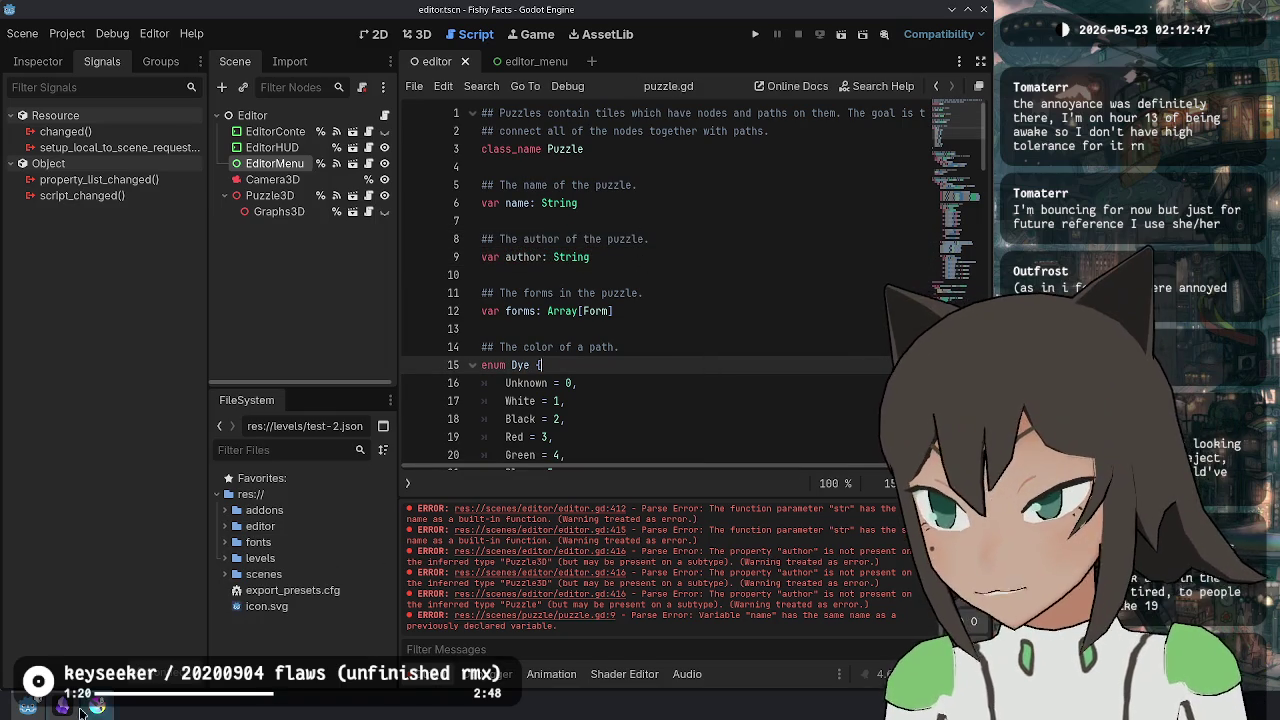
pyautogui.click(66, 706)
pyautogui.write('cd wor')
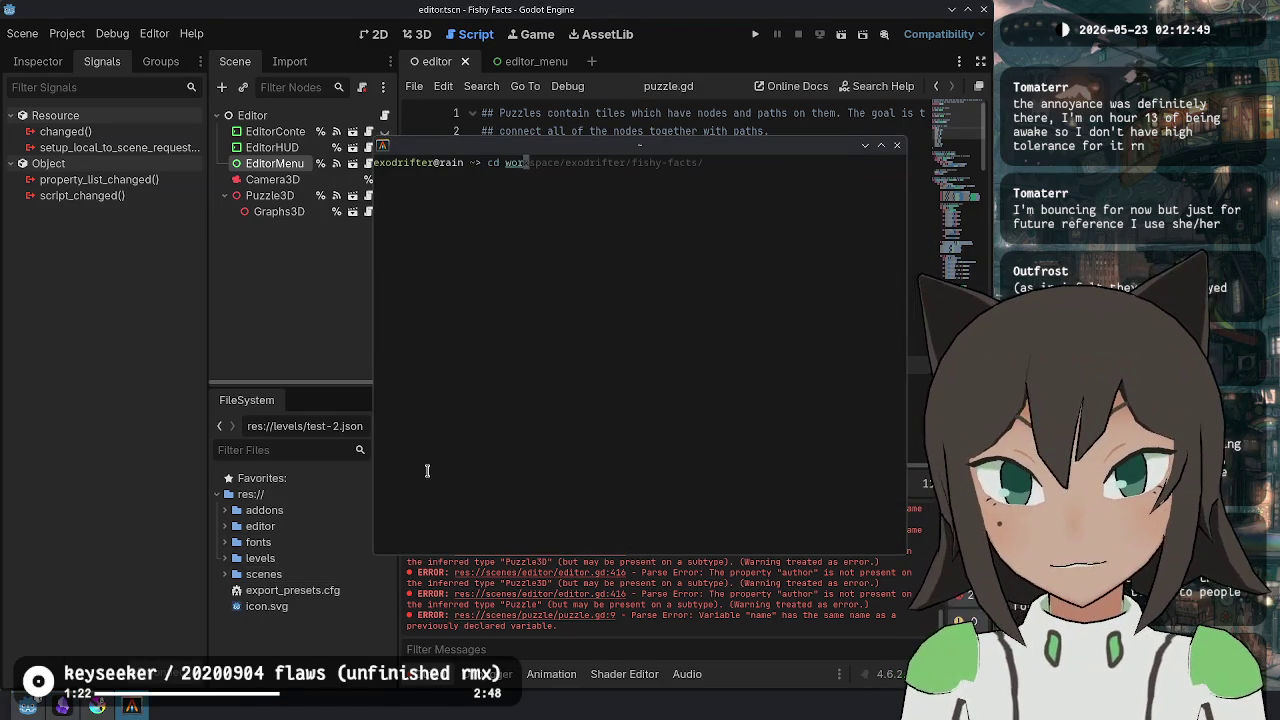
# - Change into the fishy-facts project folder and check the repository status with gus
pyautogui.press('Right')
pyautogui.press('Return')
pyautogui.write('g')
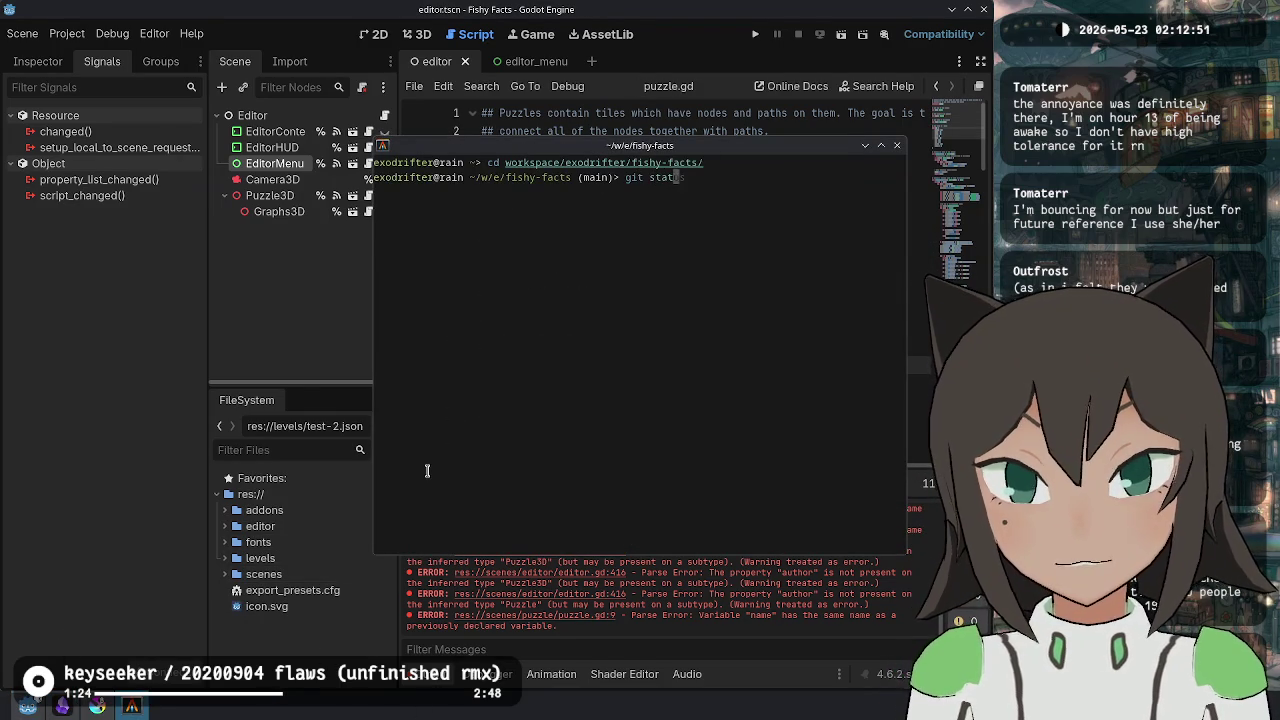
pyautogui.write('us')
pyautogui.press('Return')
# - Run git add -p and accept each hunk of editor.gd, editor.tscn and editor_menu.gd
pyautogui.write('git add -p')
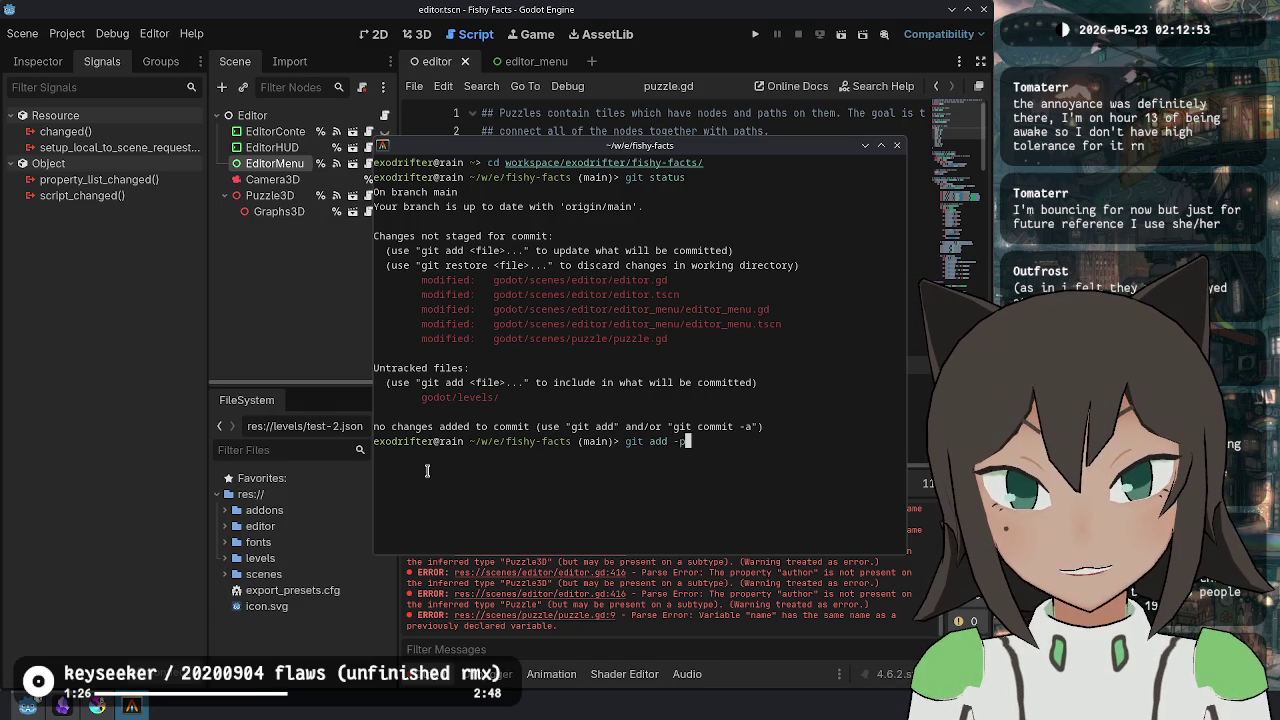
pyautogui.press('Return')
pyautogui.write('y')
pyautogui.press('Return')
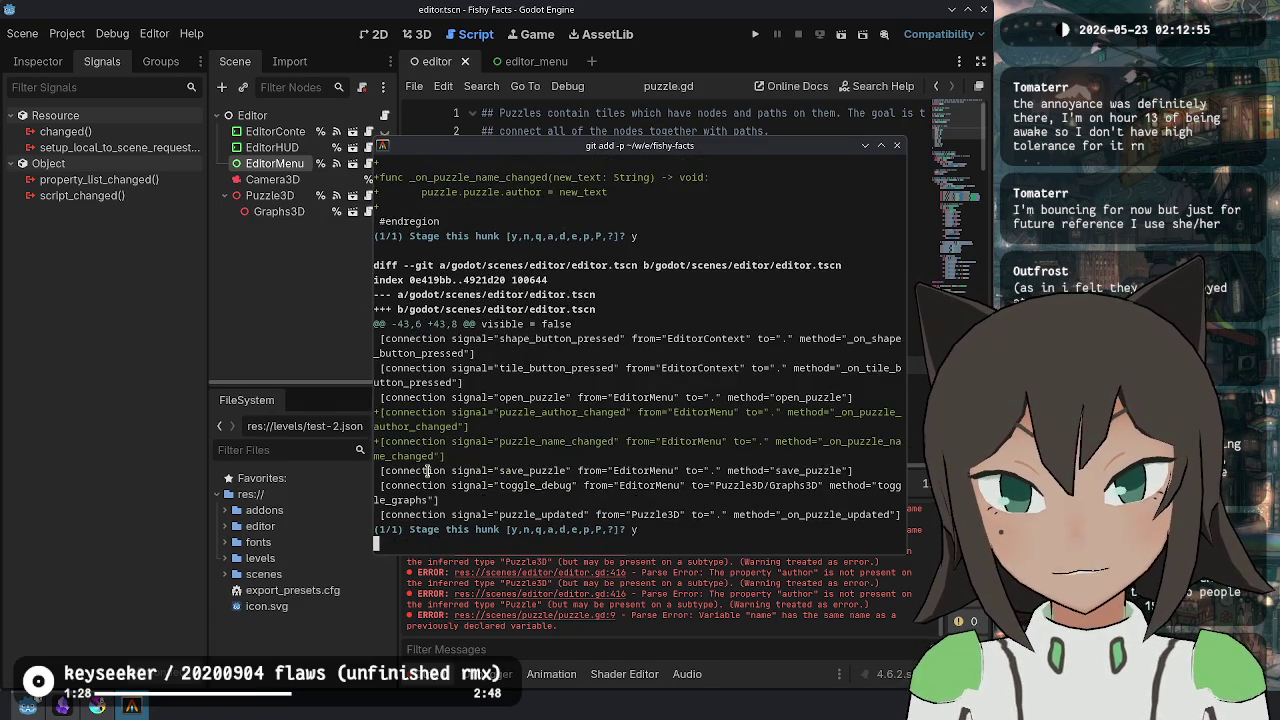
pyautogui.write('y')
pyautogui.press('Return')
pyautogui.write('y')
pyautogui.press('Return')
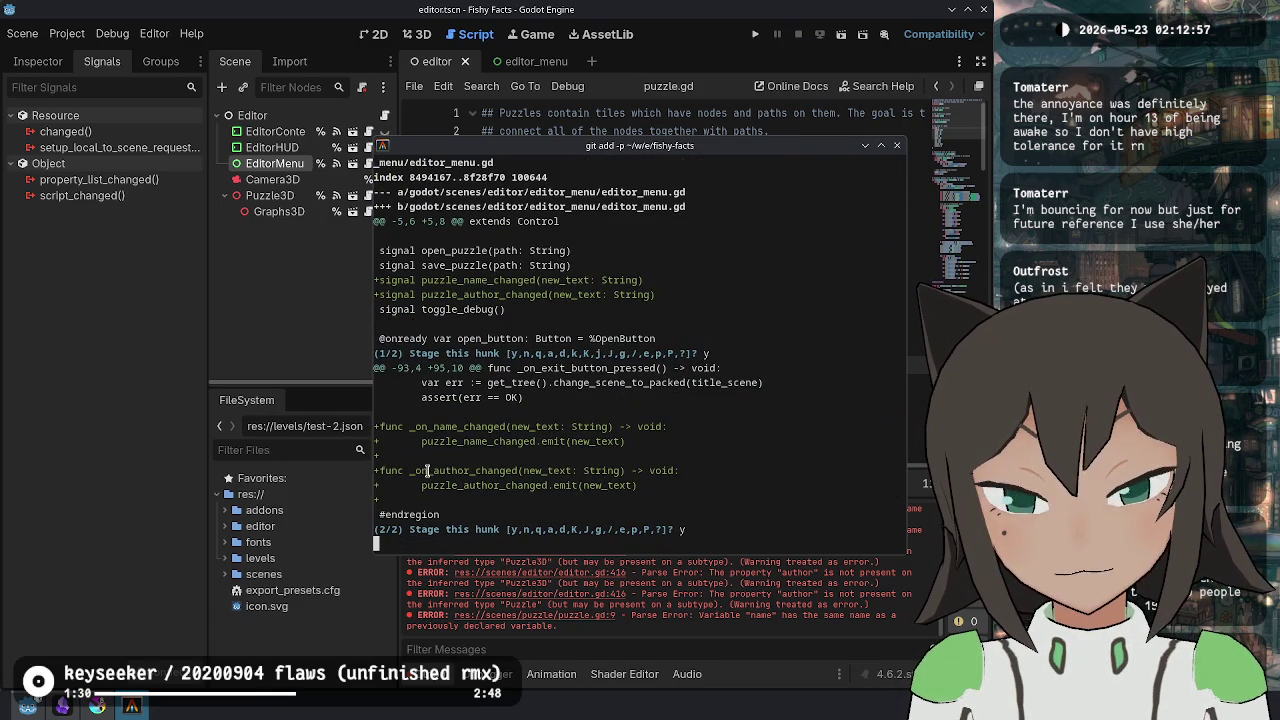
pyautogui.write('y')
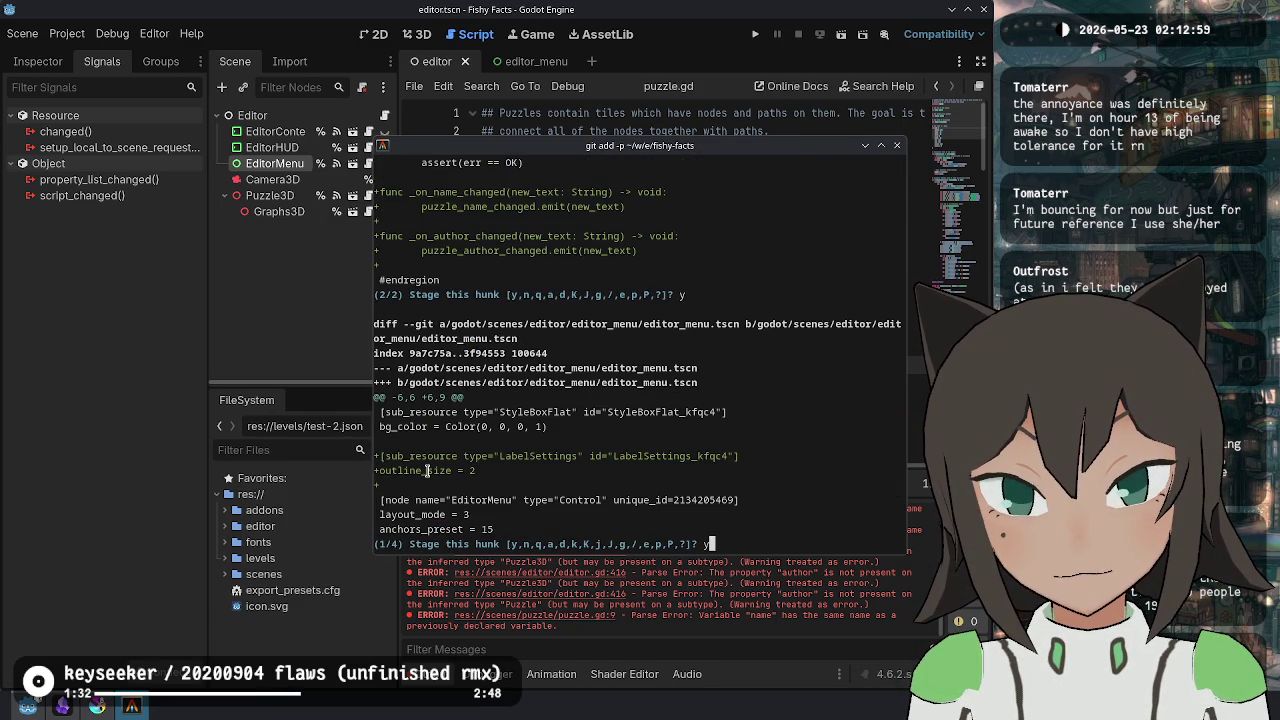
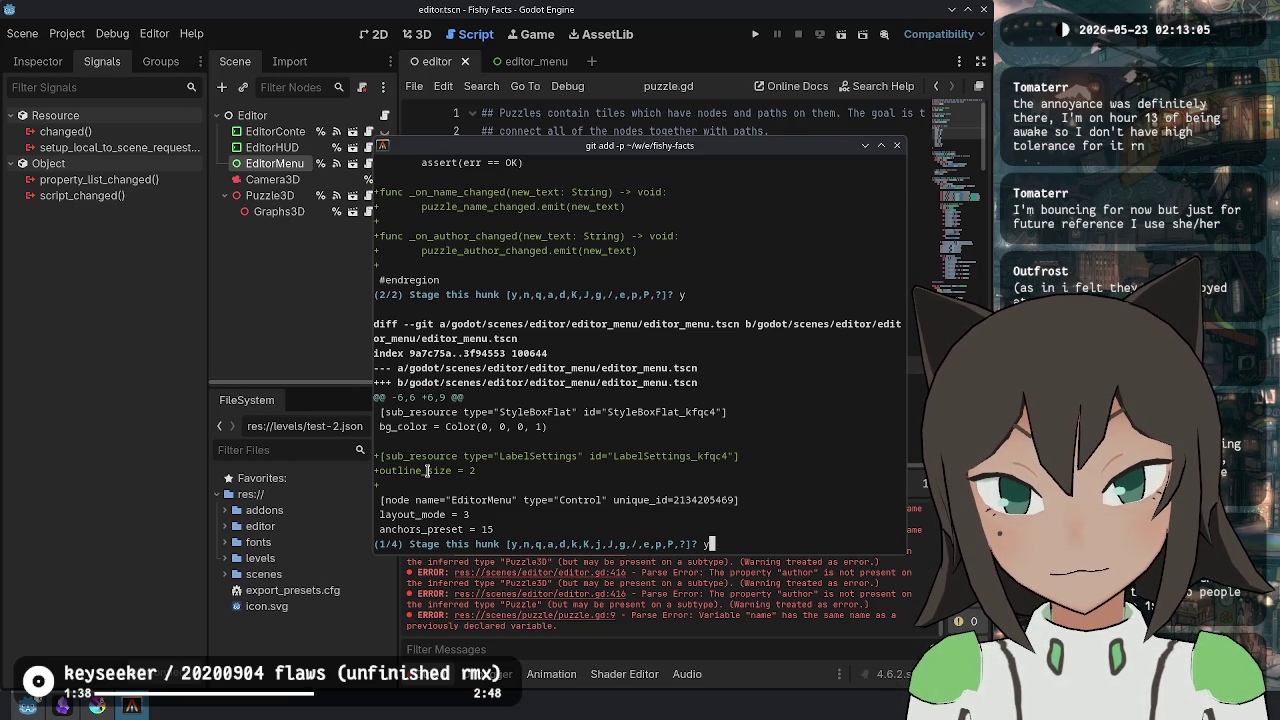
# - Stage the menu scene's label settings, container visibility and Name/Author field hunks
pyautogui.press('Return')
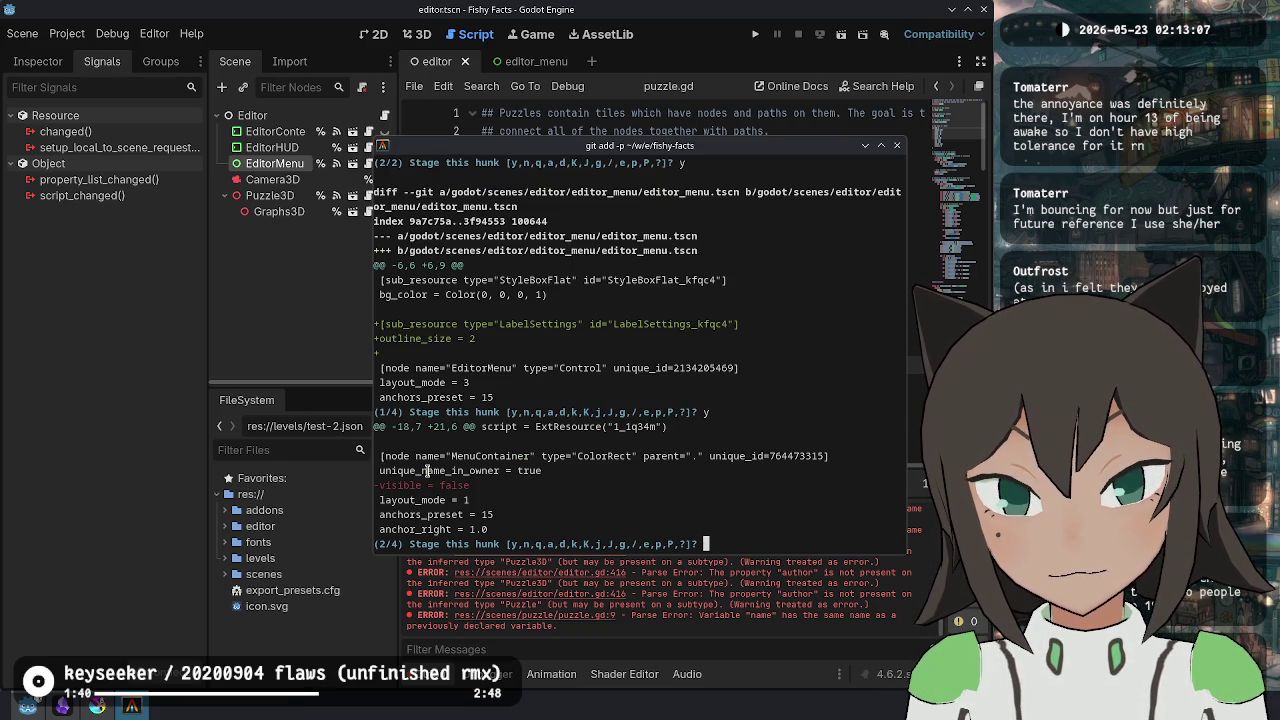
pyautogui.write('y')
pyautogui.press('Return')
pyautogui.write('y')
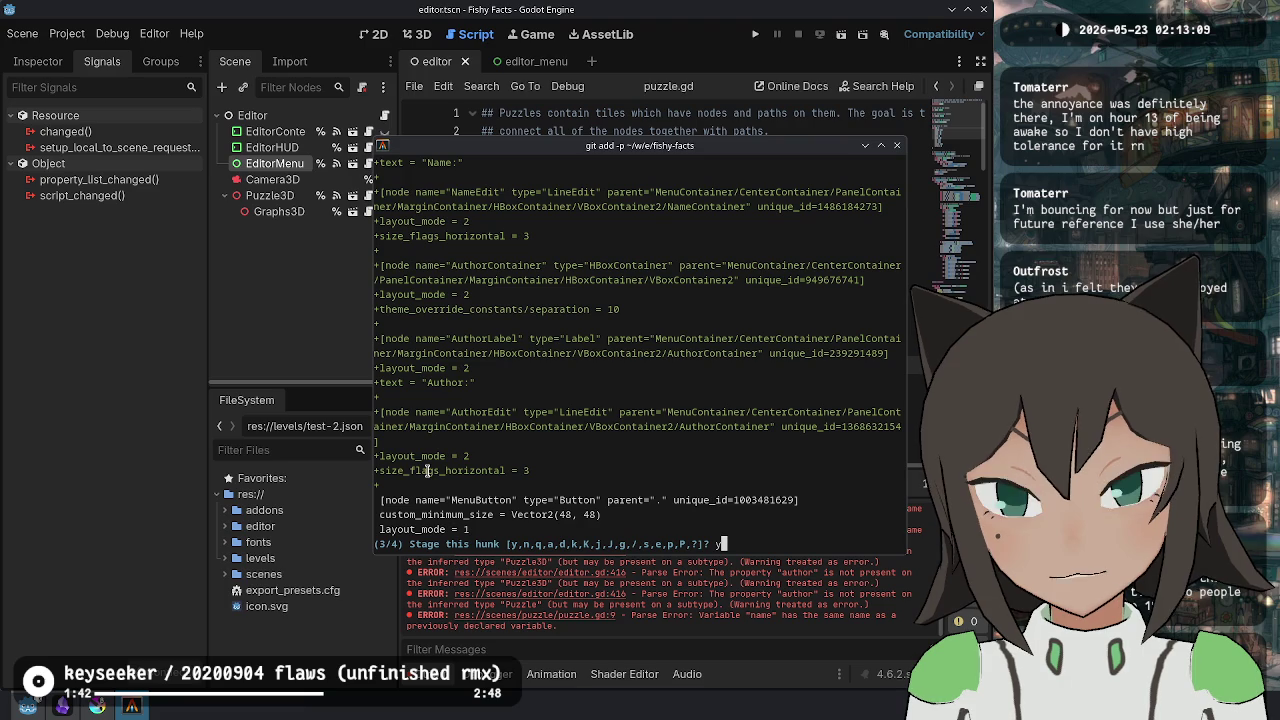
pyautogui.press('Return')
pyautogui.scroll(5, 715, 411)
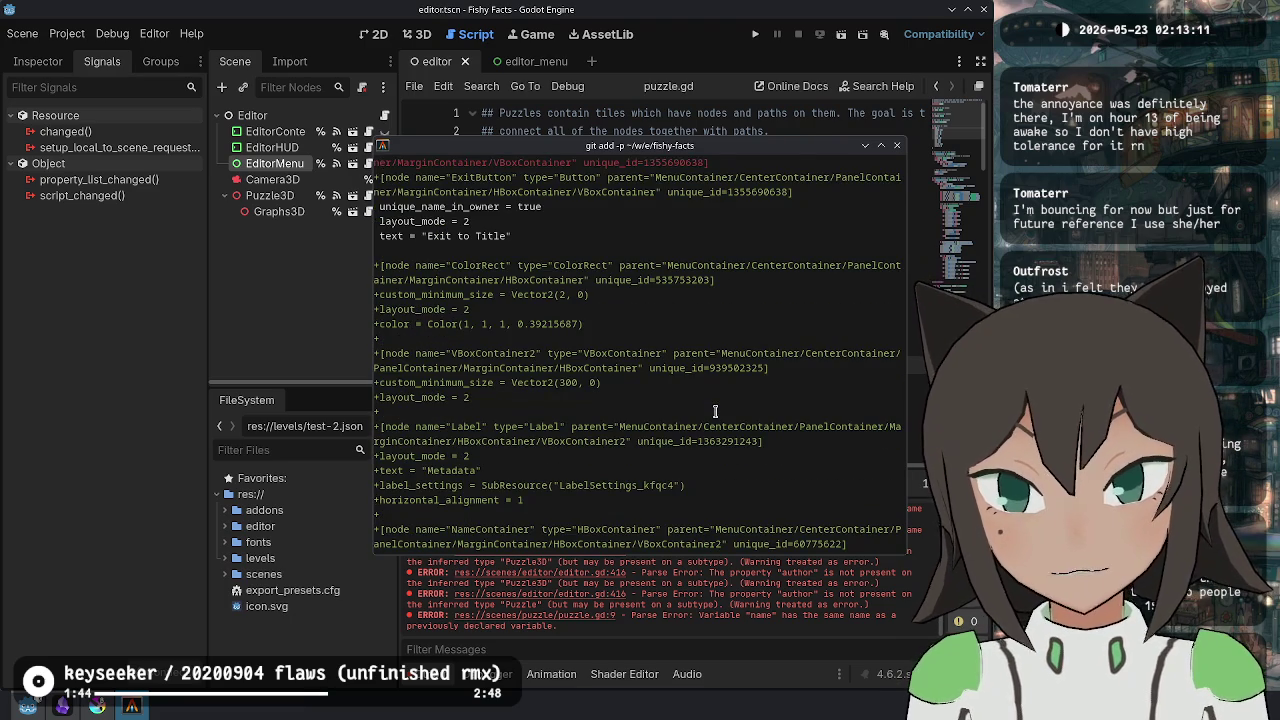
pyautogui.scroll(8, 715, 411)
pyautogui.scroll(5, 715, 411)
pyautogui.scroll(-10, 715, 411)
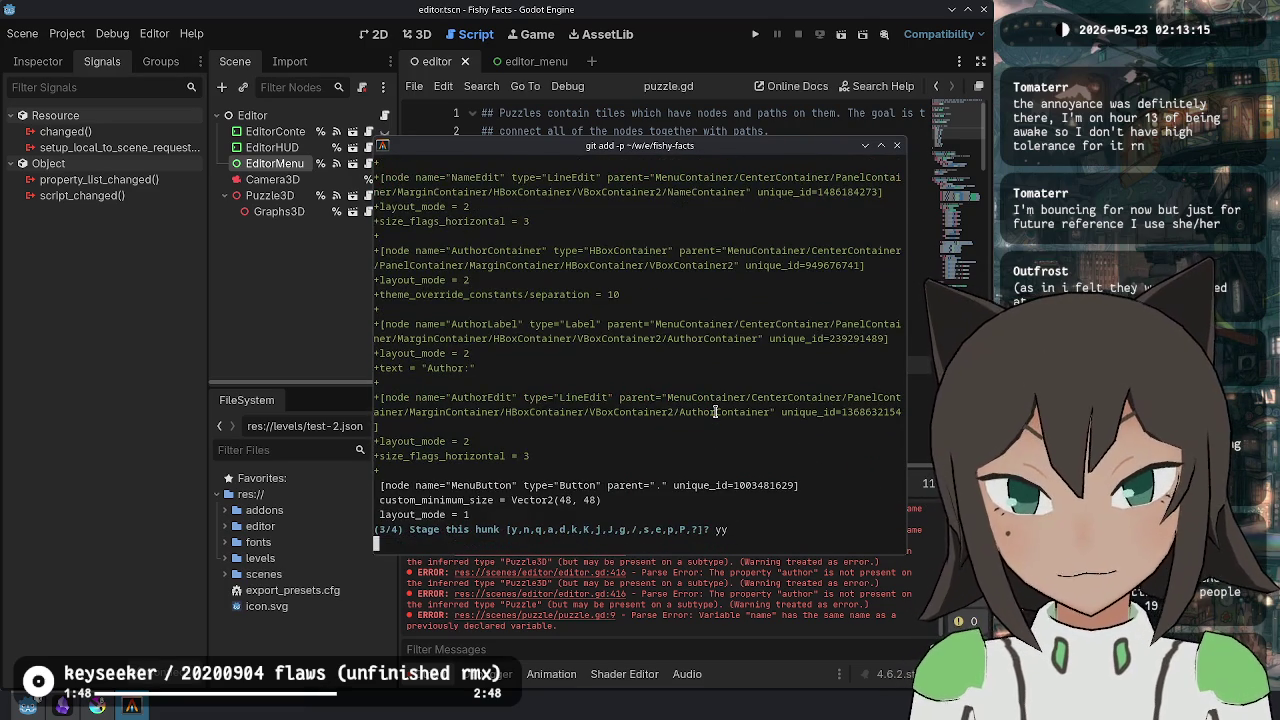
pyautogui.write('y')
# - Stage the signal connection and puzzle.gd hunks, then run git status
pyautogui.press('Return')
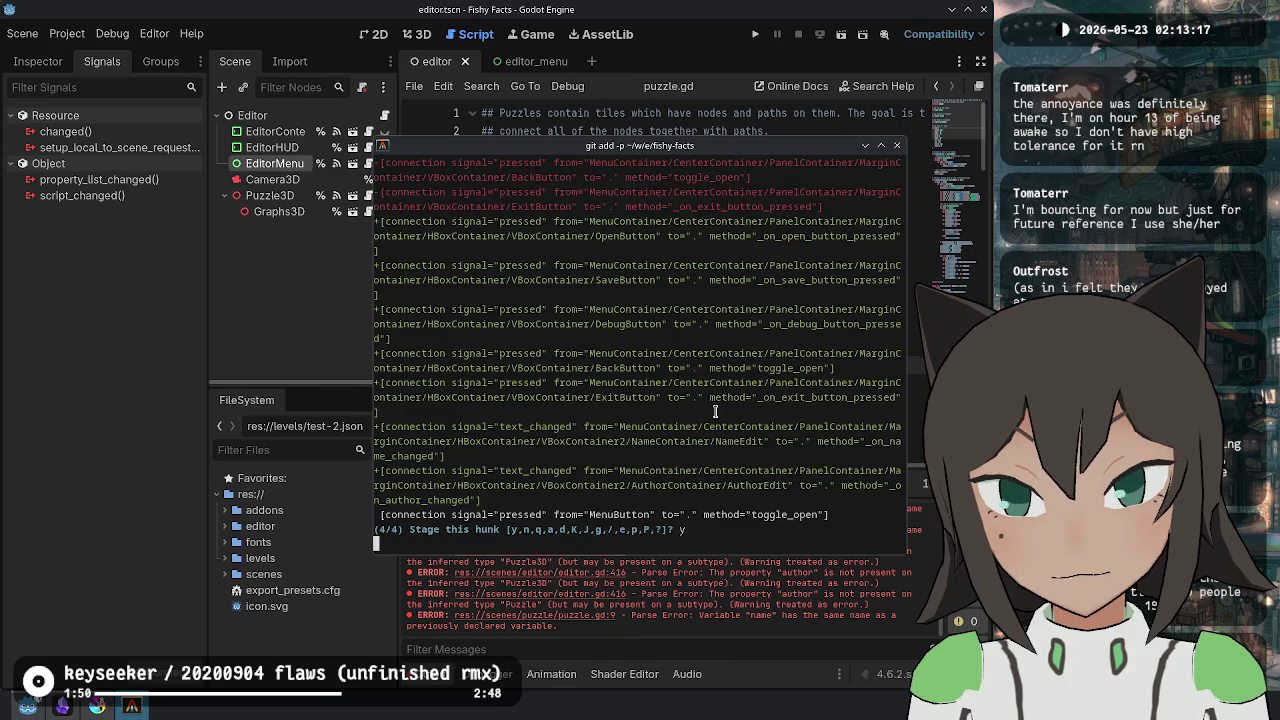
pyautogui.write('y')
pyautogui.press('Return')
pyautogui.write('tatus')
pyautogui.press('Return')
pyautogui.write('git restore')
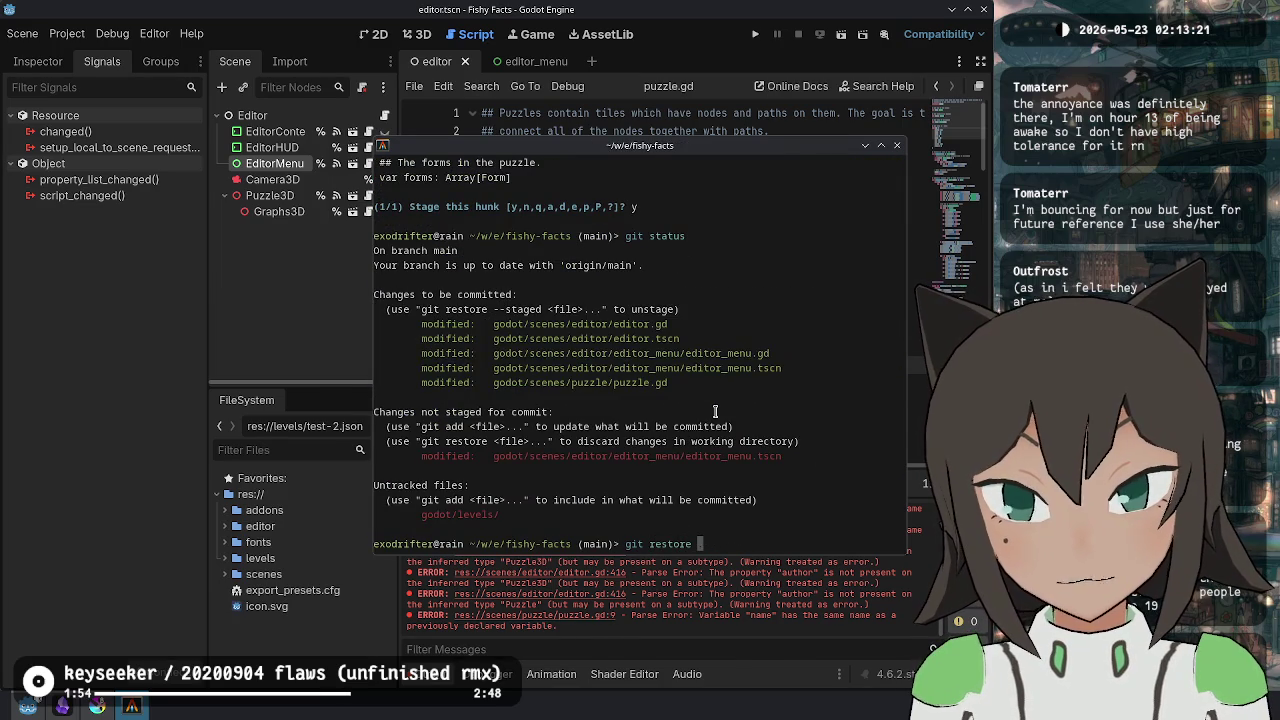
# - Discard the unstaged menu scene change with git restore, then commit the staged work
pyautogui.write('.')
pyautogui.press('Return')
pyautogui.write('git status')
pyautogui.press('Return')
pyautogui.write('git')
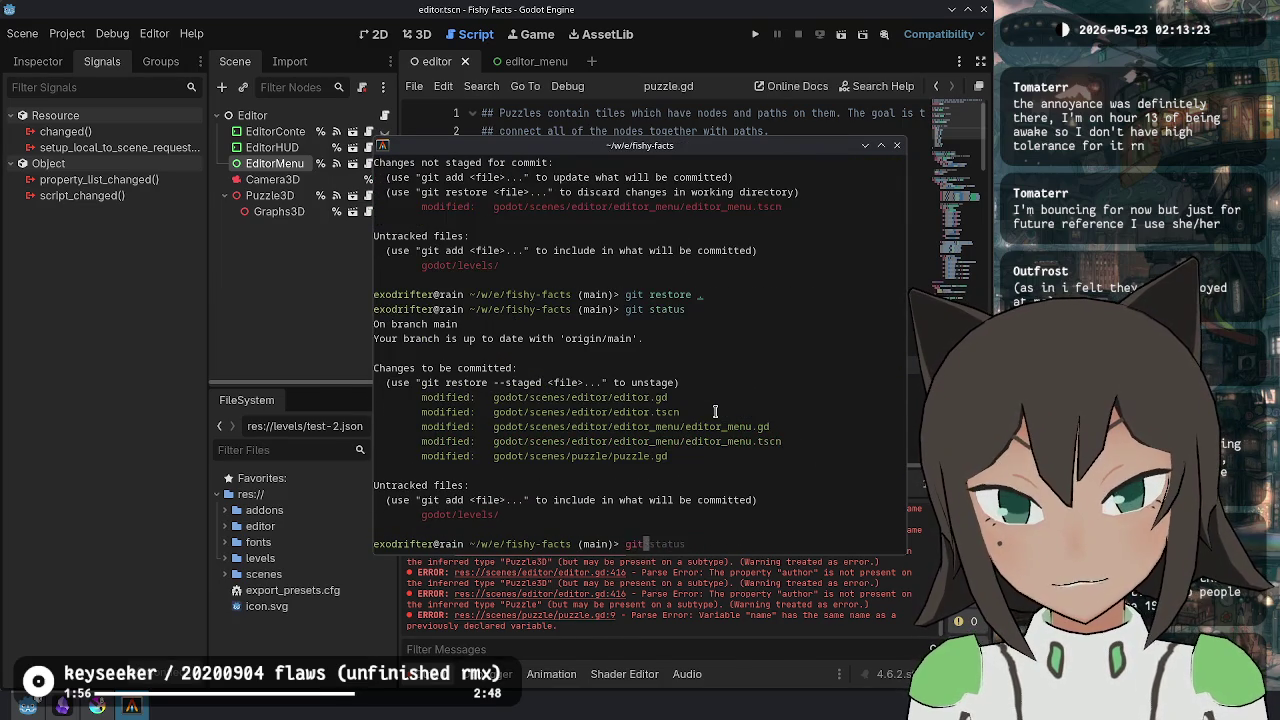
pyautogui.write(' "Add ')
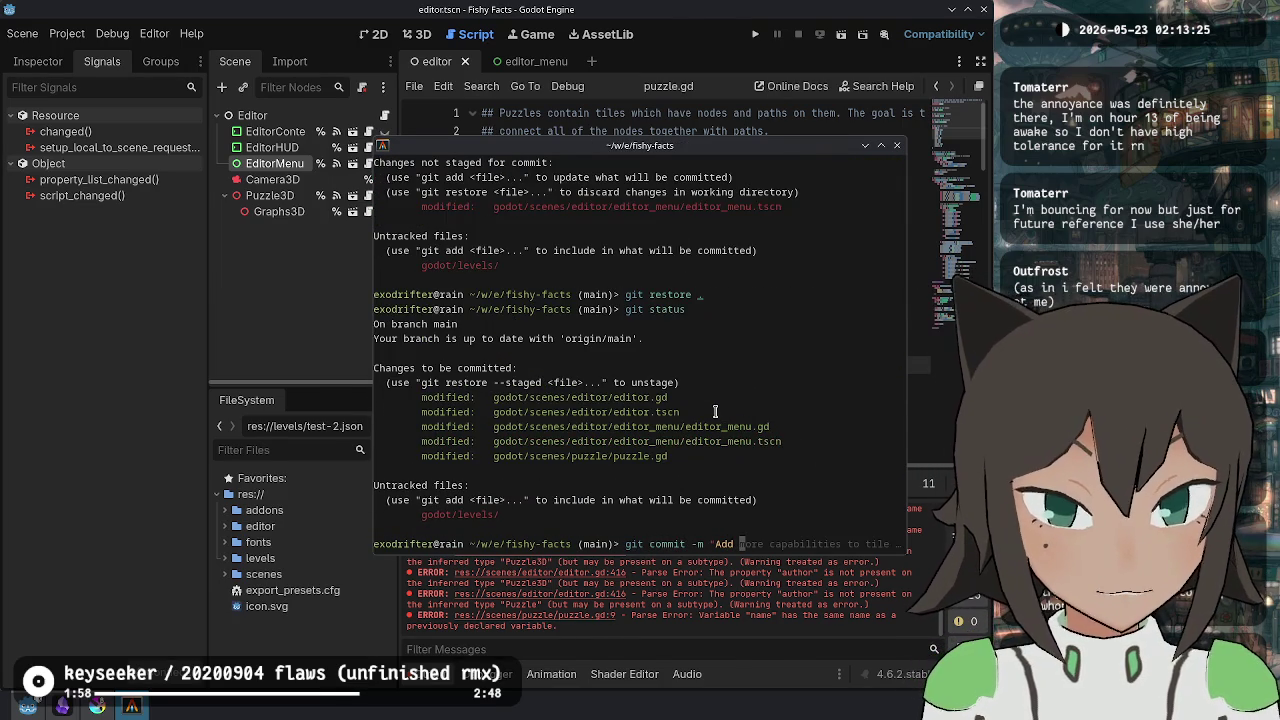
pyautogui.write('way to set pu')
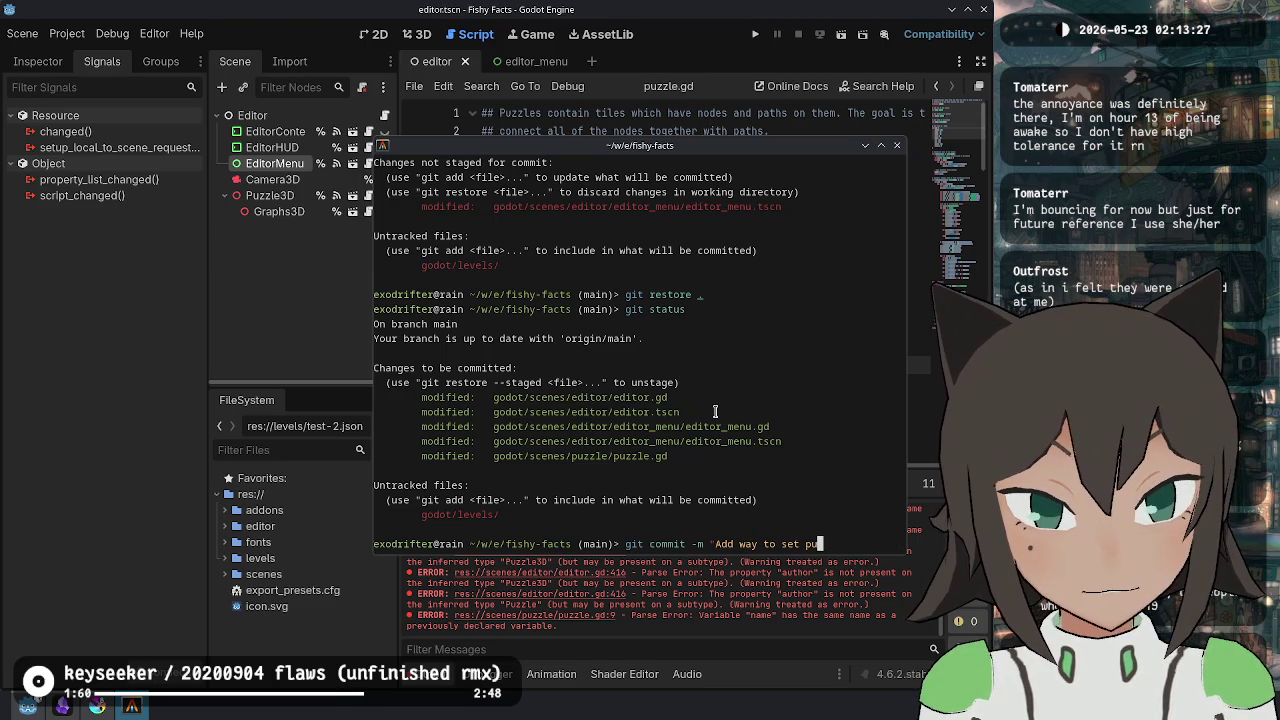
pyautogui.write(' and author"')
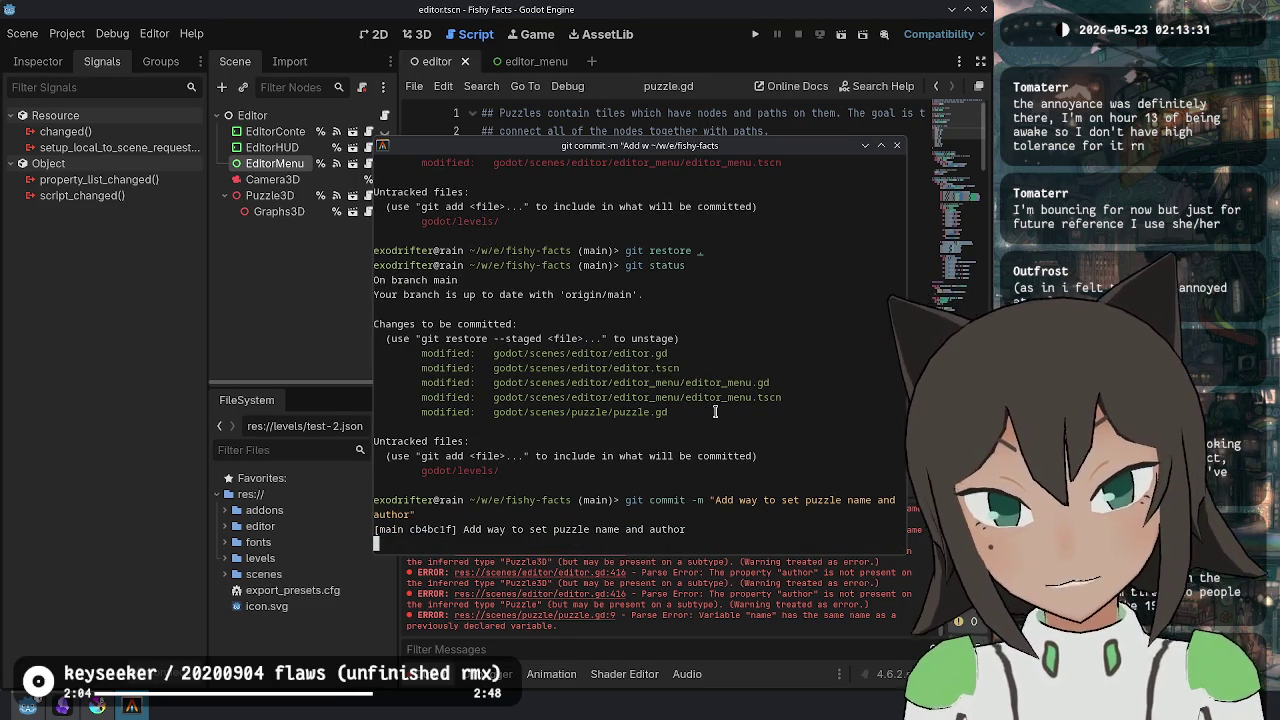
pyautogui.press('Return')
pyautogui.write('git commit')
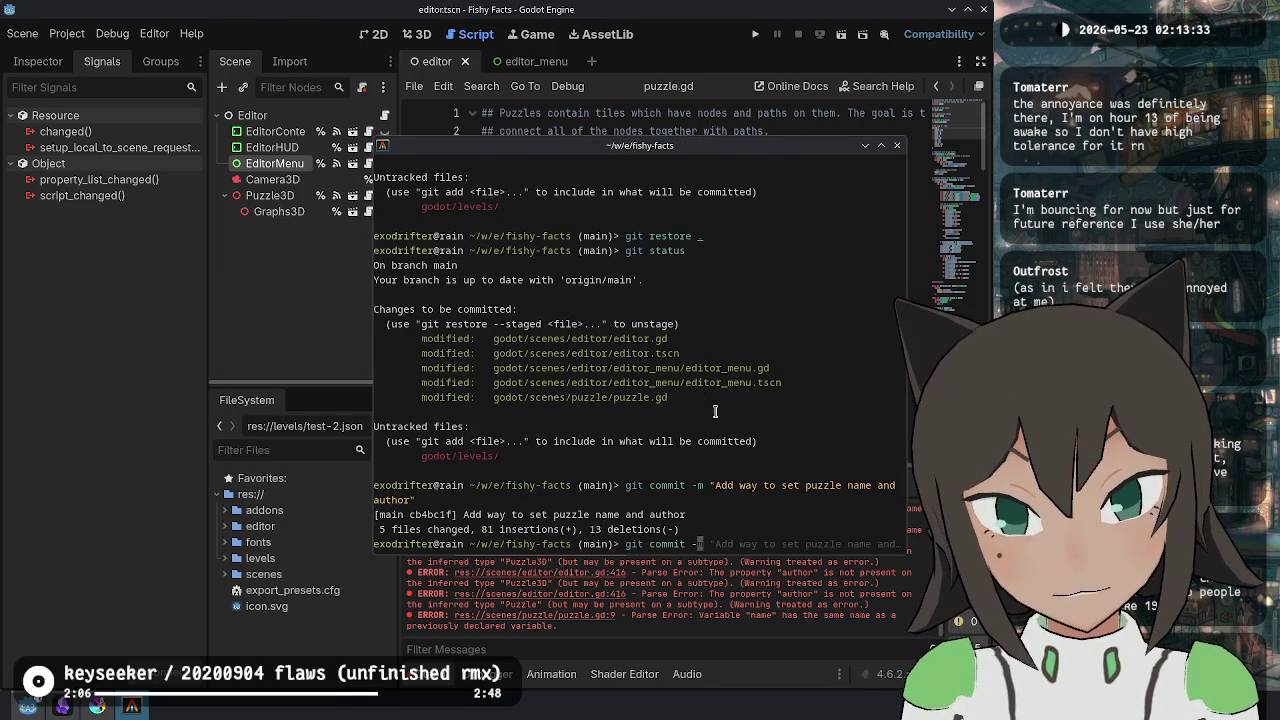
# - Amend the commit subject to 'Add menu for setting puzzle name and author' and save with :wq
pyautogui.write('-amend')
pyautogui.press('Return')
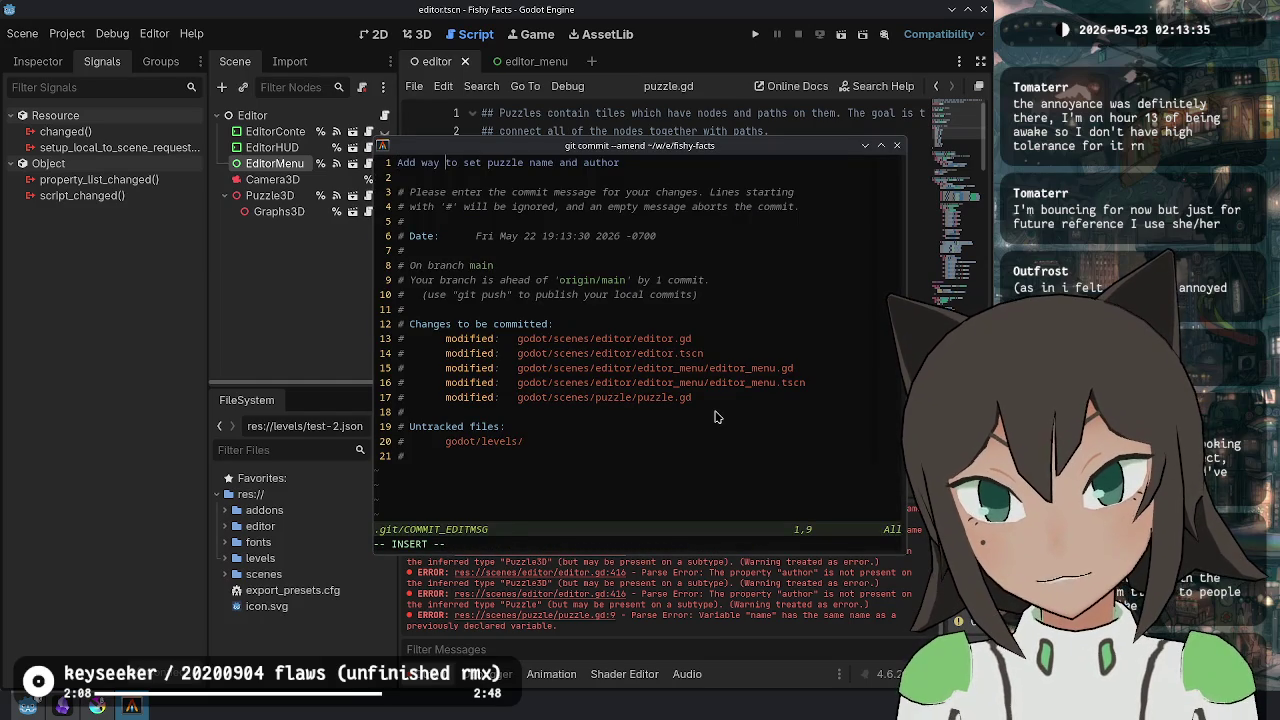
pyautogui.press('BackSpace')
pyautogui.press('BackSpace')
pyautogui.write('menu for ')
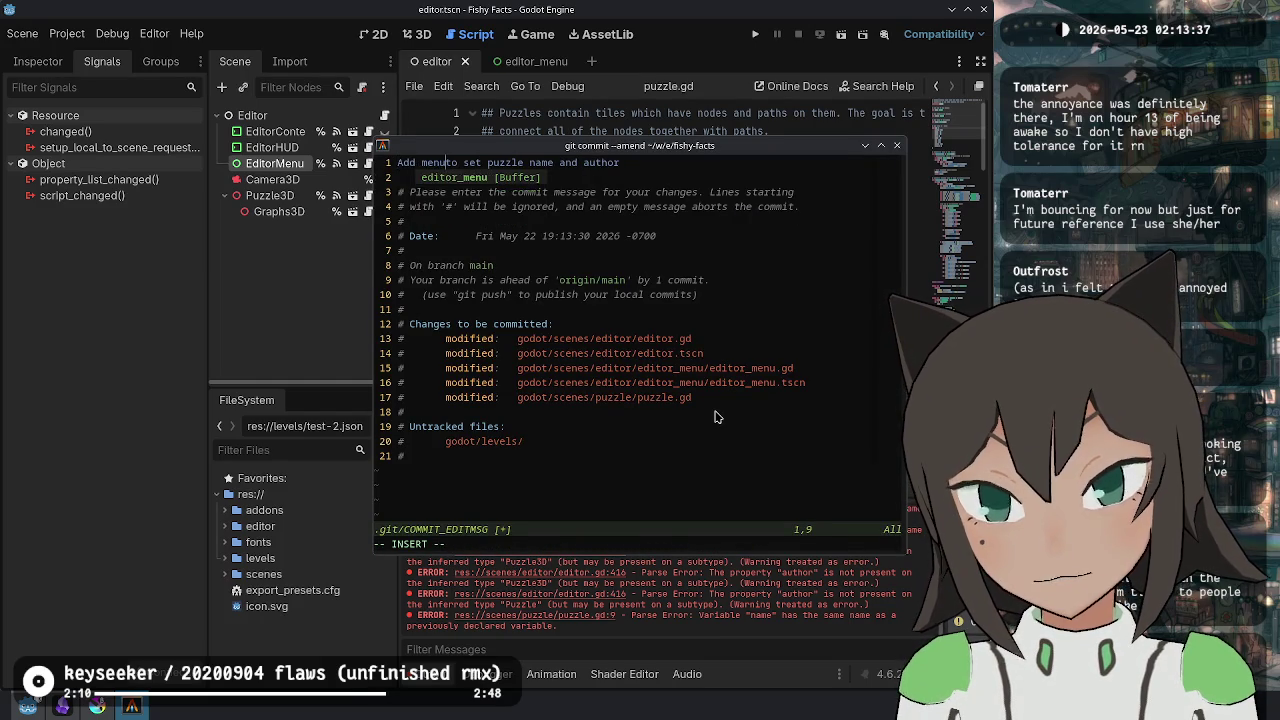
pyautogui.write('set')
pyautogui.press('Delete')
pyautogui.press('Delete')
pyautogui.press('Delete')
pyautogui.press('BackSpace')
pyautogui.write('ting')
pyautogui.press('Escape')
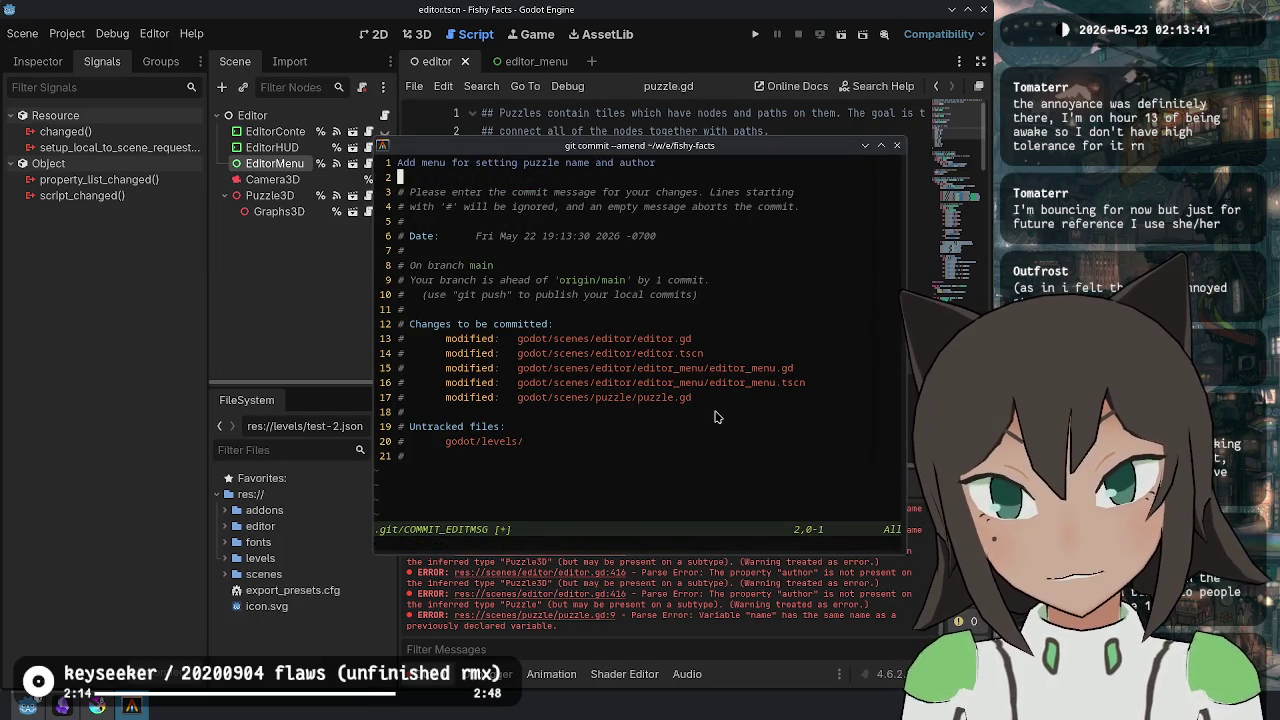
pyautogui.write(':wq')
pyautogui.press('Return')
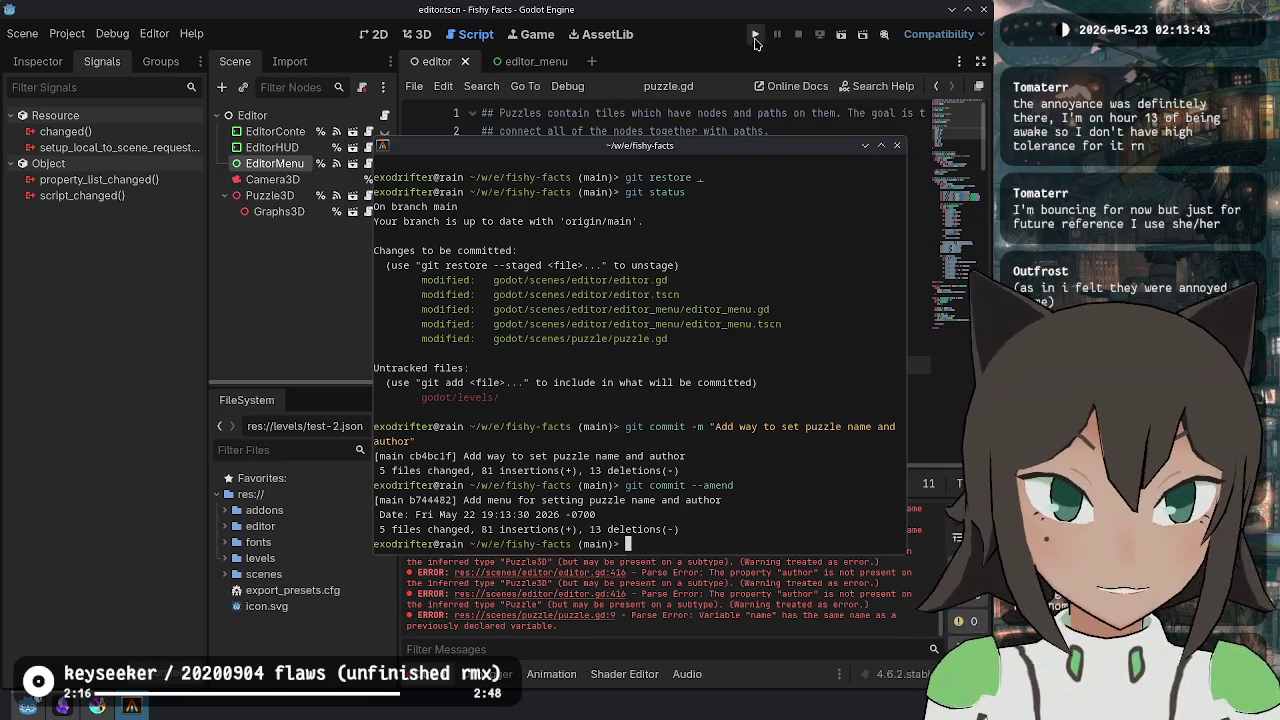
# - Reload the externally changed files, run the game, and enter the puzzle editor
pyautogui.click(640, 432)
pyautogui.click(665, 450)
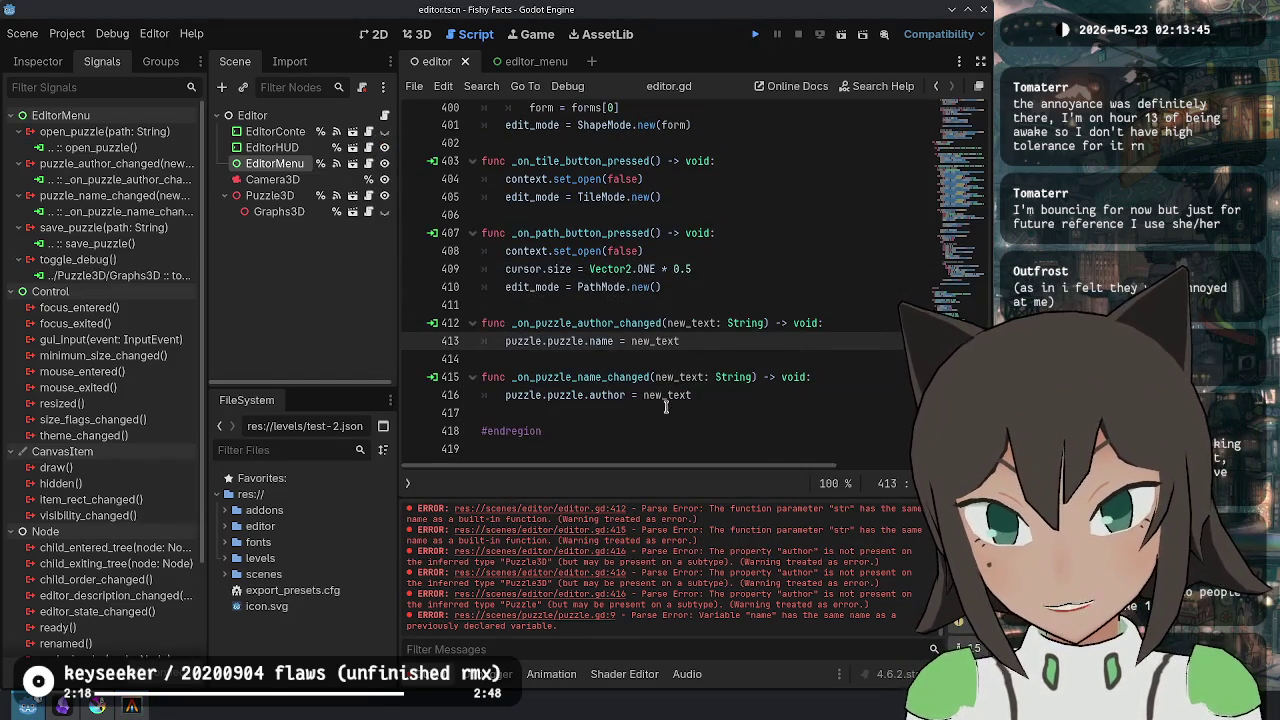
pyautogui.click(756, 34)
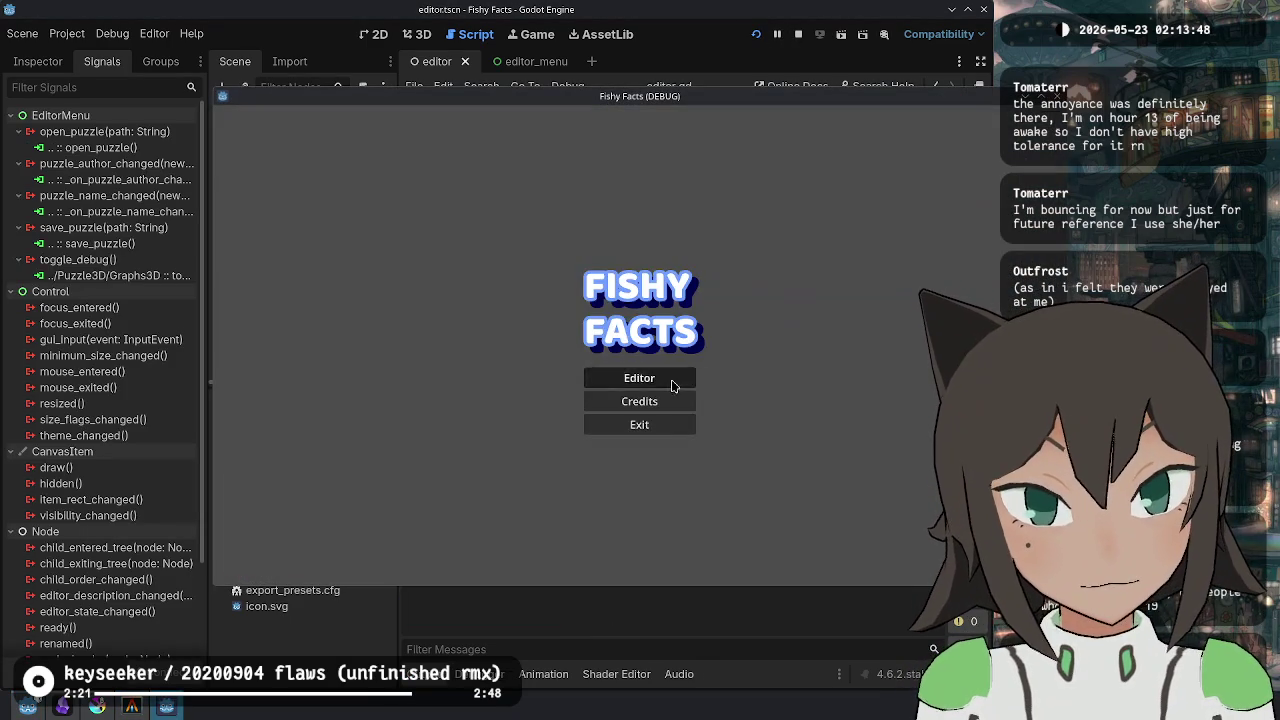
pyautogui.click(662, 379)
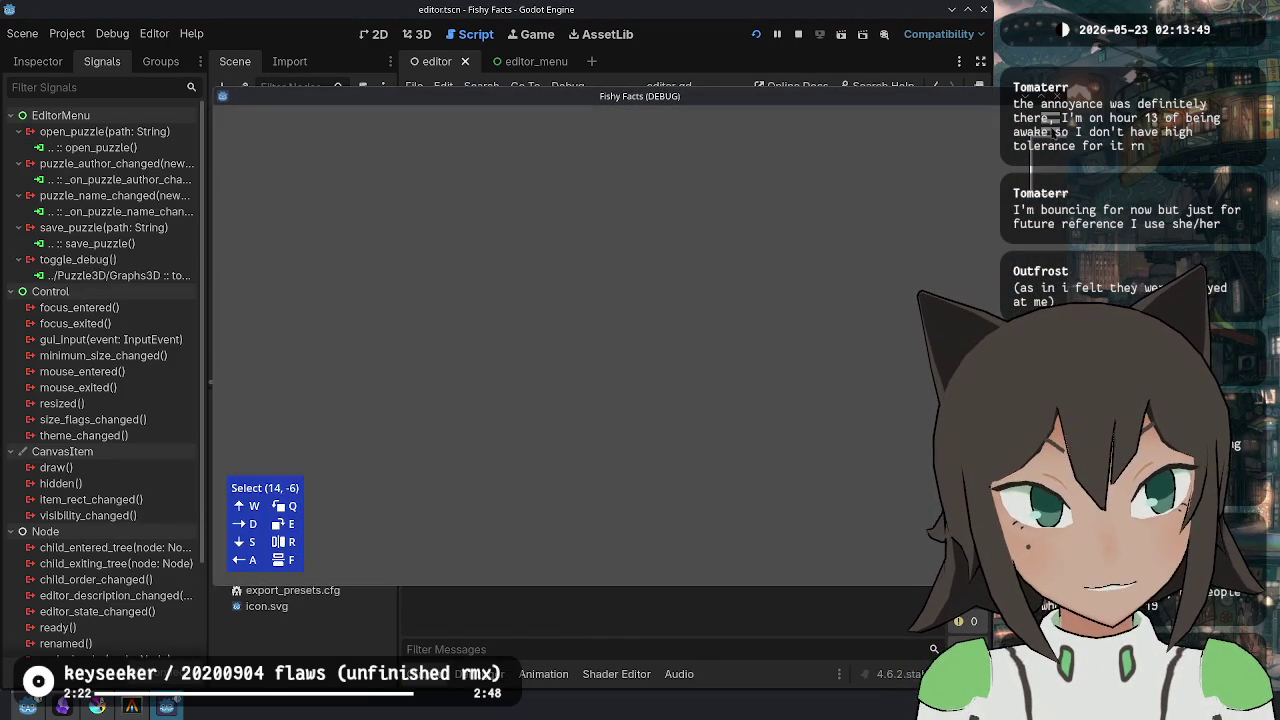
# - Load levels/test-2.json and bring up the editor menu
pyautogui.click(532, 298)
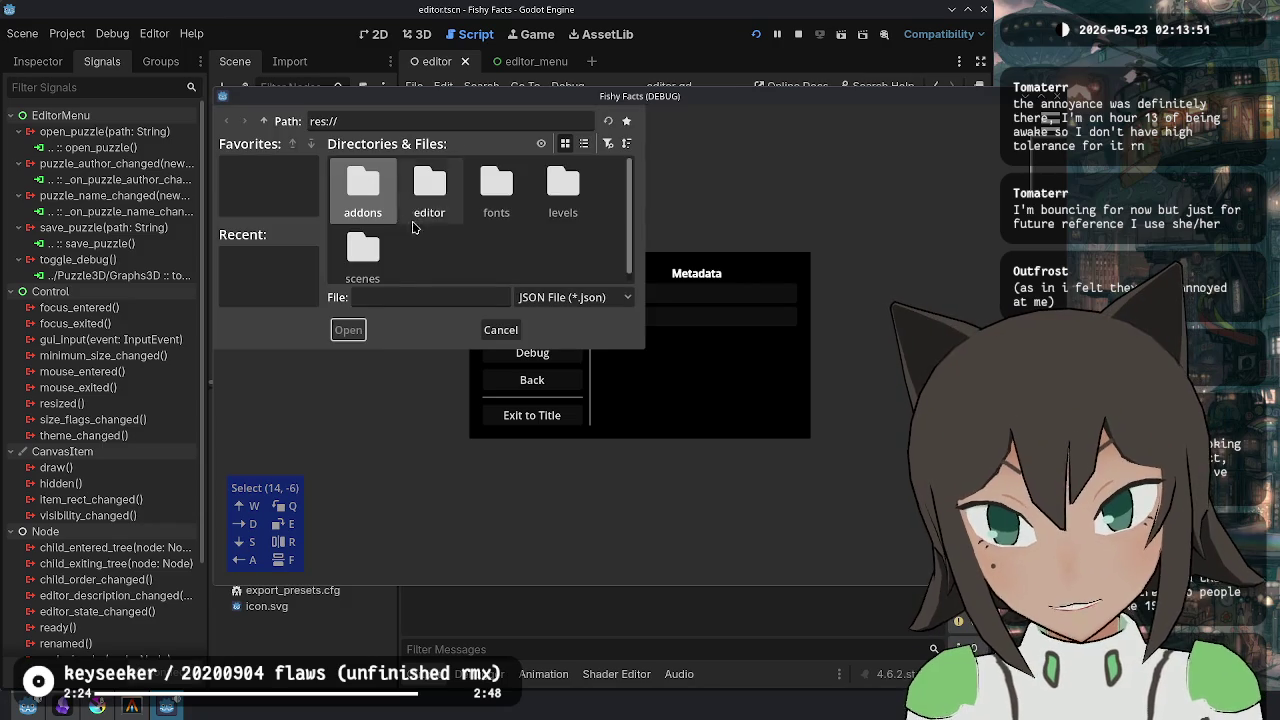
pyautogui.doubleClick(562, 185)
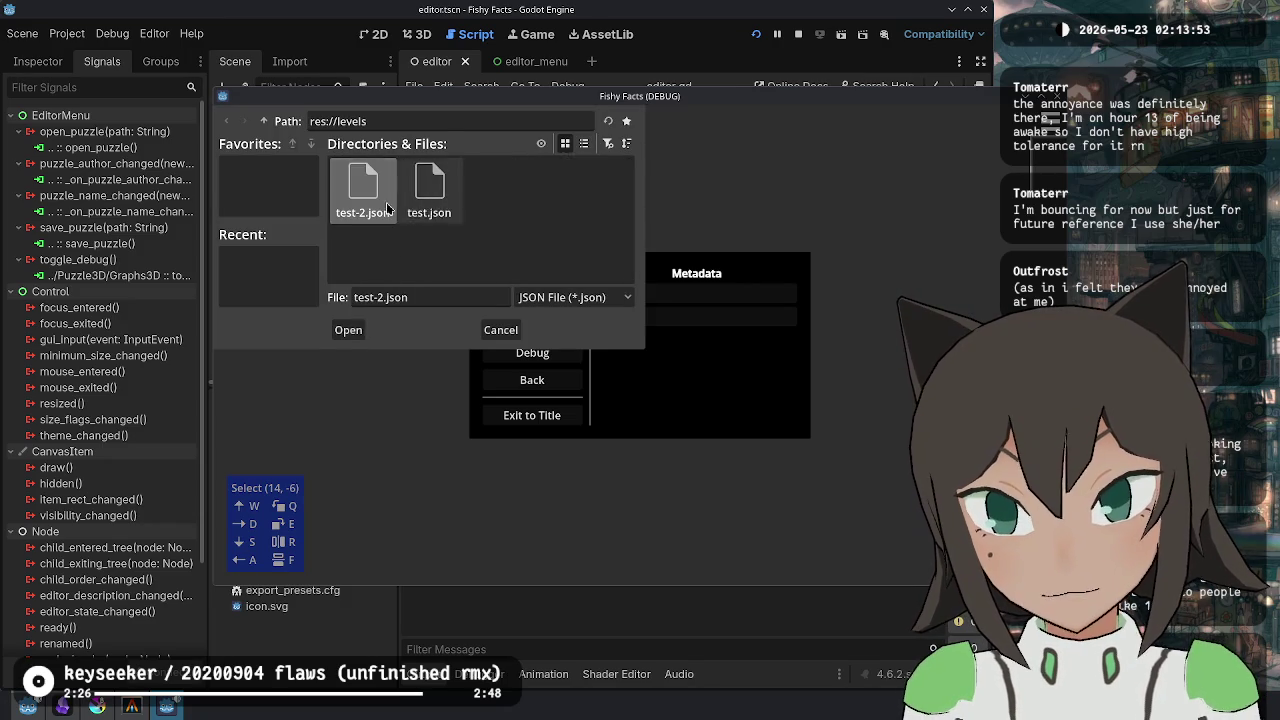
pyautogui.doubleClick(366, 200)
pyautogui.press('Escape')
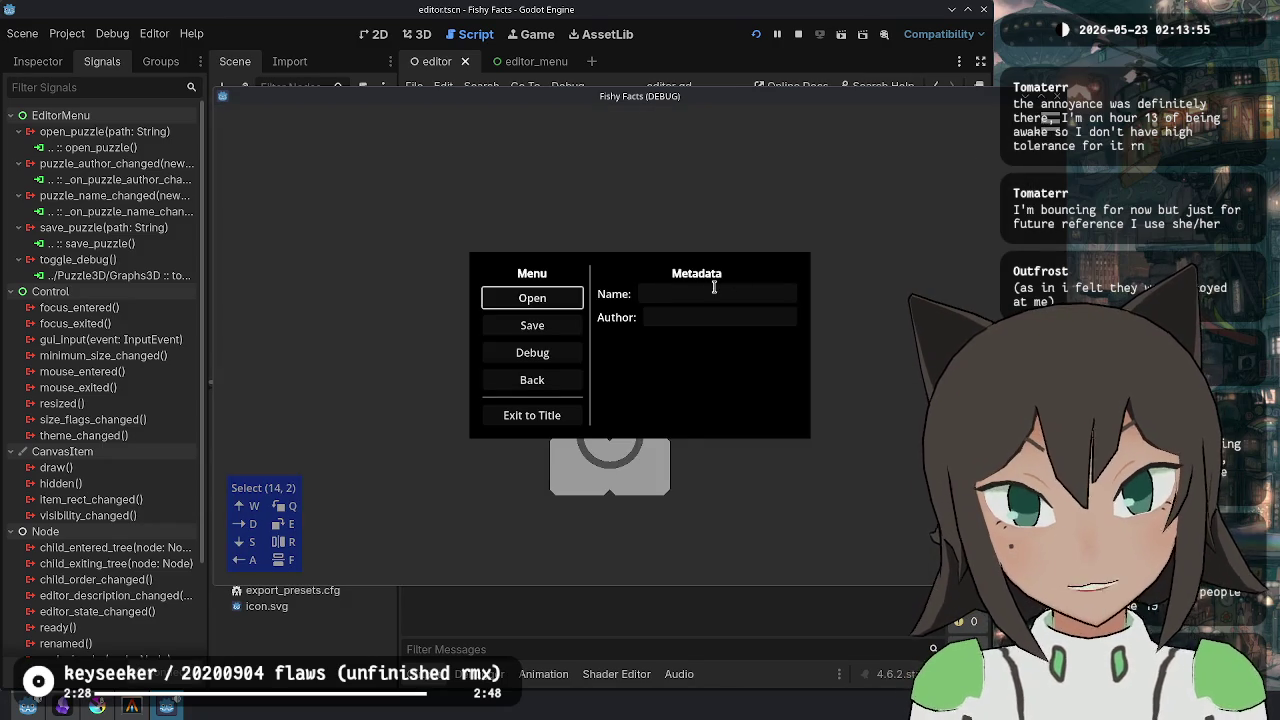
# - Set the puzzle Name to 'bean crossing' and fill in the Author field
pyautogui.click(728, 287)
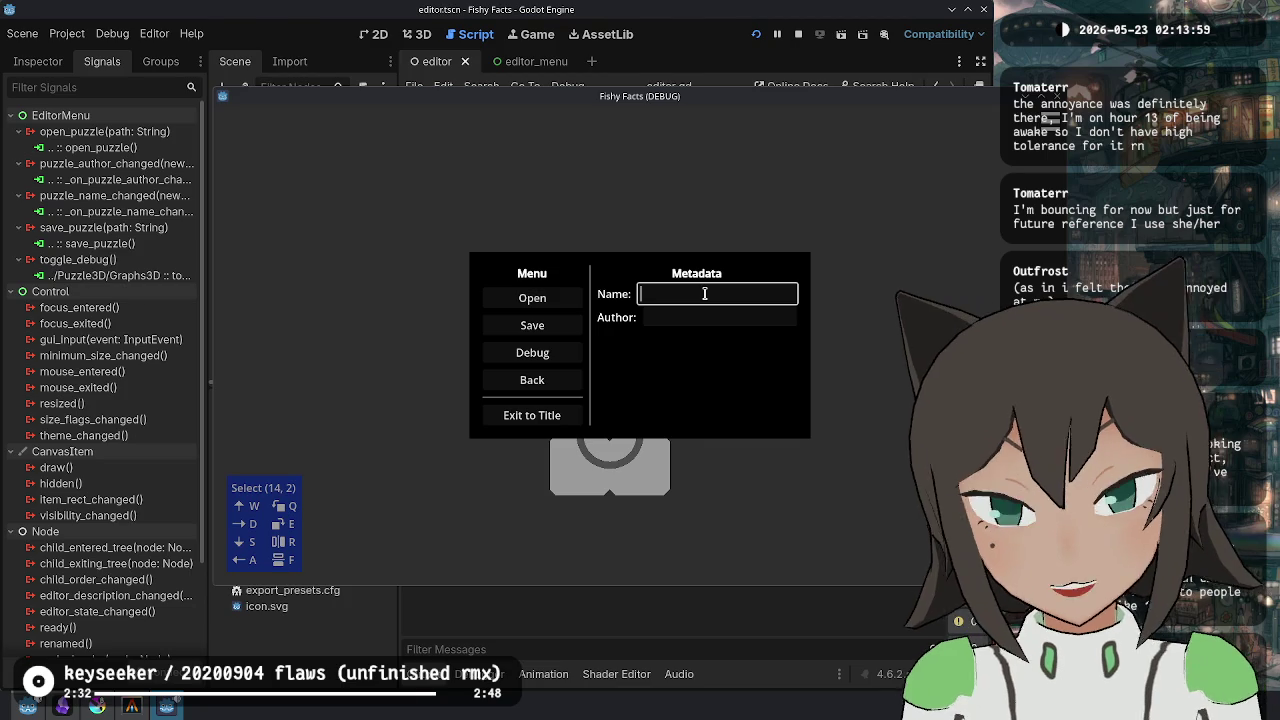
pyautogui.press('Escape')
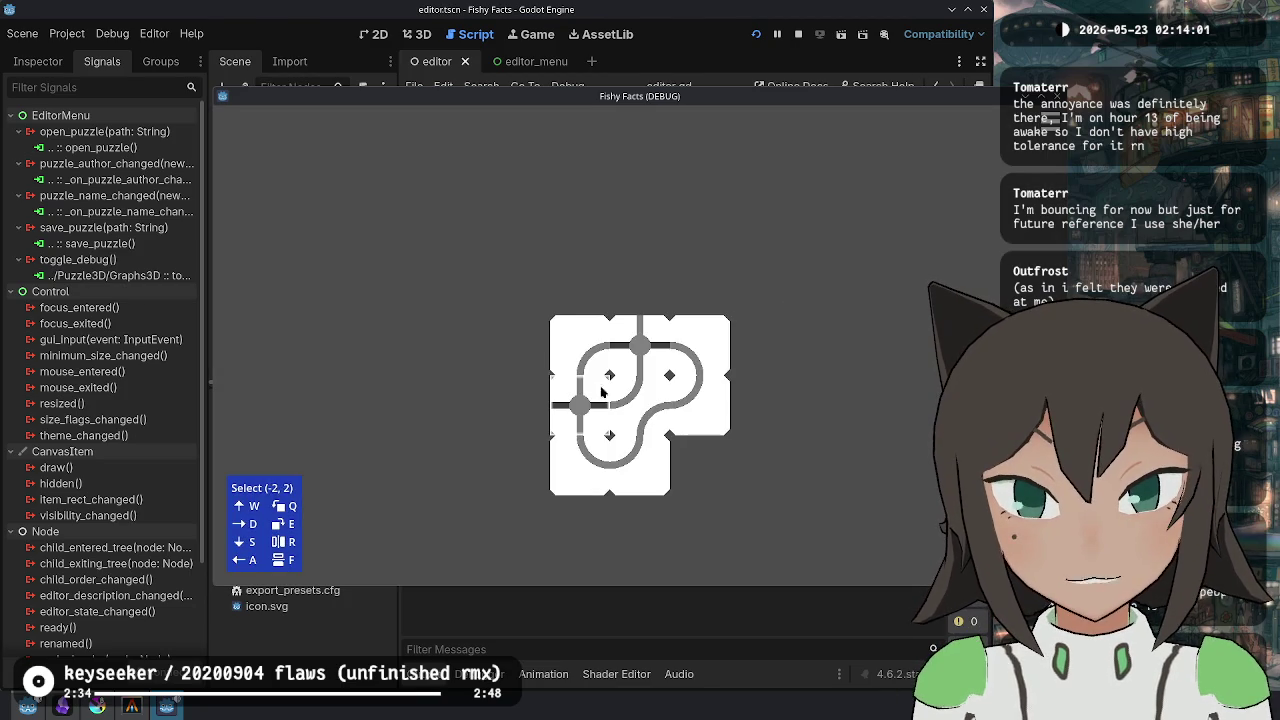
pyautogui.press('Escape')
pyautogui.write('bean crossing')
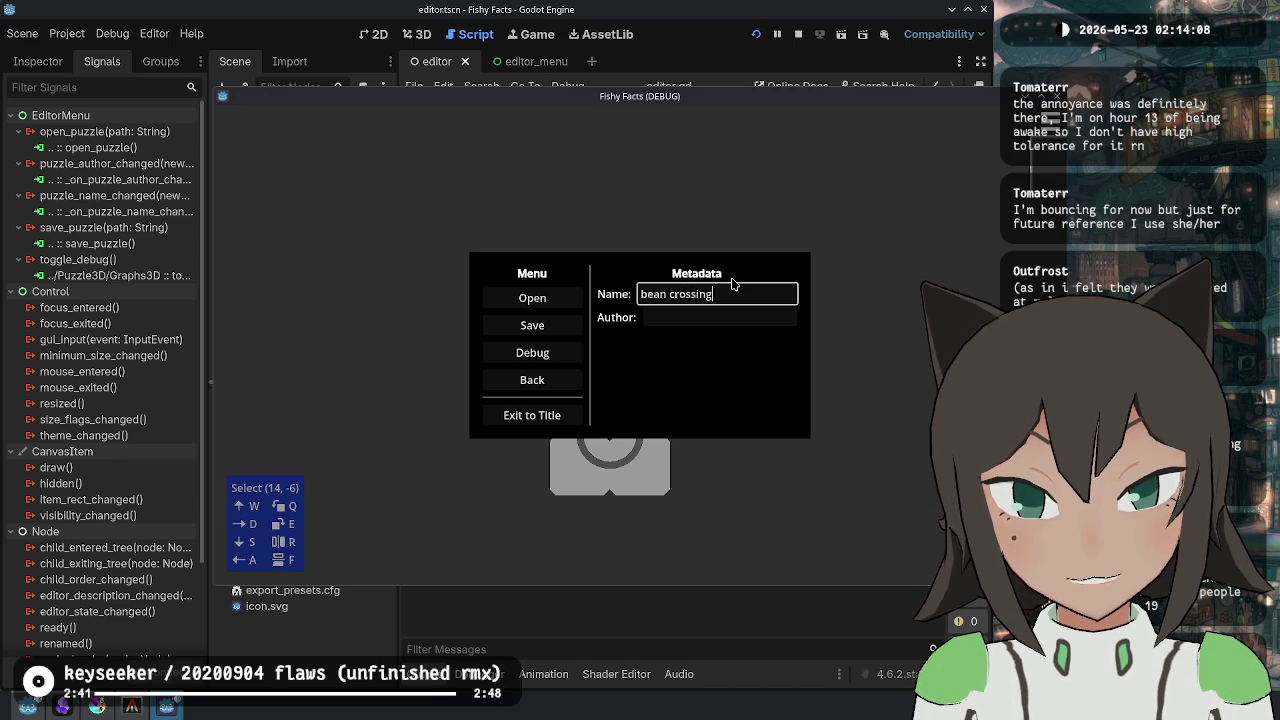
pyautogui.press('Tab')
pyautogui.write('exodrifter')
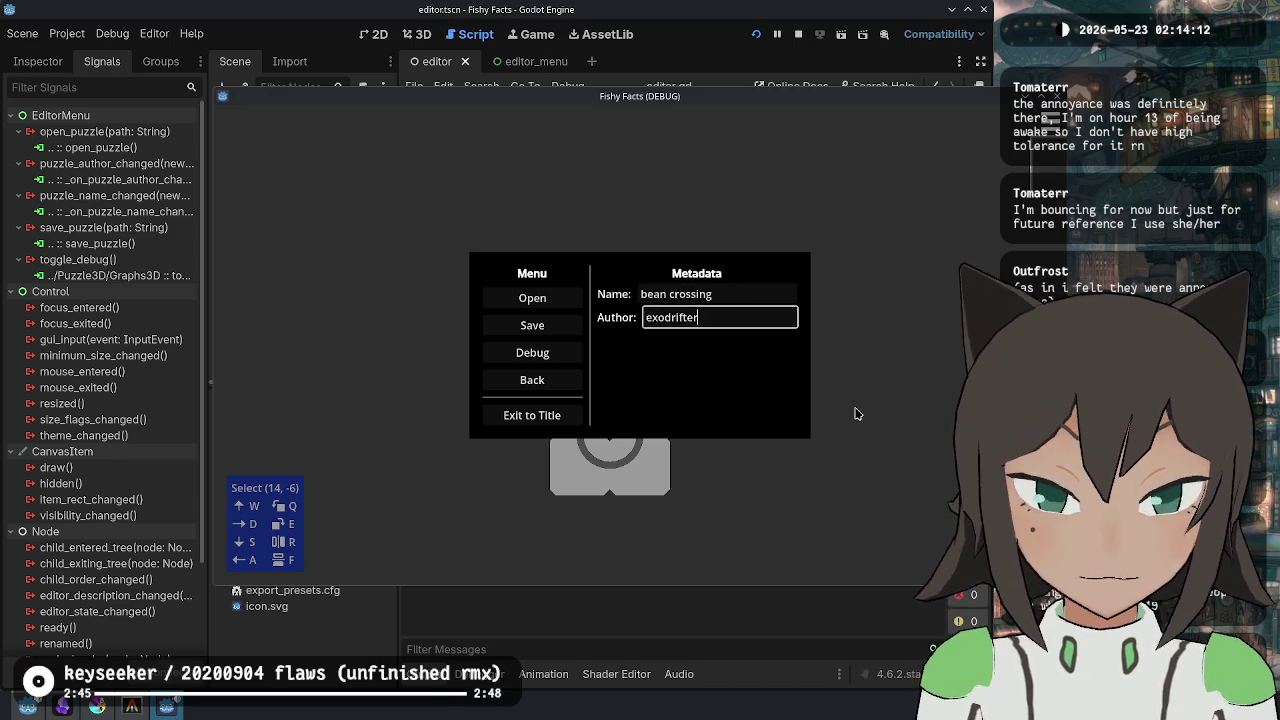
pyautogui.press('Tab')
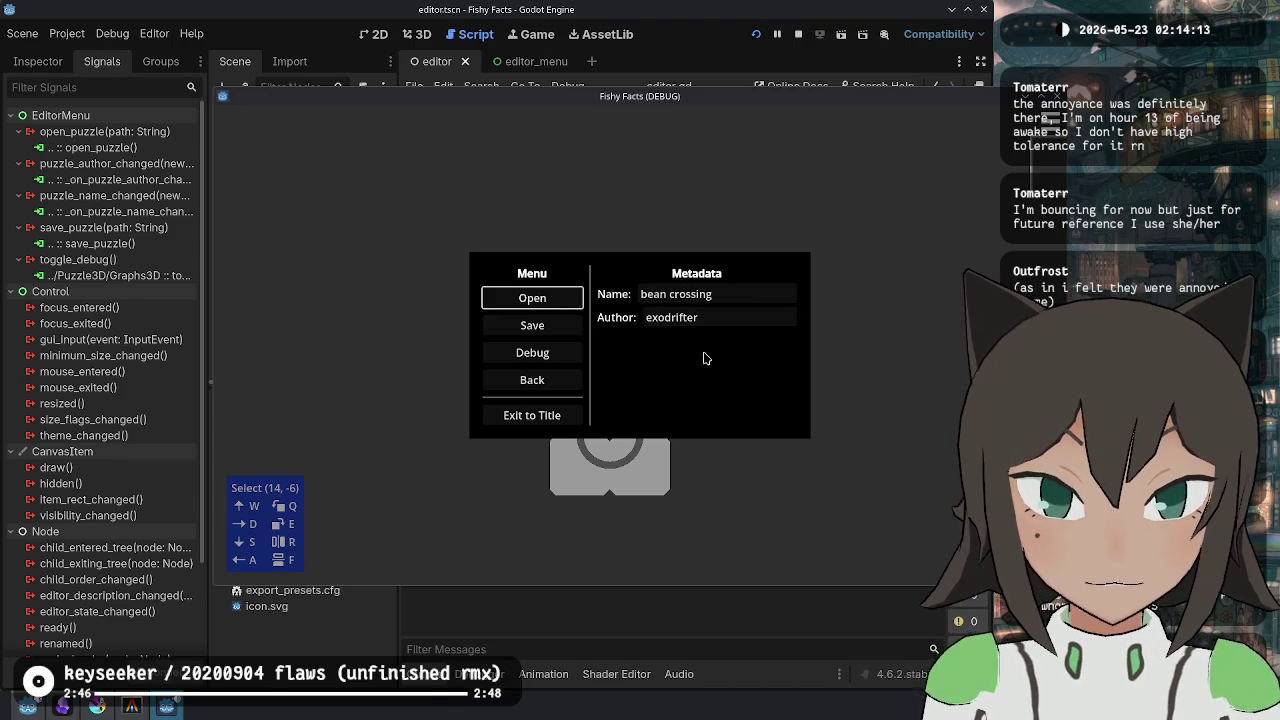
pyautogui.click(546, 323)
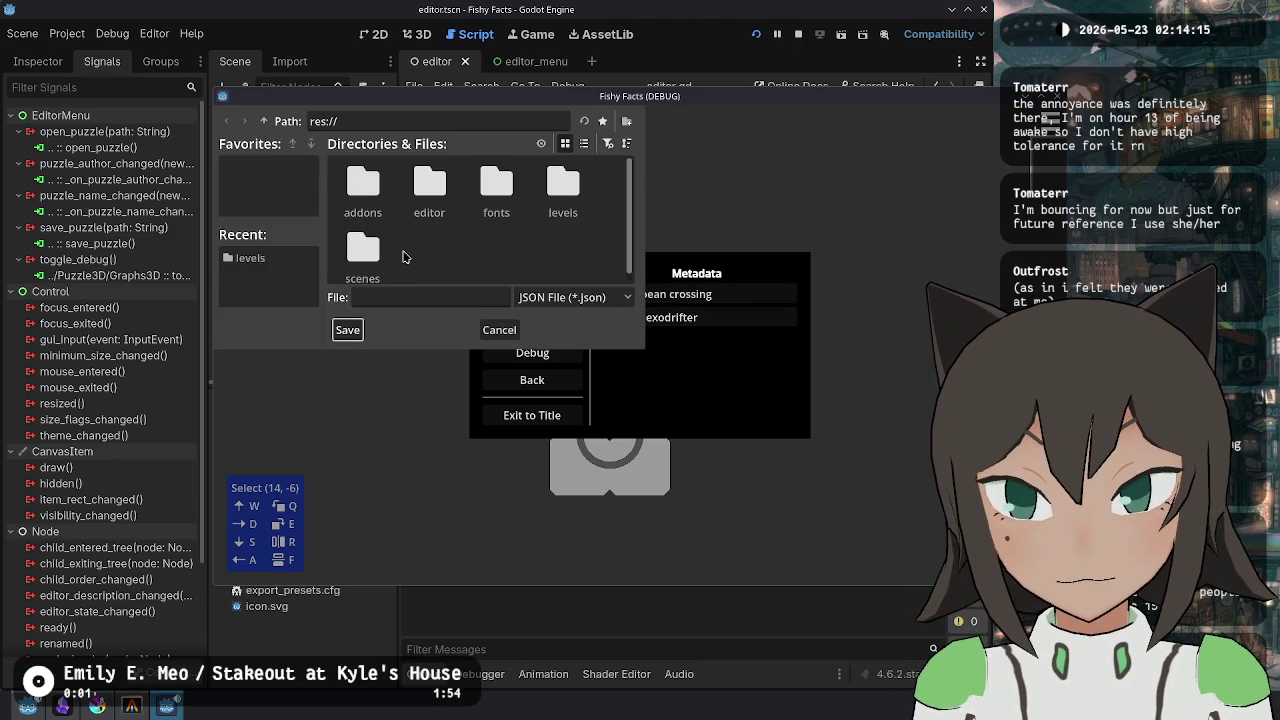
# - Save the puzzle over levels/test-2.json, confirming the overwrite
pyautogui.doubleClick(578, 190)
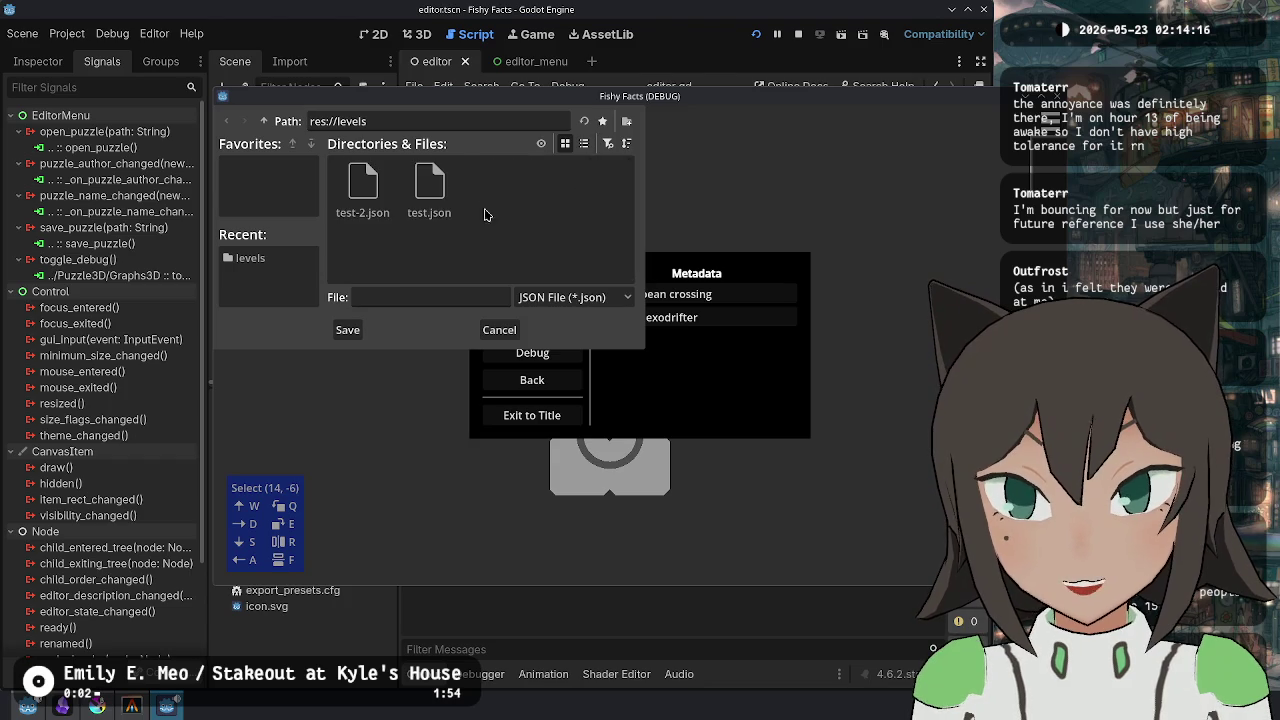
pyautogui.doubleClick(375, 205)
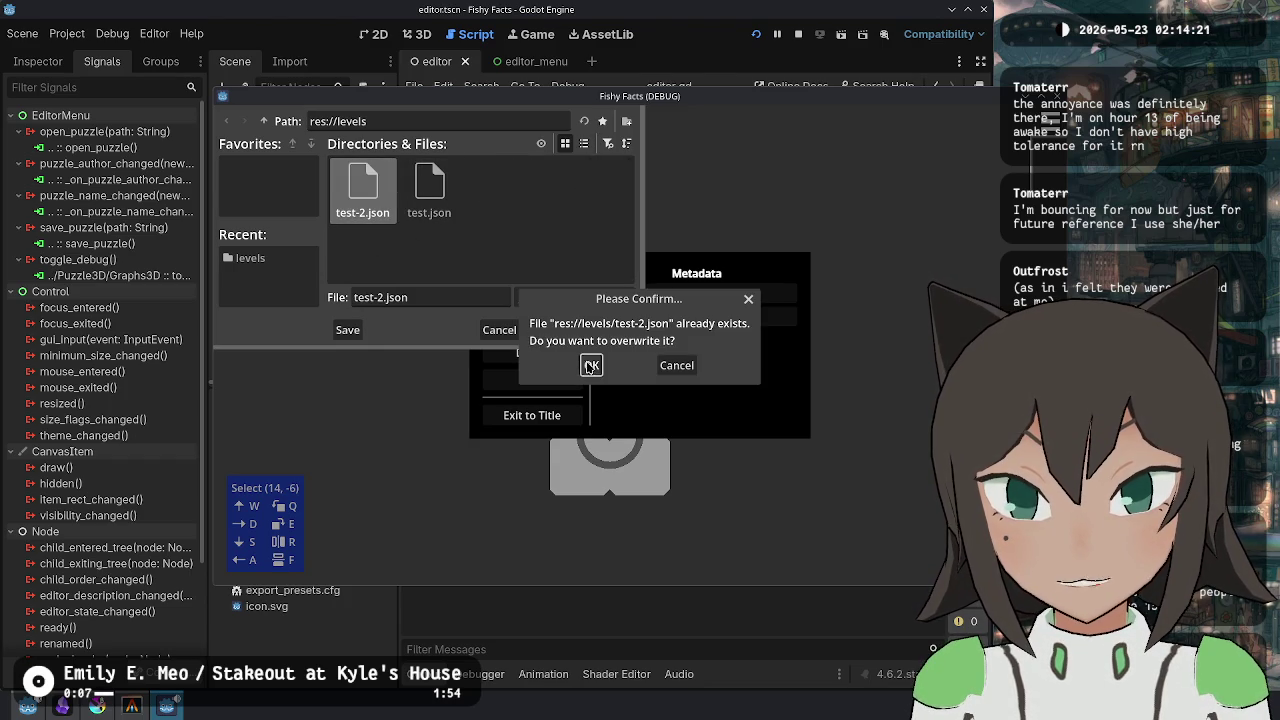
pyautogui.click(585, 364)
# - Load levels/test.json and close the in-game menu to view it
pyautogui.press('Escape')
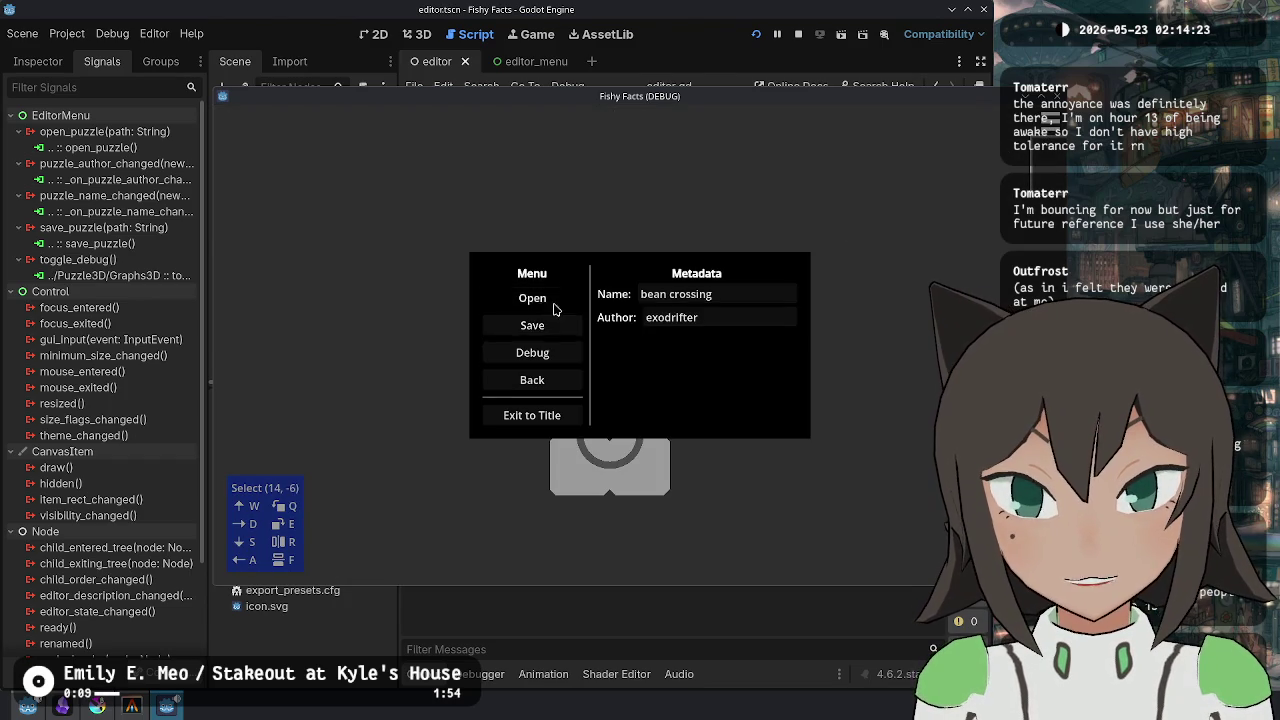
pyautogui.click(554, 302)
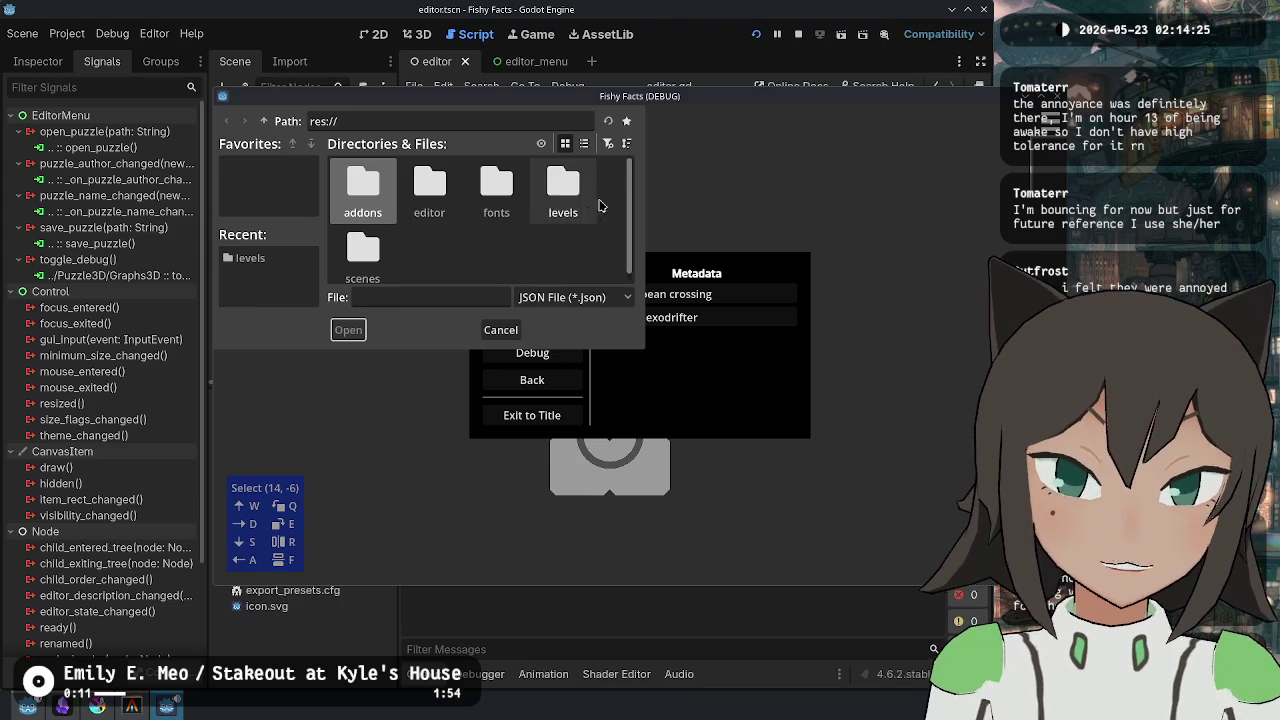
pyautogui.doubleClick(572, 190)
pyautogui.doubleClick(429, 190)
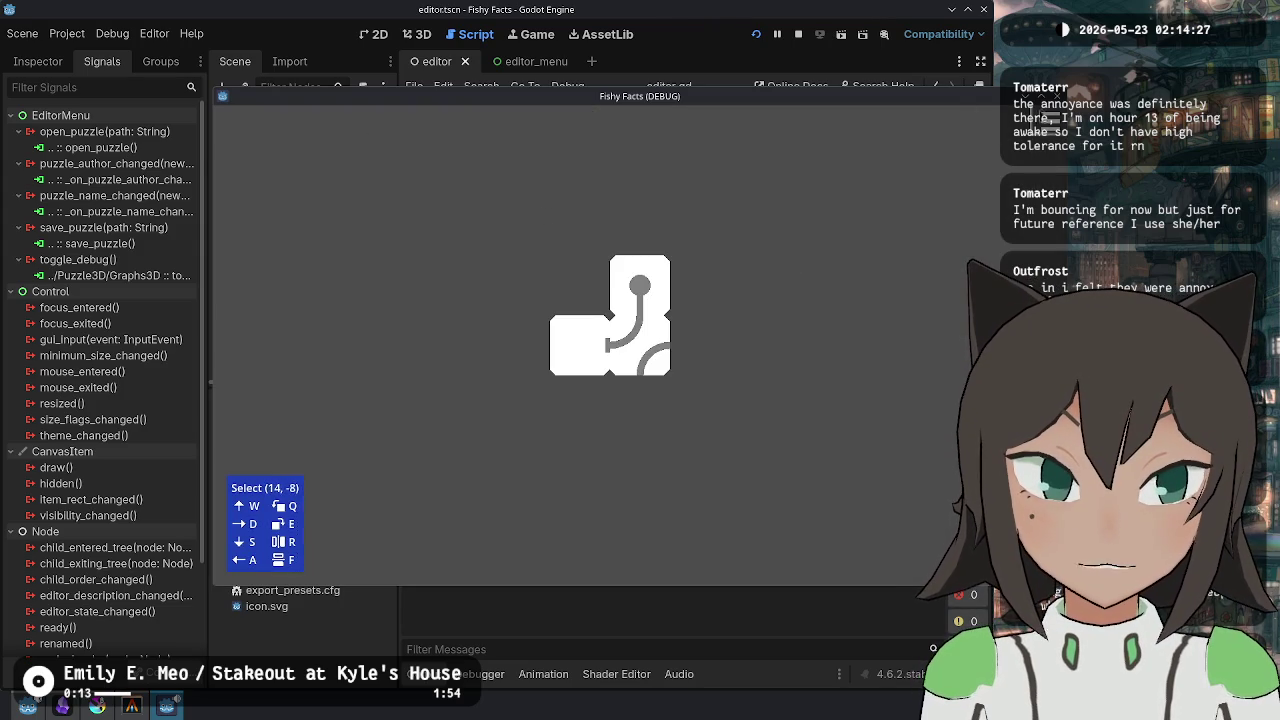
pyautogui.press('Escape')
pyautogui.press('Escape')
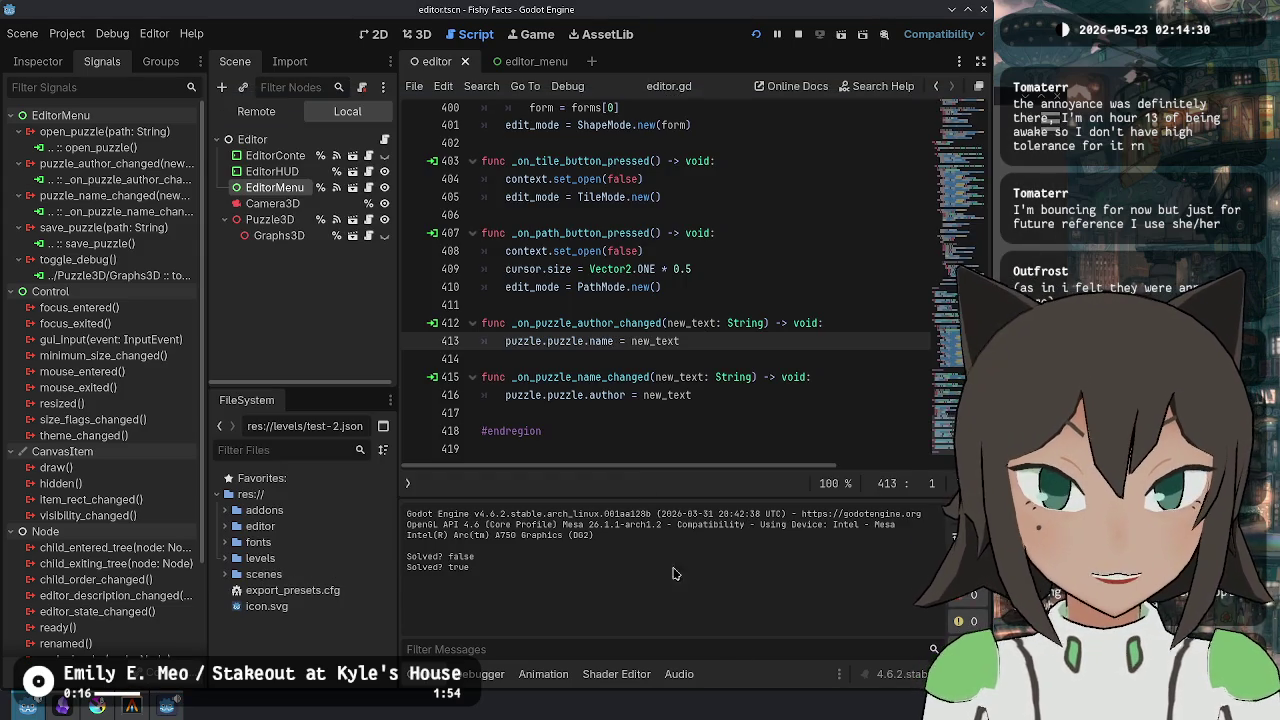
# - Open EditorMenu's editor_menu.gd script and the editor_menu scene, jumping to the script's end
pyautogui.click(704, 437)
pyautogui.click(690, 305)
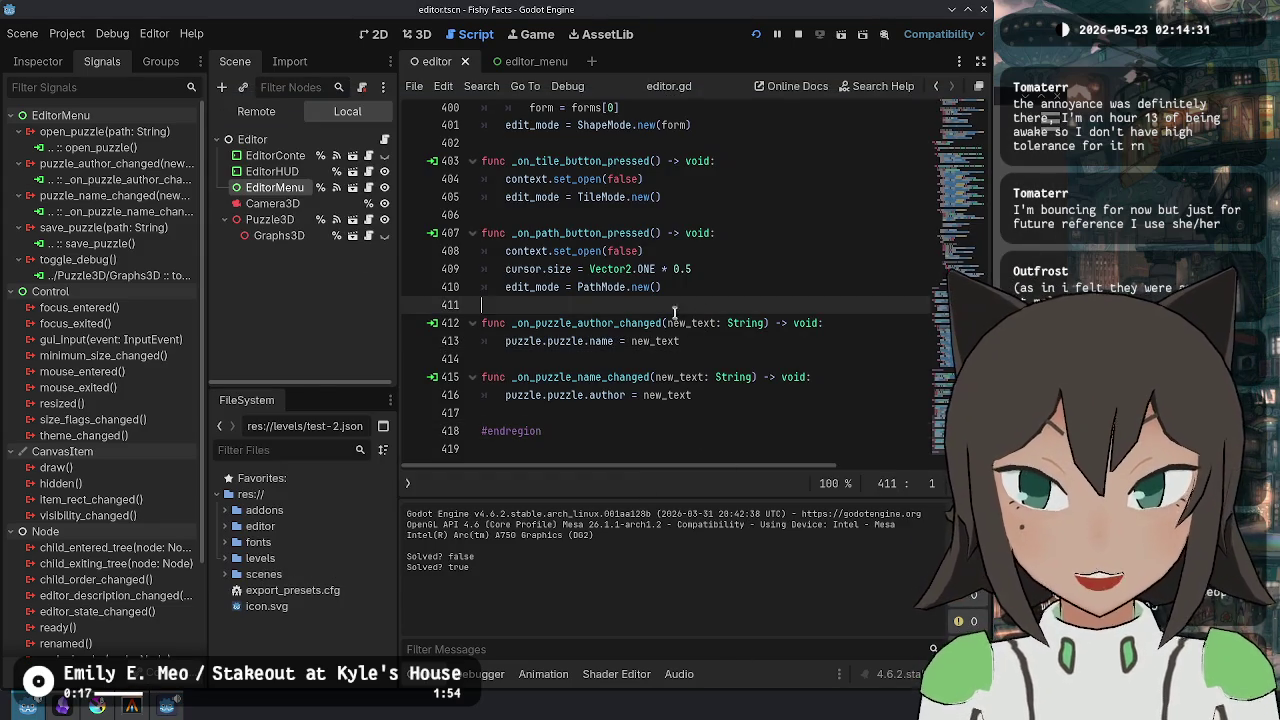
pyautogui.click(369, 187)
pyautogui.click(636, 290)
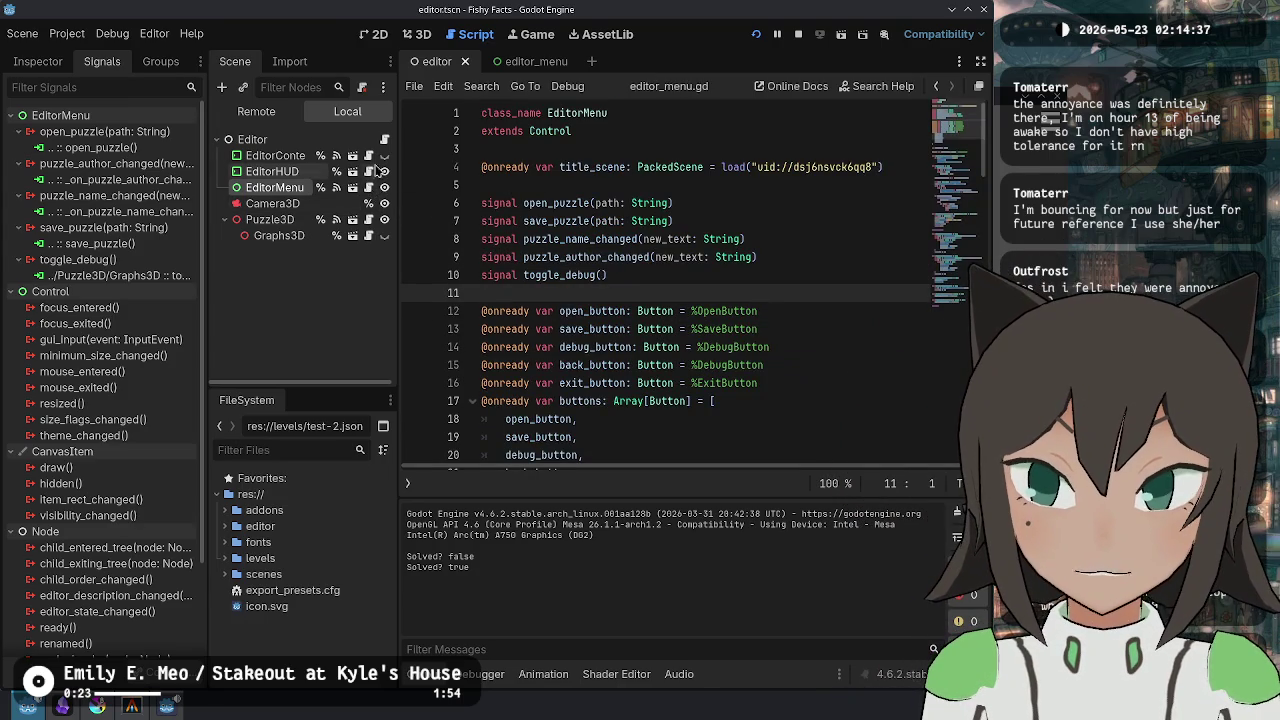
pyautogui.click(362, 188)
pyautogui.scroll(4, 338, 297)
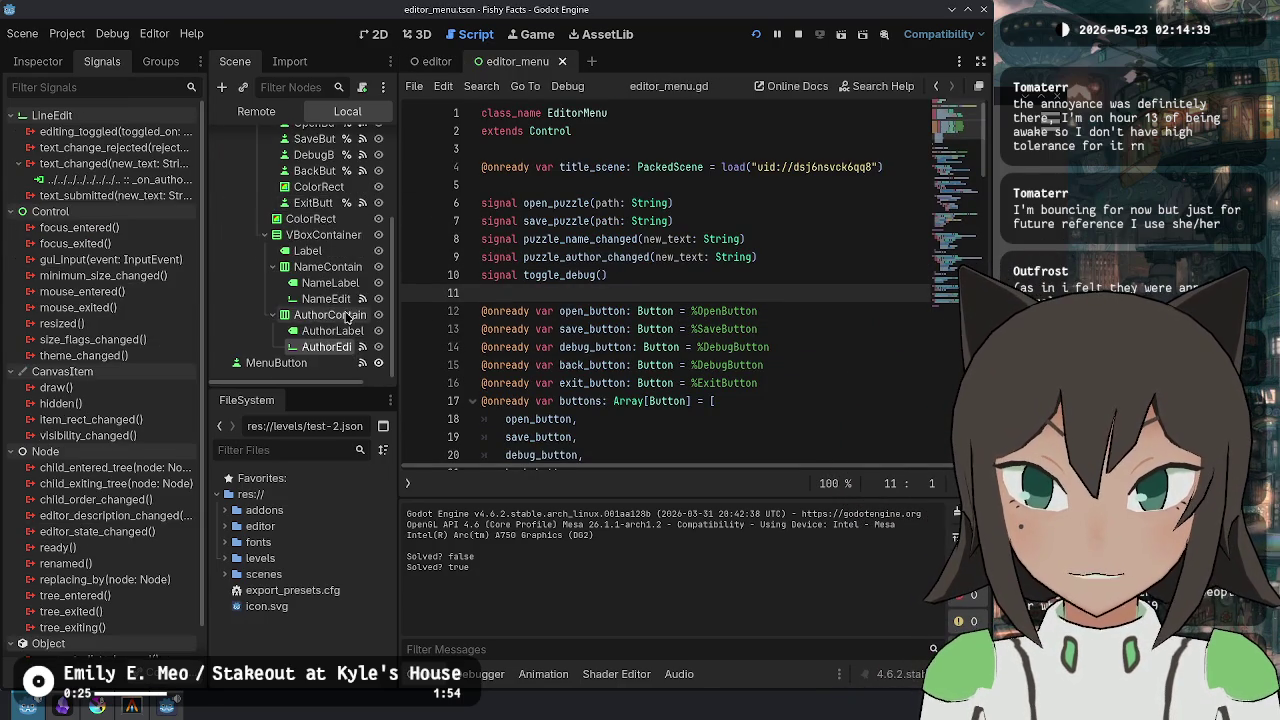
pyautogui.click(617, 278)
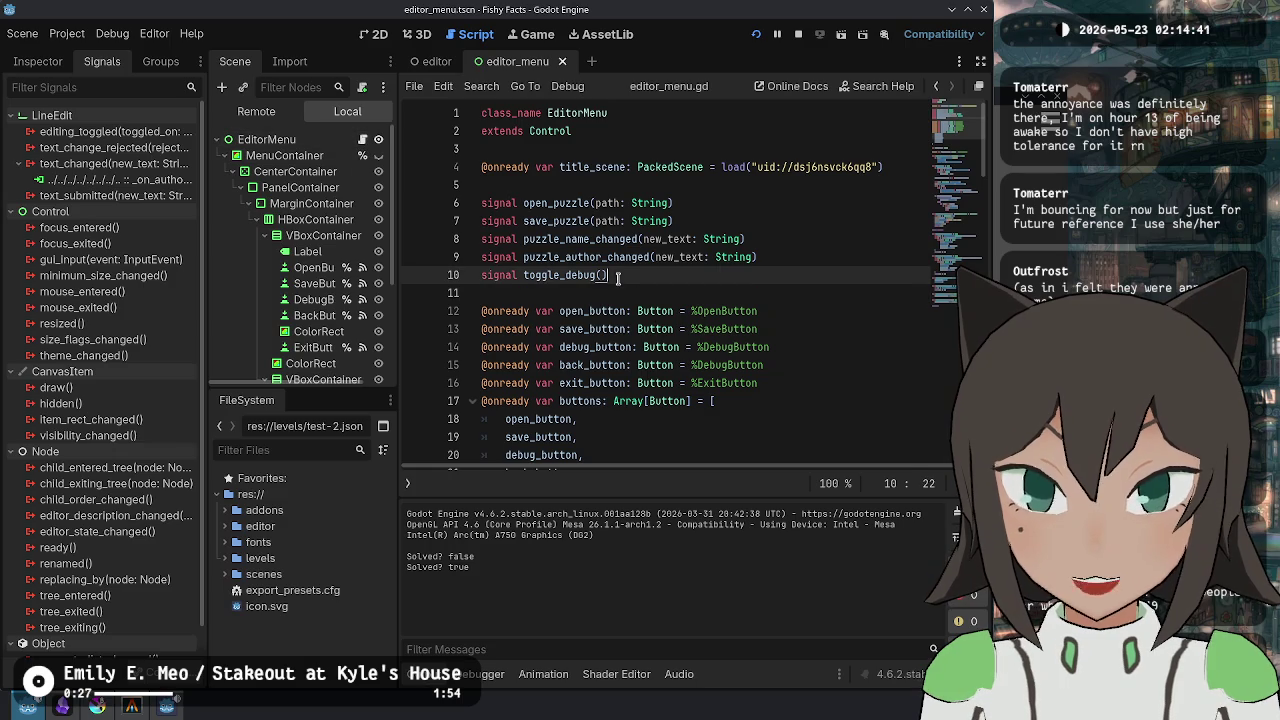
pyautogui.hotkey('ctrl', 'End')
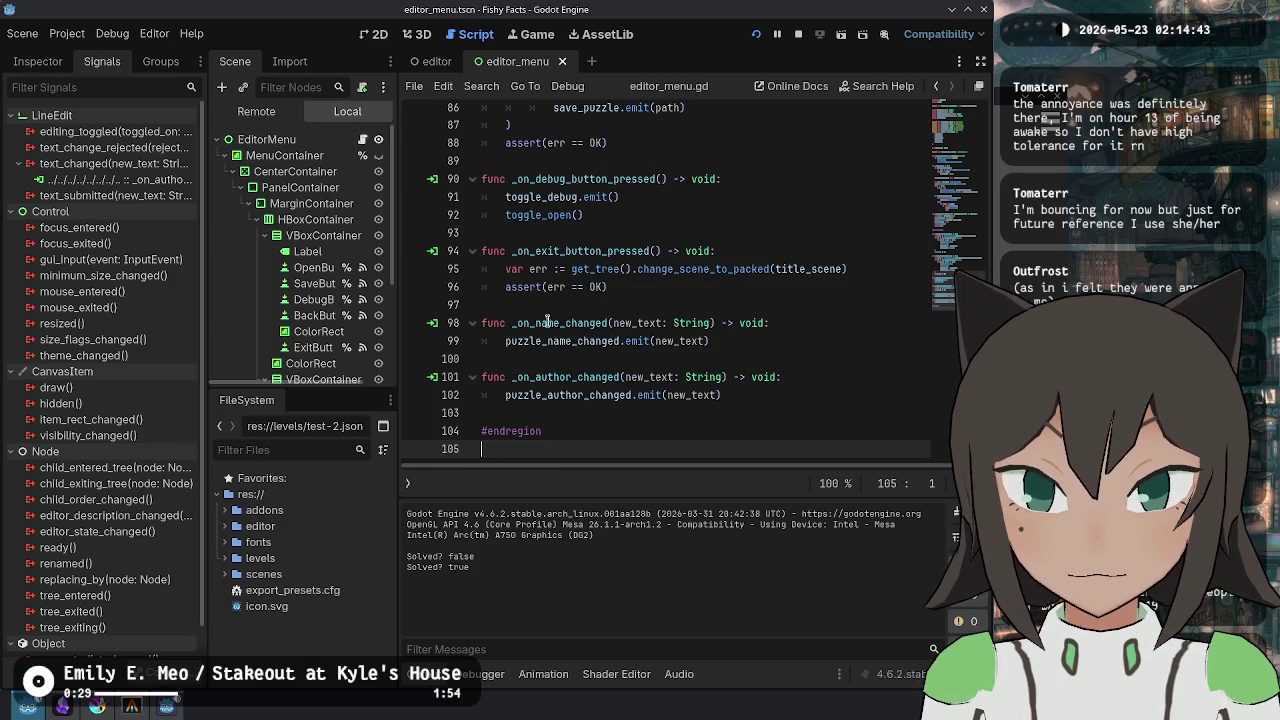
# - Add 'func set_puzzle_name(new_text: String) -> void:' below open_file_dialog in editor_menu.gd
pyautogui.scroll(10, 560, 321)
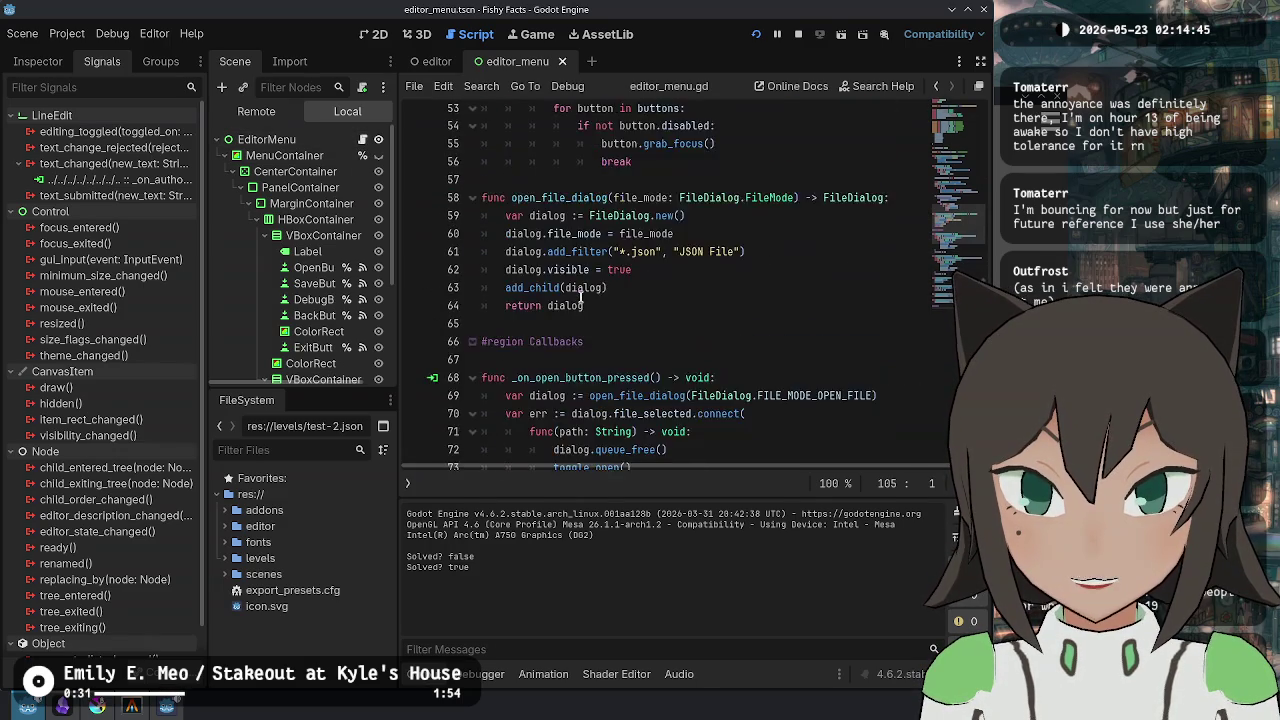
pyautogui.scroll(-2, 580, 297)
pyautogui.click(695, 391)
pyautogui.press('Return')
pyautogui.write('func set')
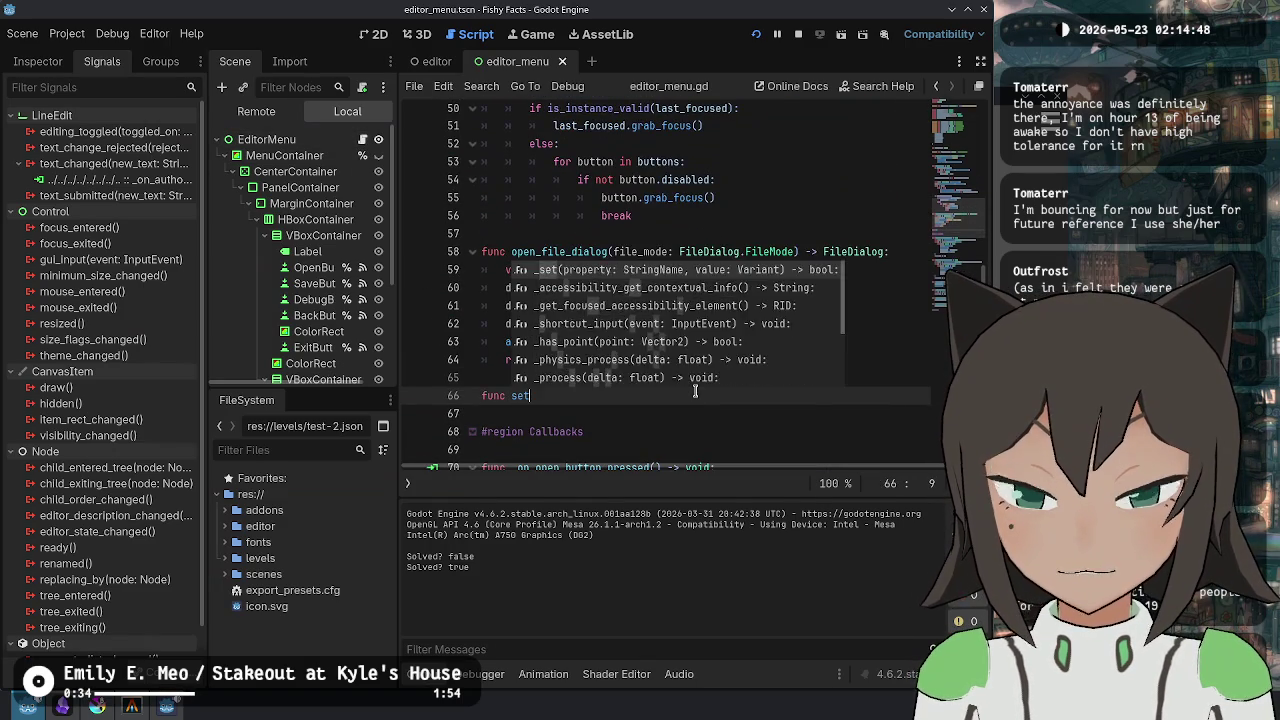
pyautogui.press('BackSpace')
pyautogui.write('set_puzzle_name(new_text: Stri')
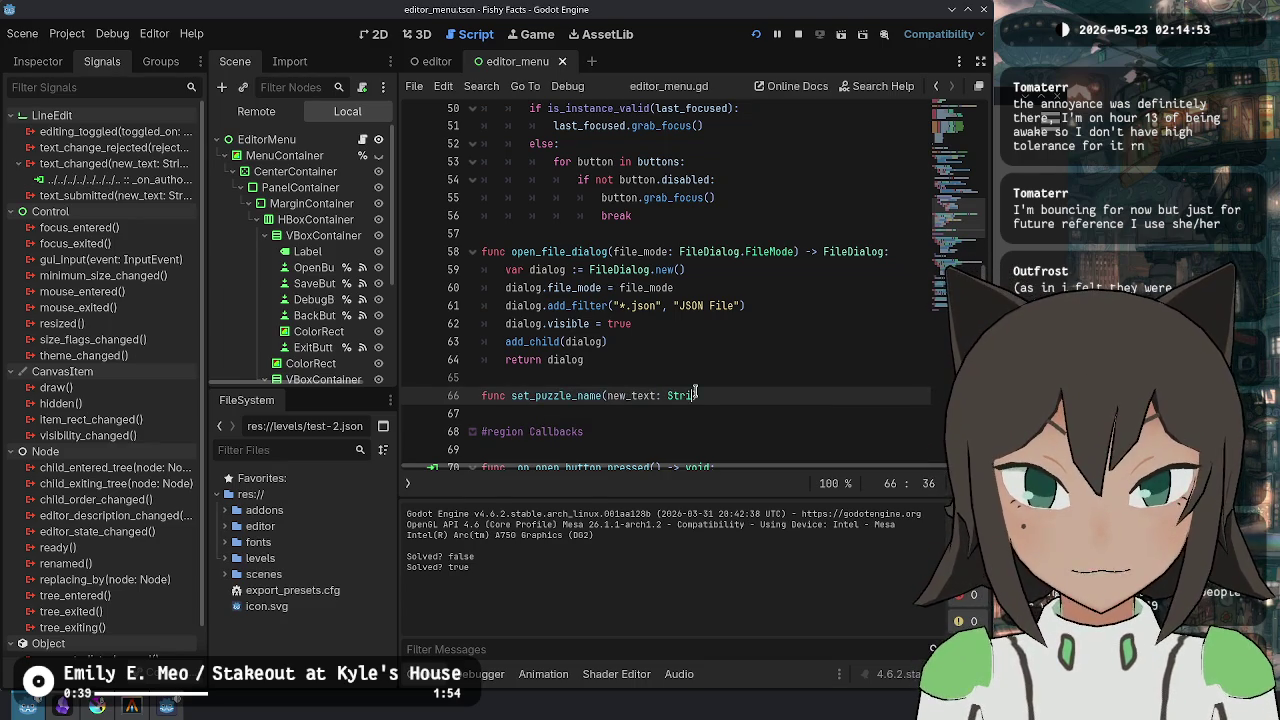
pyautogui.press('BackSpace')
pyautogui.press('BackSpace')
pyautogui.write('id:')
pyautogui.press('Return')
pyautogui.scroll(-3, 320, 280)
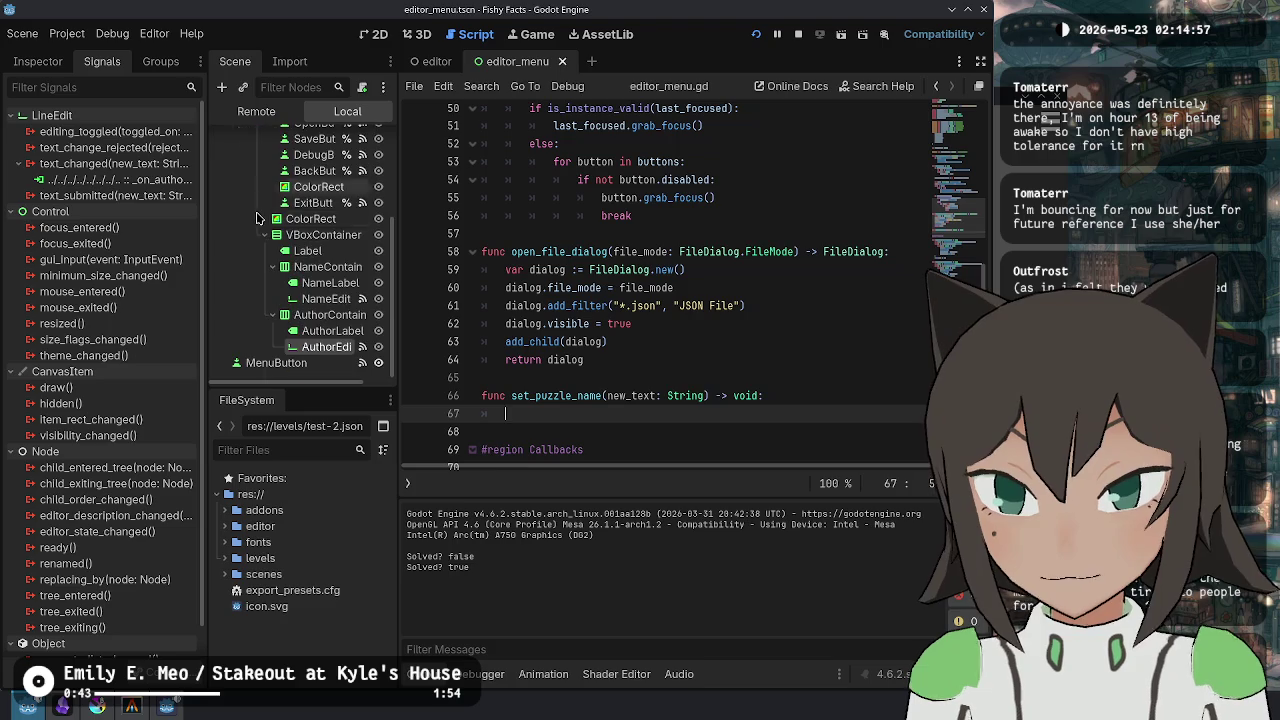
pyautogui.rightClick(340, 299)
# - Make NameEdit and AuthorEdit unique-named and drag their references into the script
pyautogui.click(442, 481)
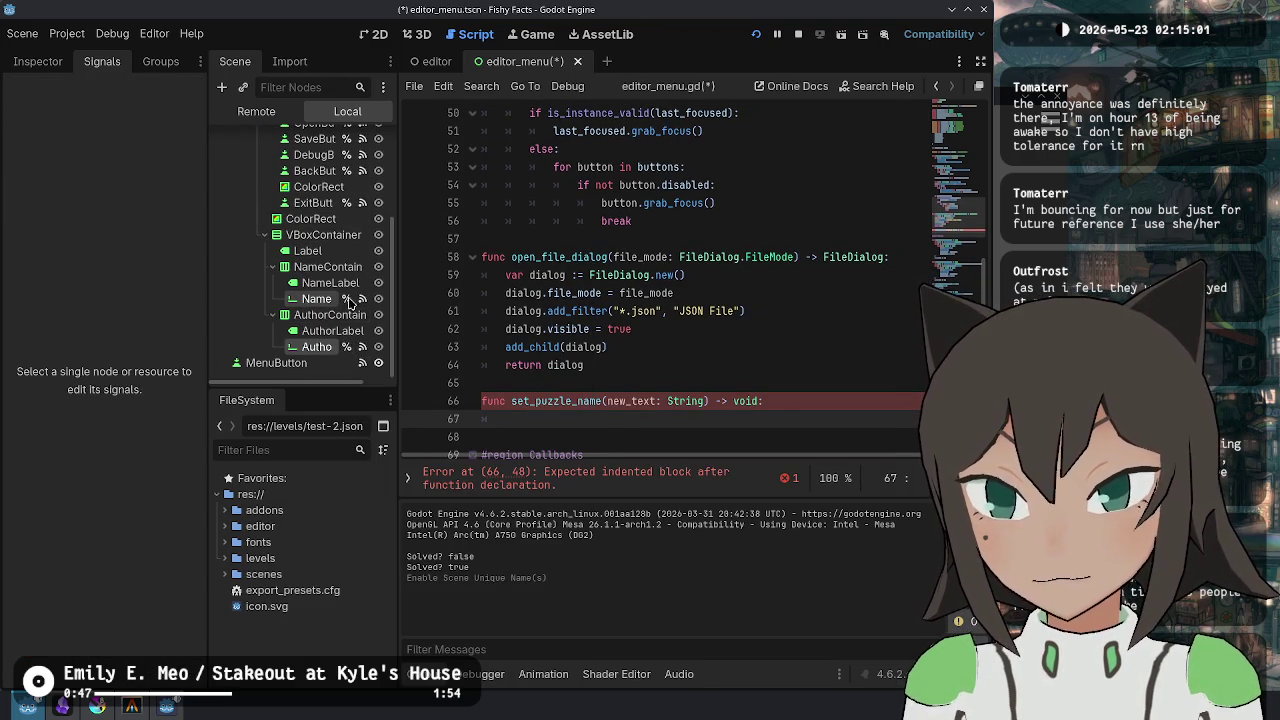
pyautogui.scroll(15, 405, 434)
pyautogui.moveTo(330, 300)
pyautogui.mouseDown()
pyautogui.moveTo(560, 218)
pyautogui.moveTo(640, 172)
pyautogui.moveTo(590, 180)
pyautogui.mouseUp()
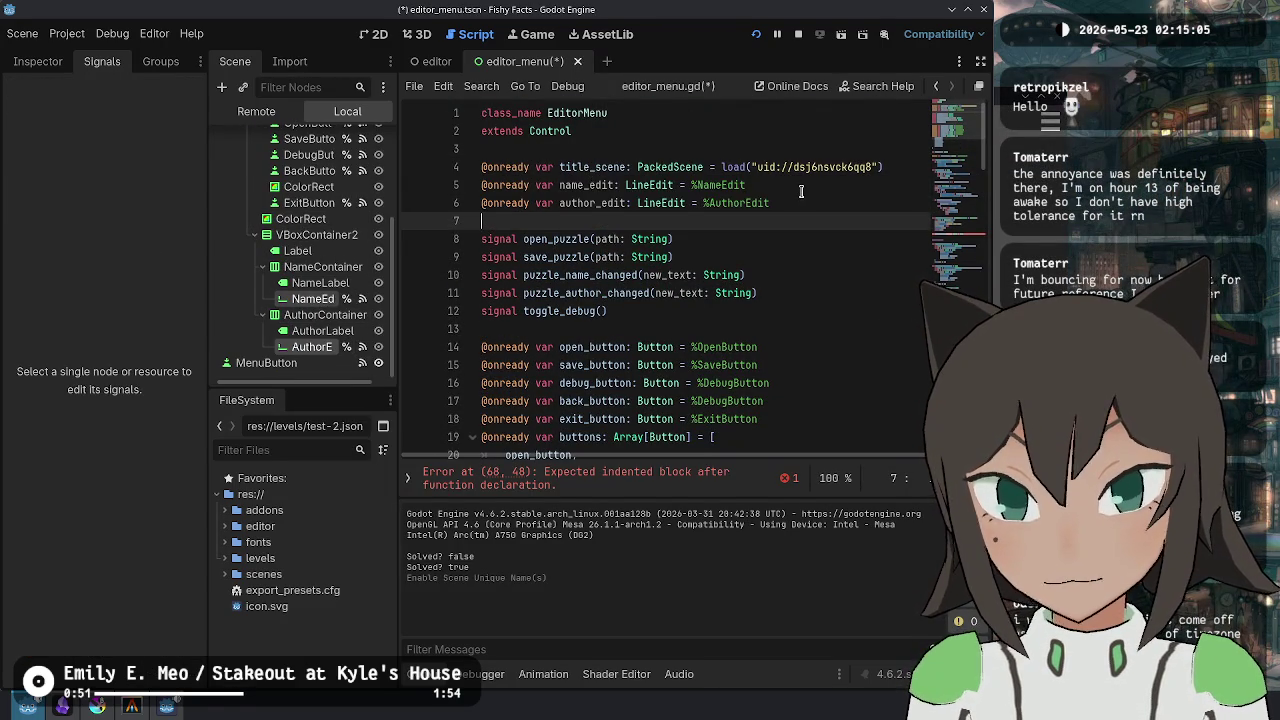
pyautogui.moveTo(807, 208); pyautogui.dragTo(914, 172)
pyautogui.hotkey('ctrl', 'x')
pyautogui.scroll(-2, 783, 258)
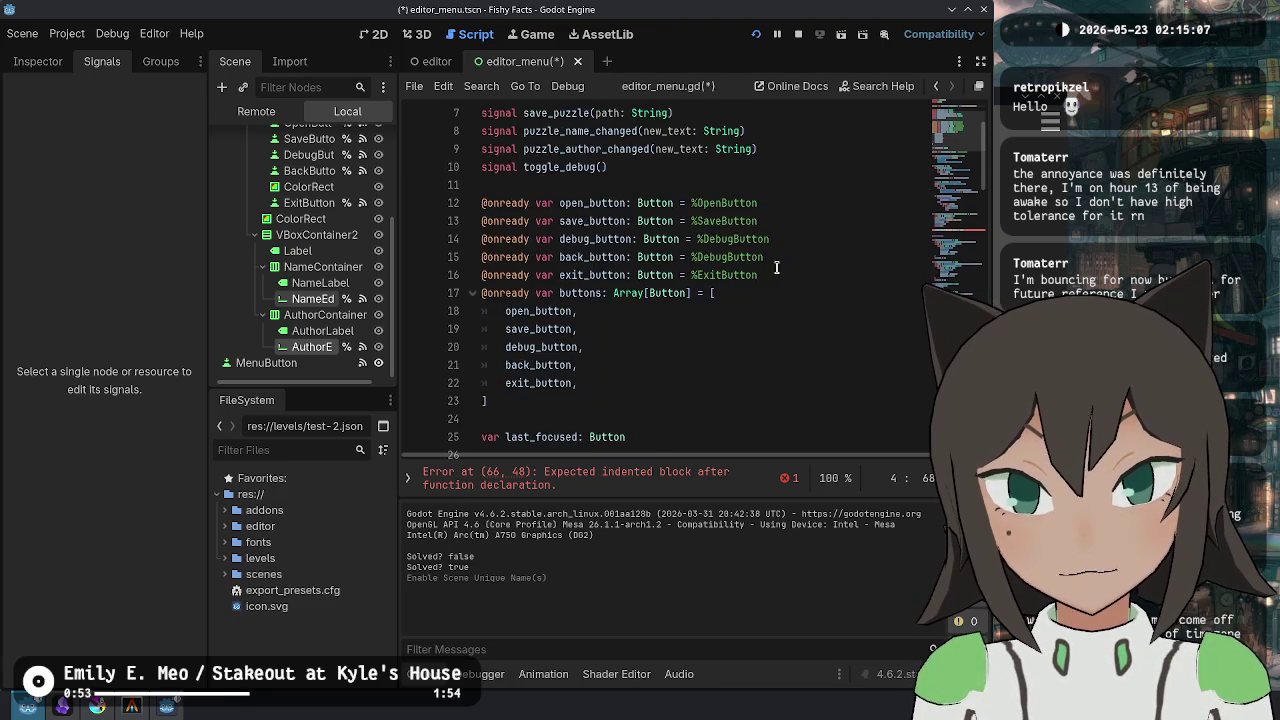
pyautogui.scroll(-2, 597, 318)
pyautogui.click(607, 296)
pyautogui.hotkey('ctrl', 'v')
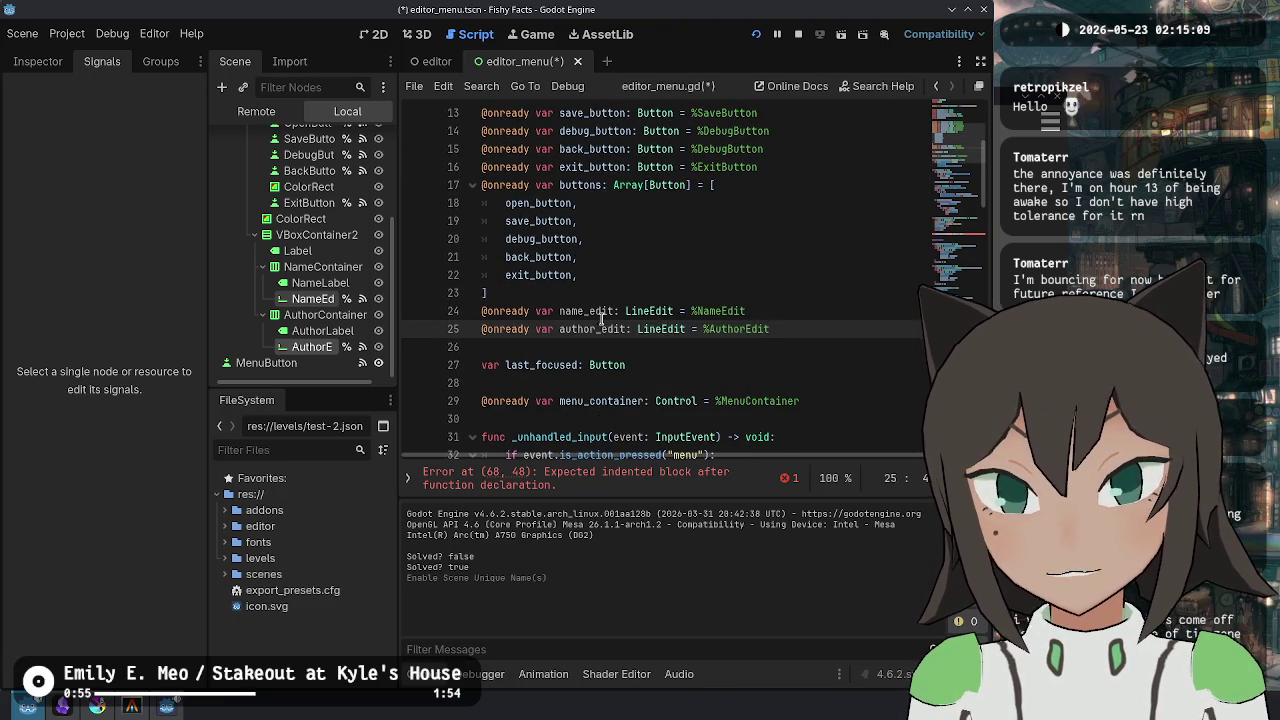
pyautogui.doubleClick(583, 311)
pyautogui.hotkey('ctrl', 's')
# - Start the set_puzzle_name body with a name_edit text call, browsing setter suggestions
pyautogui.hotkey('ctrl', 'End')
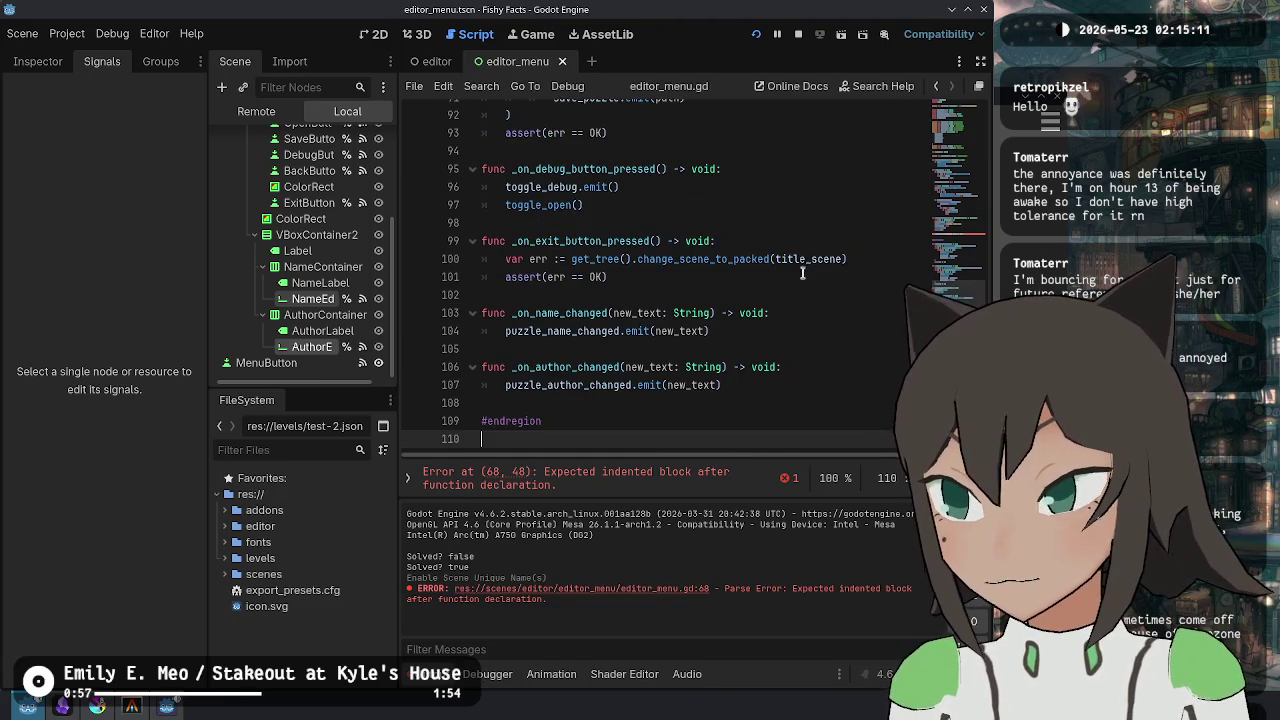
pyautogui.scroll(10, 716, 343)
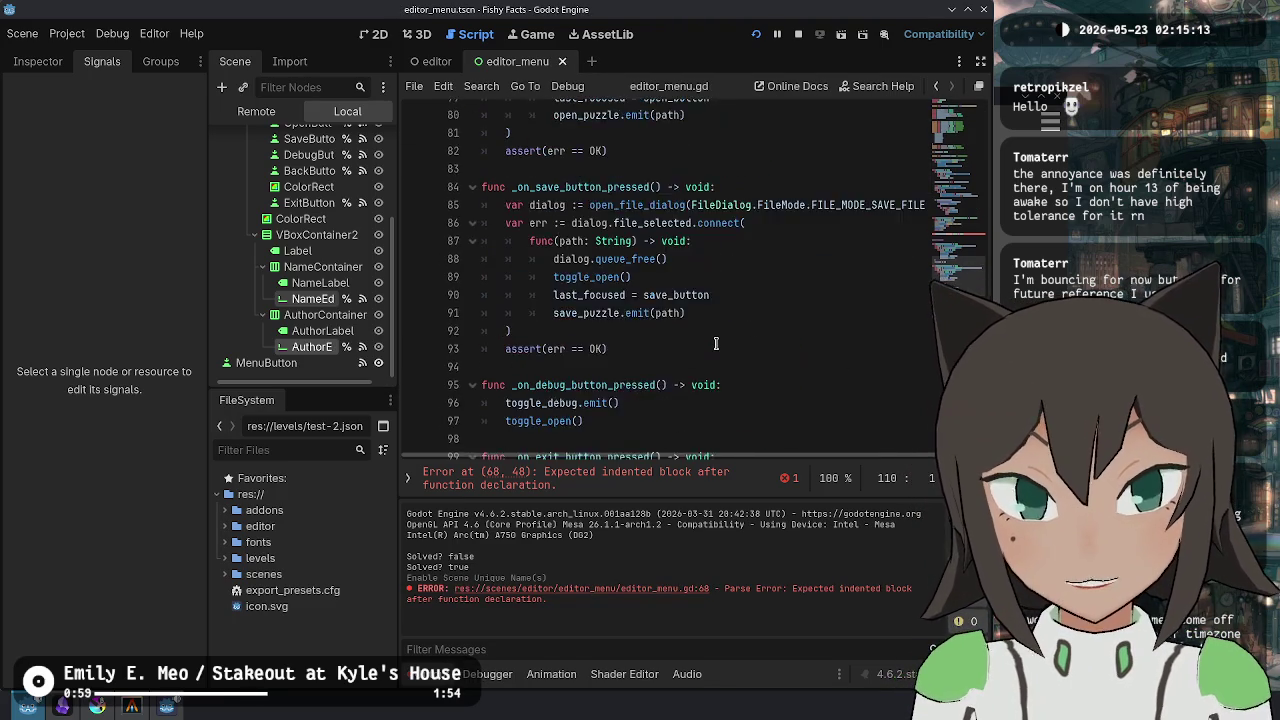
pyautogui.click(563, 247)
pyautogui.write('name_edit')
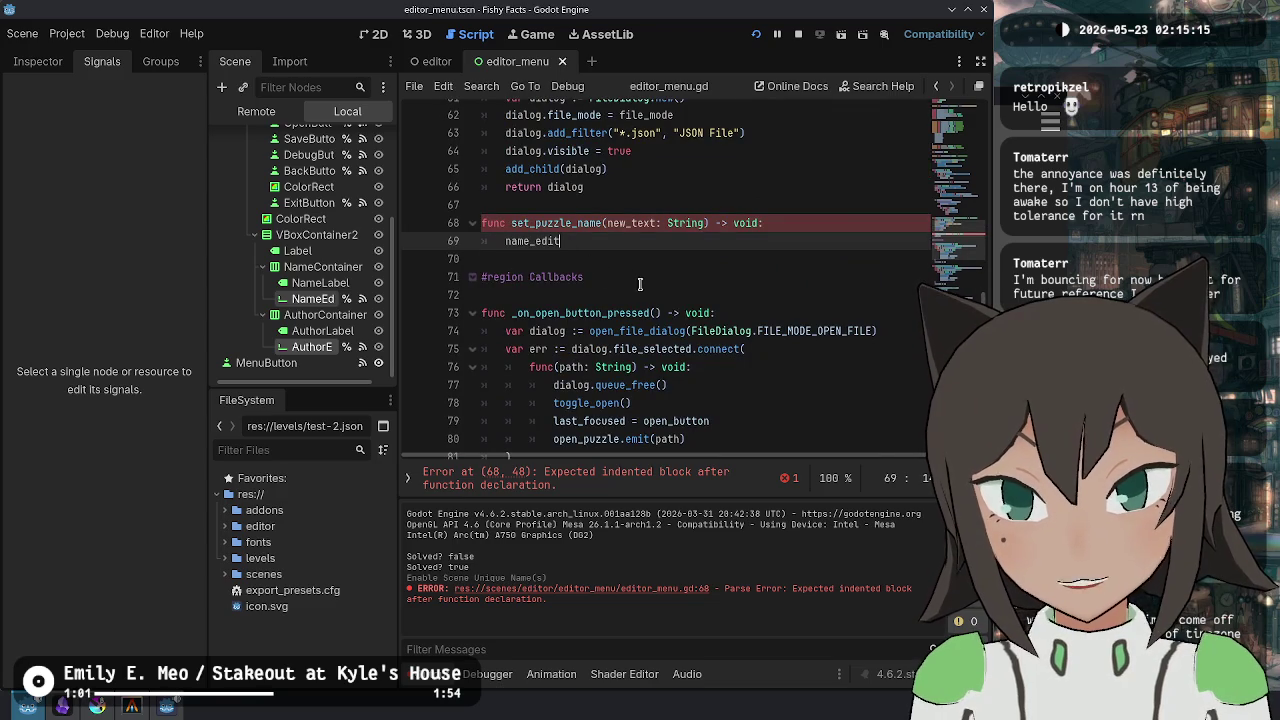
pyautogui.write('.emi')
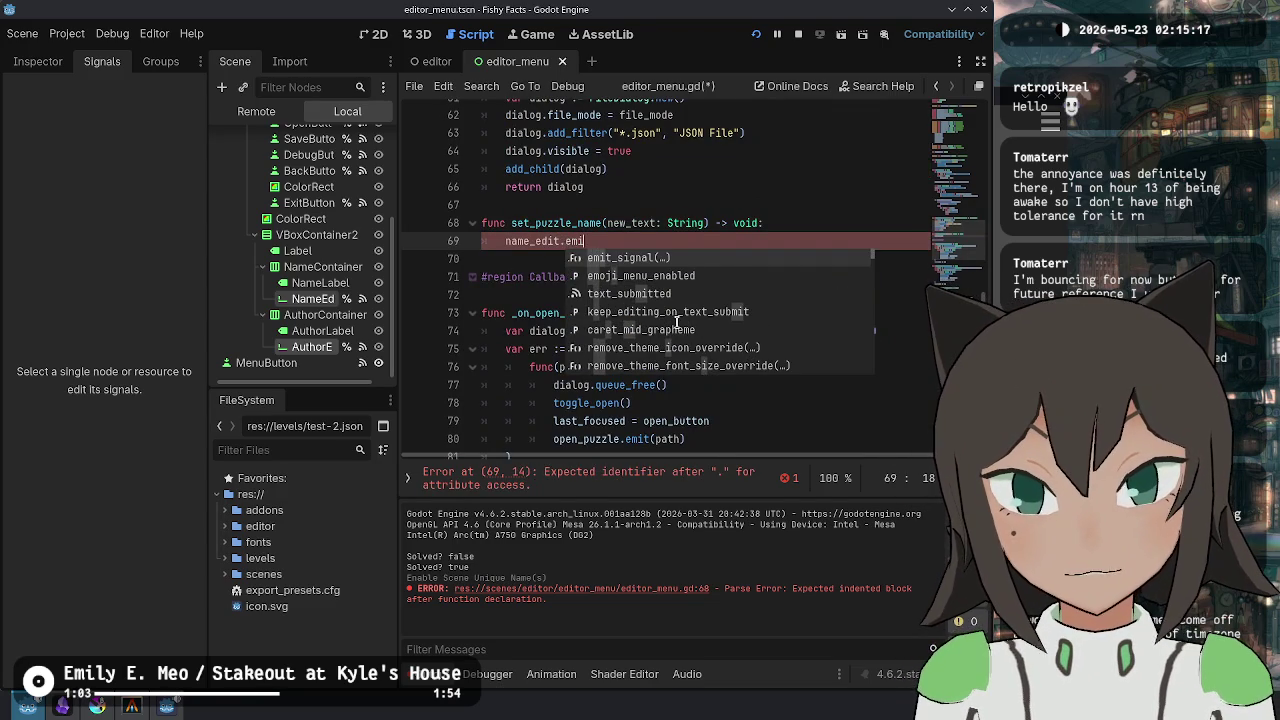
pyautogui.press('BackSpace')
pyautogui.press('BackSpace')
pyautogui.press('BackSpace')
pyautogui.write('set_wi')
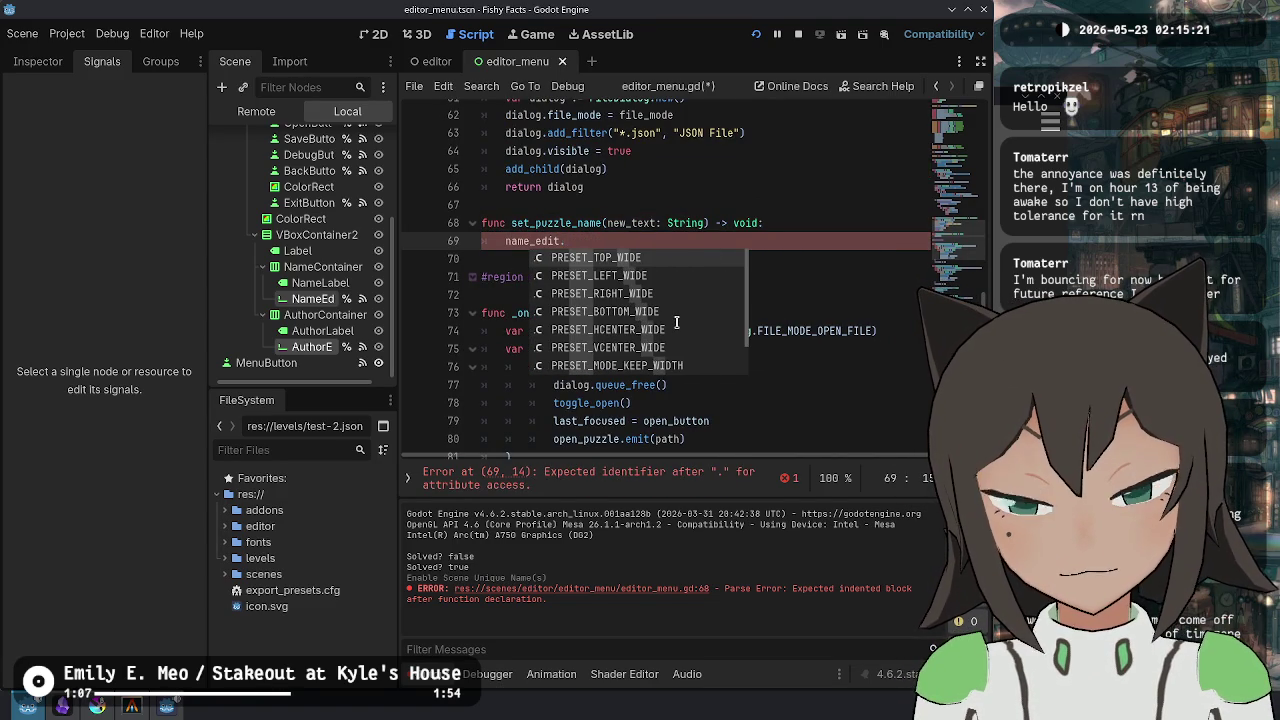
pyautogui.write('text')
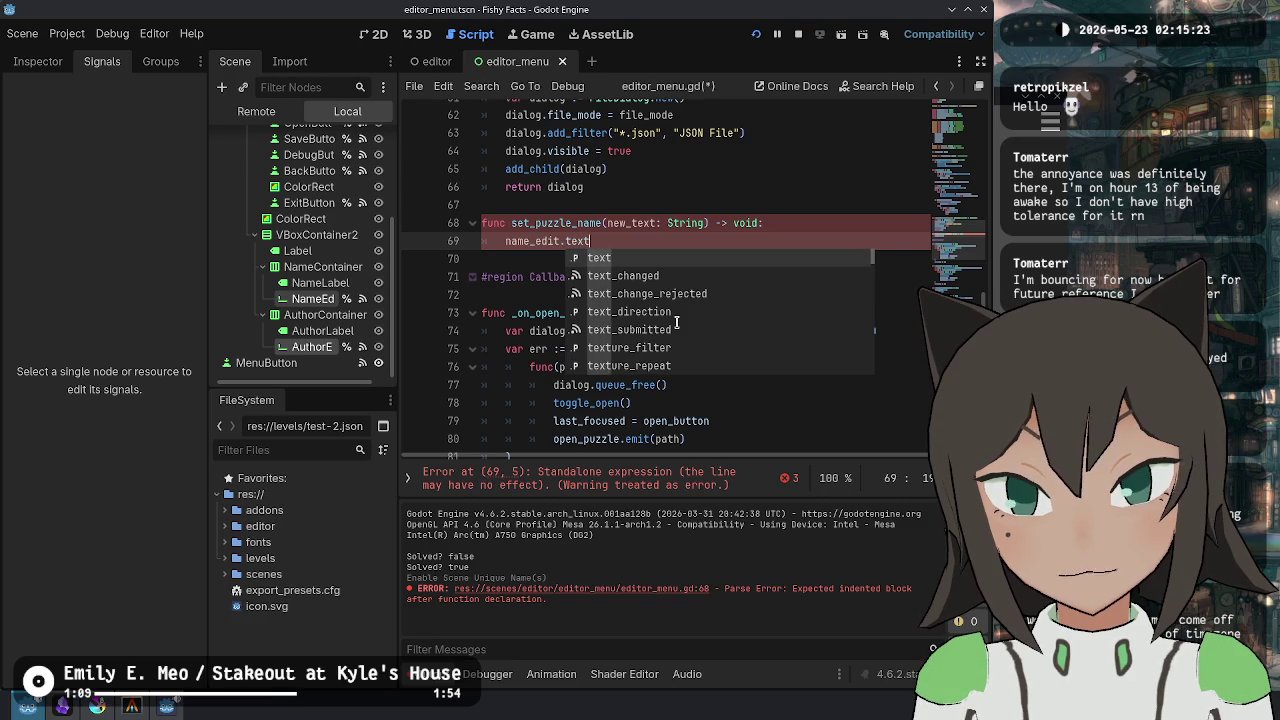
pyautogui.press('Down')
pyautogui.press('Down')
pyautogui.press('Down')
pyautogui.press('Down')
pyautogui.press('Down')
pyautogui.press('Down')
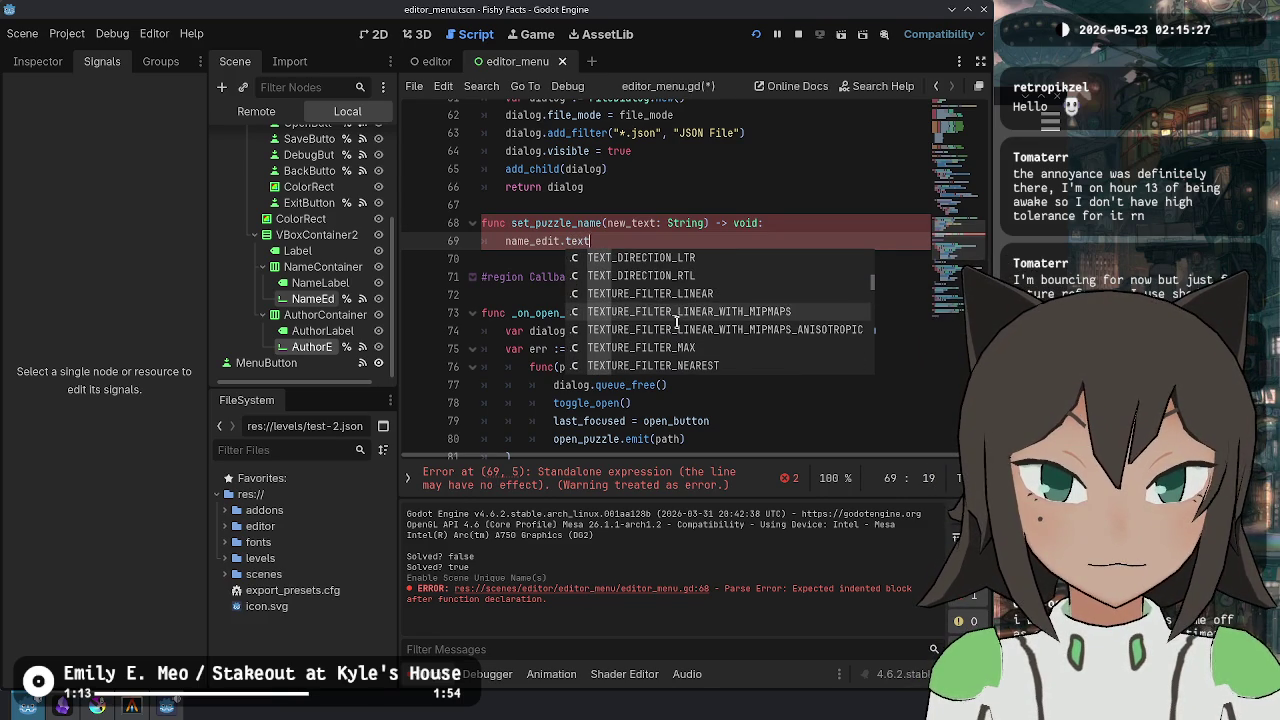
pyautogui.press('BackSpace')
pyautogui.press('BackSpace')
pyautogui.press('BackSpace')
pyautogui.write('set_tex')
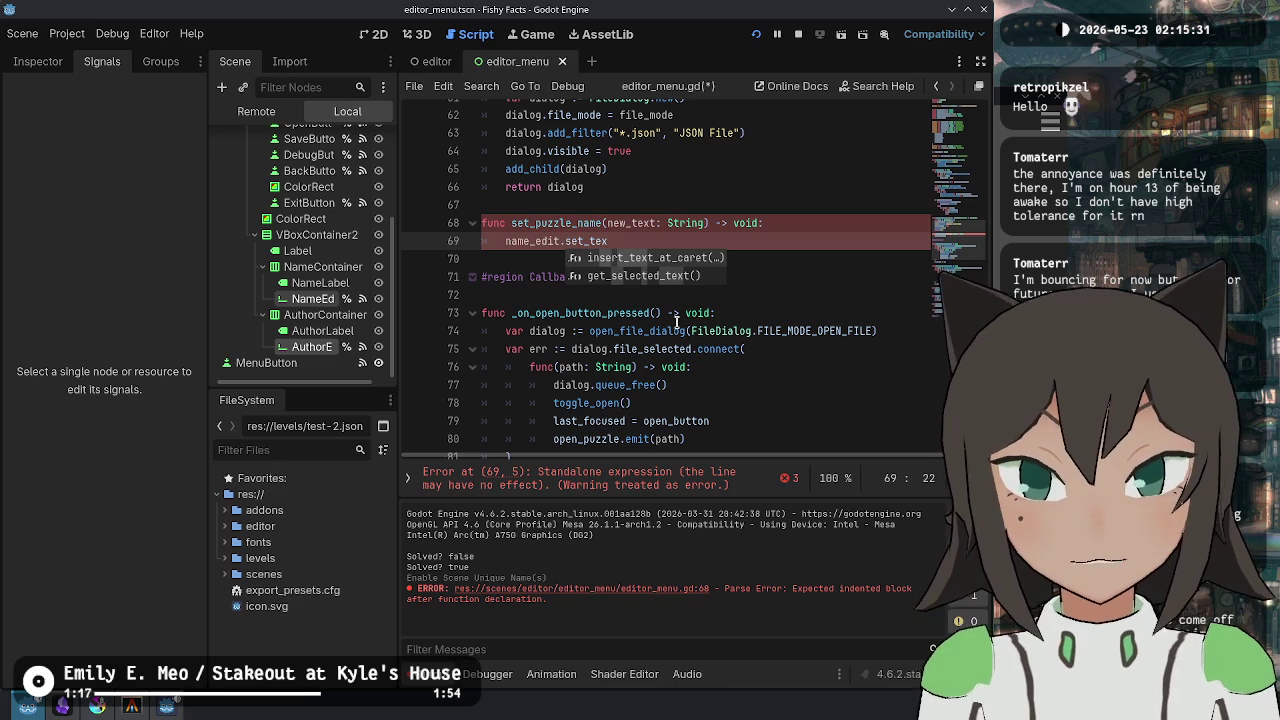
pyautogui.press('Escape')
pyautogui.keyDown('ctrl'); pyautogui.click(535, 241); pyautogui.keyUp('ctrl')
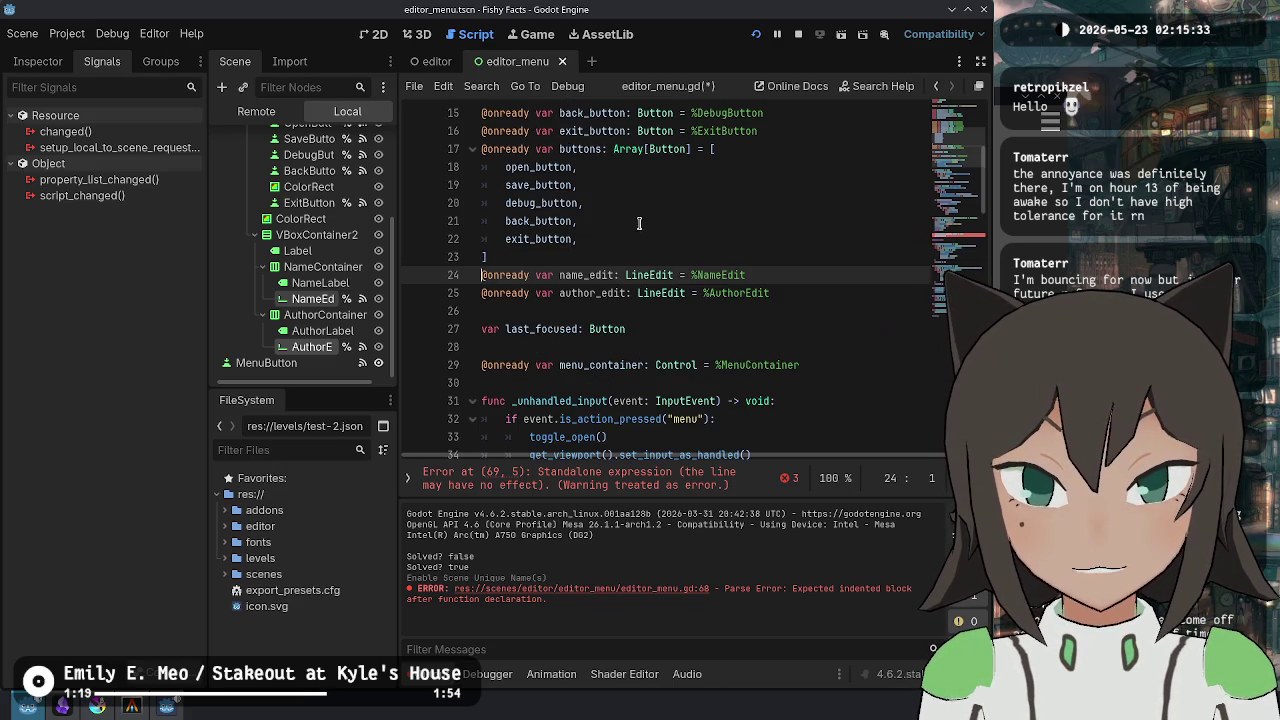
# - Read the LineEdit text property documentation, then return to editor_menu.gd
pyautogui.keyDown('ctrl'); pyautogui.click(660, 280); pyautogui.keyUp('ctrl')
pyautogui.scroll(-10, 743, 258)
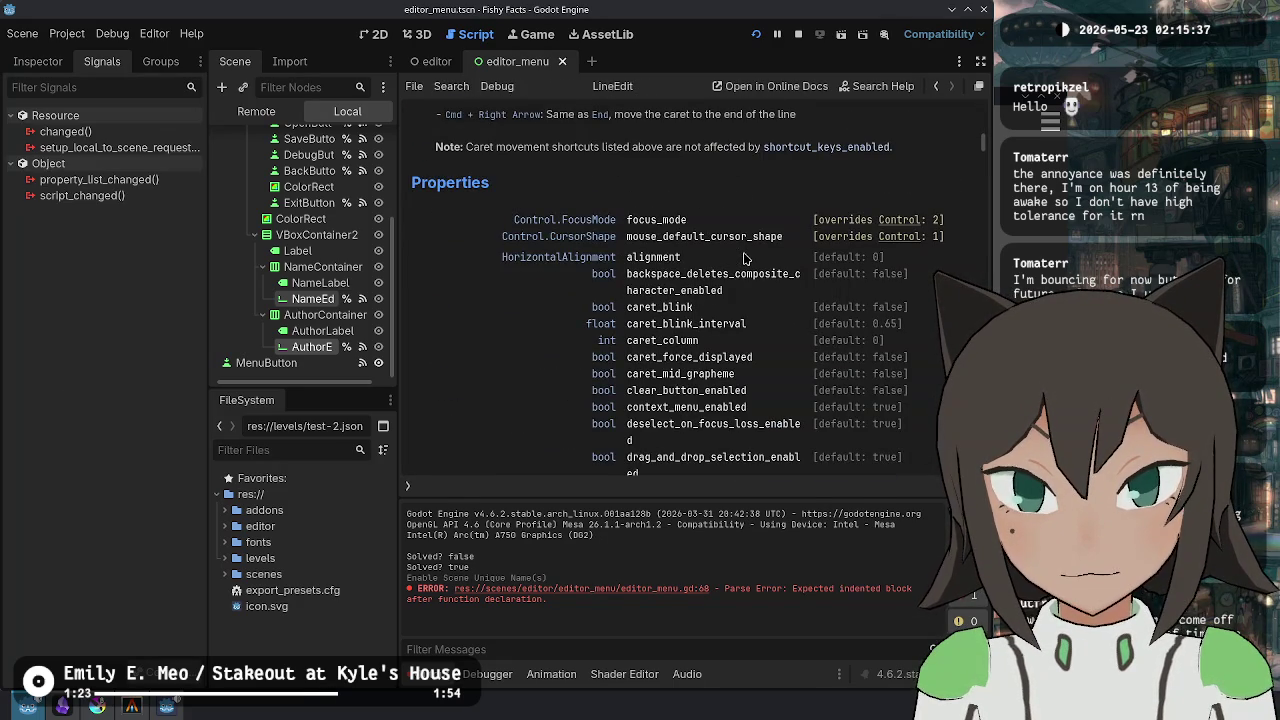
pyautogui.scroll(-9, 743, 258)
pyautogui.scroll(-1, 743, 263)
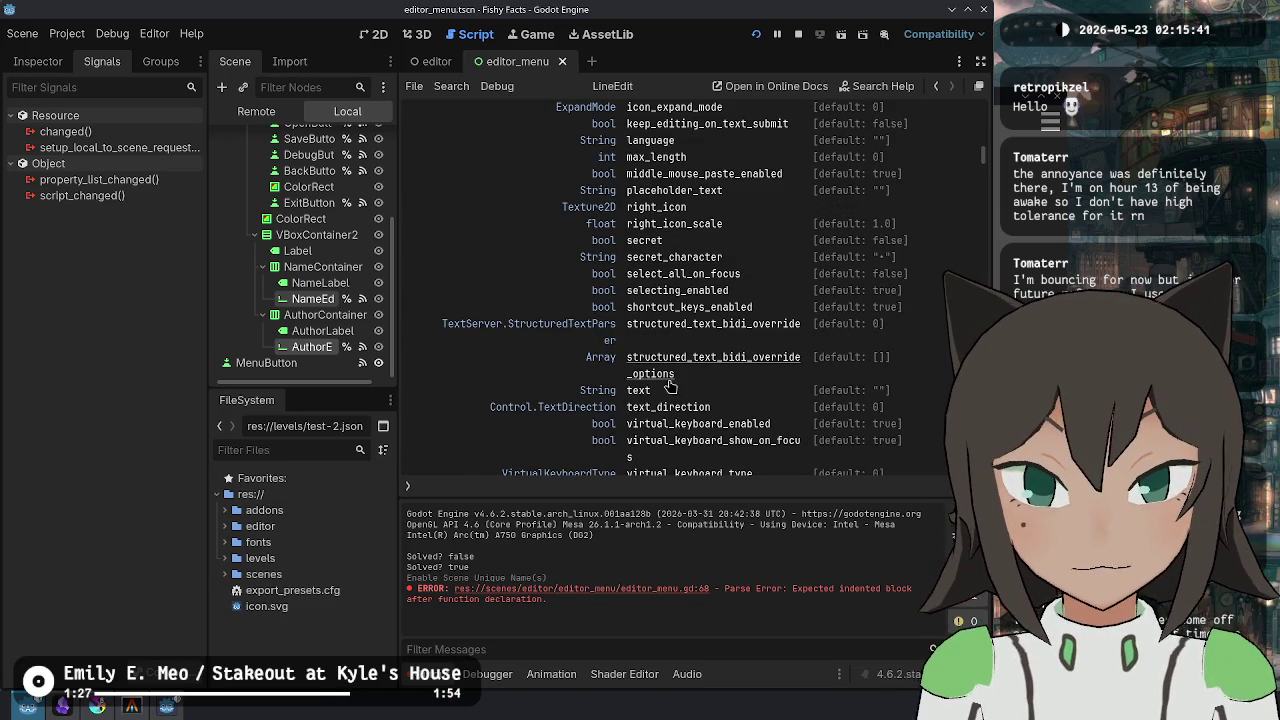
pyautogui.click(641, 391)
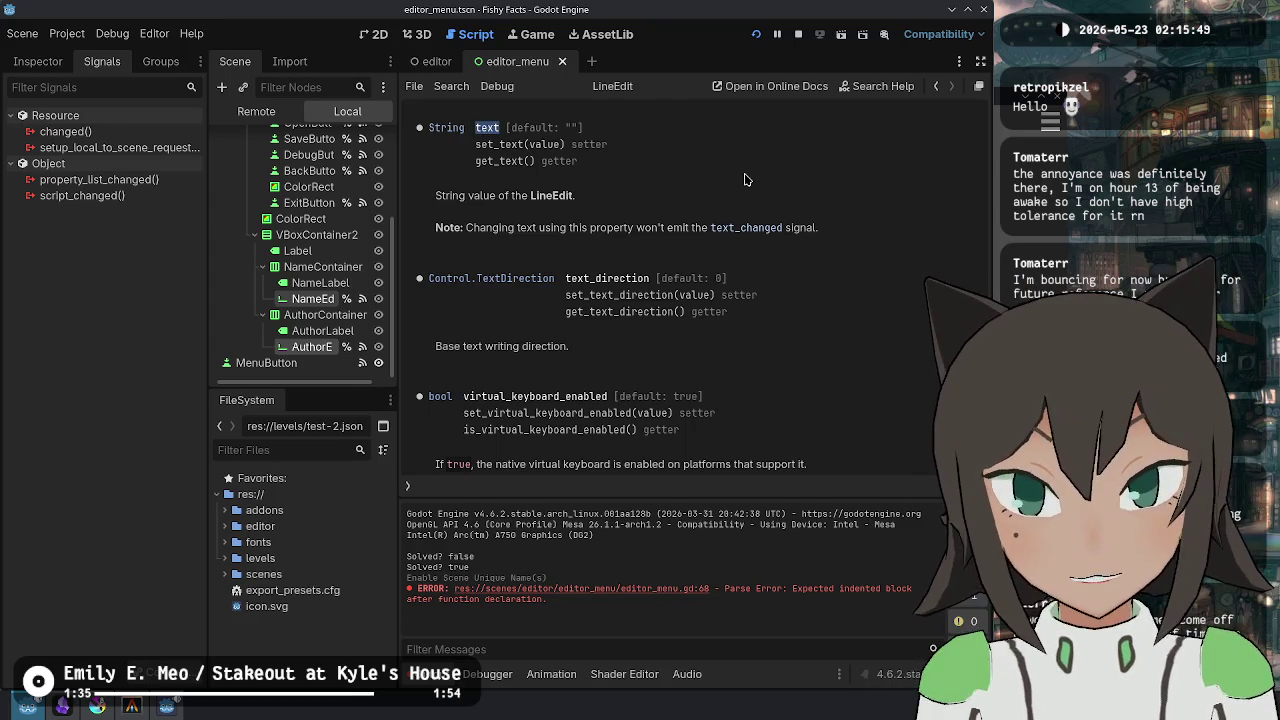
pyautogui.hotkey('alt', 'Left')
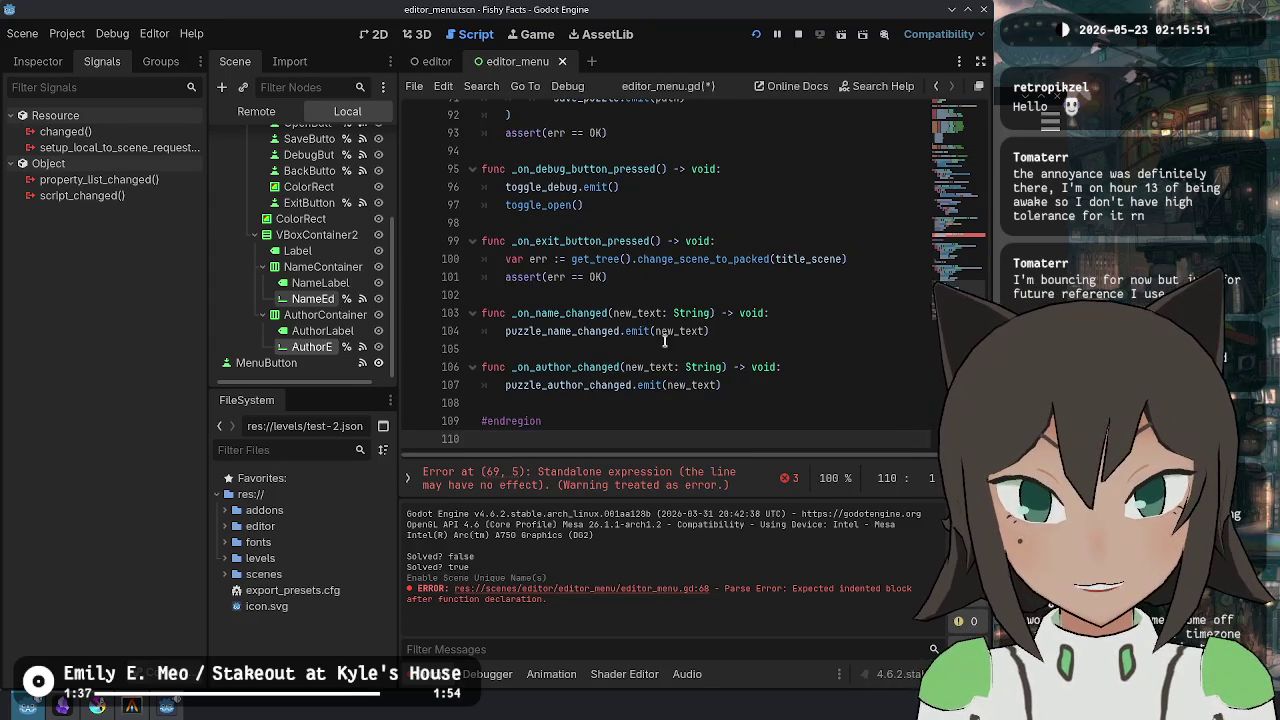
# - Make set_puzzle_name assign name_edit.text = new_text
pyautogui.click(642, 330)
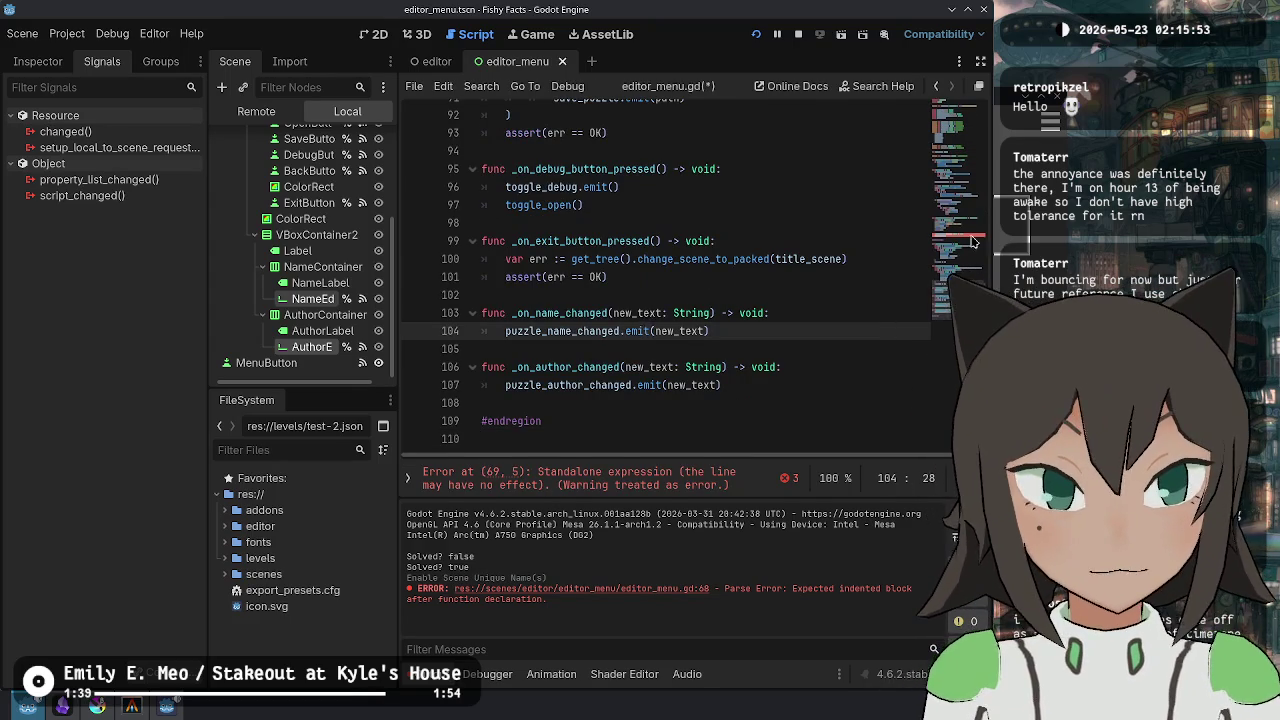
pyautogui.scroll(10, 650, 300)
pyautogui.click(658, 259)
pyautogui.hotkey('ctrl', 'BackSpace')
pyautogui.write('text')
pyautogui.press('Return')
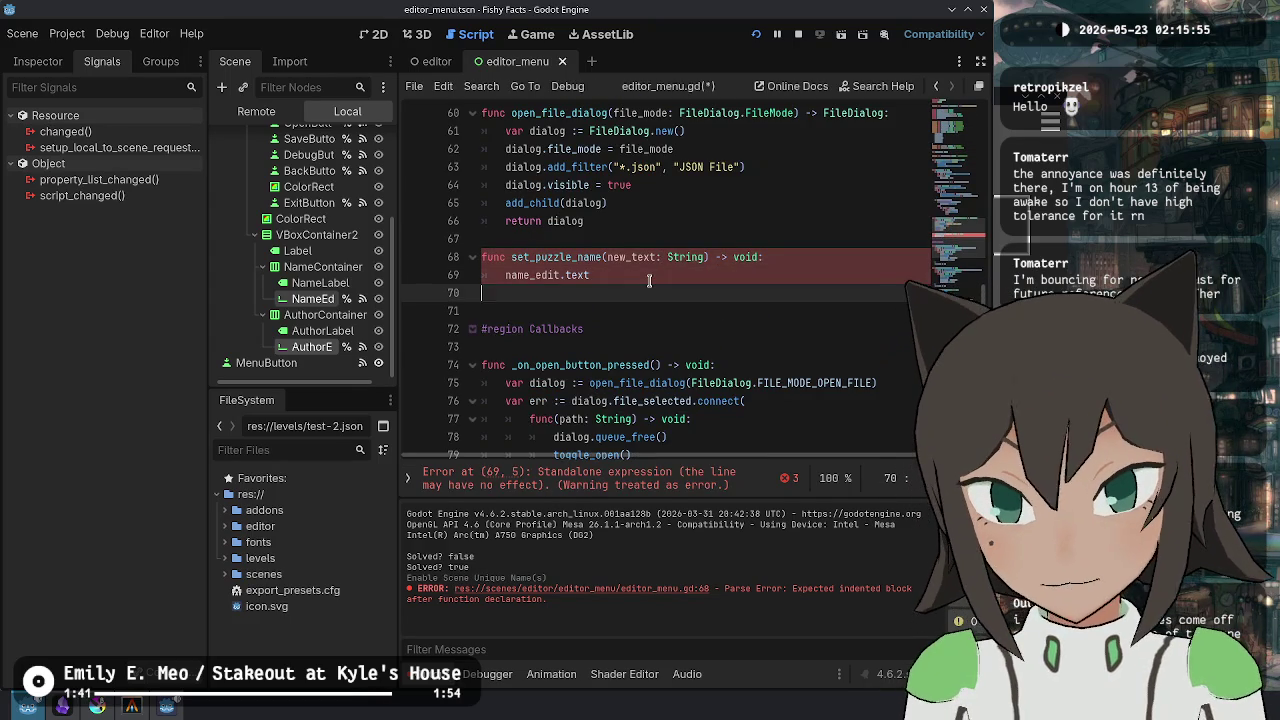
pyautogui.press('BackSpace')
pyautogui.write('= ne')
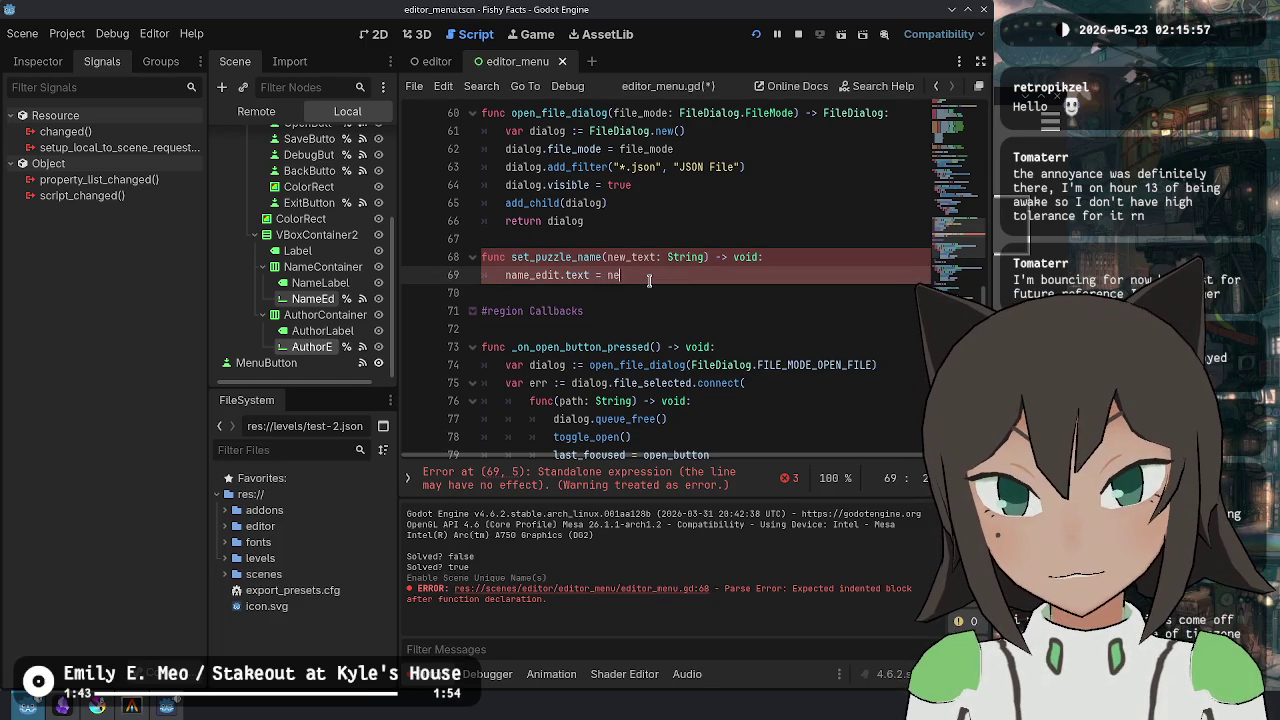
pyautogui.write('w_text')
# - Duplicate the function as set_puzzle_author for author_edit and save editor_menu.gd
pyautogui.hotkey('shift', 'Up')
pyautogui.hotkey('shift', 'Up')
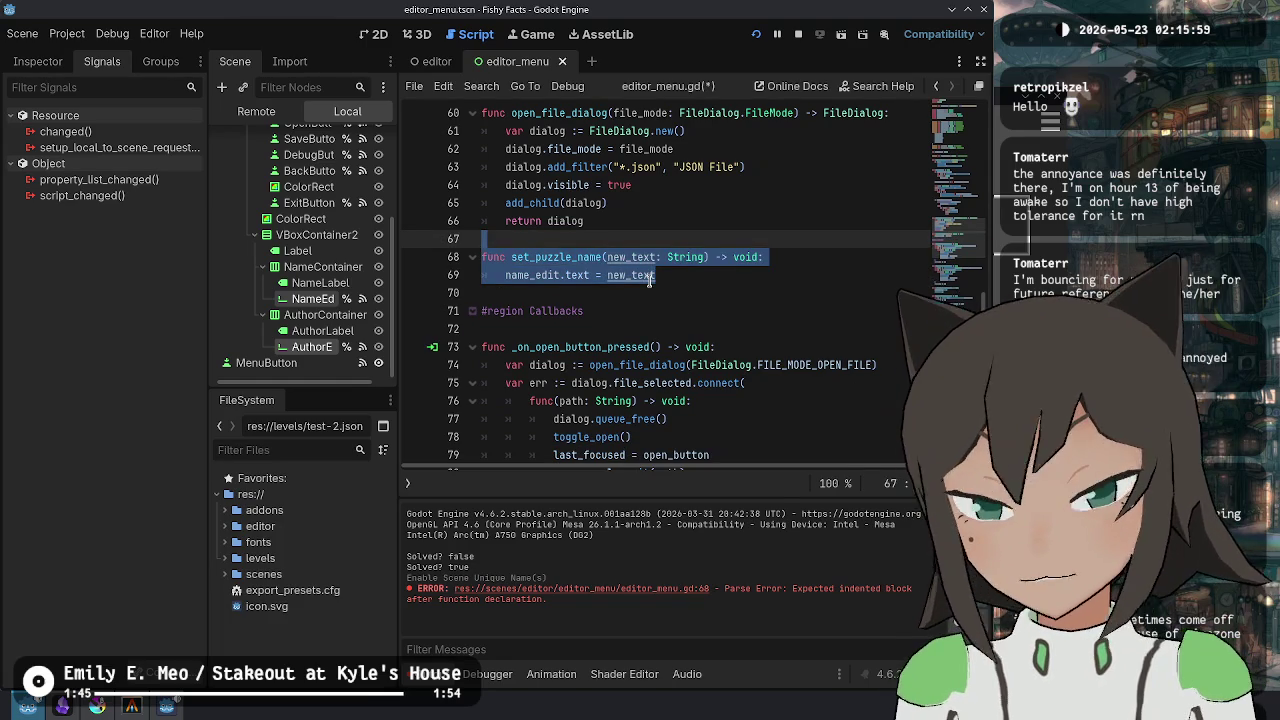
pyautogui.hotkey('ctrl', 'shift', 'd')
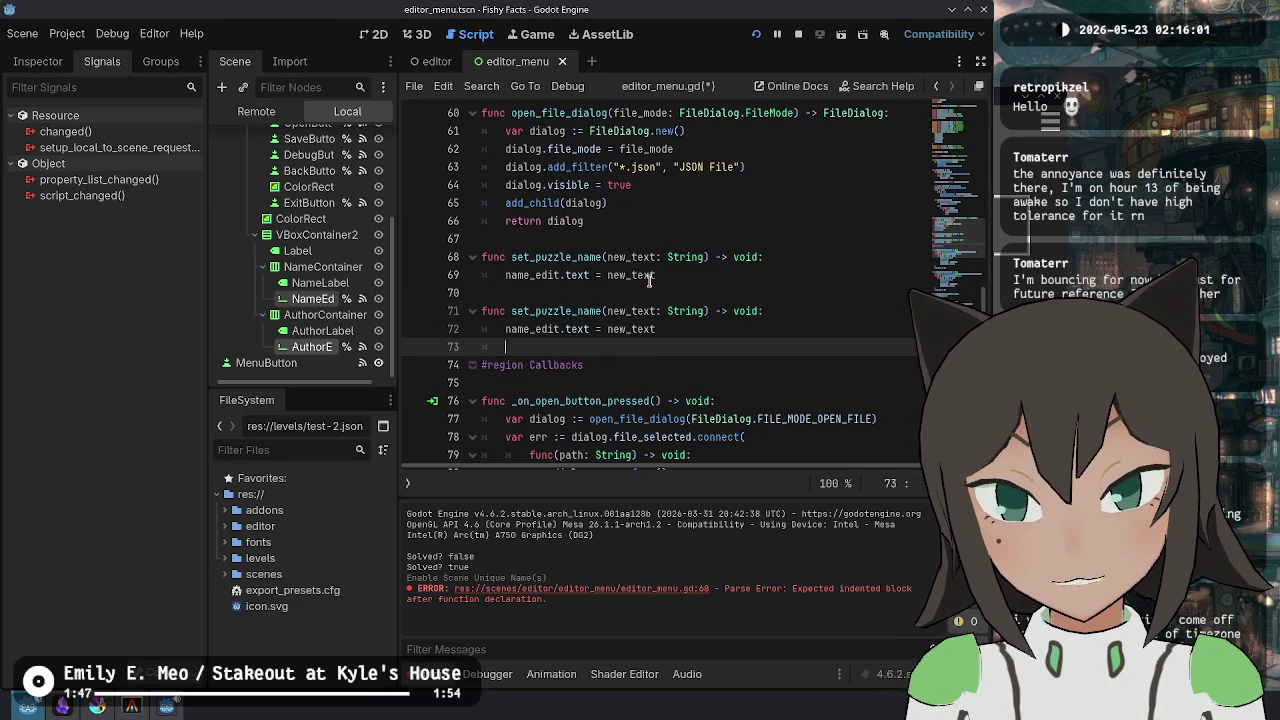
pyautogui.hotkey('ctrl', 'Right')
pyautogui.hotkey('shift', 'Left')
pyautogui.hotkey('shift', 'Left')
pyautogui.hotkey('shift', 'Left')
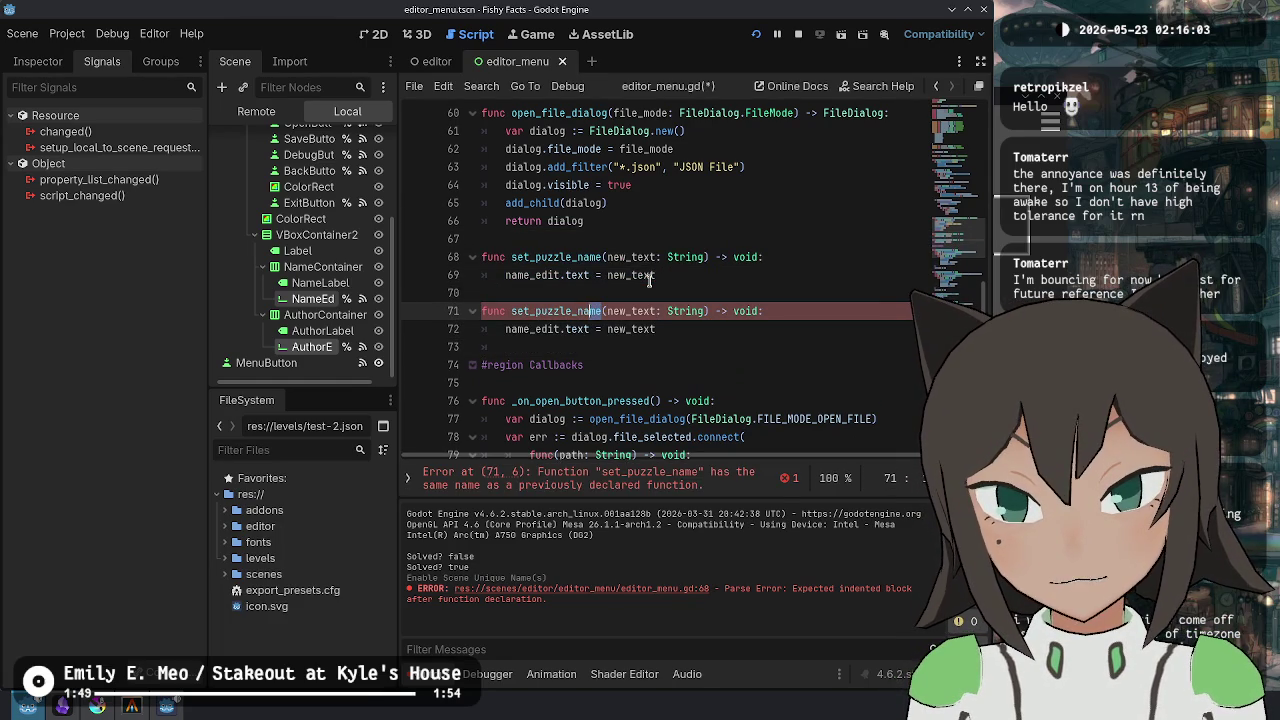
pyautogui.write('author')
pyautogui.hotkey('ctrl', 's')
# - Review the NameEdit node properties and the name-changed handlers, then switch to the editor scene
pyautogui.click(610, 275)
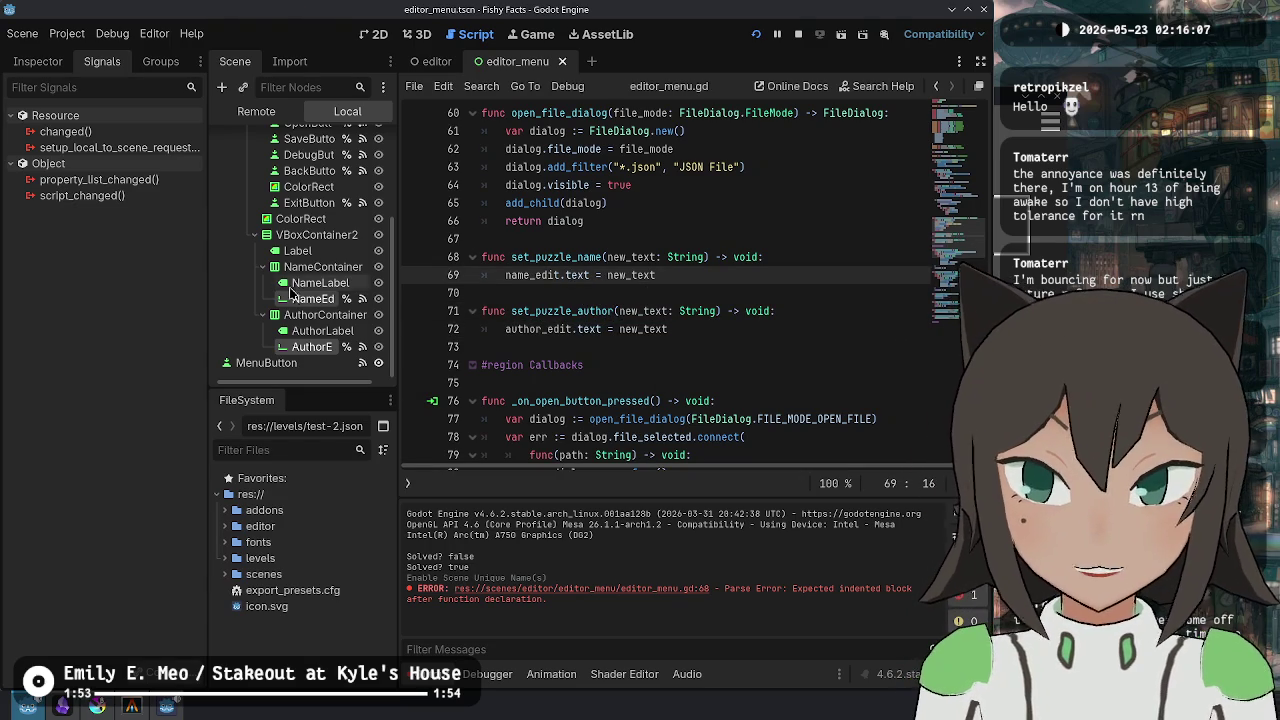
pyautogui.click(313, 298)
pyautogui.click(656, 257)
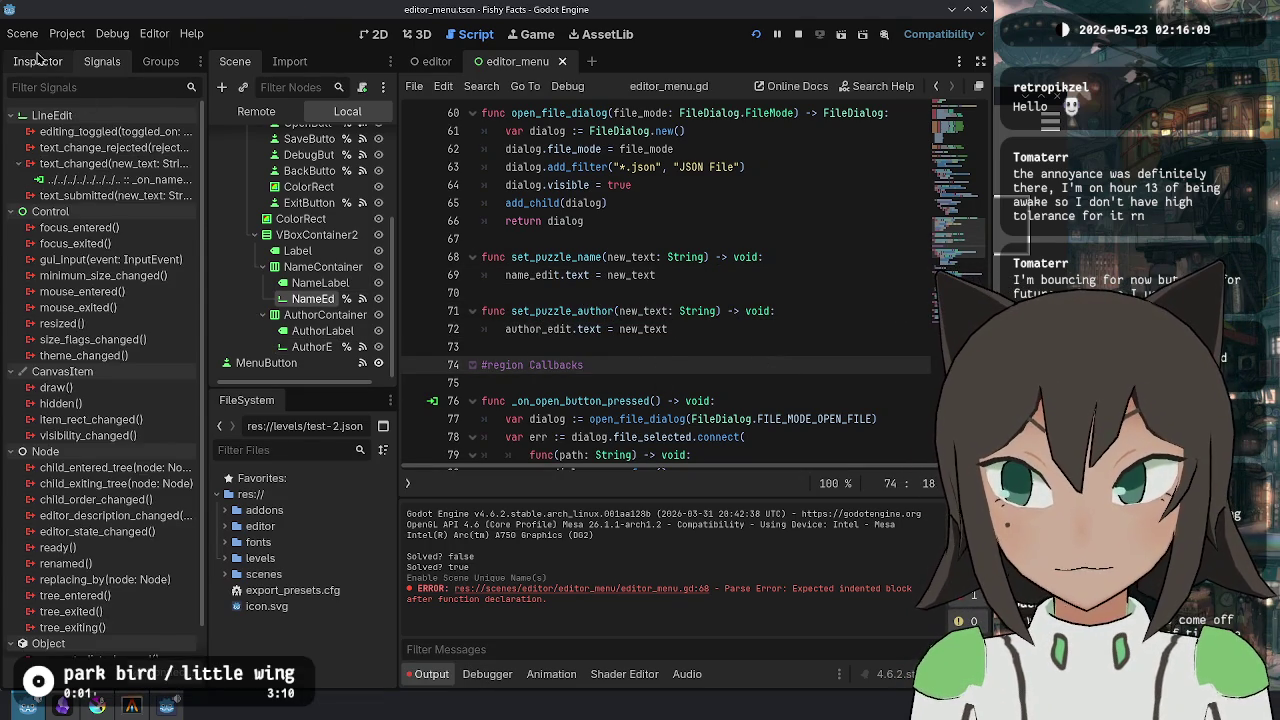
pyautogui.scroll(-10, 820, 400)
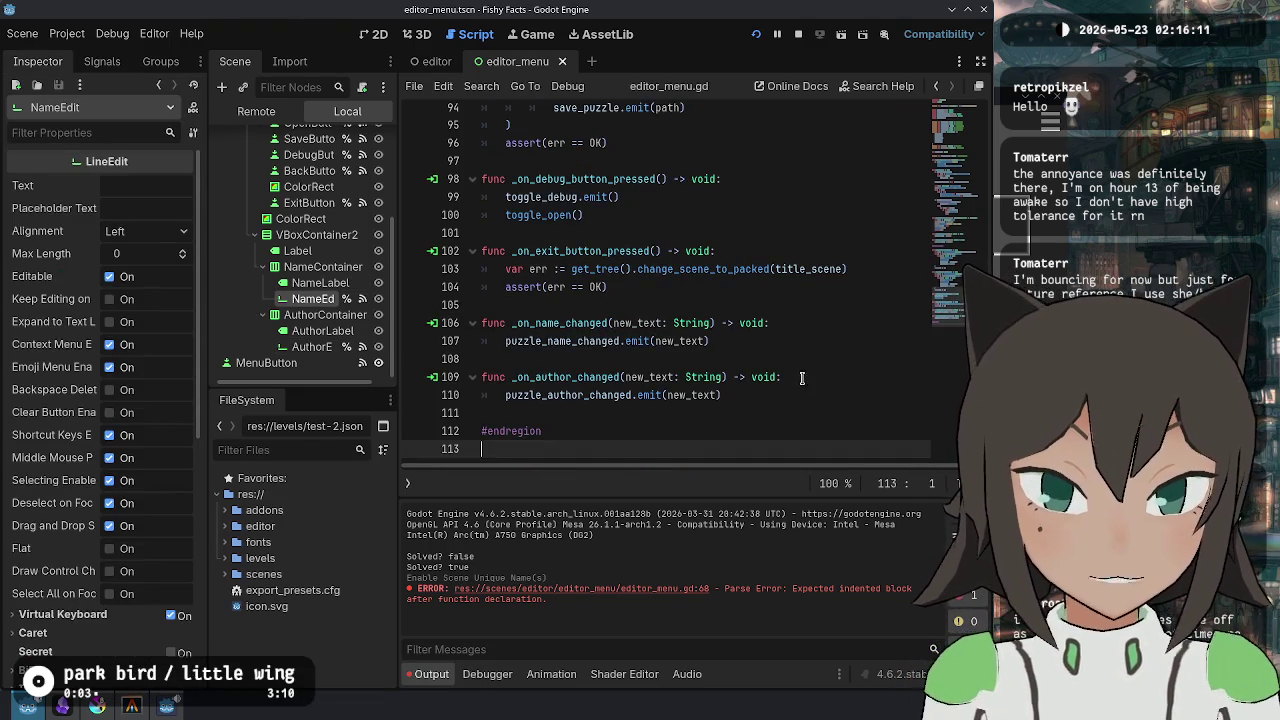
pyautogui.click(796, 410)
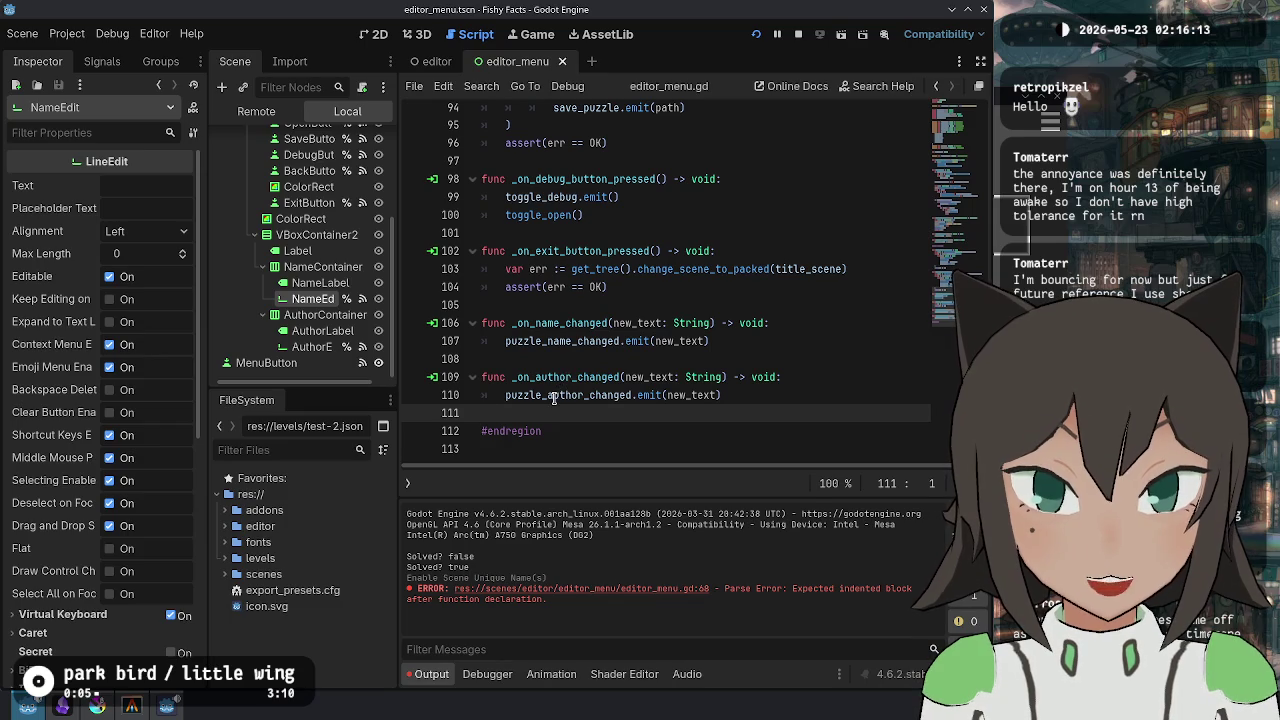
pyautogui.moveTo(553, 398)
pyautogui.click(736, 341)
pyautogui.scroll(10, 591, 319)
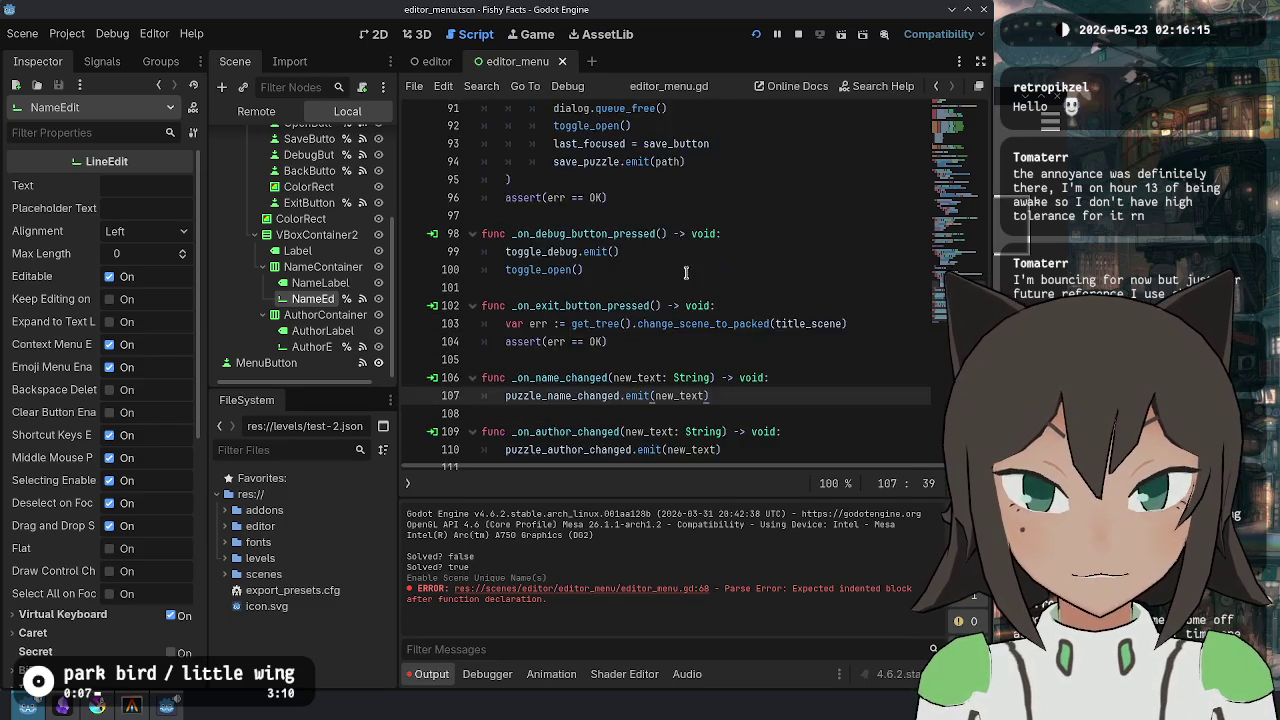
pyautogui.scroll(2, 591, 319)
pyautogui.doubleClick(556, 287)
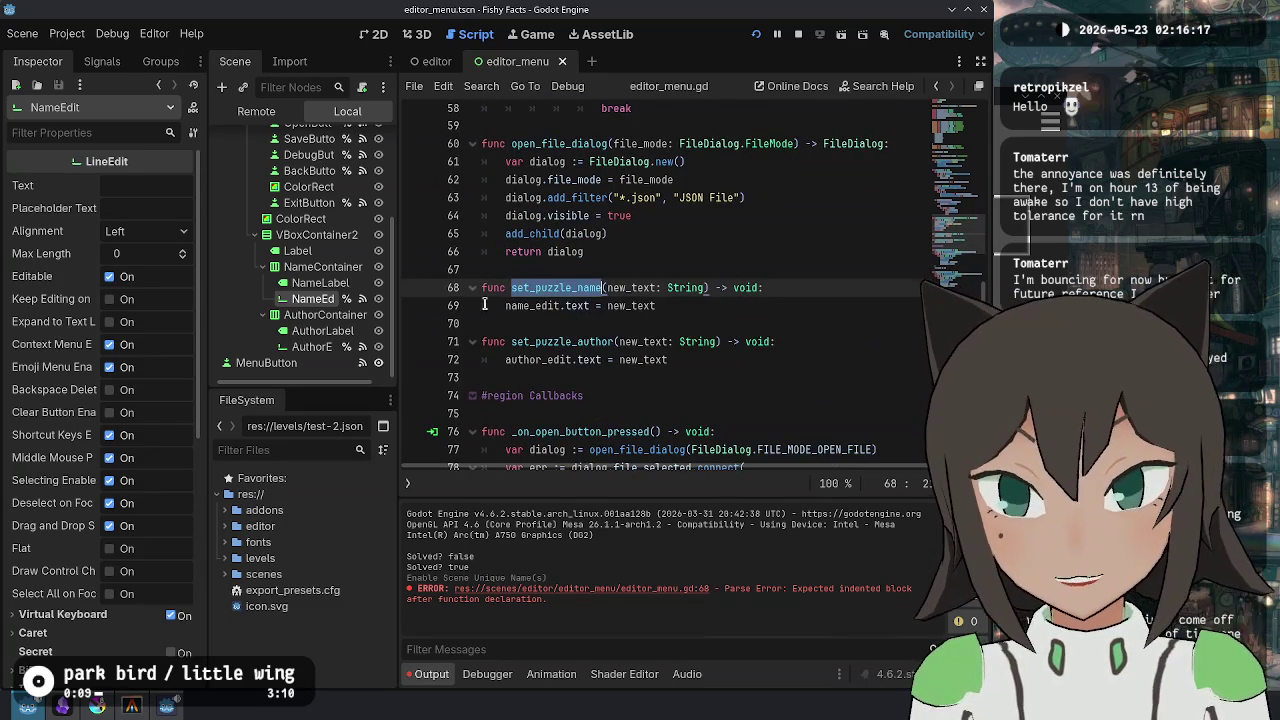
pyautogui.click(416, 66)
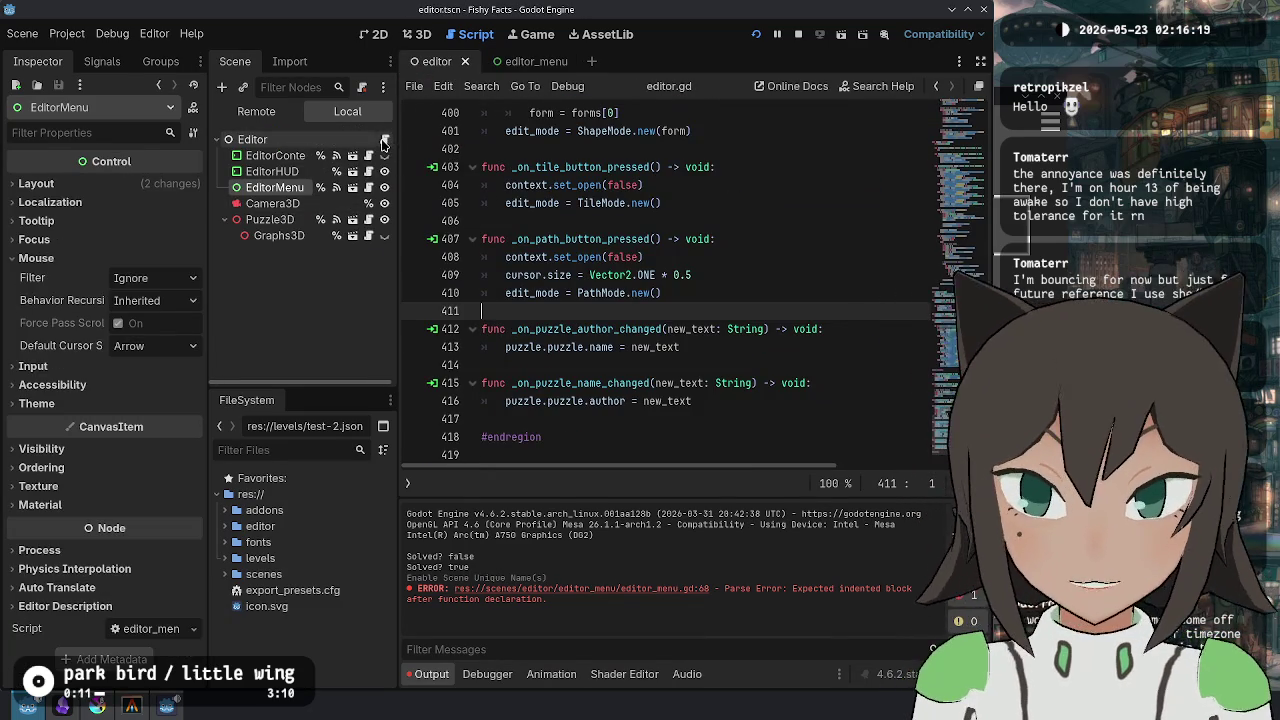
# - In editor.gd's open_puzzle, add a menu set_puzzle_name call after puzzle._update(true)
pyautogui.click(367, 188)
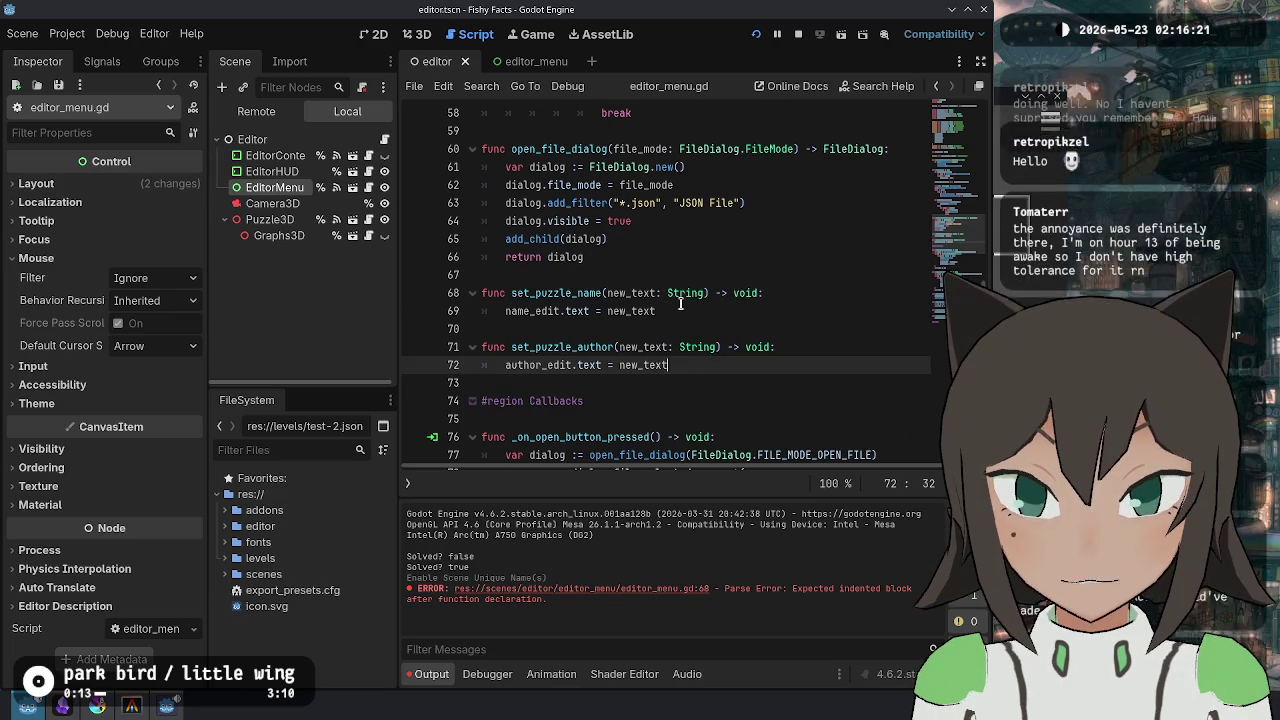
pyautogui.click(383, 141)
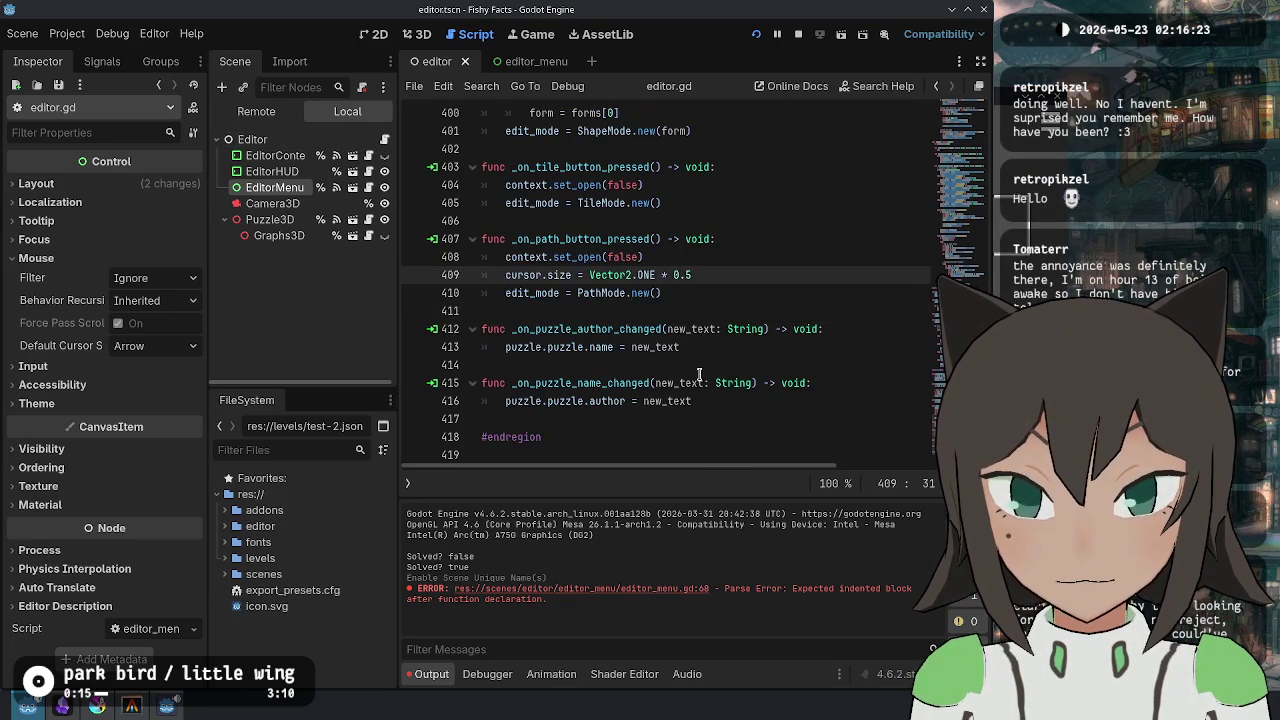
pyautogui.scroll(4, 689, 361)
pyautogui.scroll(3, 689, 361)
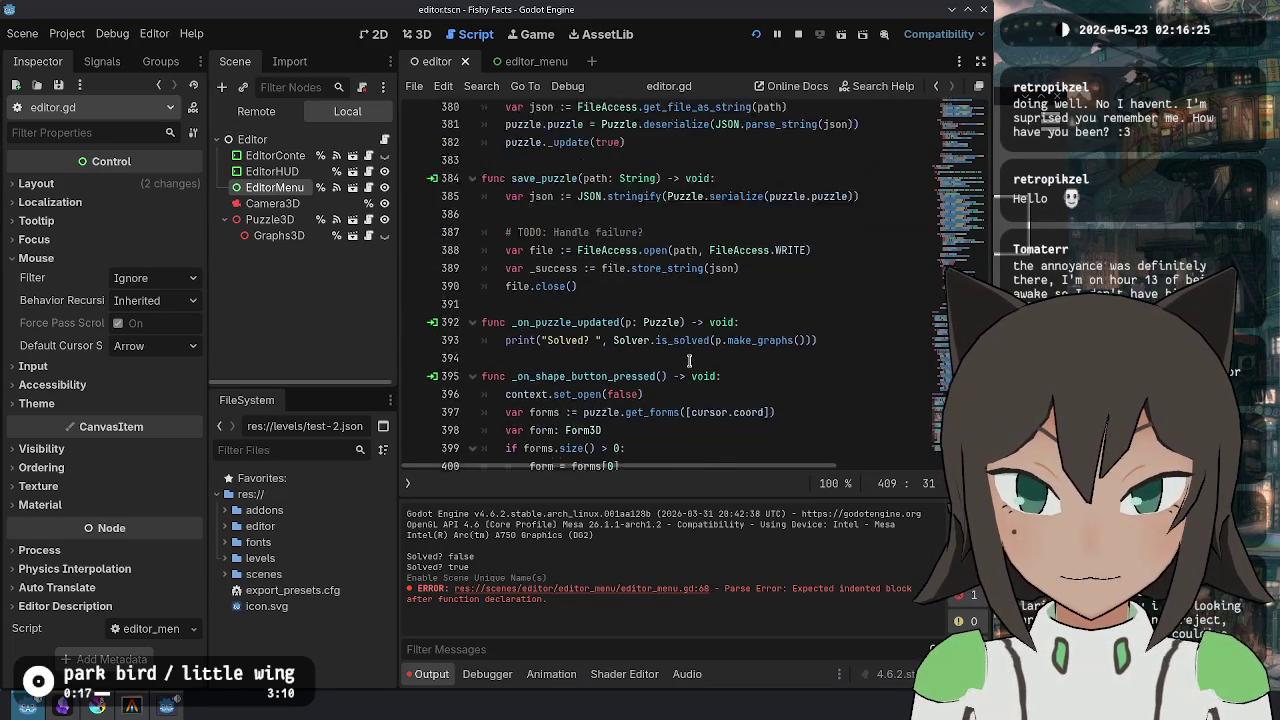
pyautogui.click(632, 222)
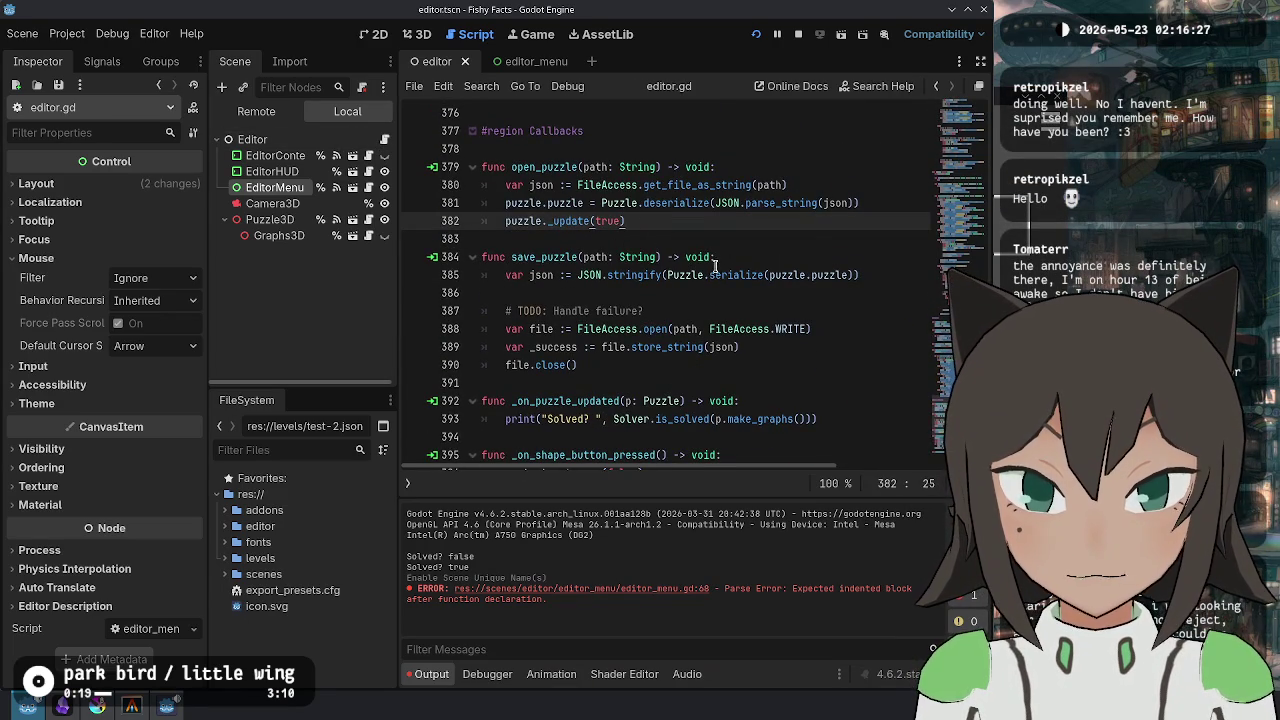
pyautogui.press('Return')
pyautogui.press('Return')
pyautogui.write('set_puzzle_name(')
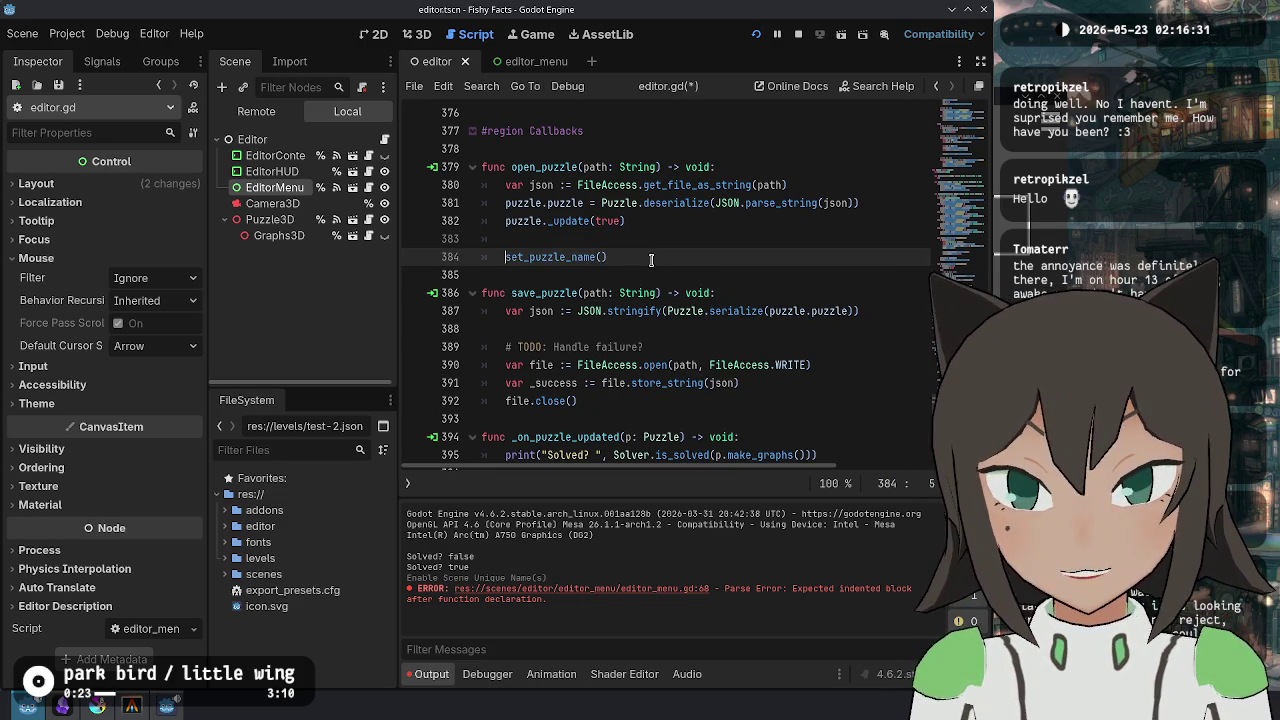
pyautogui.press('Home')
pyautogui.write('menu')
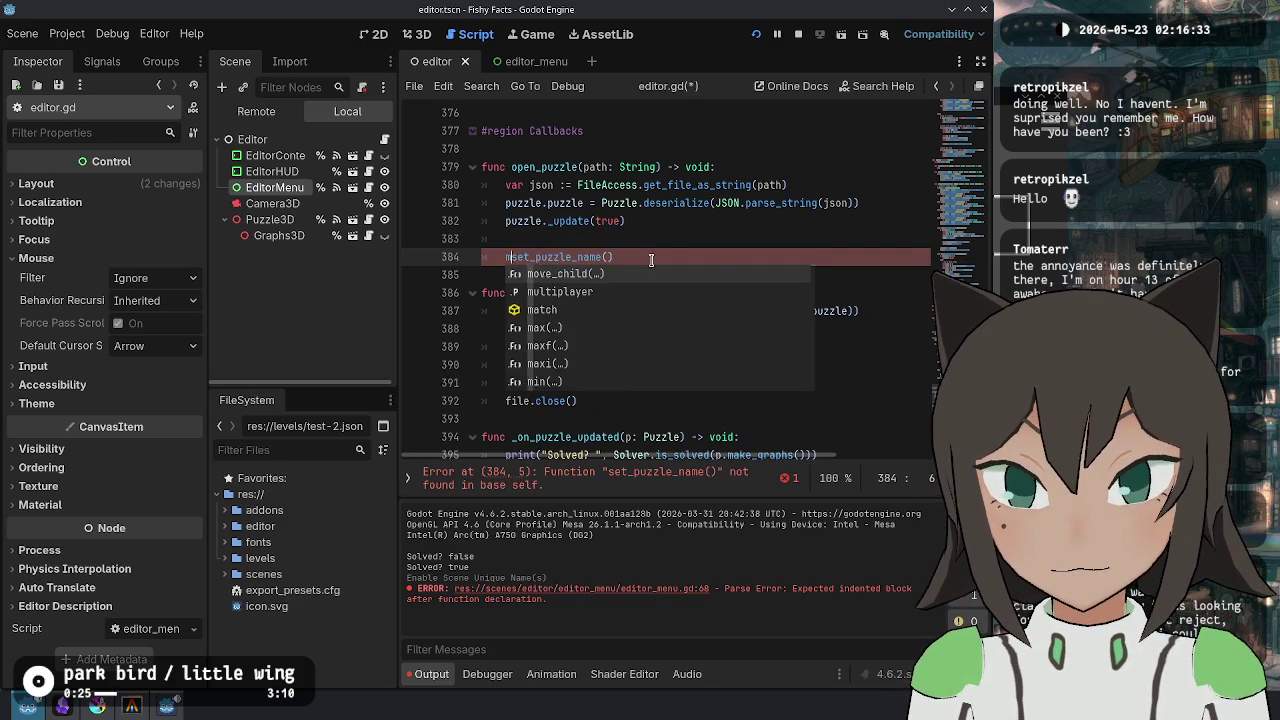
pyautogui.press('Escape')
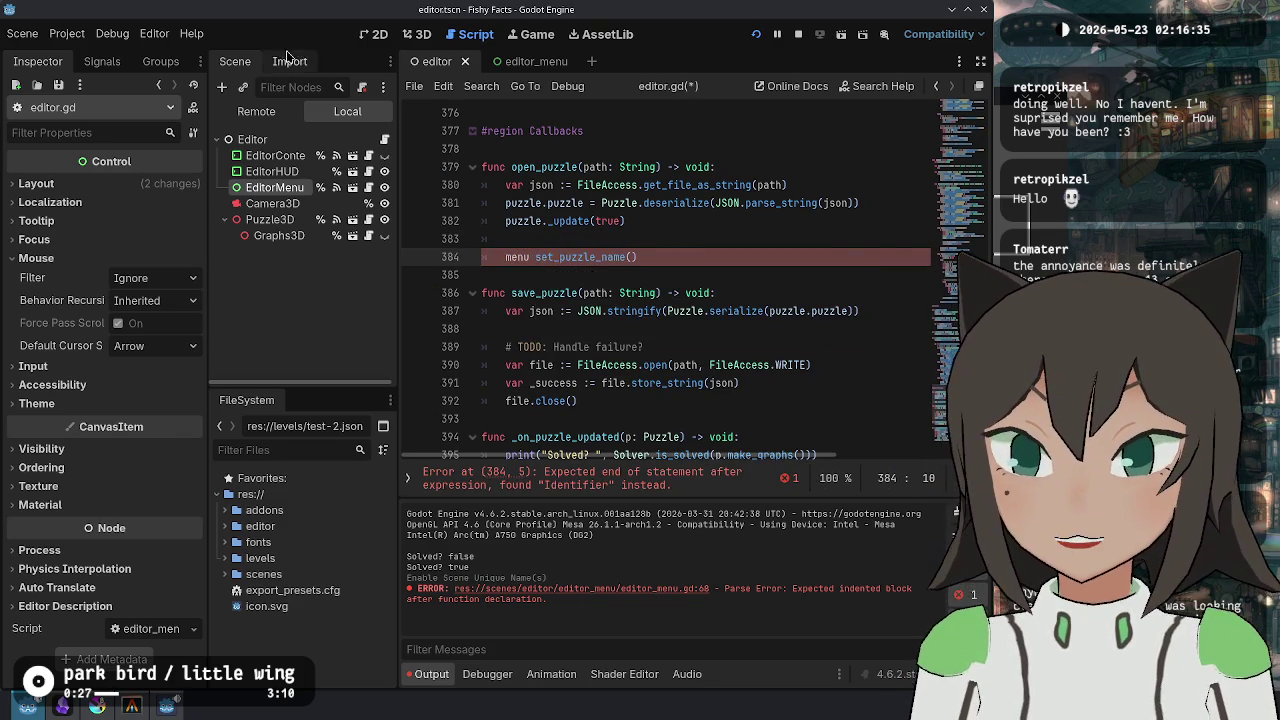
pyautogui.hotkey('ctrl', 'Home')
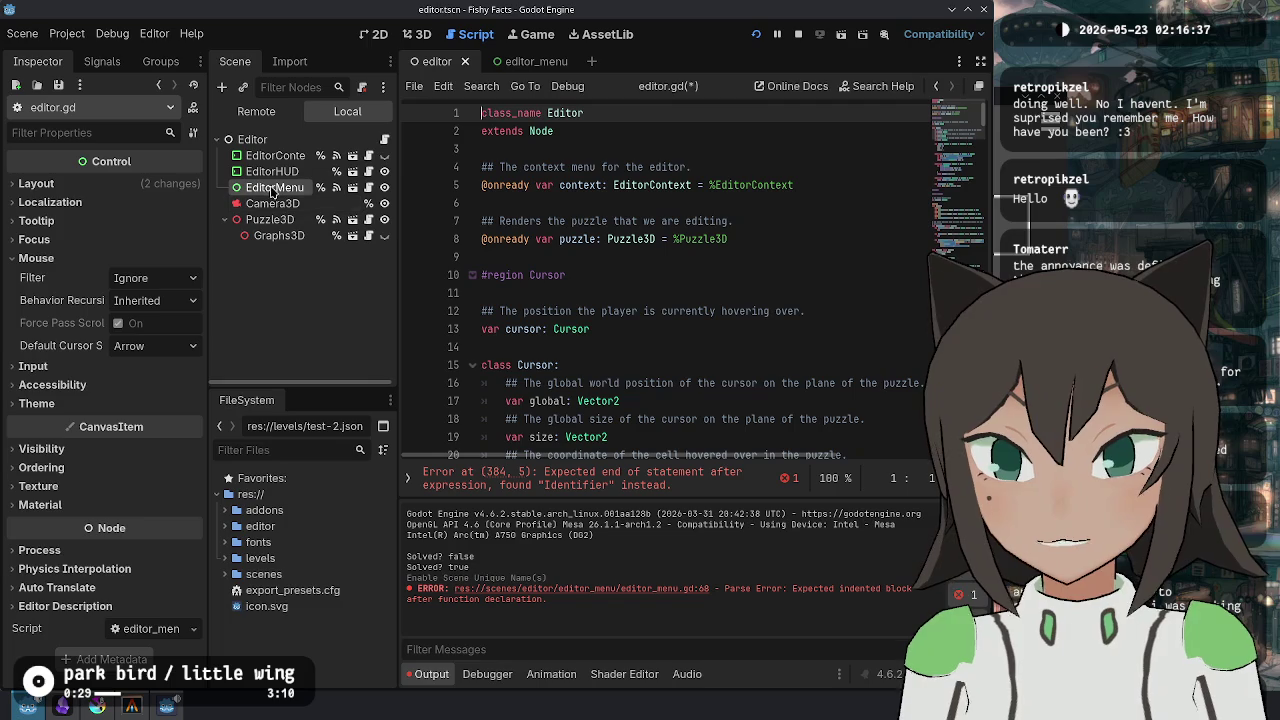
# - Drag EditorMenu into editor.gd below context, rename it menu, and comment '## The menu for the editor.'
pyautogui.moveTo(277, 187); pyautogui.dragTo(747, 216)
pyautogui.click(804, 186)
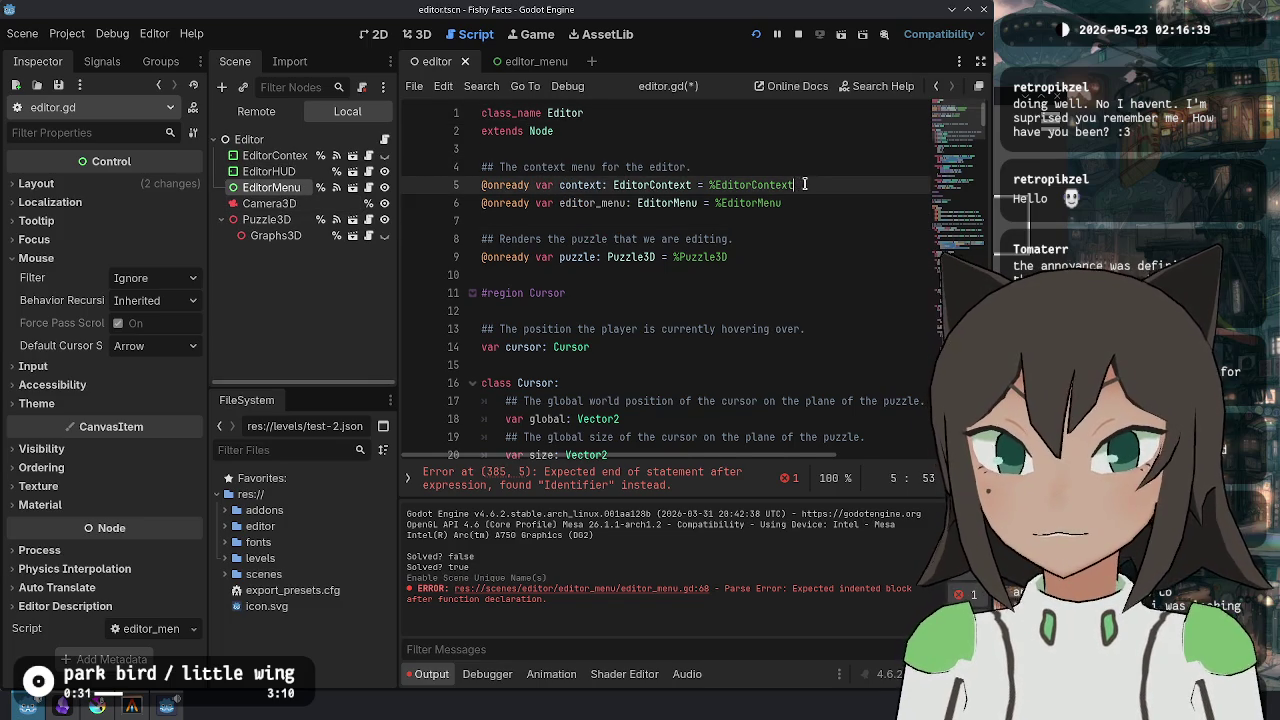
pyautogui.press('Return')
pyautogui.press('Down')
pyautogui.hotkey('ctrl', 'Right')
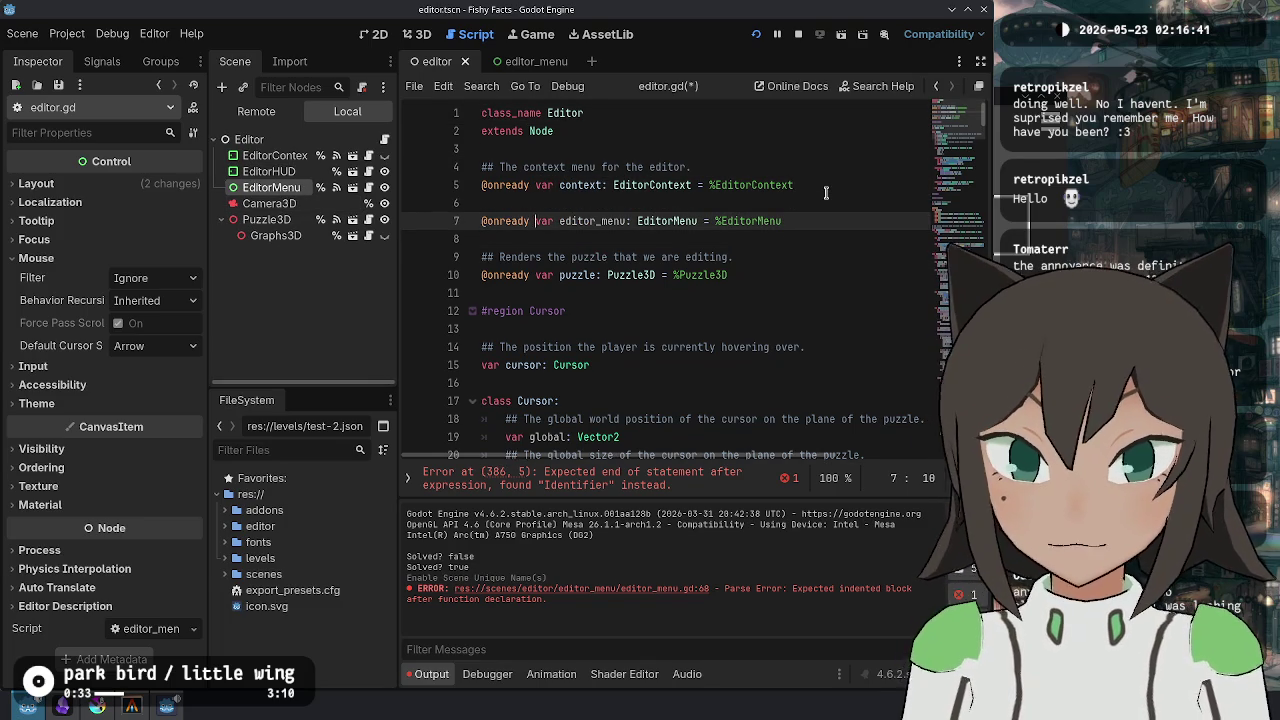
pyautogui.hotkey('ctrl', 'BackSpace')
pyautogui.hotkey('ctrl', 'shift', 'Return')
pyautogui.write('## The menu f')
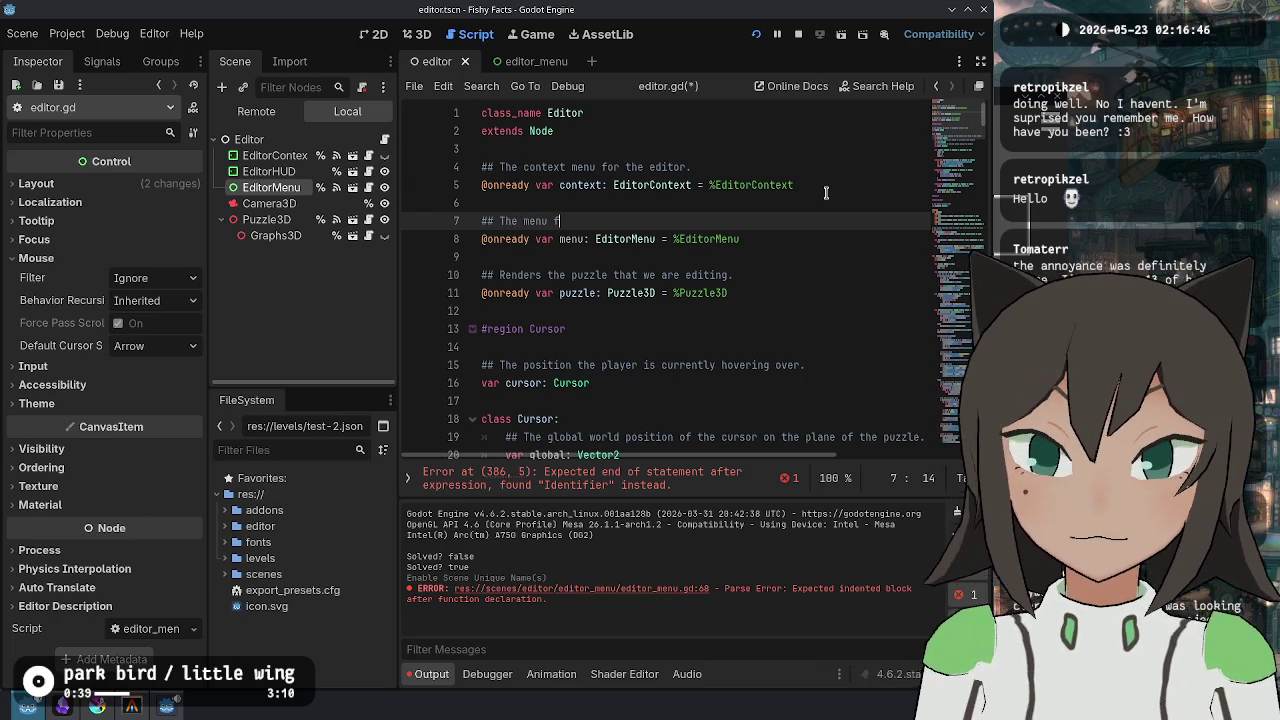
pyautogui.write('or the editor.')
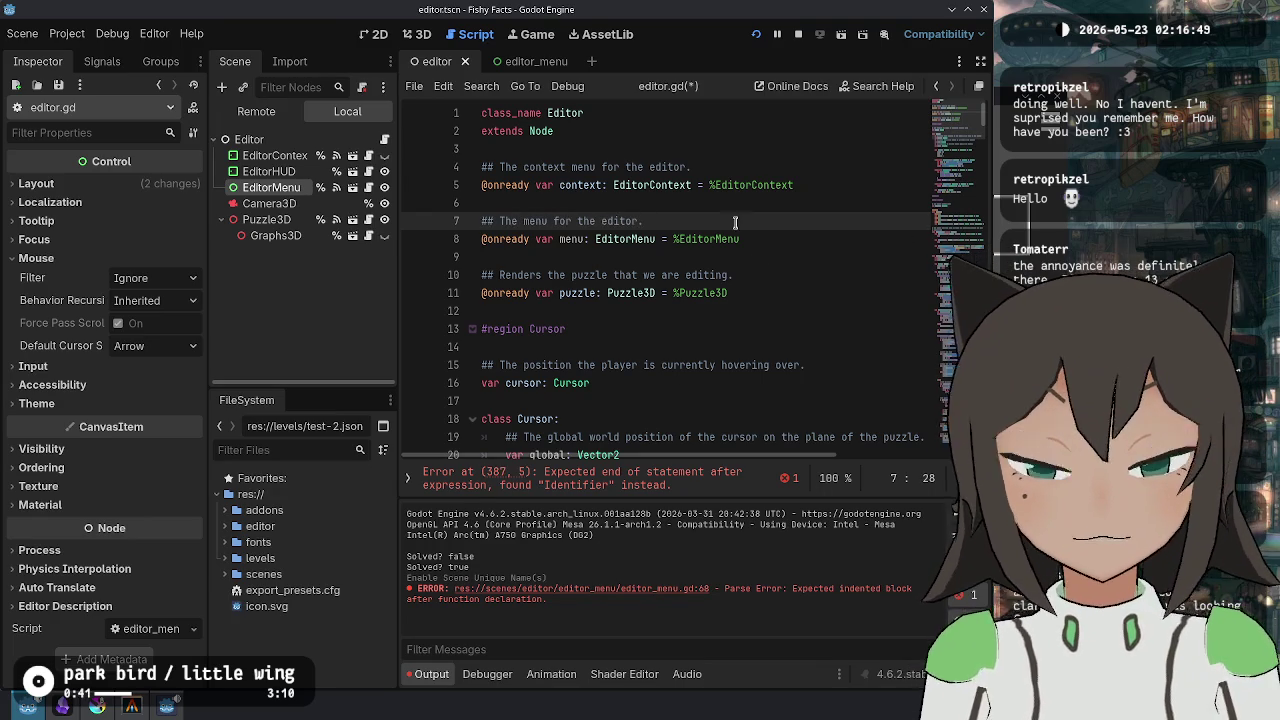
pyautogui.doubleClick(584, 239)
pyautogui.hotkey('ctrl', 'End')
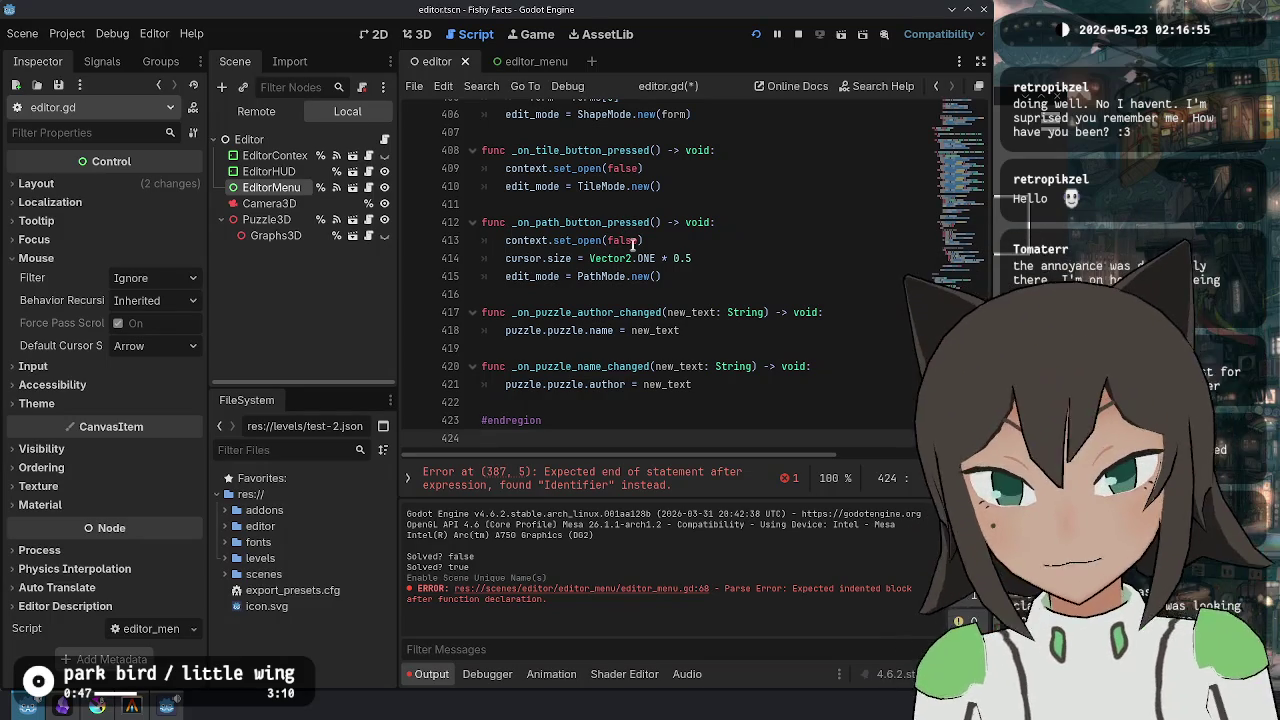
# - Fix line 387 in open_puzzle to call menu.set_puzzle_name(puzzle.name)
pyautogui.click(706, 336)
pyautogui.scroll(5, 698, 282)
pyautogui.scroll(1, 698, 282)
pyautogui.click(696, 158)
pyautogui.press('Home')
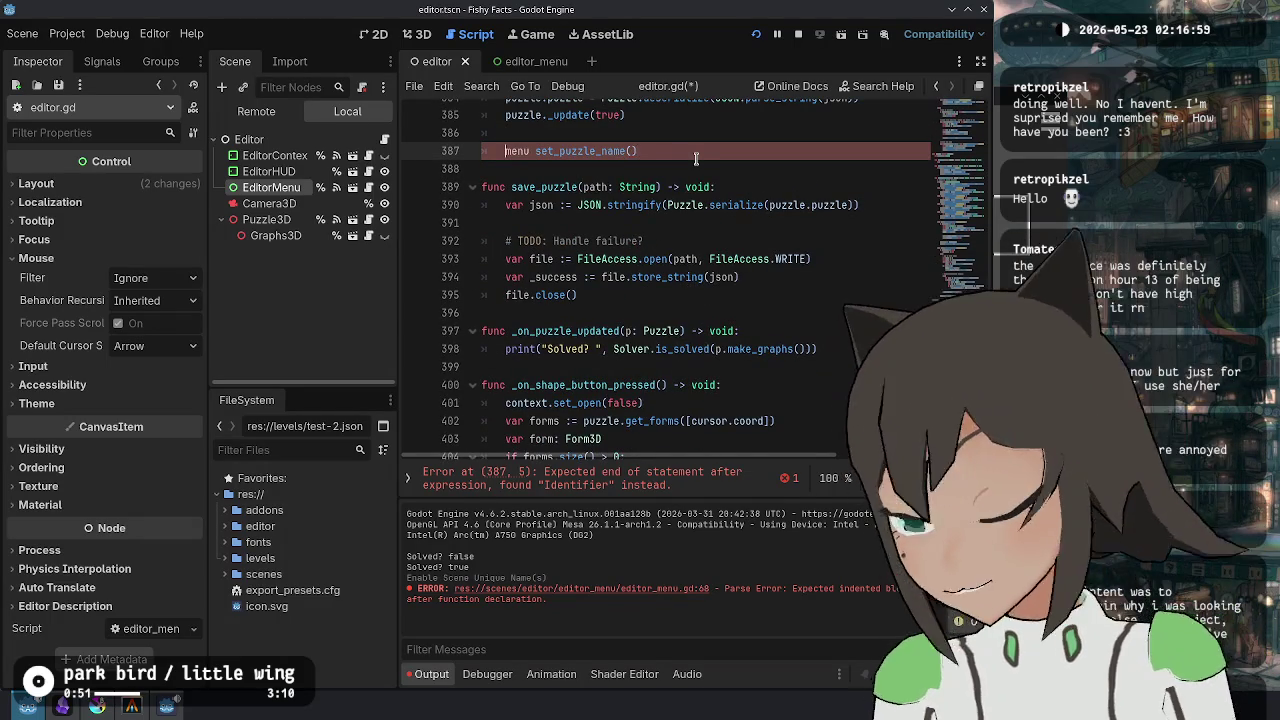
pyautogui.hotkey('ctrl', 'Right')
pyautogui.write('.set_')
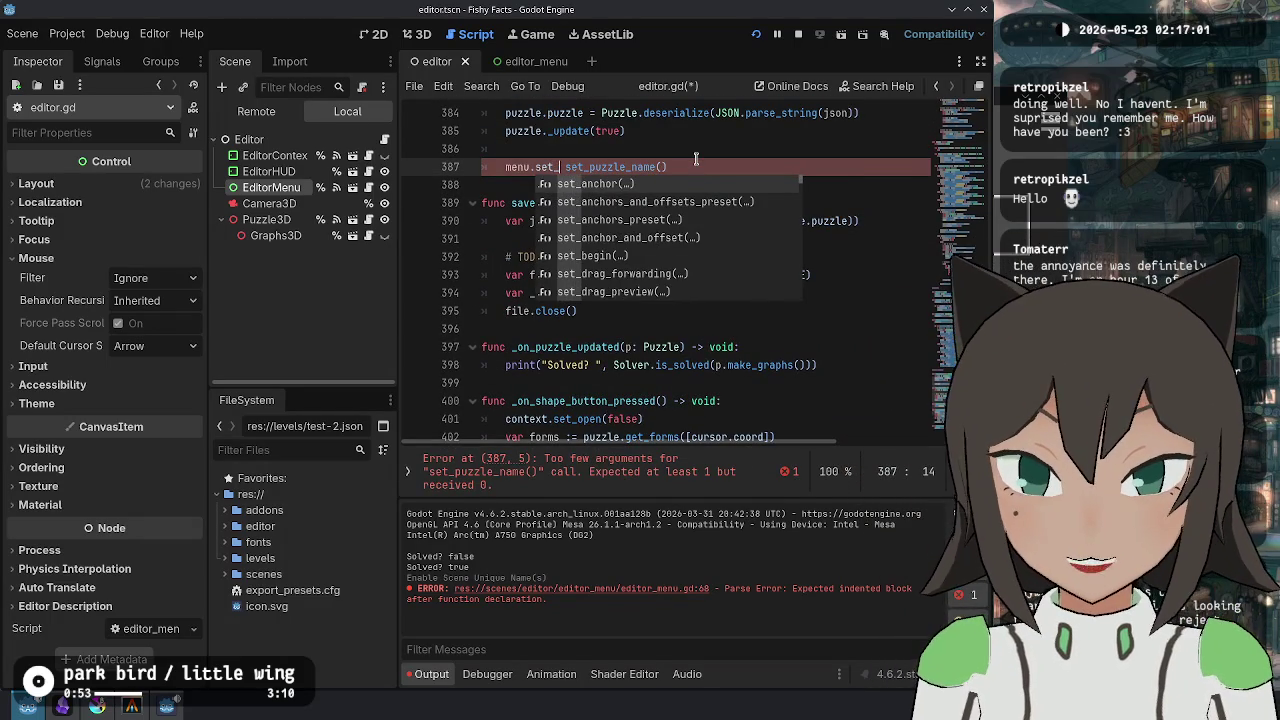
pyautogui.write('pu')
pyautogui.press('Return')
pyautogui.hotkey('shift', 'End')
pyautogui.press('Delete')
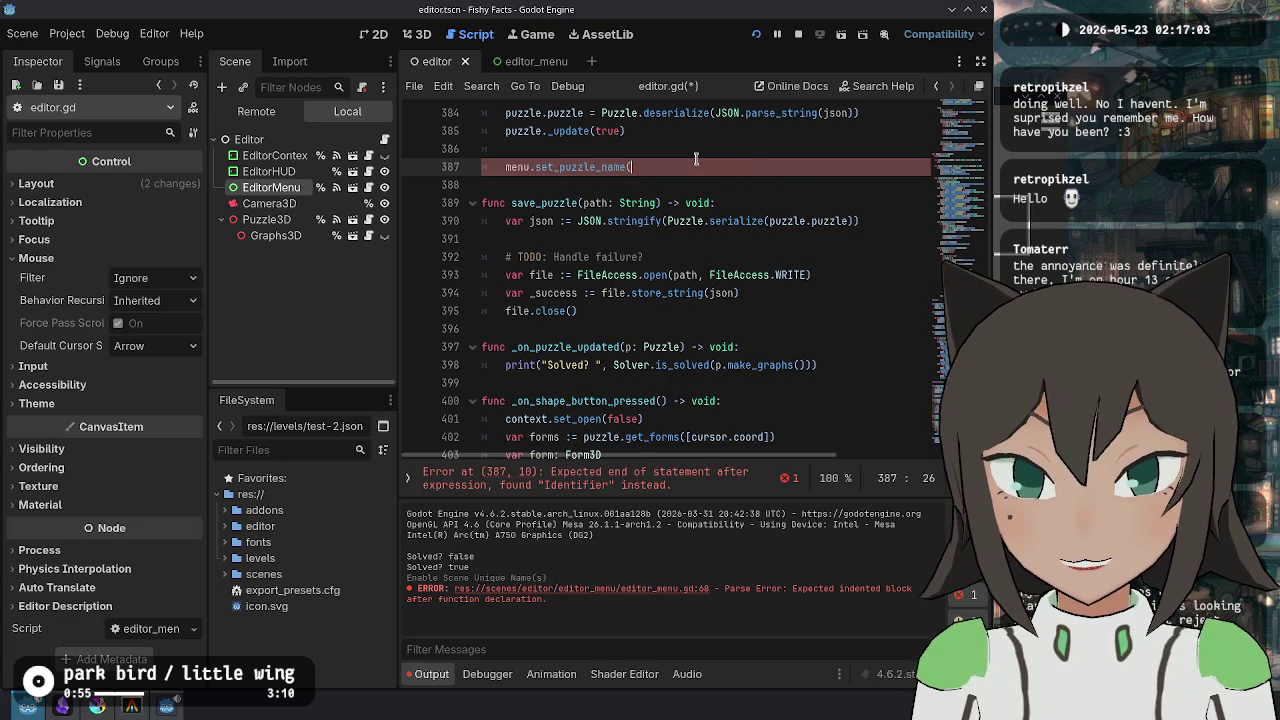
pyautogui.write('puzzle.name)')
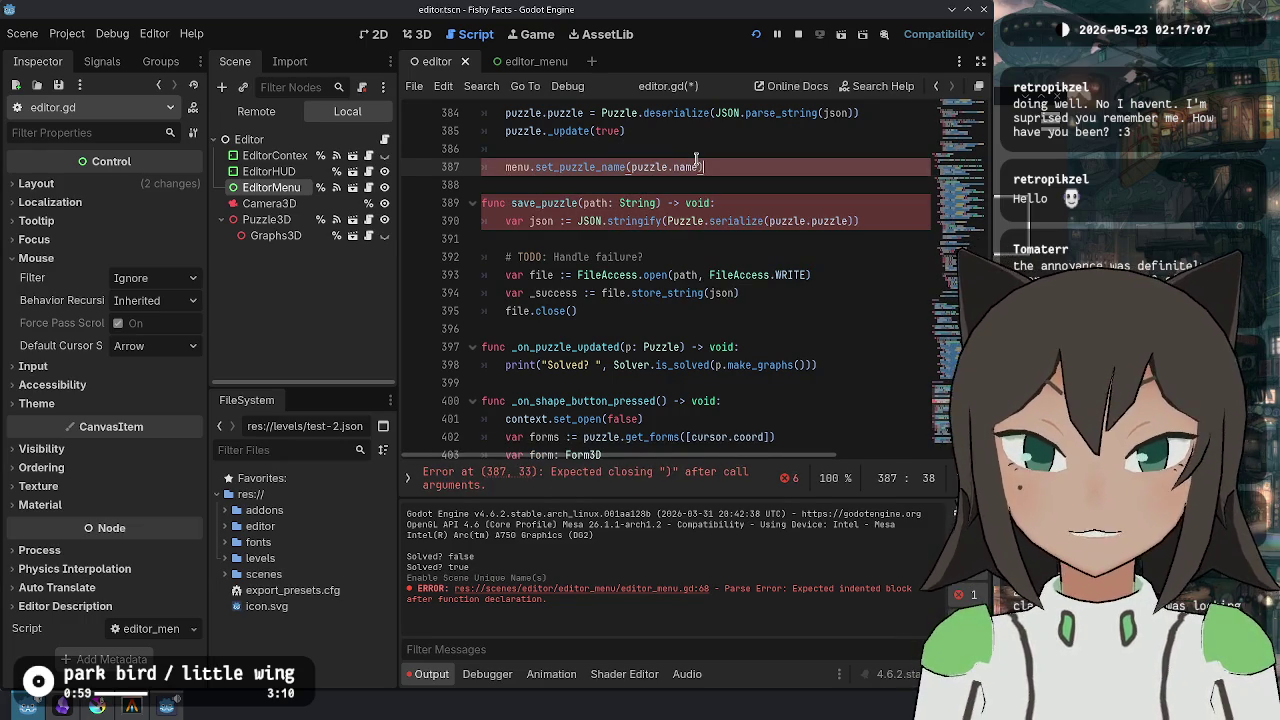
# - Duplicate that line as menu.set_puzzle_author(puzzle.author) and save the script
pyautogui.hotkey('ctrl', 'shift', 'd')
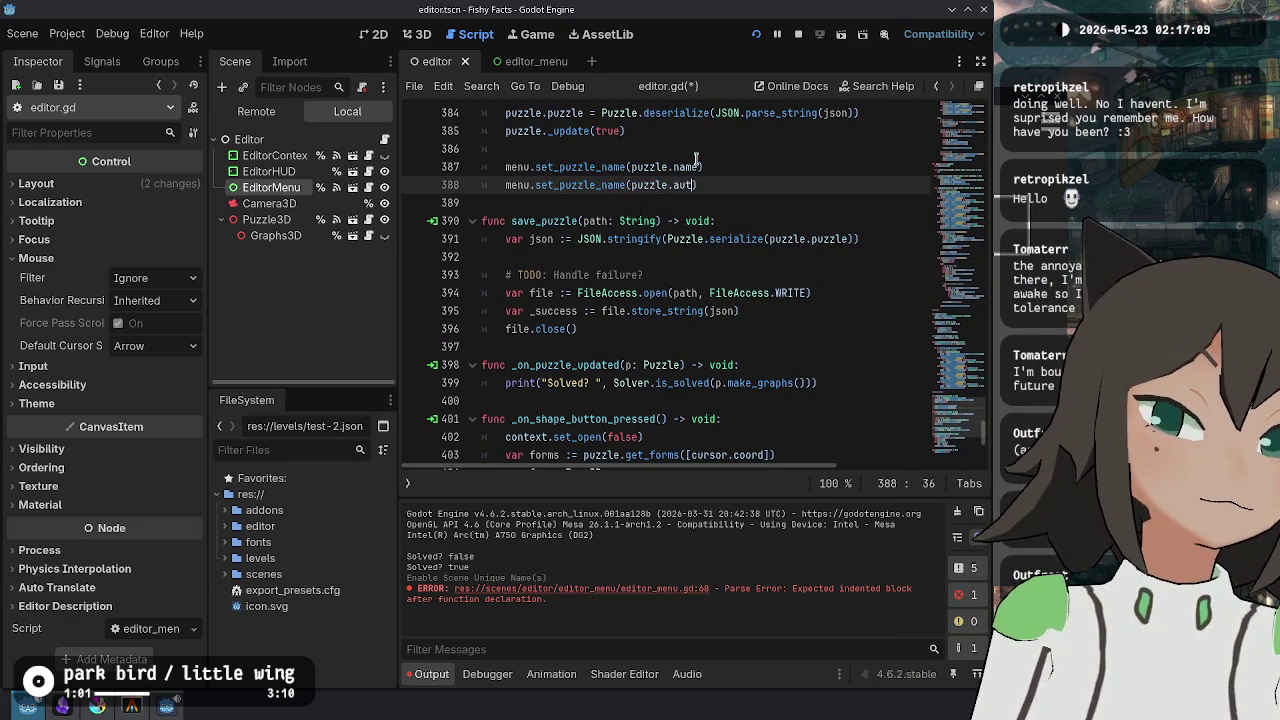
pyautogui.write('hor')
pyautogui.hotkey('ctrl', 's')
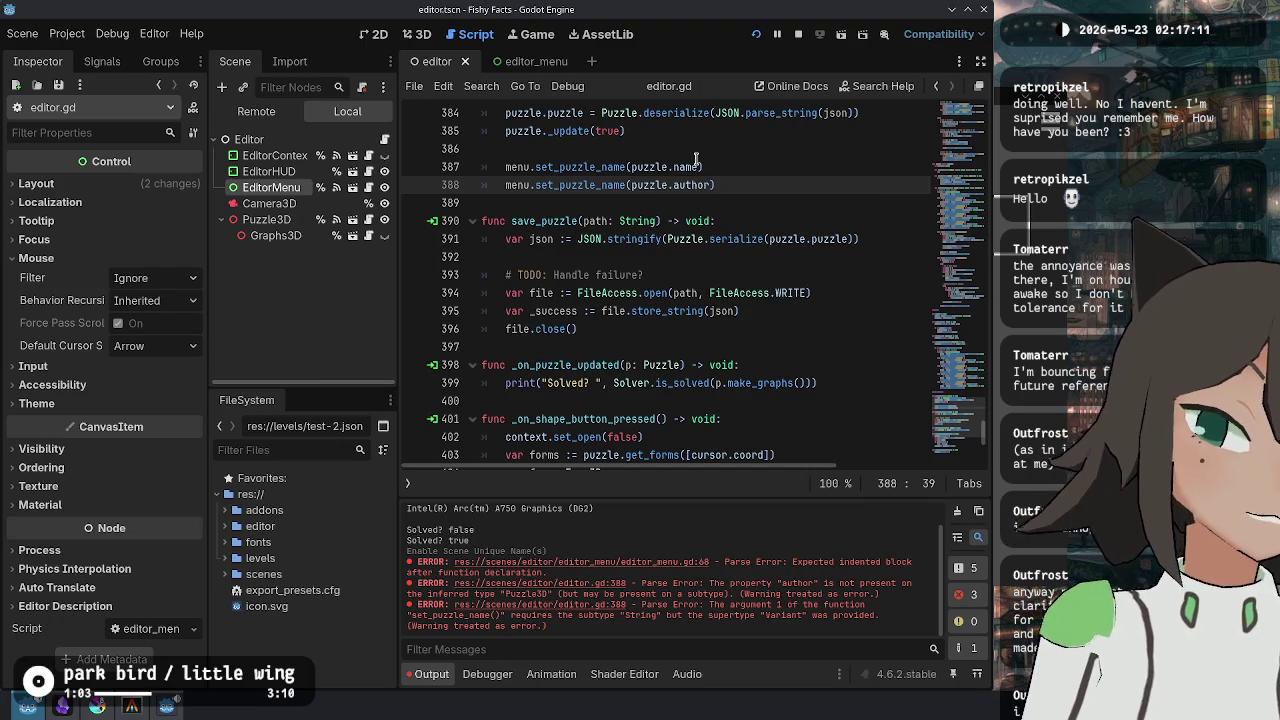
pyautogui.press('Left')
pyautogui.press('BackSpace')
pyautogui.press('BackSpace')
pyautogui.press('BackSpace')
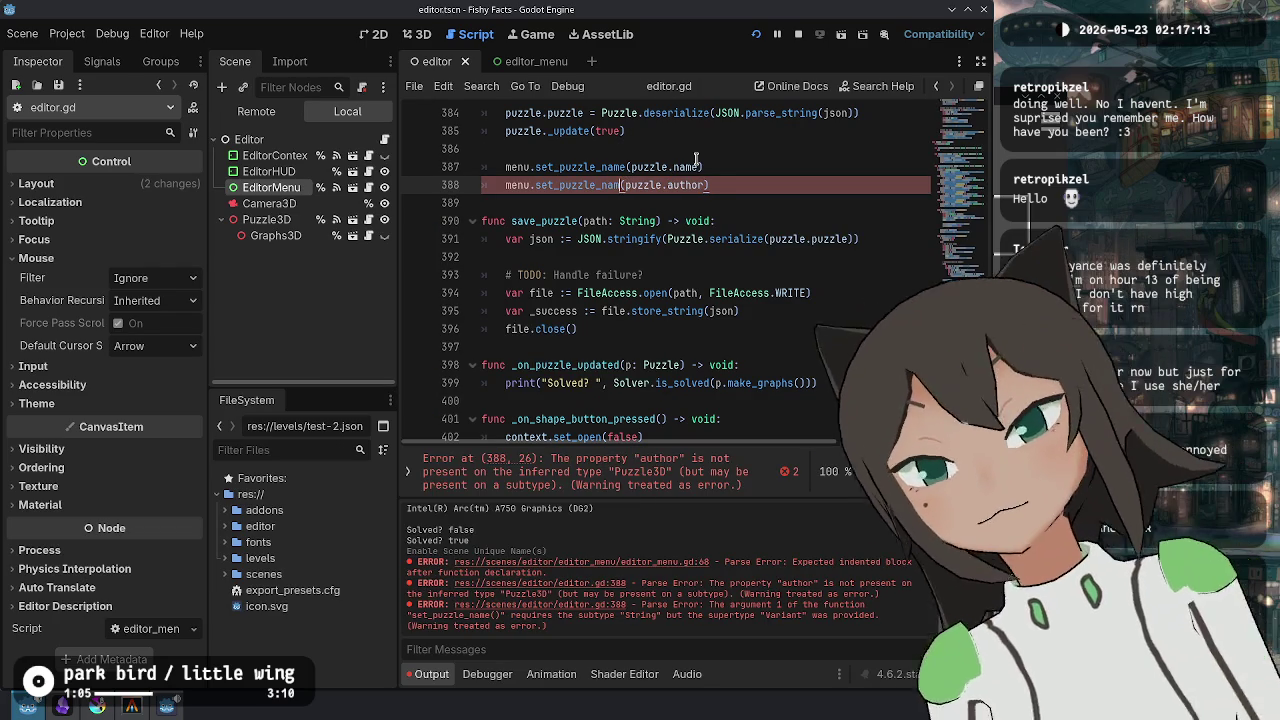
pyautogui.write('author')
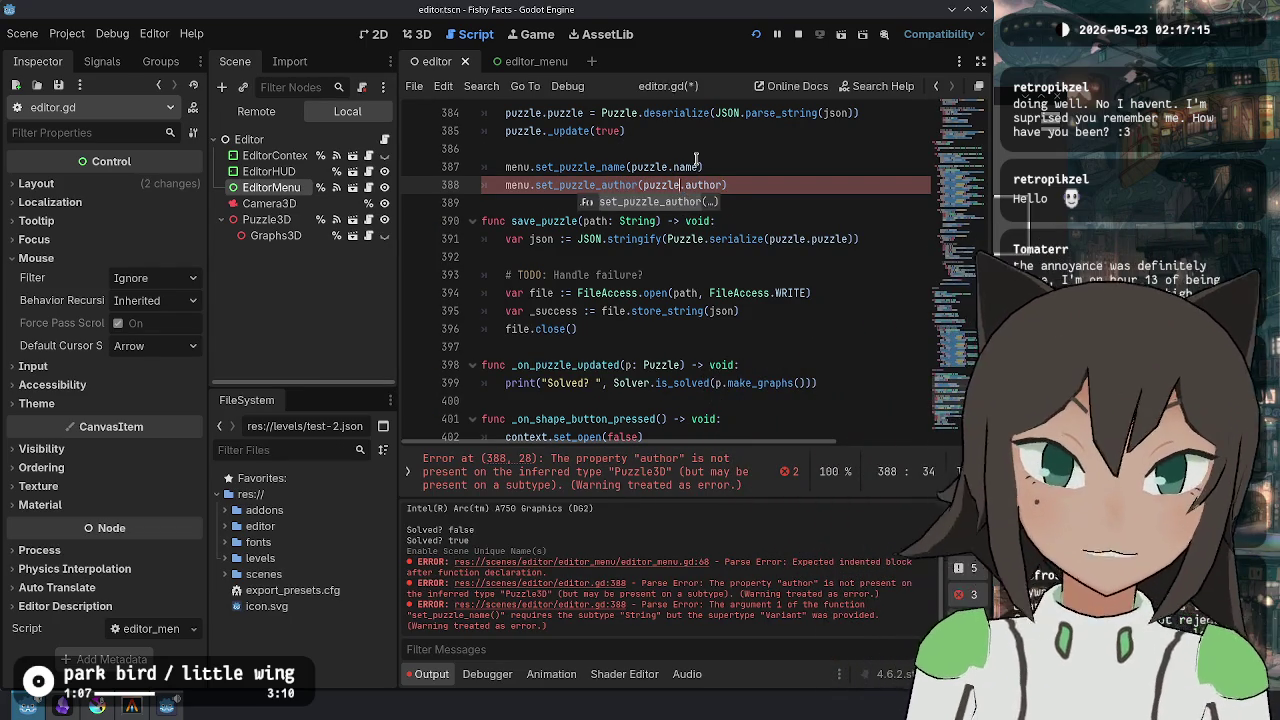
# - Change both arguments to puzzle.puzzle.name and puzzle.puzzle.author, then save
pyautogui.press('Up')
pyautogui.press('Right')
pyautogui.press('Right')
pyautogui.press('Right')
pyautogui.write('puzzle.')
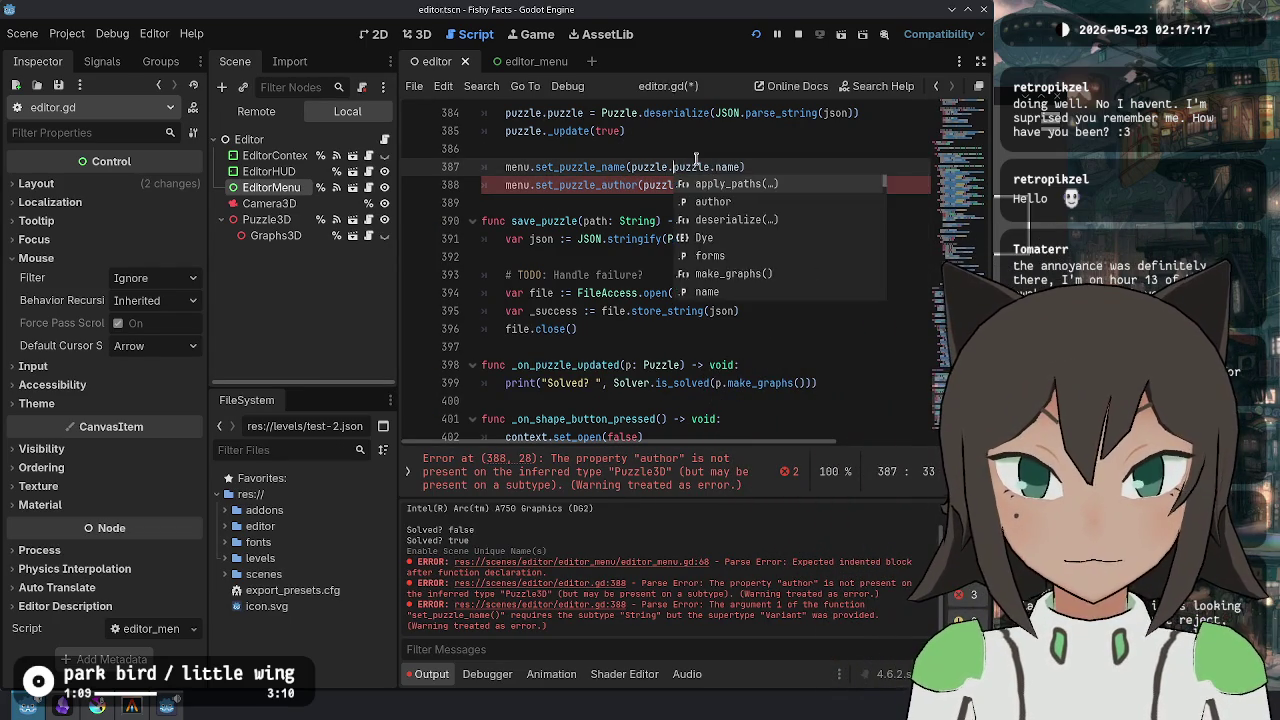
pyautogui.hotkey('ctrl', 'shift', 'Left')
pyautogui.hotkey('ctrl', 'shift', 'Left')
pyautogui.hotkey('ctrl', 'shift', 'Left')
pyautogui.press('Escape')
pyautogui.press('Down')
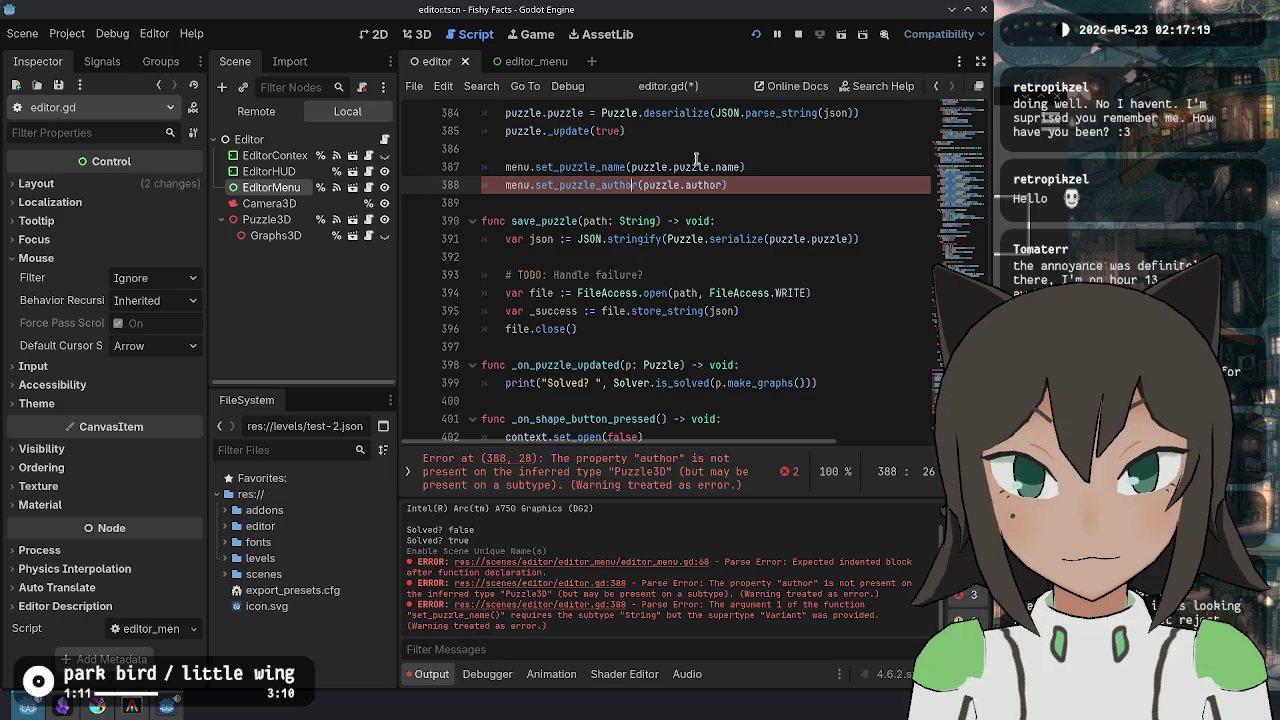
pyautogui.write('puzzle.')
pyautogui.hotkey('ctrl', 's')
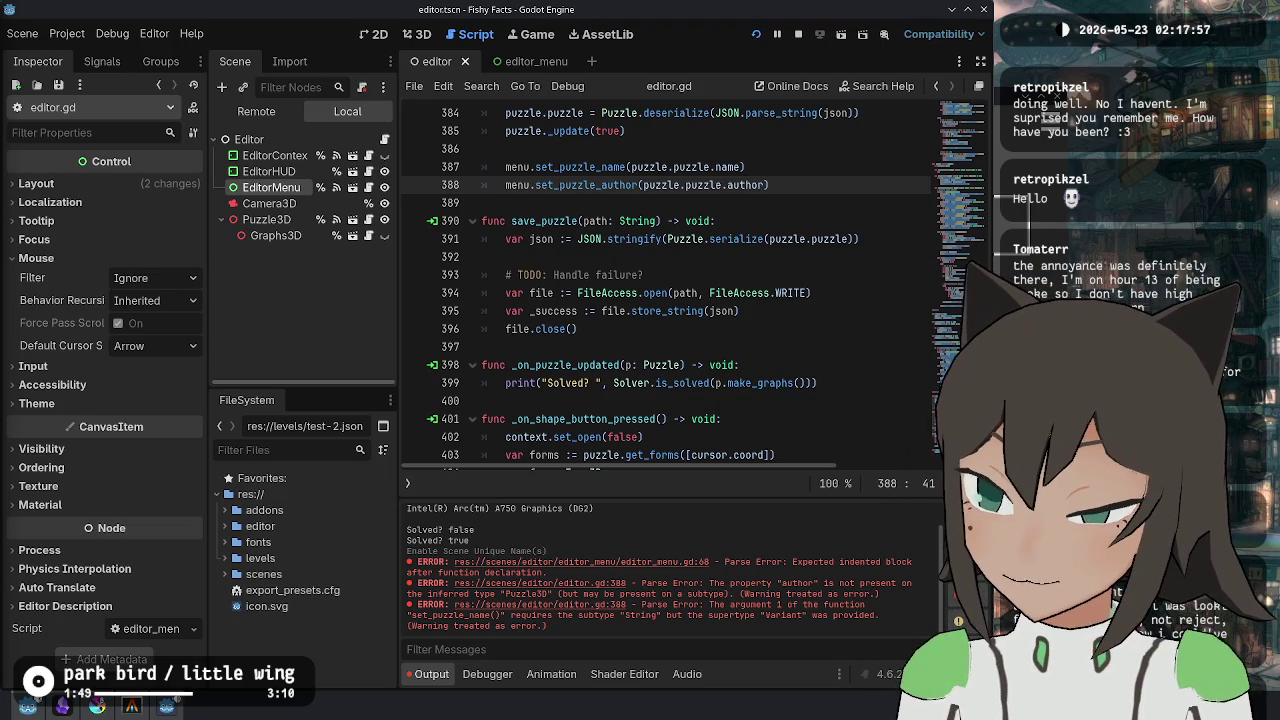
# - Collapse the Output panel, review the script, and launch the Fishy Facts game
pyautogui.click(752, 383)
pyautogui.click(432, 674)
pyautogui.click(729, 437)
pyautogui.click(758, 455)
pyautogui.click(762, 545)
pyautogui.click(772, 488)
pyautogui.click(770, 522)
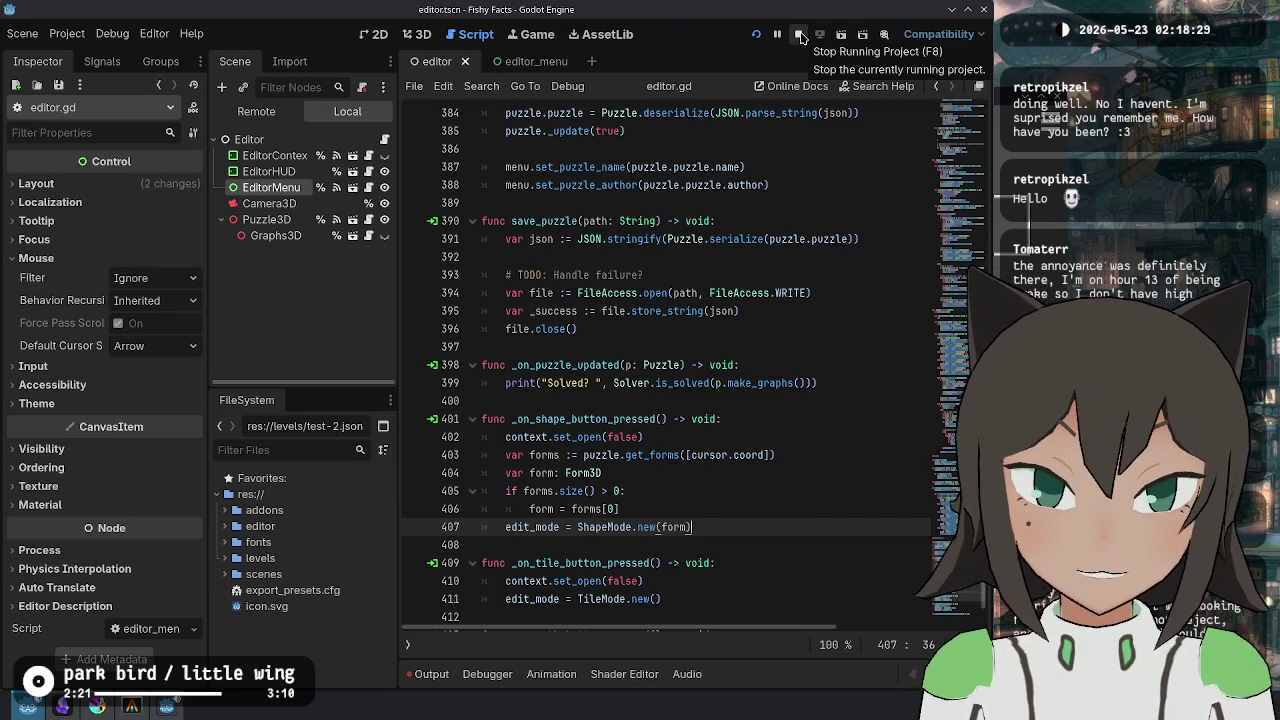
pyautogui.click(755, 35)
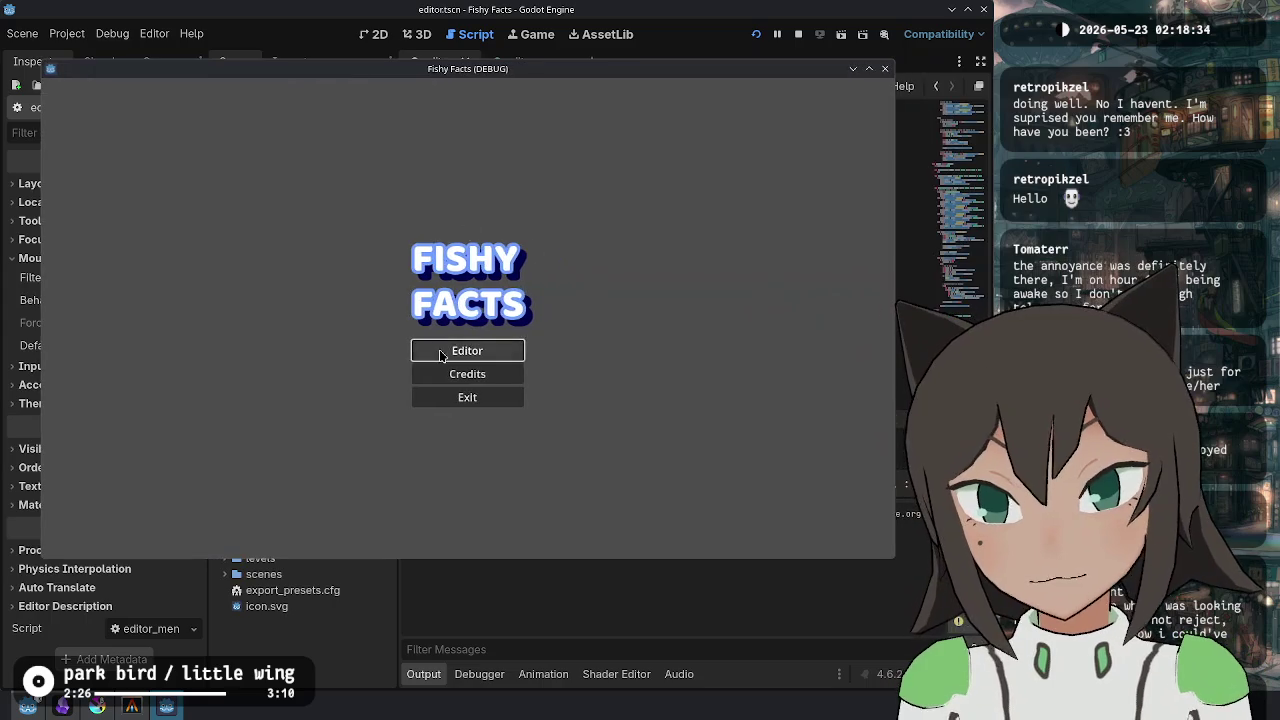
# - Load a level from the levels folder in the game's puzzle editor, check the menu's Metadata, and close
pyautogui.click(466, 350)
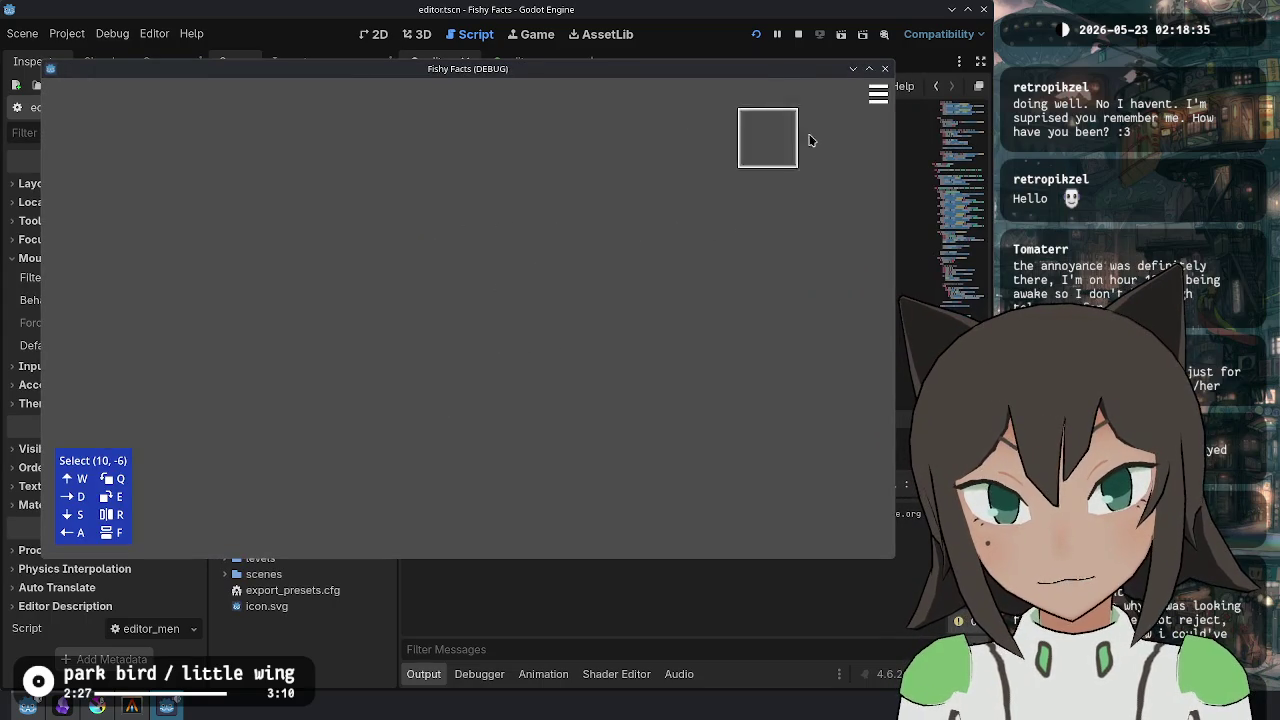
pyautogui.click(878, 95)
pyautogui.click(366, 272)
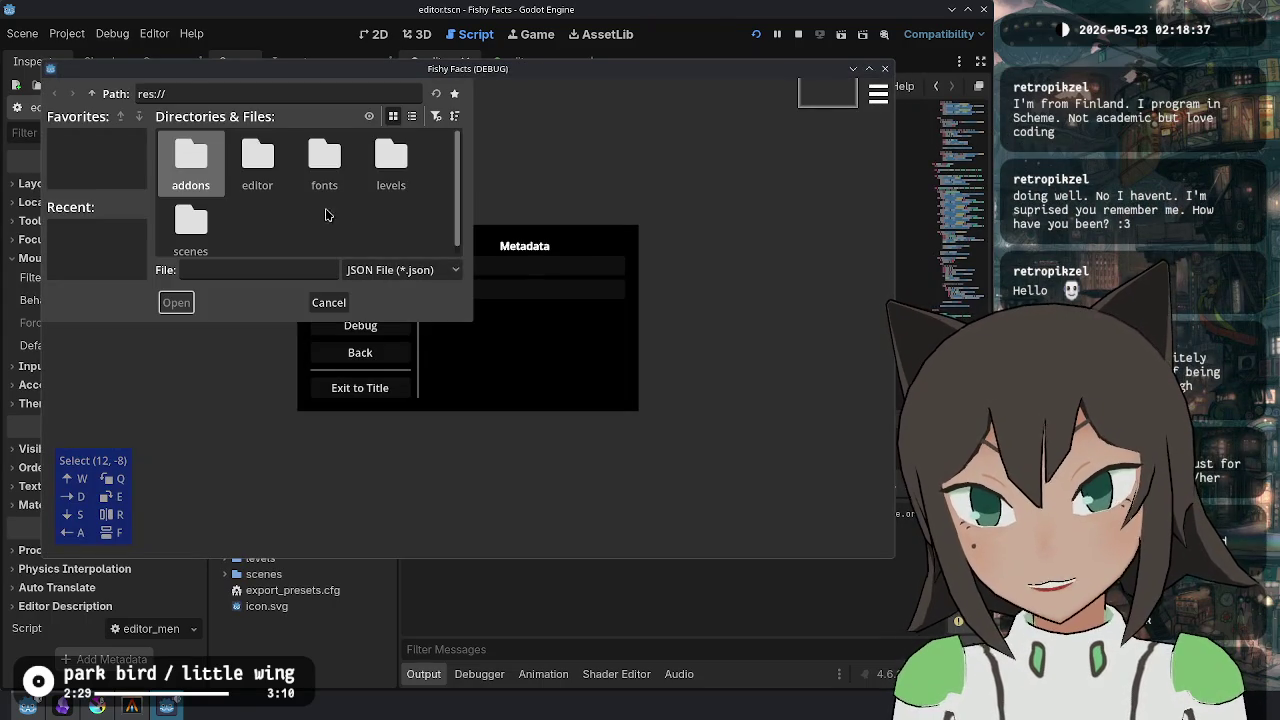
pyautogui.doubleClick(390, 160)
pyautogui.doubleClick(190, 170)
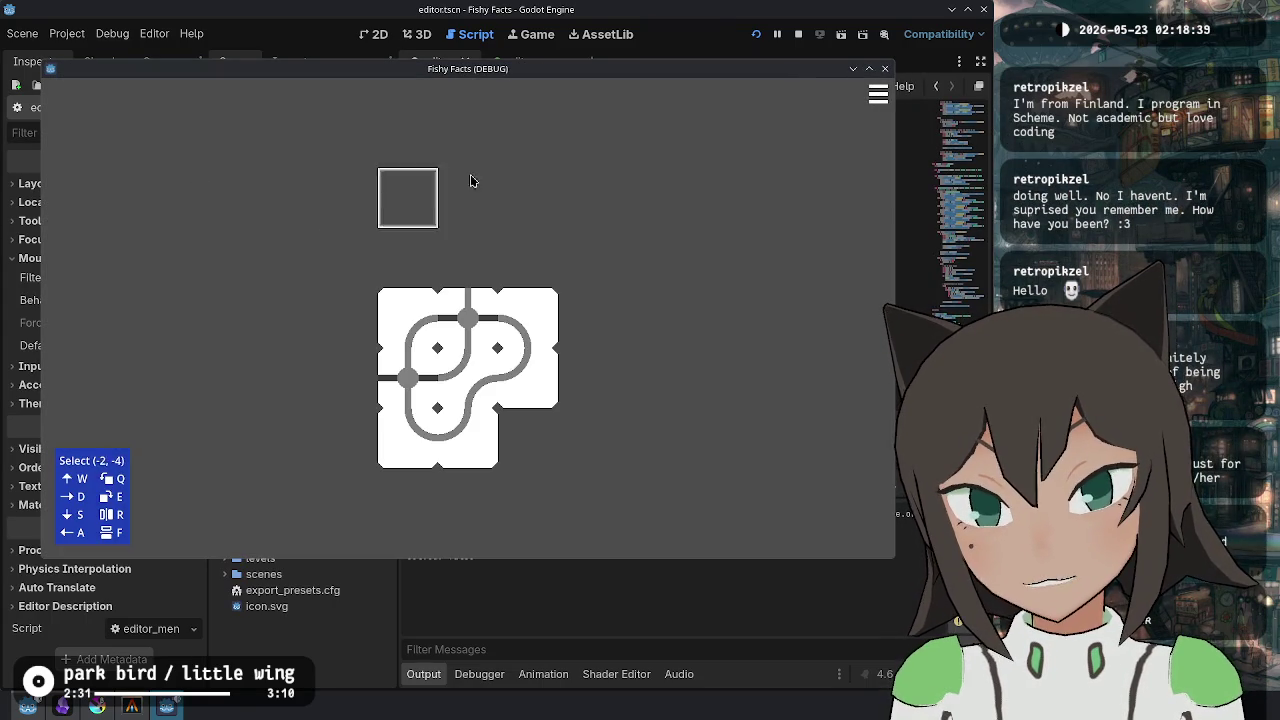
pyautogui.click(876, 95)
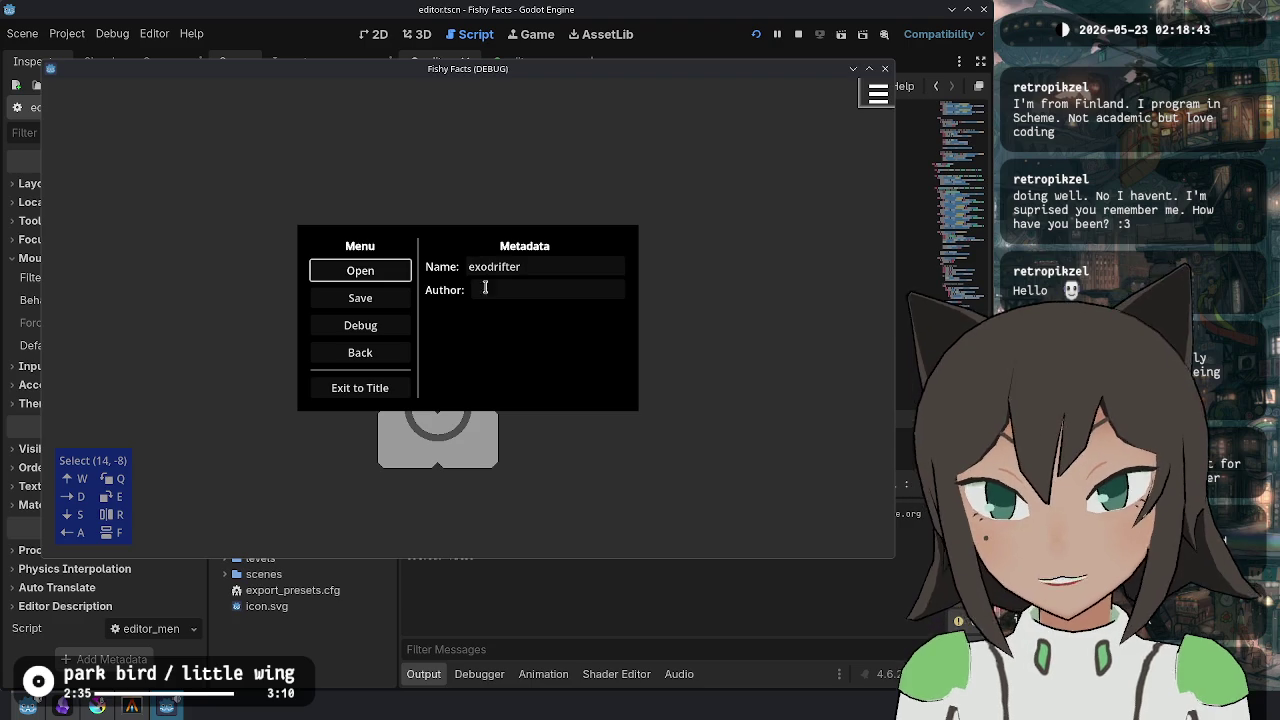
pyautogui.click(894, 309)
pyautogui.click(670, 347)
pyautogui.scroll(-7, 676, 352)
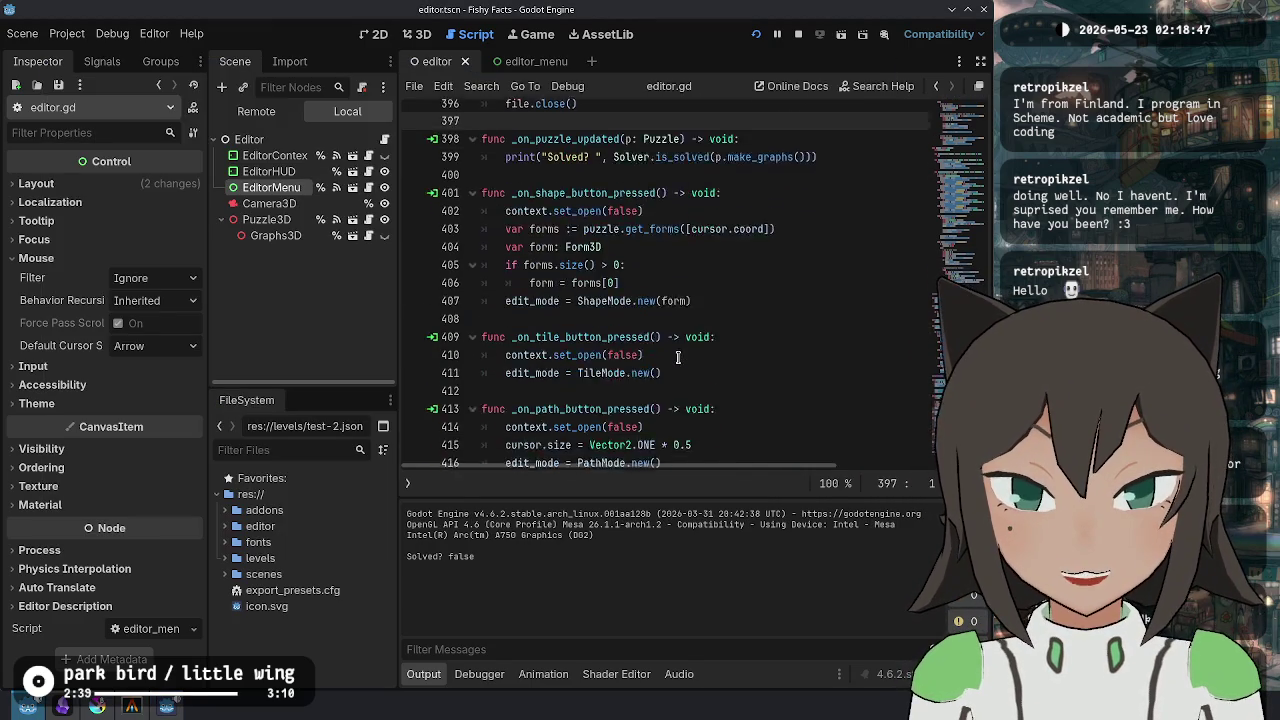
pyautogui.scroll(10, 590, 322)
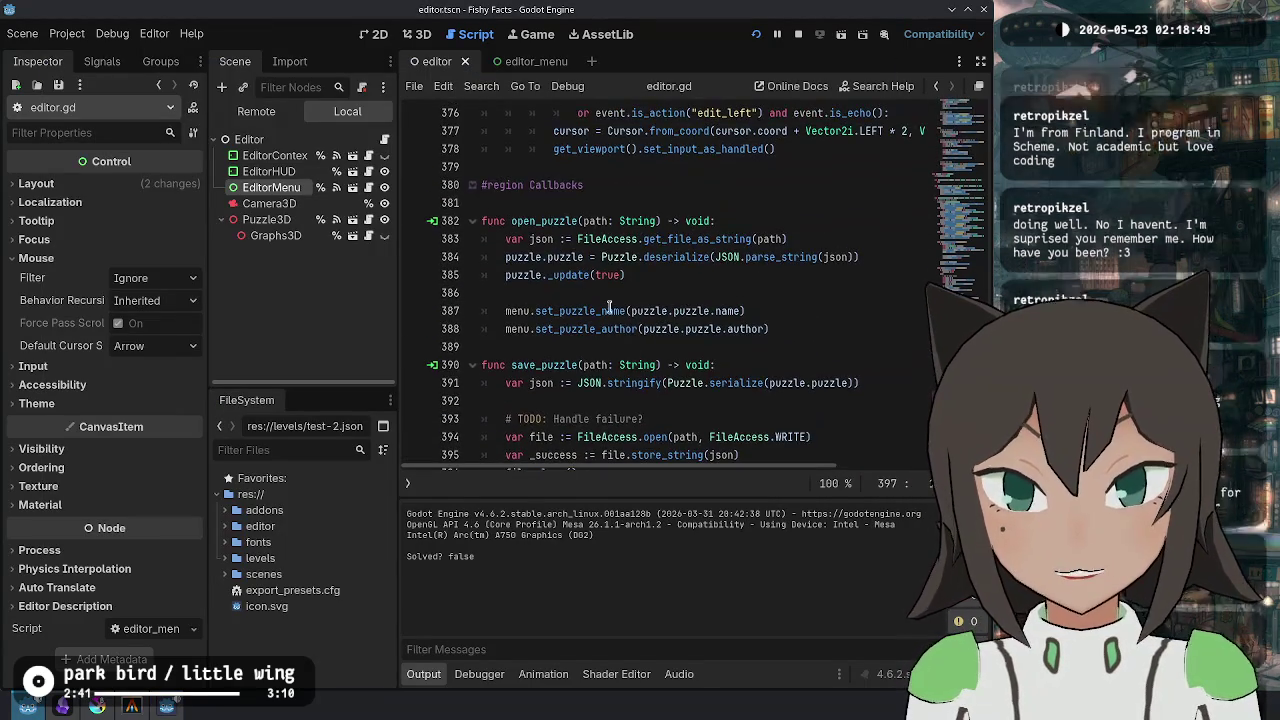
pyautogui.click(592, 312)
pyautogui.keyDown('ctrl'); pyautogui.click(590, 329); pyautogui.keyUp('ctrl')
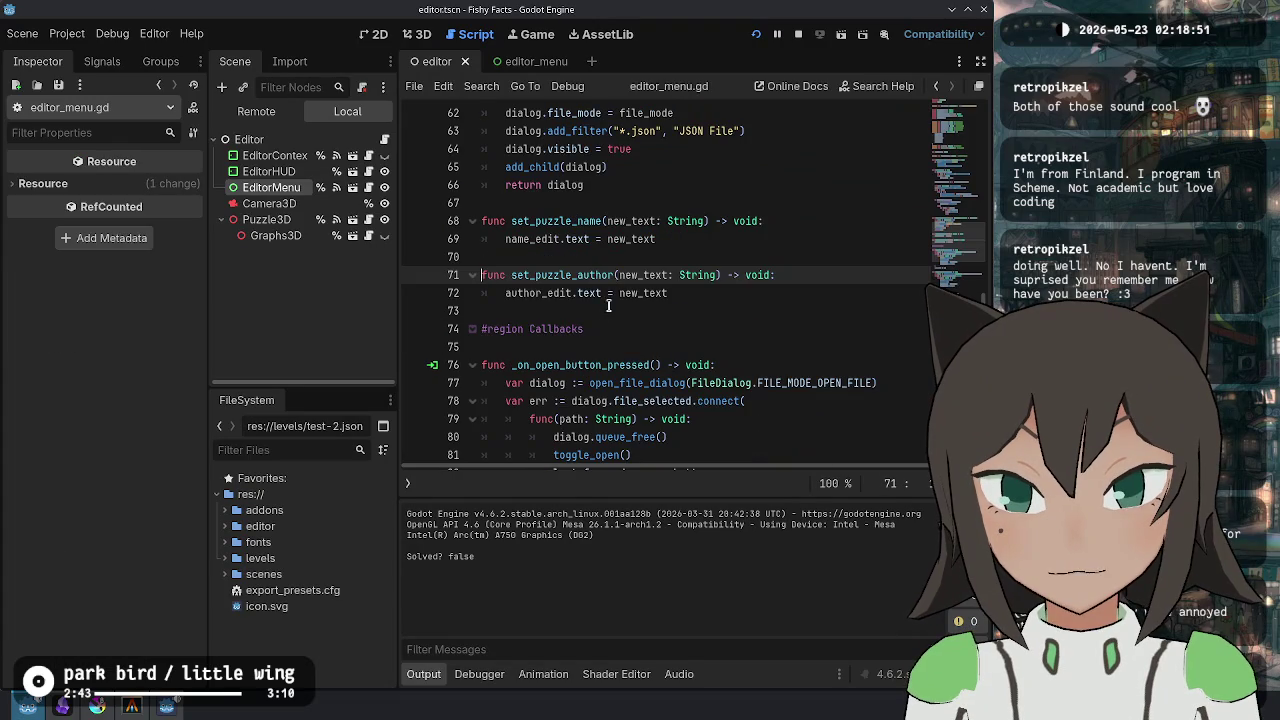
pyautogui.doubleClick(580, 293)
pyautogui.moveTo(578, 295); pyautogui.dragTo(540, 295)
pyautogui.click(651, 296)
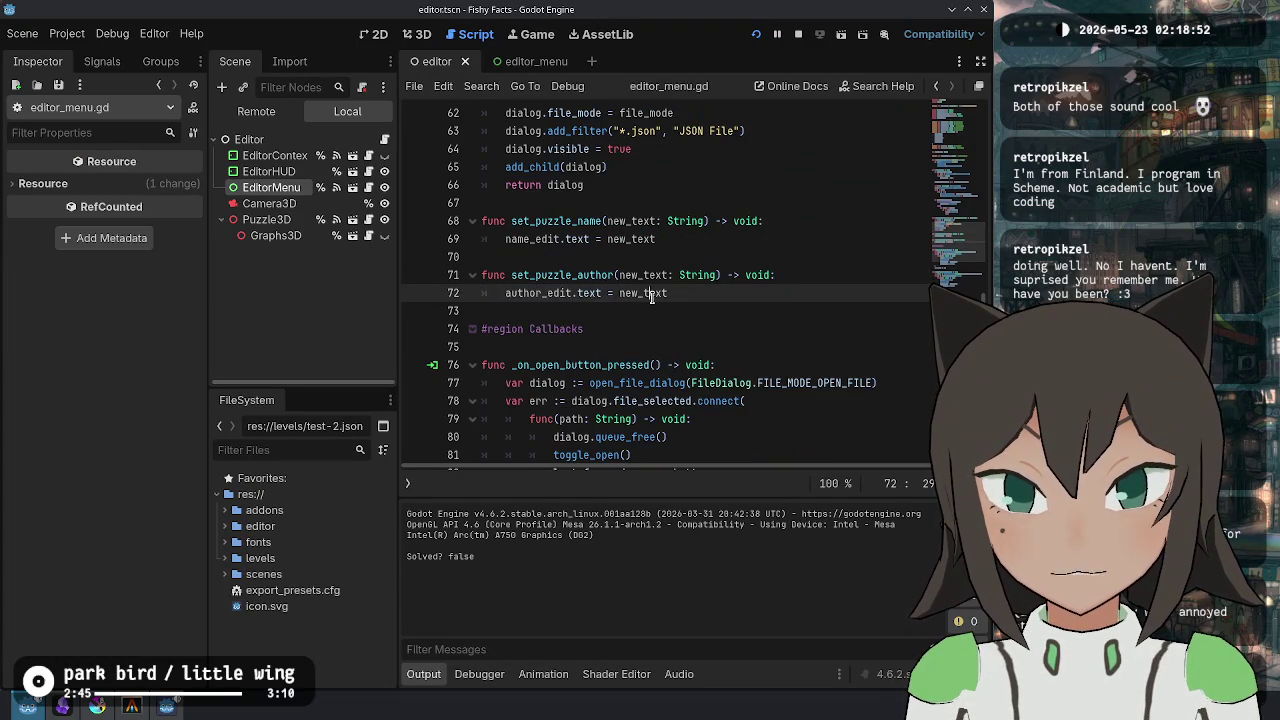
pyautogui.doubleClick(594, 296)
pyautogui.click(698, 295)
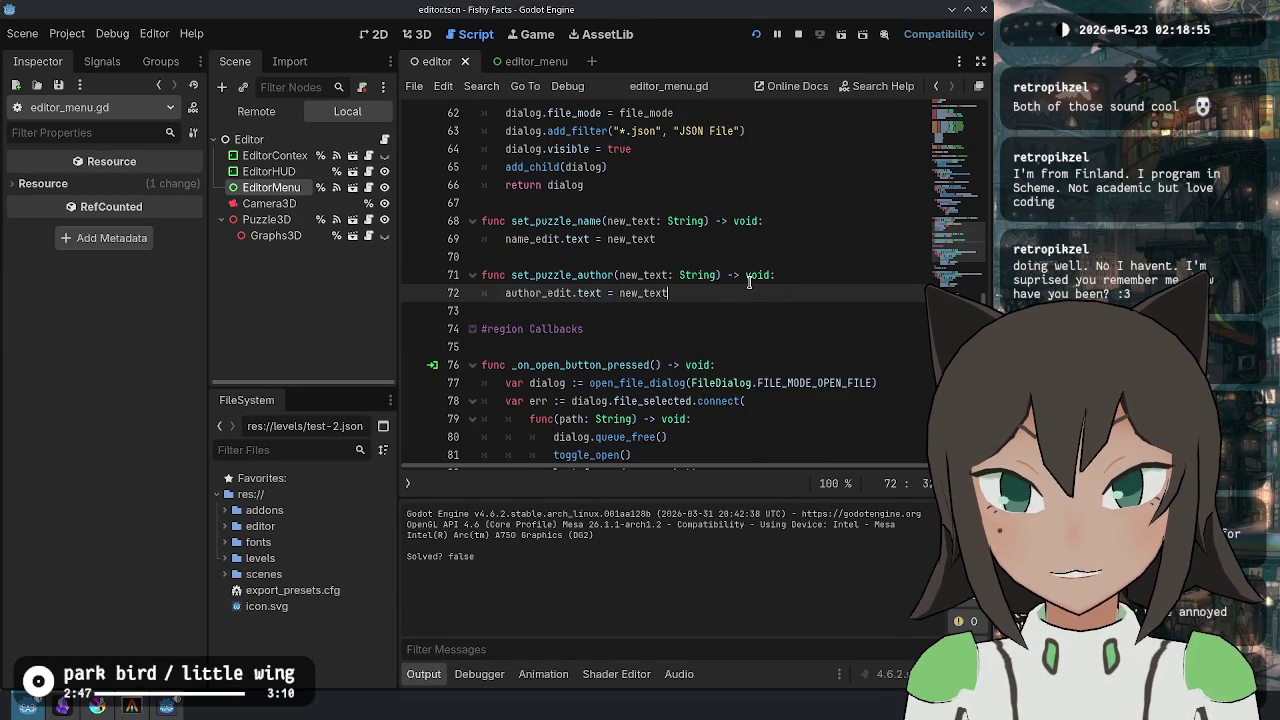
pyautogui.scroll(5, 749, 282)
pyautogui.scroll(-3, 663, 352)
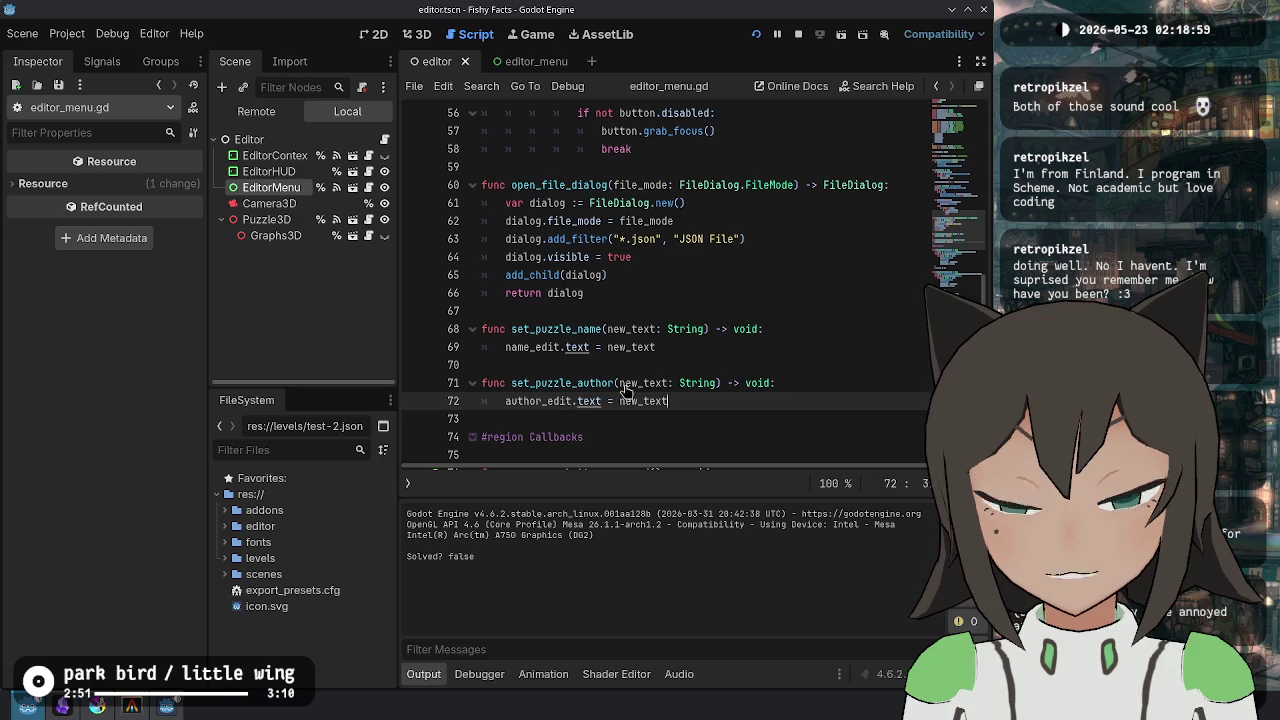
pyautogui.scroll(14, 687, 282)
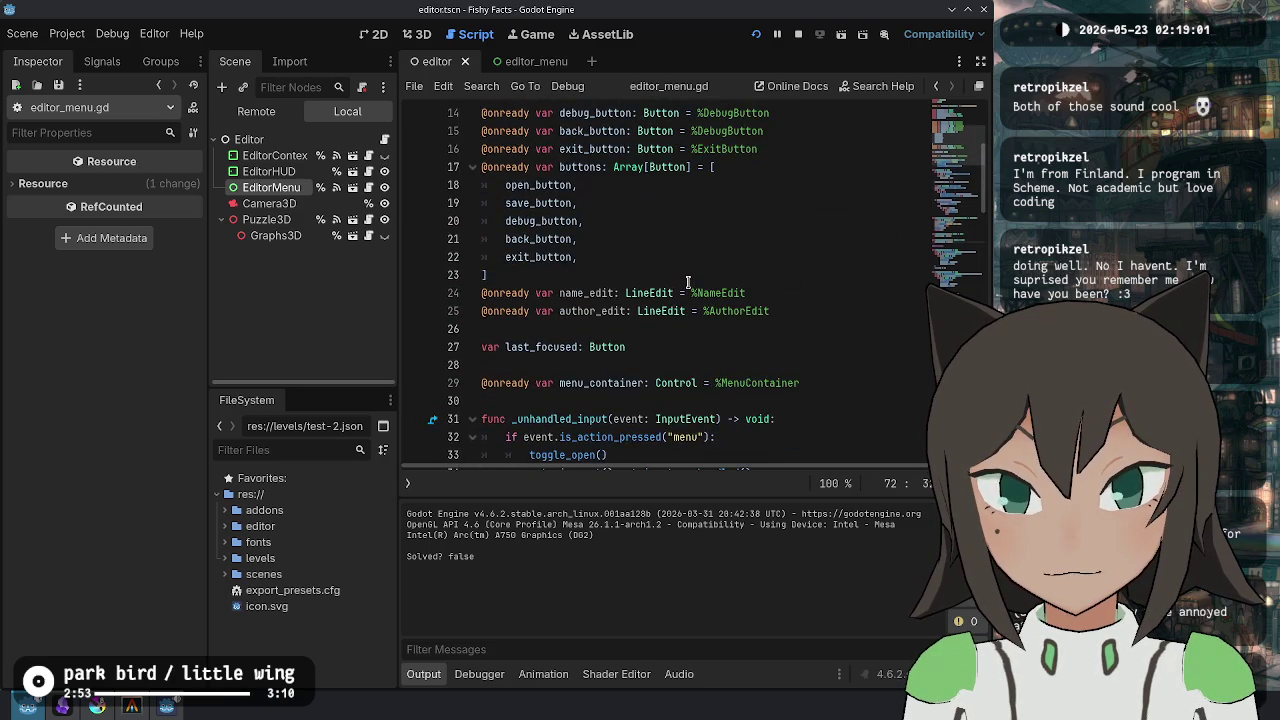
pyautogui.scroll(2, 687, 282)
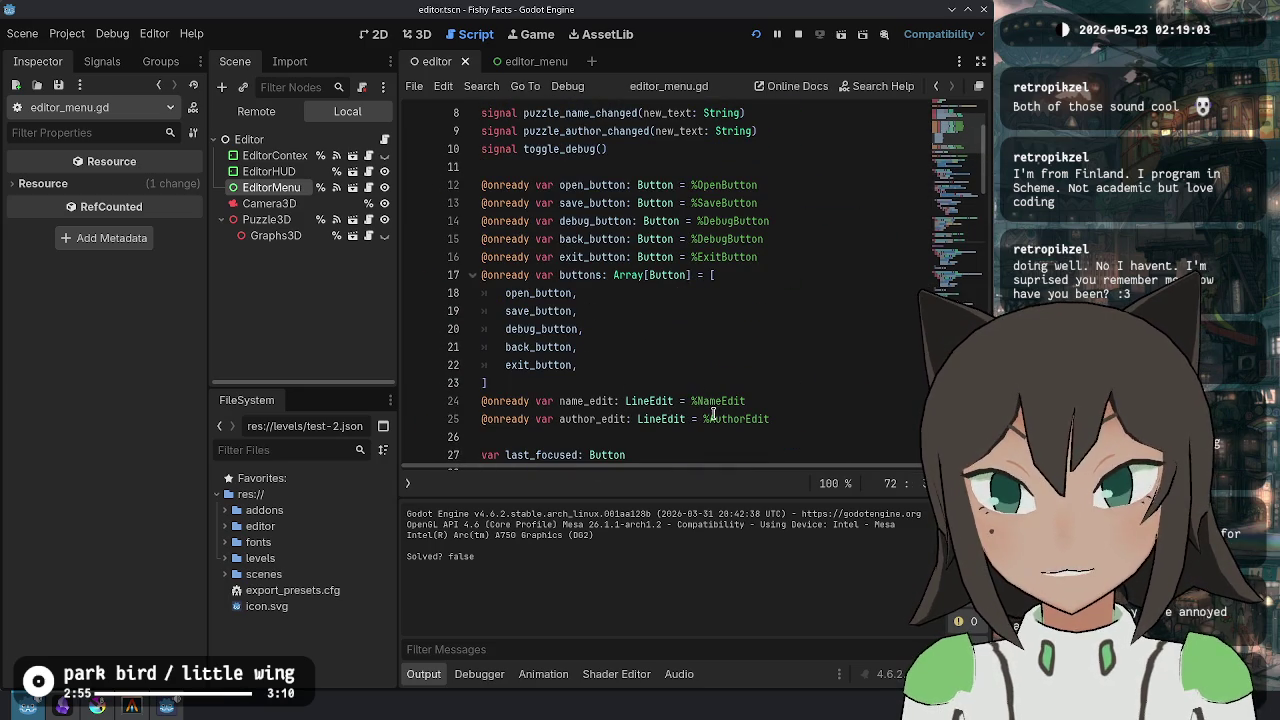
pyautogui.scroll(-19, 712, 410)
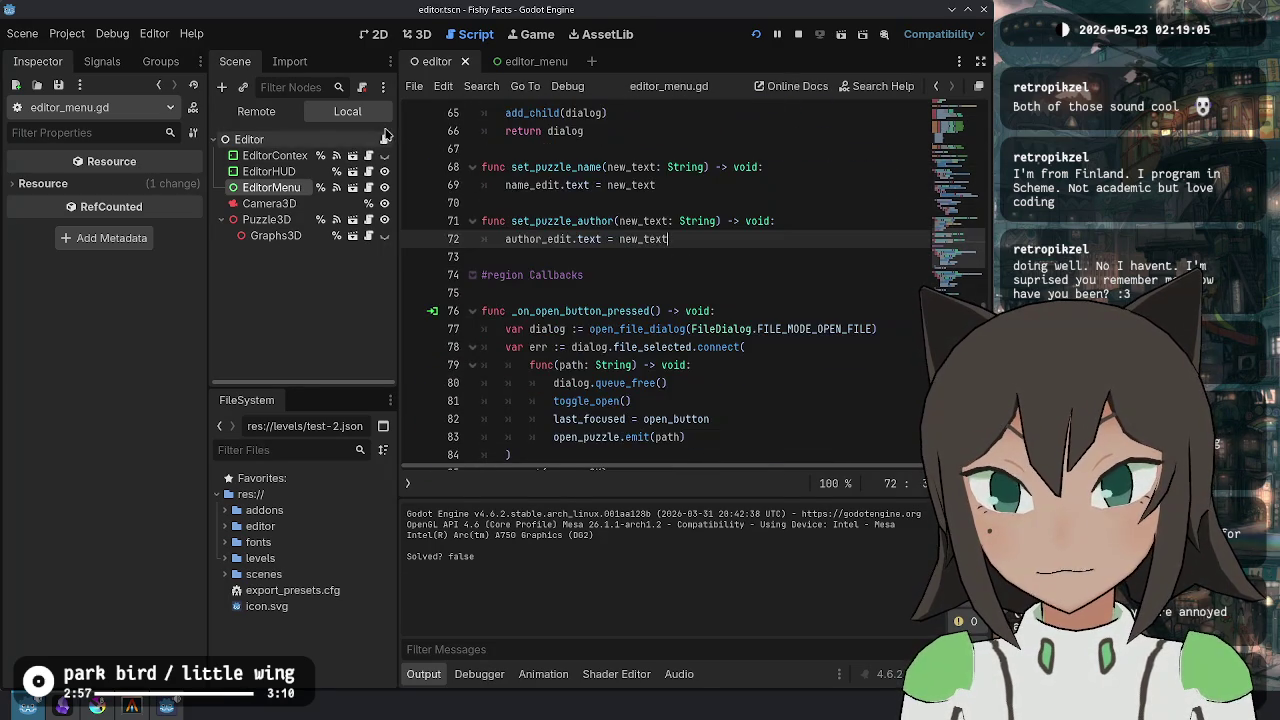
pyautogui.hotkey('alt', 'Left')
pyautogui.click(577, 311)
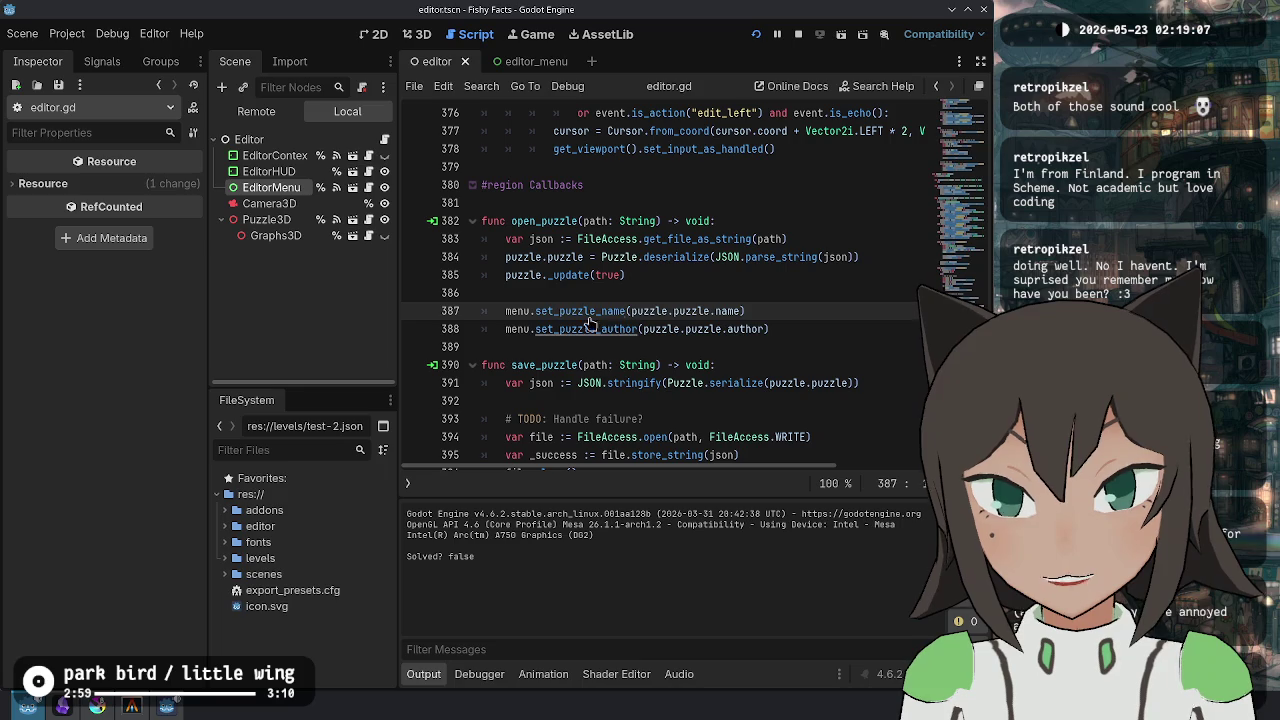